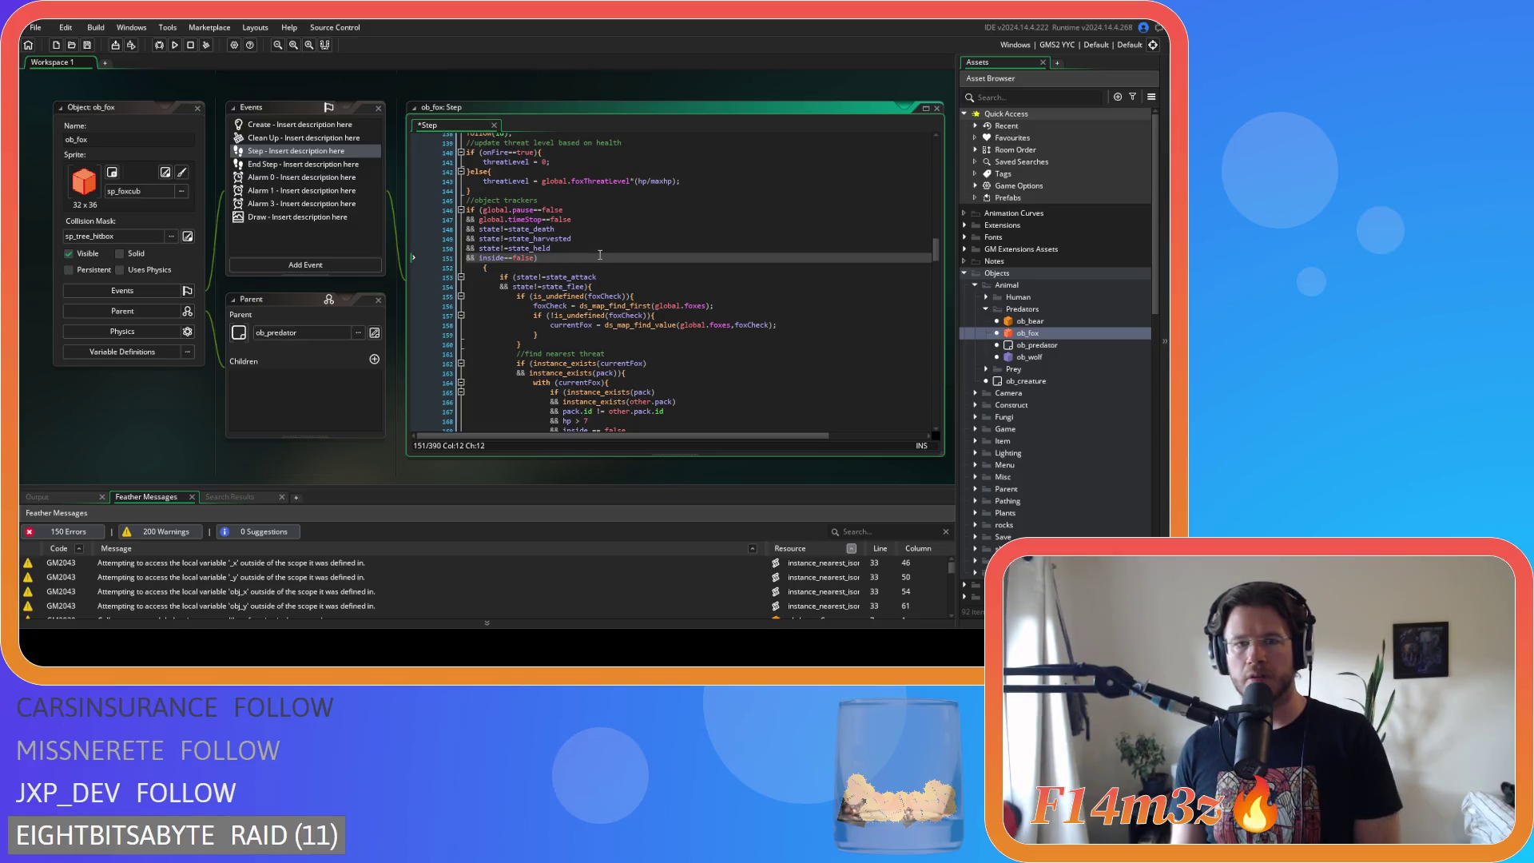
- Join the object-tracker's opening brace onto its condition line in ob_fox's Step code
{"action": "key", "text": "Down"}
{"action": "key", "text": "Home"}
{"action": "key", "text": "Delete"}
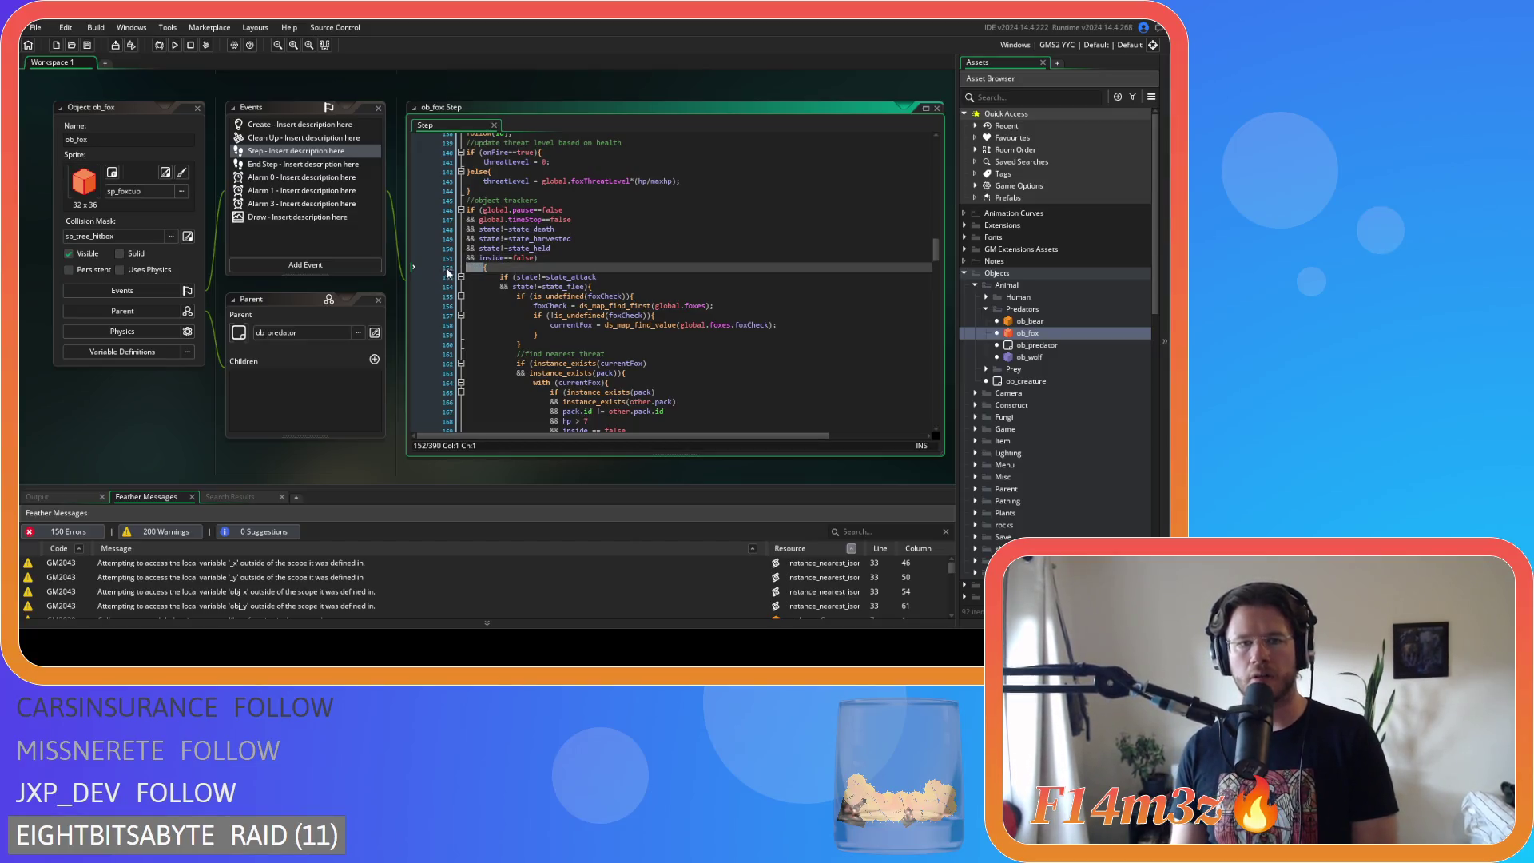
{"action": "key", "text": "BackSpace"}
{"action": "scroll", "coordinate": [614, 324], "scroll_direction": "down", "scroll_amount": 20}
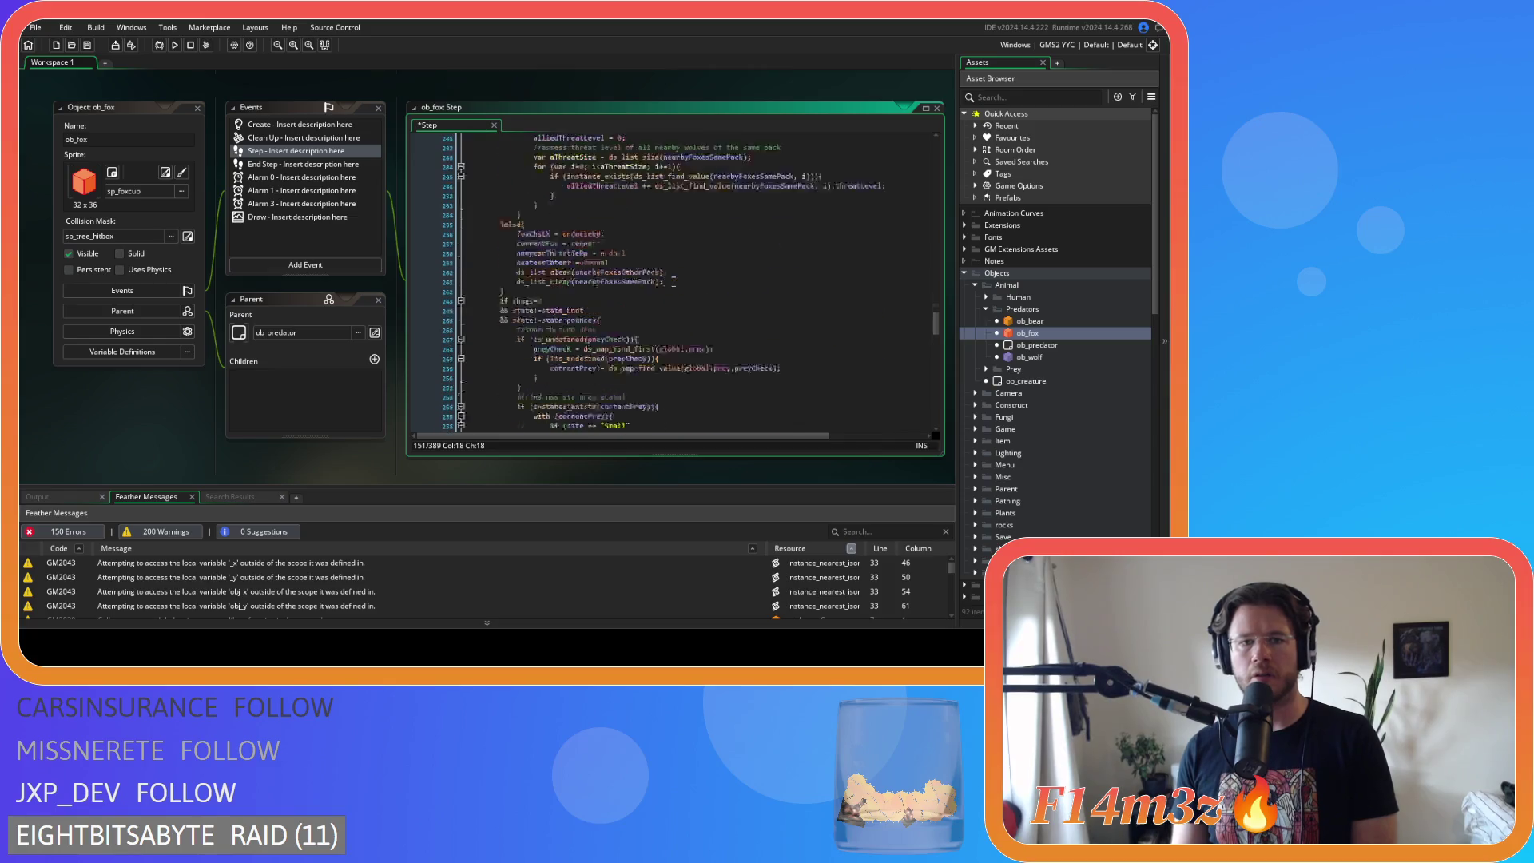
{"action": "scroll", "coordinate": [673, 281], "scroll_direction": "down", "scroll_amount": 4}
- Remove the extra indentation from the object-tracker block and save the Step code
{"action": "mouse_move", "coordinate": [506, 227]}
{"action": "left_mouse_down"}
{"action": "mouse_move", "coordinate": [471, 136]}
{"action": "mouse_move", "coordinate": [466, 242]}
{"action": "left_mouse_up"}
{"action": "key", "text": "ctrl+z"}
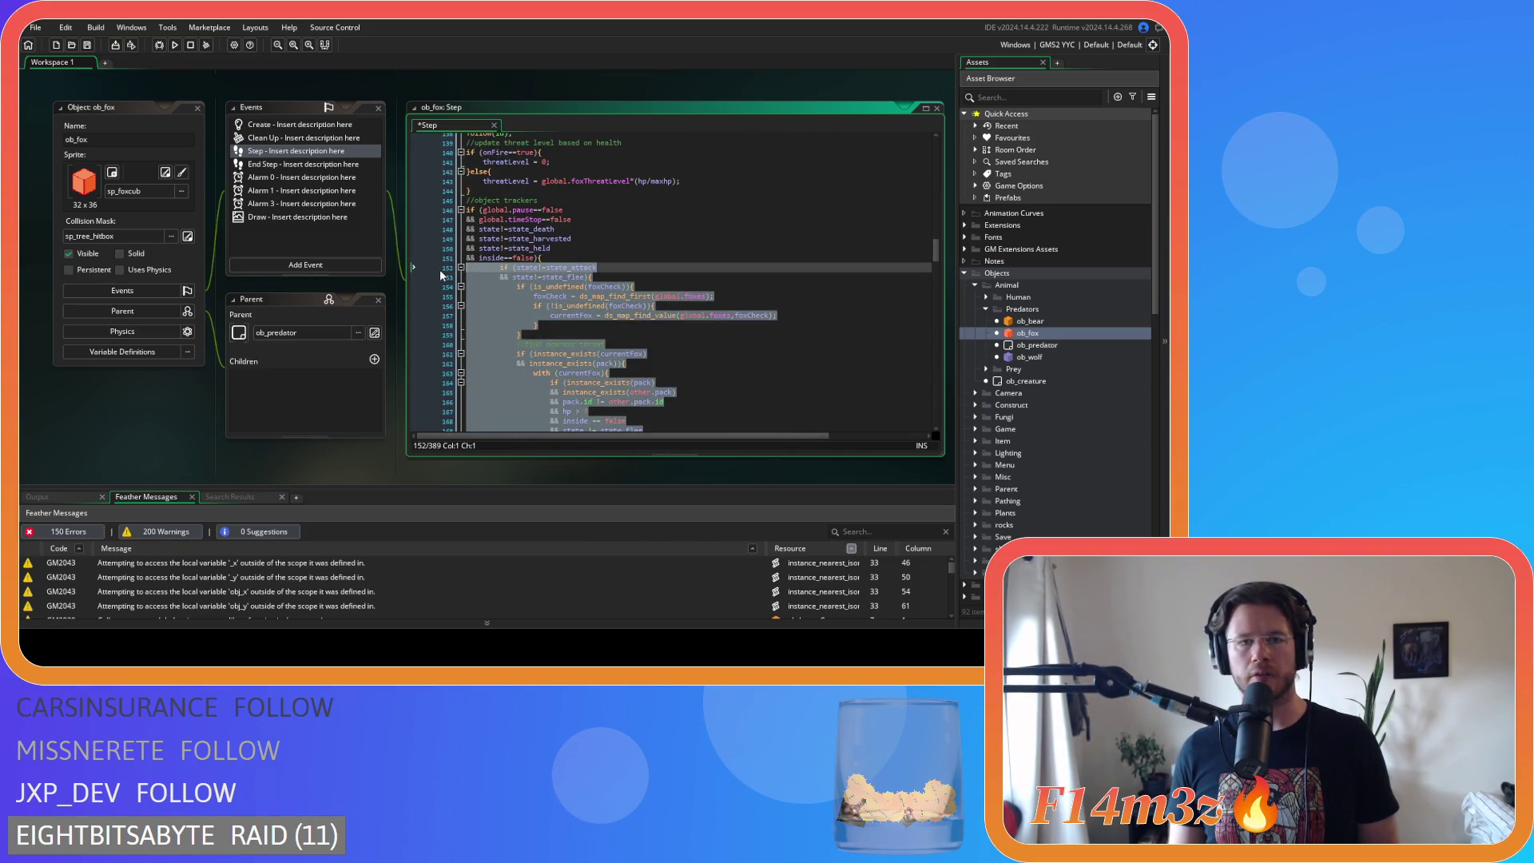
{"action": "left_click", "coordinate": [605, 306]}
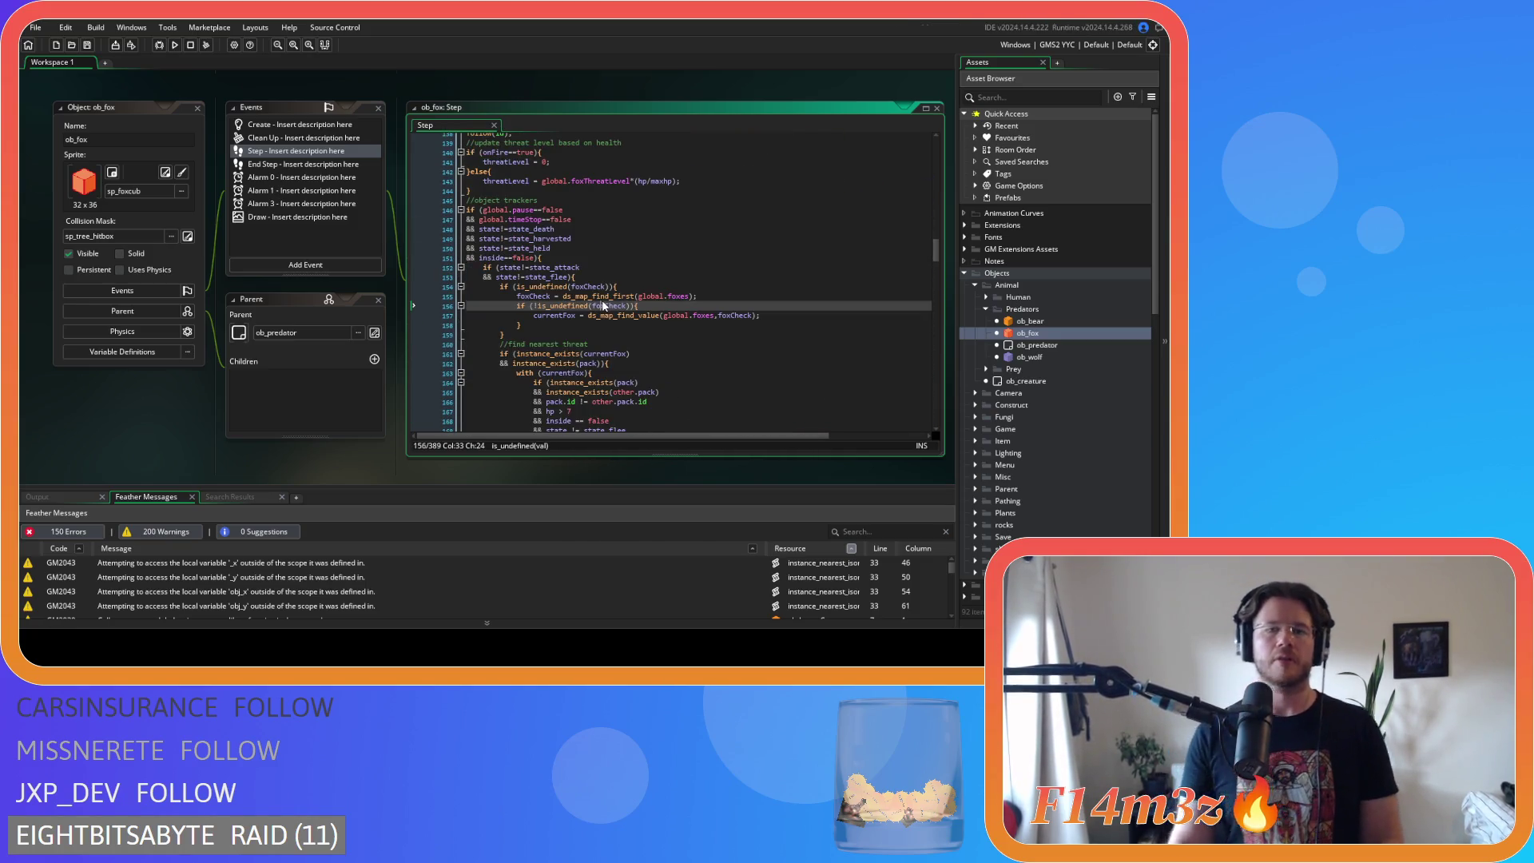
{"action": "mouse_move", "coordinate": [517, 287]}
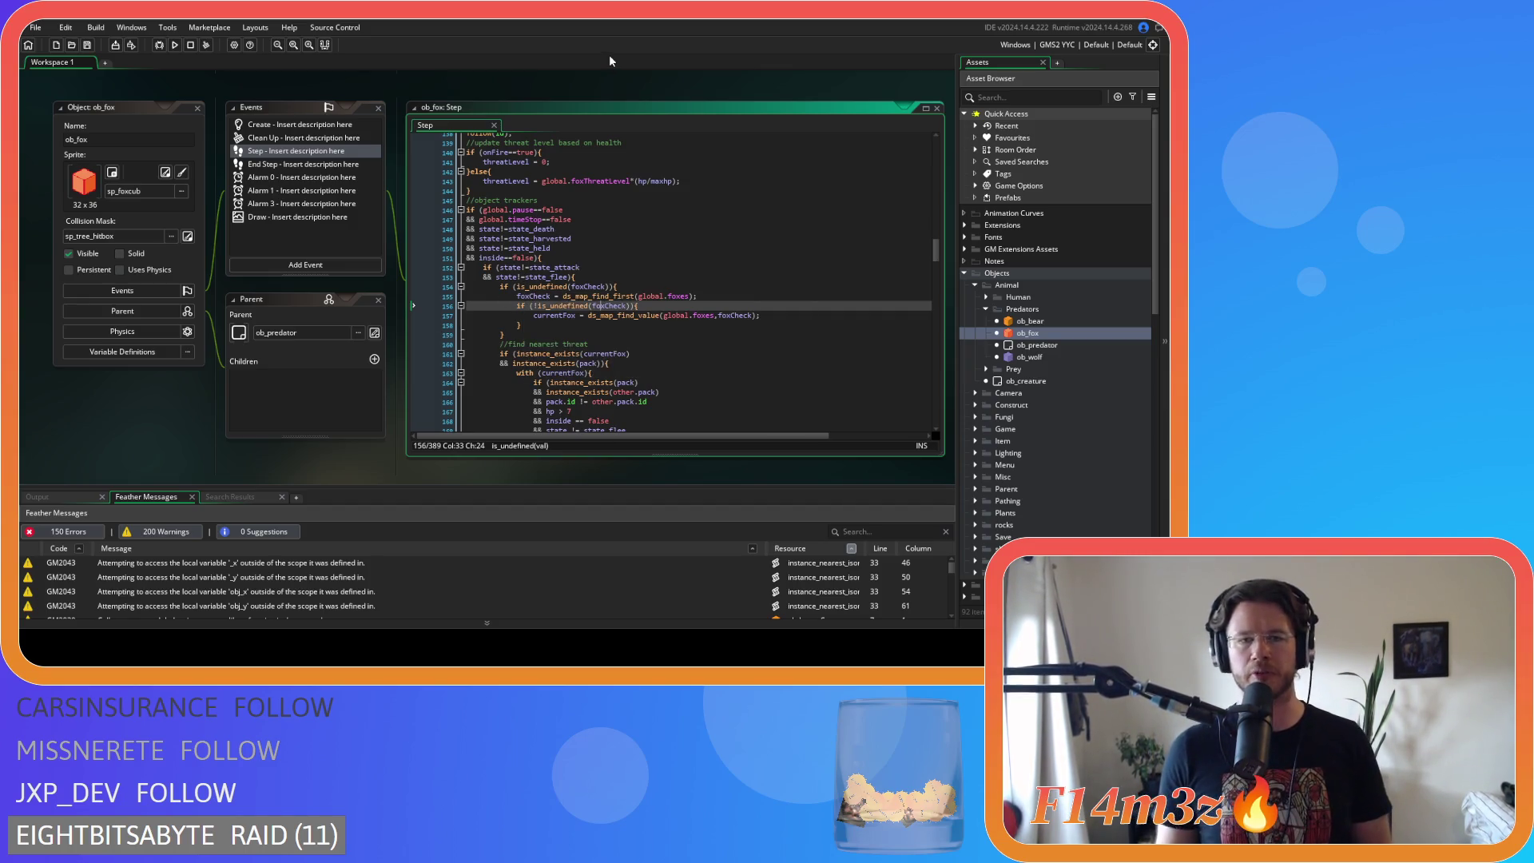
{"action": "scroll", "coordinate": [606, 96], "scroll_direction": "down", "scroll_amount": 3}
{"action": "scroll", "coordinate": [606, 96], "scroll_direction": "up", "scroll_amount": 3}
{"action": "left_click", "coordinate": [596, 320]}
{"action": "scroll", "coordinate": [596, 319], "scroll_direction": "down", "scroll_amount": 4}
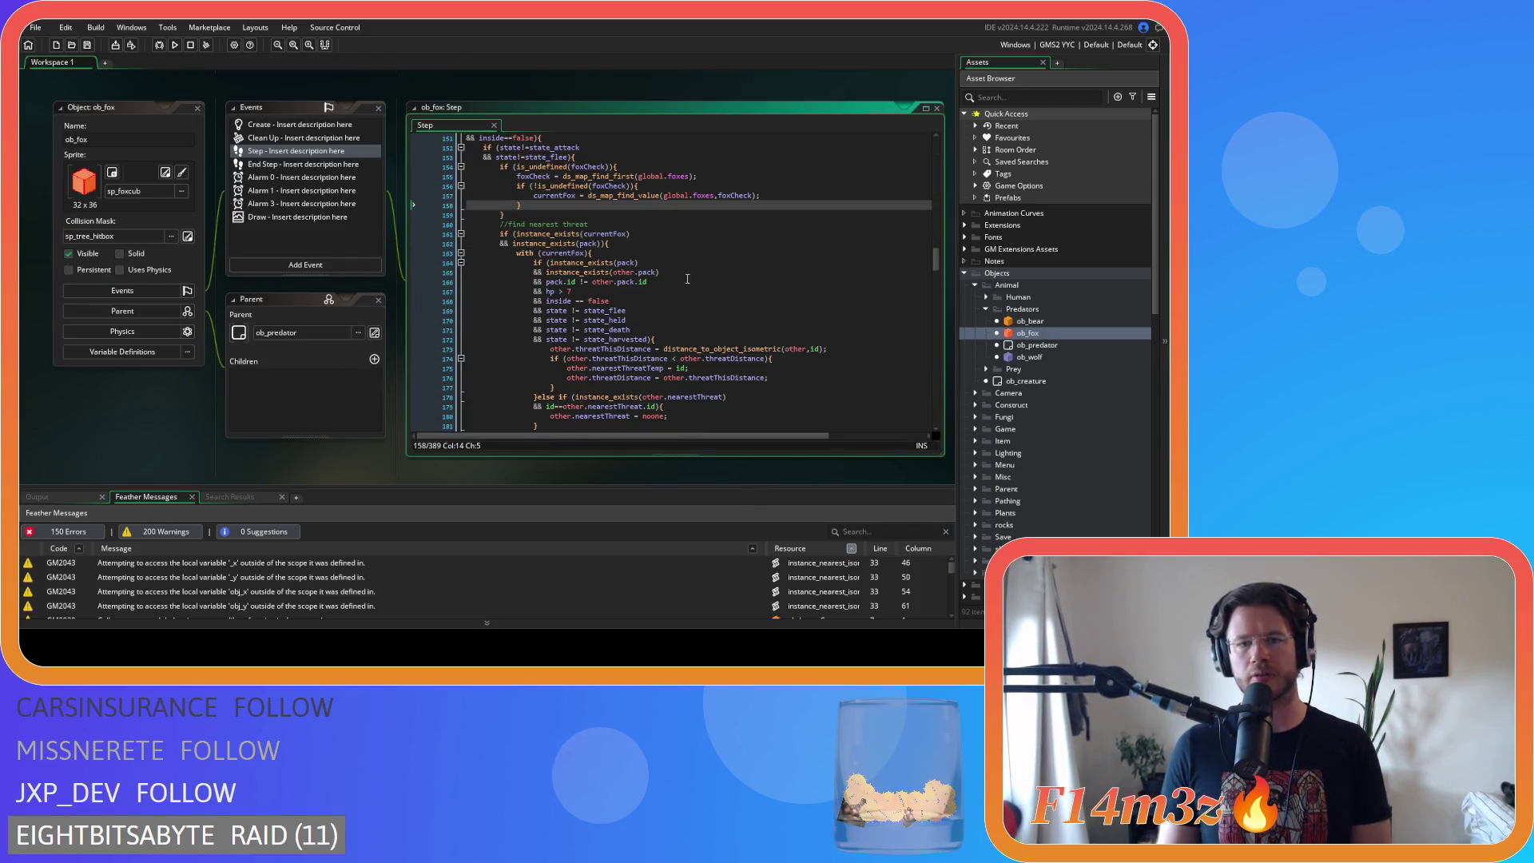
- Remove the spaces around the pack id, hp and inside comparisons in the nearest-threat checks
{"action": "left_click", "coordinate": [581, 272]}
{"action": "key", "text": "Down"}
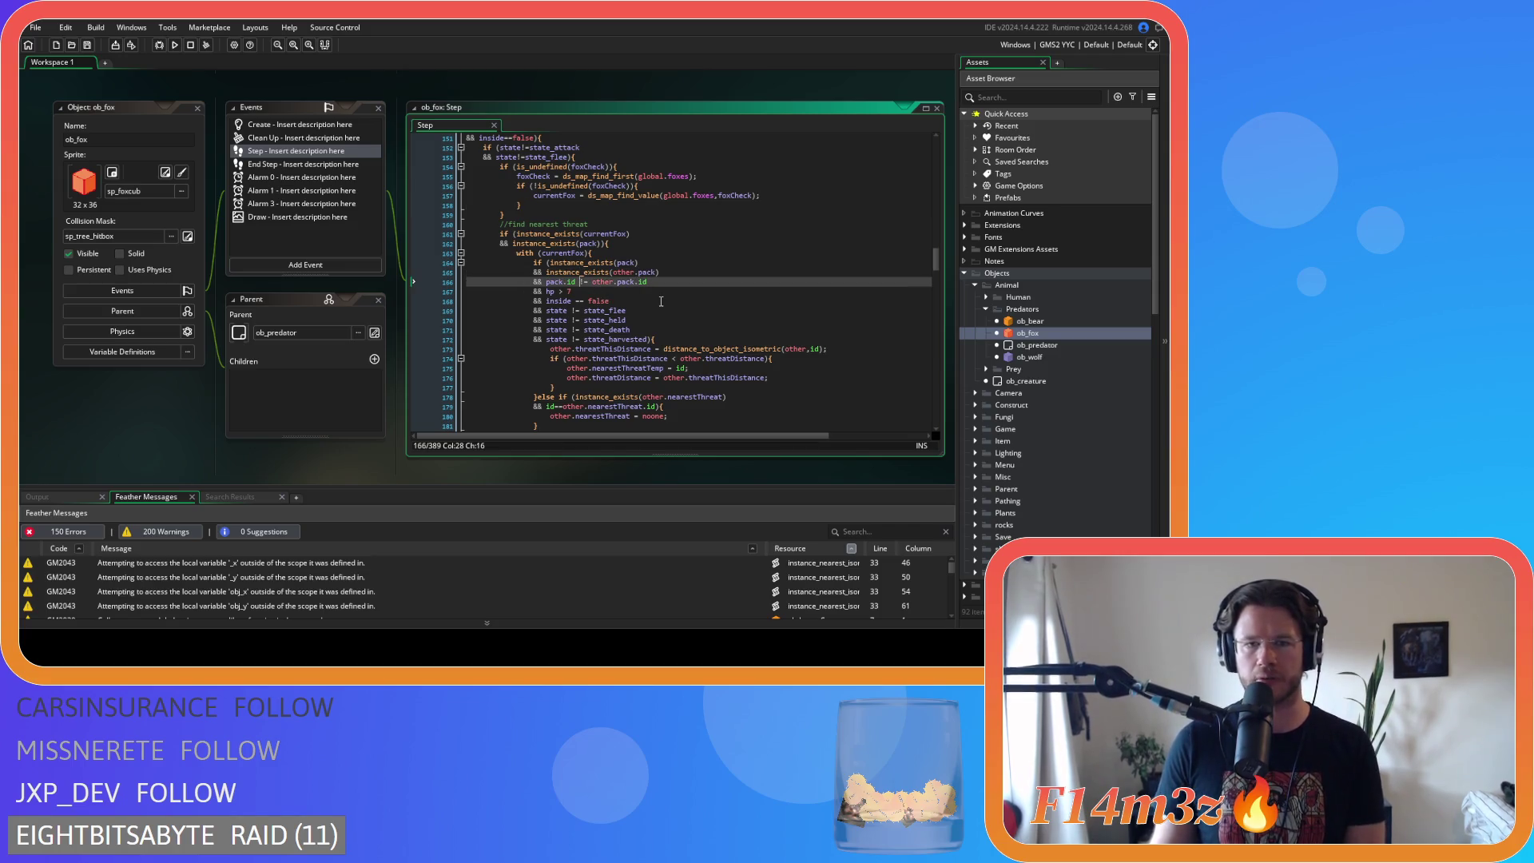
{"action": "key", "text": "BackSpace"}
{"action": "key", "text": "Right"}
{"action": "key", "text": "Right"}
{"action": "key", "text": "Delete"}
{"action": "left_click", "coordinate": [557, 292]}
{"action": "key", "text": "BackSpace"}
{"action": "key", "text": "Right"}
{"action": "key", "text": "Delete"}
{"action": "left_click", "coordinate": [577, 301]}
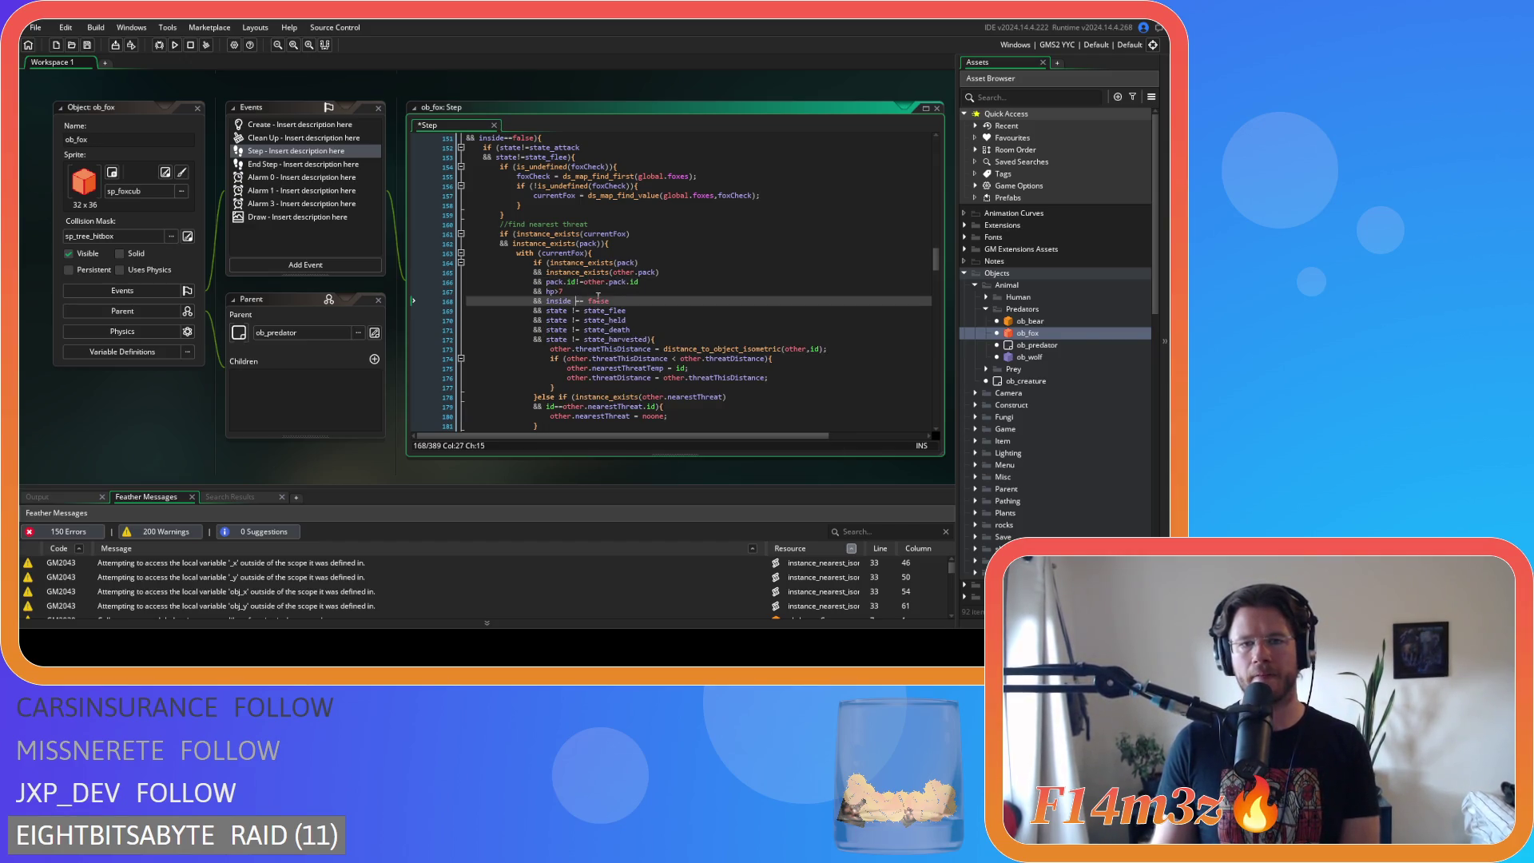
{"action": "key", "text": "BackSpace"}
{"action": "key", "text": "Right"}
{"action": "key", "text": "Right"}
{"action": "key", "text": "Delete"}
- Compact the state_flee, state_held, state_death and state_harvested checks to forms like state!=state_flee, and save
{"action": "left_click", "coordinate": [568, 311]}
{"action": "key", "text": "Delete"}
{"action": "key", "text": "Right"}
{"action": "key", "text": "Right"}
{"action": "key", "text": "Delete"}
{"action": "left_click", "coordinate": [568, 321]}
{"action": "key", "text": "Delete"}
{"action": "key", "text": "Right"}
{"action": "key", "text": "Right"}
{"action": "key", "text": "Delete"}
{"action": "left_click", "coordinate": [568, 330]}
{"action": "key", "text": "Delete"}
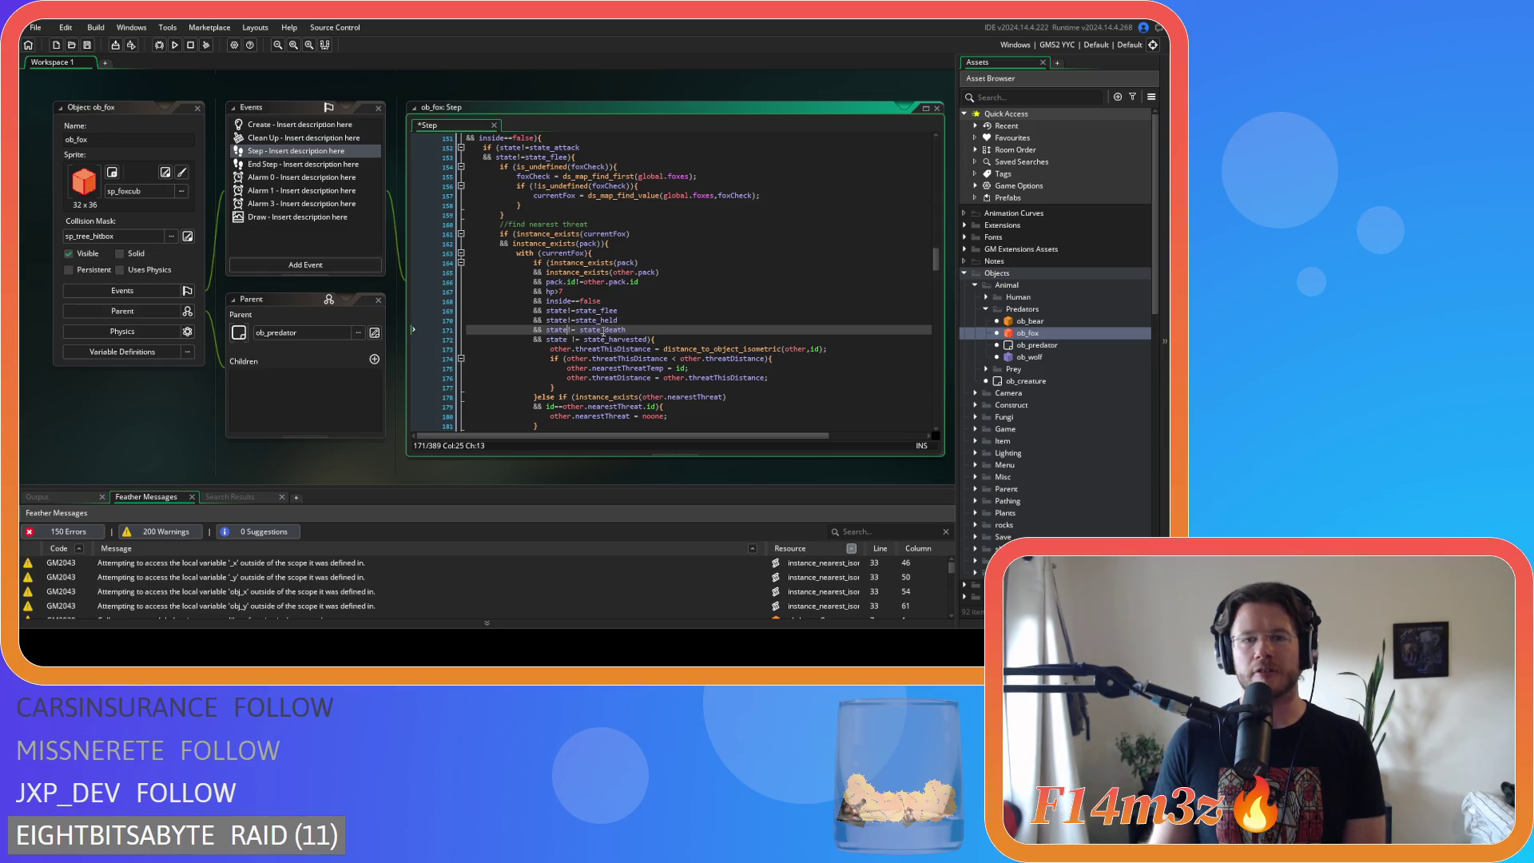
{"action": "key", "text": "Delete"}
{"action": "left_click", "coordinate": [570, 339]}
{"action": "key", "text": "Delete"}
{"action": "key", "text": "Right"}
{"action": "key", "text": "Right"}
{"action": "key", "text": "Delete"}
{"action": "key", "text": "End"}
{"action": "key", "text": "ctrl+s"}
{"action": "scroll", "coordinate": [707, 322], "scroll_direction": "down", "scroll_amount": 3}
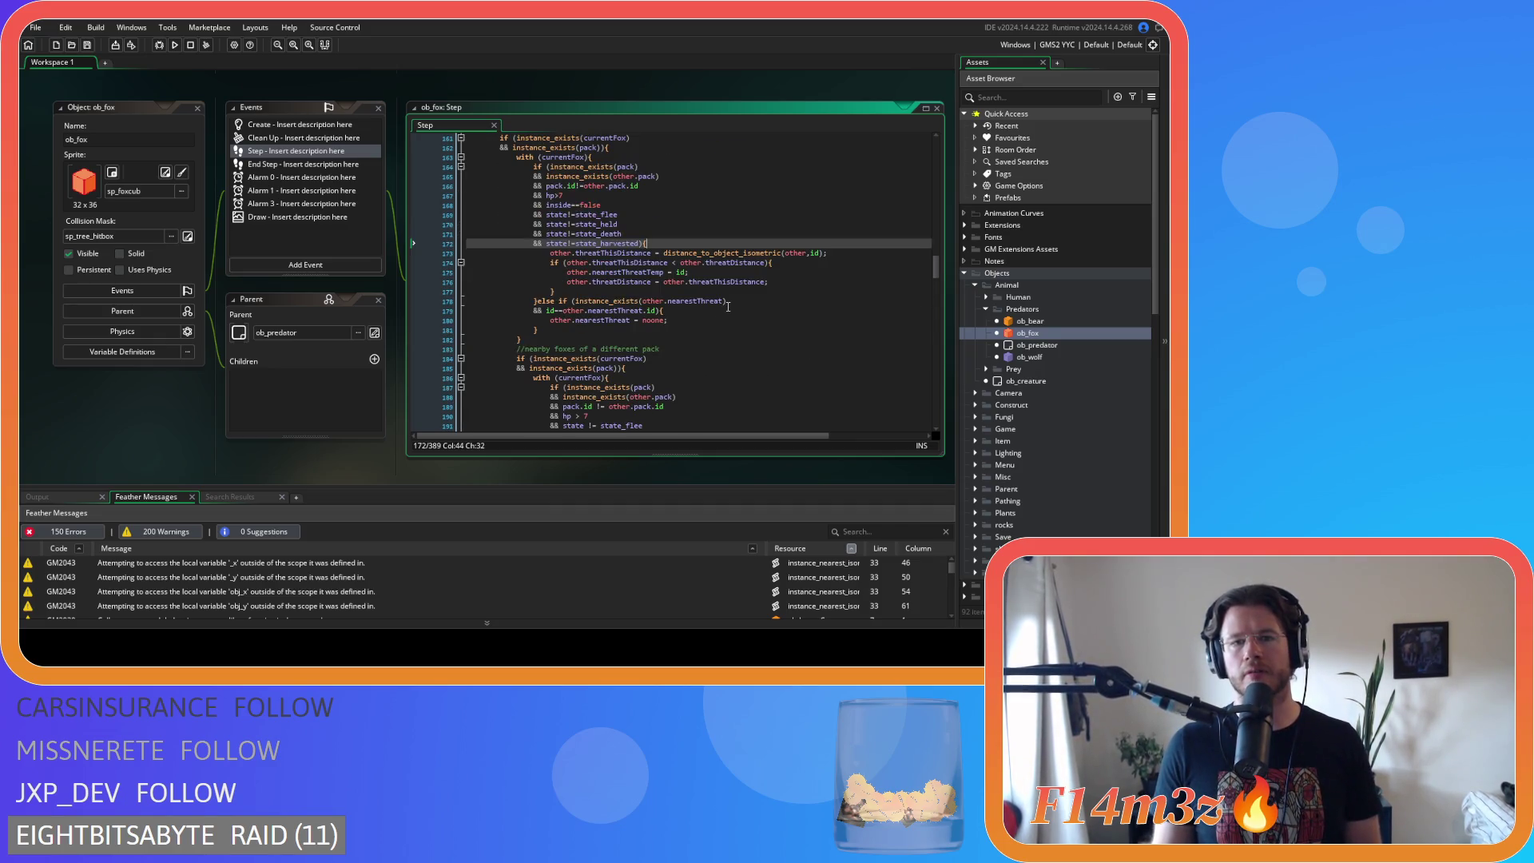
{"action": "scroll", "coordinate": [728, 307], "scroll_direction": "down", "scroll_amount": 3}
{"action": "scroll", "coordinate": [728, 307], "scroll_direction": "down", "scroll_amount": 1}
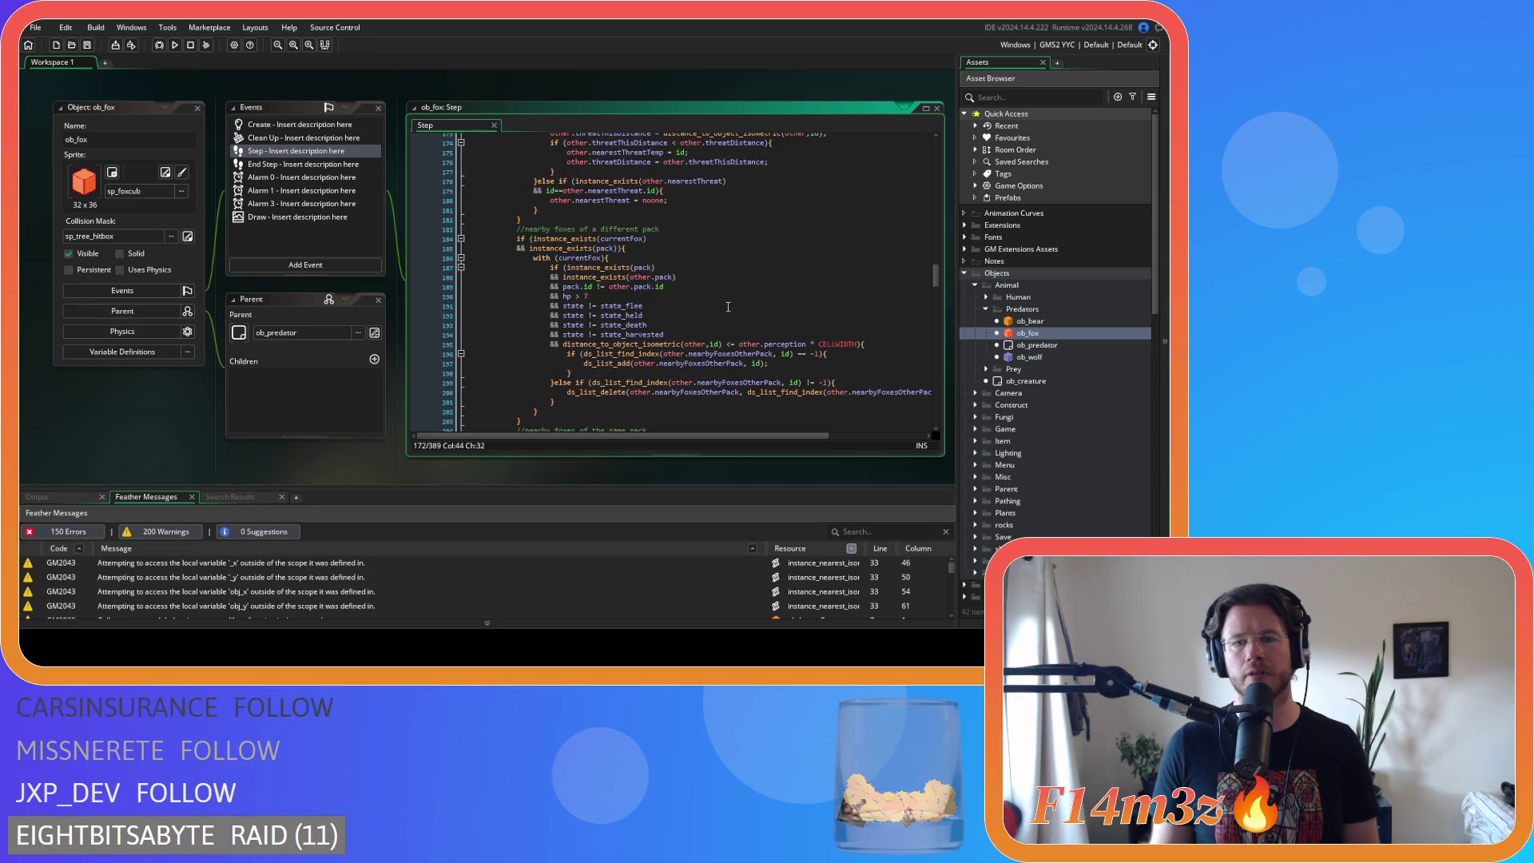
- Strip the spaces from the perception distance comparison, writing perception*CELLWIDTH
{"action": "left_click", "coordinate": [724, 344]}
{"action": "key", "text": "Delete"}
{"action": "key", "text": "Right"}
{"action": "key", "text": "Right"}
{"action": "key", "text": "Delete"}
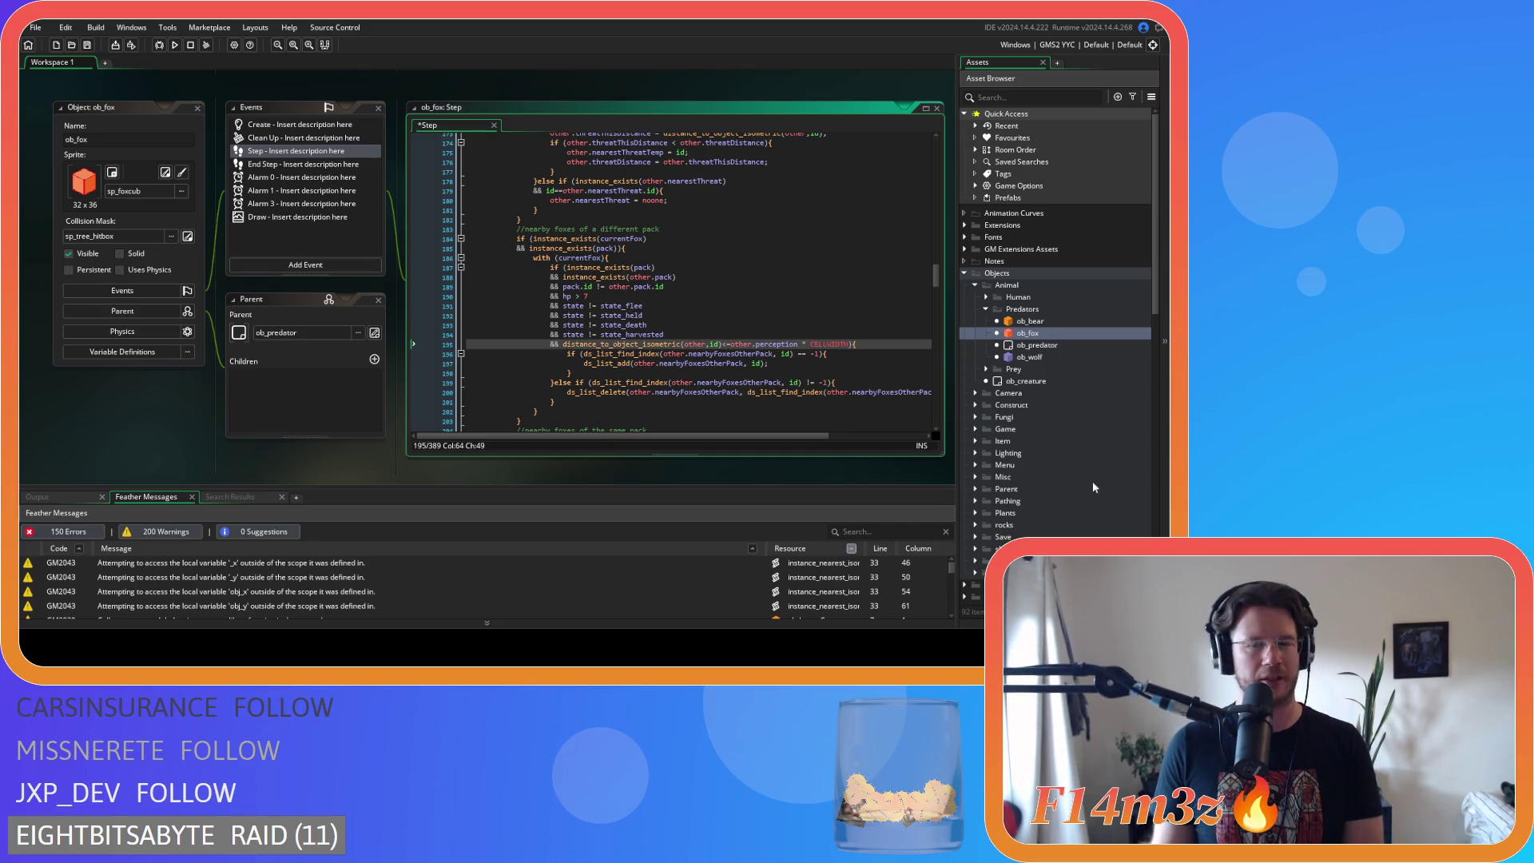
{"action": "key", "text": "Right"}
{"action": "key", "text": "Right"}
{"action": "key", "text": "Right"}
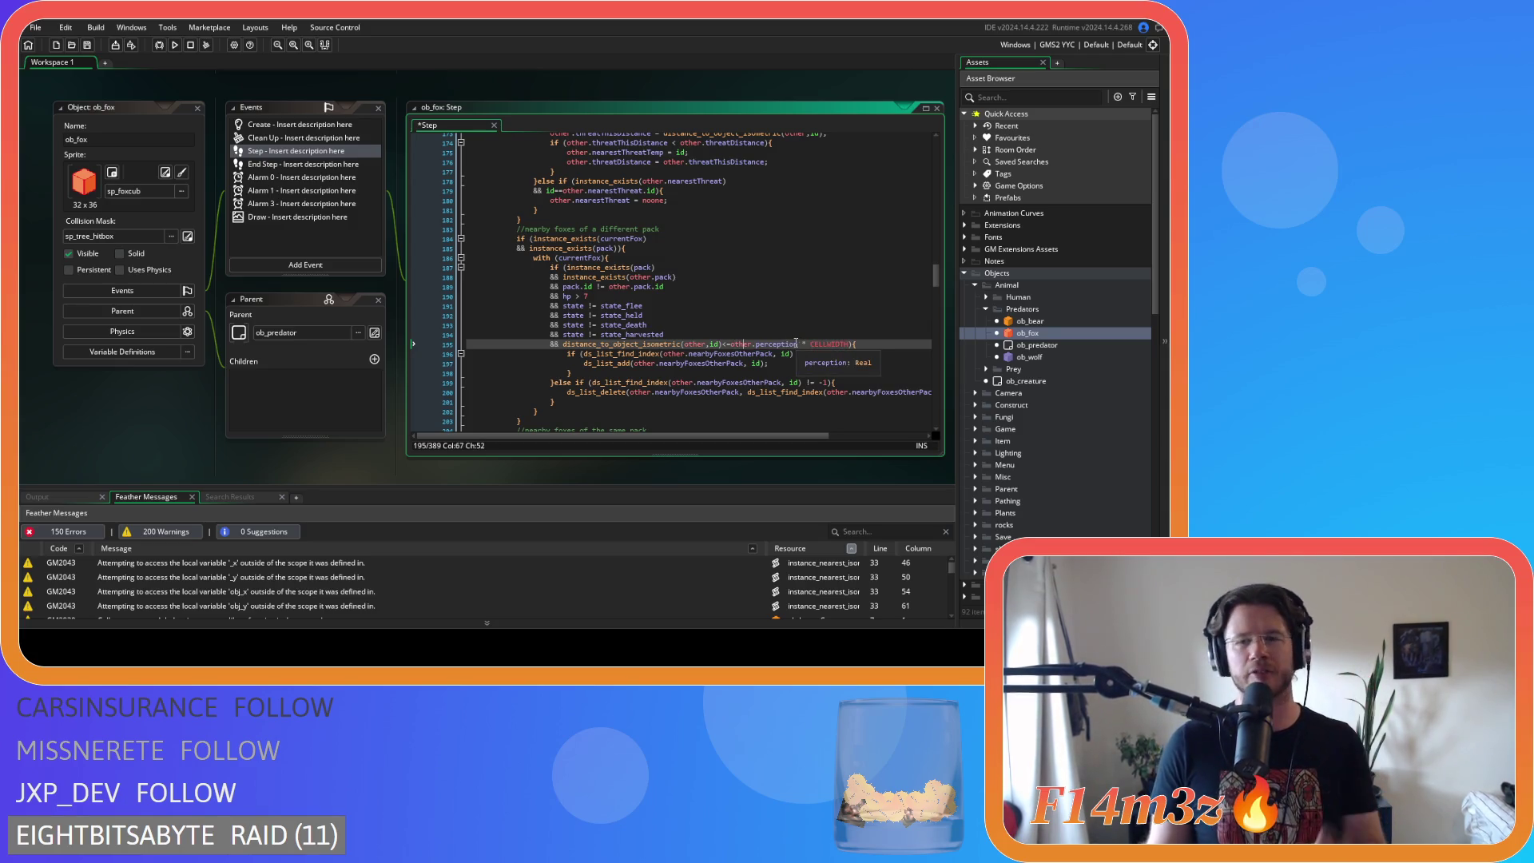
{"action": "left_click", "coordinate": [798, 344]}
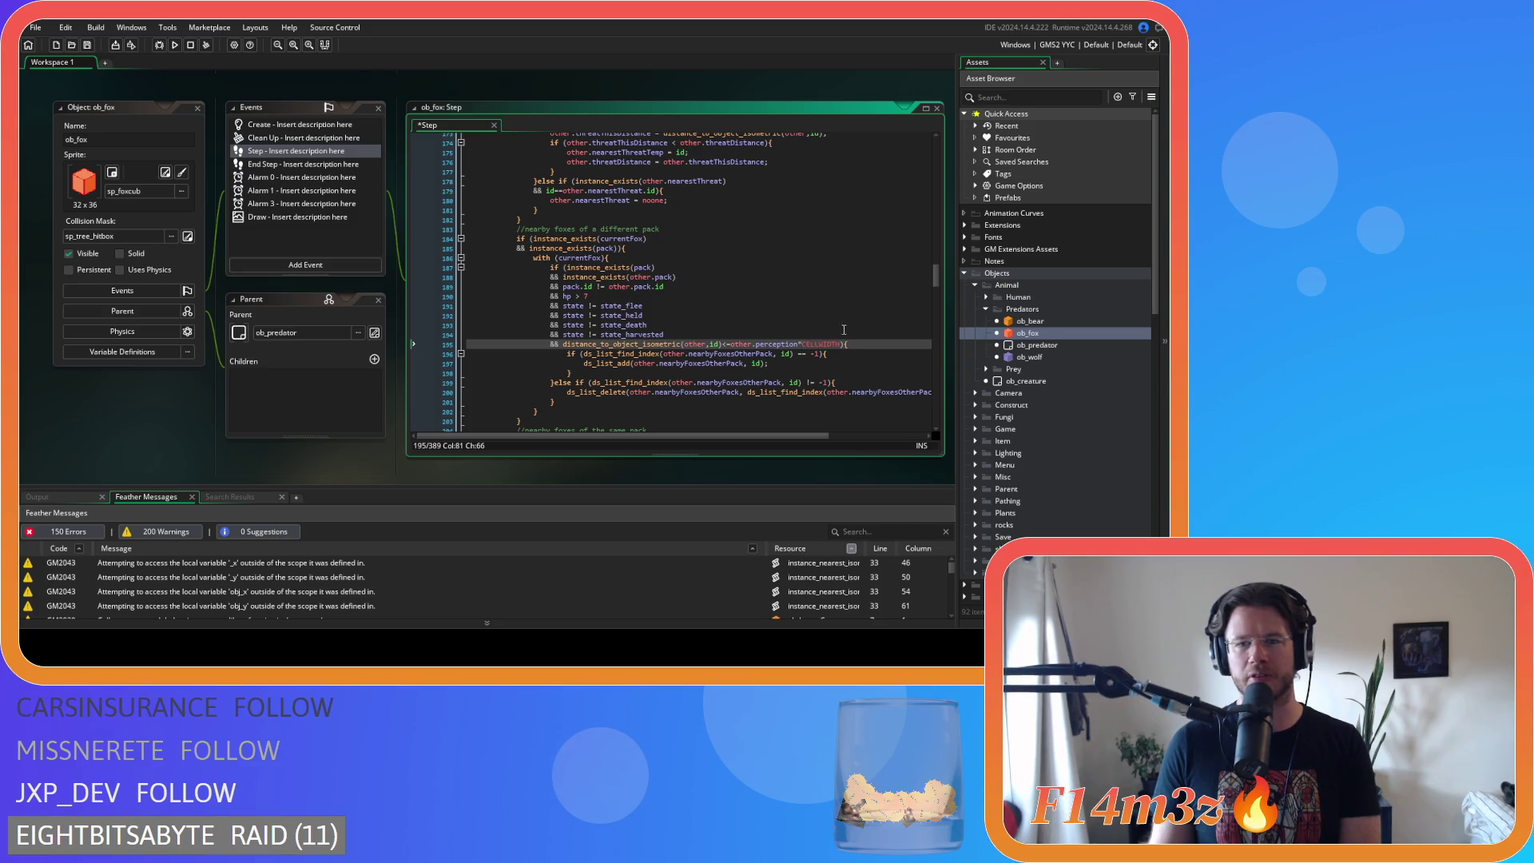
{"action": "key", "text": "BackSpace"}
{"action": "type", "text": "*"}
{"action": "left_click", "coordinate": [635, 360]}
- Move the distance_to_object_isometric check to the top of the different-pack condition, joined with &&, and save
{"action": "left_click_drag", "start_coordinate": [841, 344], "coordinate": [564, 346]}
{"action": "key", "text": "ctrl+c"}
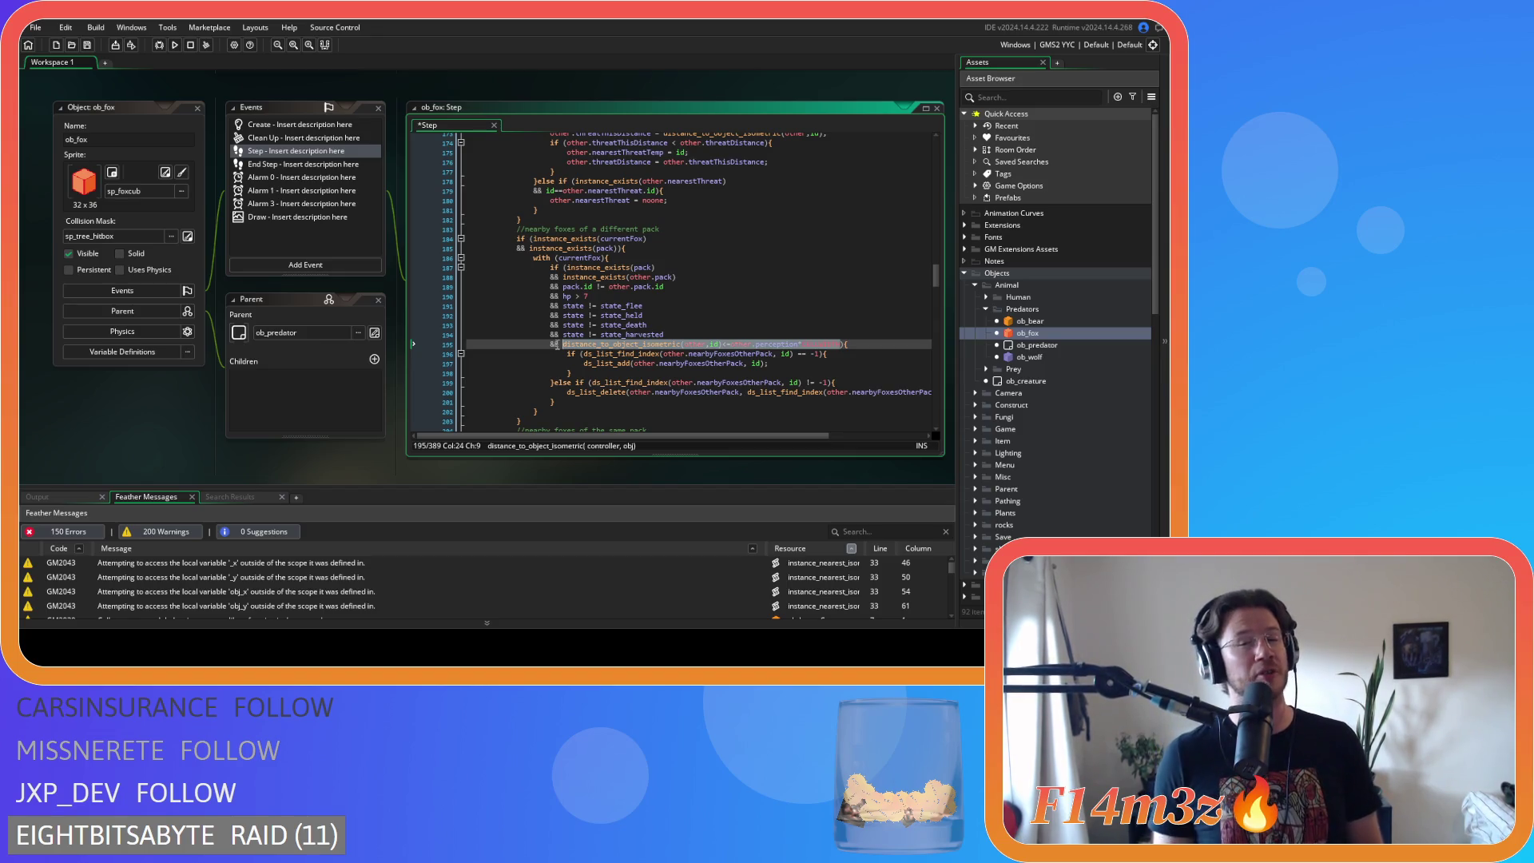
{"action": "key", "text": "BackSpace"}
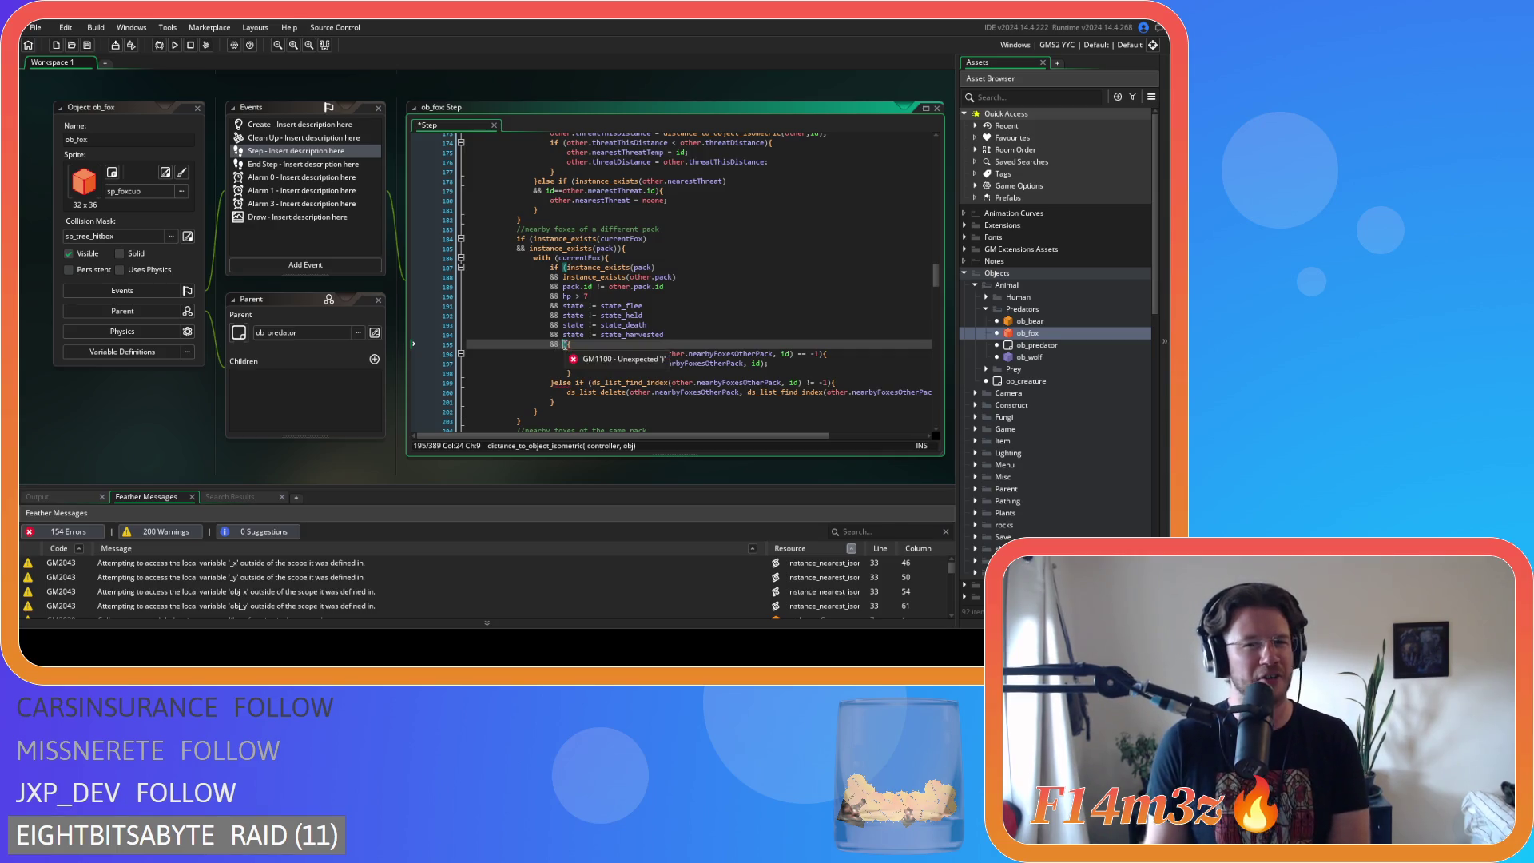
{"action": "key", "text": "BackSpace"}
{"action": "key", "text": "BackSpace"}
{"action": "key", "text": "BackSpace"}
{"action": "key", "text": "Up"}
{"action": "key", "text": "Up"}
{"action": "key", "text": "Up"}
{"action": "left_click", "coordinate": [568, 268]}
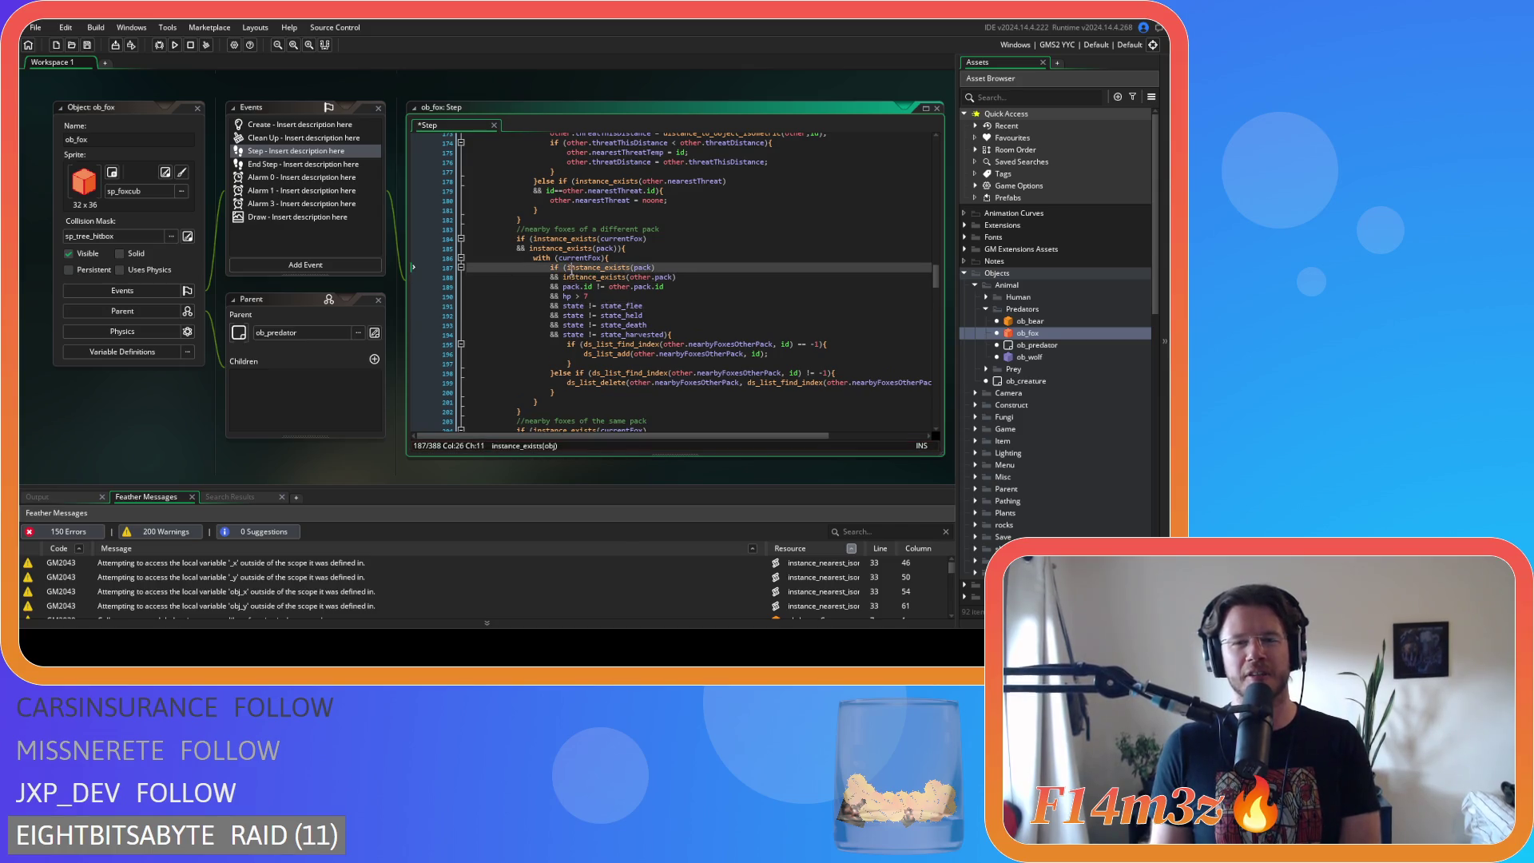
{"action": "key", "text": "Left"}
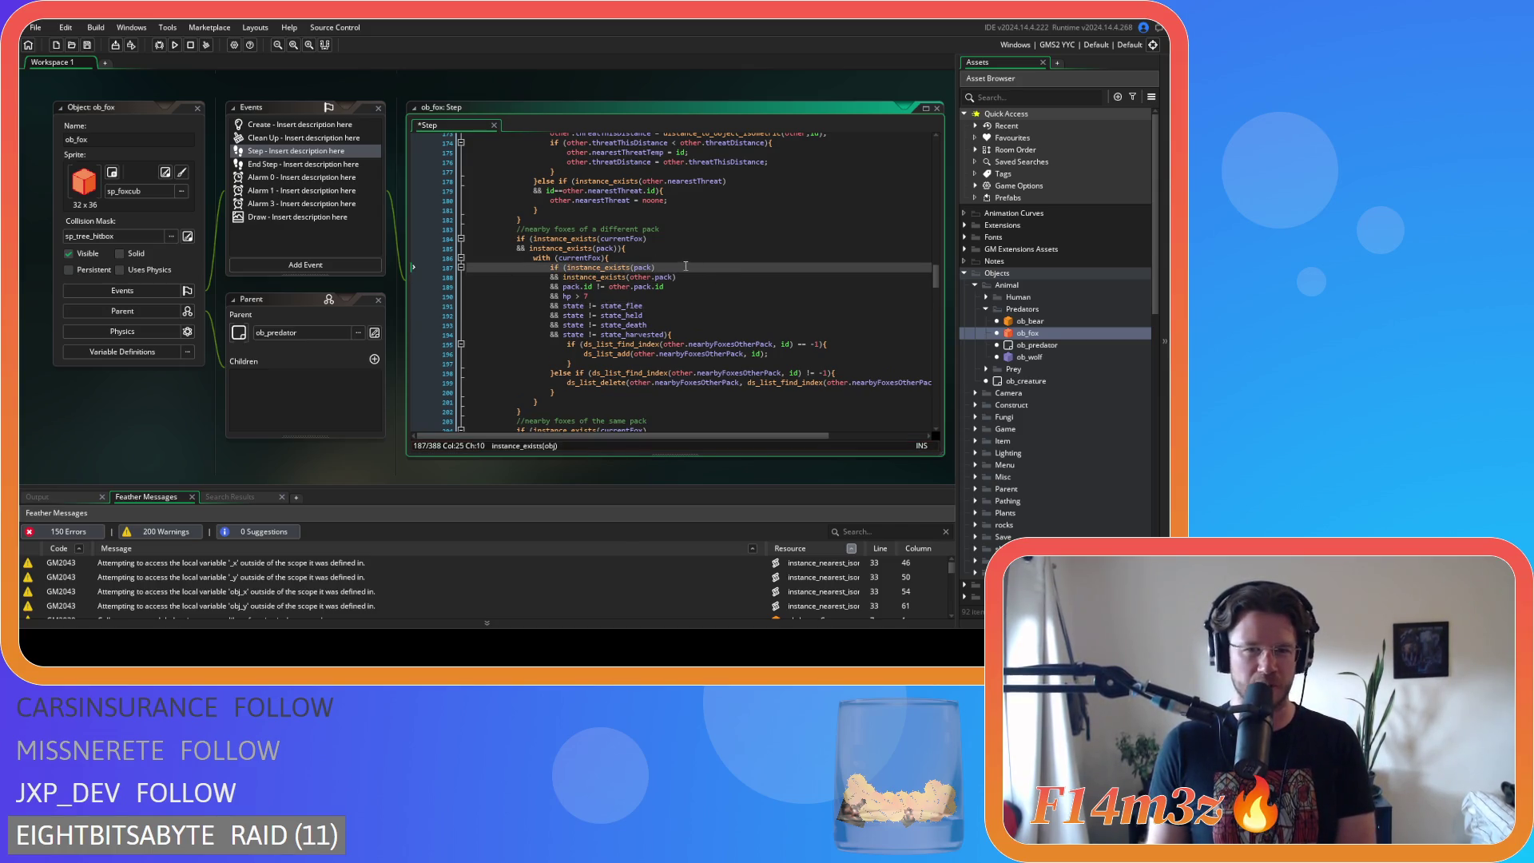
{"action": "key", "text": "Return"}
{"action": "type", "text": "&&"}
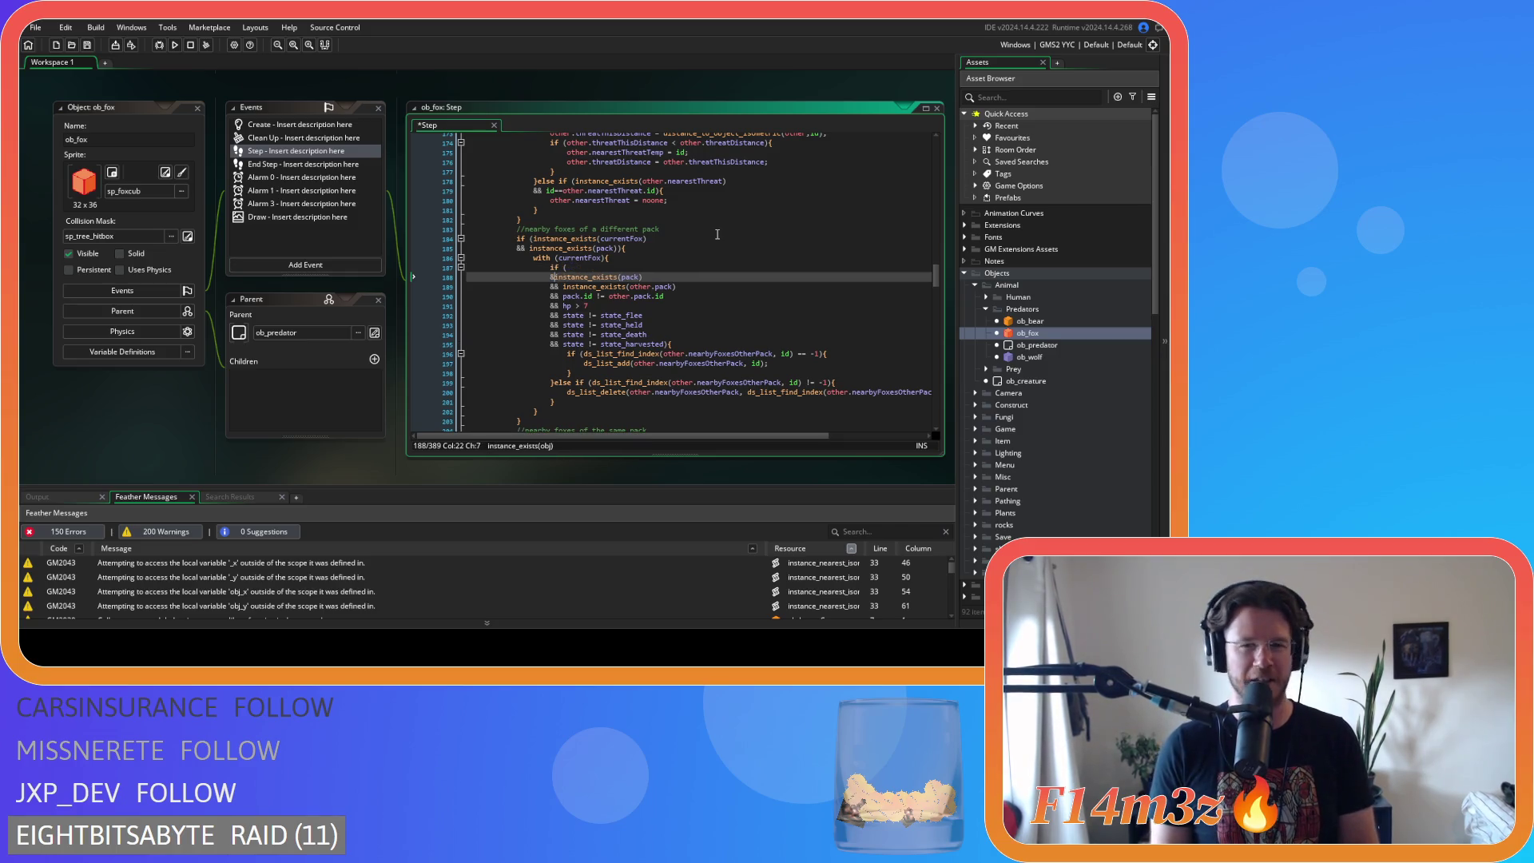
{"action": "left_click", "coordinate": [601, 268]}
{"action": "key", "text": "ctrl+v"}
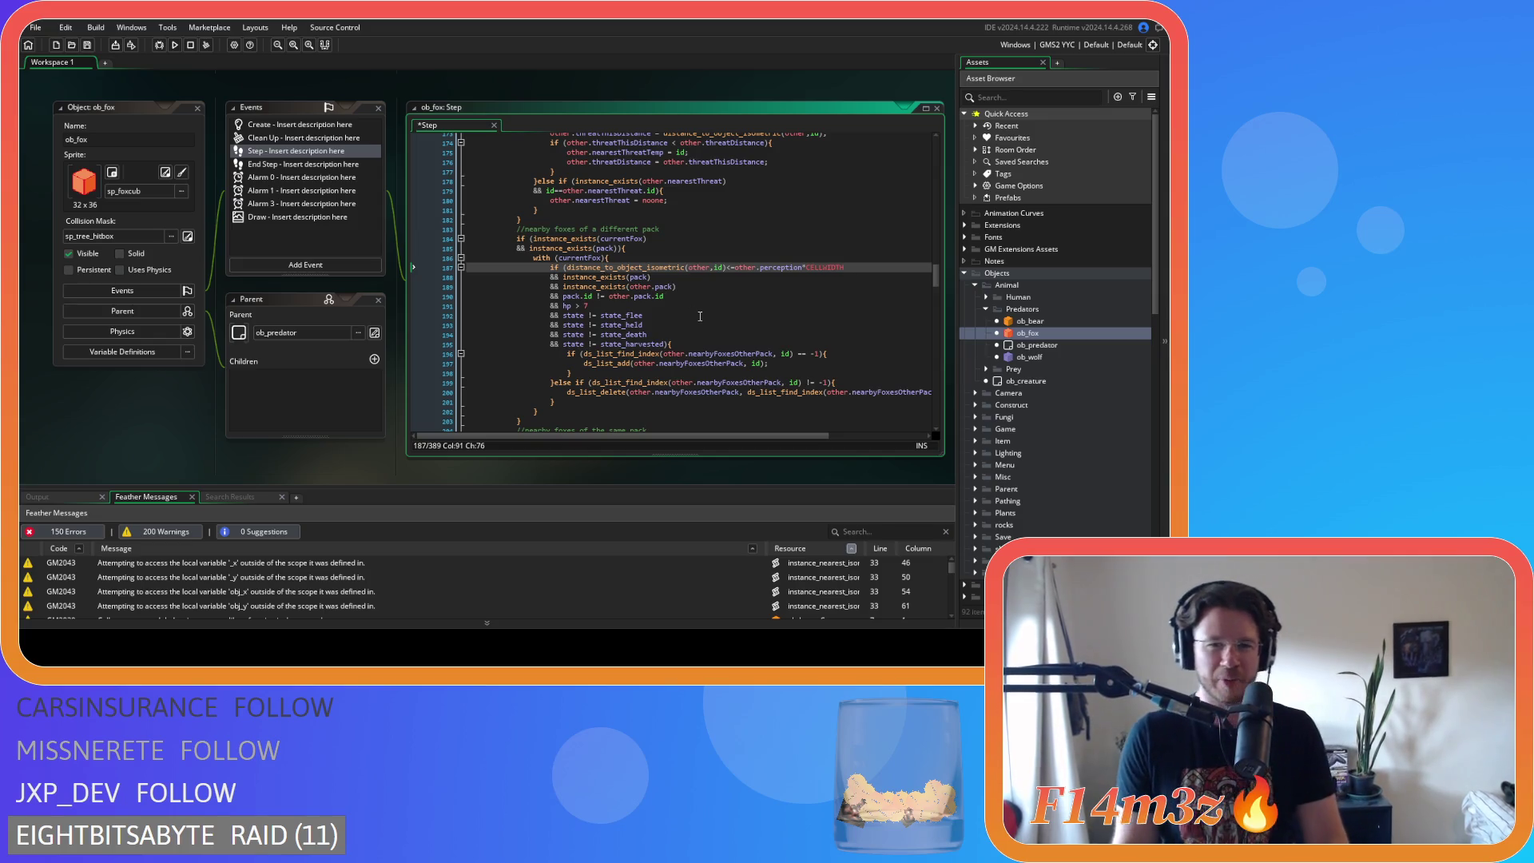
{"action": "key", "text": "ctrl+s"}
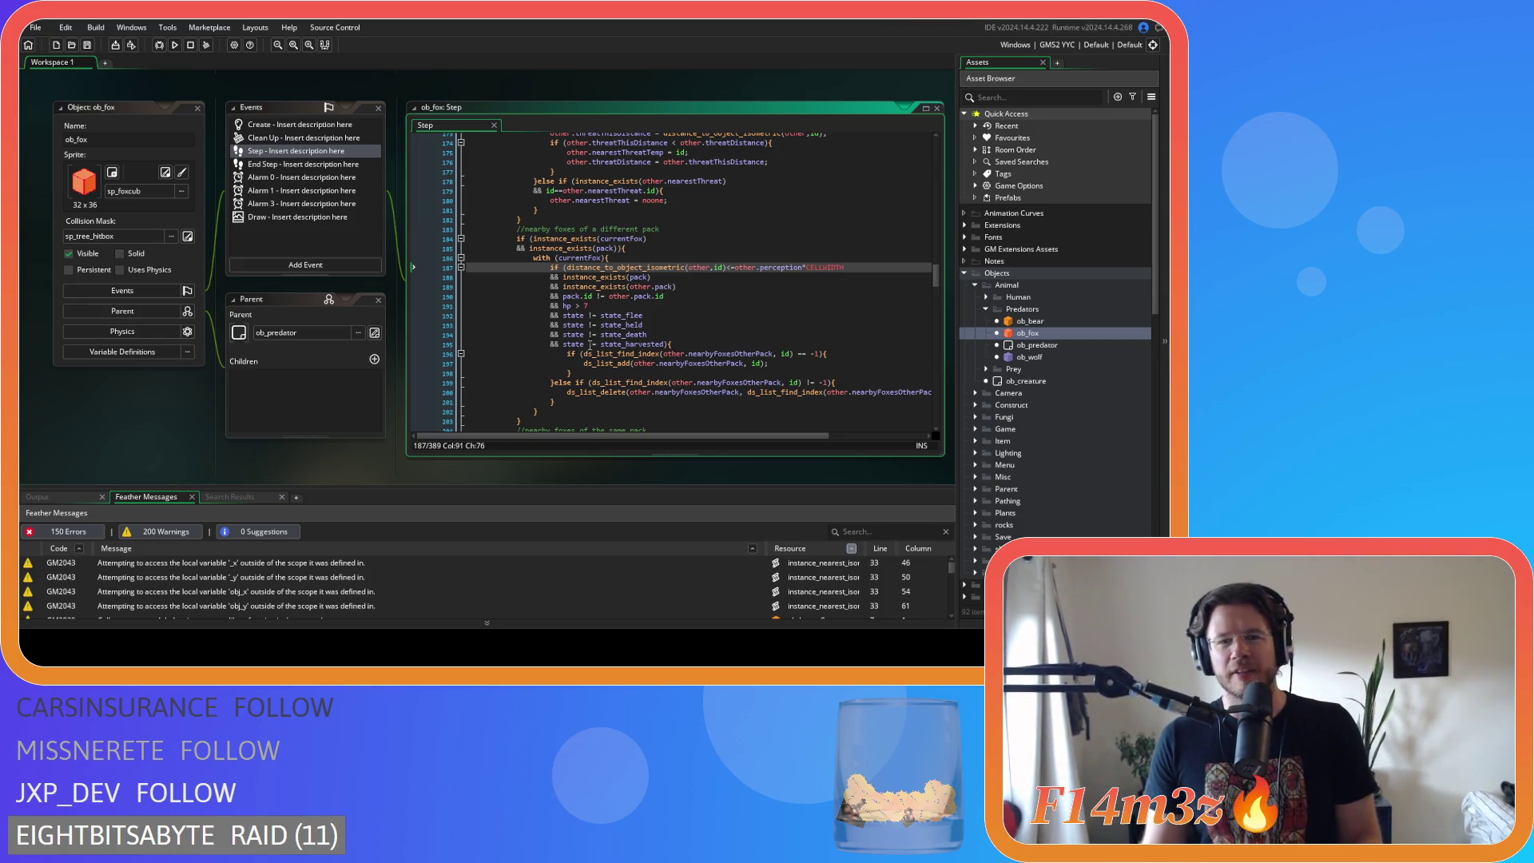
- Remove spaces from the pack id, hp, state_flee, state_held, state_death and state_harvested comparisons, then save
{"action": "left_click", "coordinate": [600, 297]}
{"action": "key", "text": "BackSpace"}
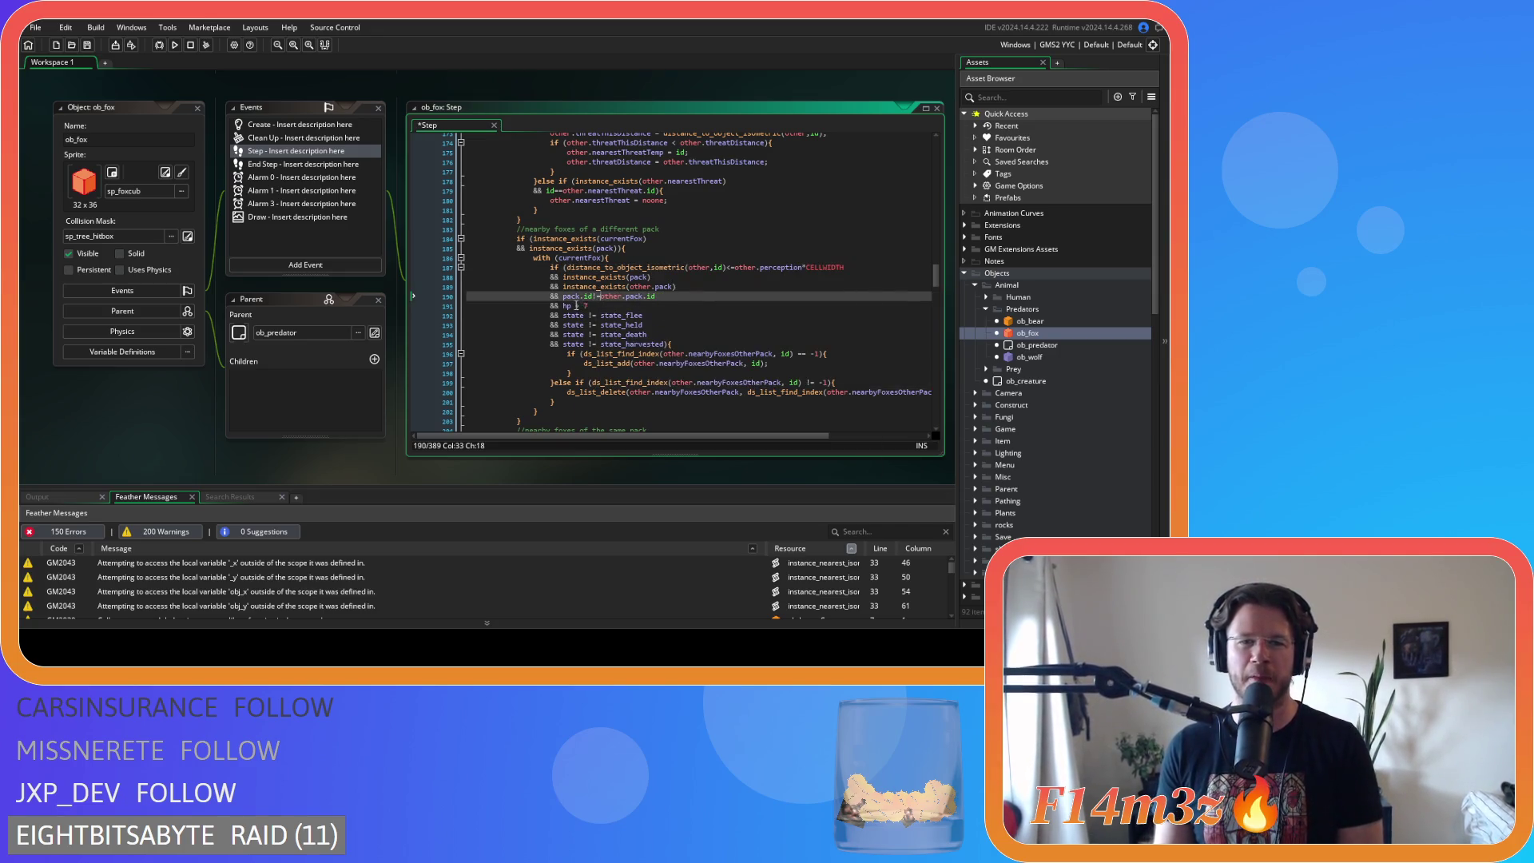
{"action": "key", "text": "Delete"}
{"action": "key", "text": "Down"}
{"action": "key", "text": "BackSpace"}
{"action": "key", "text": "BackSpace"}
{"action": "key", "text": "BackSpace"}
{"action": "left_click", "coordinate": [585, 325]}
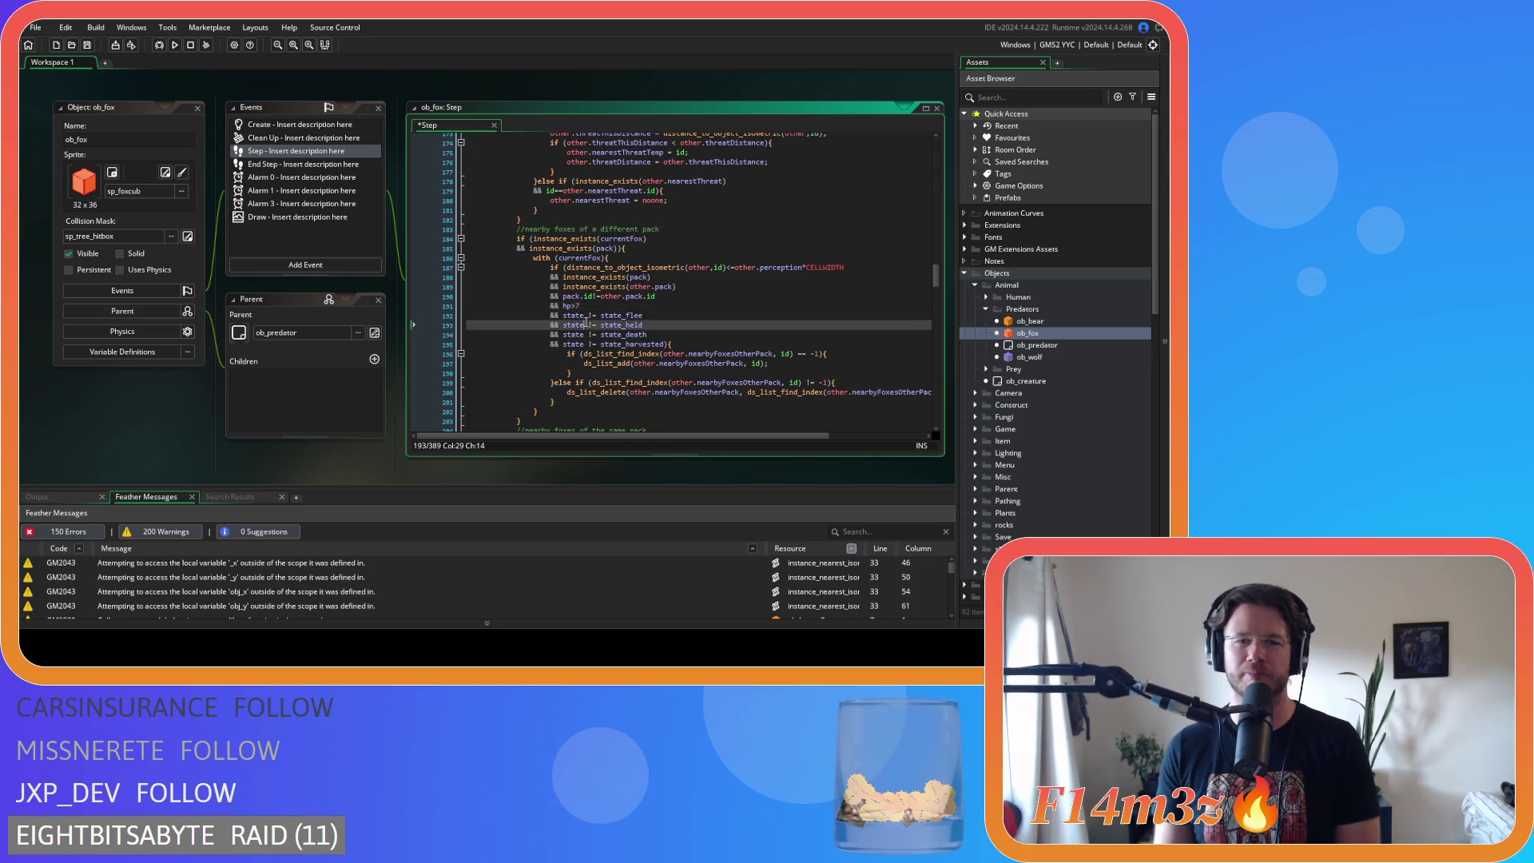
{"action": "key", "text": "Up"}
{"action": "key", "text": "Delete"}
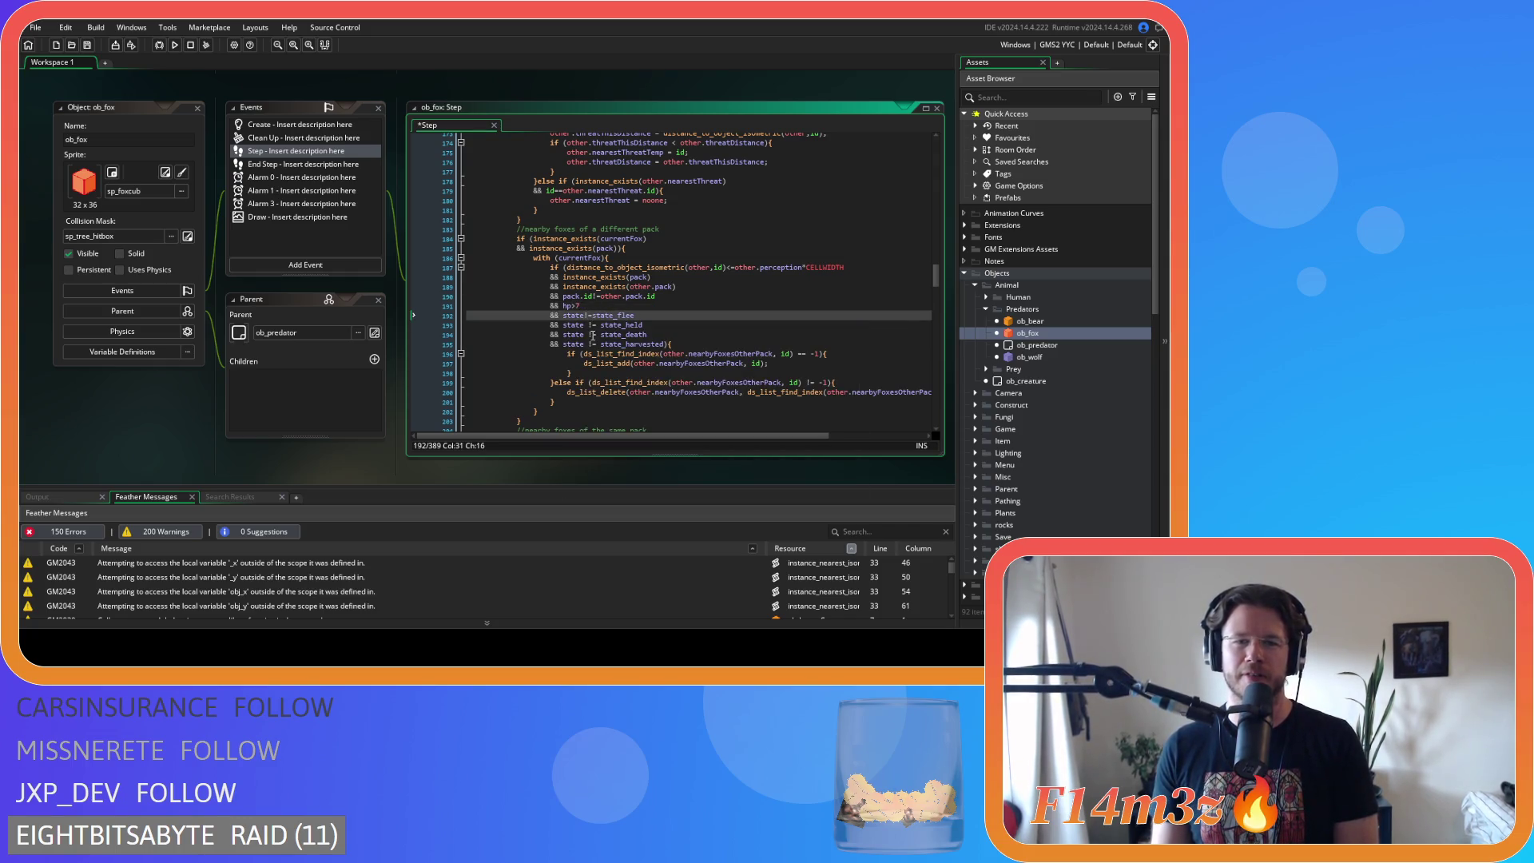
{"action": "left_click", "coordinate": [588, 324]}
{"action": "key", "text": "BackSpace"}
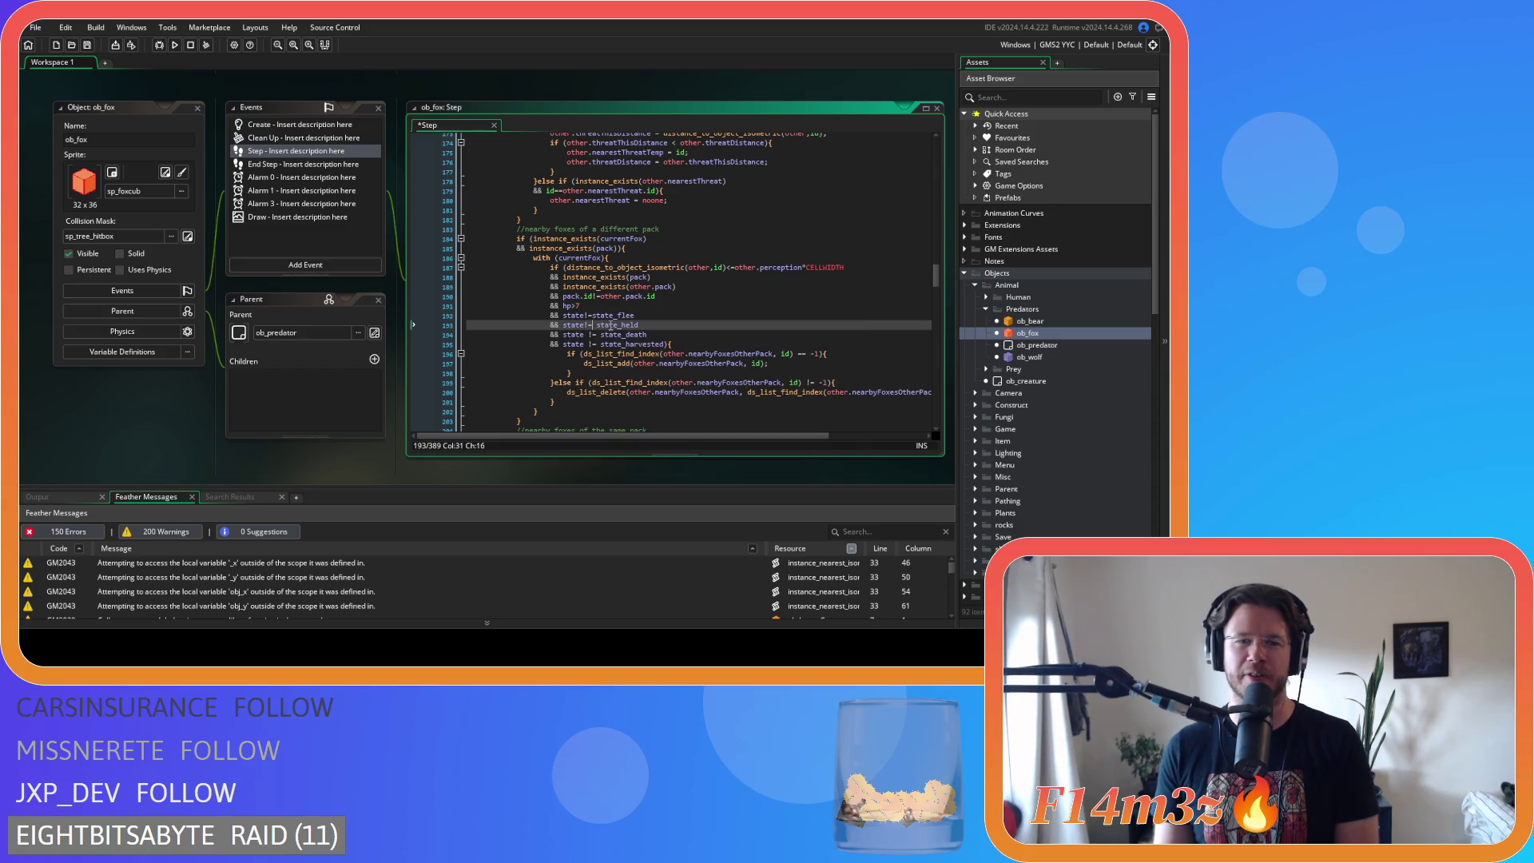
{"action": "key", "text": "Delete"}
{"action": "left_click", "coordinate": [589, 335]}
{"action": "key", "text": "BackSpace"}
{"action": "key", "text": "Delete"}
{"action": "left_click", "coordinate": [586, 344]}
{"action": "key", "text": "BackSpace"}
{"action": "key", "text": "Delete"}
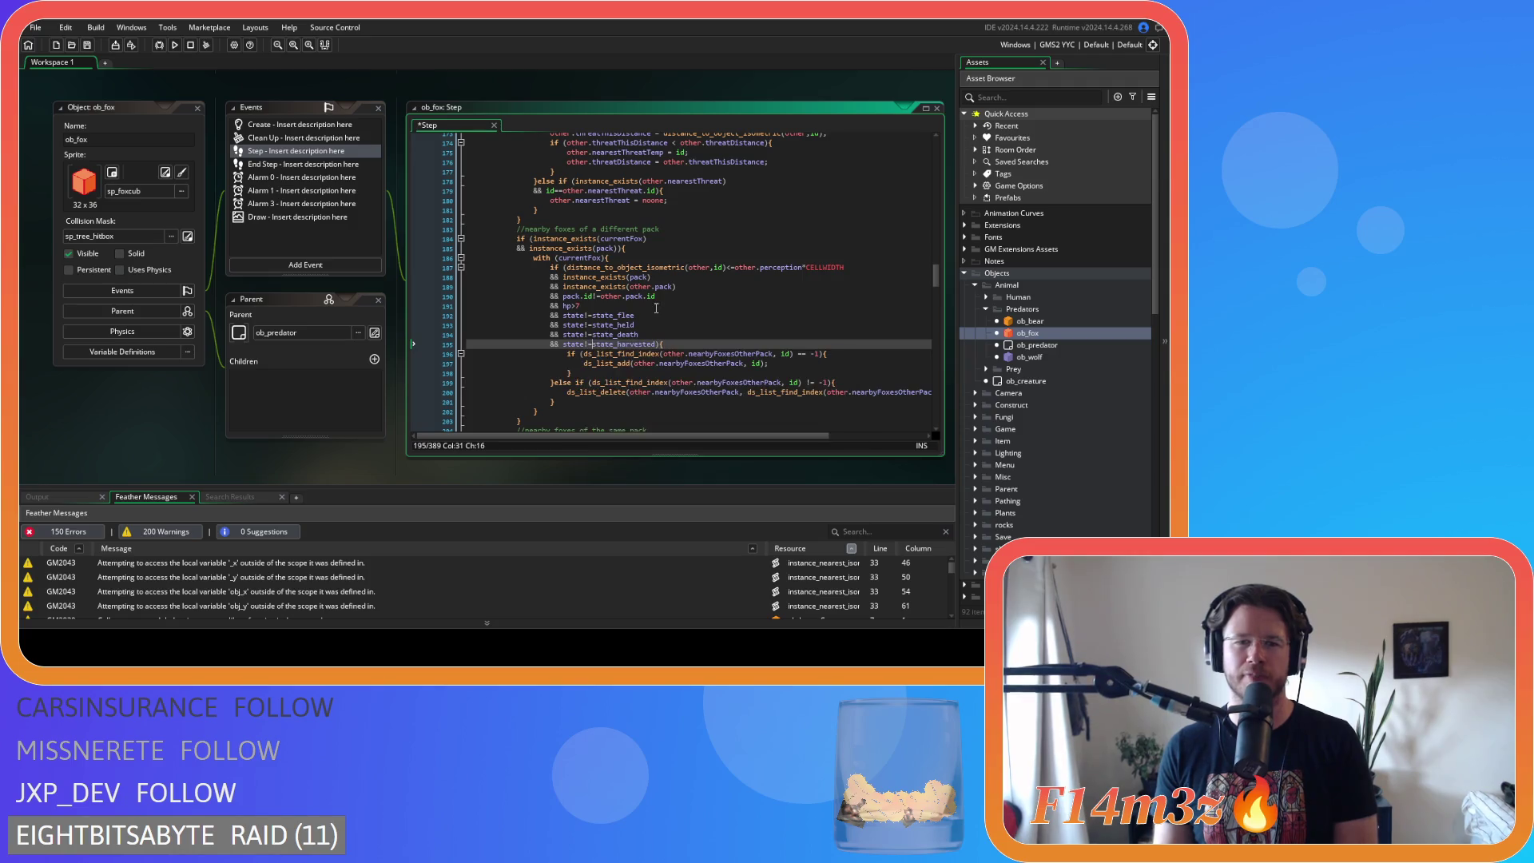
{"action": "key", "text": "ctrl+s"}
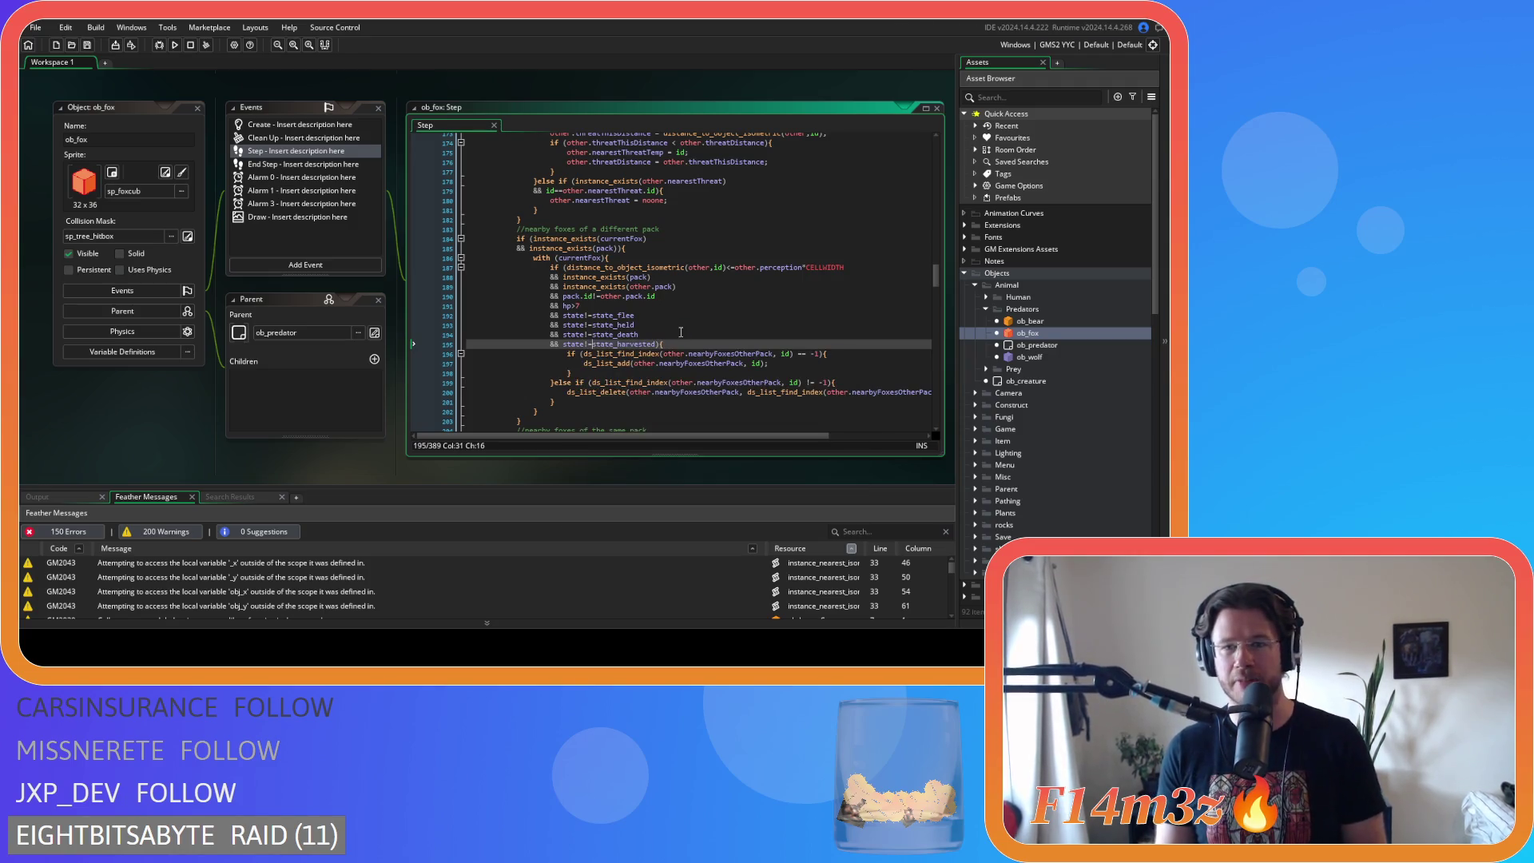
{"action": "scroll", "coordinate": [687, 335], "scroll_direction": "up", "scroll_amount": 2}
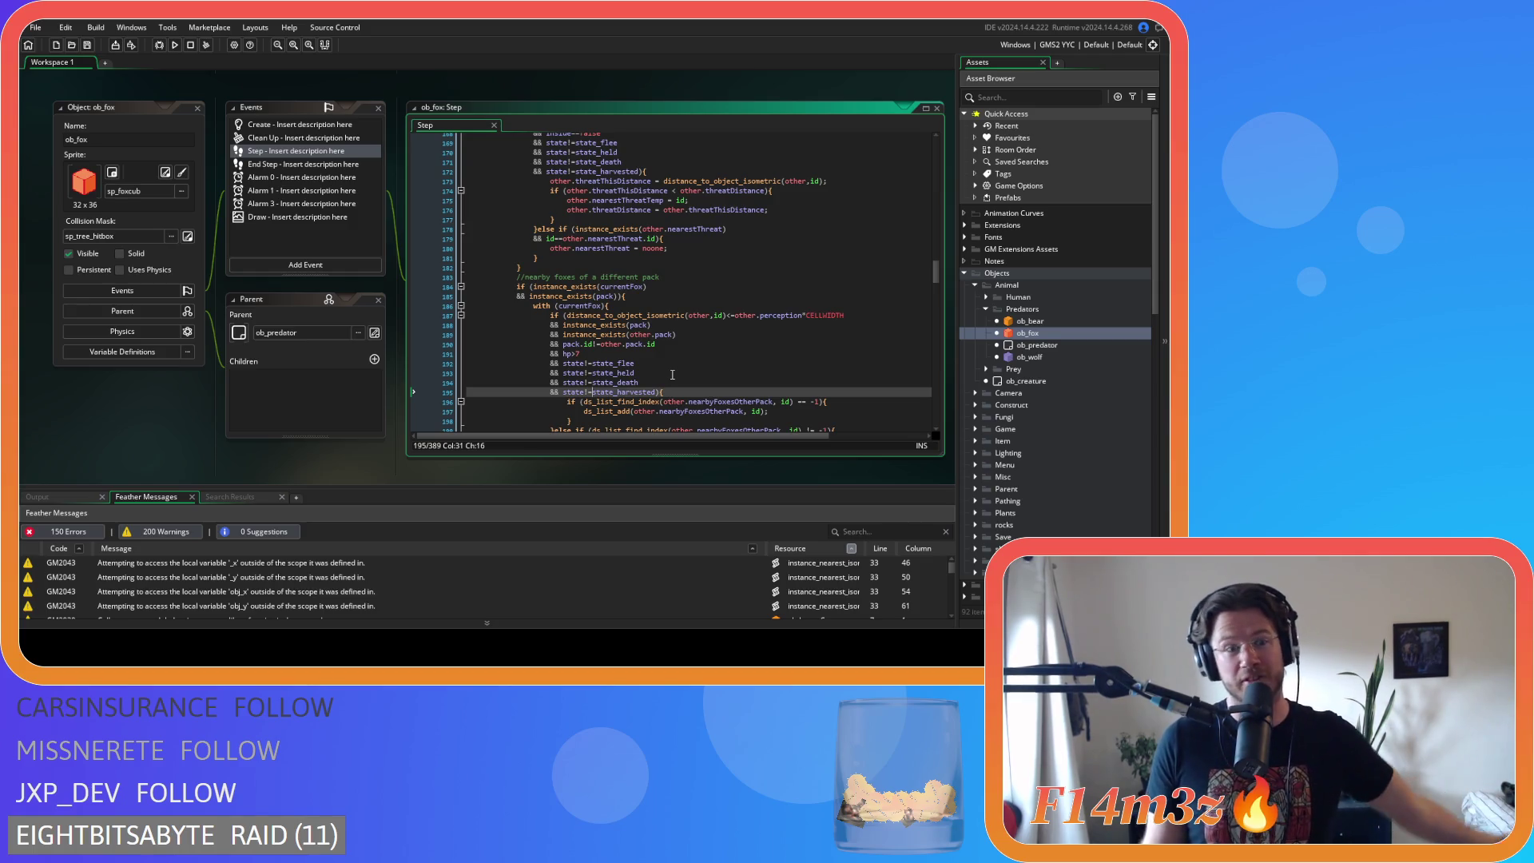
- Remove the spaces from the id, pack.id and hp>7 comparisons on lines 210–212
{"action": "scroll", "coordinate": [660, 381], "scroll_direction": "up", "scroll_amount": 5}
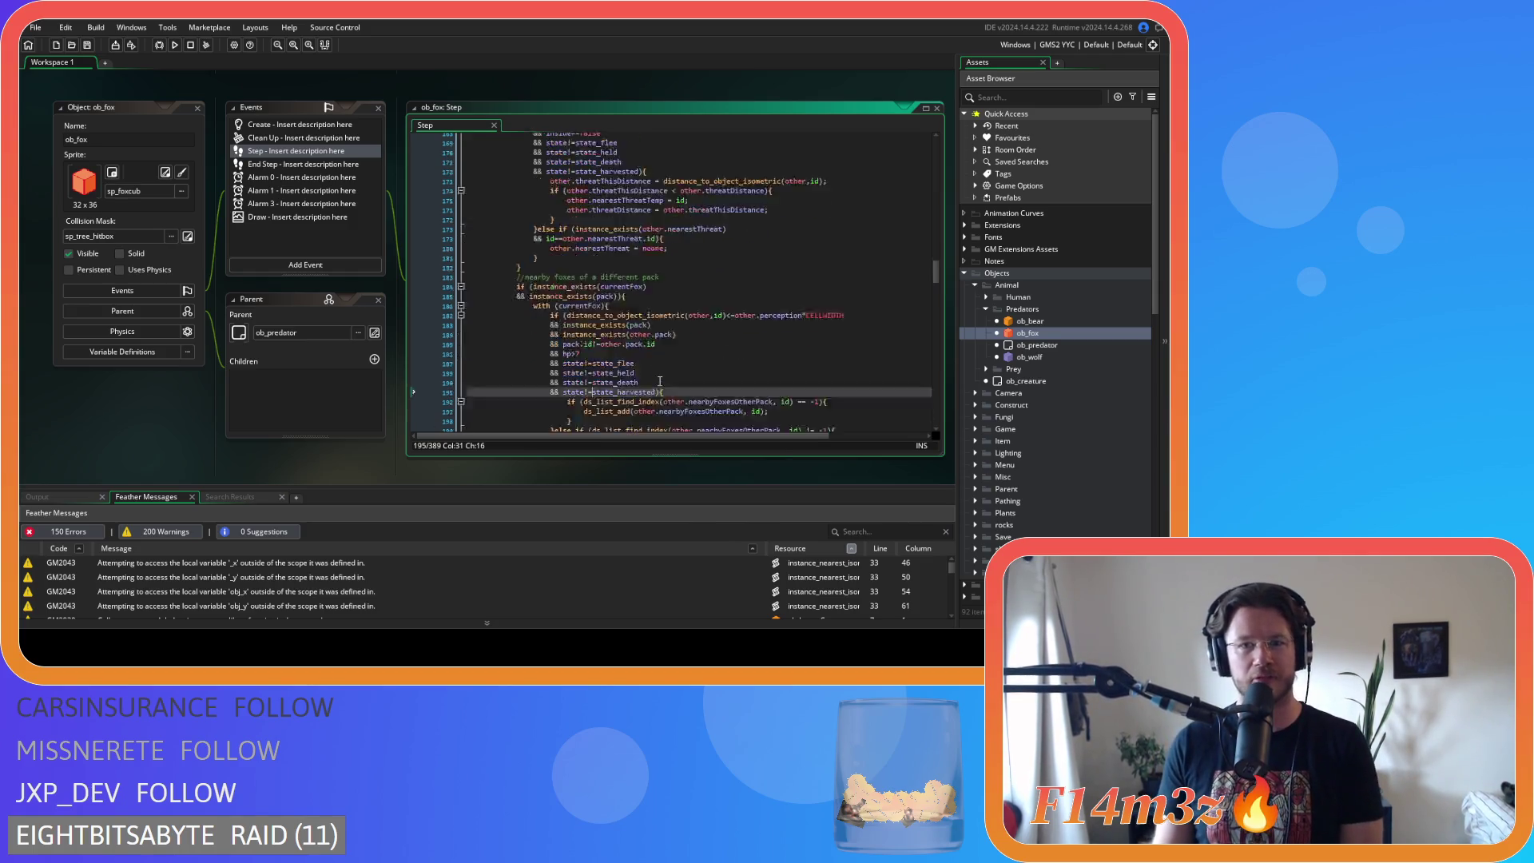
{"action": "scroll", "coordinate": [681, 379], "scroll_direction": "down", "scroll_amount": 4}
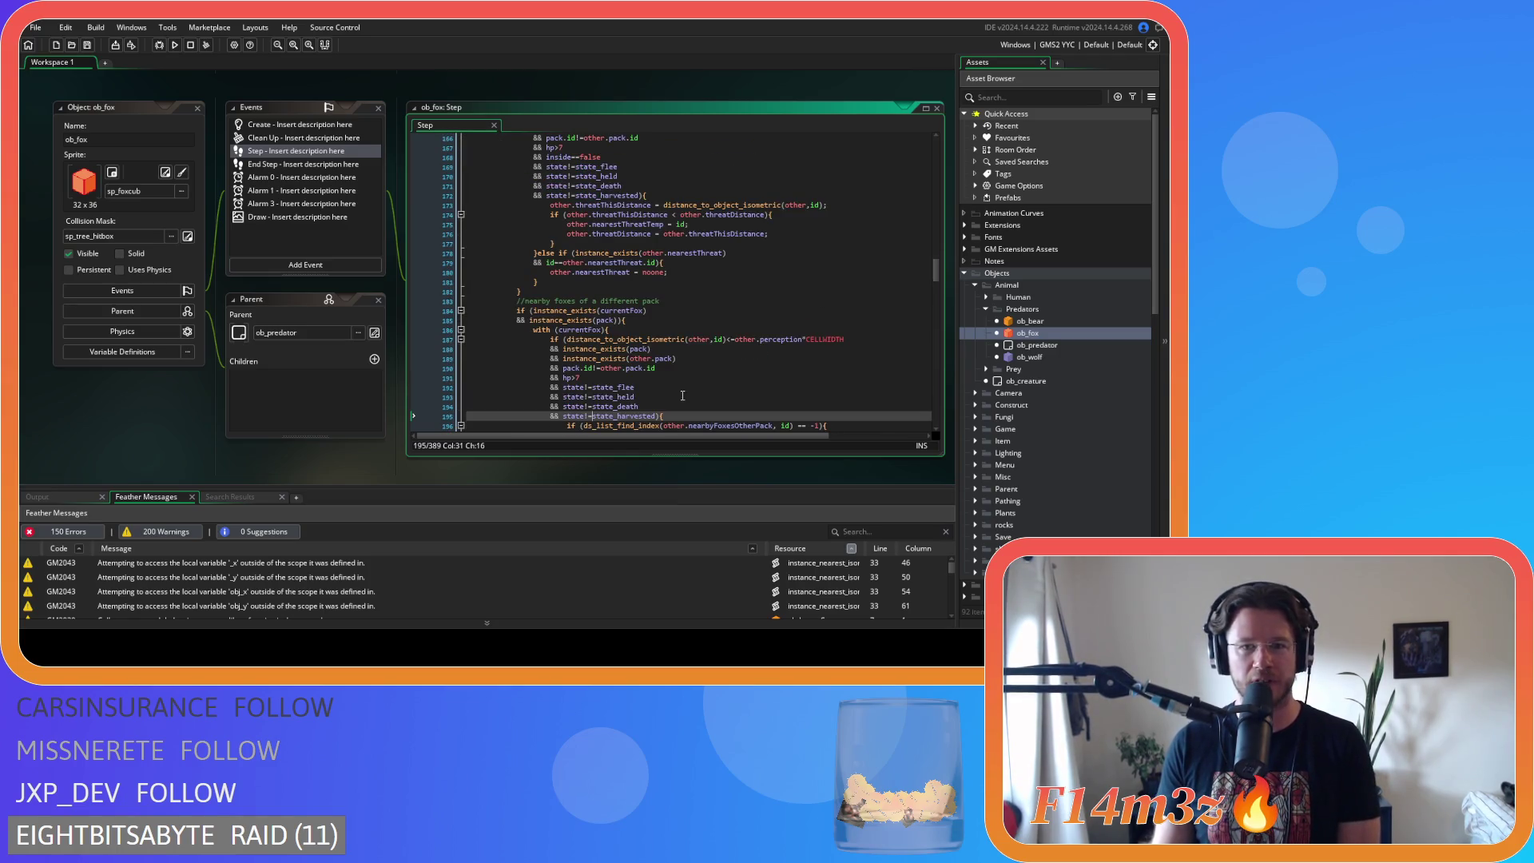
{"action": "scroll", "coordinate": [682, 401], "scroll_direction": "up", "scroll_amount": 8}
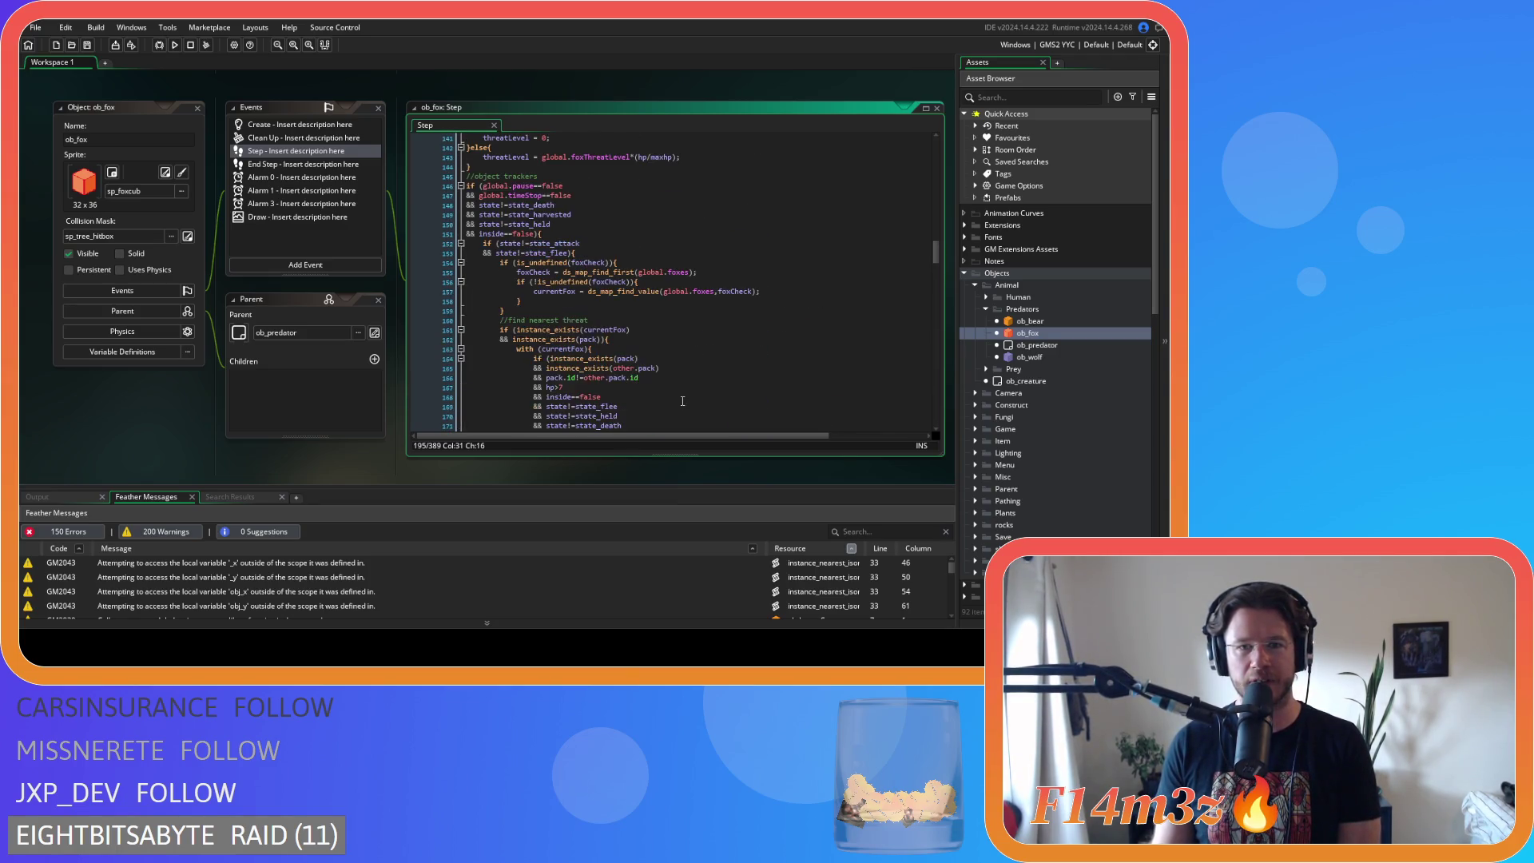
{"action": "scroll", "coordinate": [682, 401], "scroll_direction": "down", "scroll_amount": 15}
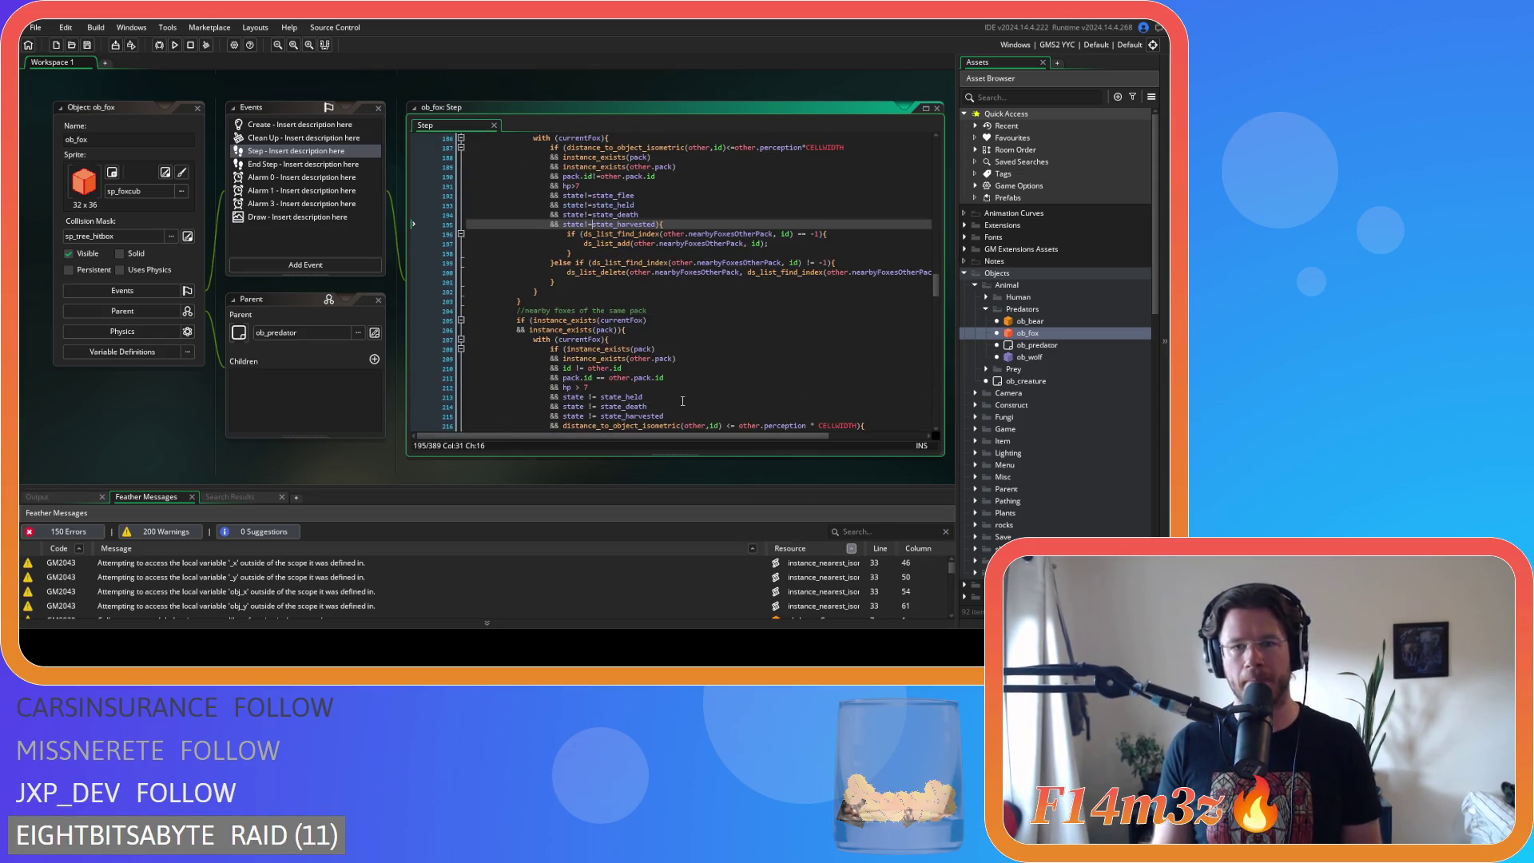
{"action": "scroll", "coordinate": [741, 294], "scroll_direction": "down", "scroll_amount": 4}
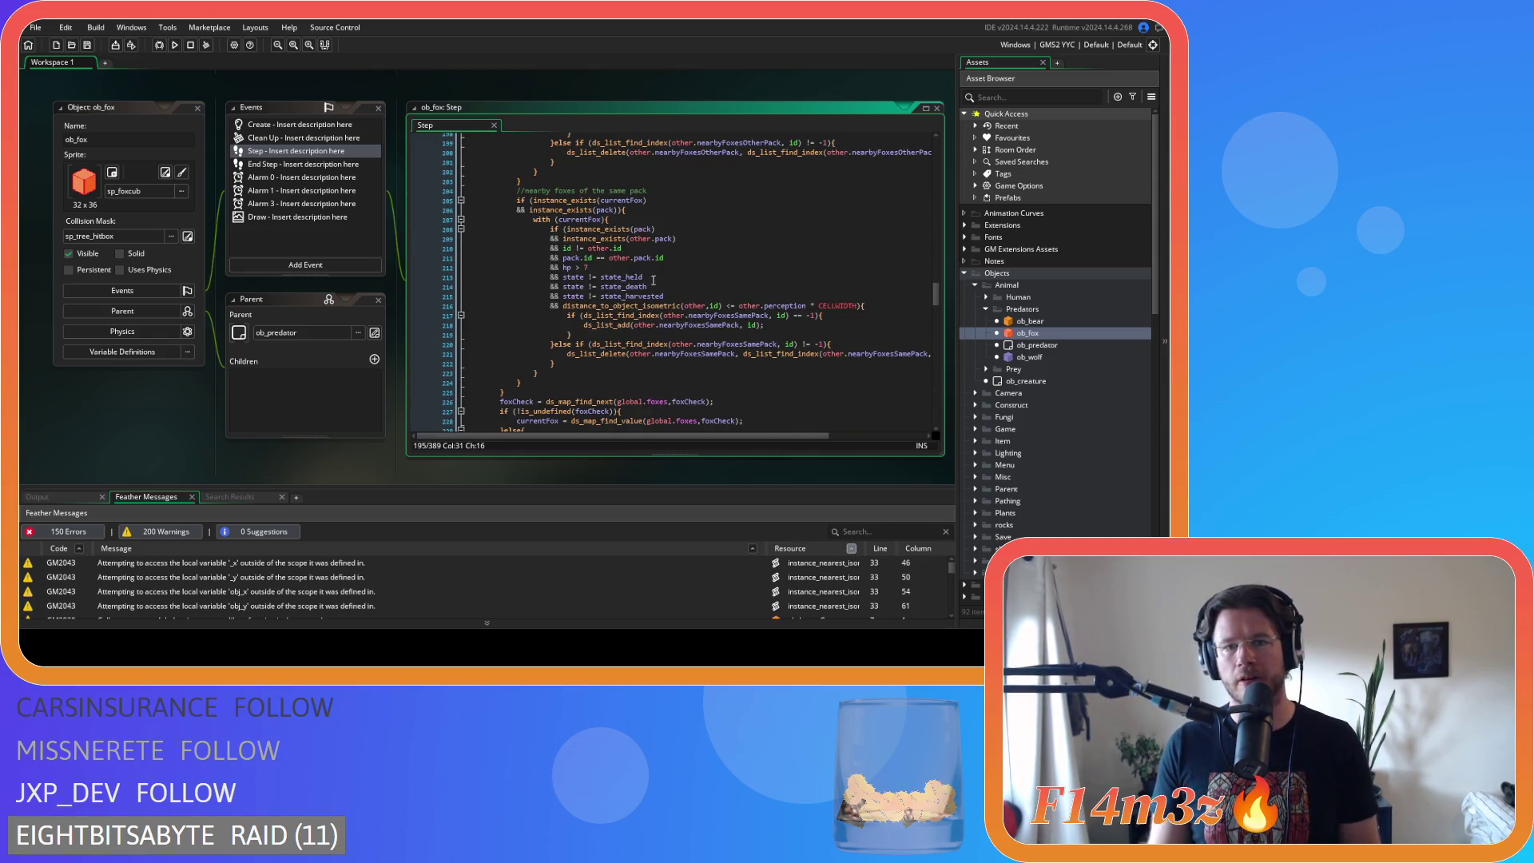
{"action": "left_click", "coordinate": [576, 250]}
{"action": "key", "text": "BackSpace"}
{"action": "key", "text": "Right"}
{"action": "key", "text": "Right"}
{"action": "key", "text": "Delete"}
{"action": "left_click", "coordinate": [598, 265]}
{"action": "left_click", "coordinate": [598, 257]}
{"action": "key", "text": "BackSpace"}
{"action": "key", "text": "Right"}
{"action": "key", "text": "Right"}
{"action": "key", "text": "Delete"}
{"action": "left_click", "coordinate": [577, 268]}
{"action": "key", "text": "BackSpace"}
{"action": "key", "text": "Right"}
{"action": "key", "text": "Delete"}
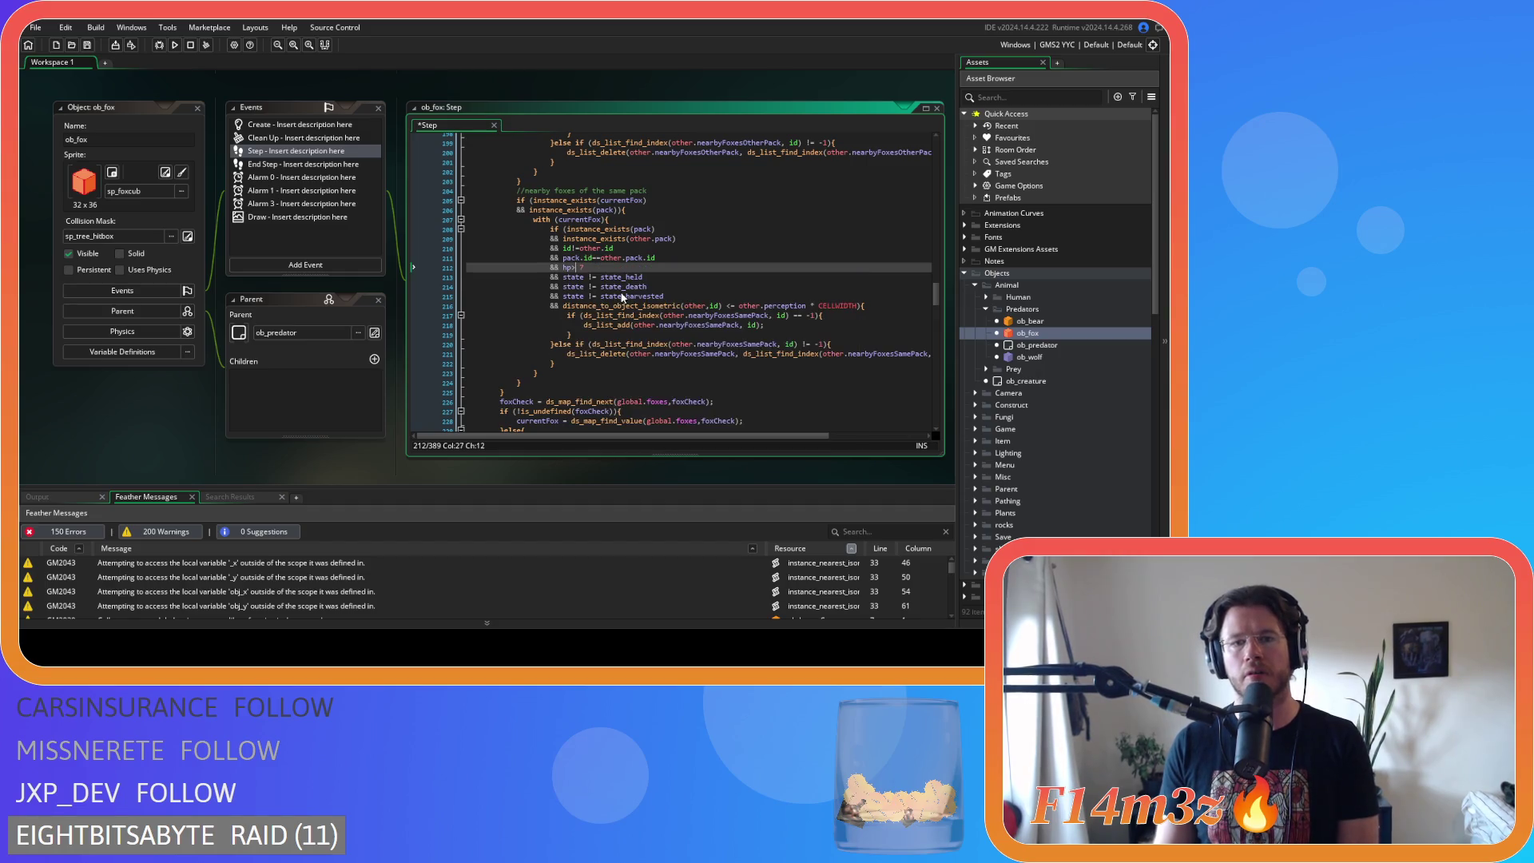
- Compact the state checks on lines 213–215 to forms like state!=state_held and state!=state_harvested
{"action": "left_click", "coordinate": [585, 277]}
{"action": "key", "text": "Delete"}
{"action": "key", "text": "Right"}
{"action": "key", "text": "Right"}
{"action": "key", "text": "Delete"}
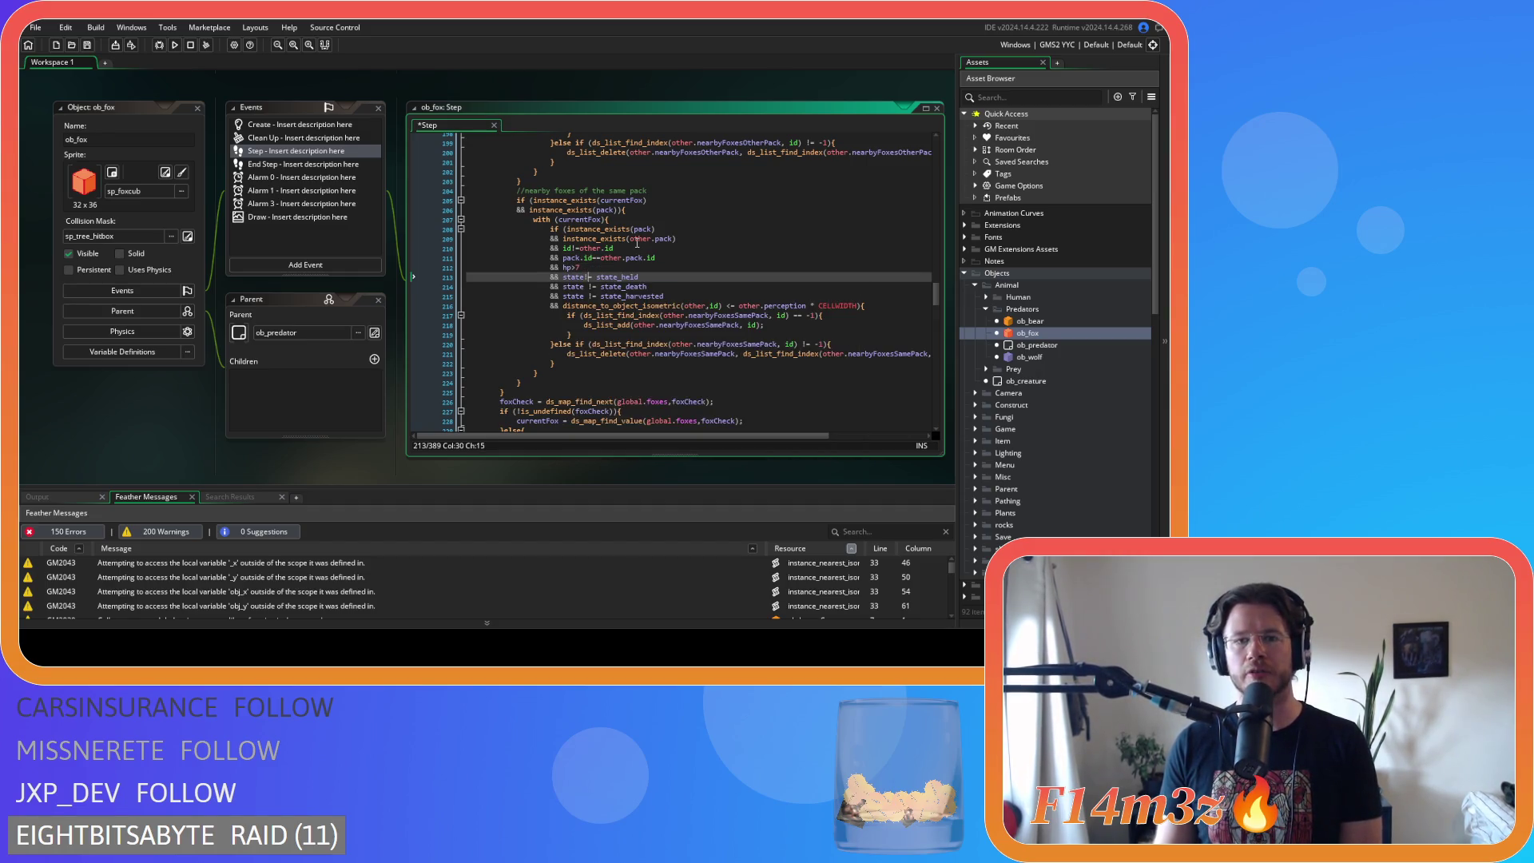
{"action": "key", "text": "Down"}
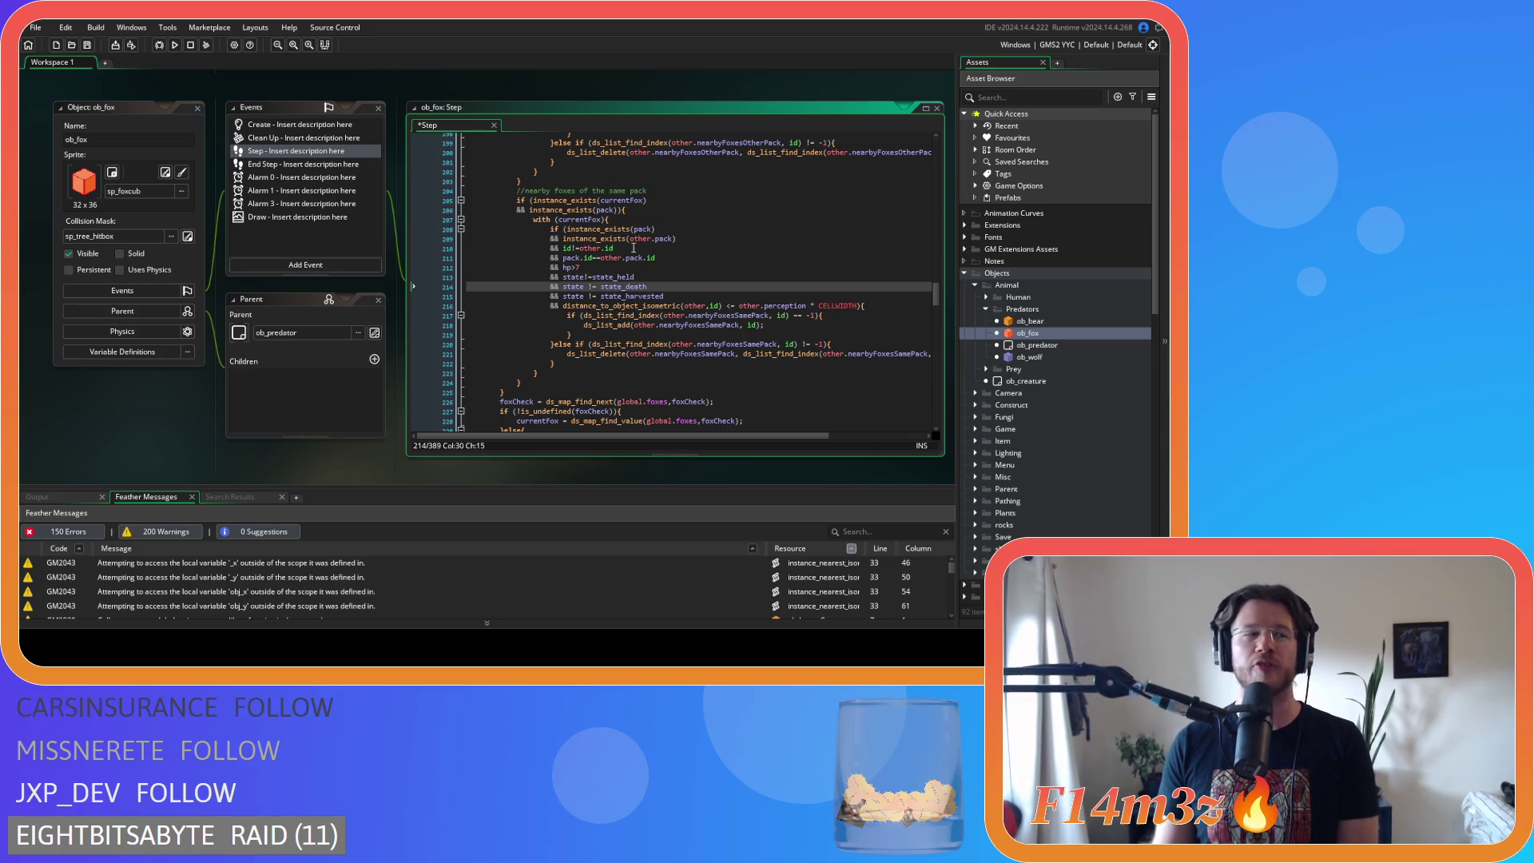
{"action": "key", "text": "Left"}
{"action": "key", "text": "BackSpace"}
{"action": "key", "text": "Right"}
{"action": "key", "text": "Delete"}
{"action": "key", "text": "Down"}
{"action": "key", "text": "Left"}
{"action": "key", "text": "BackSpace"}
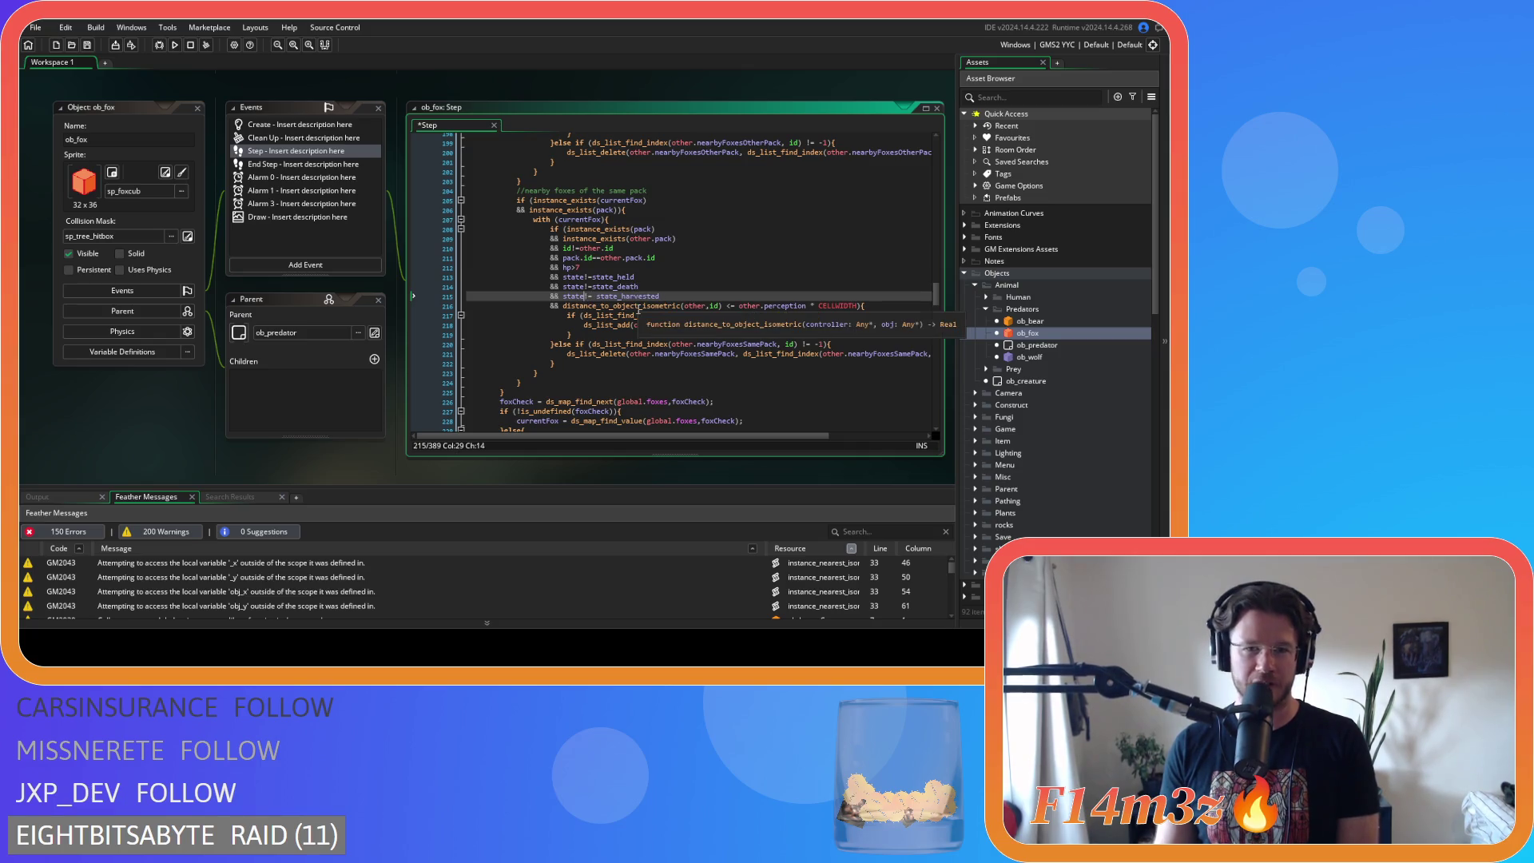
{"action": "key", "text": "Right"}
{"action": "key", "text": "Right"}
{"action": "key", "text": "Delete"}
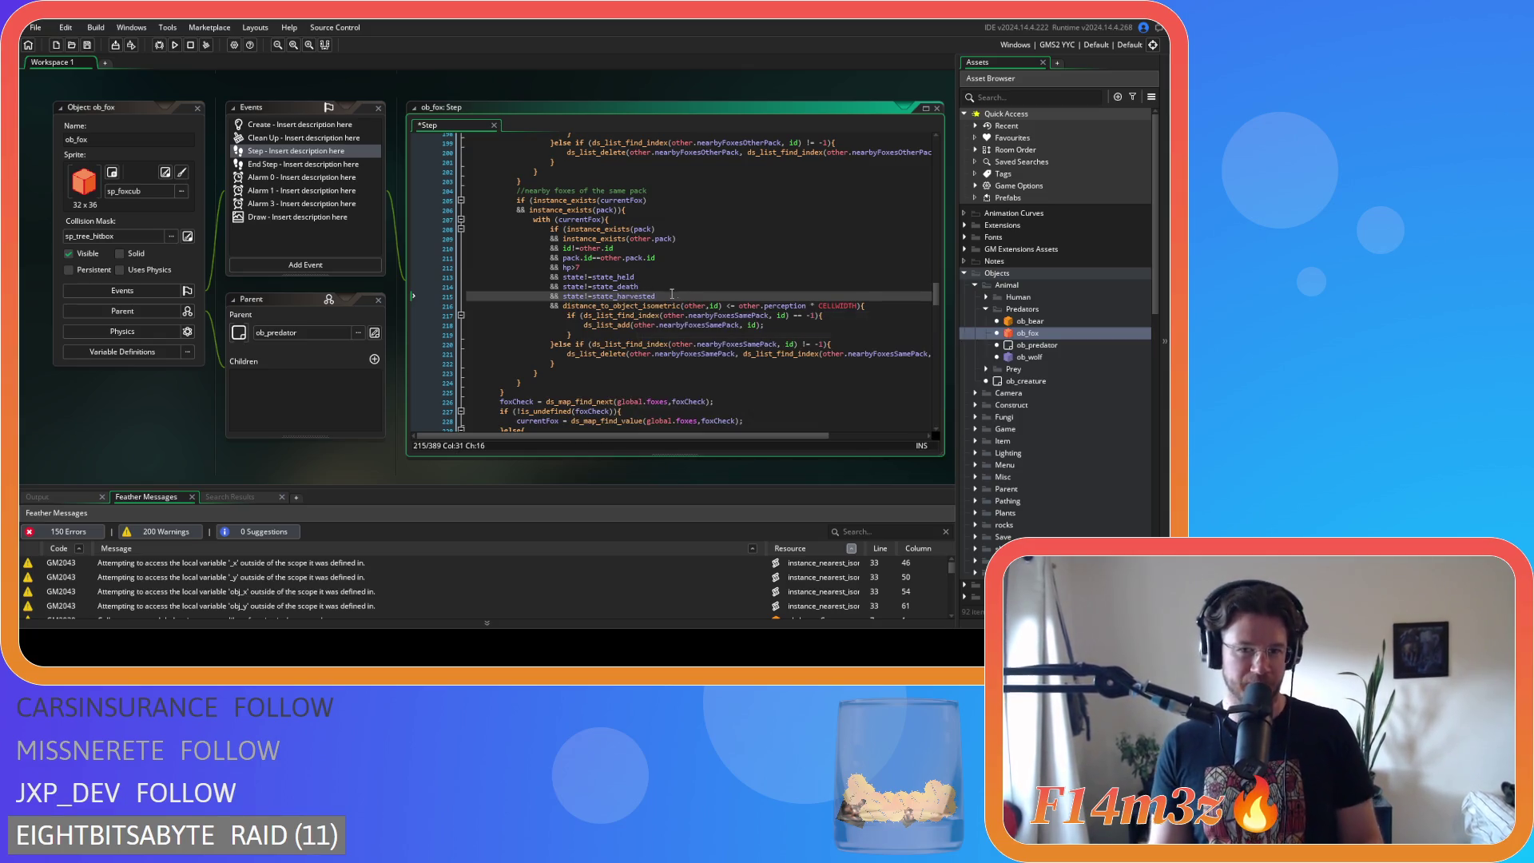
- Remove the spaces around <= and * in the line 216 distance check, and save
{"action": "left_click", "coordinate": [721, 305]}
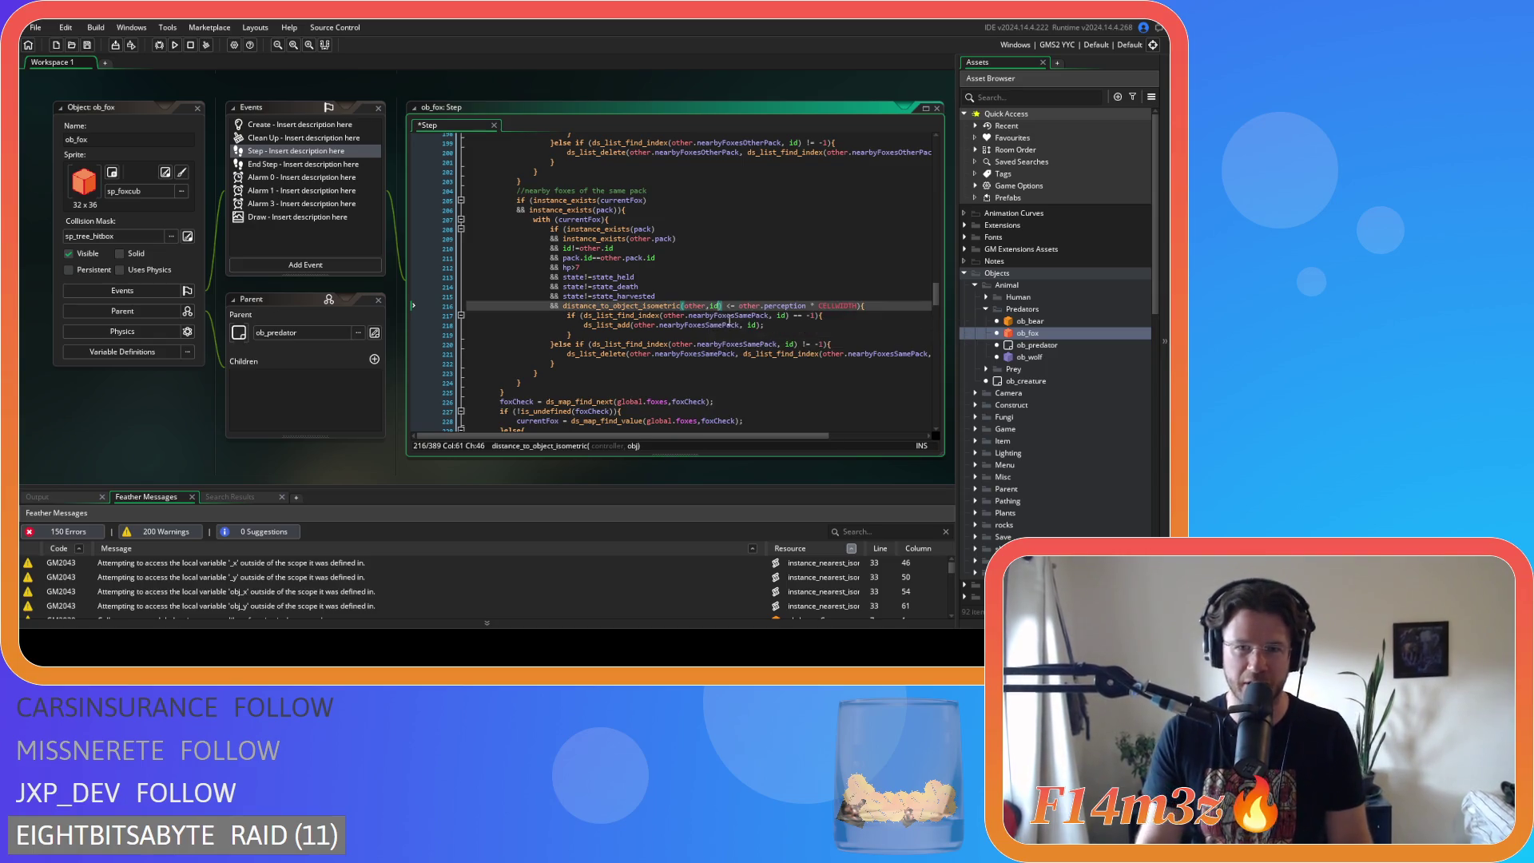
{"action": "key", "text": "Right"}
{"action": "key", "text": "Delete"}
{"action": "key", "text": "Right"}
{"action": "key", "text": "Right"}
{"action": "key", "text": "Delete"}
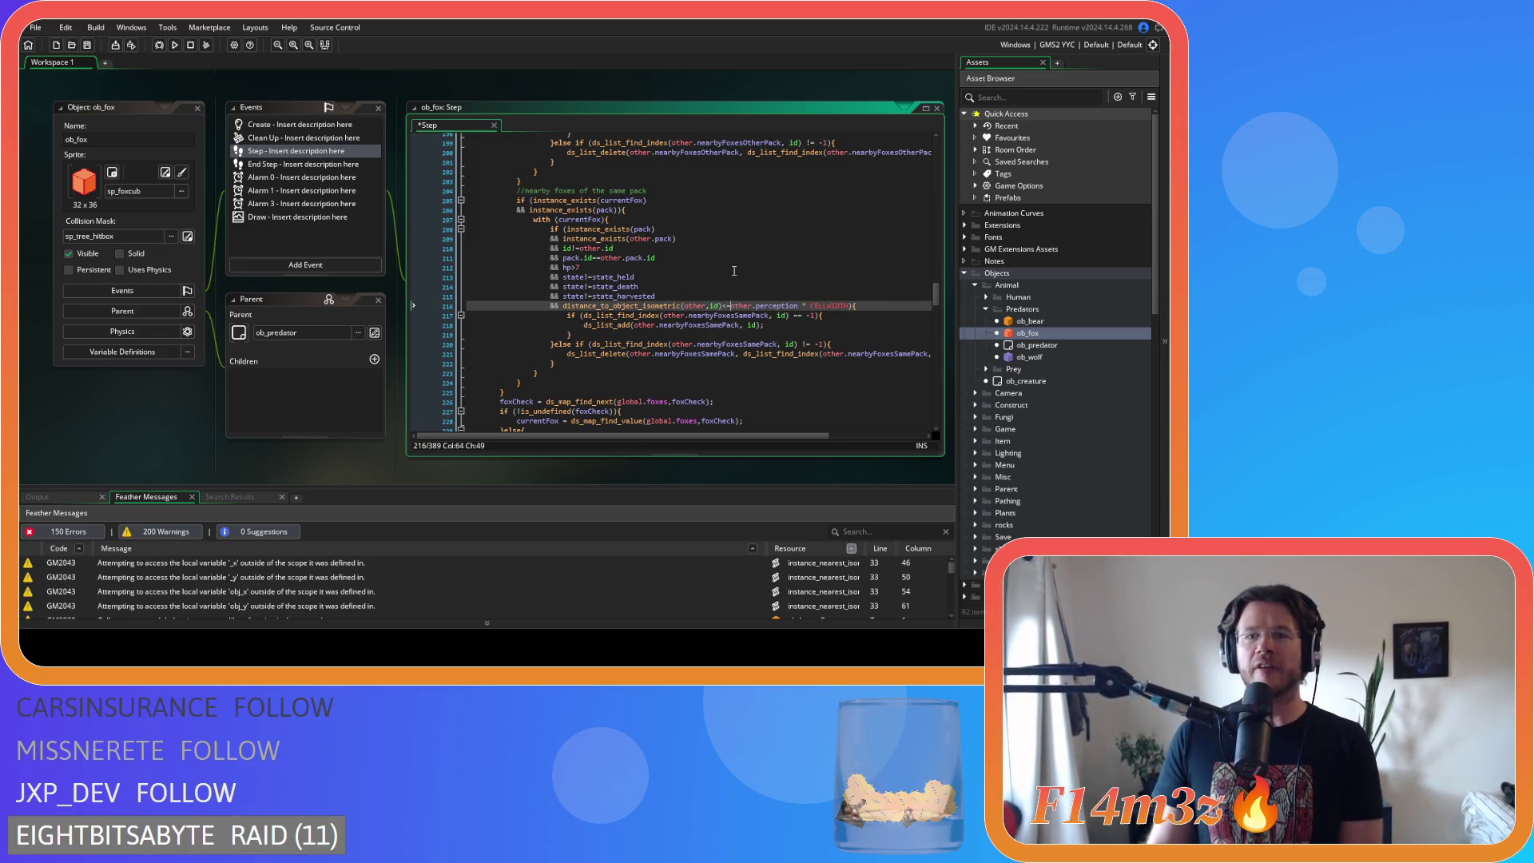
{"action": "left_click", "coordinate": [797, 305]}
{"action": "key", "text": "Delete"}
{"action": "key", "text": "Right"}
{"action": "key", "text": "Delete"}
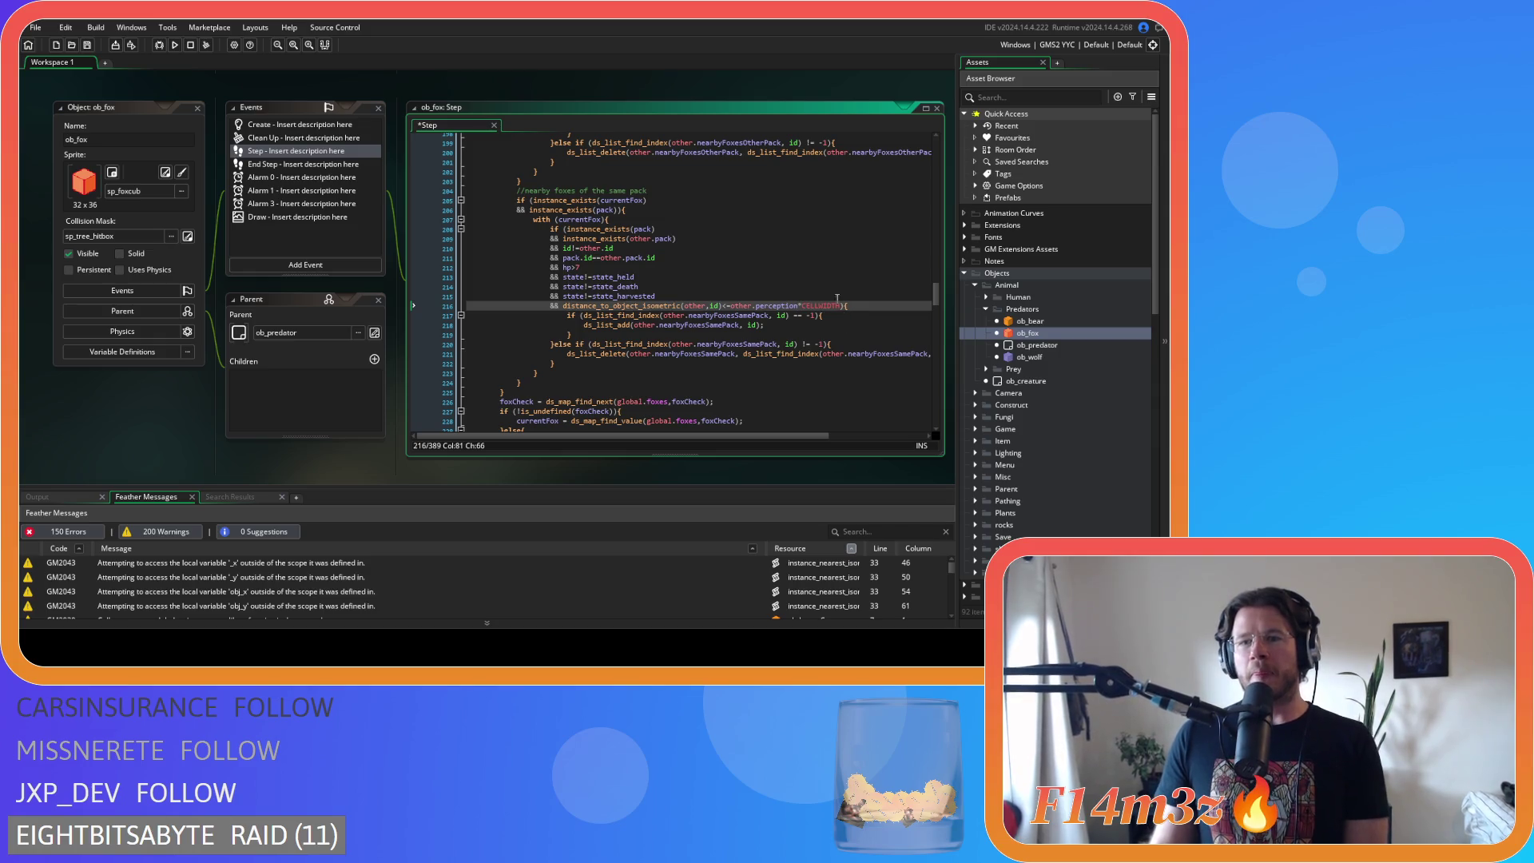
{"action": "key", "text": "Up"}
{"action": "key", "text": "ctrl+s"}
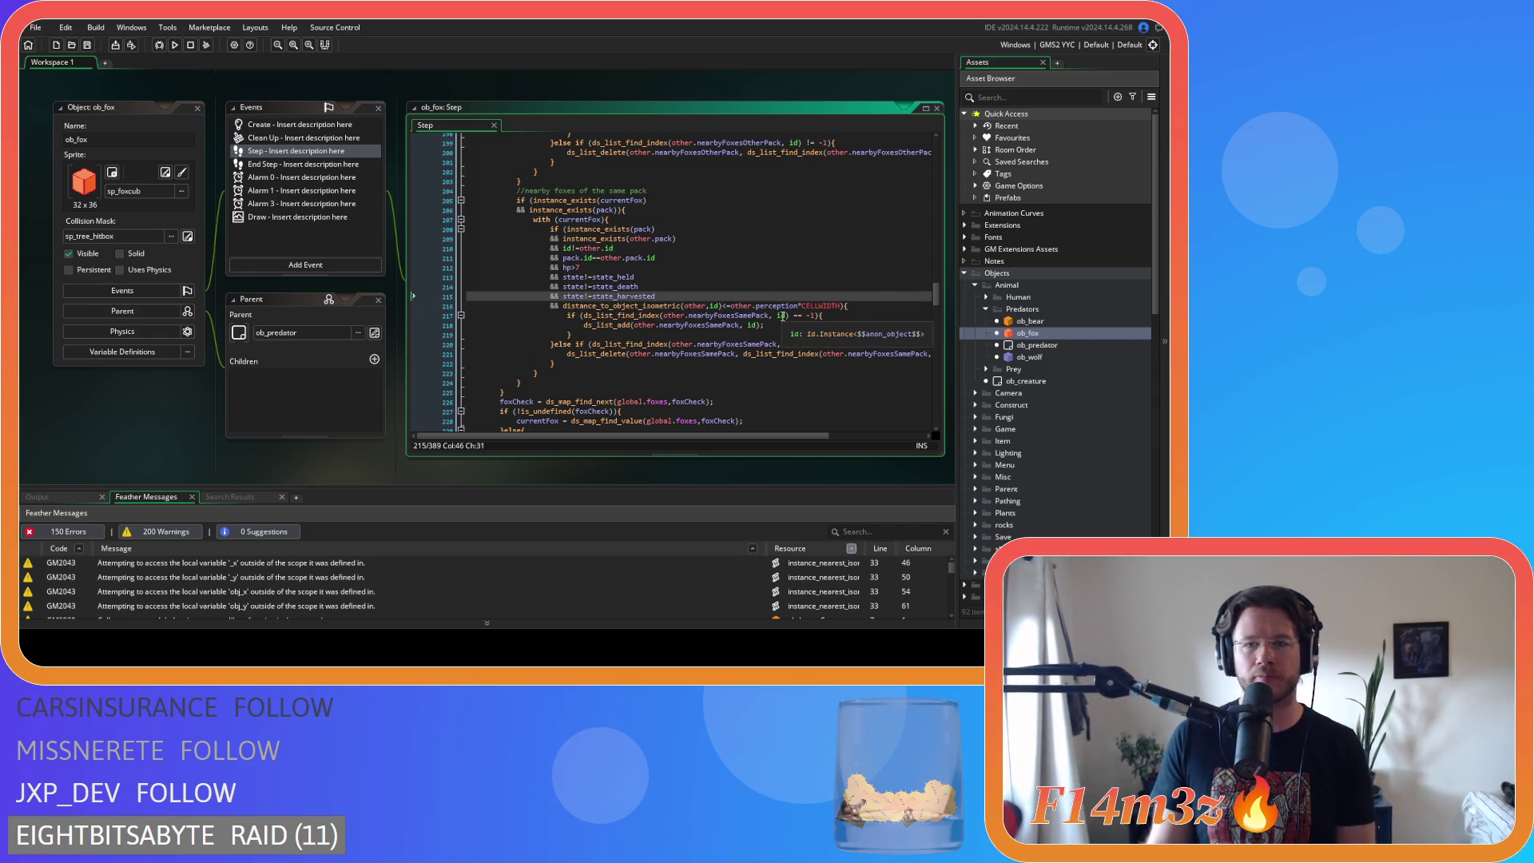
- Move the distance_to_object_isometric check to just after "if (" on line 208, joined with &&, and save
{"action": "left_click_drag", "start_coordinate": [834, 304], "coordinate": [440, 311]}
{"action": "key", "text": "BackSpace"}
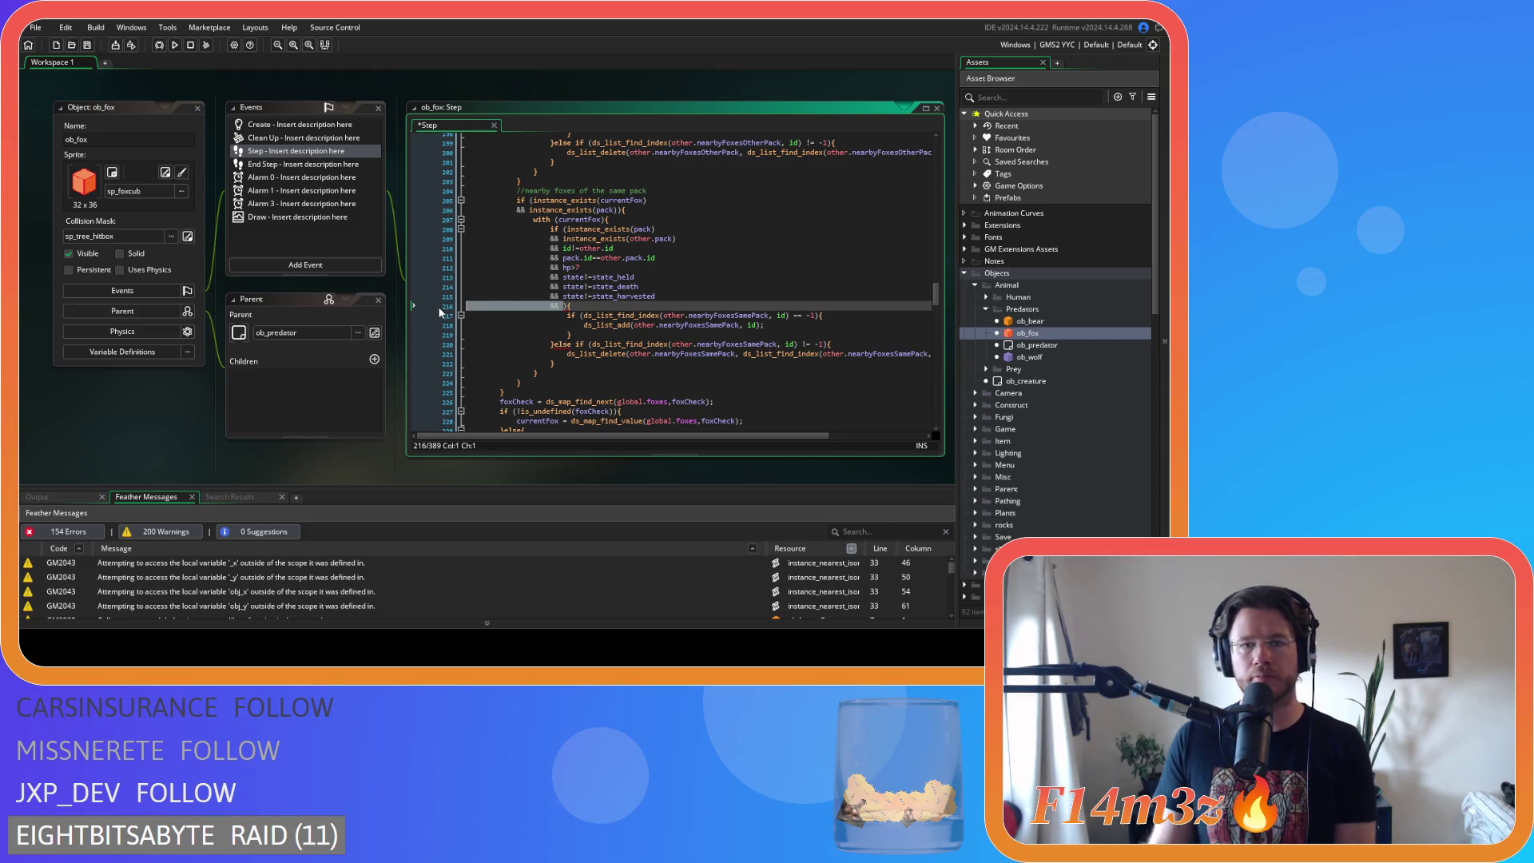
{"action": "key", "text": "BackSpace"}
{"action": "key", "text": "BackSpace"}
{"action": "left_click", "coordinate": [567, 229]}
{"action": "key", "text": "Return"}
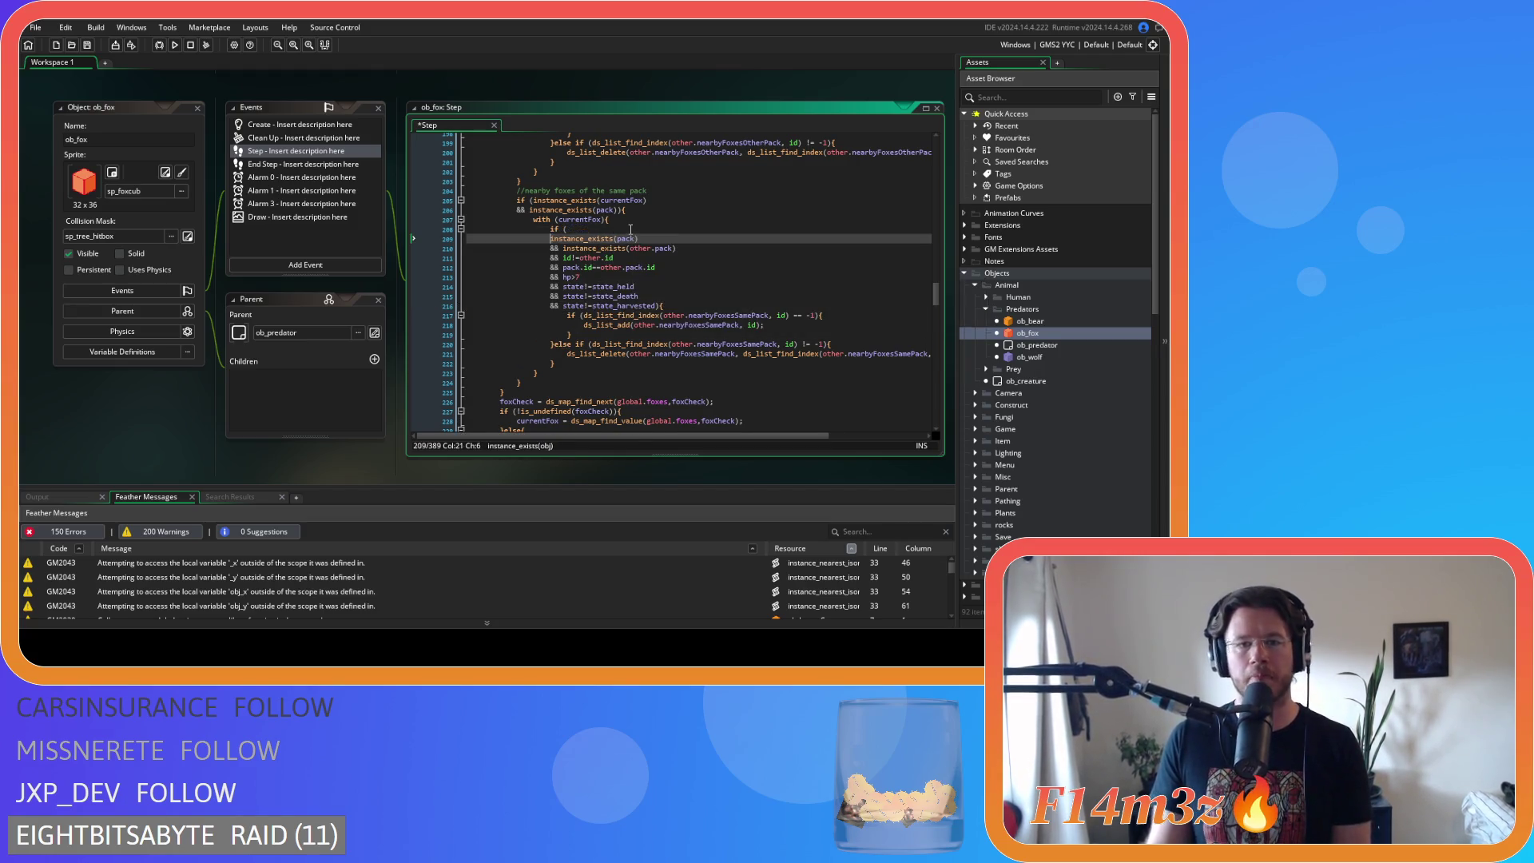
{"action": "type", "text": "&&"}
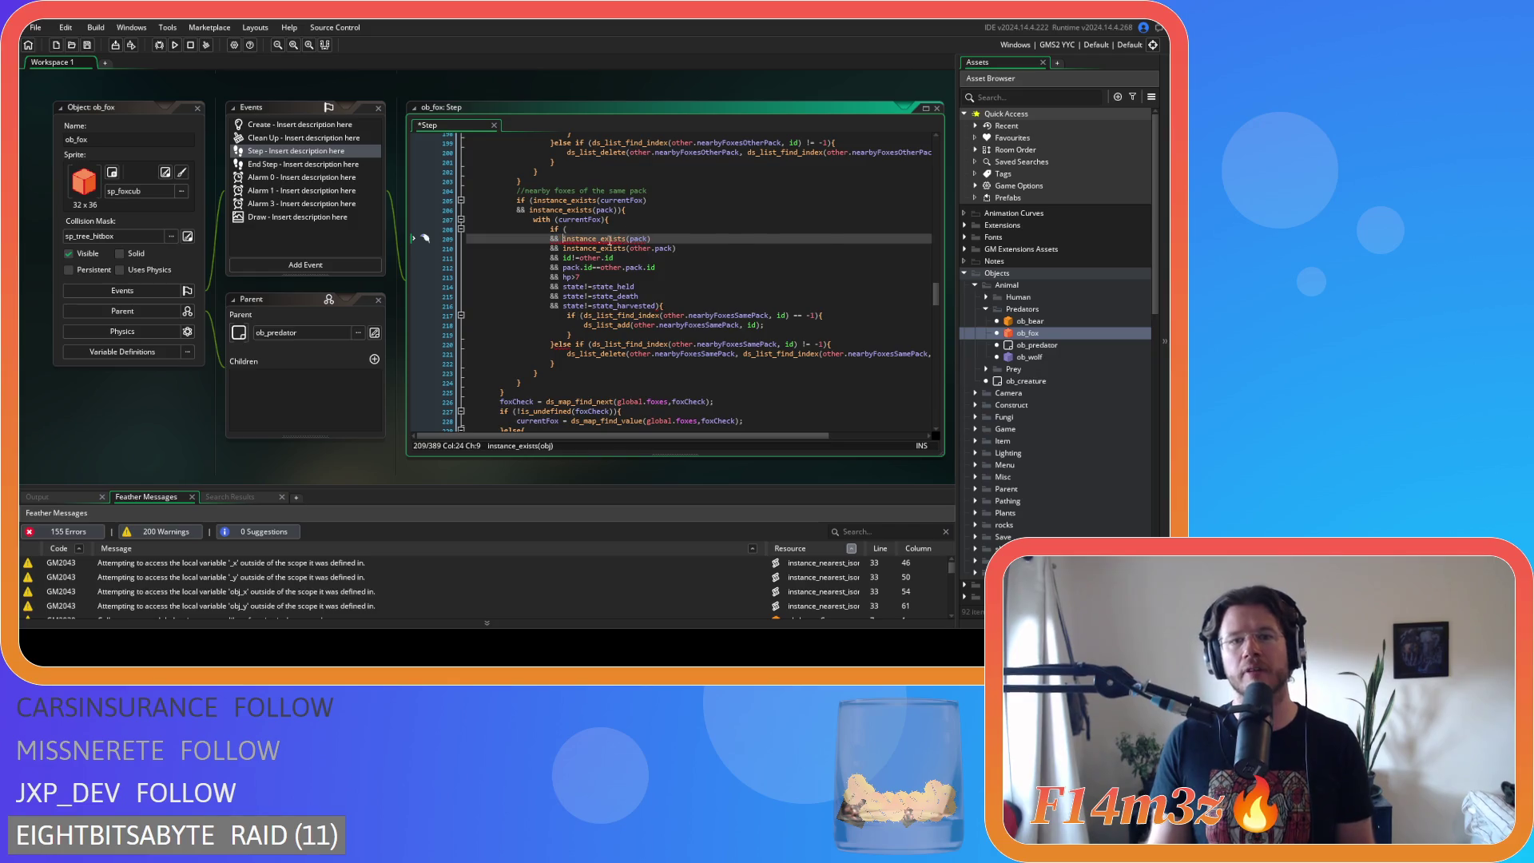
{"action": "left_click", "coordinate": [605, 231]}
{"action": "type", "text": "distance_to_object_isometric(other,id)<=other.perception*CELLWIDTH"}
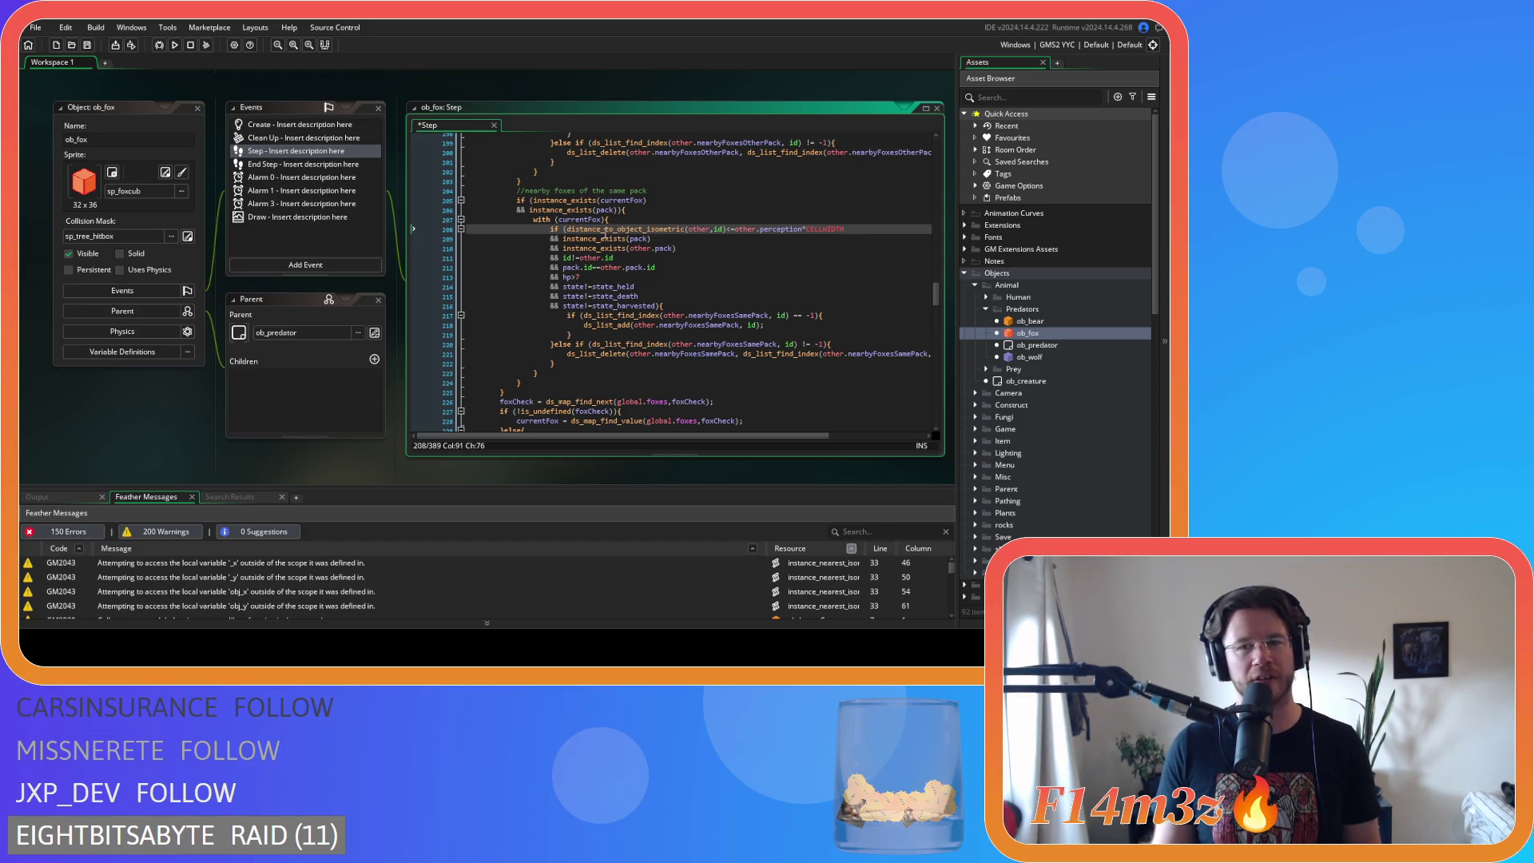
{"action": "key", "text": "ctrl+s"}
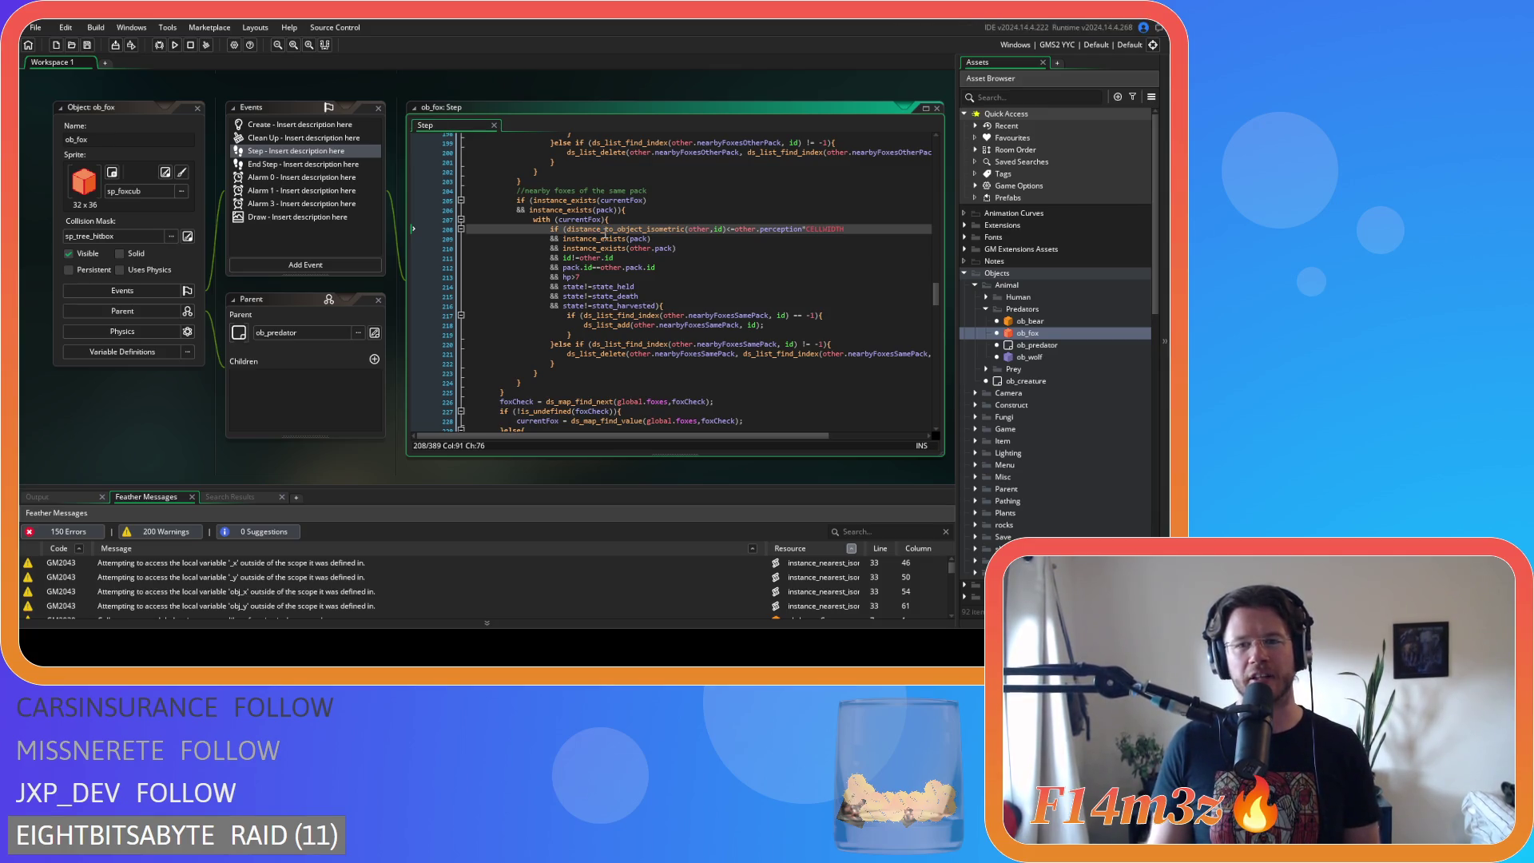
{"action": "left_click", "coordinate": [718, 238]}
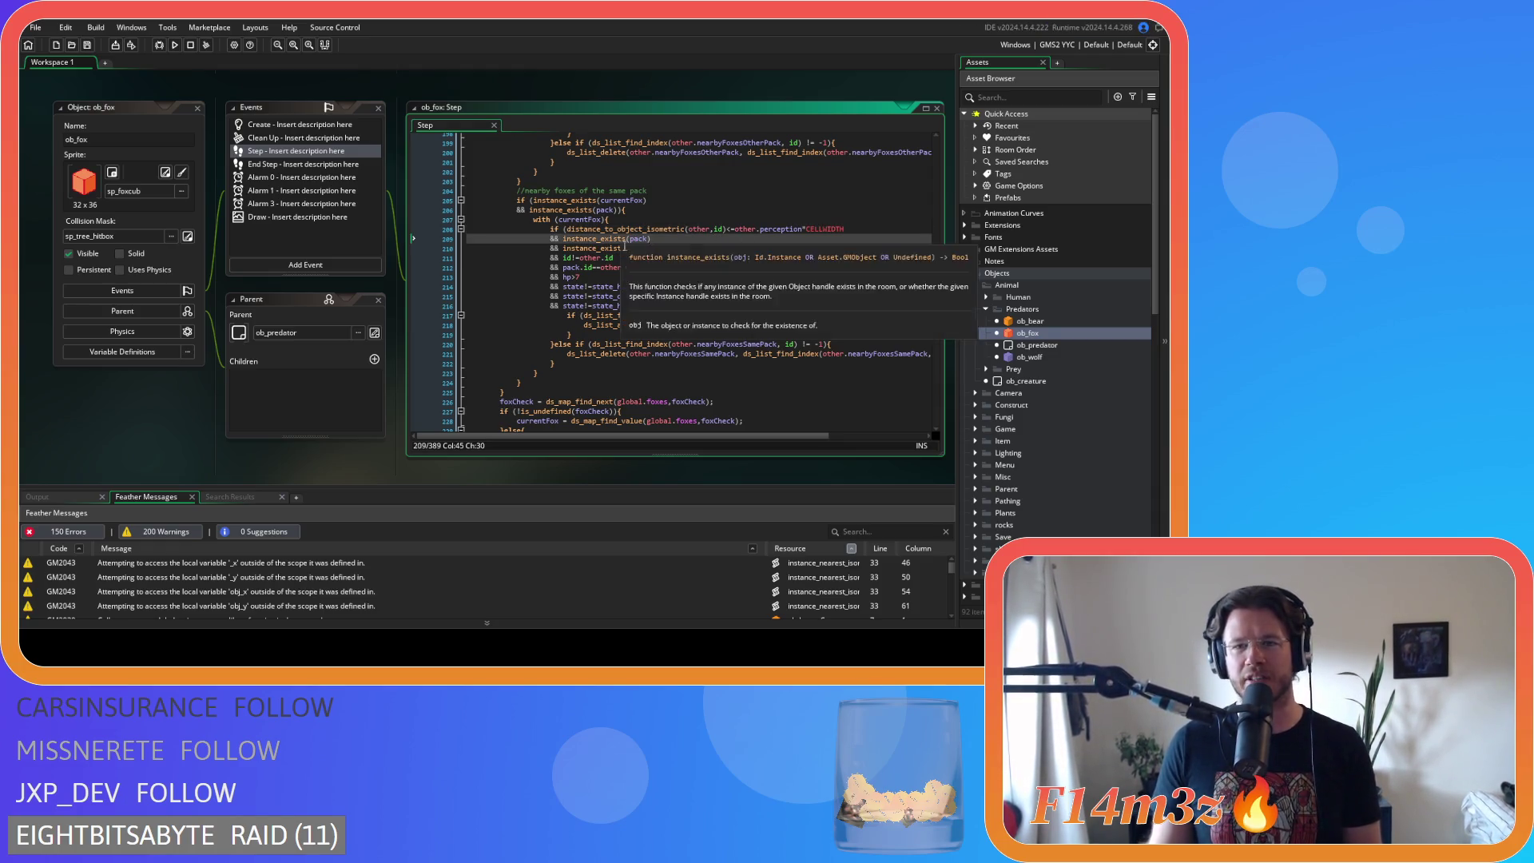
- Compact the size=="Small" and adult==true comparisons in ob_fox's nearest-prey condition
{"action": "scroll", "coordinate": [680, 255], "scroll_direction": "down", "scroll_amount": 3}
{"action": "scroll", "coordinate": [647, 275], "scroll_direction": "up", "scroll_amount": 4}
{"action": "mouse_move", "coordinate": [646, 276]}
{"action": "scroll", "coordinate": [679, 287], "scroll_direction": "down", "scroll_amount": 3}
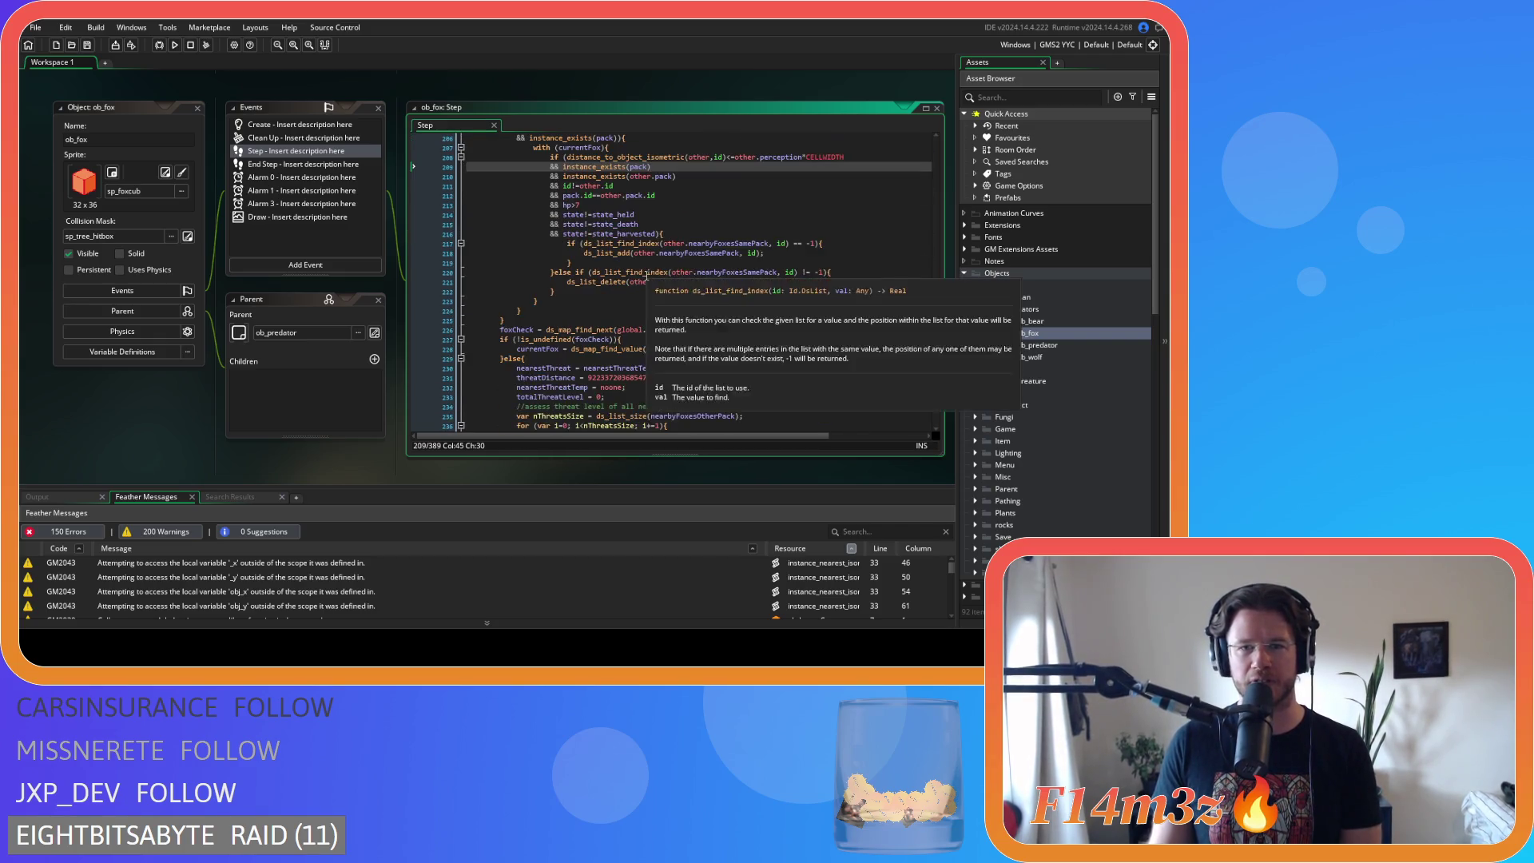
{"action": "mouse_move", "coordinate": [723, 300]}
{"action": "scroll", "coordinate": [723, 299], "scroll_direction": "up", "scroll_amount": 3}
{"action": "left_click", "coordinate": [724, 291]}
{"action": "scroll", "coordinate": [727, 292], "scroll_direction": "down", "scroll_amount": 8}
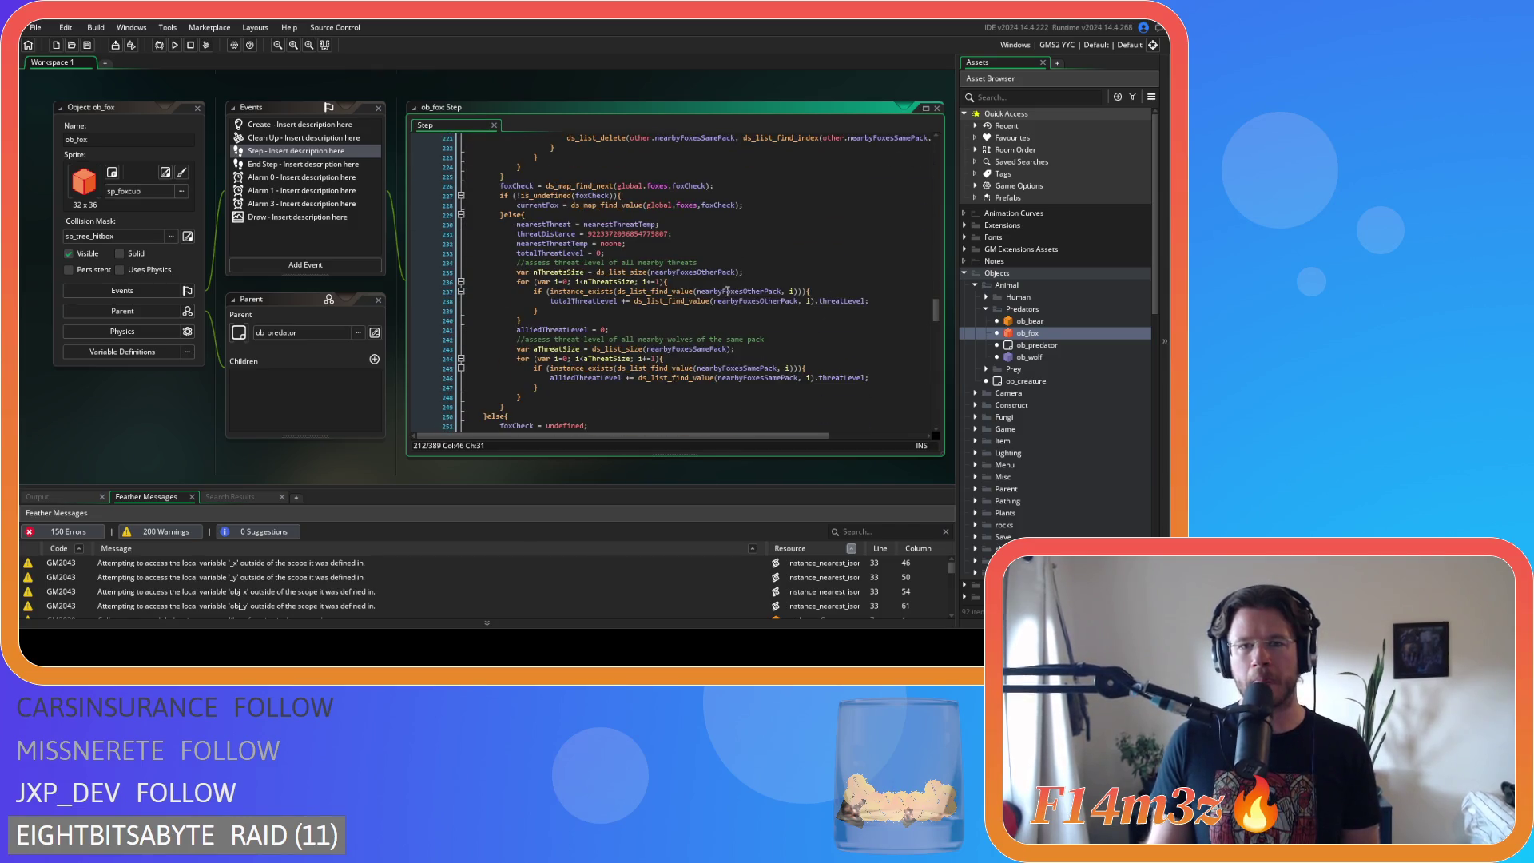
{"action": "scroll", "coordinate": [727, 290], "scroll_direction": "down", "scroll_amount": 4}
{"action": "scroll", "coordinate": [727, 291], "scroll_direction": "down", "scroll_amount": 4}
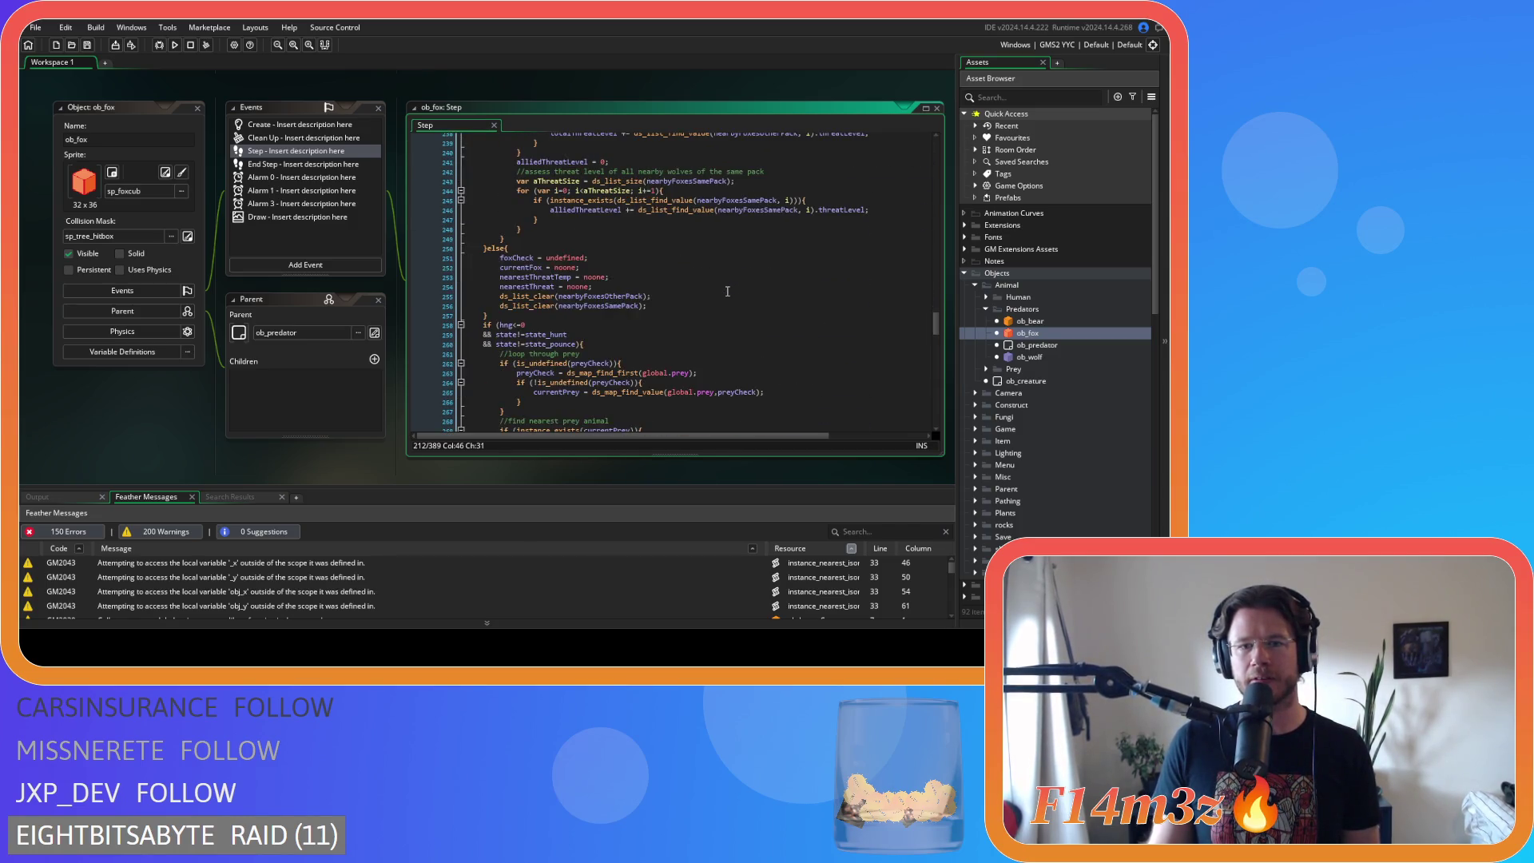
{"action": "scroll", "coordinate": [727, 291], "scroll_direction": "down", "scroll_amount": 3}
{"action": "left_click", "coordinate": [576, 283]}
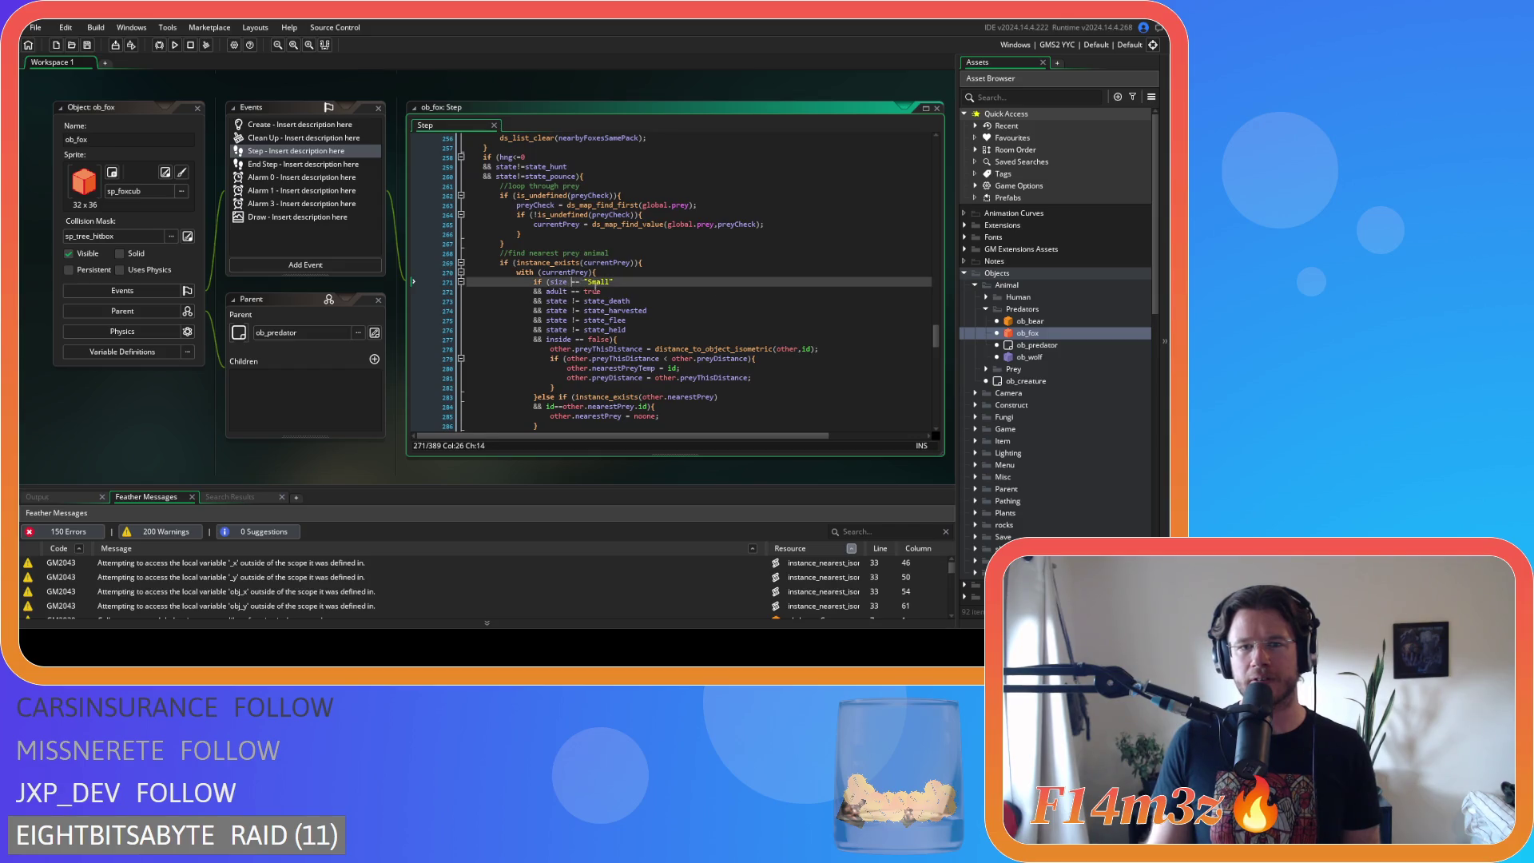
{"action": "key", "text": "BackSpace"}
{"action": "key", "text": "Escape"}
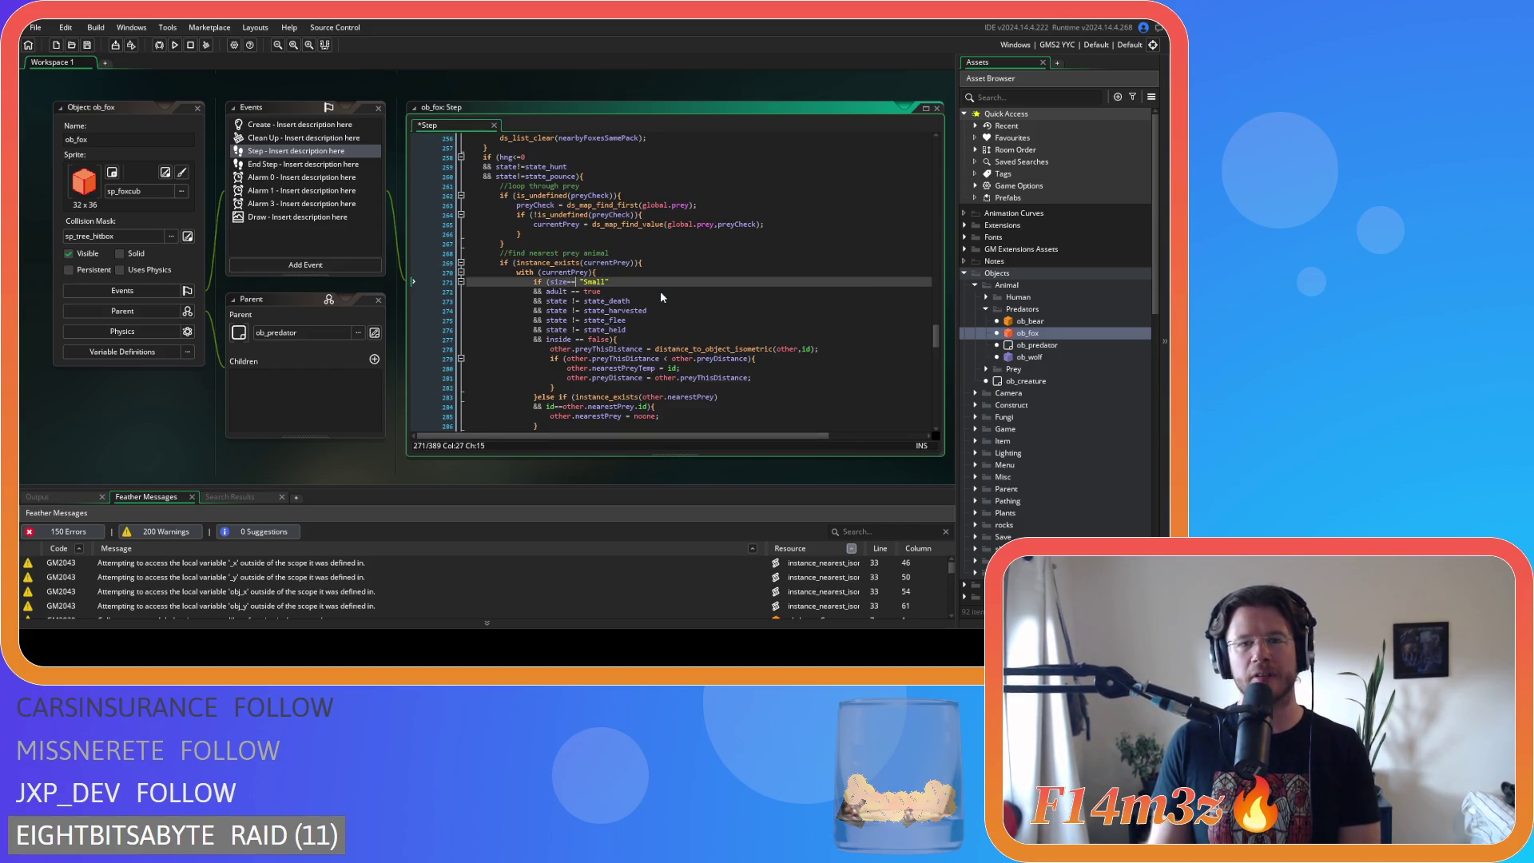
{"action": "key", "text": "Right"}
{"action": "key", "text": "Right"}
{"action": "key", "text": "Delete"}
{"action": "key", "text": "Left"}
{"action": "key", "text": "Left"}
{"action": "key", "text": "Down"}
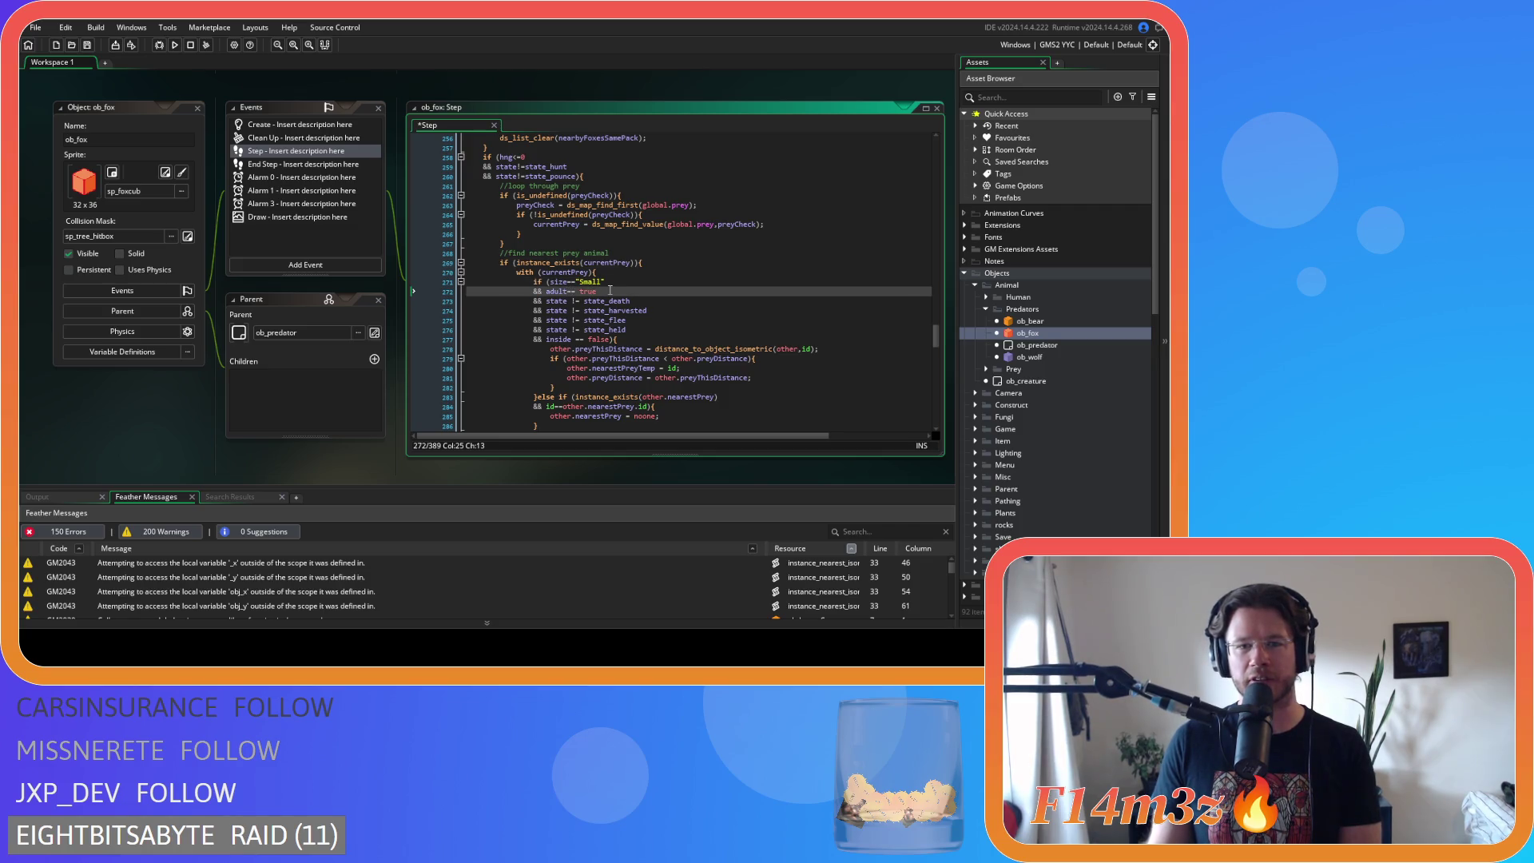
- Tighten the state!=state_death check and line 274's != check, and restore state!=state_flee
{"action": "key", "text": "Down"}
{"action": "key", "text": "BackSpace"}
{"action": "key", "text": "Escape"}
{"action": "key", "text": "Right"}
{"action": "key", "text": "Right"}
{"action": "key", "text": "Delete"}
{"action": "key", "text": "Down"}
{"action": "key", "text": "BackSpace"}
{"action": "key", "text": "Delete"}
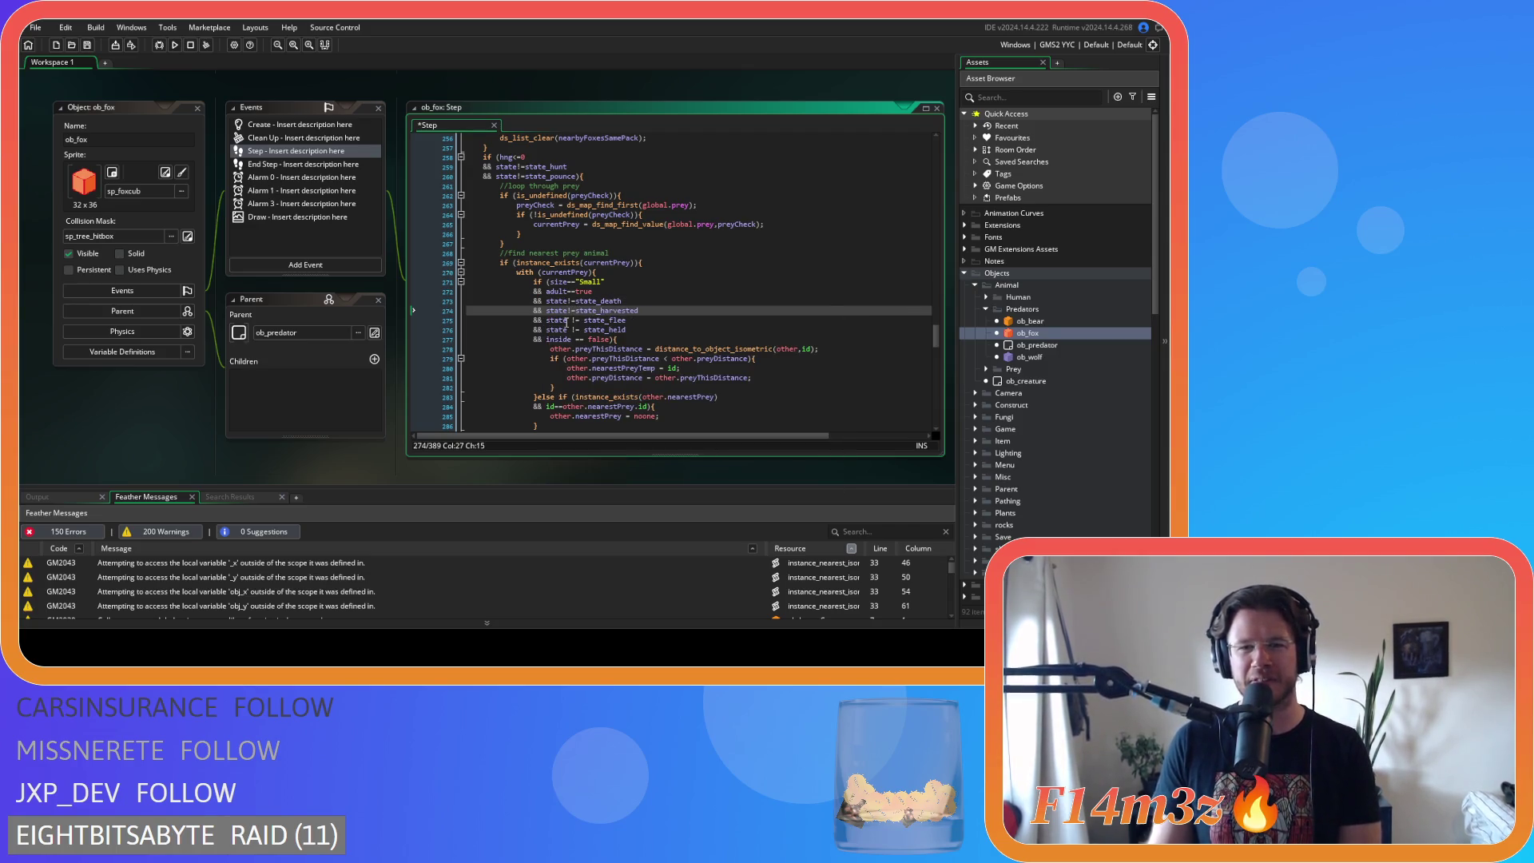
{"action": "left_click", "coordinate": [572, 321]}
{"action": "key", "text": "BackSpace"}
{"action": "key", "text": "BackSpace"}
{"action": "key", "text": "BackSpace"}
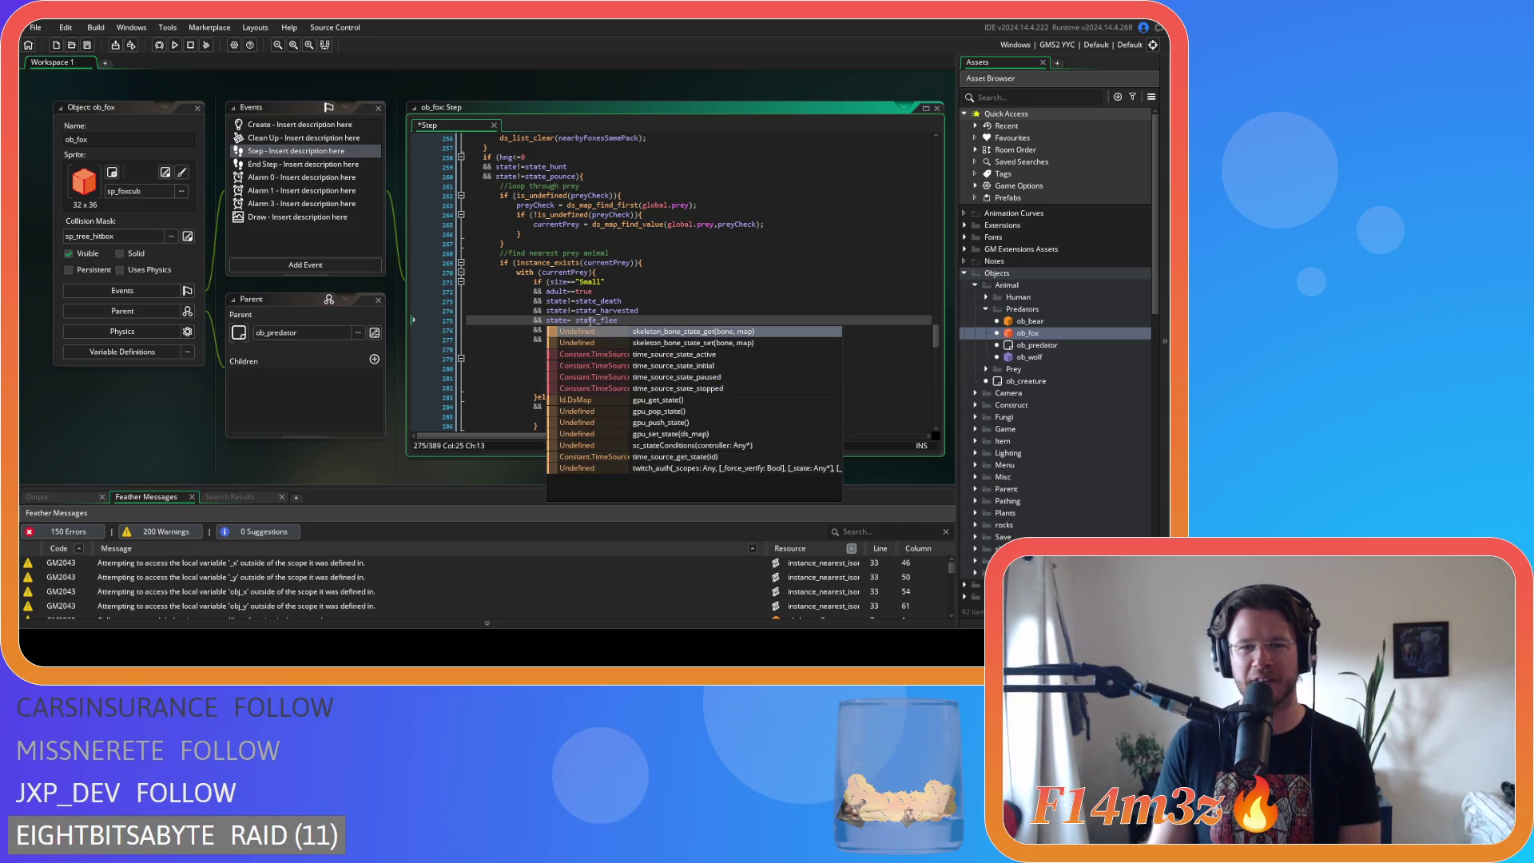
{"action": "type", "text": "!"}
{"action": "key", "text": "Right"}
{"action": "key", "text": "Delete"}
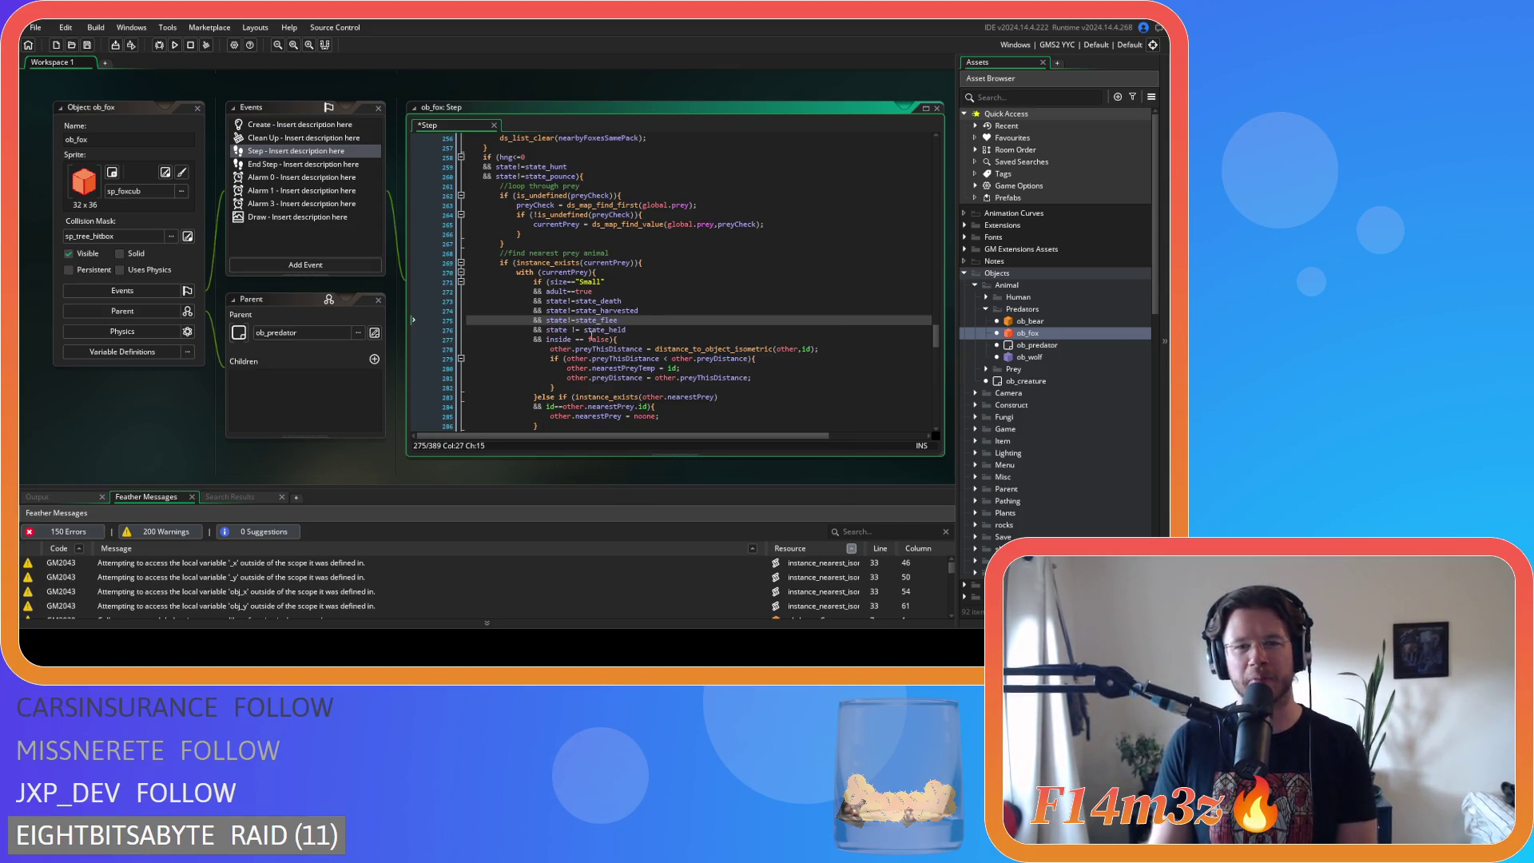
- Compact the checks into state!=state_held and inside==false, then save the Step code
{"action": "left_click", "coordinate": [570, 329]}
{"action": "key", "text": "BackSpace"}
{"action": "key", "text": "Right"}
{"action": "key", "text": "Right"}
{"action": "key", "text": "Delete"}
{"action": "key", "text": "Down"}
{"action": "key", "text": "BackSpace"}
{"action": "key", "text": "Right"}
{"action": "key", "text": "Right"}
{"action": "key", "text": "Right"}
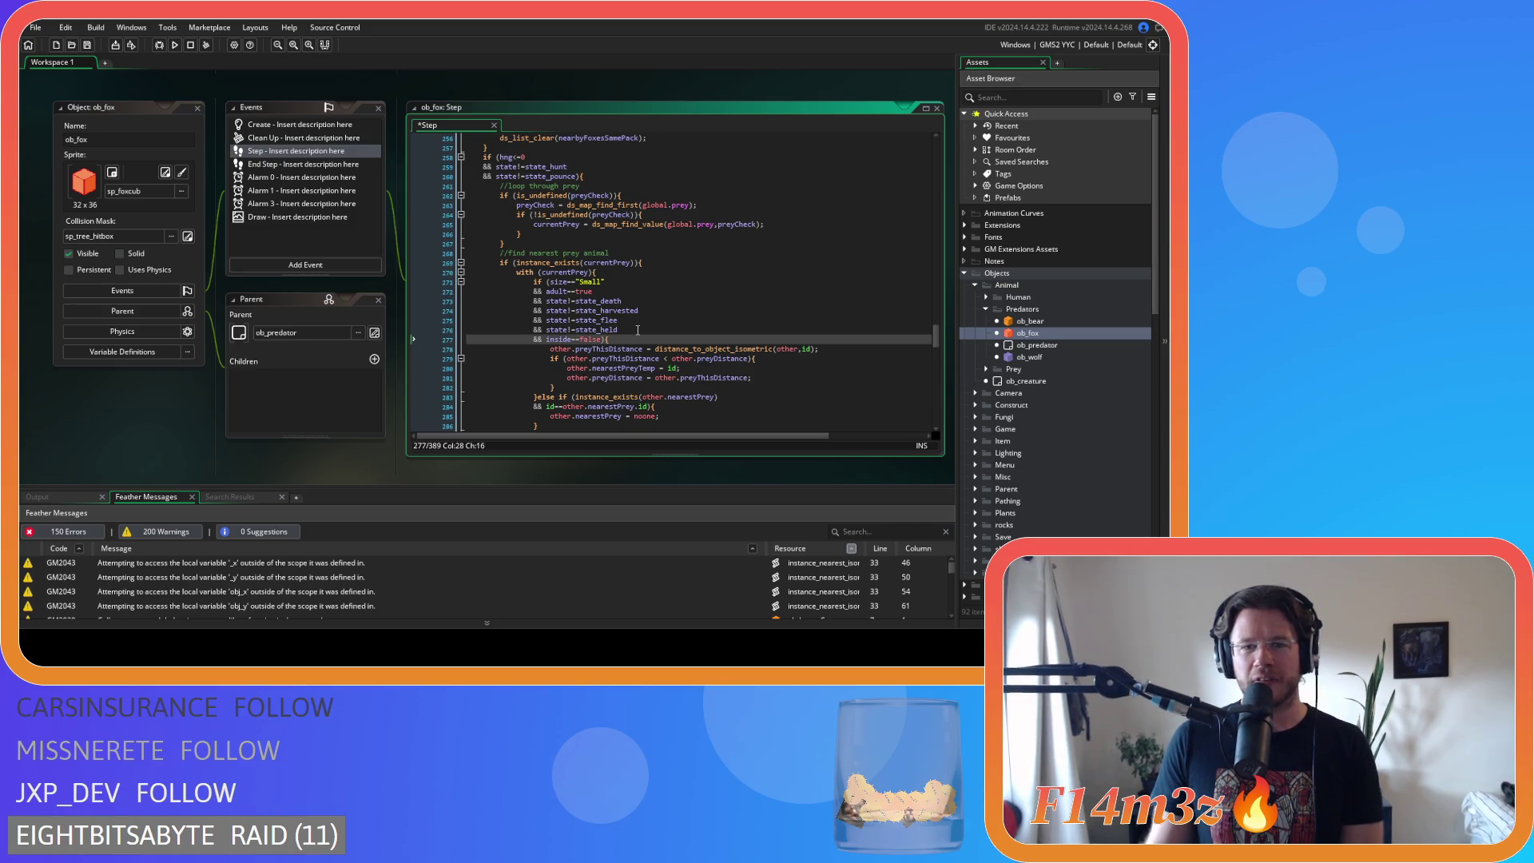
{"action": "key", "text": "Delete"}
{"action": "key", "text": "ctrl+s"}
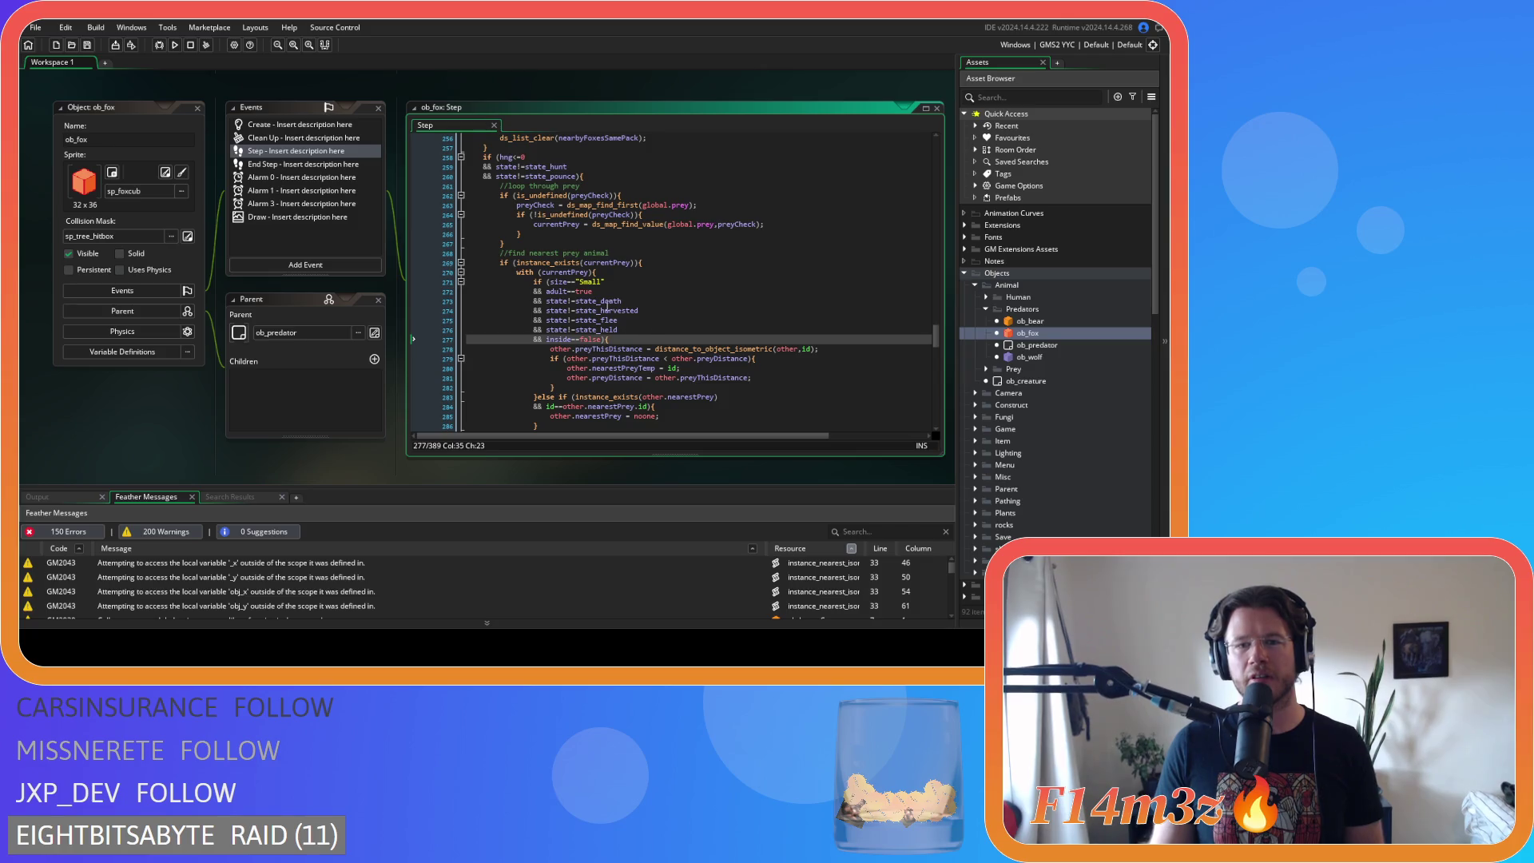
{"action": "left_click", "coordinate": [609, 303]}
{"action": "scroll", "coordinate": [631, 312], "scroll_direction": "up", "scroll_amount": 11}
- Scroll through ob_fox's Step code to find the nearby-pack health condition with hp>?
{"action": "scroll", "coordinate": [653, 317], "scroll_direction": "up", "scroll_amount": 5}
{"action": "scroll", "coordinate": [653, 317], "scroll_direction": "down", "scroll_amount": 10}
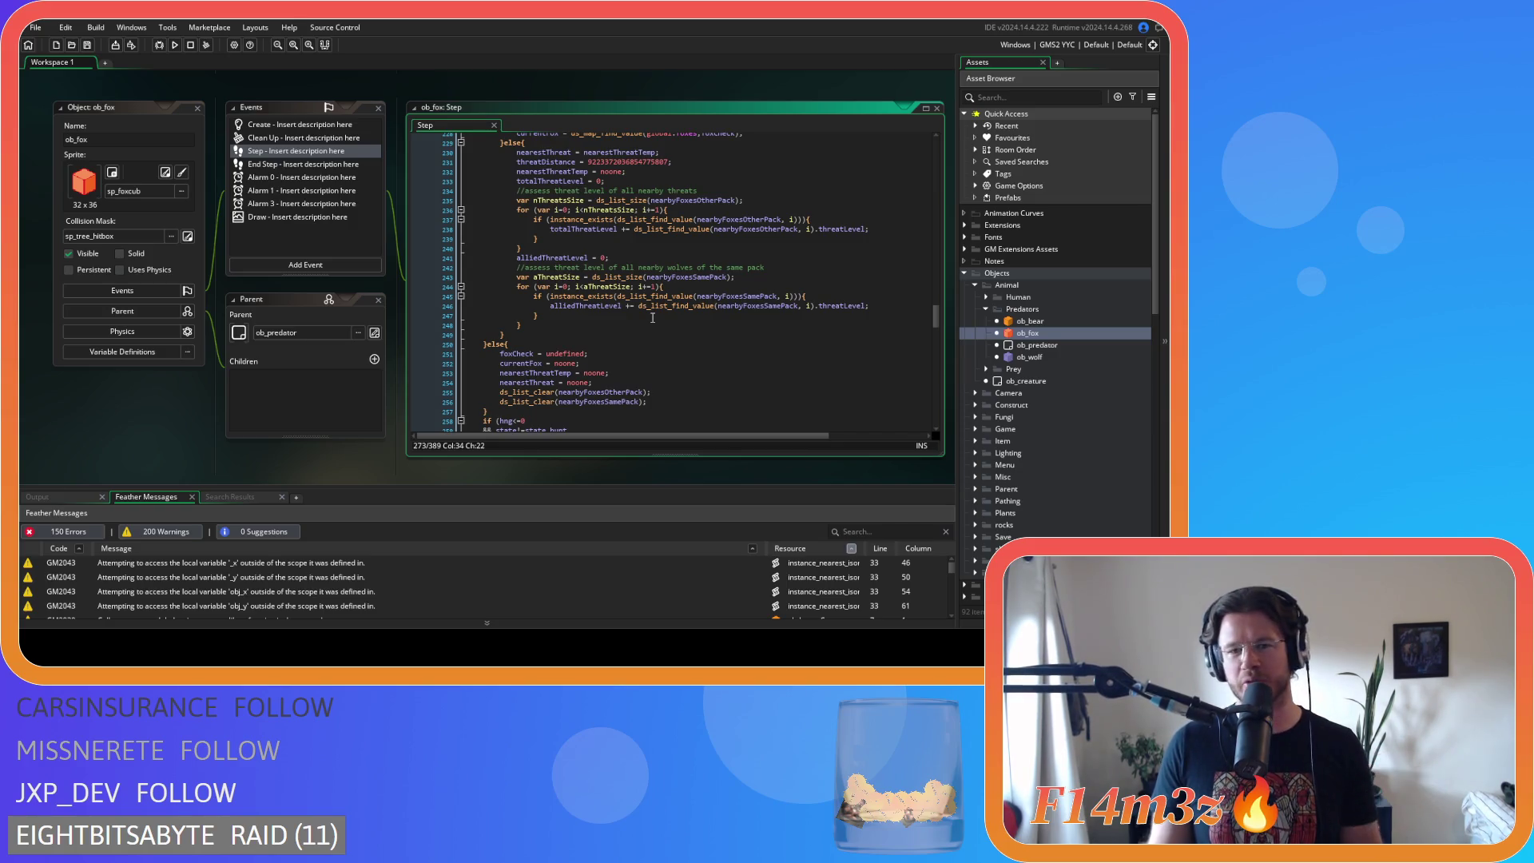
{"action": "scroll", "coordinate": [653, 317], "scroll_direction": "up", "scroll_amount": 20}
{"action": "scroll", "coordinate": [653, 317], "scroll_direction": "down", "scroll_amount": 4}
{"action": "scroll", "coordinate": [648, 292], "scroll_direction": "down", "scroll_amount": 9}
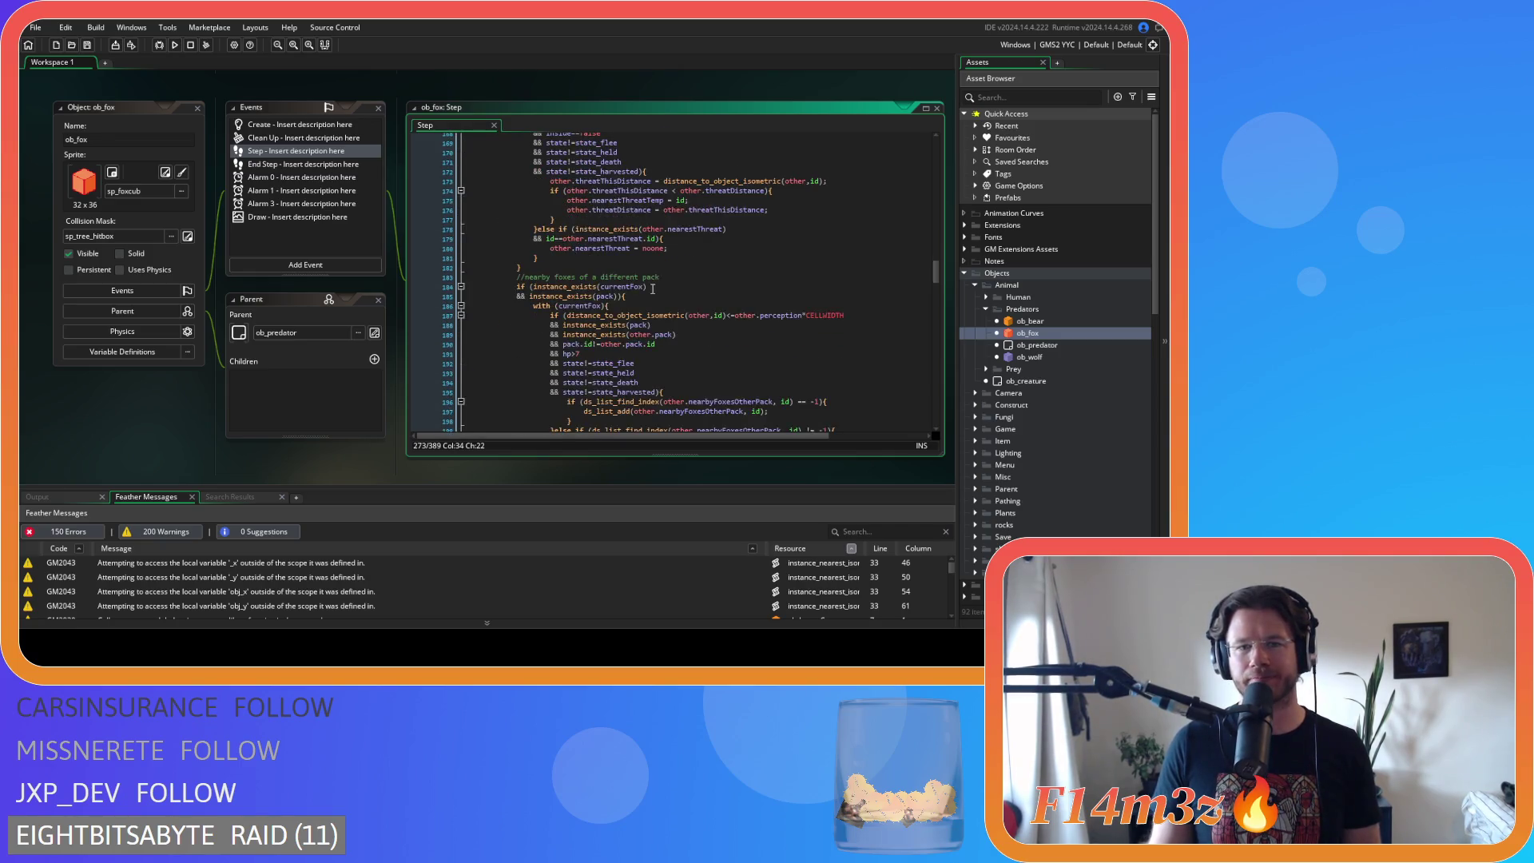
{"action": "scroll", "coordinate": [735, 288], "scroll_direction": "down", "scroll_amount": 4}
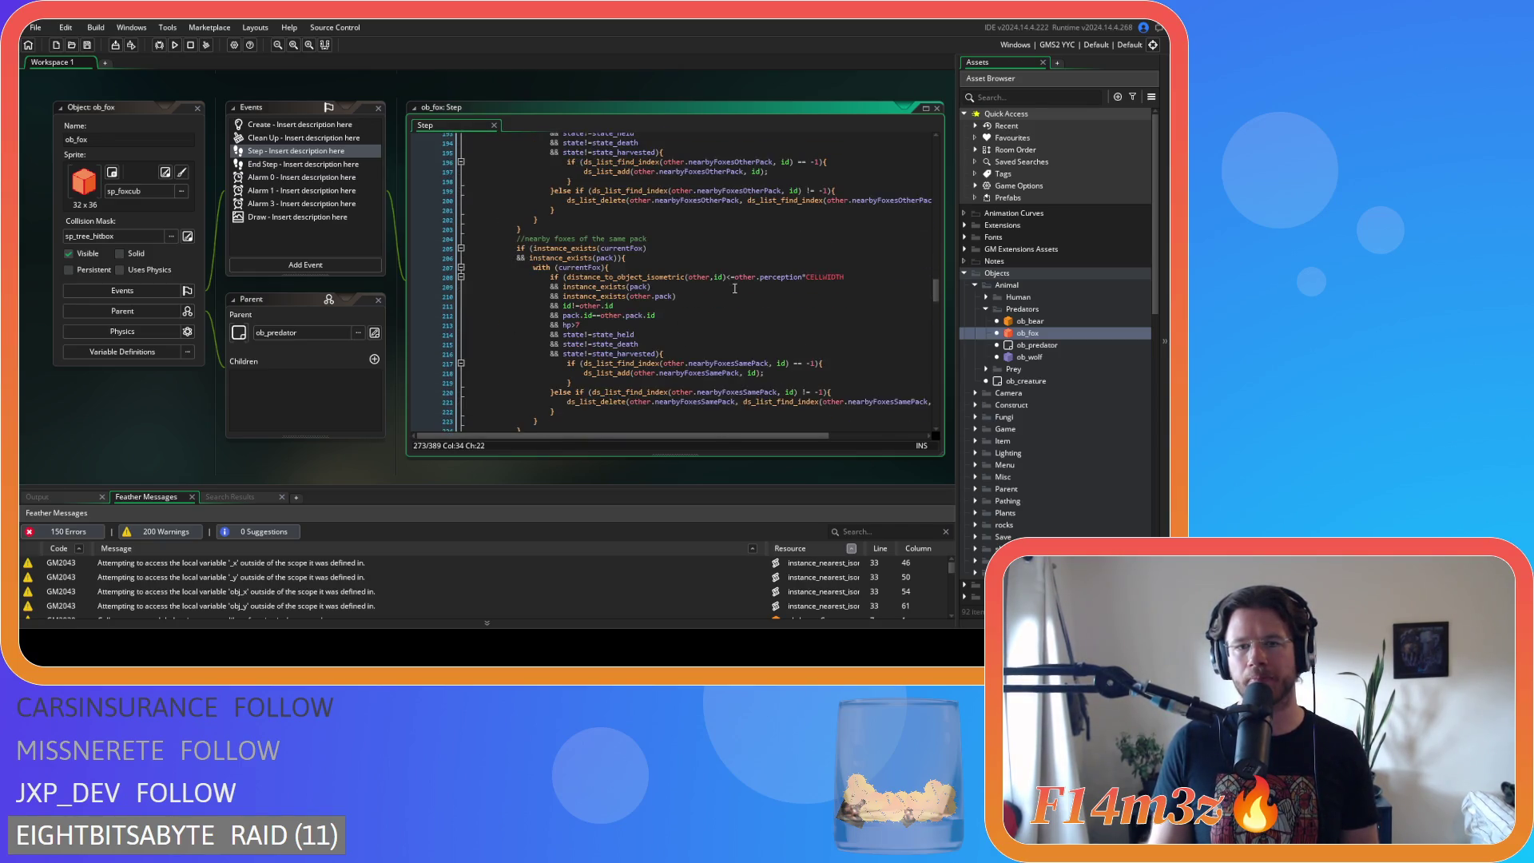
{"action": "left_click", "coordinate": [703, 325]}
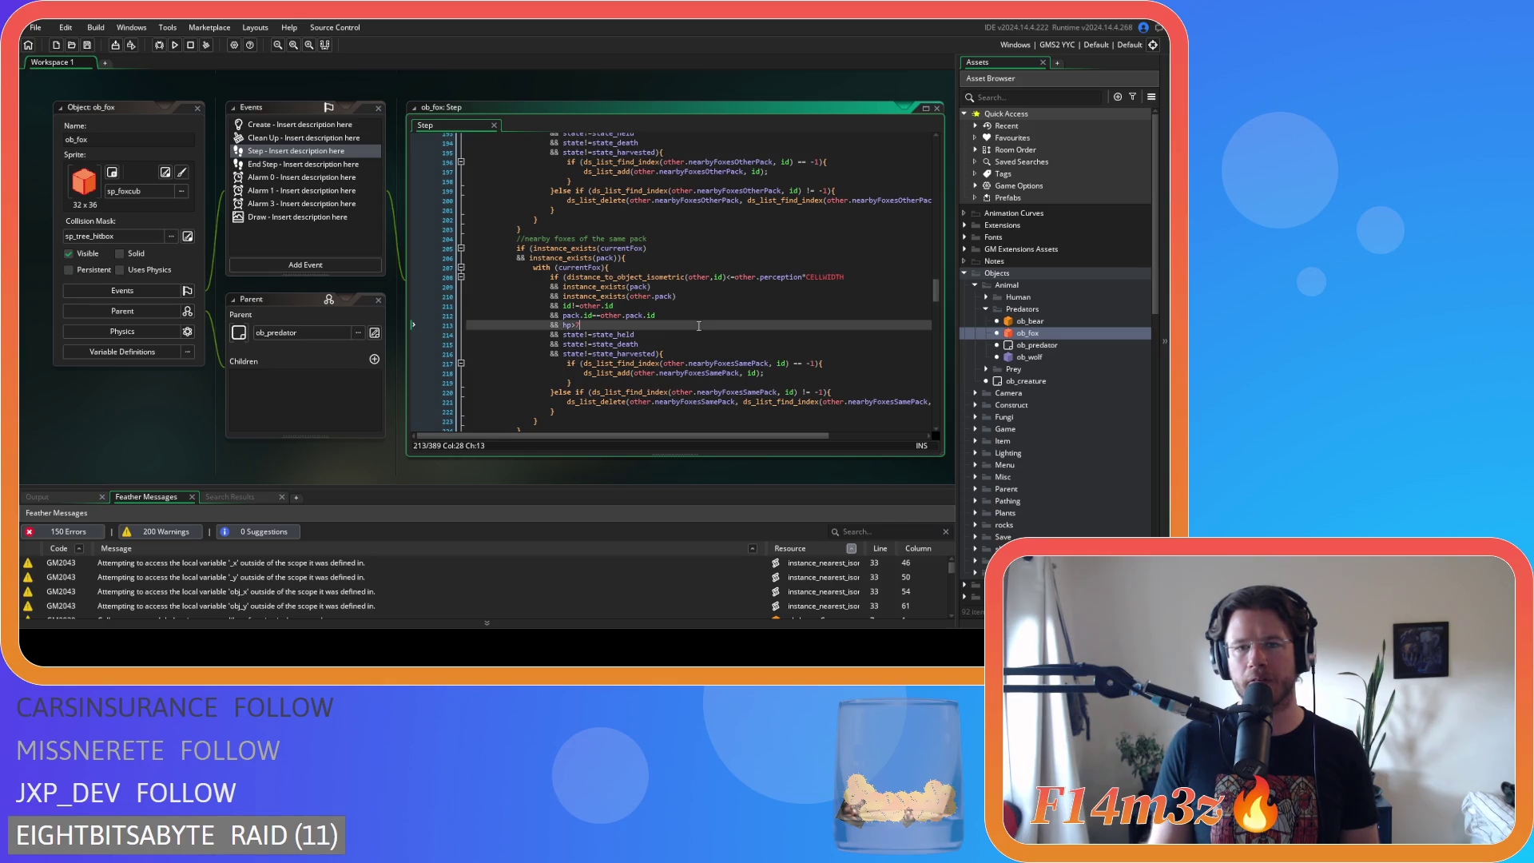
{"action": "scroll", "coordinate": [700, 322], "scroll_direction": "down", "scroll_amount": 9}
{"action": "scroll", "coordinate": [699, 317], "scroll_direction": "down", "scroll_amount": 12}
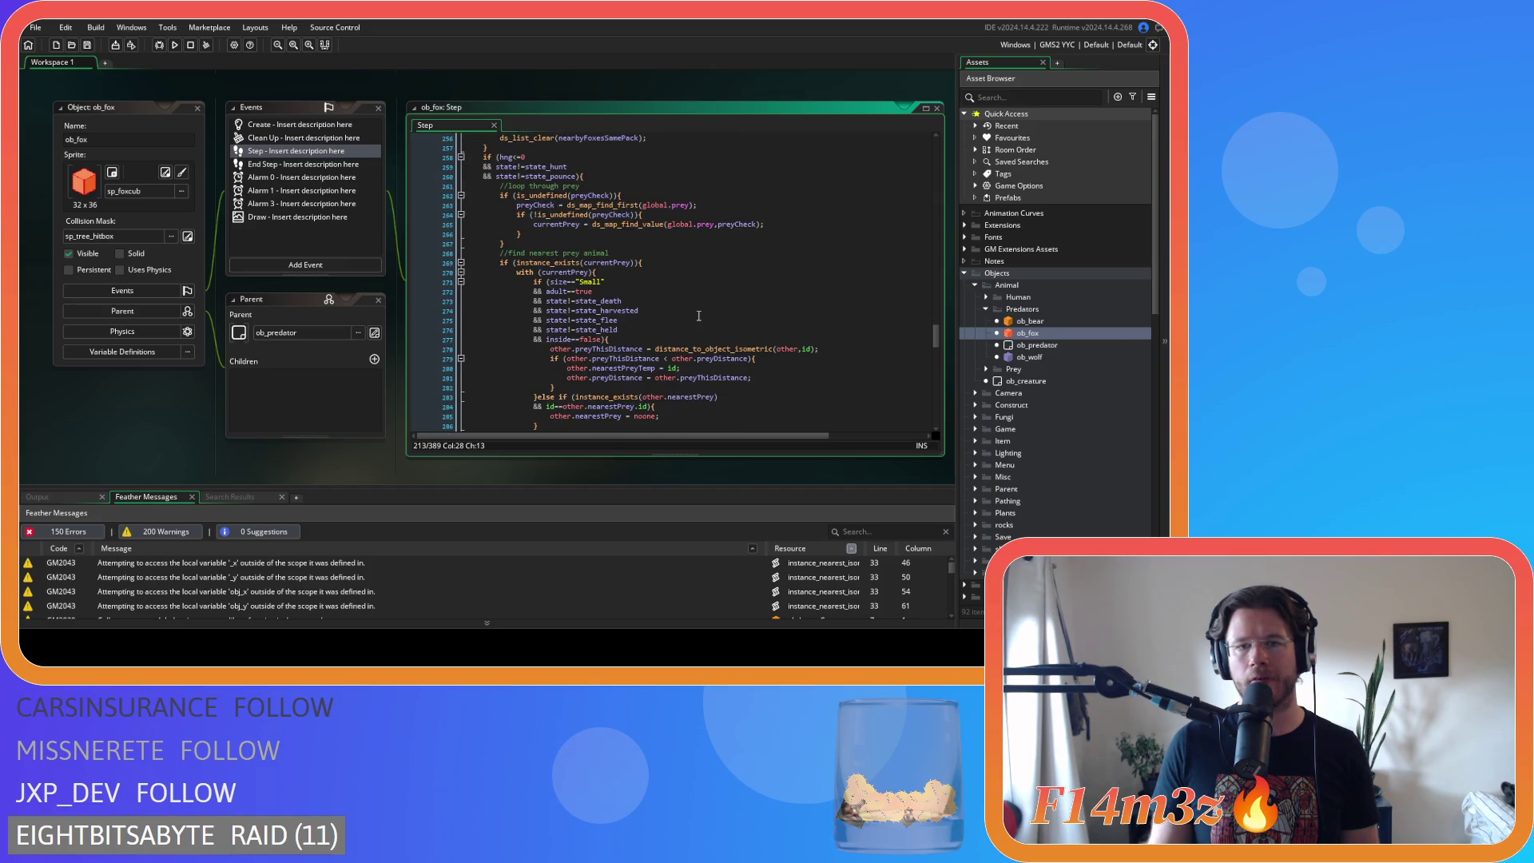
{"action": "scroll", "coordinate": [698, 315], "scroll_direction": "down", "scroll_amount": 4}
{"action": "scroll", "coordinate": [699, 316], "scroll_direction": "down", "scroll_amount": 8}
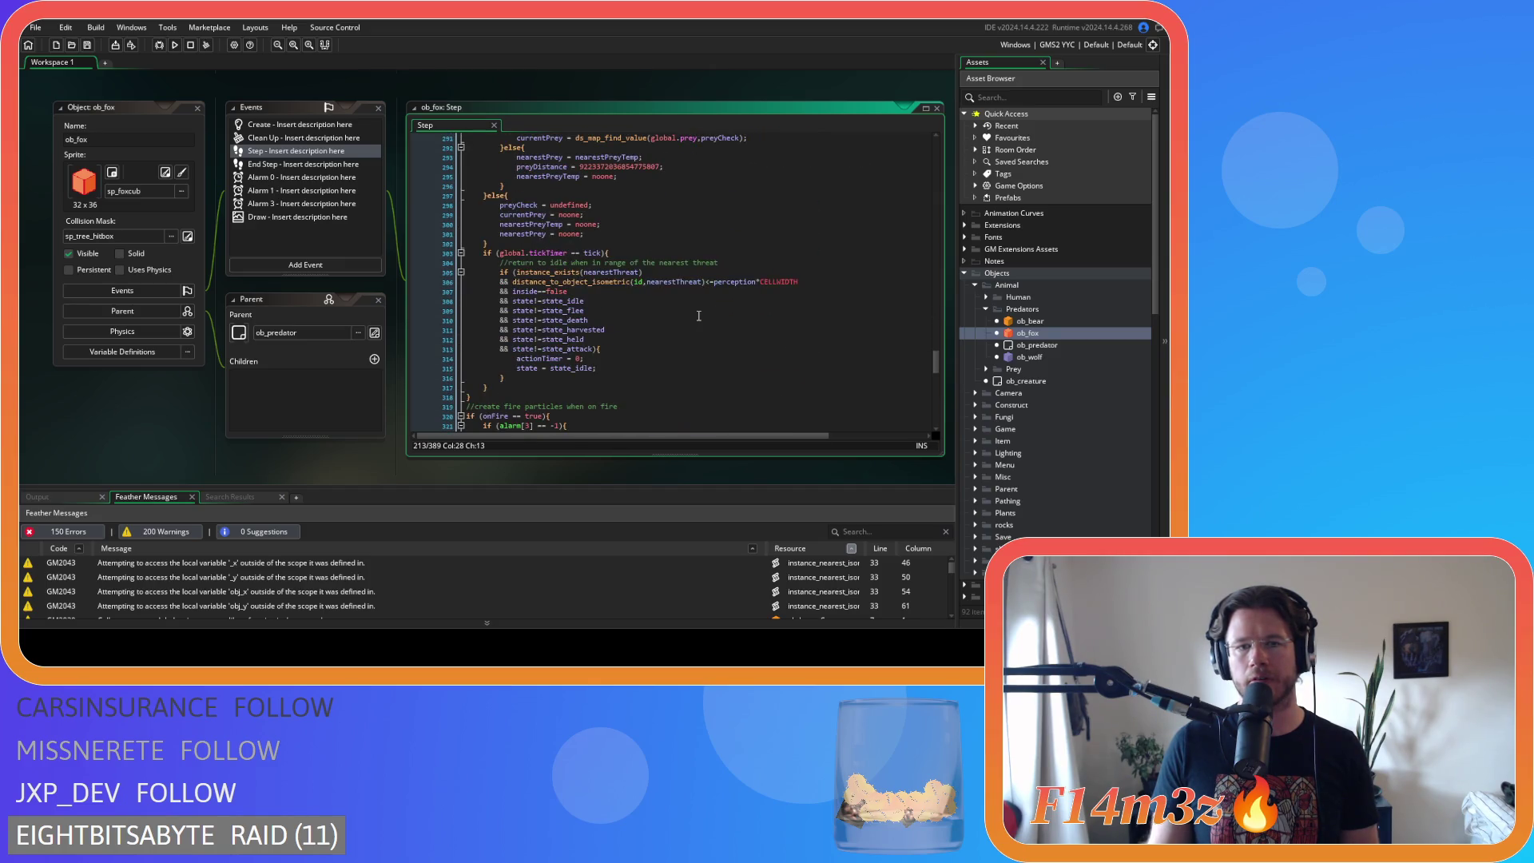
{"action": "scroll", "coordinate": [698, 317], "scroll_direction": "down", "scroll_amount": 3}
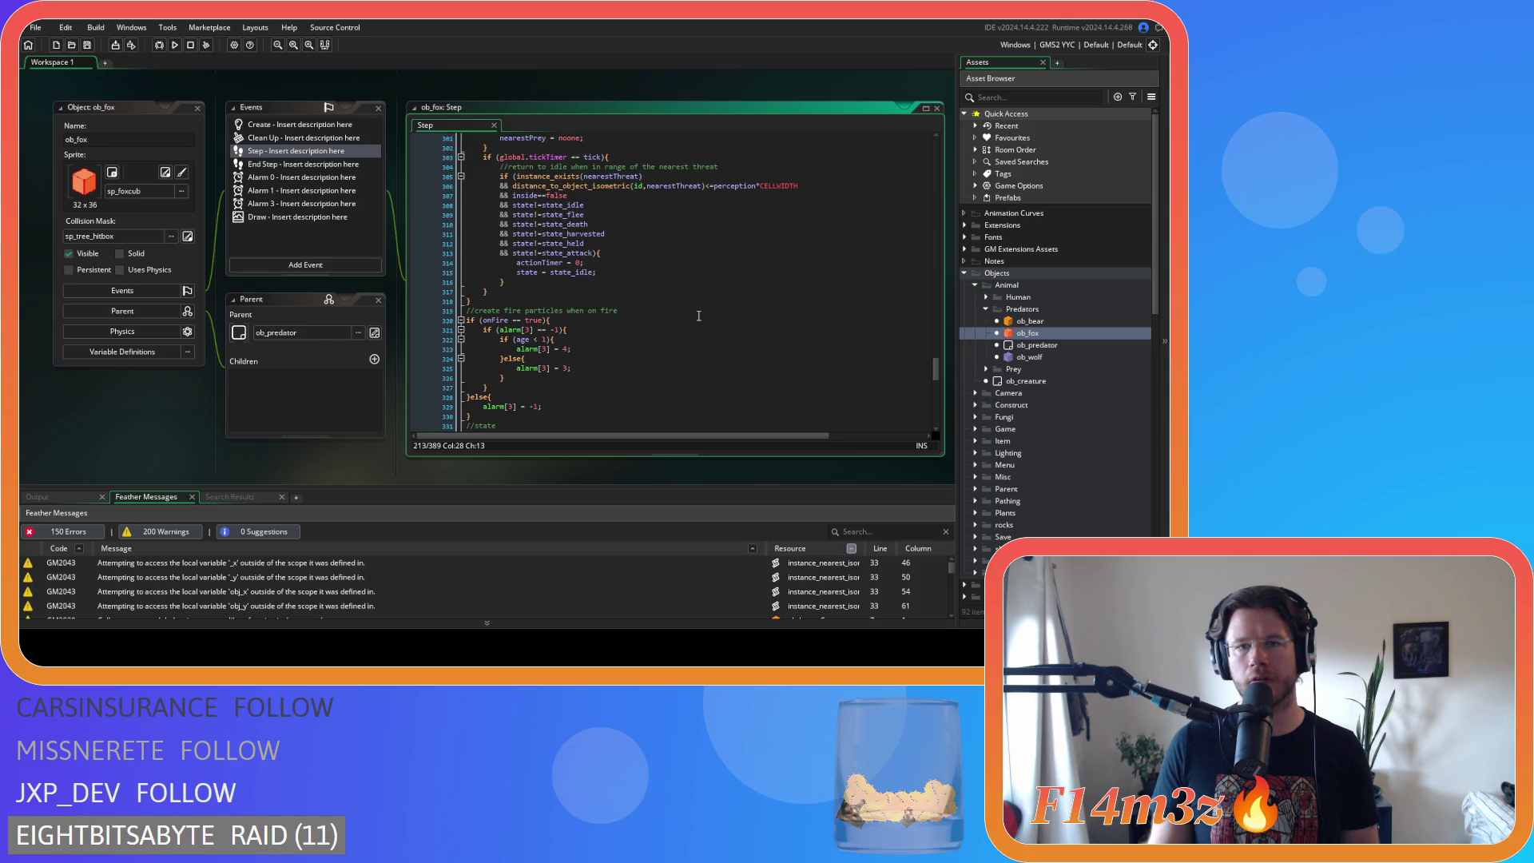
{"action": "scroll", "coordinate": [698, 316], "scroll_direction": "up", "scroll_amount": 3}
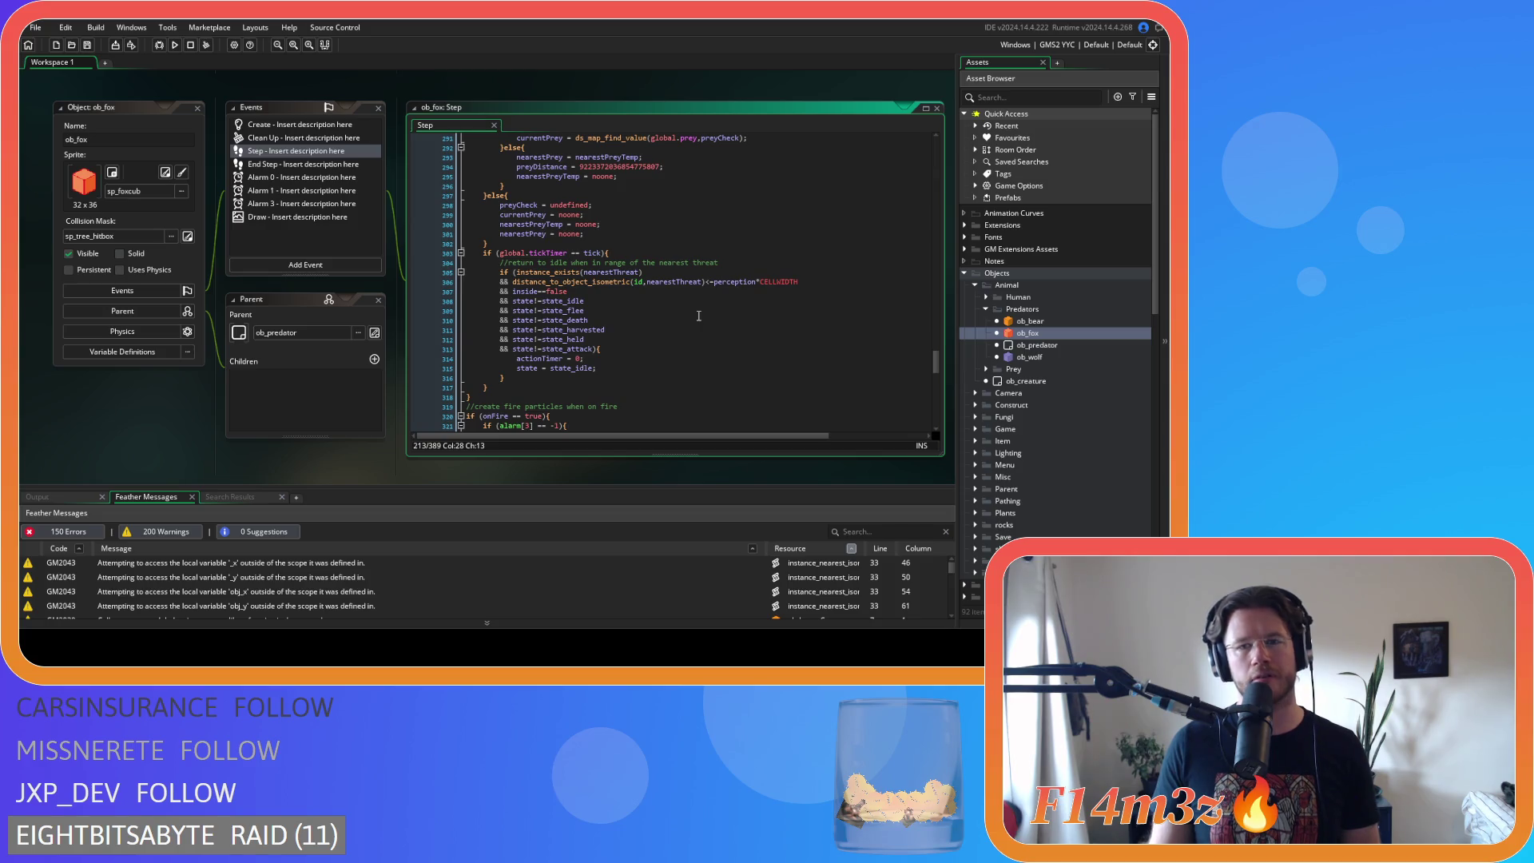
- Replace the placeholder so the check reads hp>7, then open the ob_wolf object
{"action": "mouse_move", "coordinate": [562, 319]}
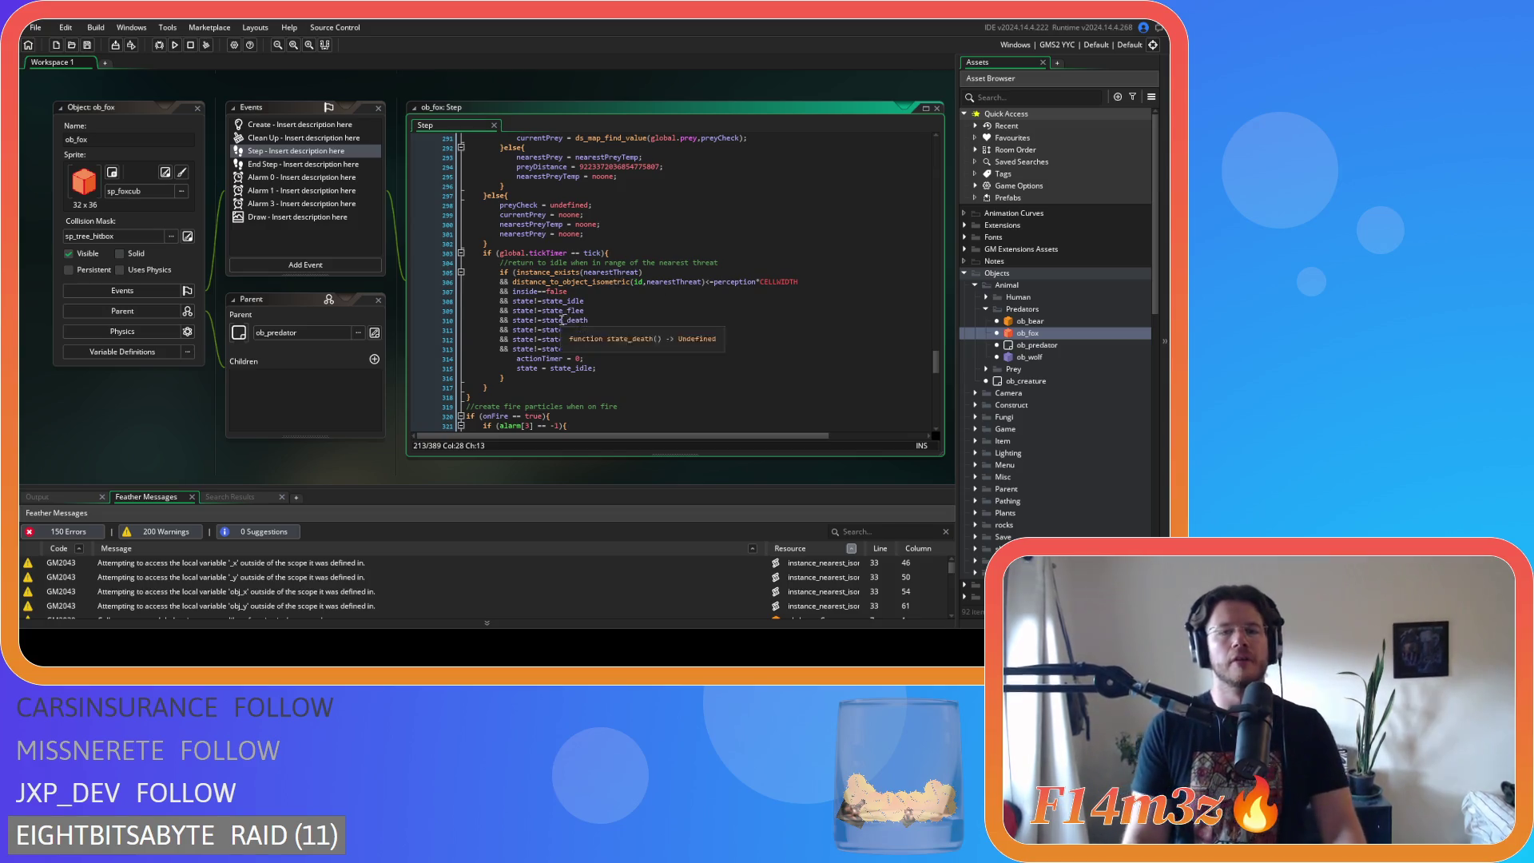
{"action": "scroll", "coordinate": [561, 320], "scroll_direction": "up", "scroll_amount": 10}
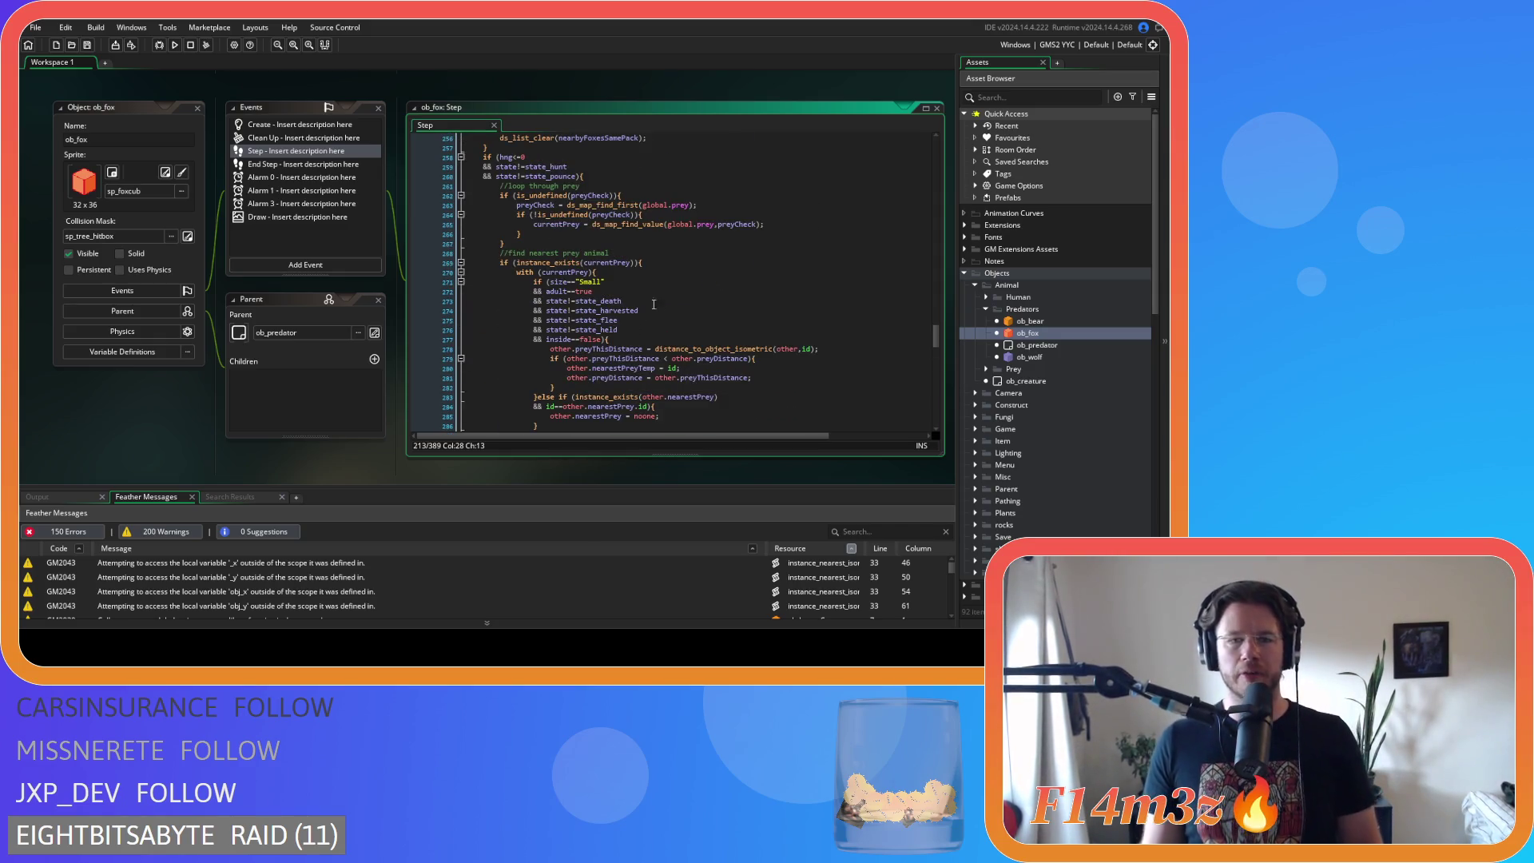
{"action": "scroll", "coordinate": [646, 310], "scroll_direction": "up", "scroll_amount": 13}
{"action": "mouse_move", "coordinate": [667, 367]}
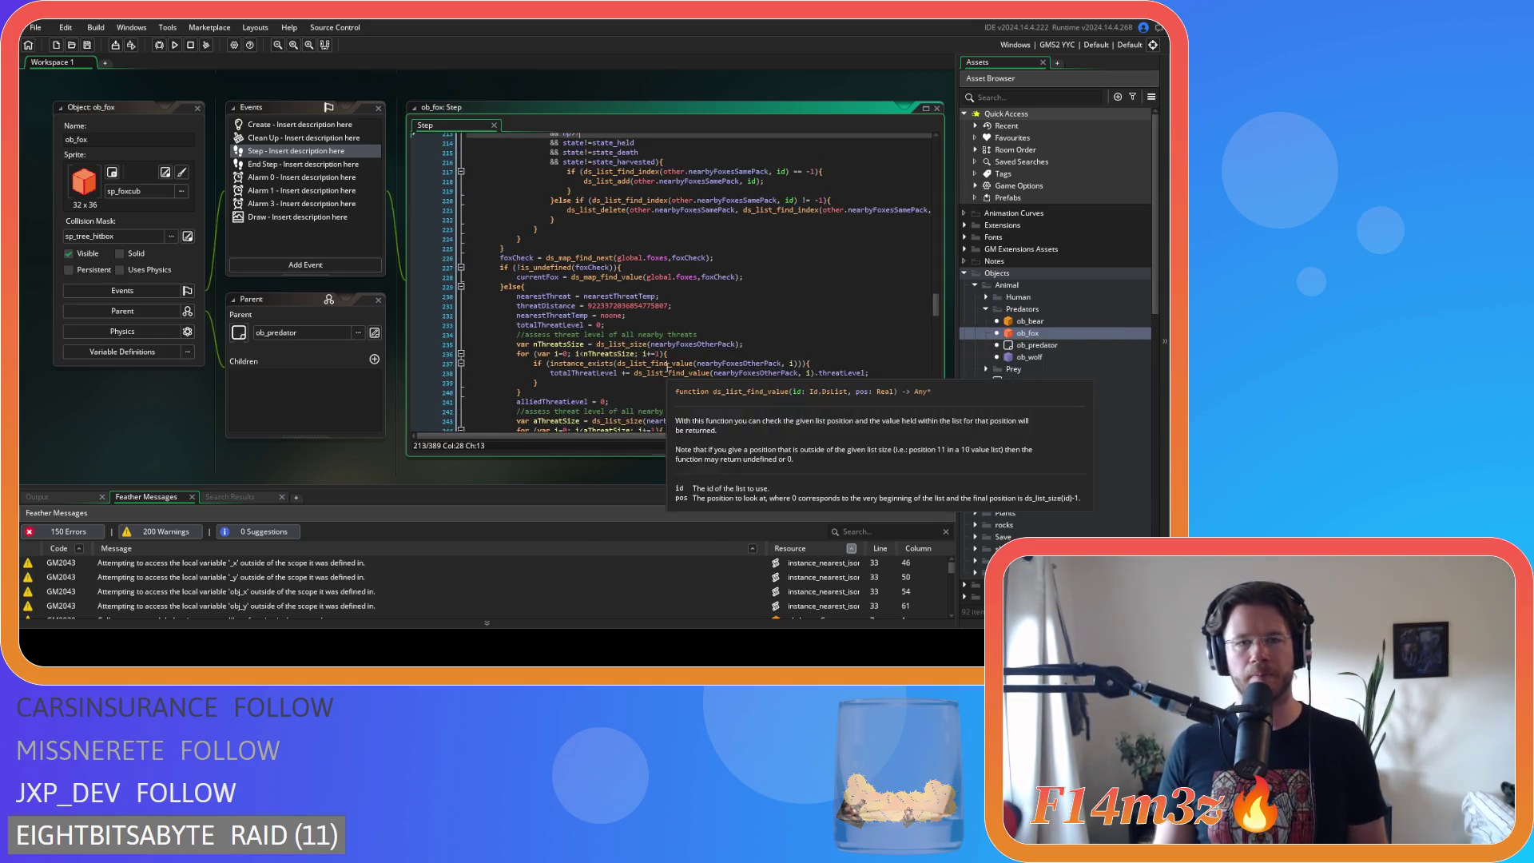
{"action": "scroll", "coordinate": [667, 368], "scroll_direction": "up", "scroll_amount": 4}
{"action": "type", "text": "7"}
{"action": "key", "text": "Down"}
{"action": "key", "text": "End"}
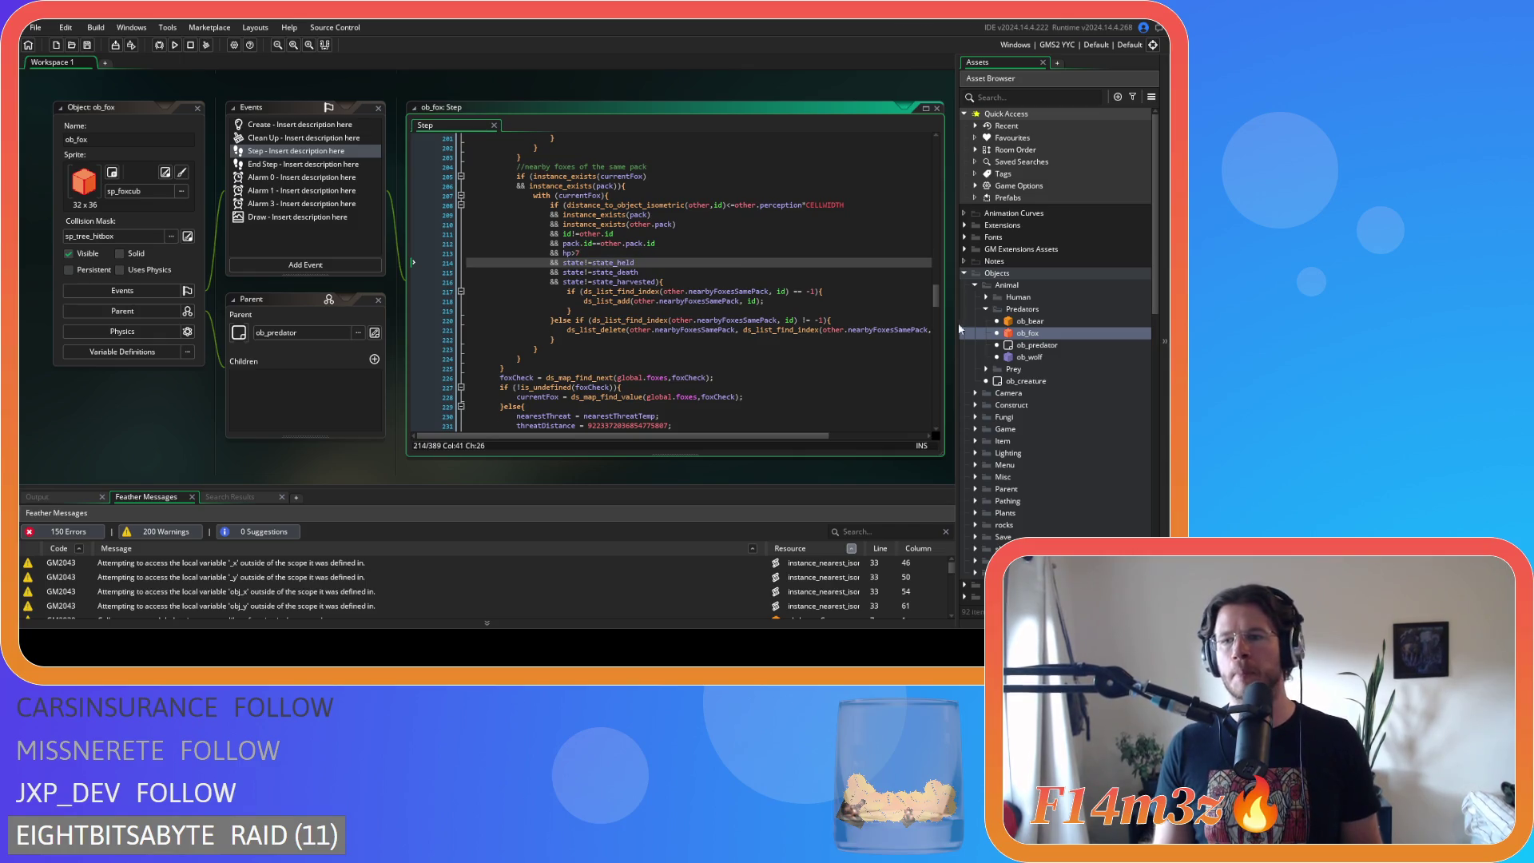
{"action": "double_click", "coordinate": [1066, 359]}
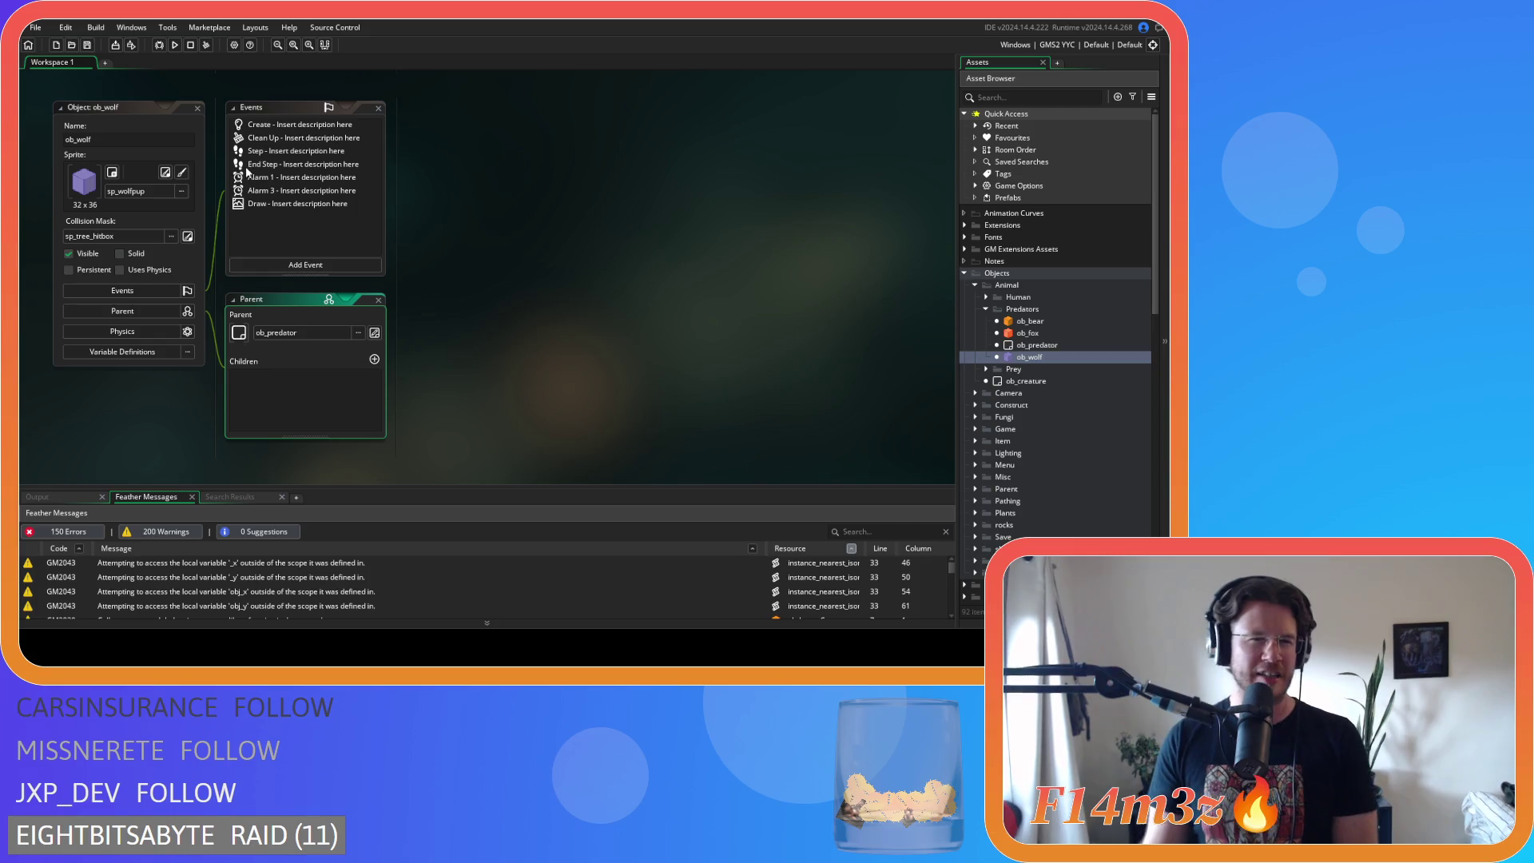
- Move through ob_wolf's Step, Alarm 3 and Draw events, then open its Step event code
{"action": "left_click", "coordinate": [305, 192]}
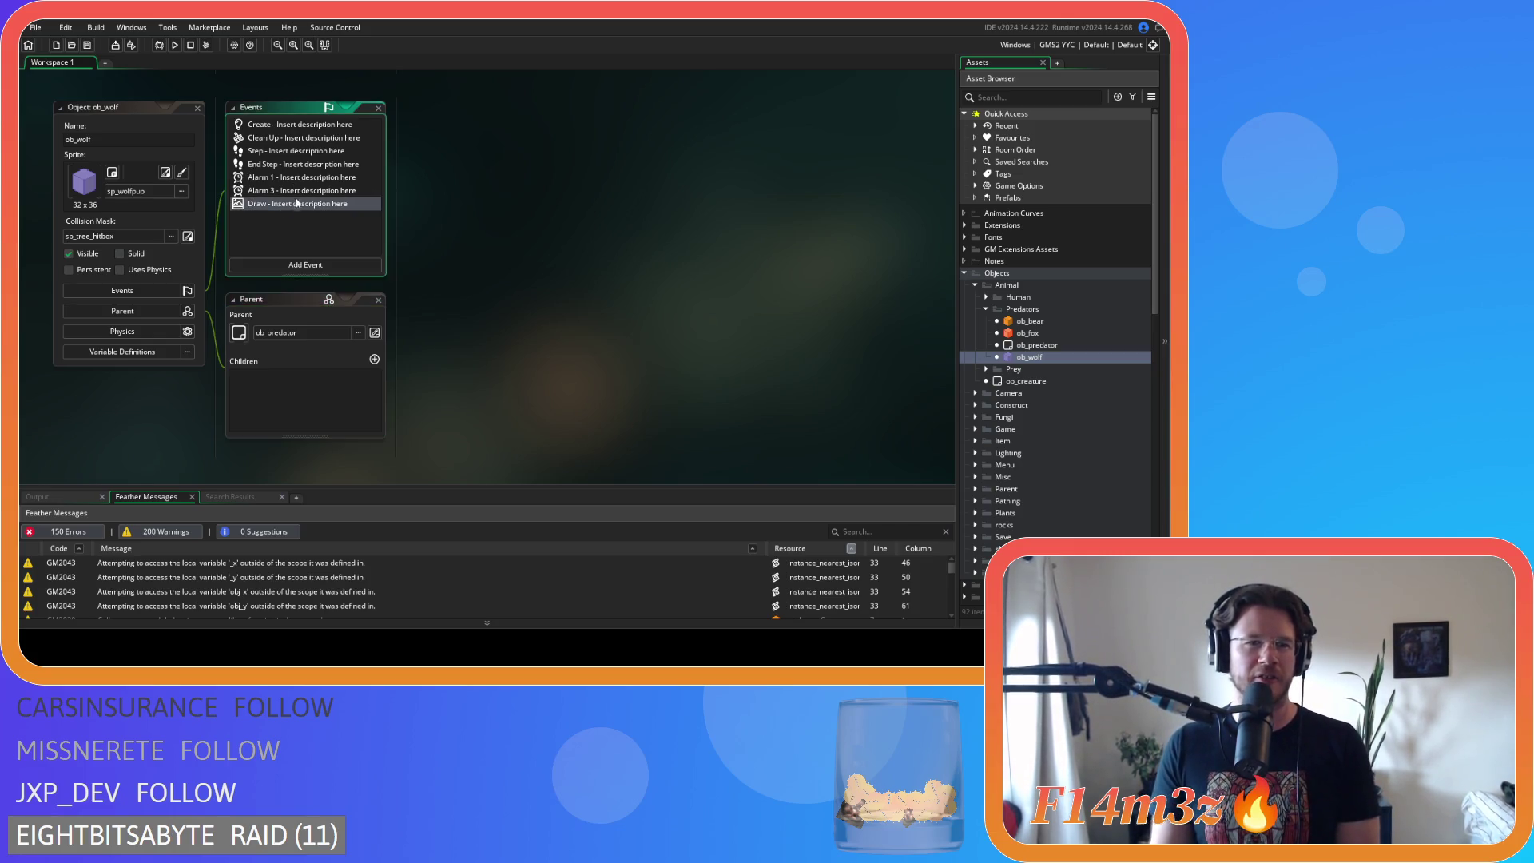
{"action": "key", "text": "Up"}
{"action": "key", "text": "Up"}
{"action": "key", "text": "Up"}
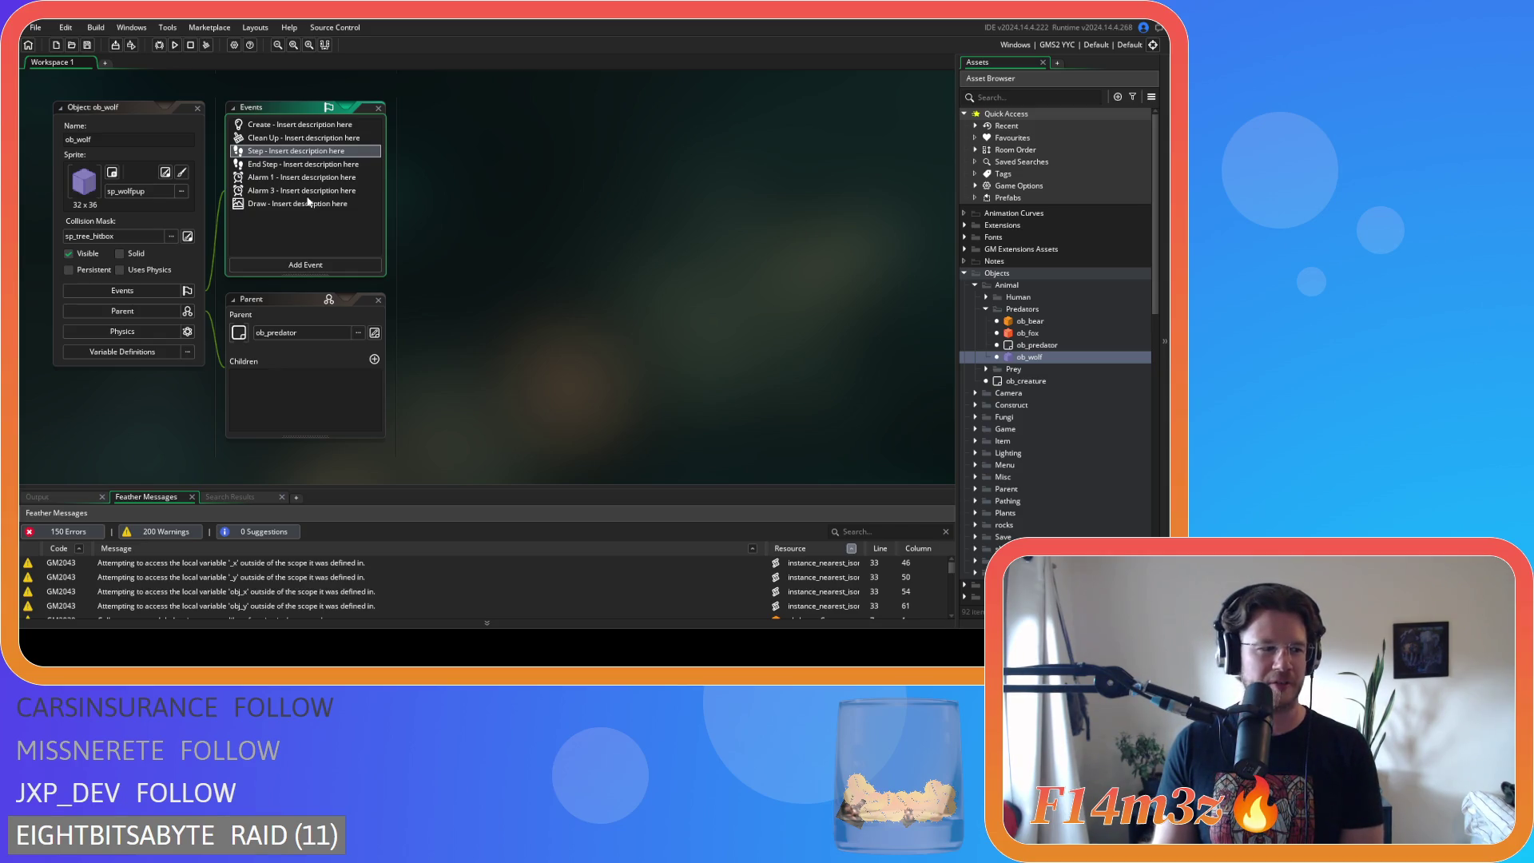
{"action": "key", "text": "Down"}
{"action": "key", "text": "Down"}
{"action": "key", "text": "Down"}
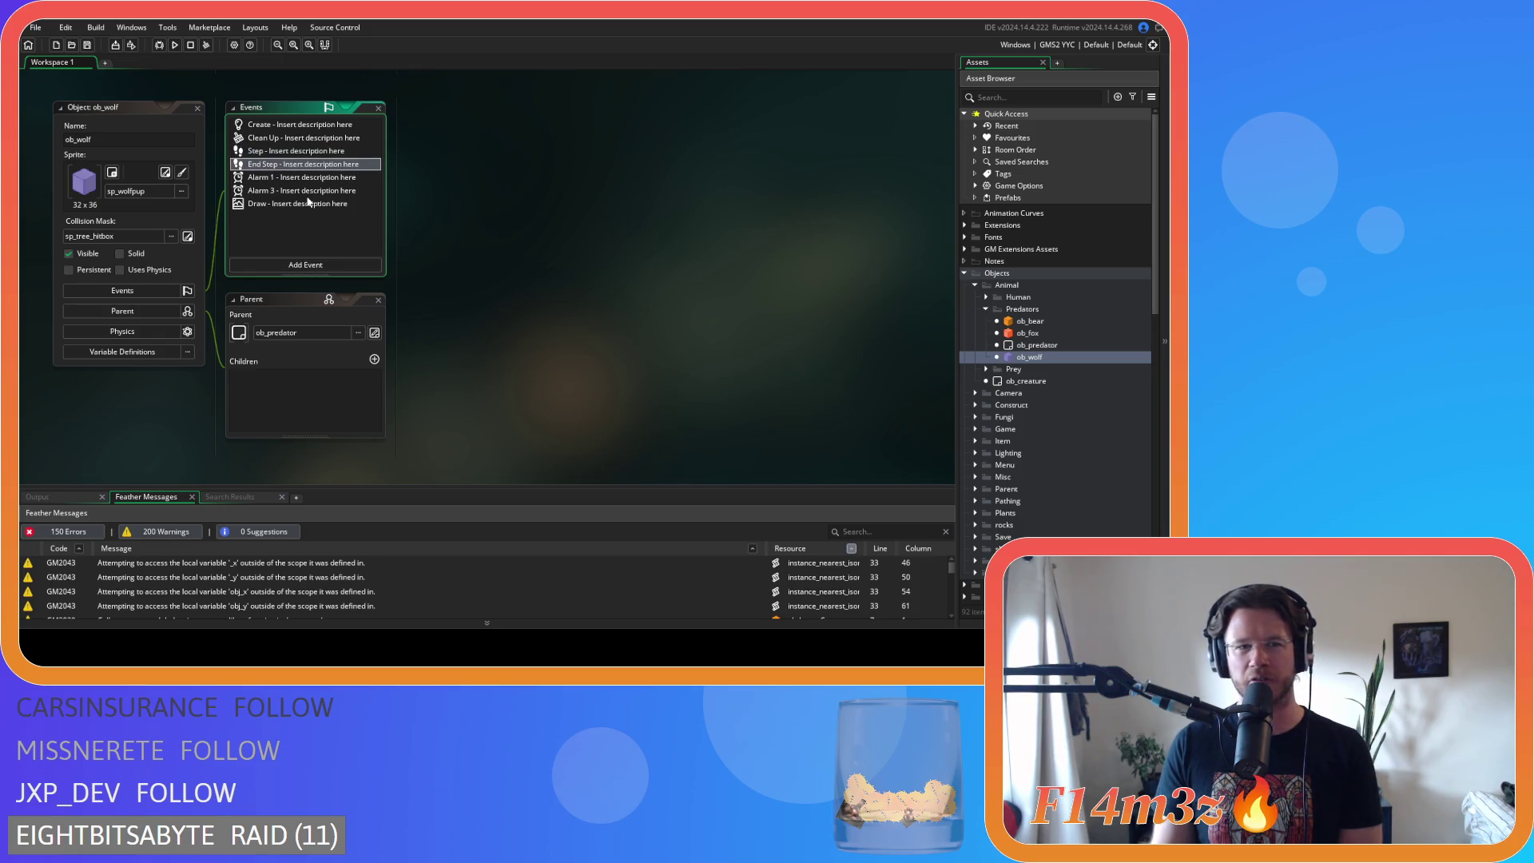
{"action": "key", "text": "Down"}
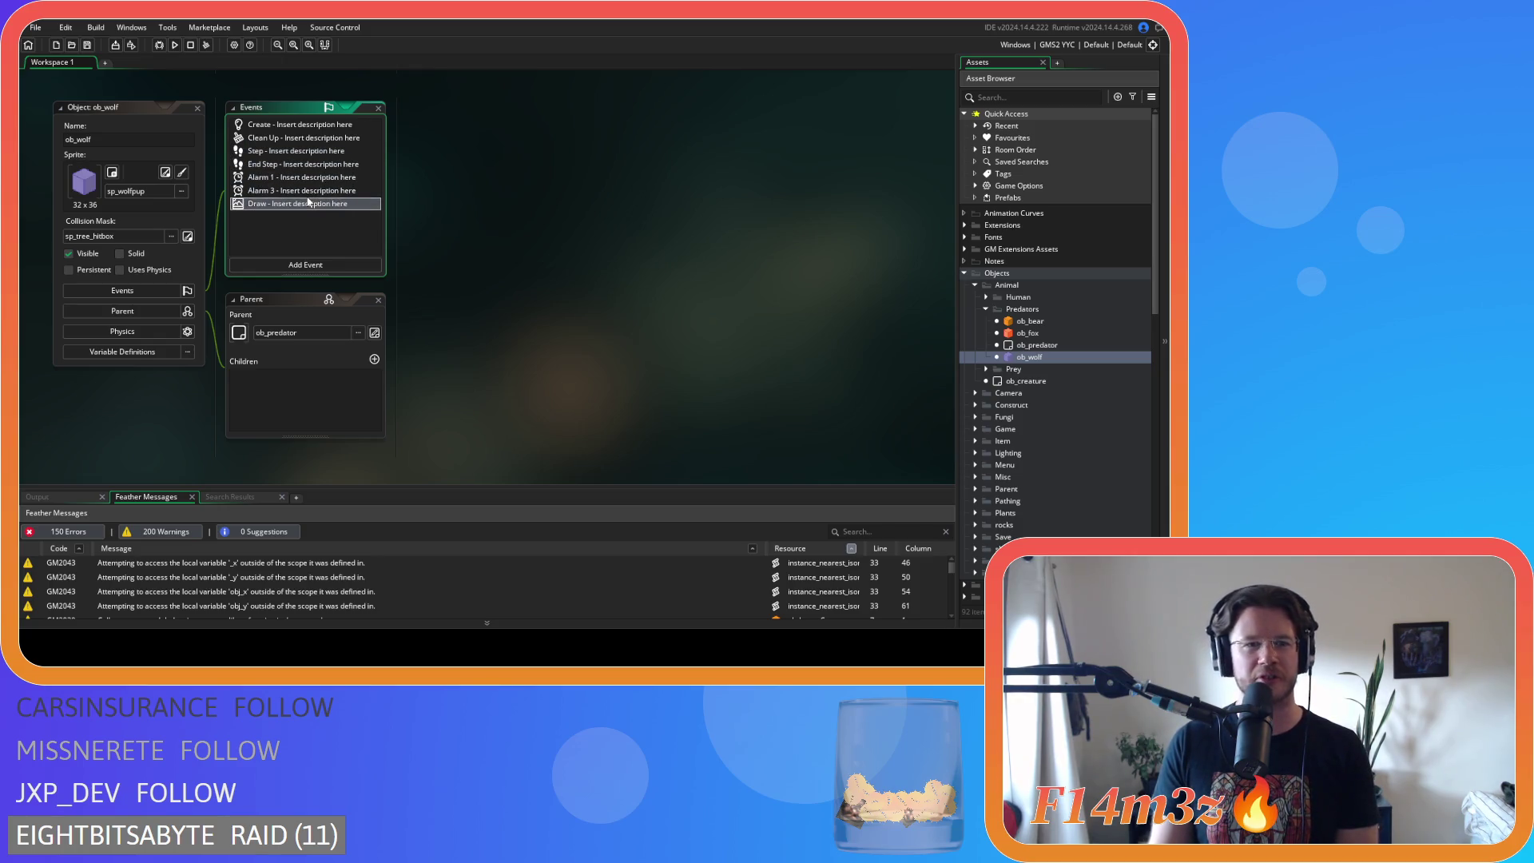
{"action": "key", "text": "Up"}
{"action": "key", "text": "Up"}
{"action": "key", "text": "Down"}
{"action": "key", "text": "Down"}
{"action": "key", "text": "Up"}
{"action": "key", "text": "Down"}
{"action": "key", "text": "Down"}
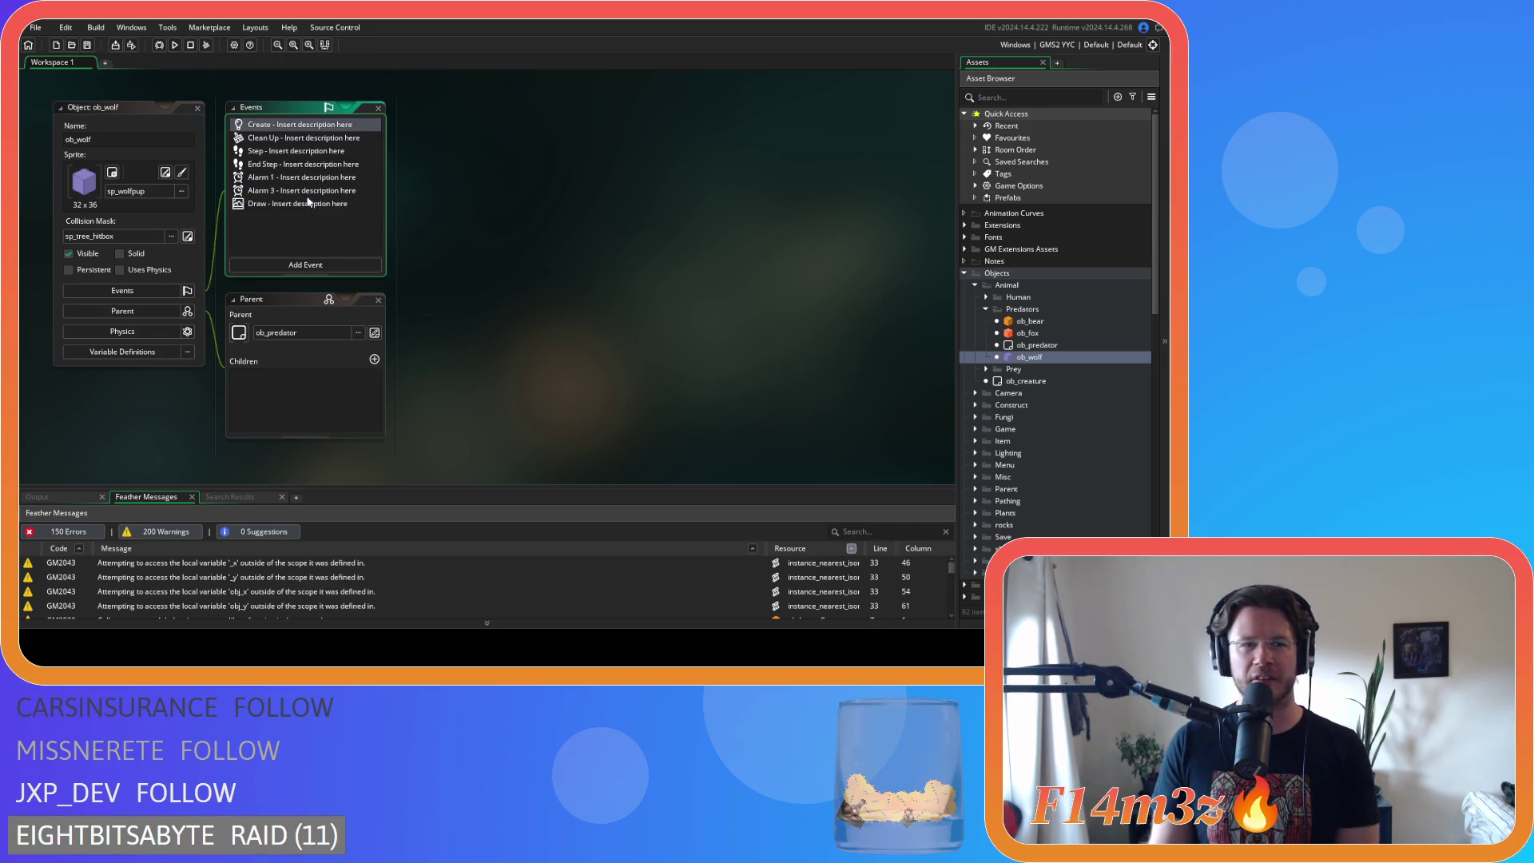
{"action": "key", "text": "Down"}
{"action": "key", "text": "Down"}
{"action": "key", "text": "Down"}
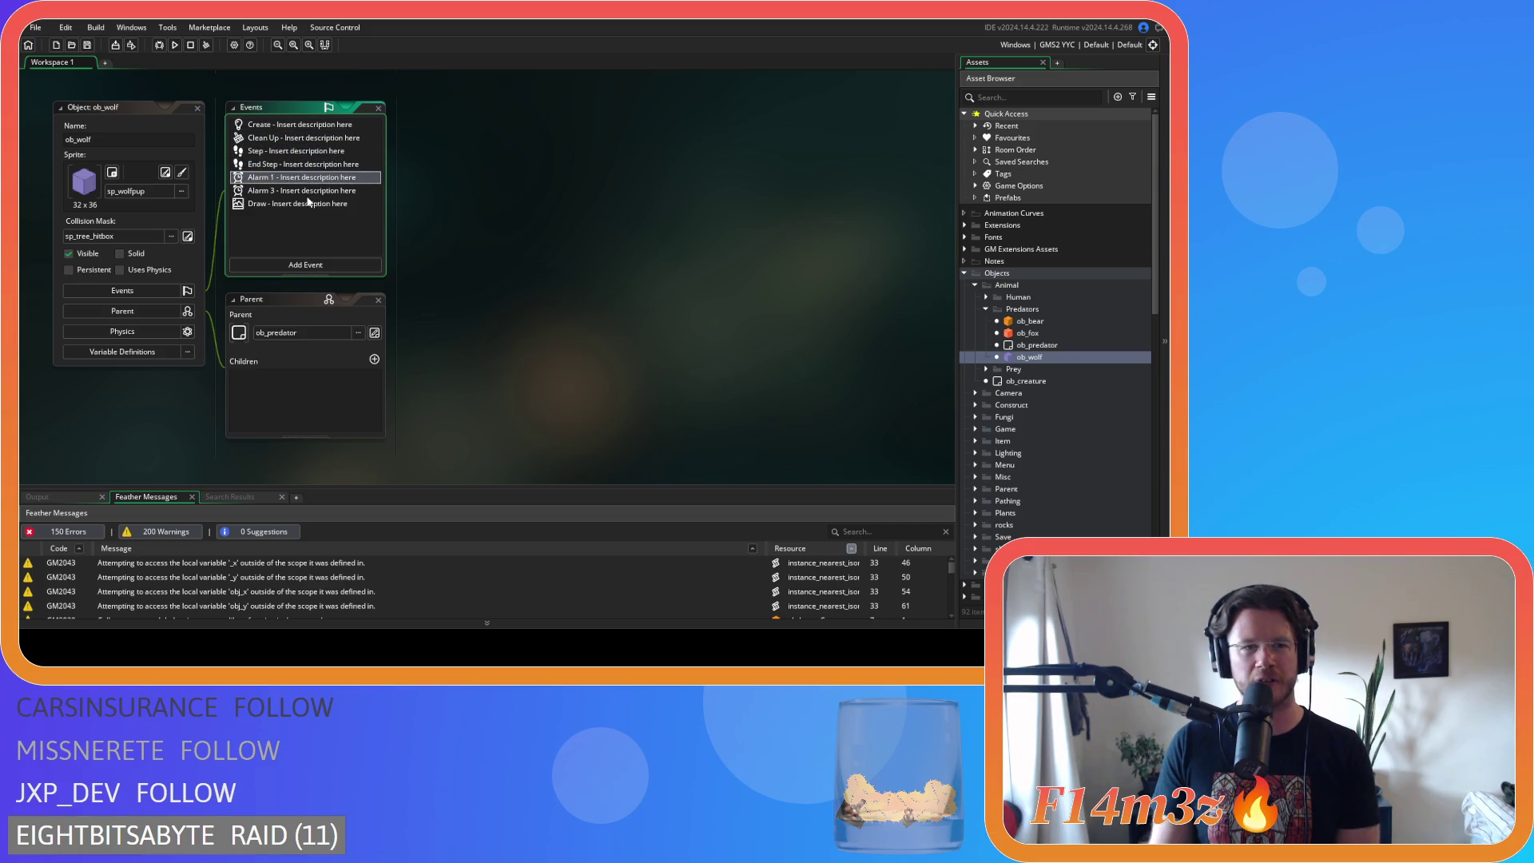
{"action": "key", "text": "Up"}
{"action": "key", "text": "Up"}
{"action": "key", "text": "Up"}
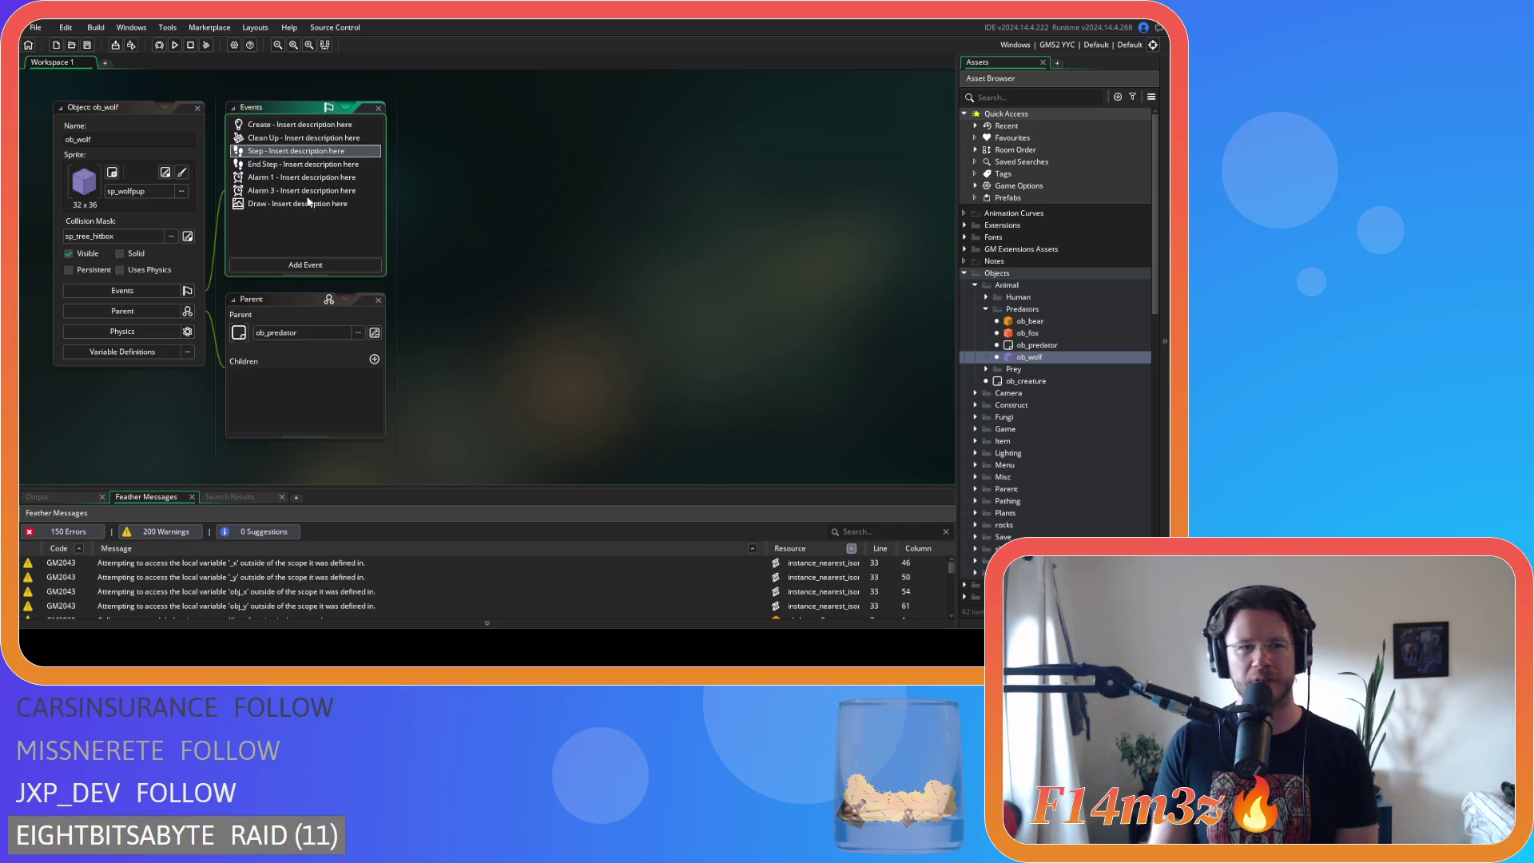
{"action": "key", "text": "Return"}
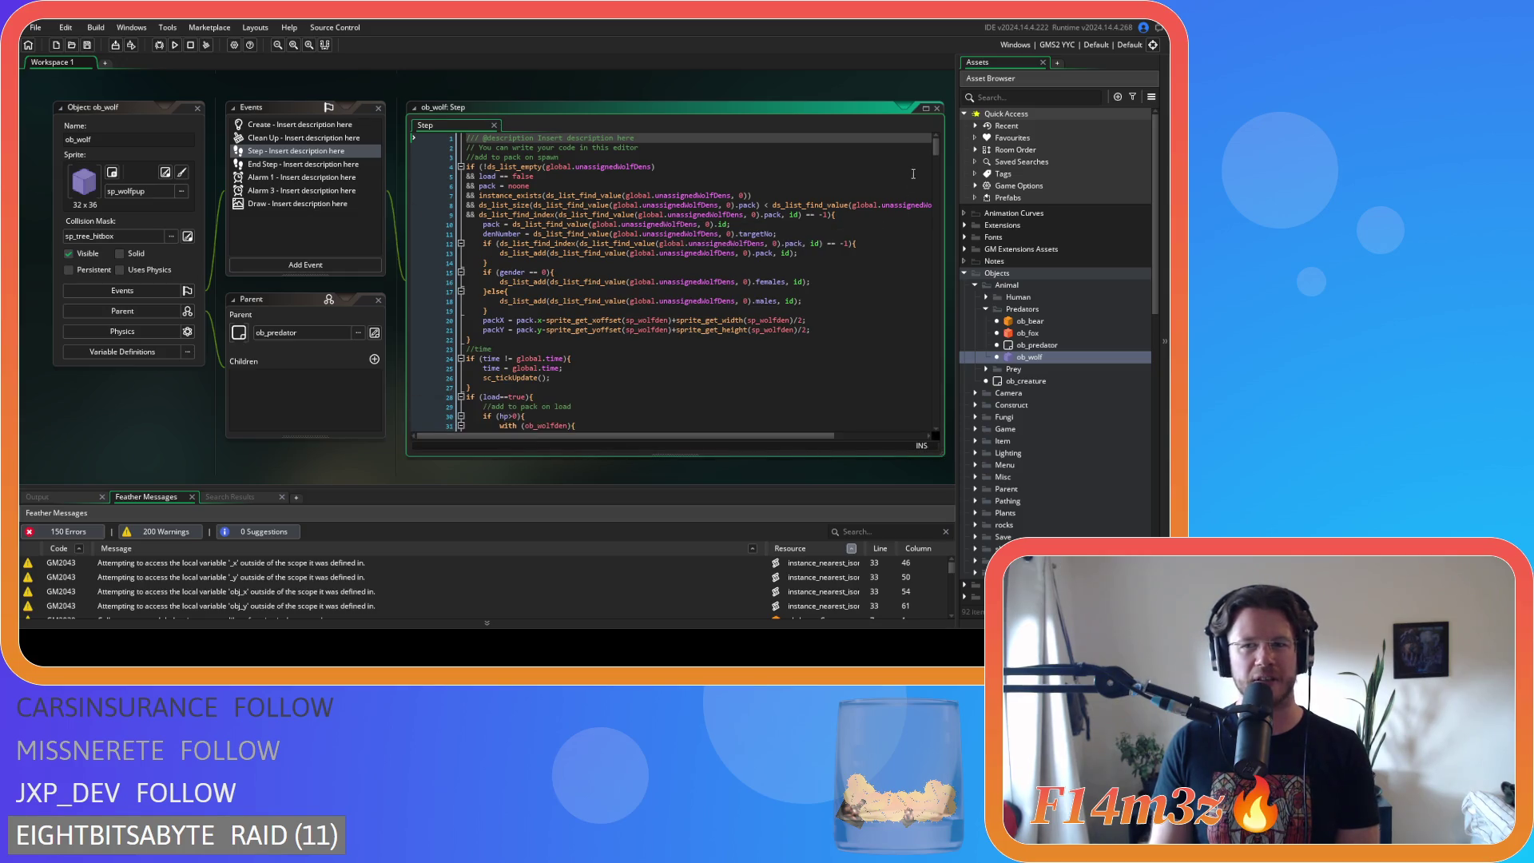
{"action": "scroll", "coordinate": [937, 150], "scroll_direction": "down", "scroll_amount": 5}
{"action": "scroll", "coordinate": [937, 150], "scroll_direction": "up", "scroll_amount": 5}
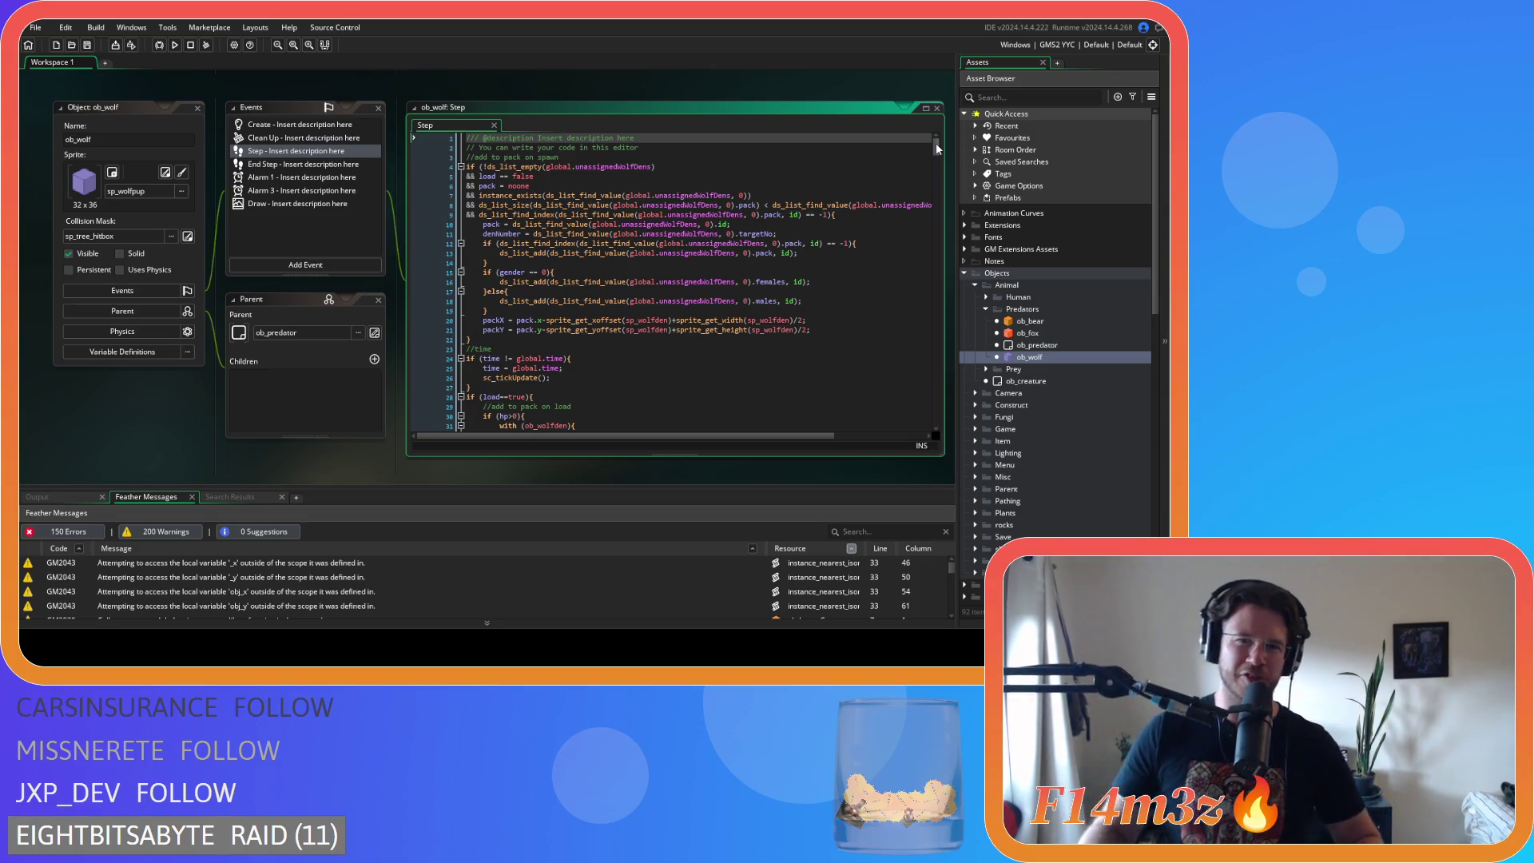
{"action": "scroll", "coordinate": [933, 145], "scroll_direction": "down", "scroll_amount": 3}
{"action": "scroll", "coordinate": [933, 145], "scroll_direction": "up", "scroll_amount": 3}
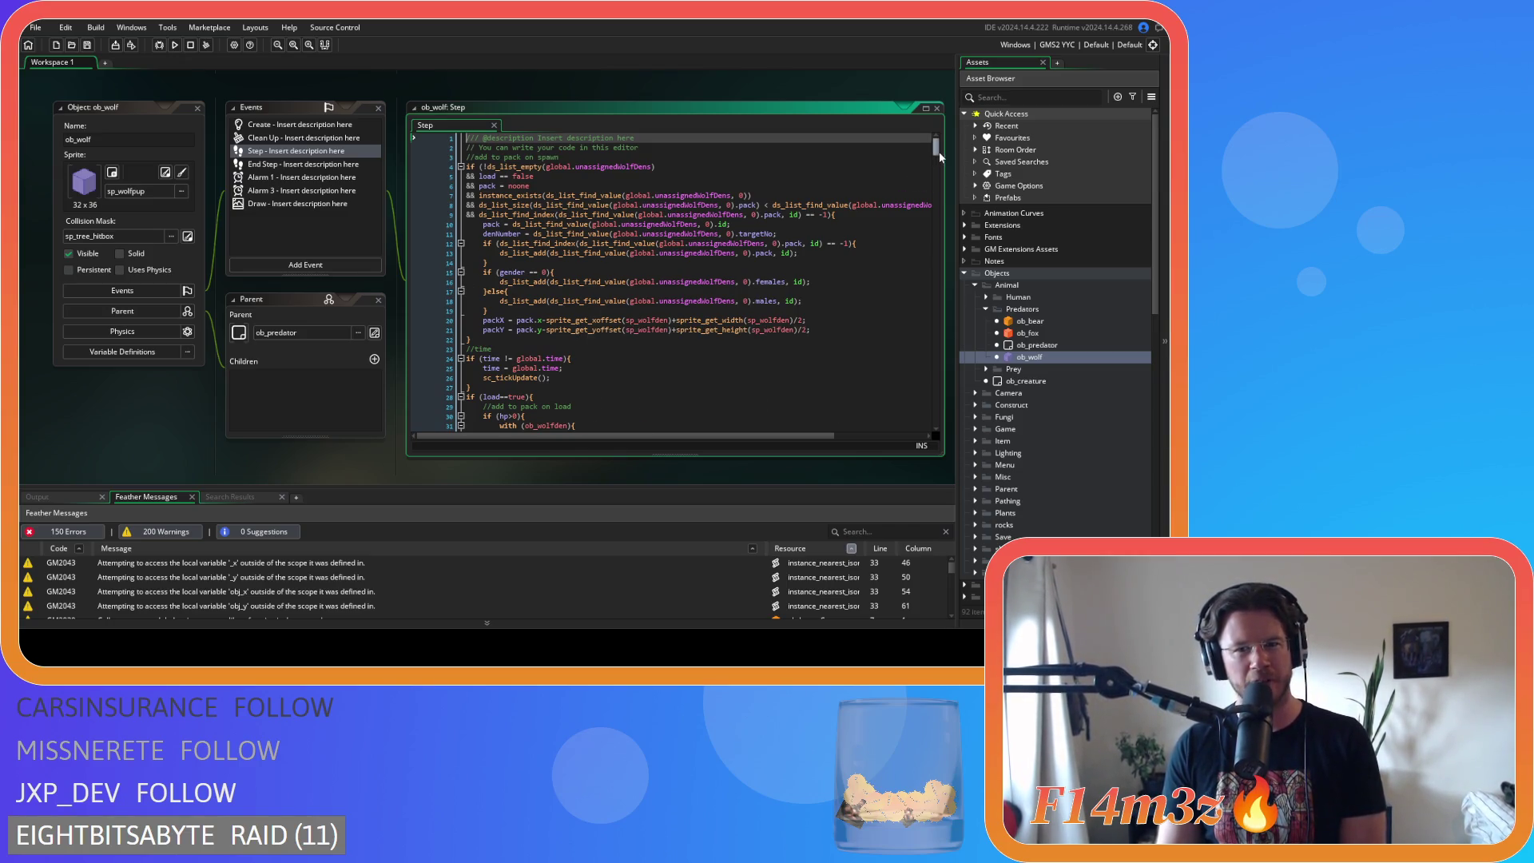
{"action": "left_click_drag", "start_coordinate": [938, 151], "coordinate": [937, 197]}
{"action": "scroll", "coordinate": [743, 272], "scroll_direction": "down", "scroll_amount": 20}
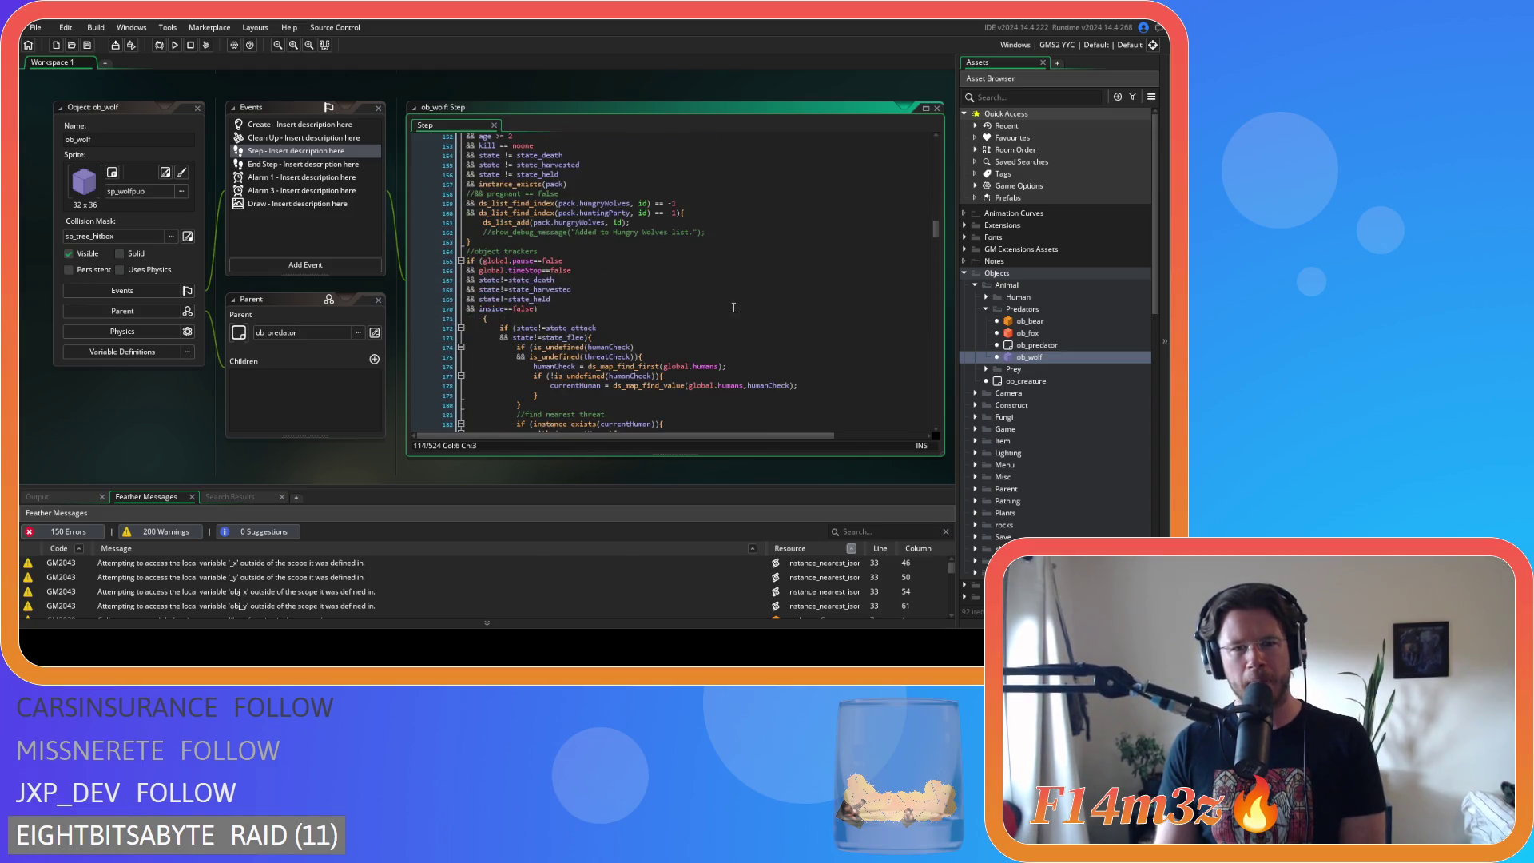
{"action": "scroll", "coordinate": [810, 283], "scroll_direction": "up", "scroll_amount": 3}
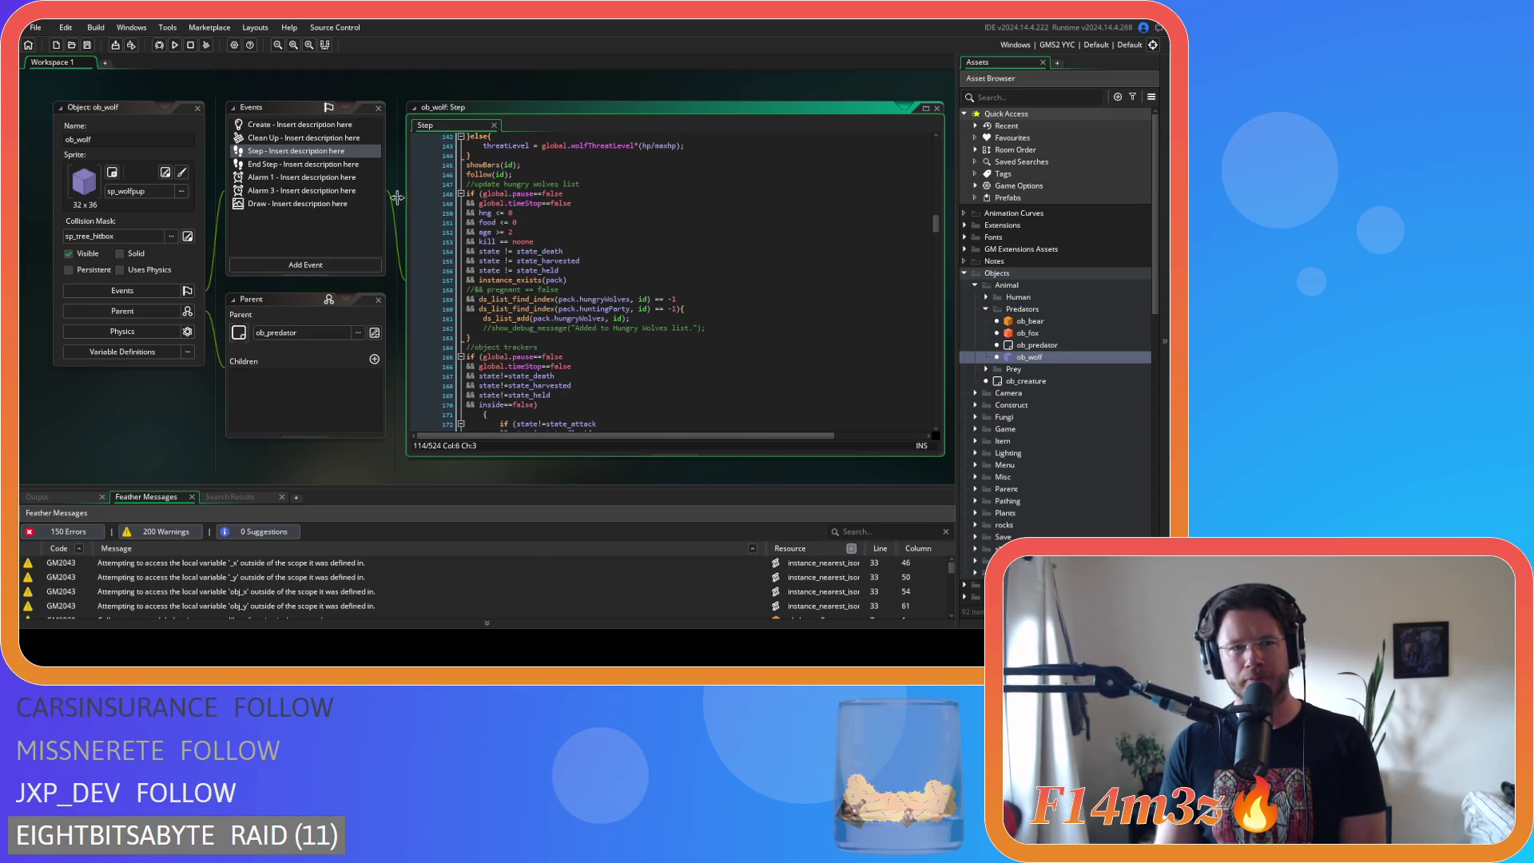
{"action": "left_click_drag", "start_coordinate": [936, 229], "coordinate": [938, 250]}
{"action": "left_click", "coordinate": [747, 307]}
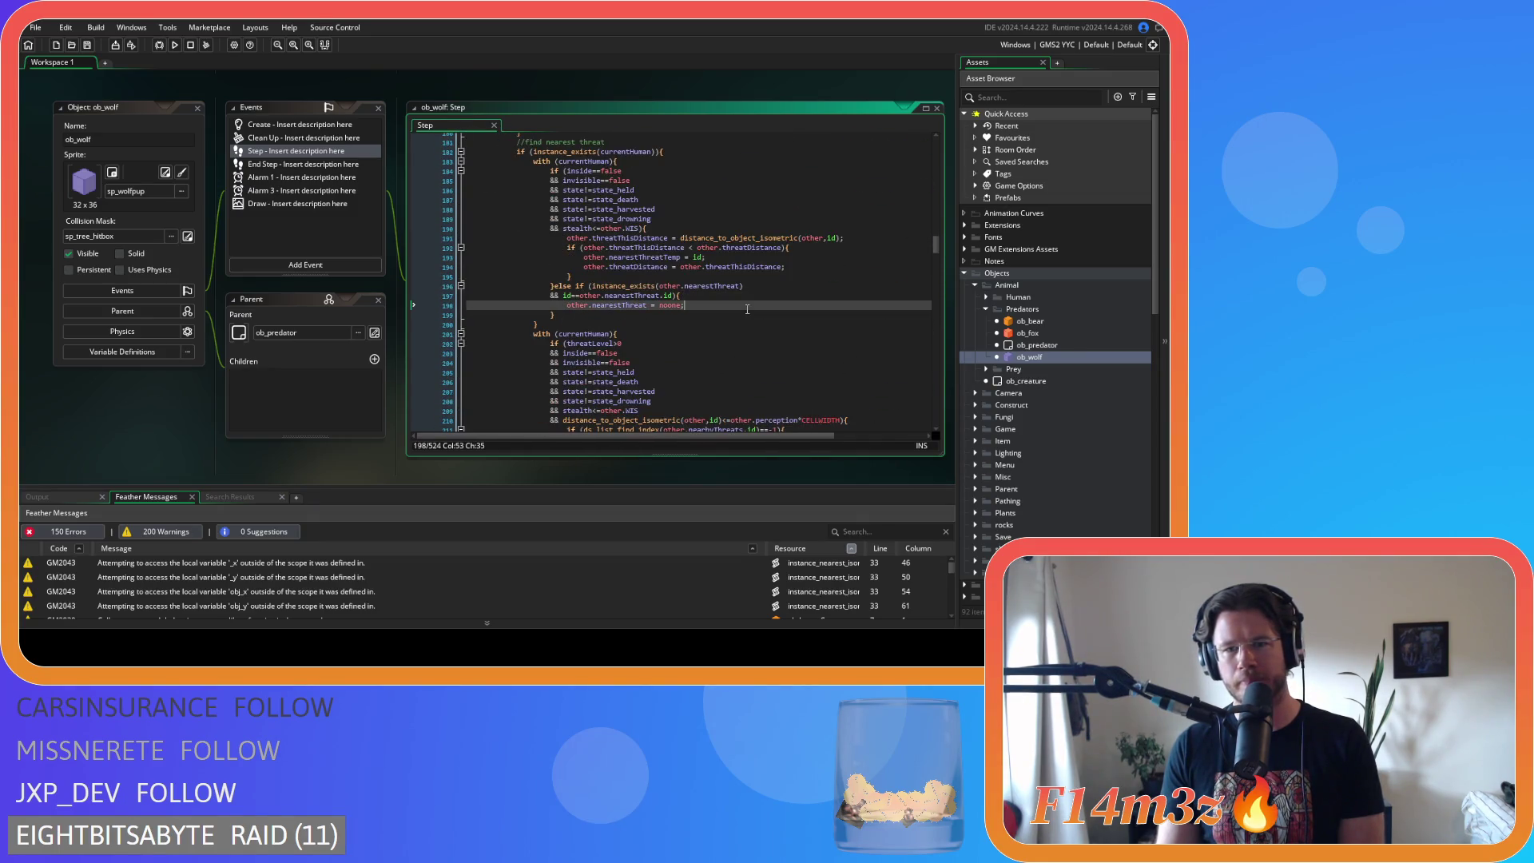
{"action": "scroll", "coordinate": [791, 247], "scroll_direction": "down", "scroll_amount": 6}
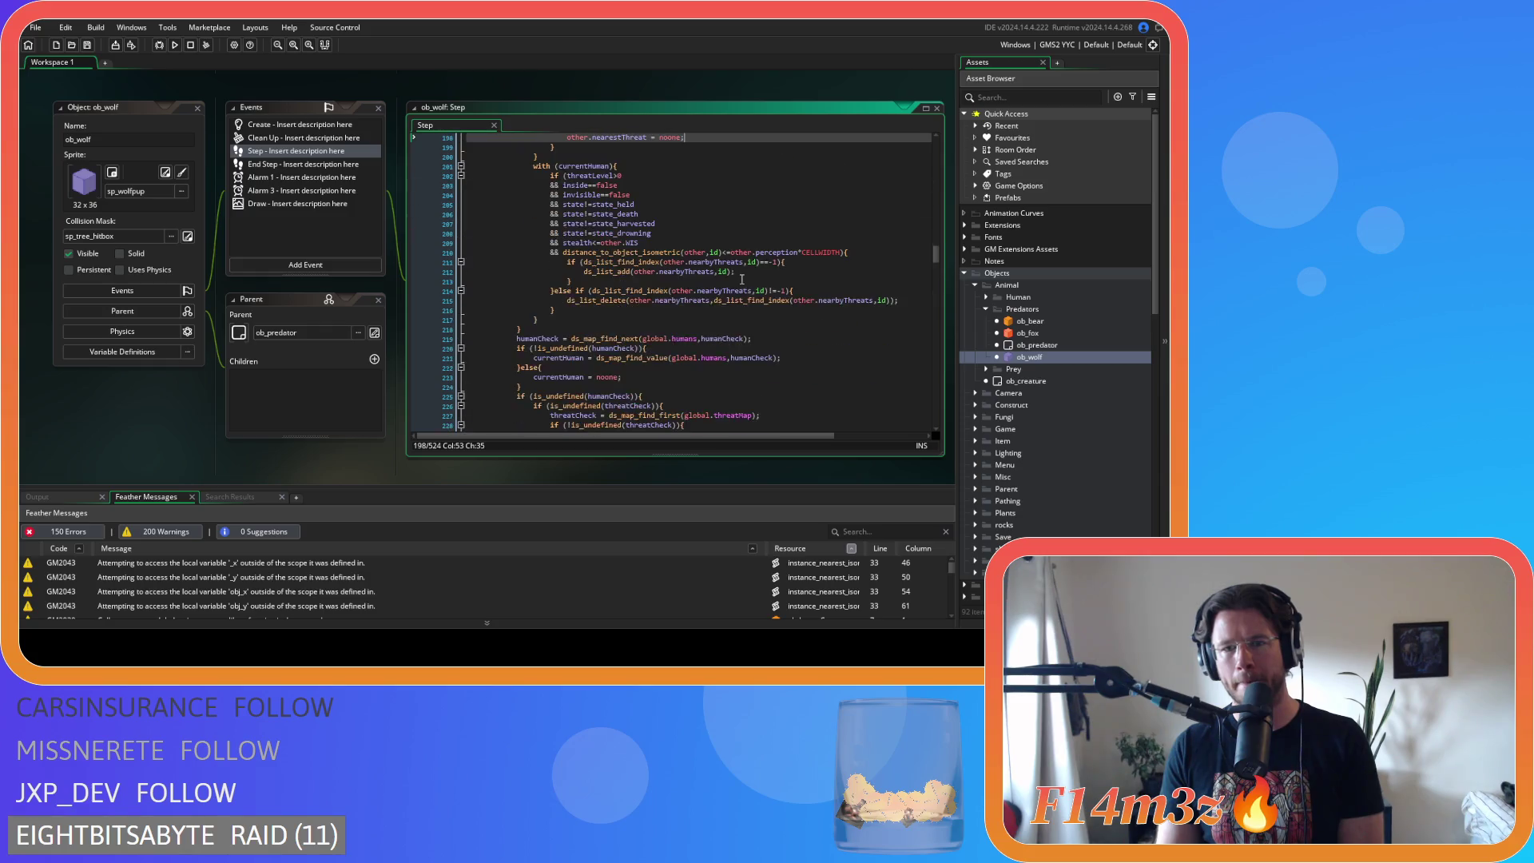
- Cut the distance_to_object_isometric check from line 210 and remove the leftover &&
{"action": "left_click_drag", "start_coordinate": [829, 256], "coordinate": [563, 253]}
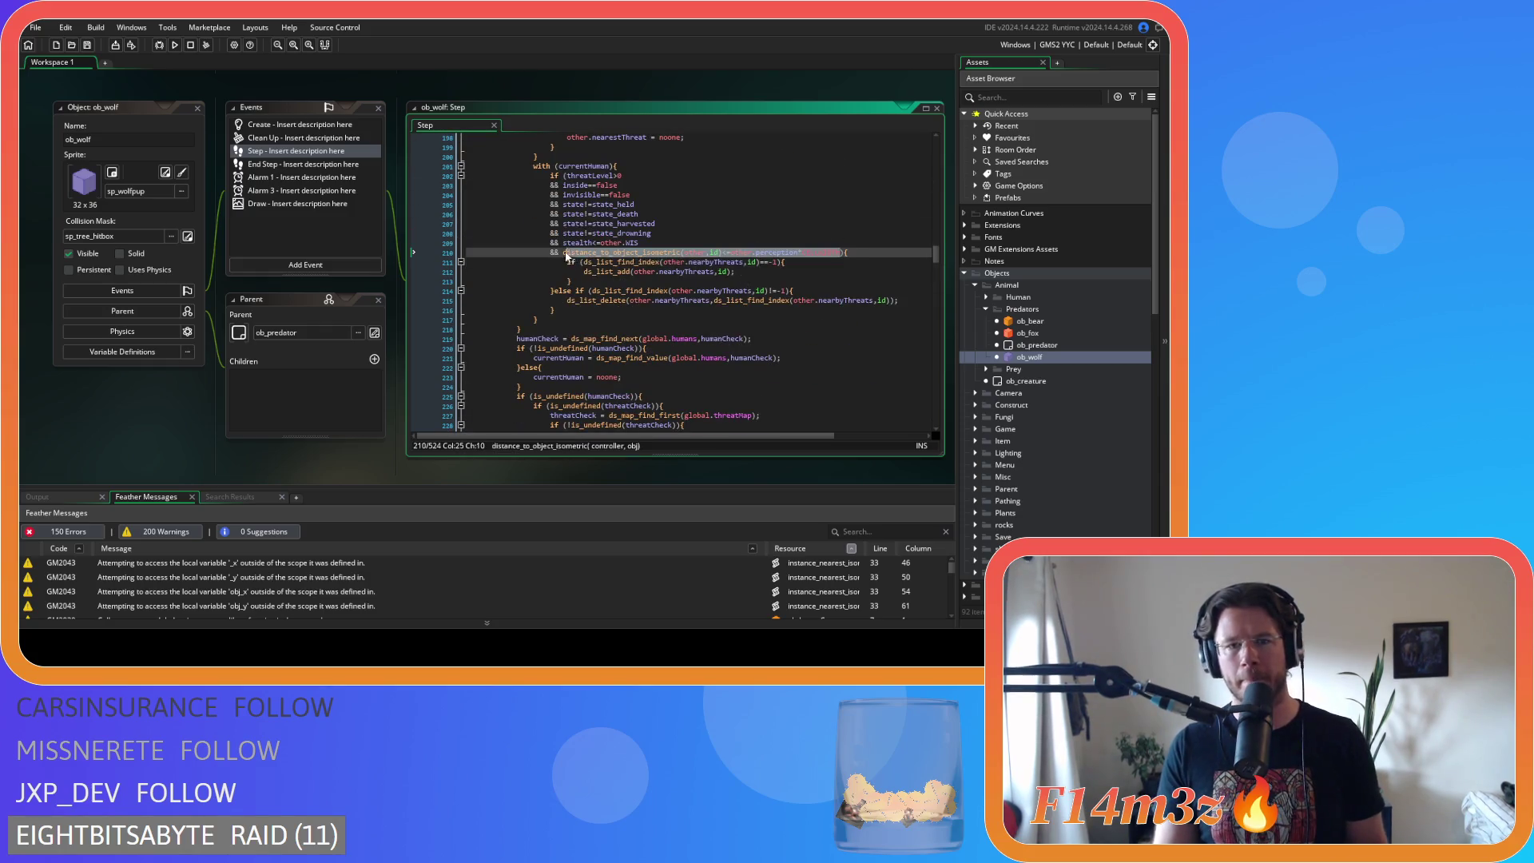
{"action": "key", "text": "Delete"}
{"action": "key", "text": "shift+Home"}
{"action": "key", "text": "BackSpace"}
{"action": "key", "text": "shift+Home"}
{"action": "key", "text": "BackSpace"}
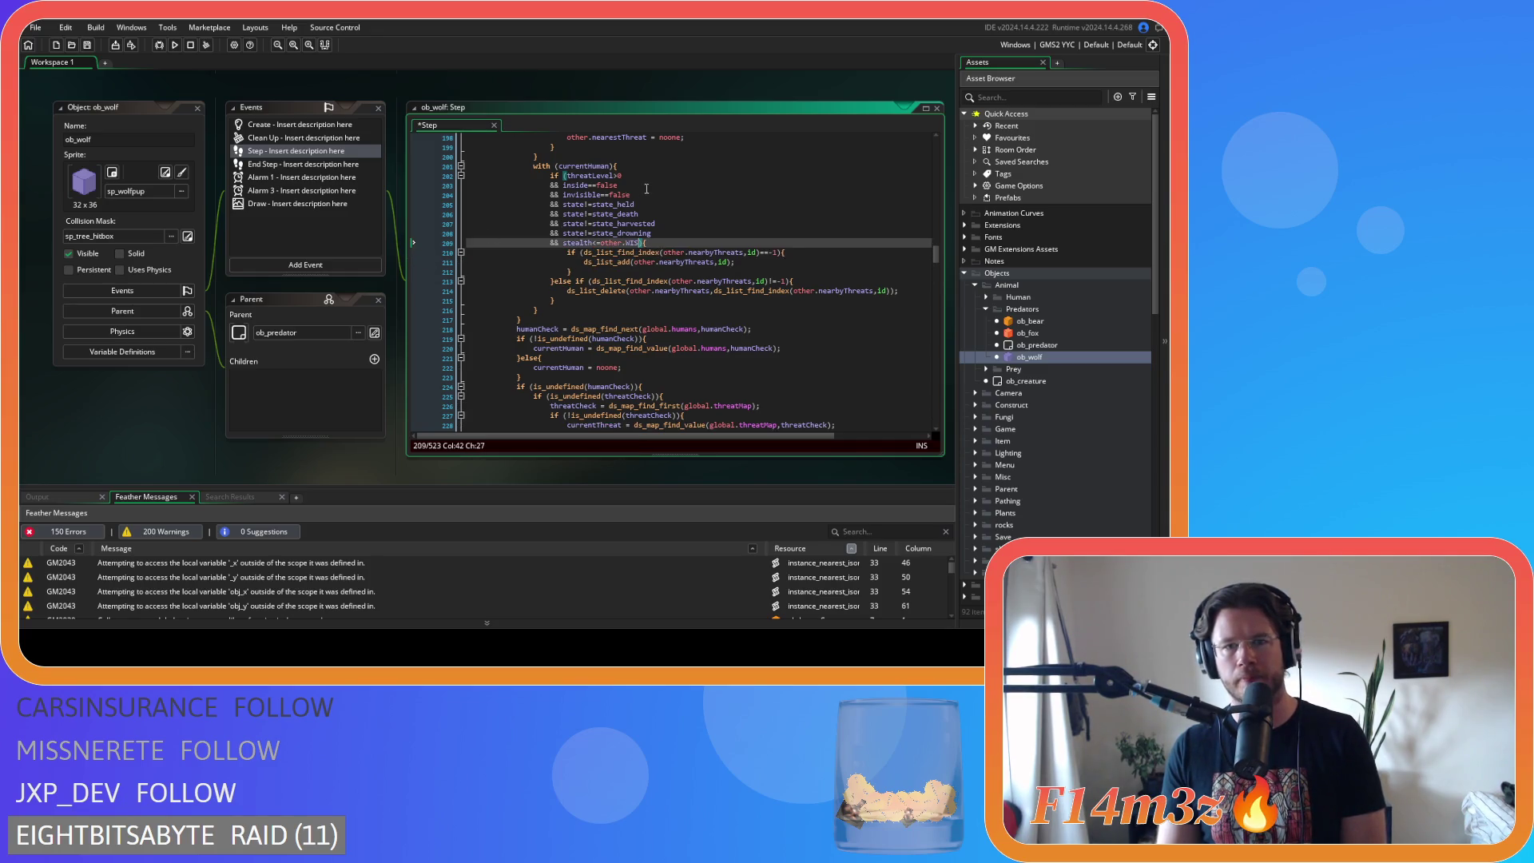
- Paste the distance check right after 'if (' on line 202, followed by &&, and save
{"action": "left_click", "coordinate": [565, 175]}
{"action": "key", "text": "Return"}
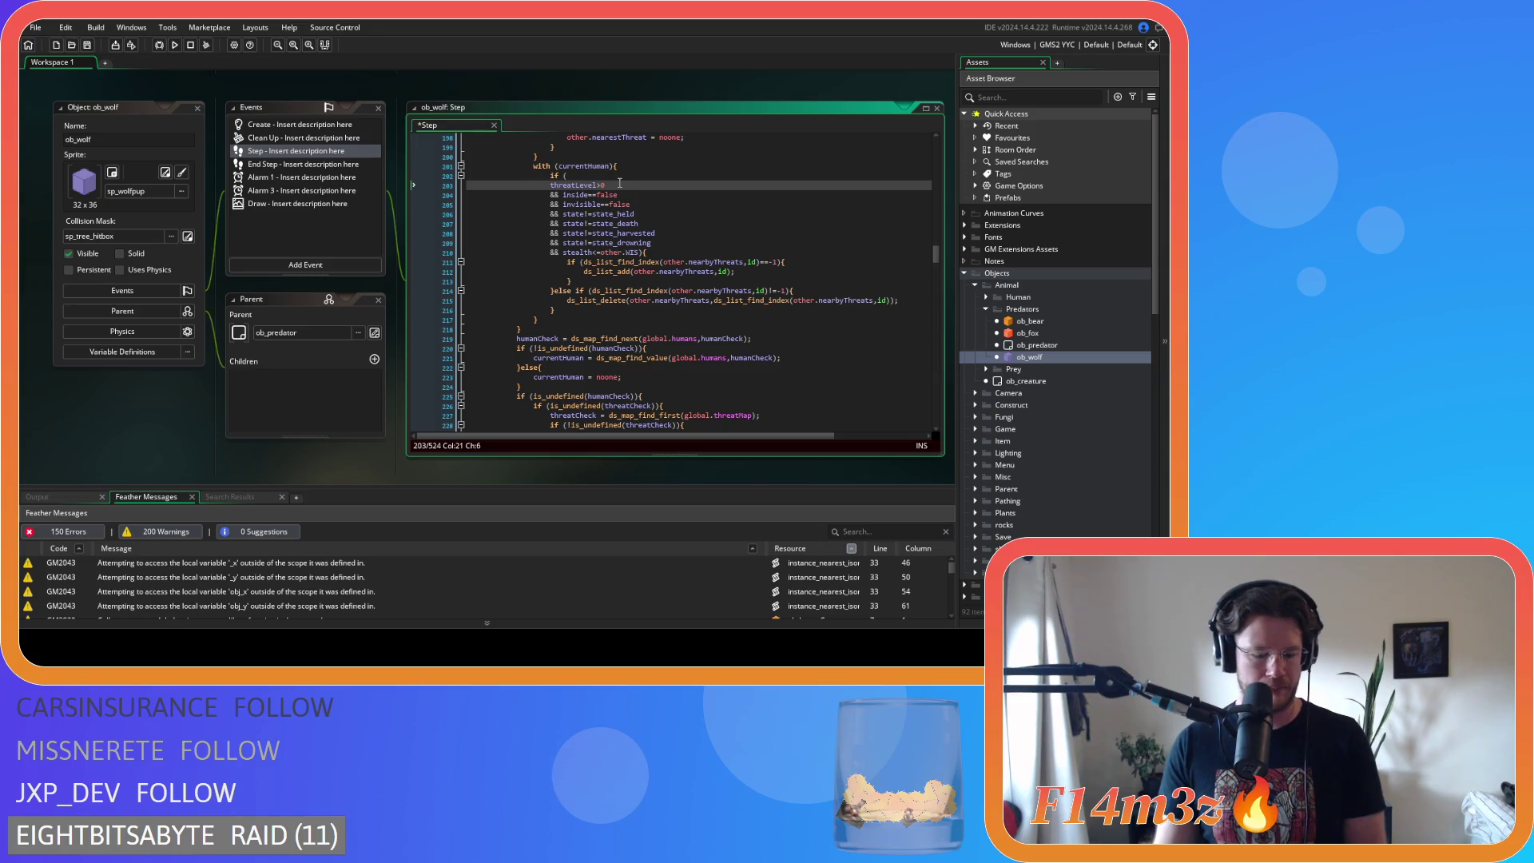
{"action": "type", "text": "&&"}
{"action": "key", "text": "Up"}
{"action": "key", "text": "ctrl+v"}
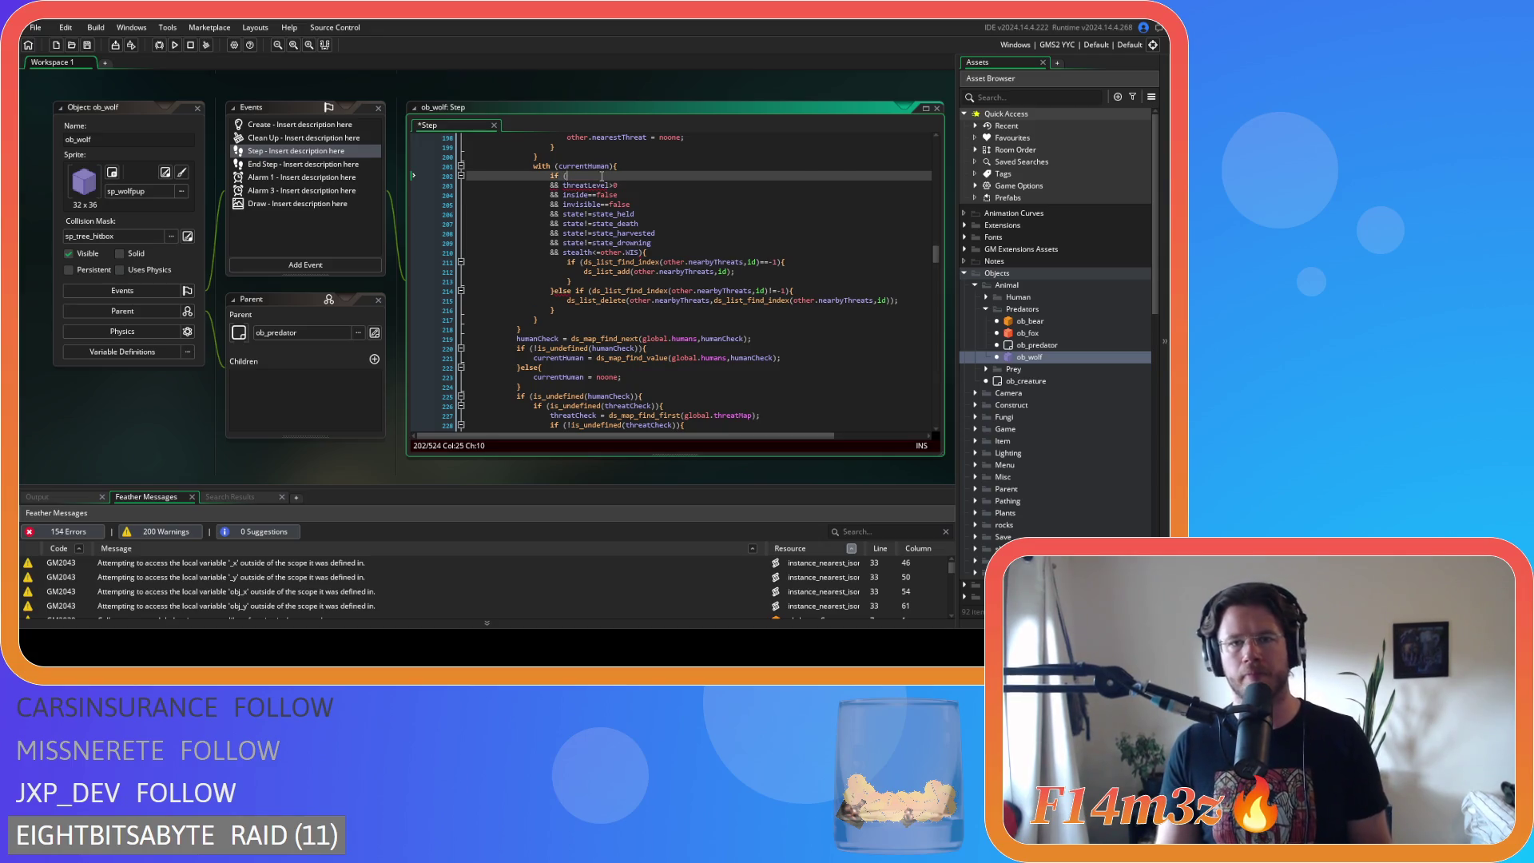
{"action": "key", "text": "ctrl+s"}
{"action": "scroll", "coordinate": [703, 286], "scroll_direction": "up", "scroll_amount": 2}
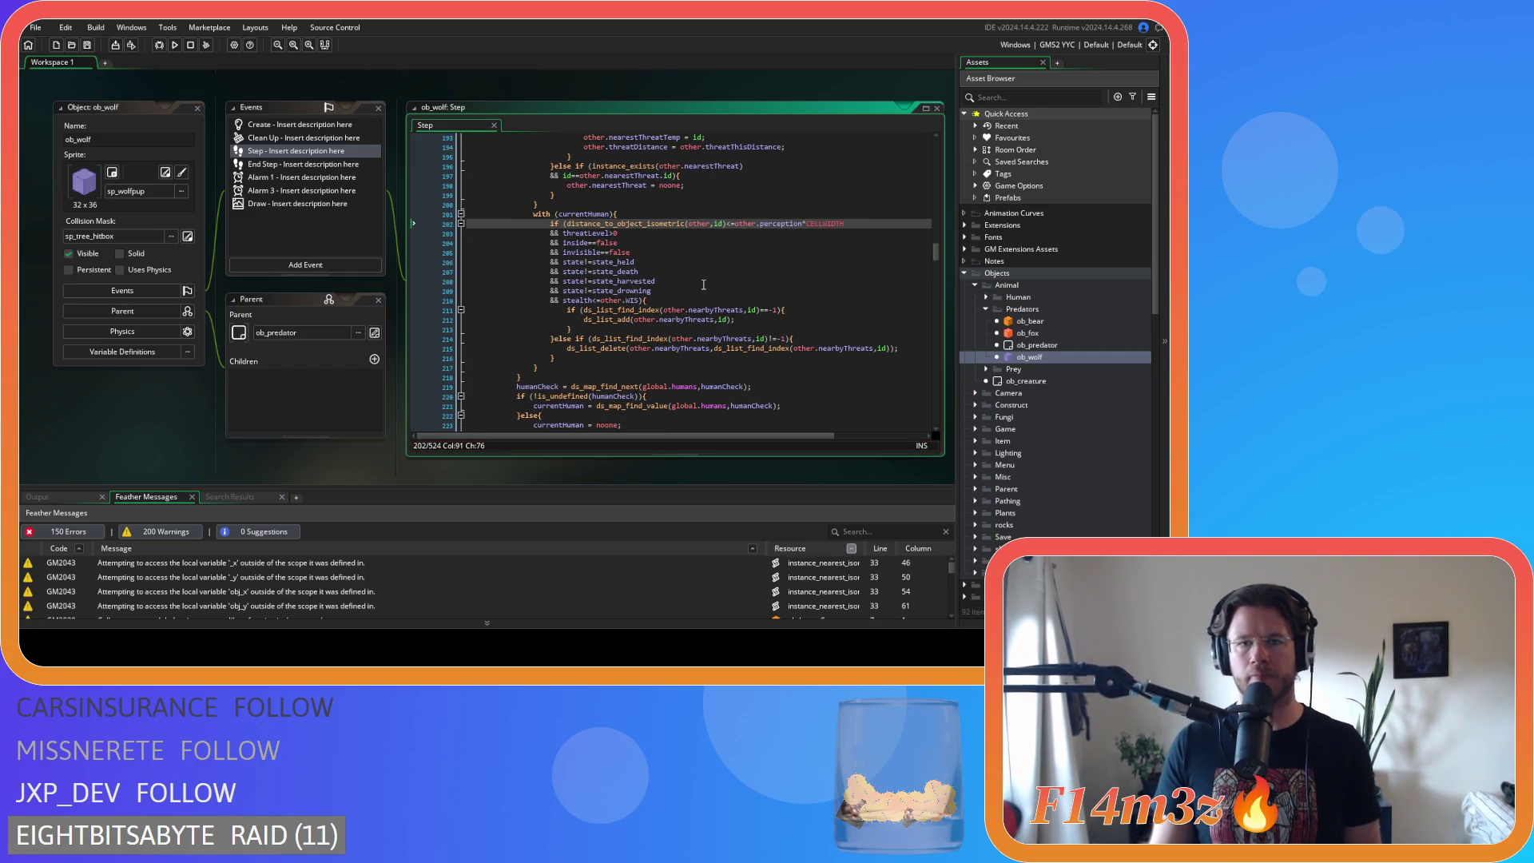
- Scroll down to around line 240 and place the cursor on the inside == false comparison
{"action": "scroll", "coordinate": [703, 286], "scroll_direction": "down", "scroll_amount": 8}
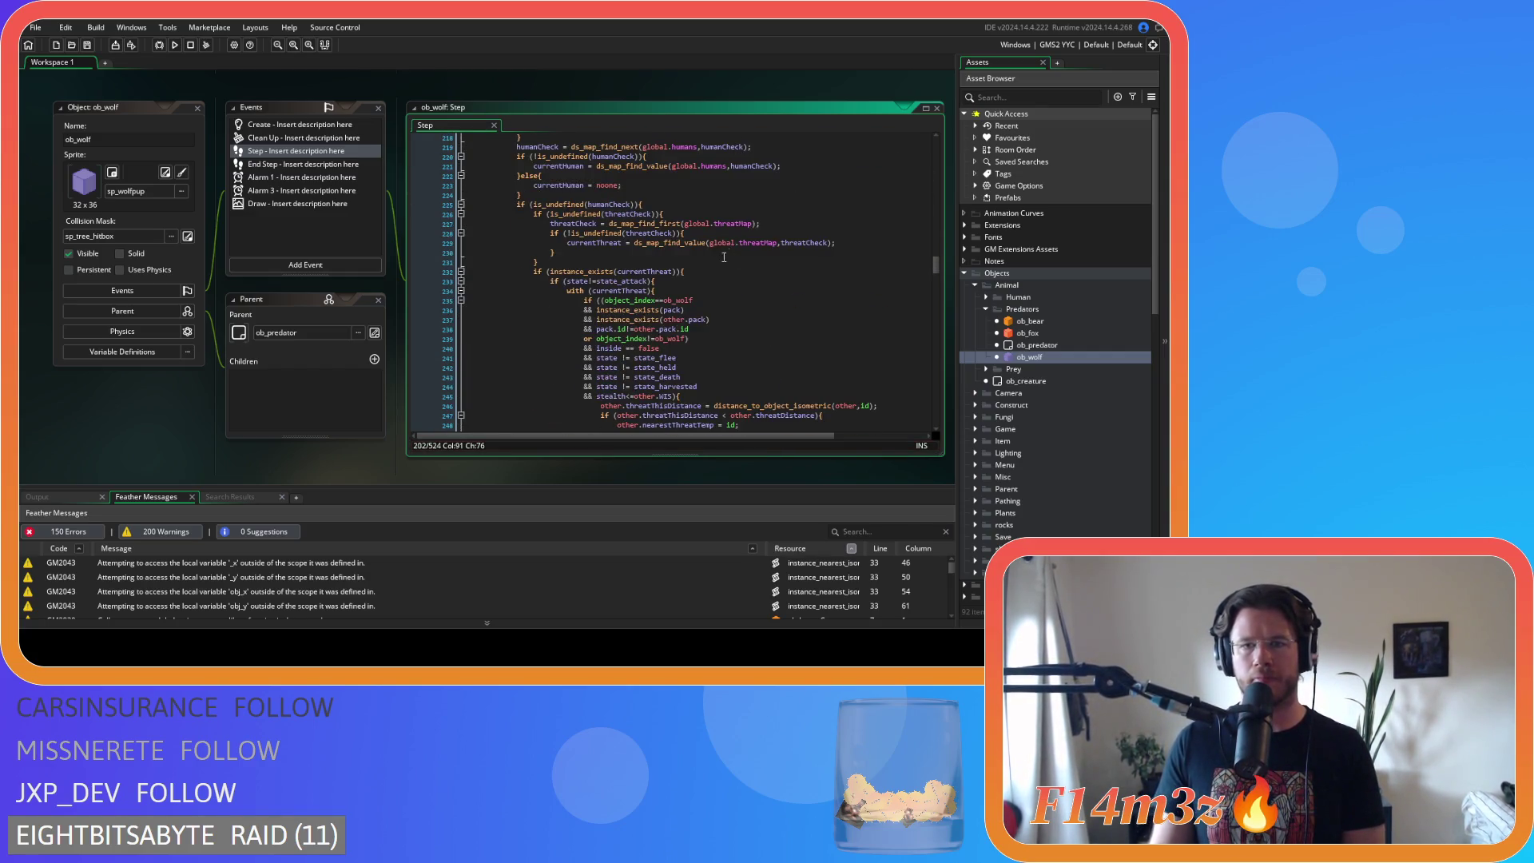
{"action": "scroll", "coordinate": [735, 237], "scroll_direction": "down", "scroll_amount": 2}
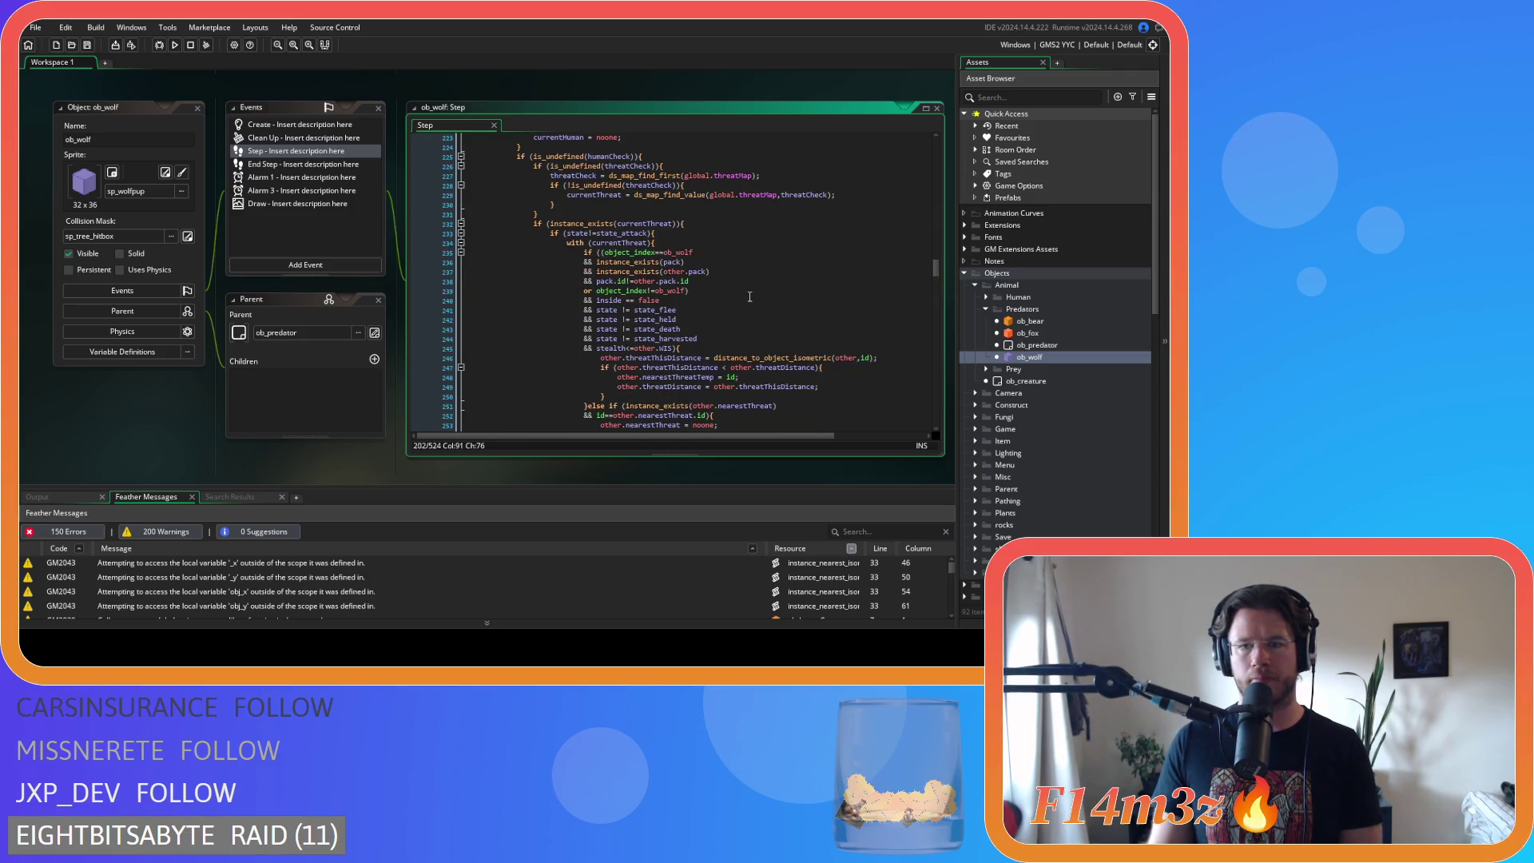
{"action": "scroll", "coordinate": [749, 296], "scroll_direction": "down", "scroll_amount": 11}
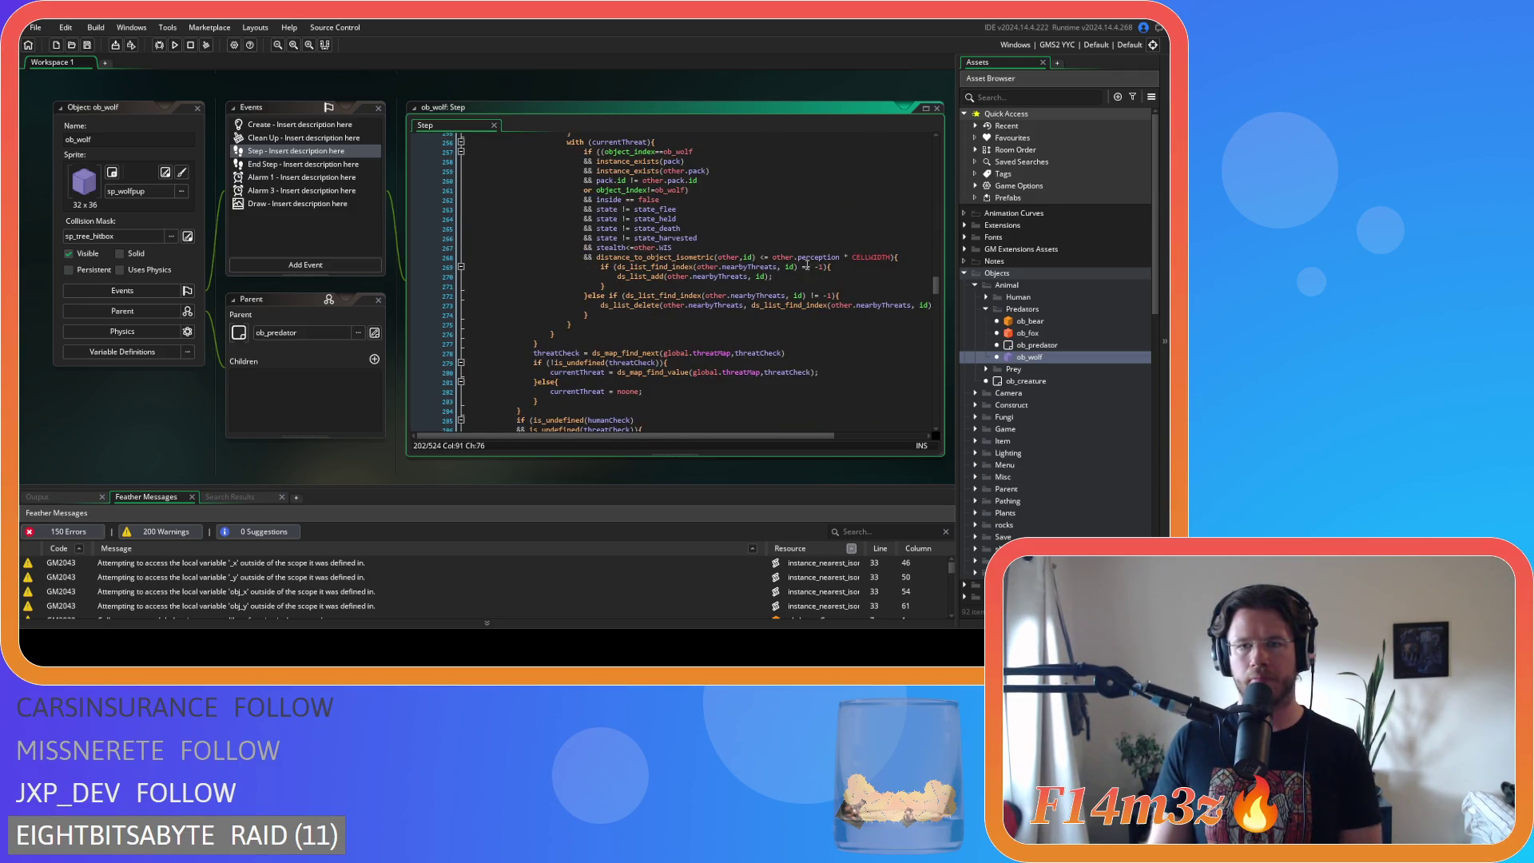
{"action": "scroll", "coordinate": [667, 247], "scroll_direction": "up", "scroll_amount": 20}
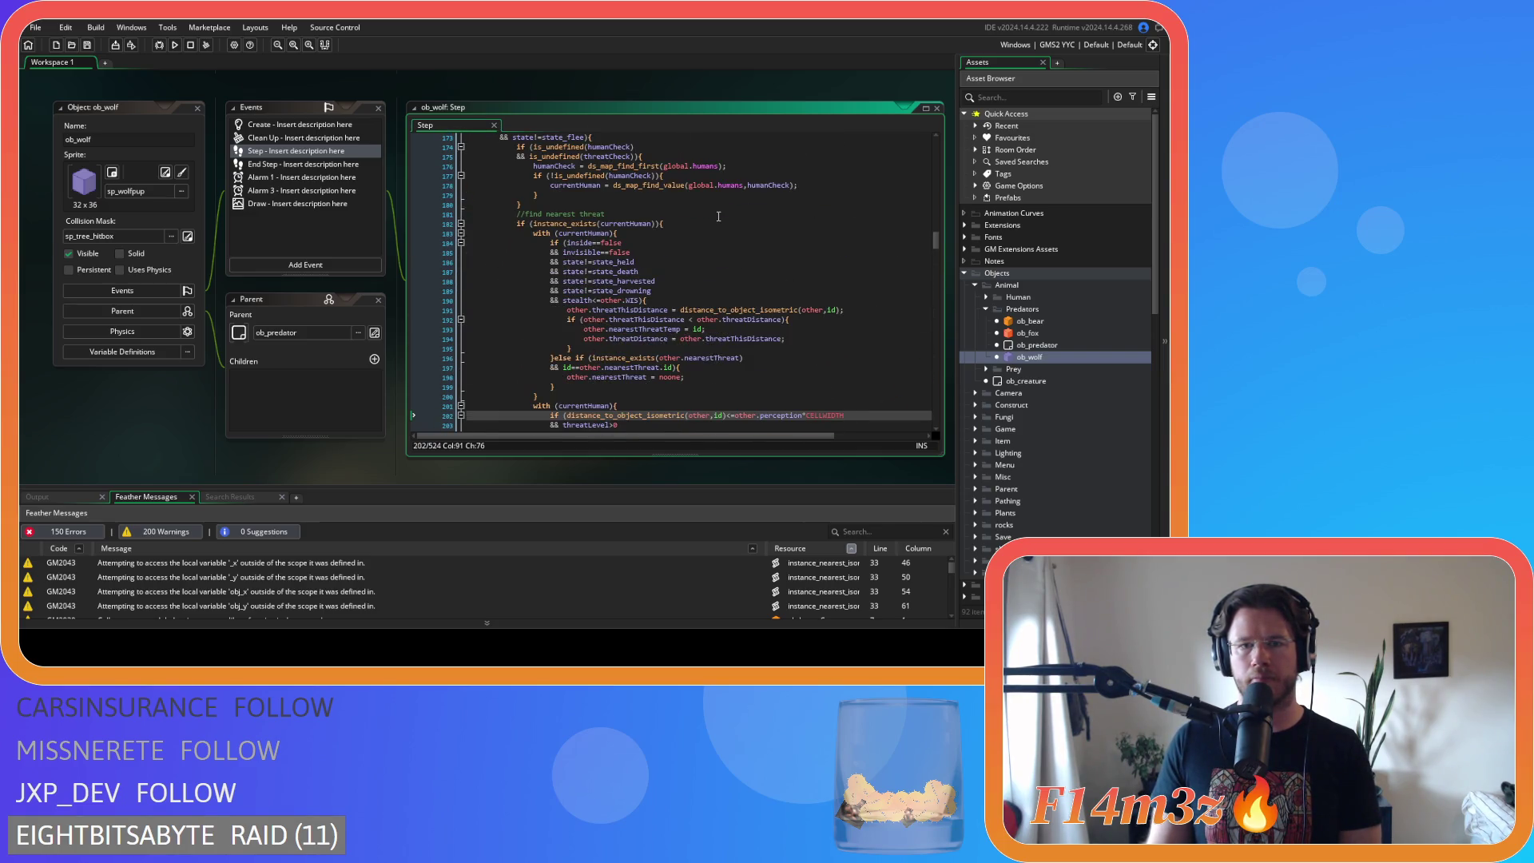
{"action": "scroll", "coordinate": [719, 216], "scroll_direction": "down", "scroll_amount": 5}
{"action": "scroll", "coordinate": [718, 217], "scroll_direction": "down", "scroll_amount": 3}
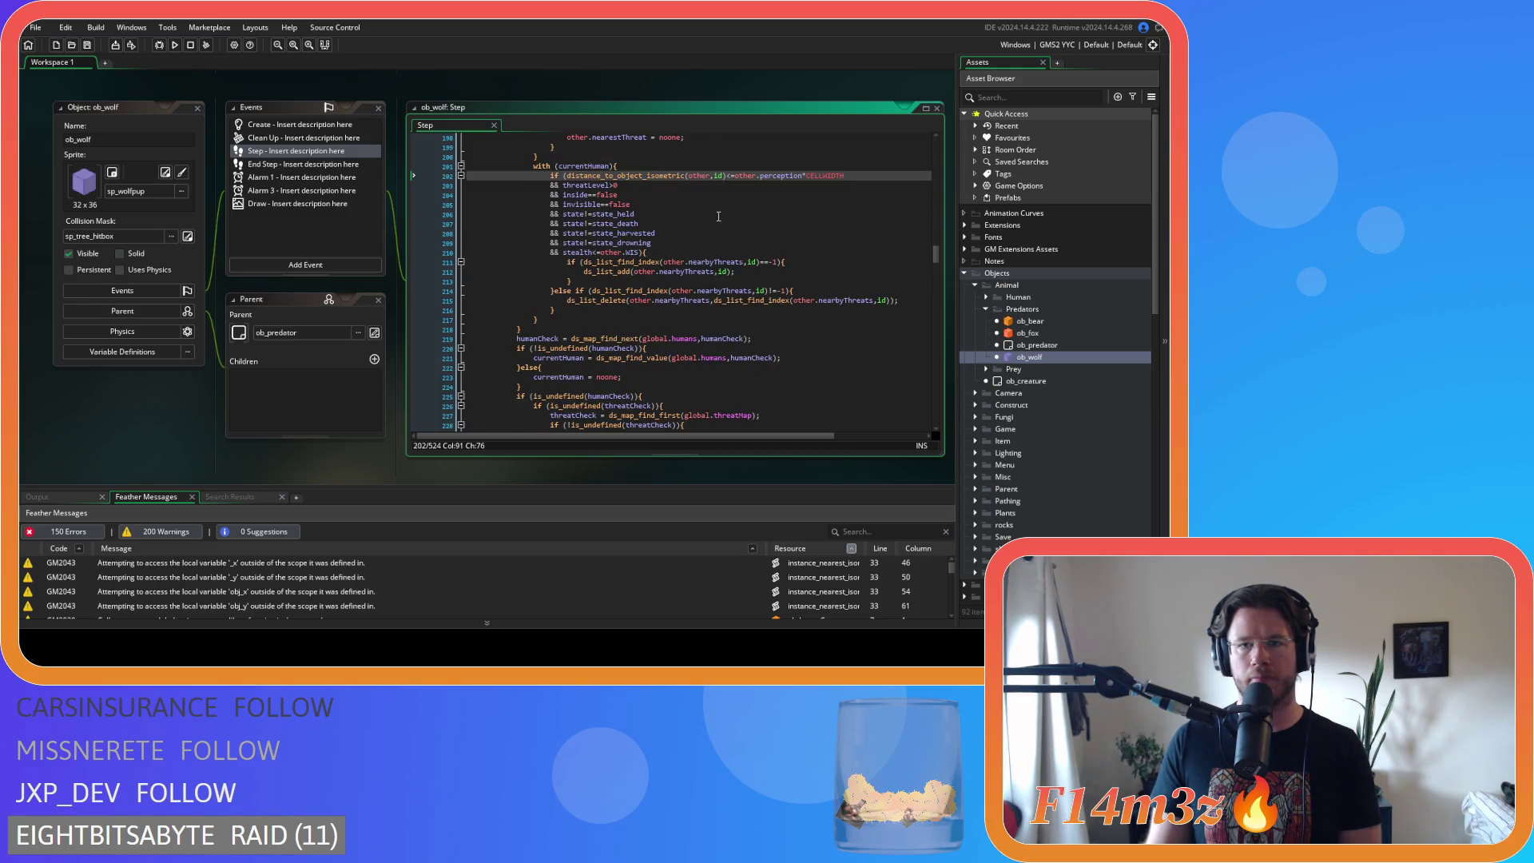
{"action": "scroll", "coordinate": [719, 216], "scroll_direction": "down", "scroll_amount": 11}
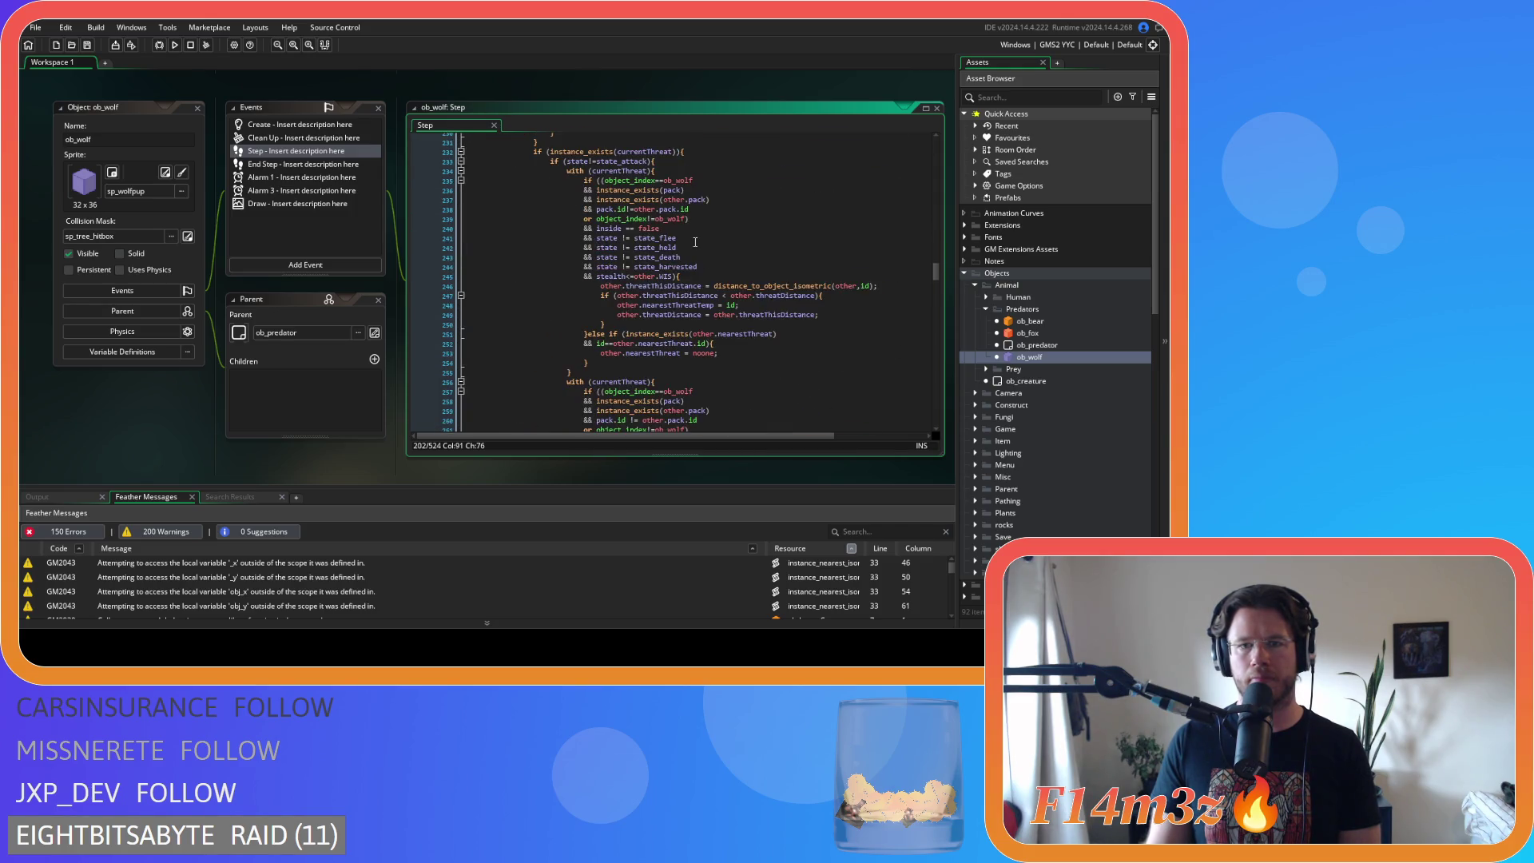
{"action": "left_click", "coordinate": [624, 229]}
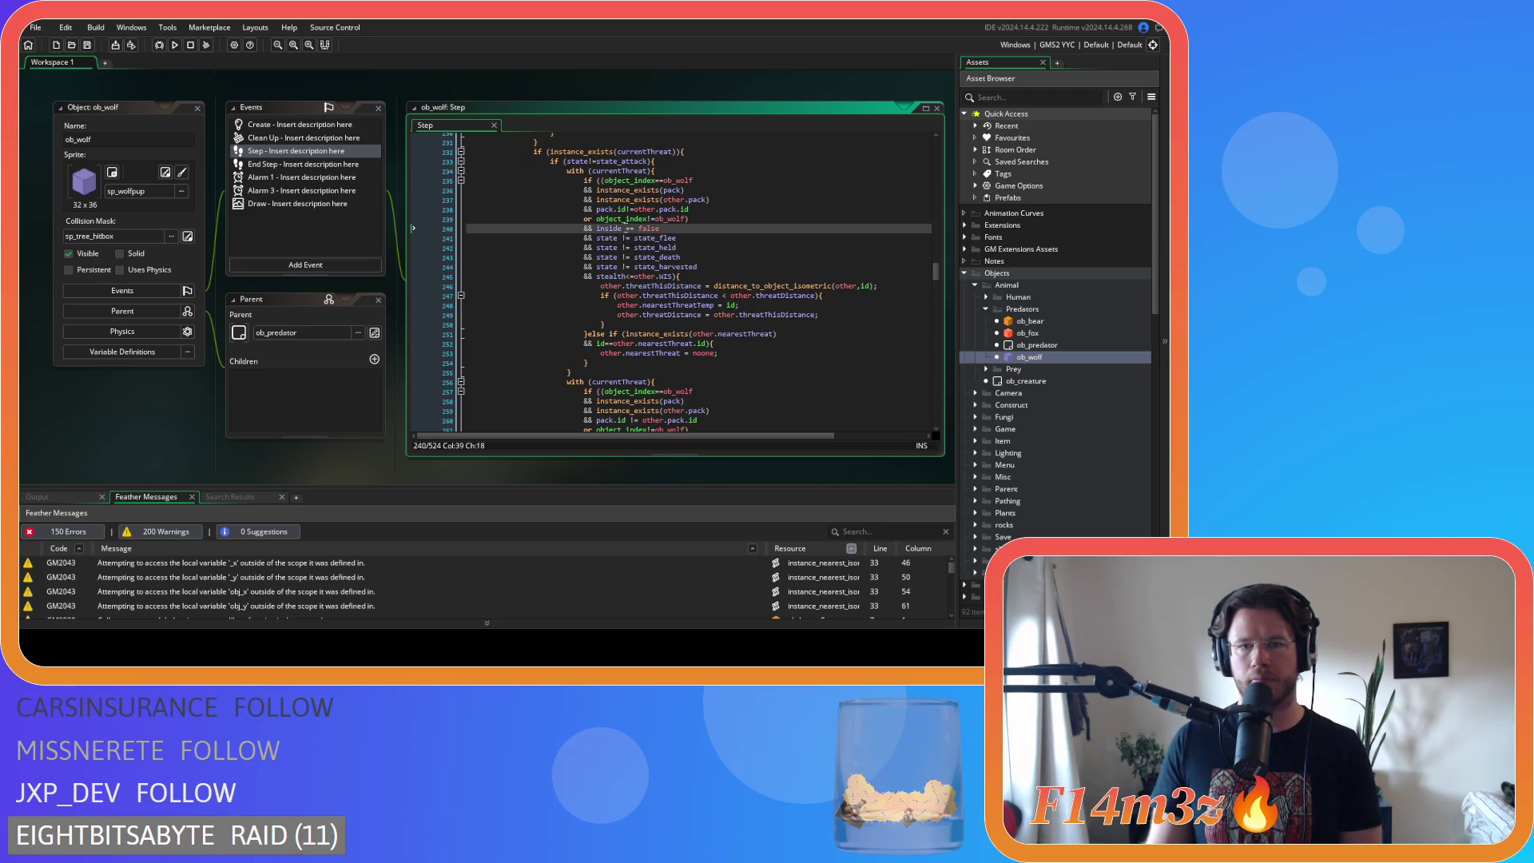
- In the first condition, compact comparisons to inside==false and state!=state_flee/held/death/harvested
{"action": "key", "text": "Delete"}
{"action": "key", "text": "Right"}
{"action": "key", "text": "Right"}
{"action": "key", "text": "Delete"}
{"action": "key", "text": "Down"}
{"action": "key", "text": "Left"}
{"action": "key", "text": "Left"}
{"action": "key", "text": "BackSpace"}
{"action": "key", "text": "Delete"}
{"action": "key", "text": "Down"}
{"action": "key", "text": "Left"}
{"action": "key", "text": "Left"}
{"action": "key", "text": "BackSpace"}
{"action": "key", "text": "Right"}
{"action": "key", "text": "Right"}
{"action": "key", "text": "Delete"}
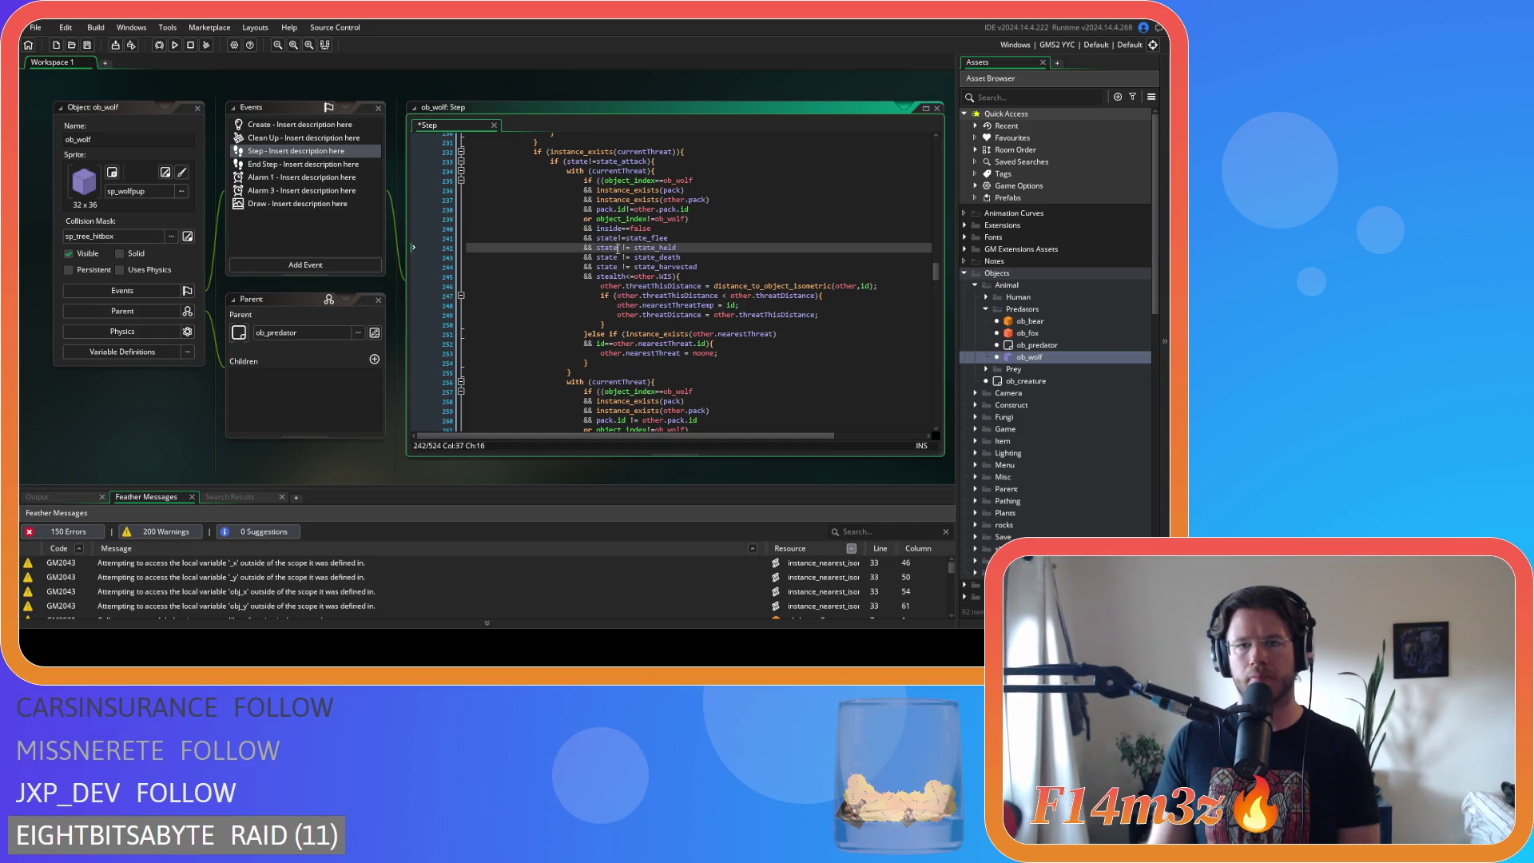
{"action": "key", "text": "Down"}
{"action": "key", "text": "Left"}
{"action": "key", "text": "Left"}
{"action": "key", "text": "BackSpace"}
{"action": "key", "text": "Right"}
{"action": "key", "text": "Right"}
{"action": "key", "text": "Delete"}
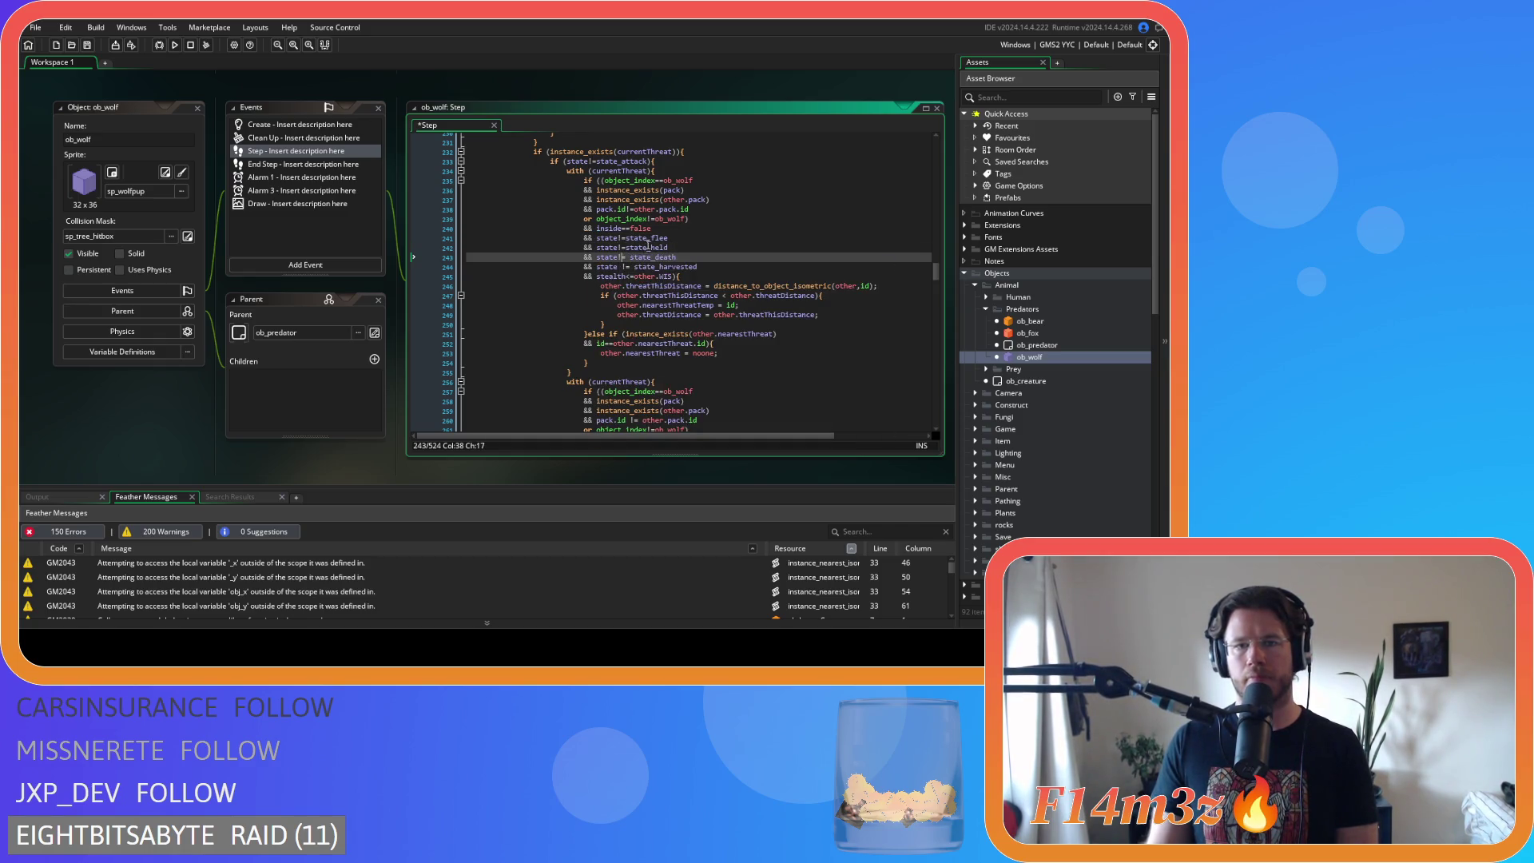
{"action": "key", "text": "Down"}
{"action": "key", "text": "Left"}
{"action": "key", "text": "Left"}
{"action": "key", "text": "BackSpace"}
{"action": "key", "text": "Right"}
{"action": "key", "text": "Right"}
{"action": "key", "text": "Delete"}
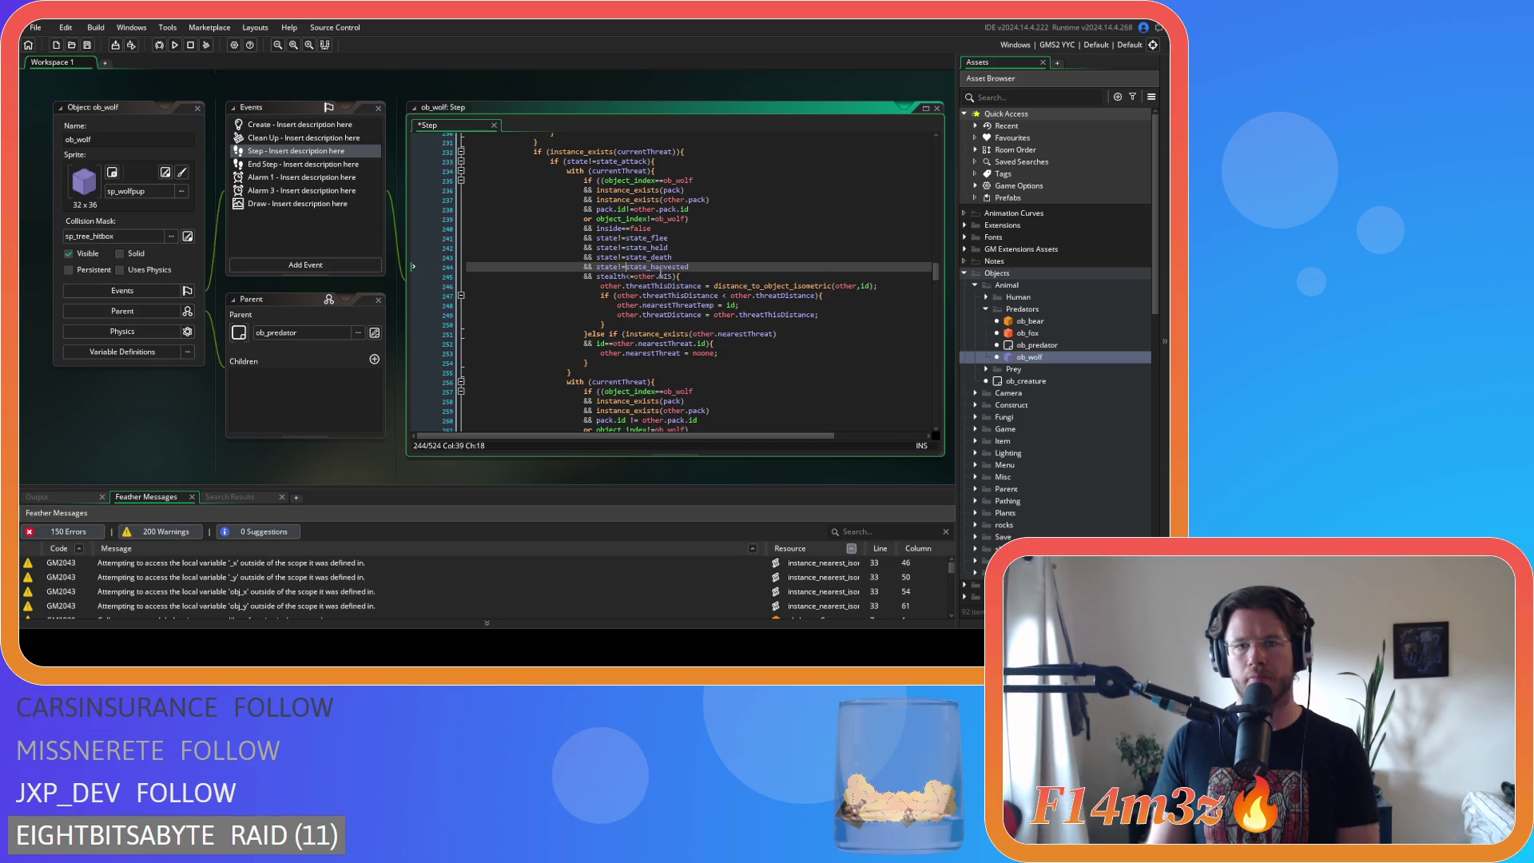
- In the second condition, compact pack.id!=other.pack.id, inside==false and the four state!= checks
{"action": "scroll", "coordinate": [768, 282], "scroll_direction": "down", "scroll_amount": 4}
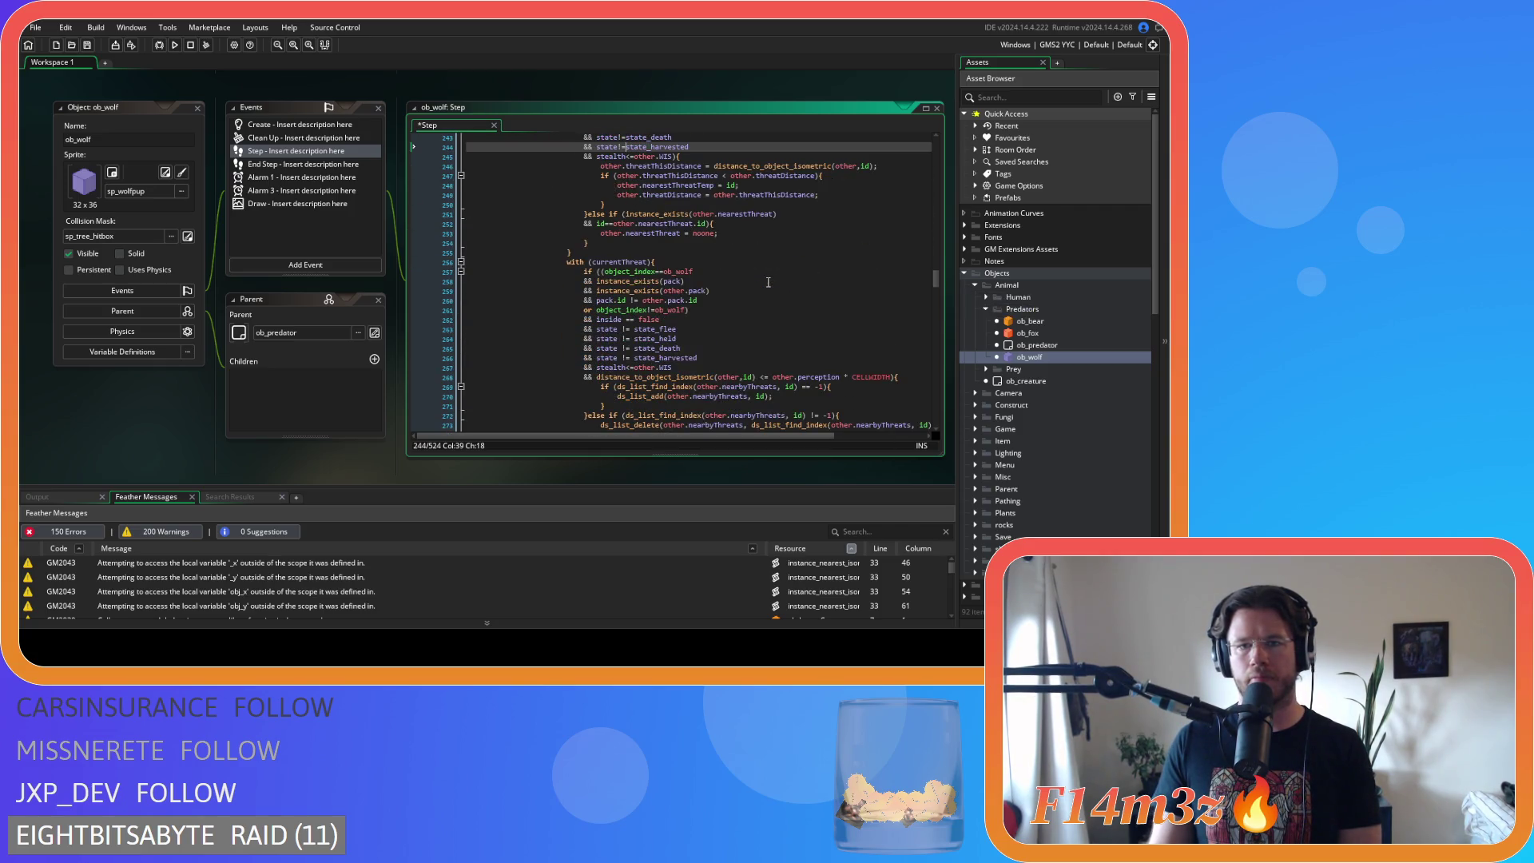
{"action": "left_click", "coordinate": [649, 301]}
{"action": "key", "text": "Left"}
{"action": "key", "text": "Left"}
{"action": "key", "text": "Left"}
{"action": "key", "text": "BackSpace"}
{"action": "key", "text": "Right"}
{"action": "key", "text": "Right"}
{"action": "key", "text": "Delete"}
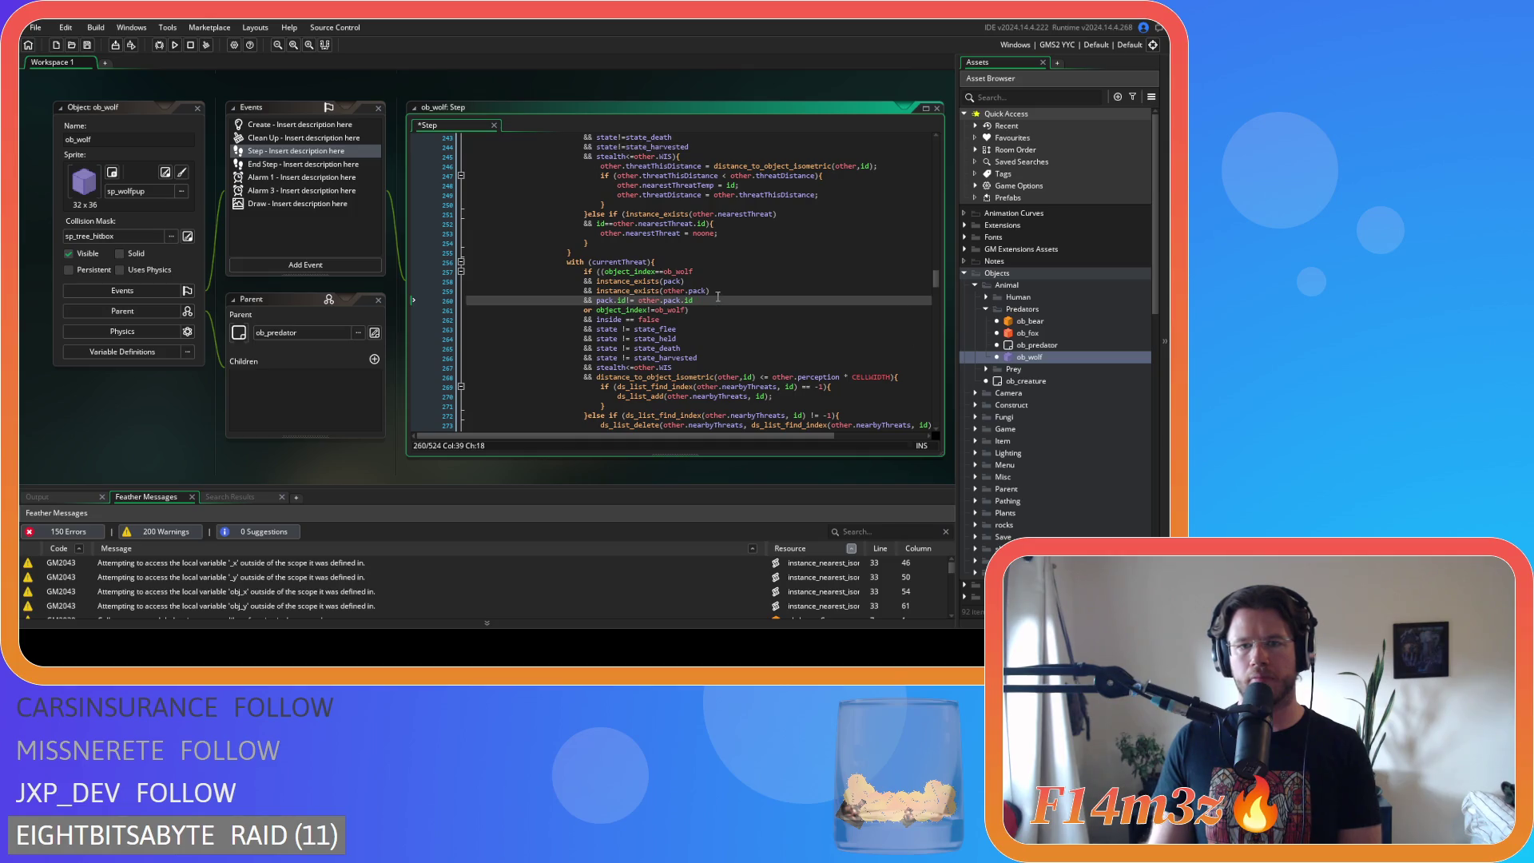
{"action": "left_click", "coordinate": [631, 318]}
{"action": "key", "text": "BackSpace"}
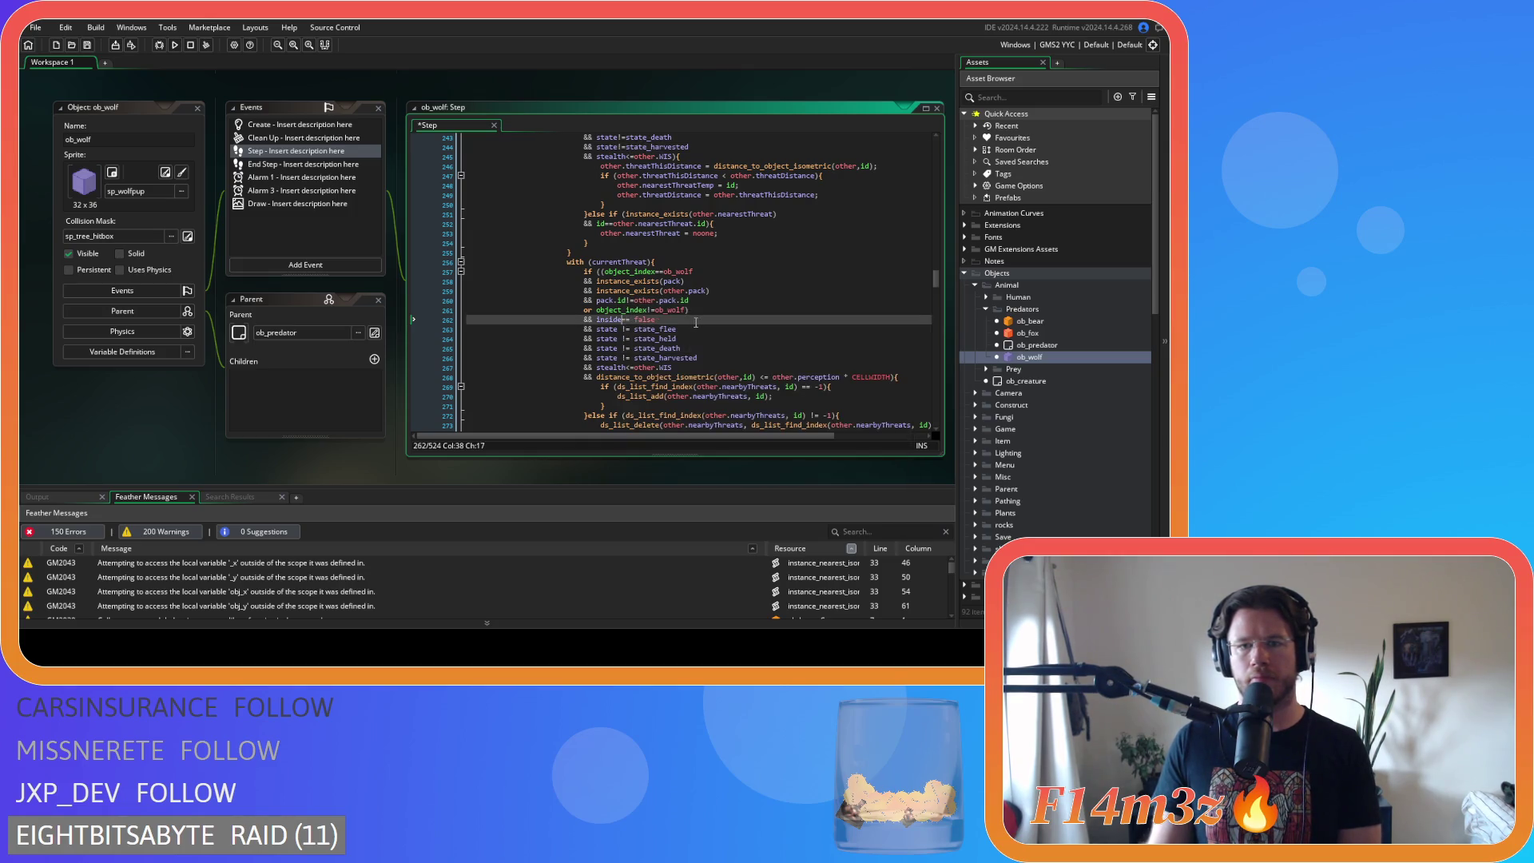
{"action": "key", "text": "Delete"}
{"action": "left_click", "coordinate": [619, 329]}
{"action": "key", "text": "Delete"}
{"action": "key", "text": "Right"}
{"action": "key", "text": "Right"}
{"action": "key", "text": "Delete"}
{"action": "left_click", "coordinate": [619, 339]}
{"action": "key", "text": "Delete"}
{"action": "key", "text": "Right"}
{"action": "key", "text": "Right"}
{"action": "key", "text": "Delete"}
{"action": "left_click", "coordinate": [628, 348]}
{"action": "key", "text": "Delete"}
{"action": "key", "text": "Right"}
{"action": "key", "text": "Right"}
{"action": "key", "text": "Delete"}
{"action": "left_click", "coordinate": [619, 358]}
{"action": "key", "text": "Delete"}
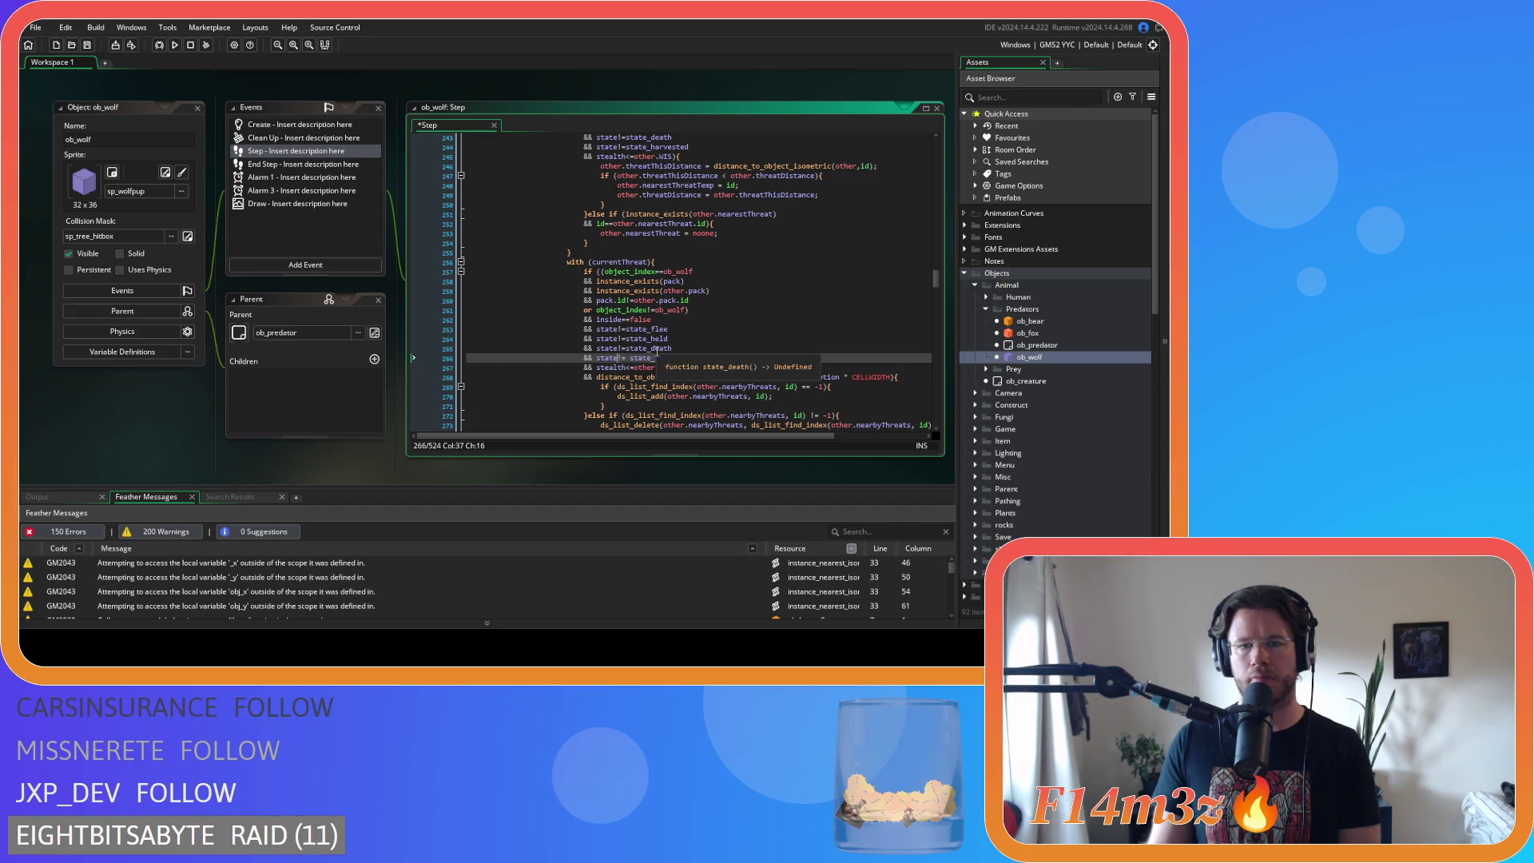
{"action": "key", "text": "Right"}
{"action": "key", "text": "Right"}
{"action": "key", "text": "Delete"}
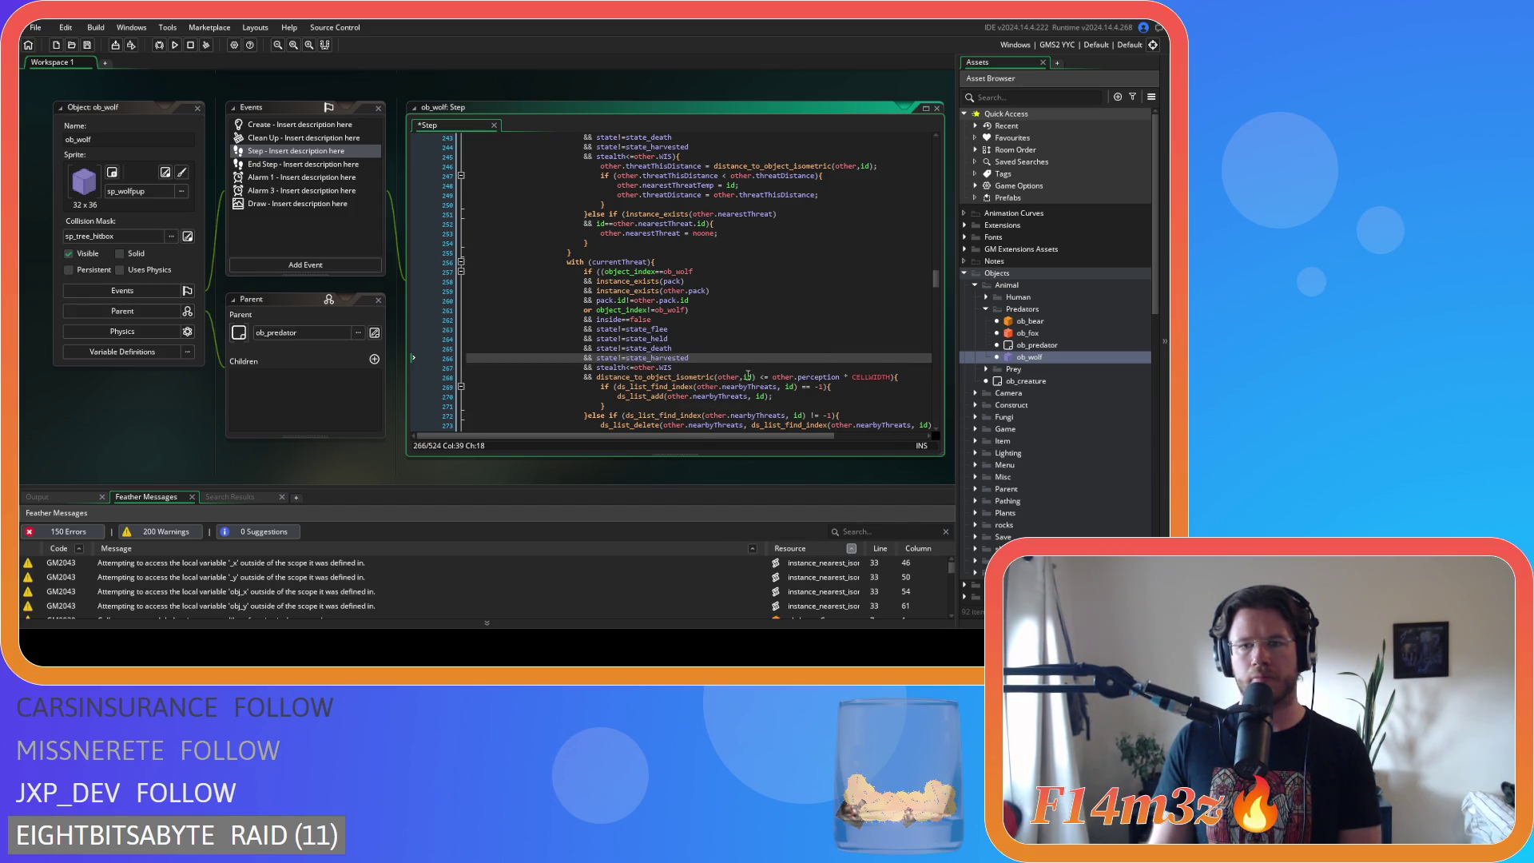
- Tighten the <= and perception*CELLWIDTH spacing, then cut the distance condition from the line's end
{"action": "left_click", "coordinate": [764, 377]}
{"action": "key", "text": "Delete"}
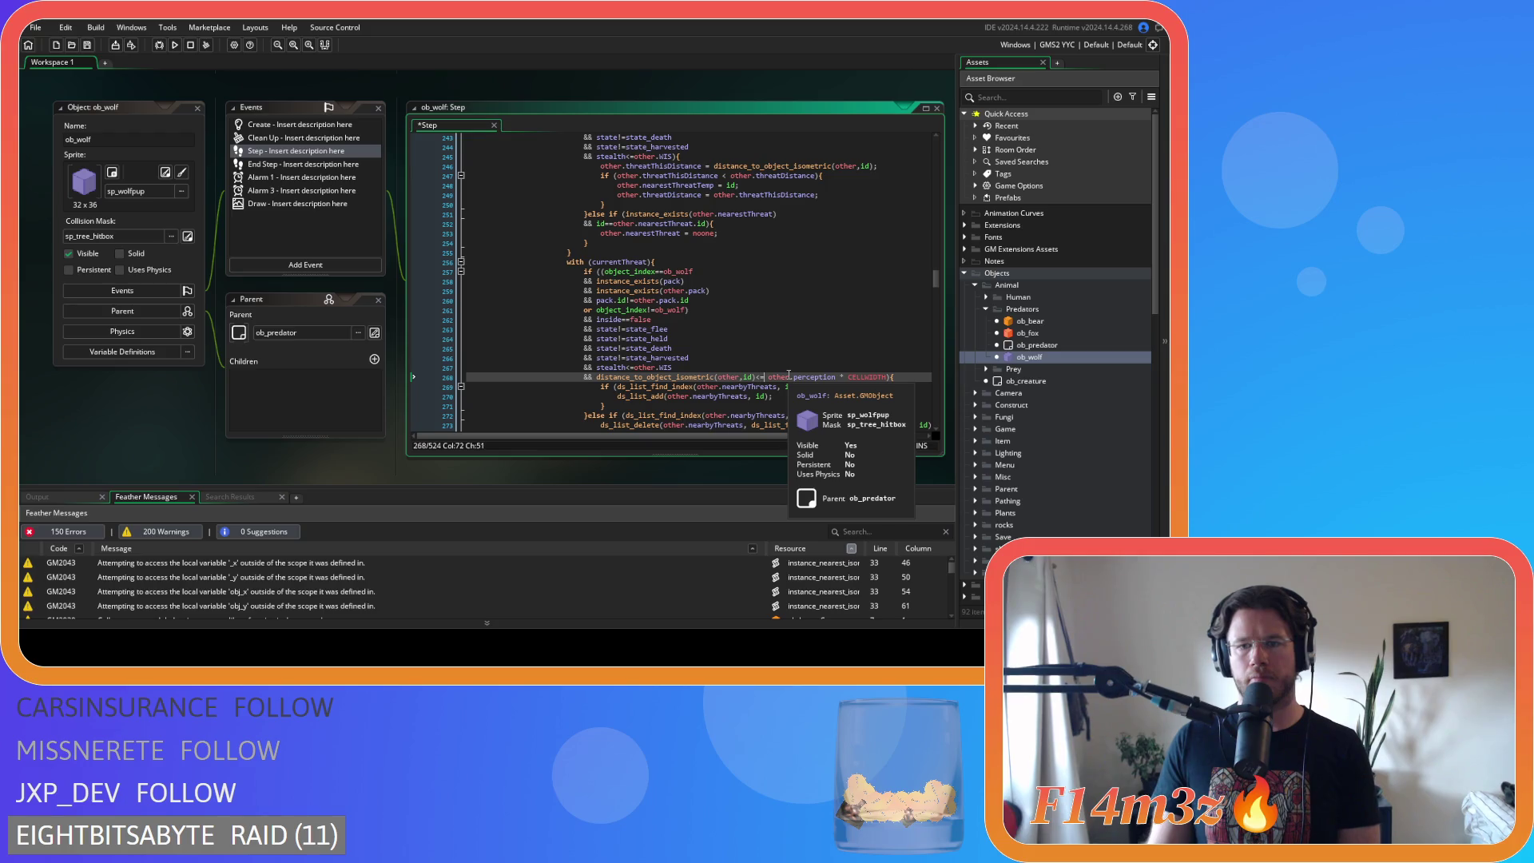
{"action": "key", "text": "Delete"}
{"action": "left_click", "coordinate": [833, 377]}
{"action": "key", "text": "Delete"}
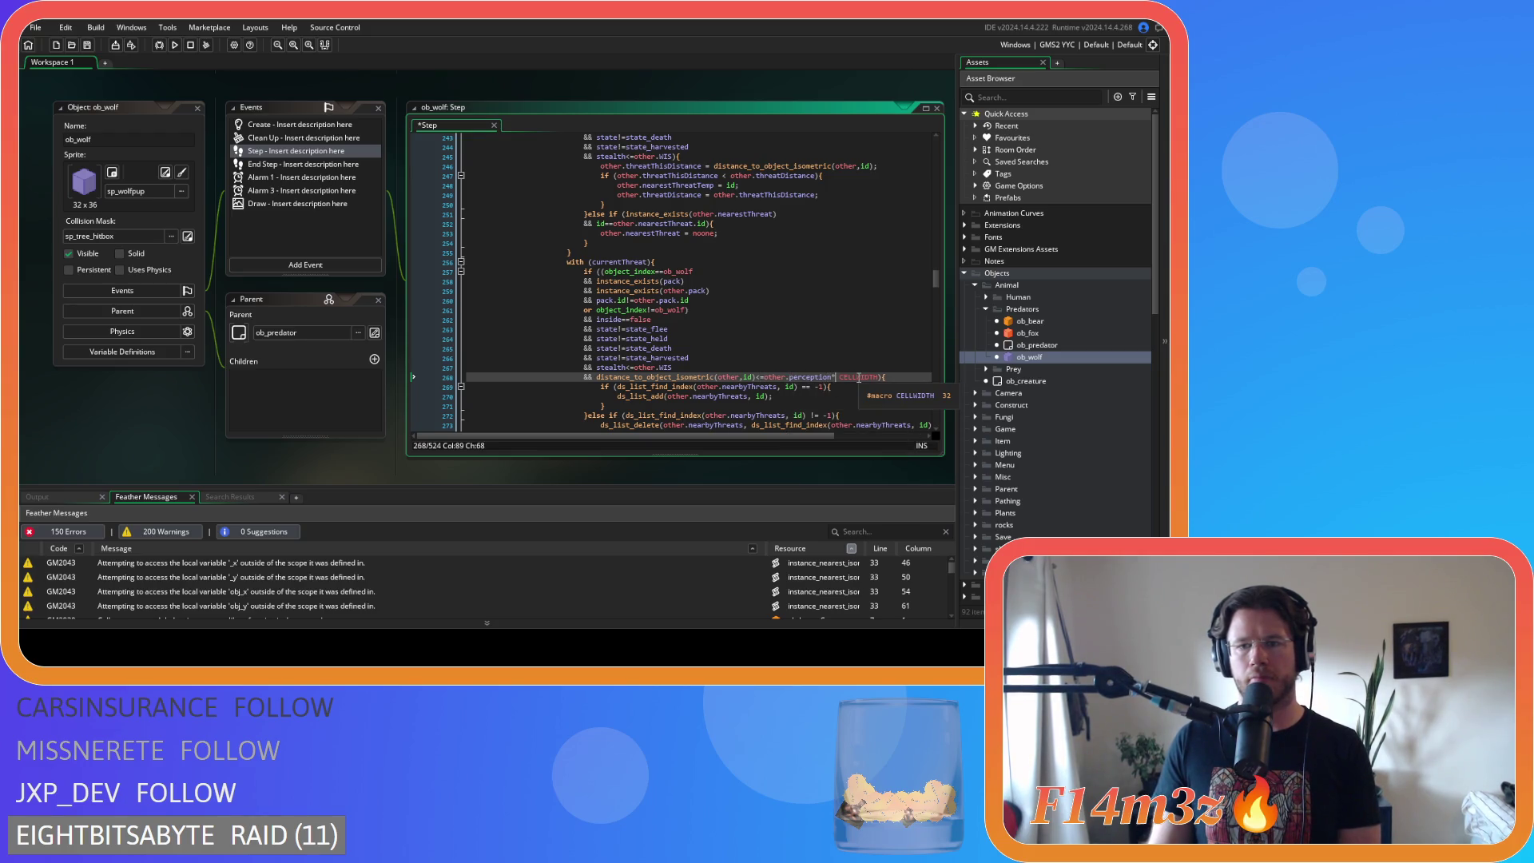
{"action": "left_click_drag", "start_coordinate": [872, 379], "coordinate": [598, 384]}
{"action": "key", "text": "ctrl+c"}
{"action": "key", "text": "Delete"}
{"action": "key", "text": "BackSpace"}
{"action": "key", "text": "BackSpace"}
{"action": "key", "text": "BackSpace"}
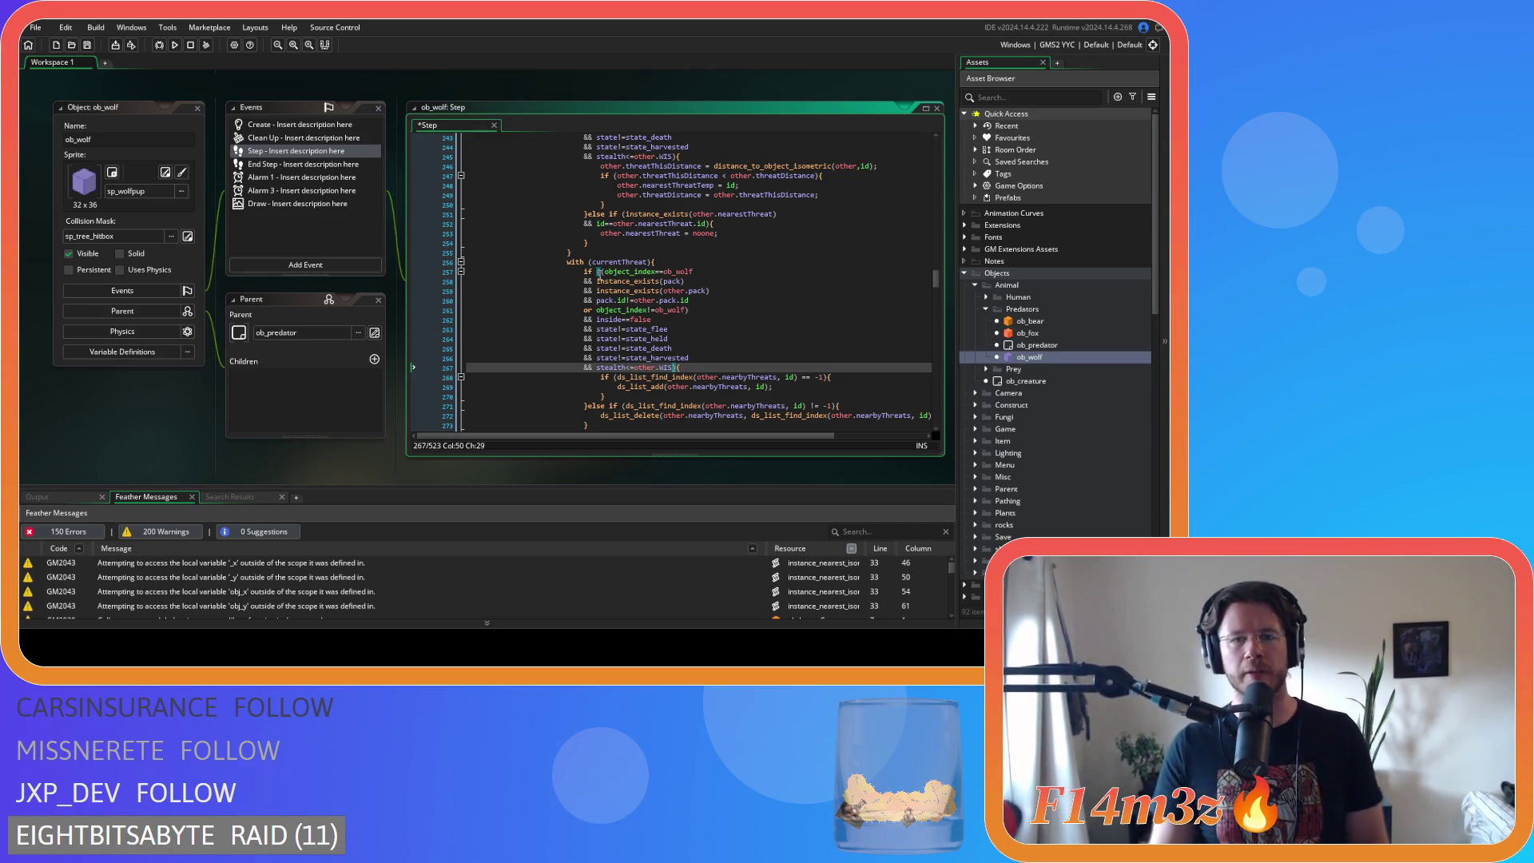
- Paste the distance_to_object_isometric check at the start of the condition, before object_index
{"action": "left_click", "coordinate": [599, 272]}
{"action": "key", "text": "Return"}
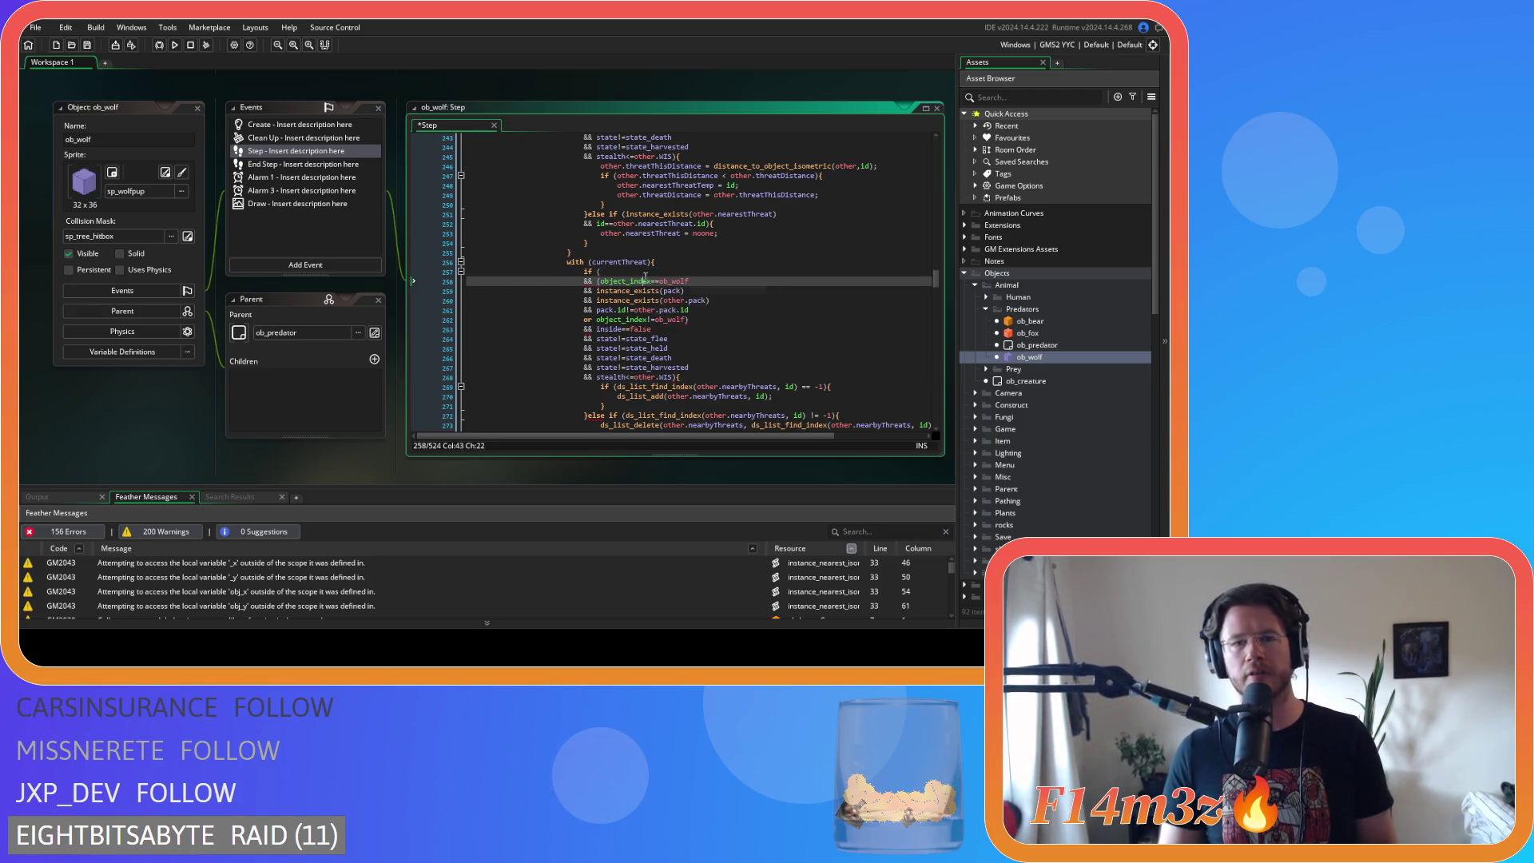
{"action": "left_click", "coordinate": [646, 272]}
{"action": "key", "text": "ctrl+v"}
- Review the reordered condition, the compacted state comparisons and the matching braces
{"action": "left_click", "coordinate": [709, 320]}
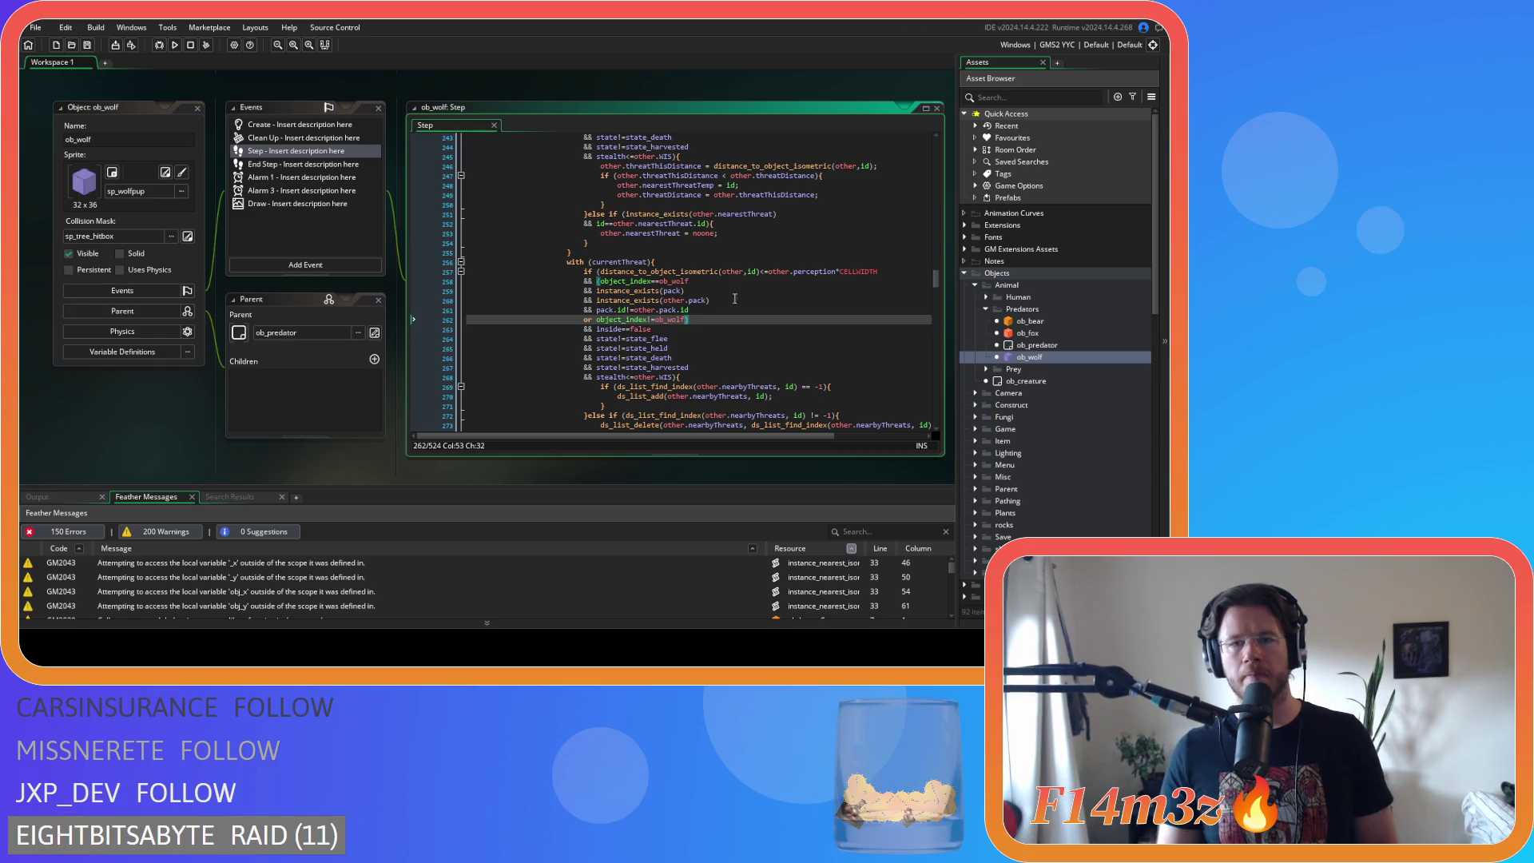
{"action": "left_click", "coordinate": [762, 292]}
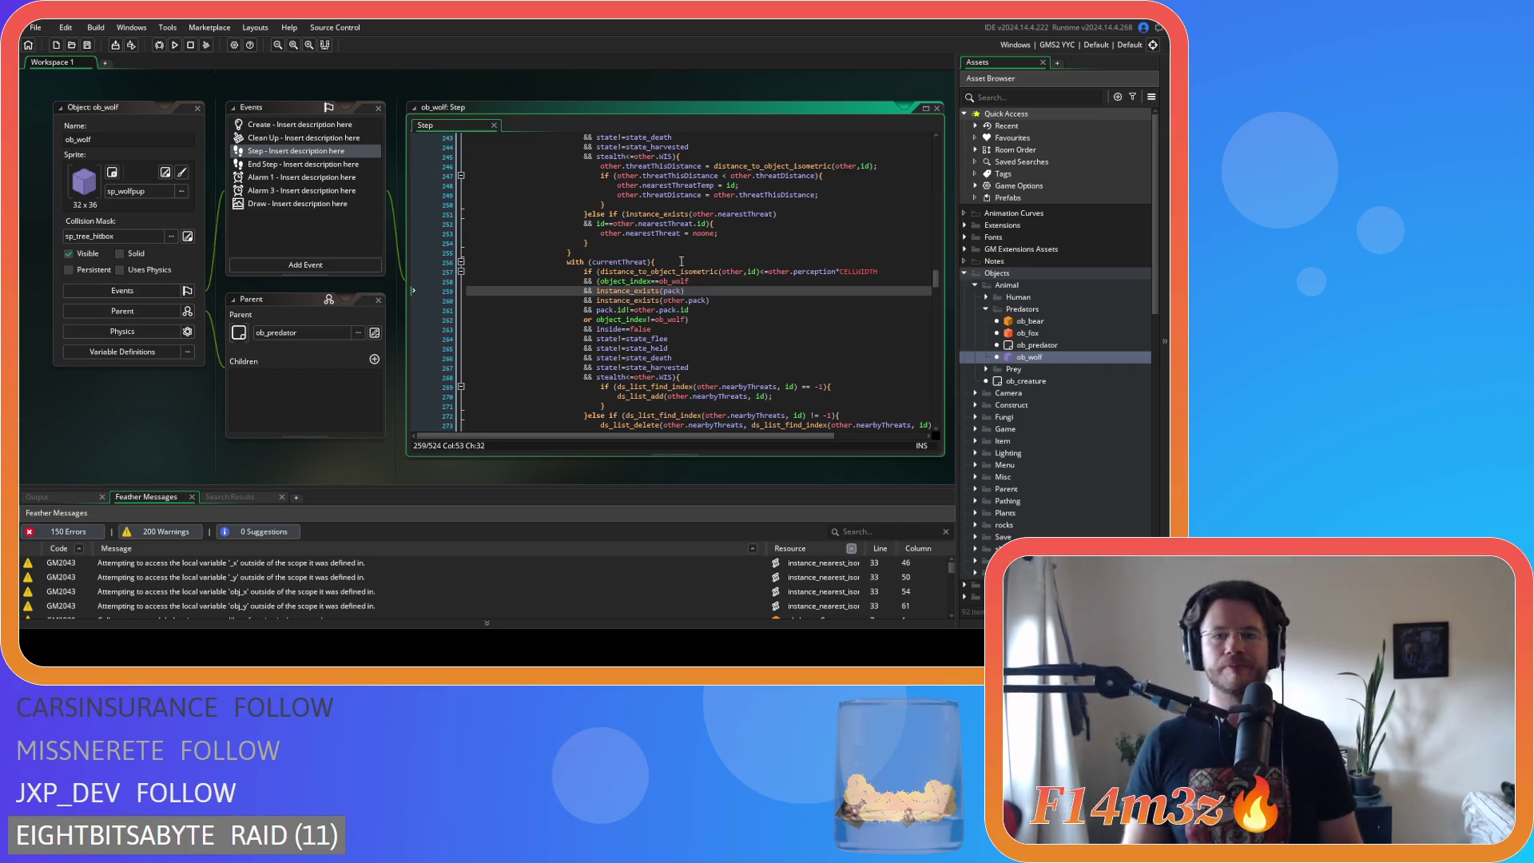
{"action": "scroll", "coordinate": [700, 325], "scroll_direction": "down", "scroll_amount": 3}
{"action": "left_click", "coordinate": [742, 289]}
{"action": "scroll", "coordinate": [742, 303], "scroll_direction": "up", "scroll_amount": 1}
{"action": "key", "text": "Up"}
{"action": "key", "text": "Up"}
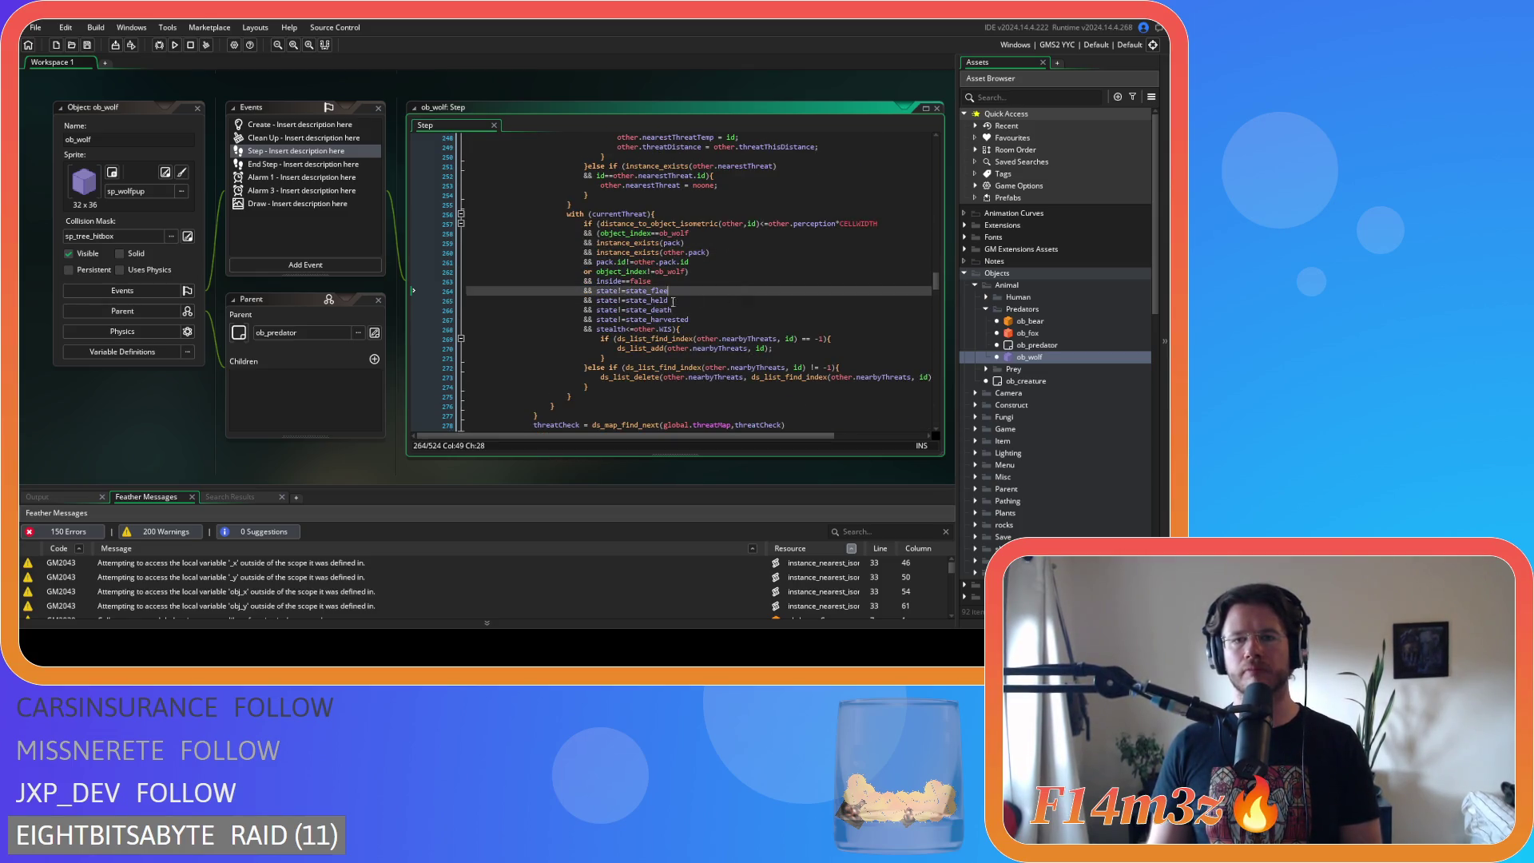
{"action": "left_click", "coordinate": [706, 328]}
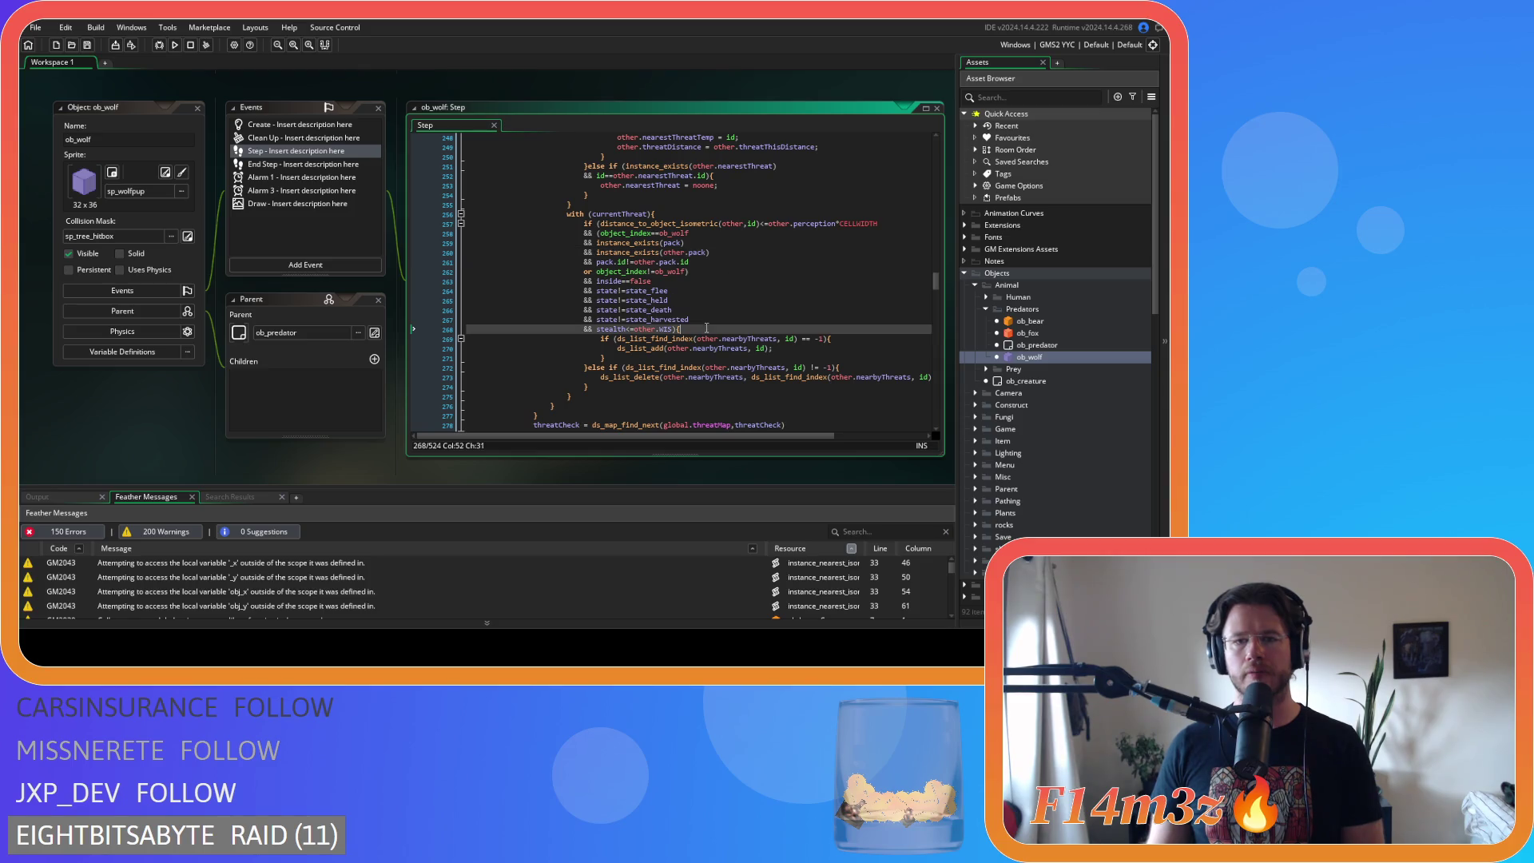
{"action": "key", "text": "Left"}
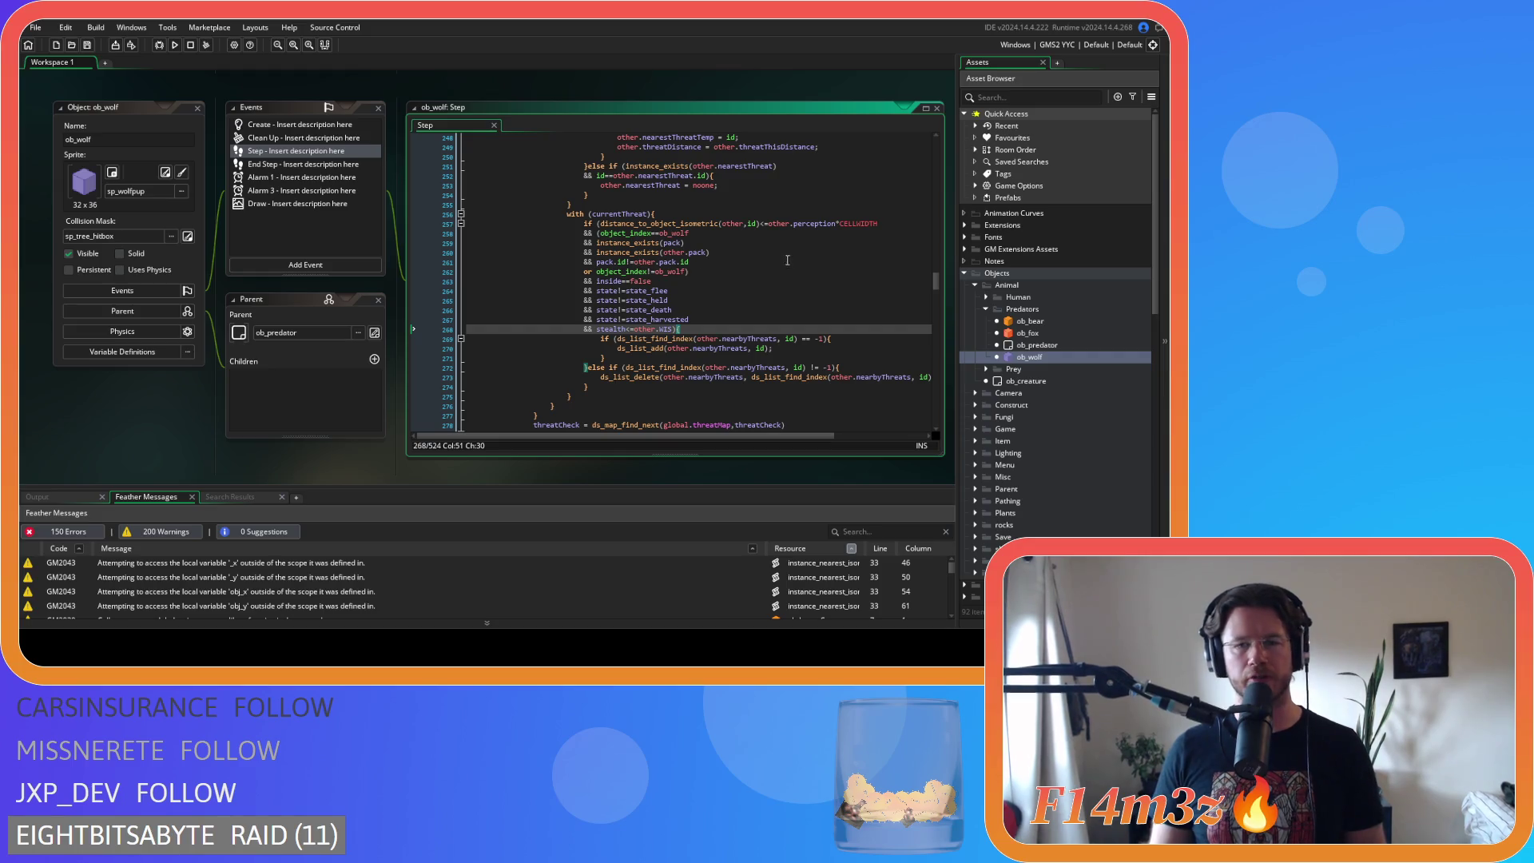
{"action": "left_click", "coordinate": [867, 234]}
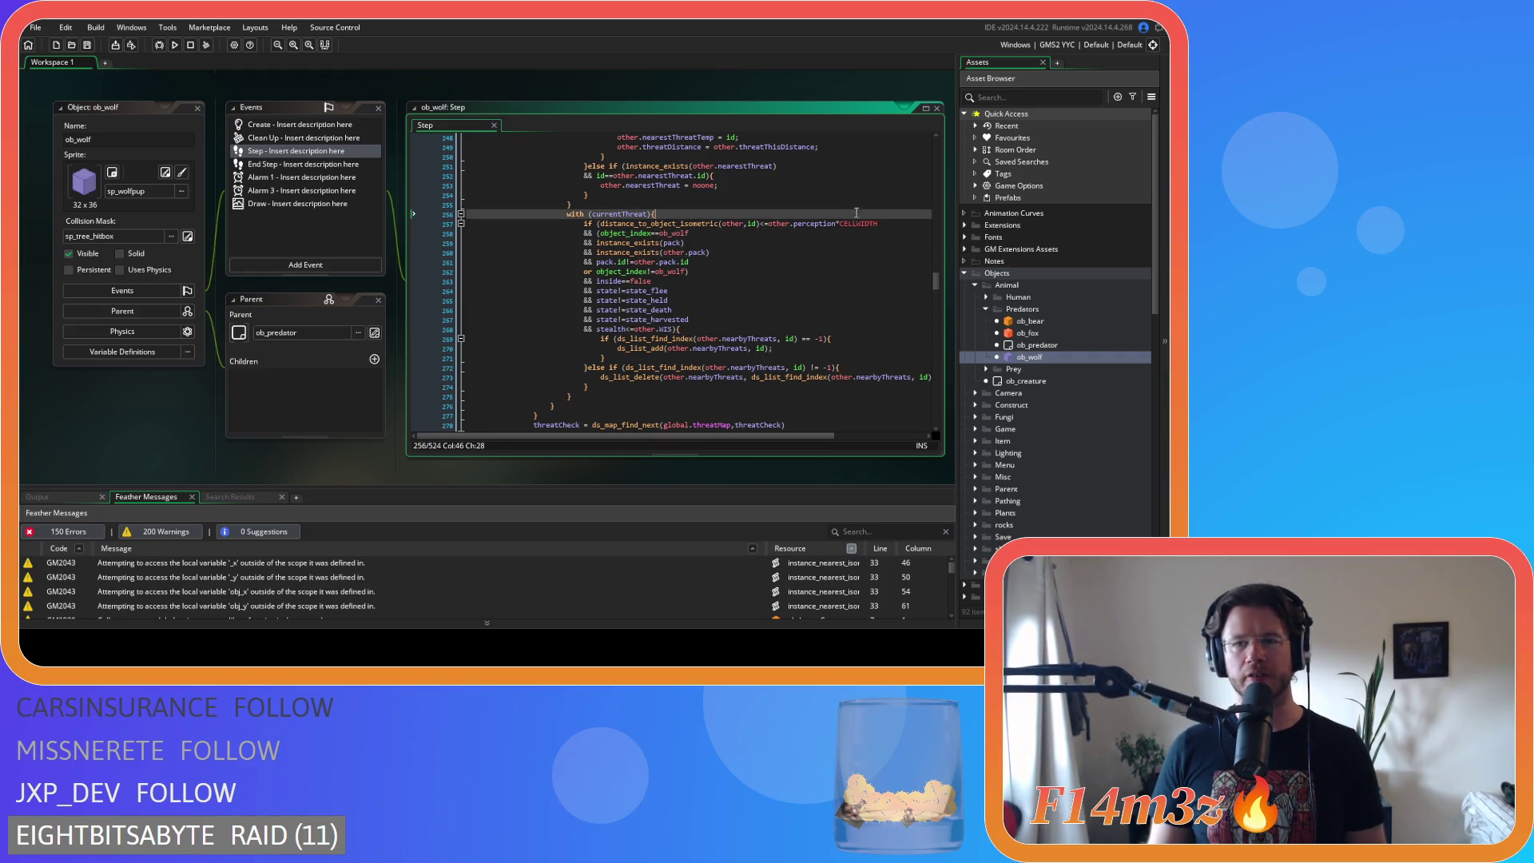
{"action": "left_click", "coordinate": [891, 224]}
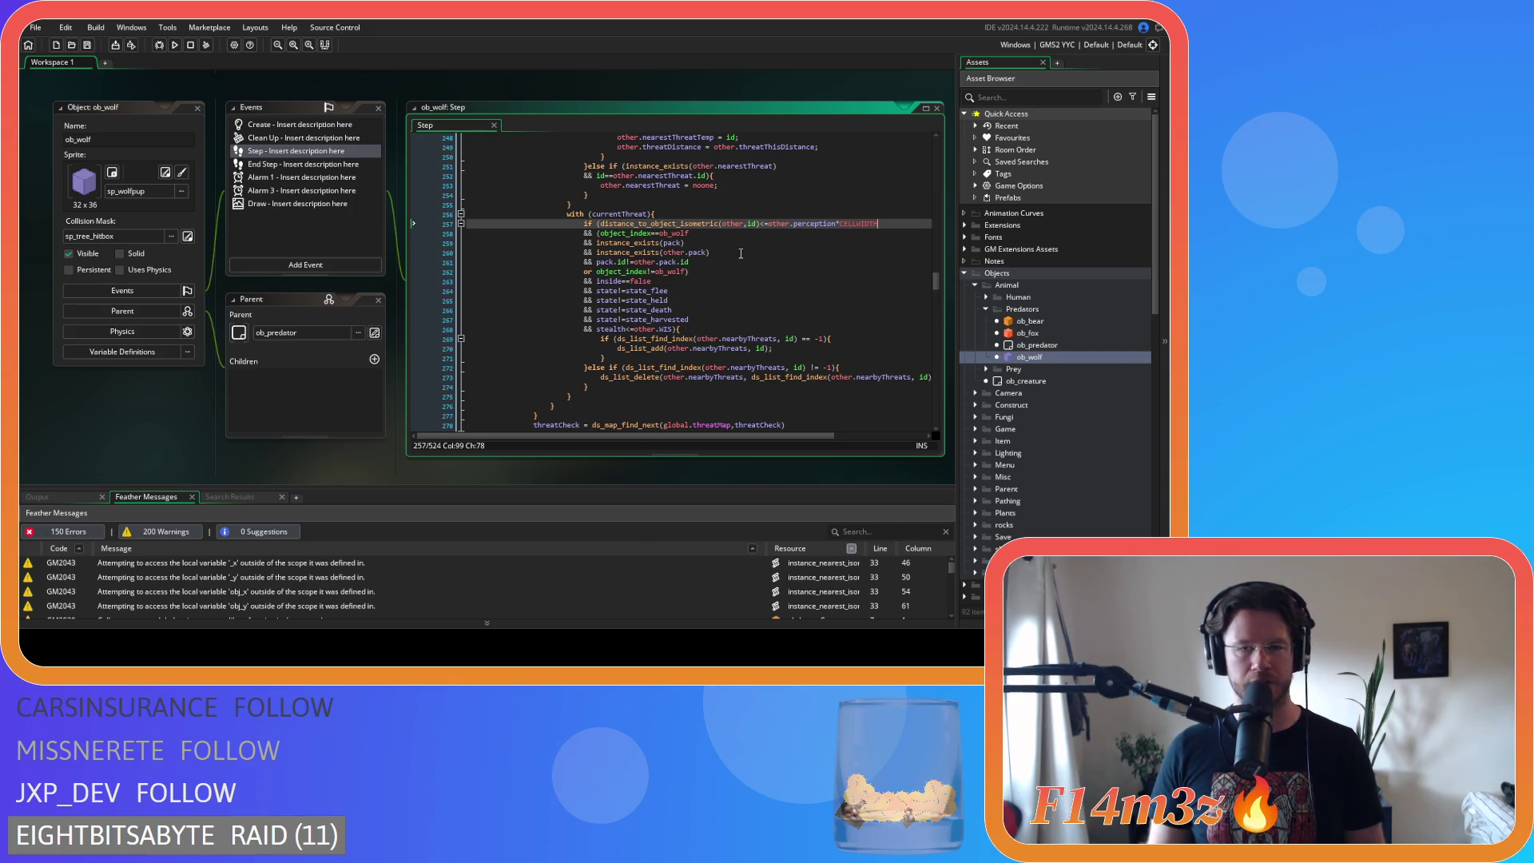
{"action": "key", "text": "Down"}
{"action": "key", "text": "Down"}
{"action": "key", "text": "Down"}
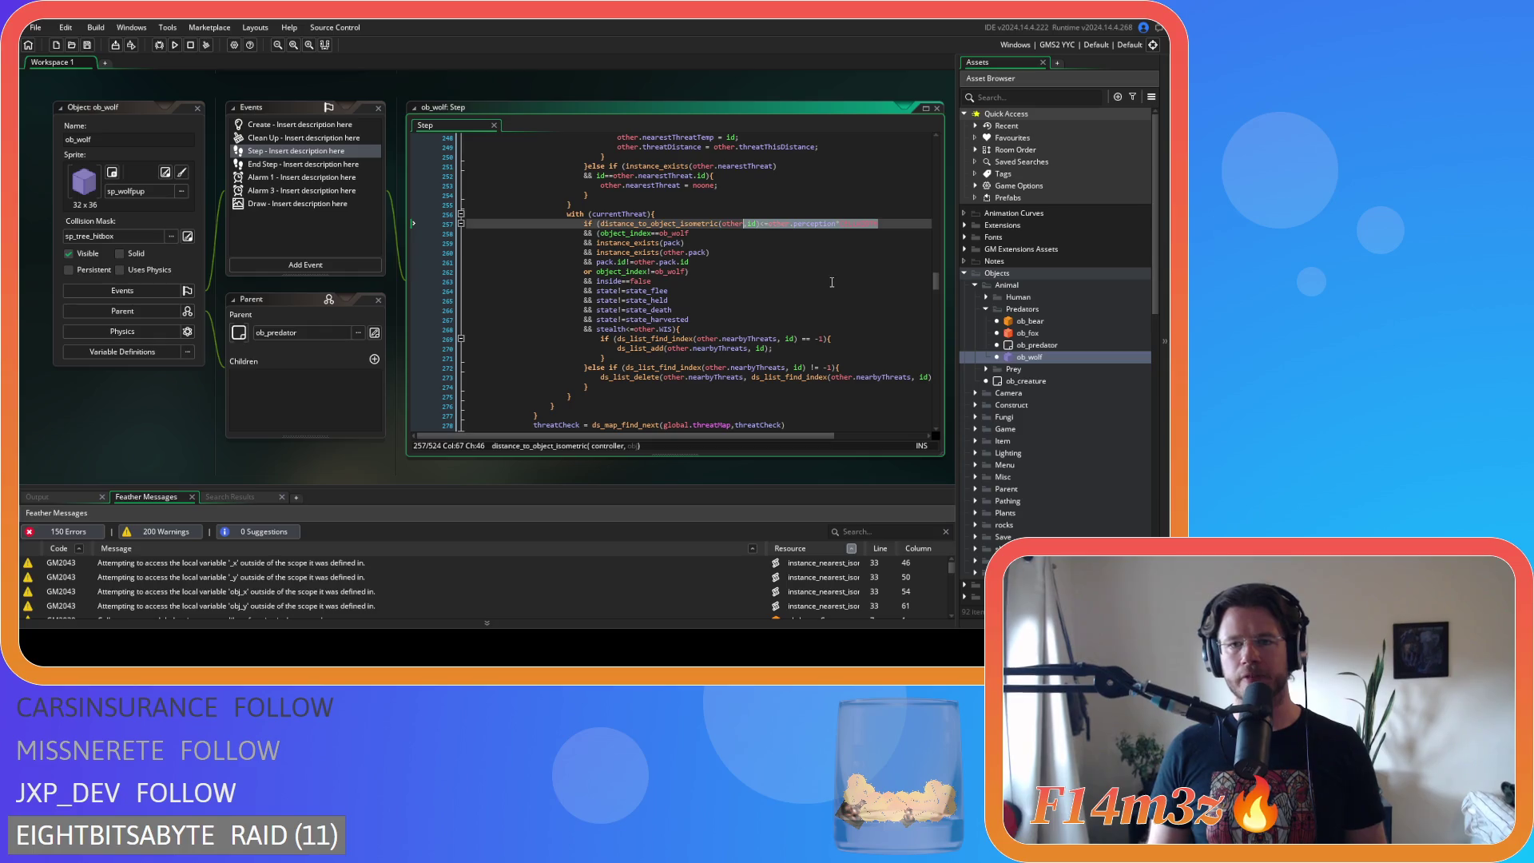
{"action": "left_click", "coordinate": [888, 224]}
{"action": "key", "text": "Down"}
{"action": "key", "text": "Down"}
{"action": "key", "text": "Down"}
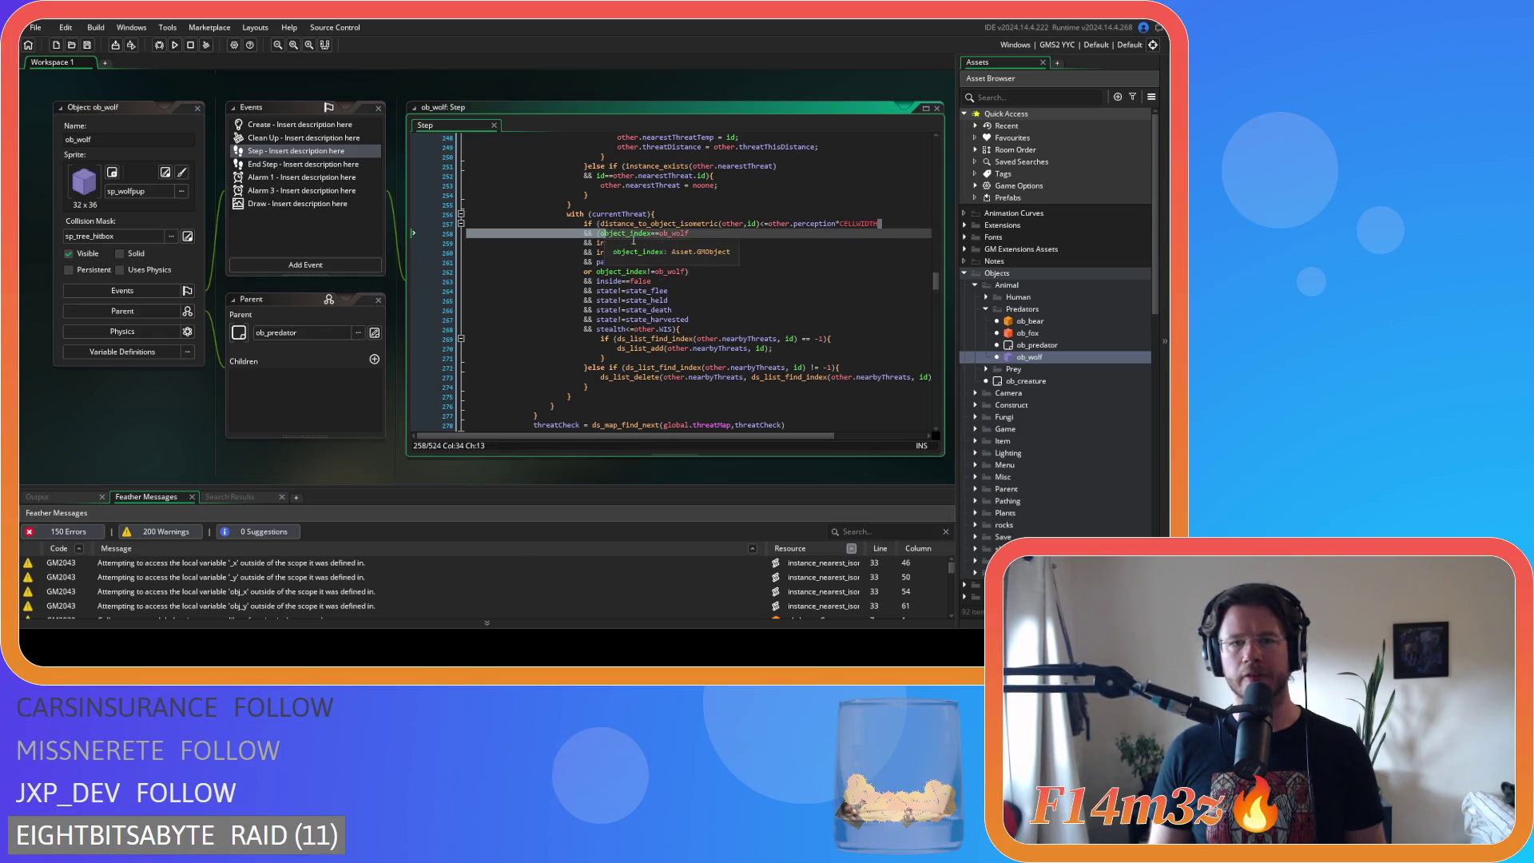
{"action": "scroll", "coordinate": [683, 272], "scroll_direction": "down", "scroll_amount": 5}
{"action": "scroll", "coordinate": [683, 272], "scroll_direction": "down", "scroll_amount": 4}
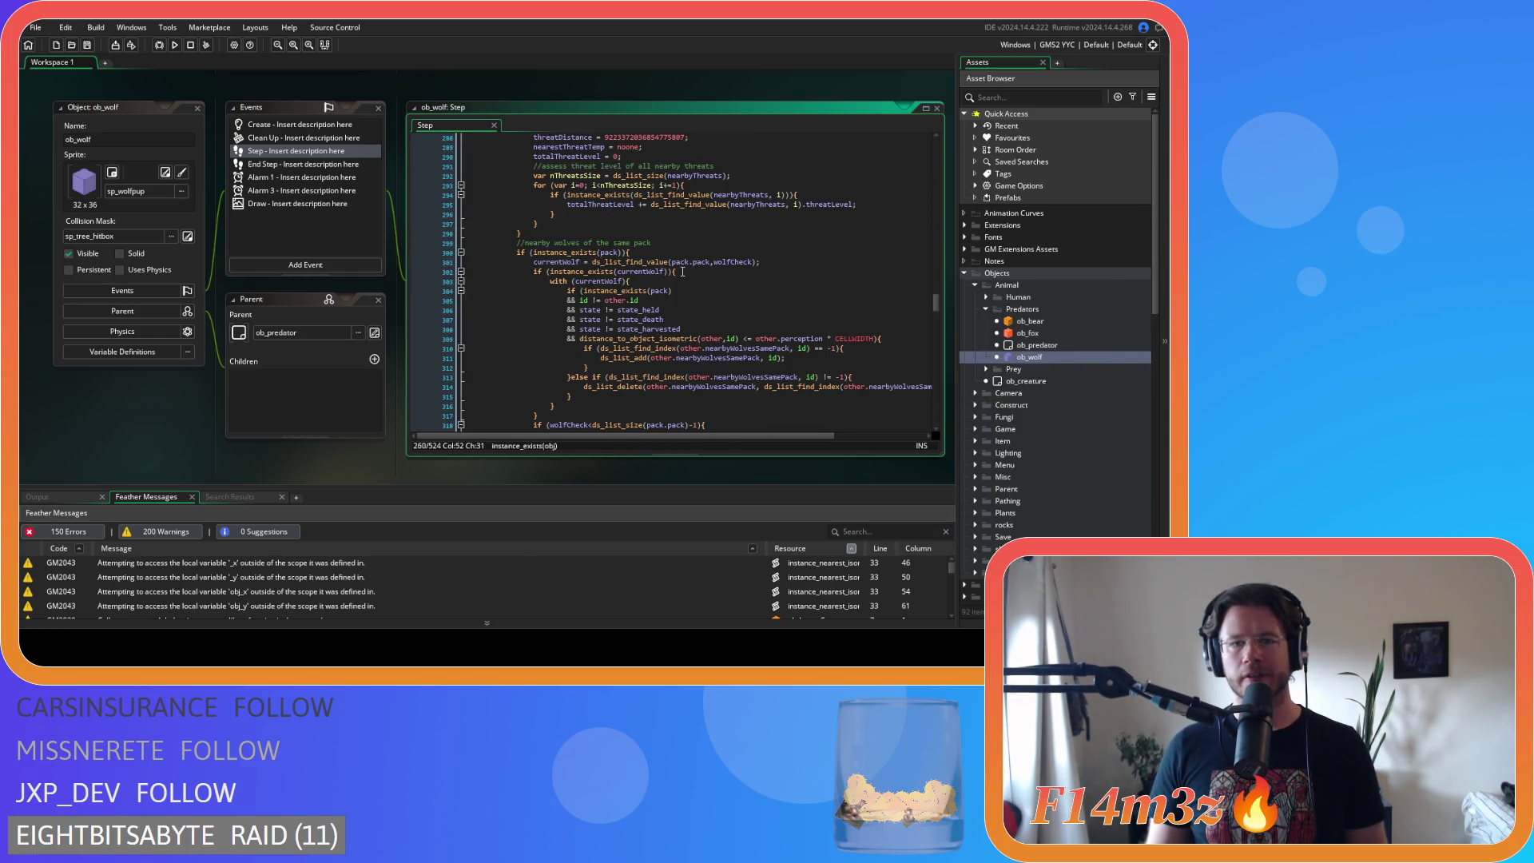
- Compact the pack check to id!=other.id and state!=state_held/state_death/state_harvested
{"action": "left_click", "coordinate": [605, 300]}
{"action": "key", "text": "BackSpace"}
{"action": "key", "text": "Left"}
{"action": "key", "text": "Left"}
{"action": "key", "text": "BackSpace"}
{"action": "key", "text": "Right"}
{"action": "key", "text": "Right"}
{"action": "left_click", "coordinate": [603, 310]}
{"action": "key", "text": "BackSpace"}
{"action": "key", "text": "Right"}
{"action": "key", "text": "Right"}
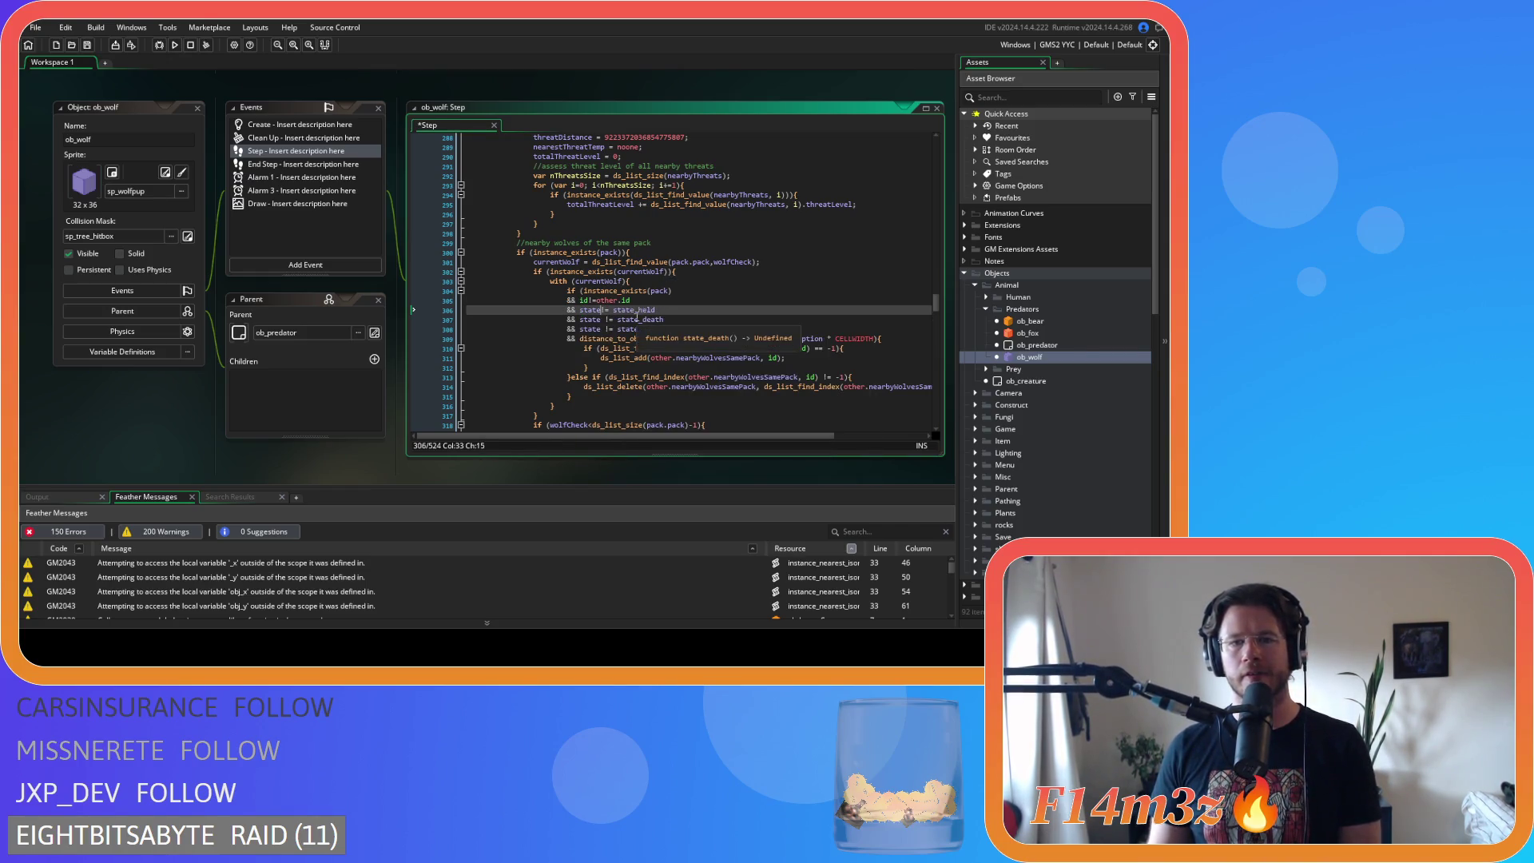
{"action": "key", "text": "Delete"}
{"action": "left_click", "coordinate": [601, 319]}
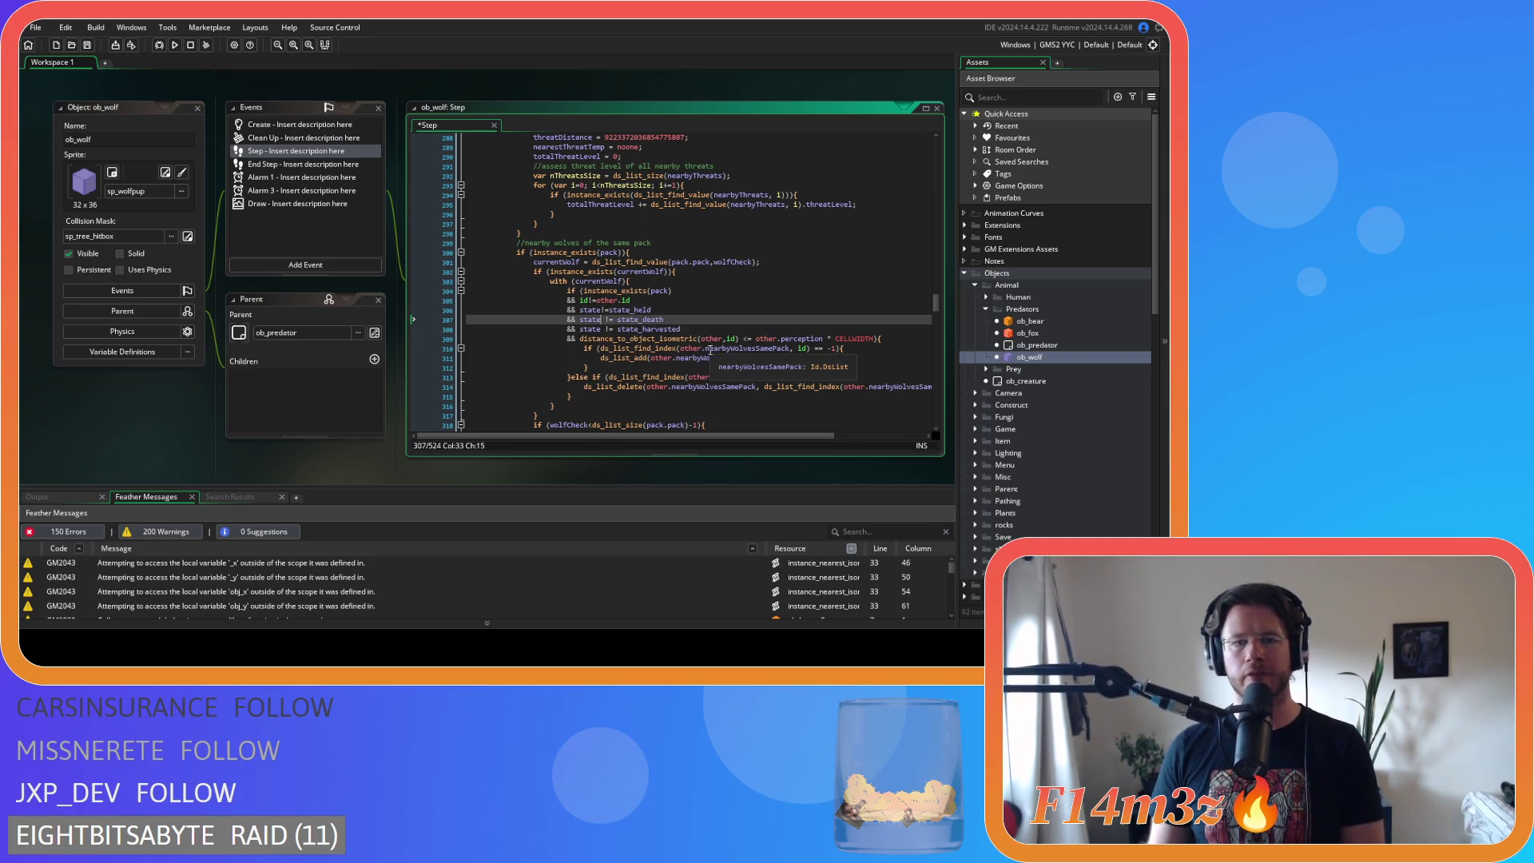
{"action": "key", "text": "Delete"}
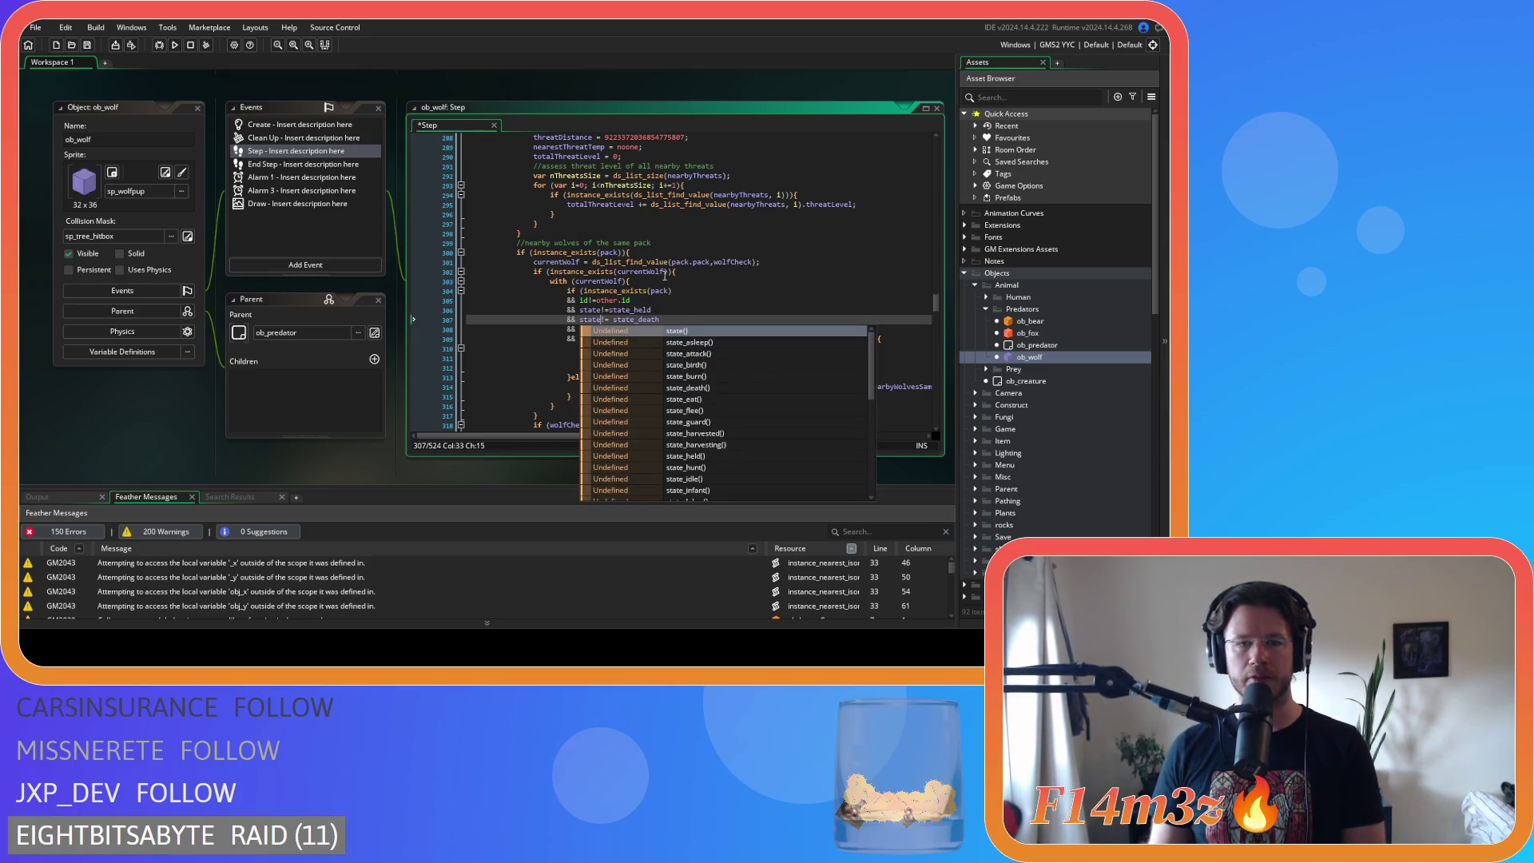
{"action": "key", "text": "Delete"}
{"action": "key", "text": "Down"}
{"action": "key", "text": "Delete"}
{"action": "key", "text": "Right"}
{"action": "key", "text": "Delete"}
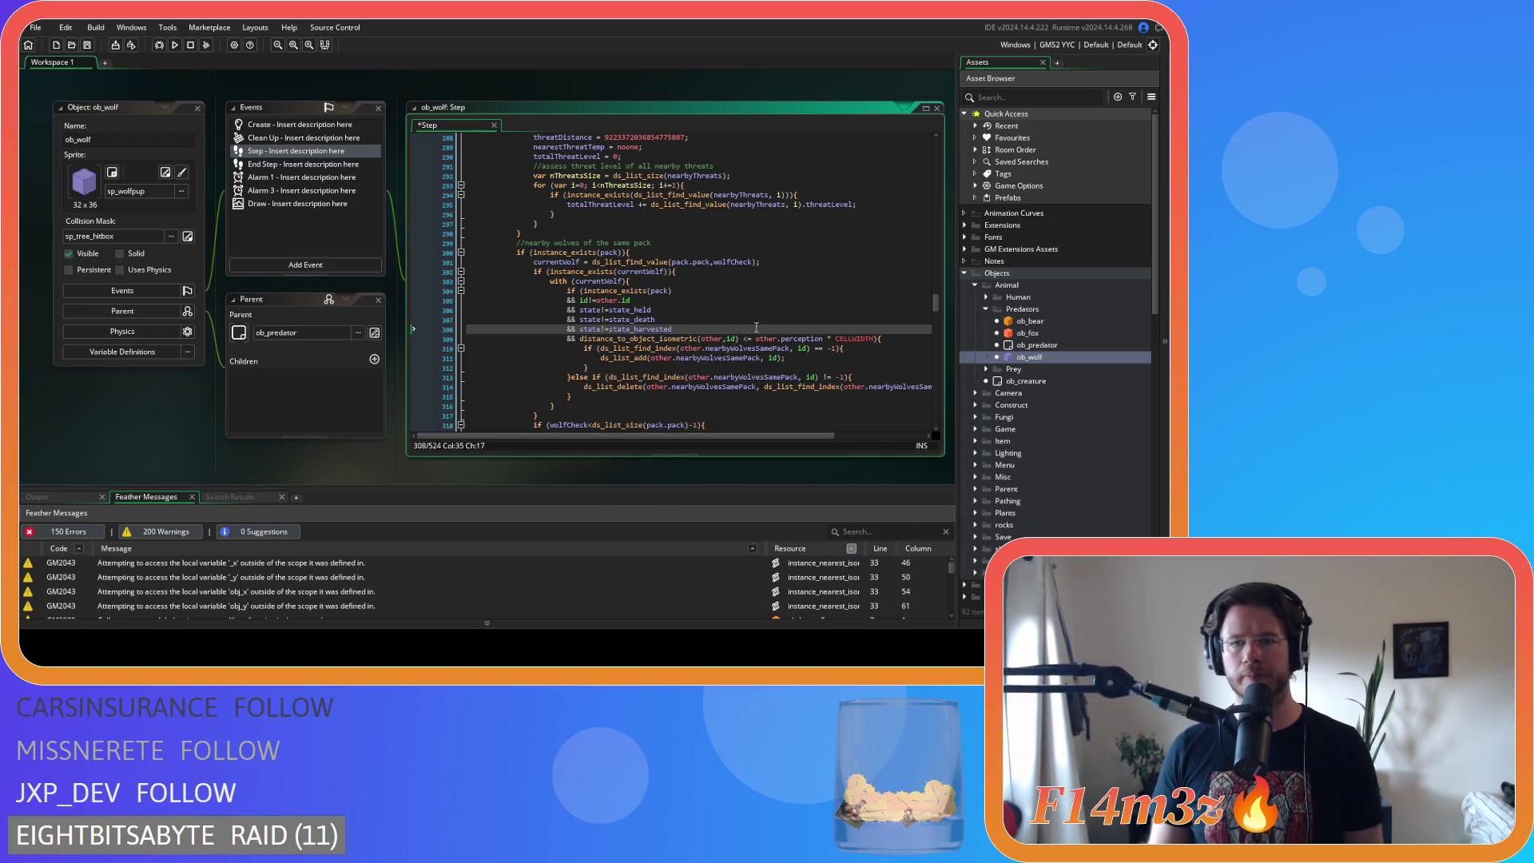
- Remove spaces around <= and before CELLWIDTH, then take the distance check and its && out
{"action": "left_click", "coordinate": [742, 338]}
{"action": "key", "text": "Delete"}
{"action": "key", "text": "Right"}
{"action": "key", "text": "Right"}
{"action": "key", "text": "Delete"}
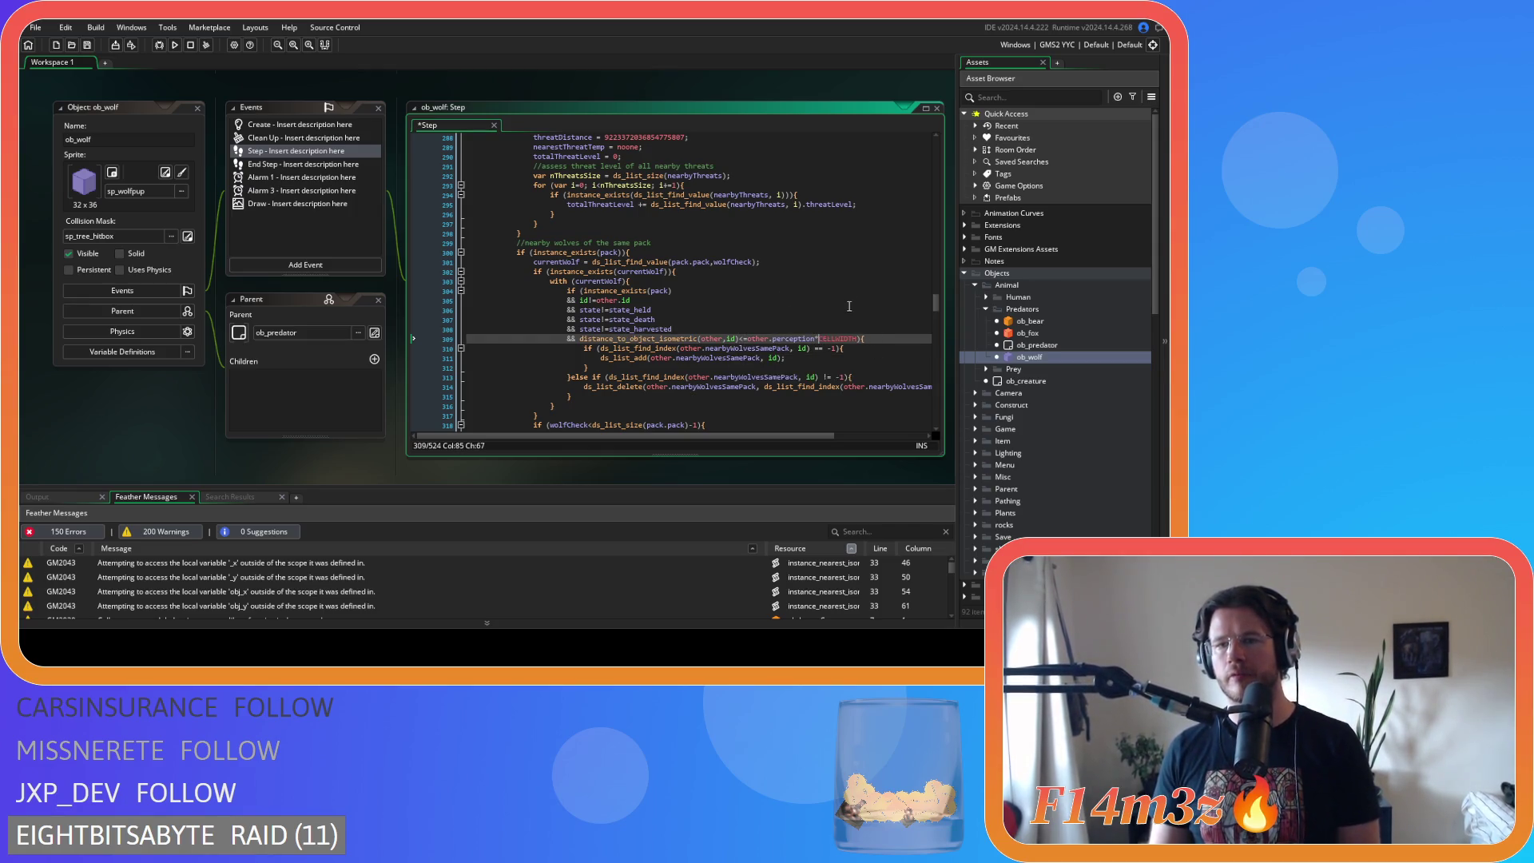
{"action": "key", "text": "Right"}
{"action": "key", "text": "Delete"}
{"action": "left_click", "coordinate": [580, 340]}
{"action": "key", "text": "Delete"}
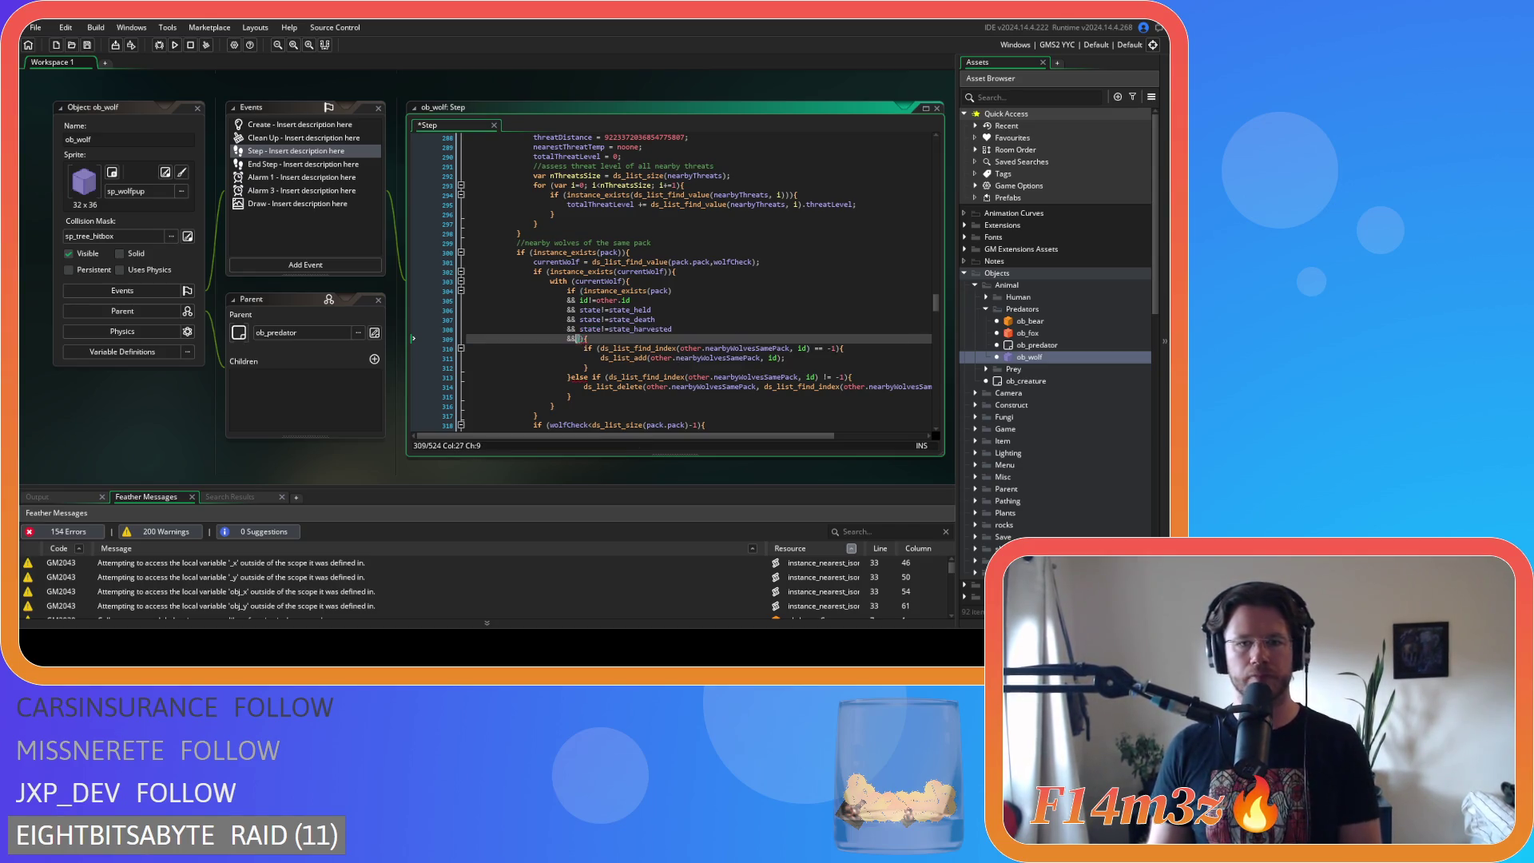
{"action": "left_click", "coordinate": [406, 341]}
{"action": "key", "text": "BackSpace"}
{"action": "key", "text": "BackSpace"}
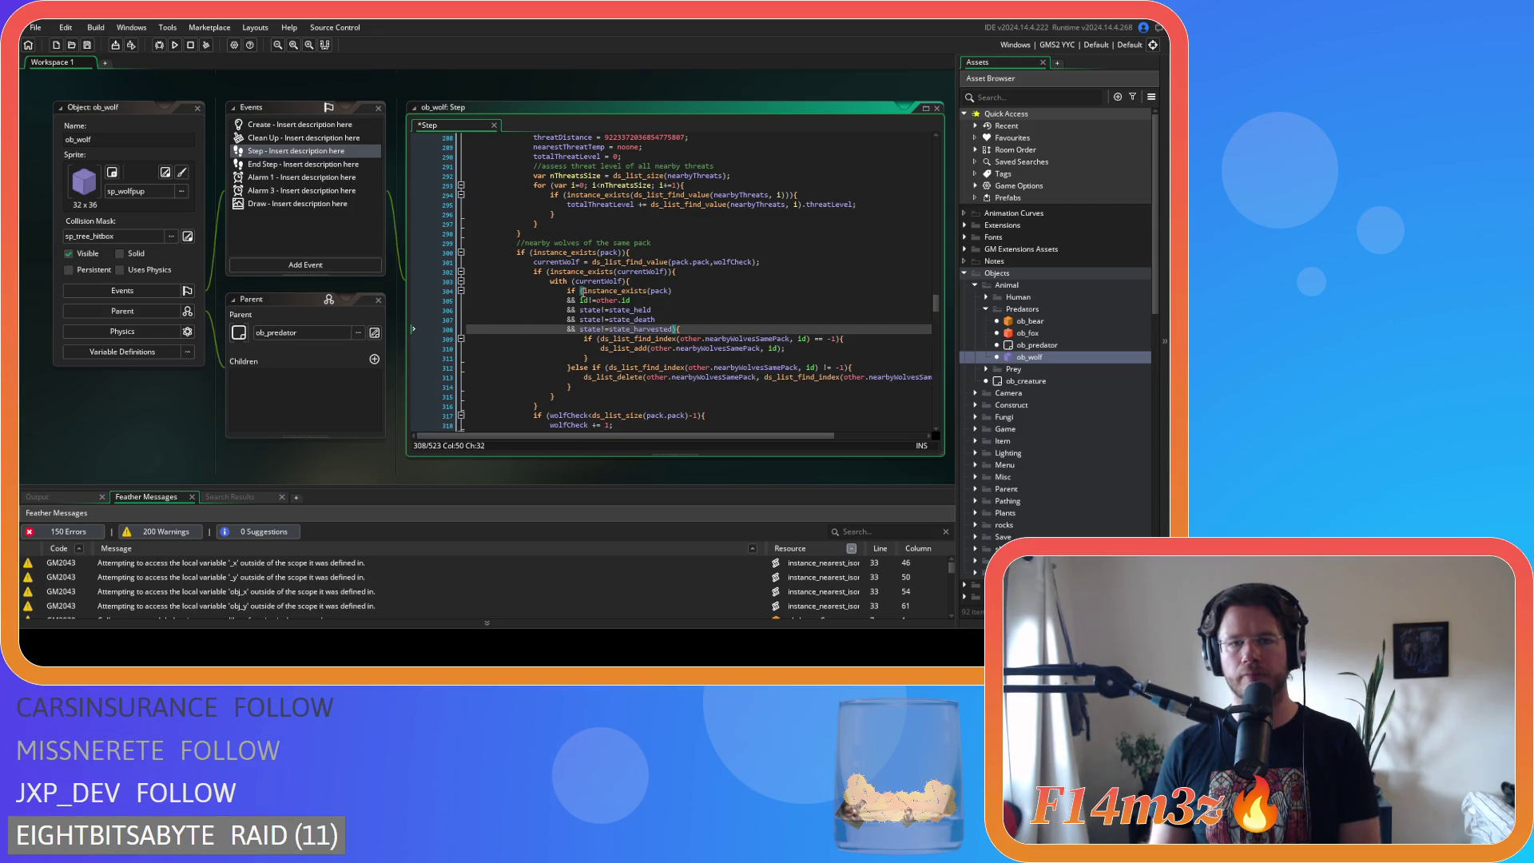
- Put the distance check first, joined with && before instance_exists(pack), and save
{"action": "left_click", "coordinate": [581, 291]}
{"action": "key", "text": "Return"}
{"action": "type", "text": "&&"}
{"action": "key", "text": "Up"}
{"action": "key", "text": "End"}
{"action": "type", "text": "distance_to_object_isometric(other,id)<=other.perception*CELLWIDTH"}
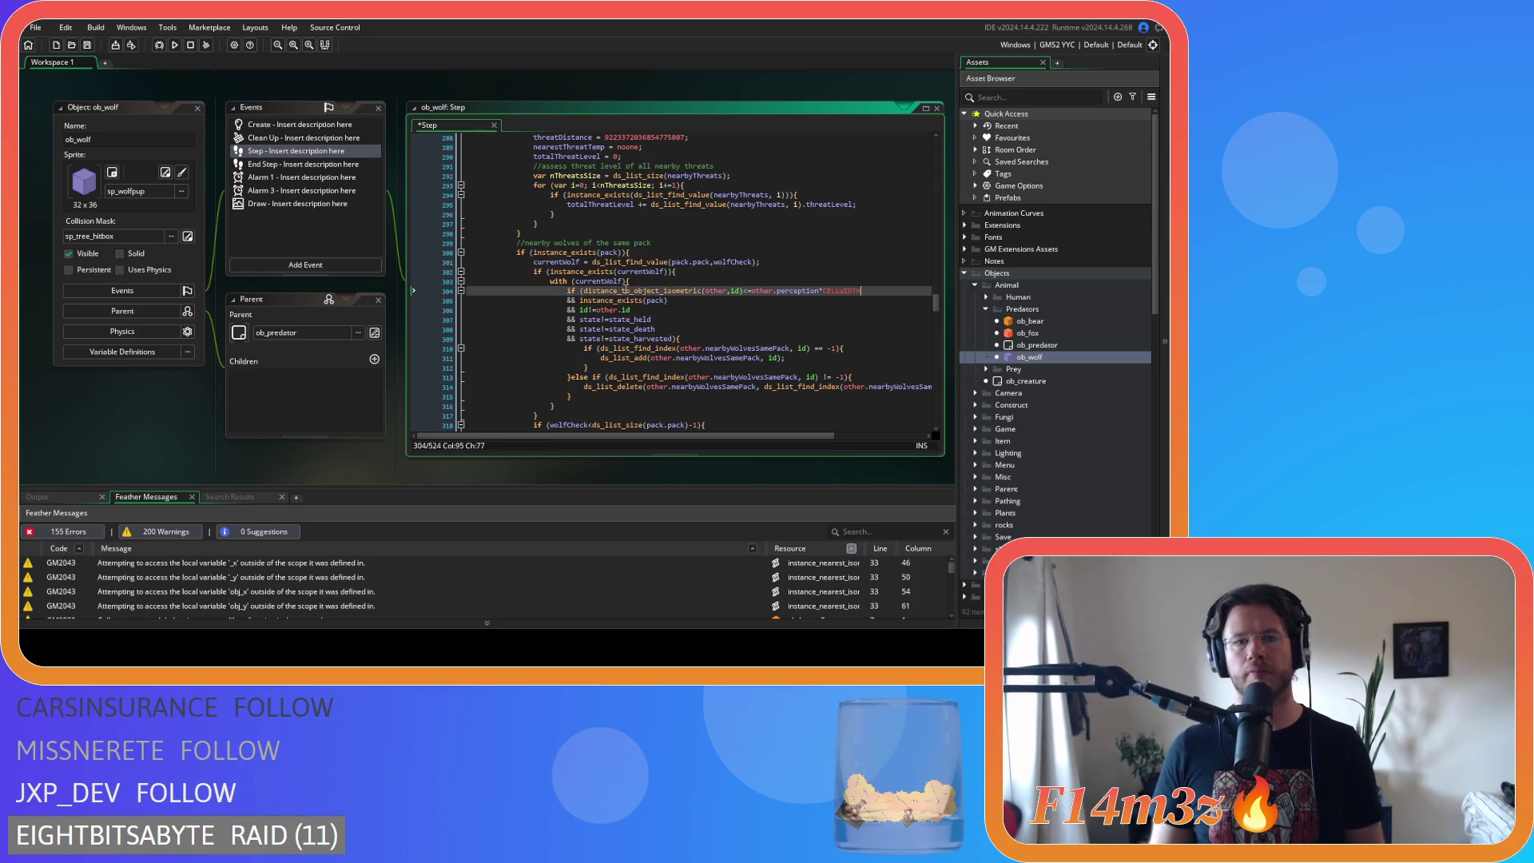
{"action": "key", "text": "ctrl+s"}
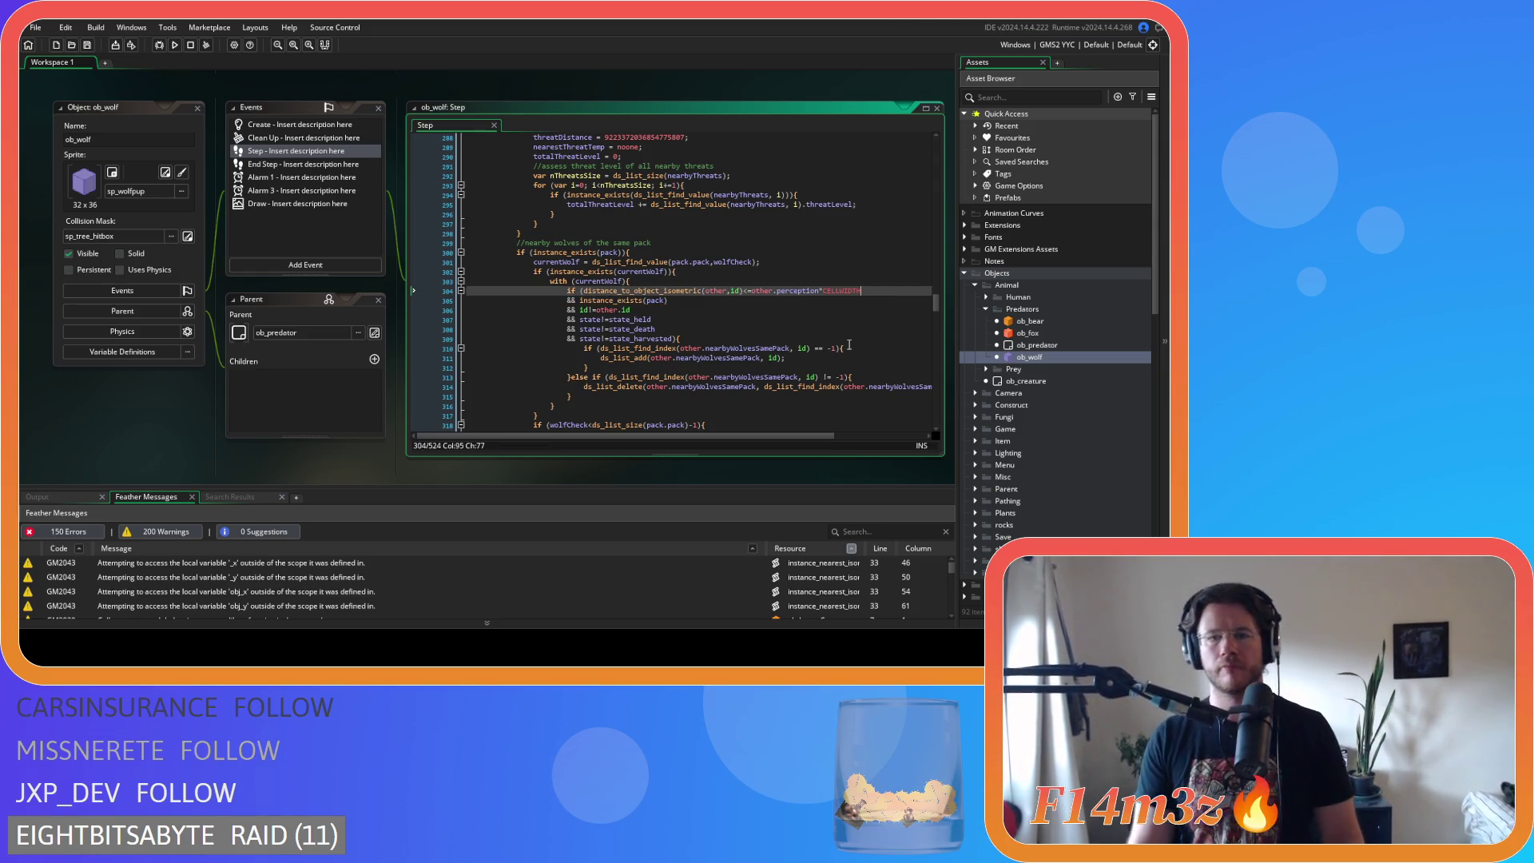
- Scroll down to the Small size comparison on line 357
{"action": "scroll", "coordinate": [849, 345], "scroll_direction": "down", "scroll_amount": 1}
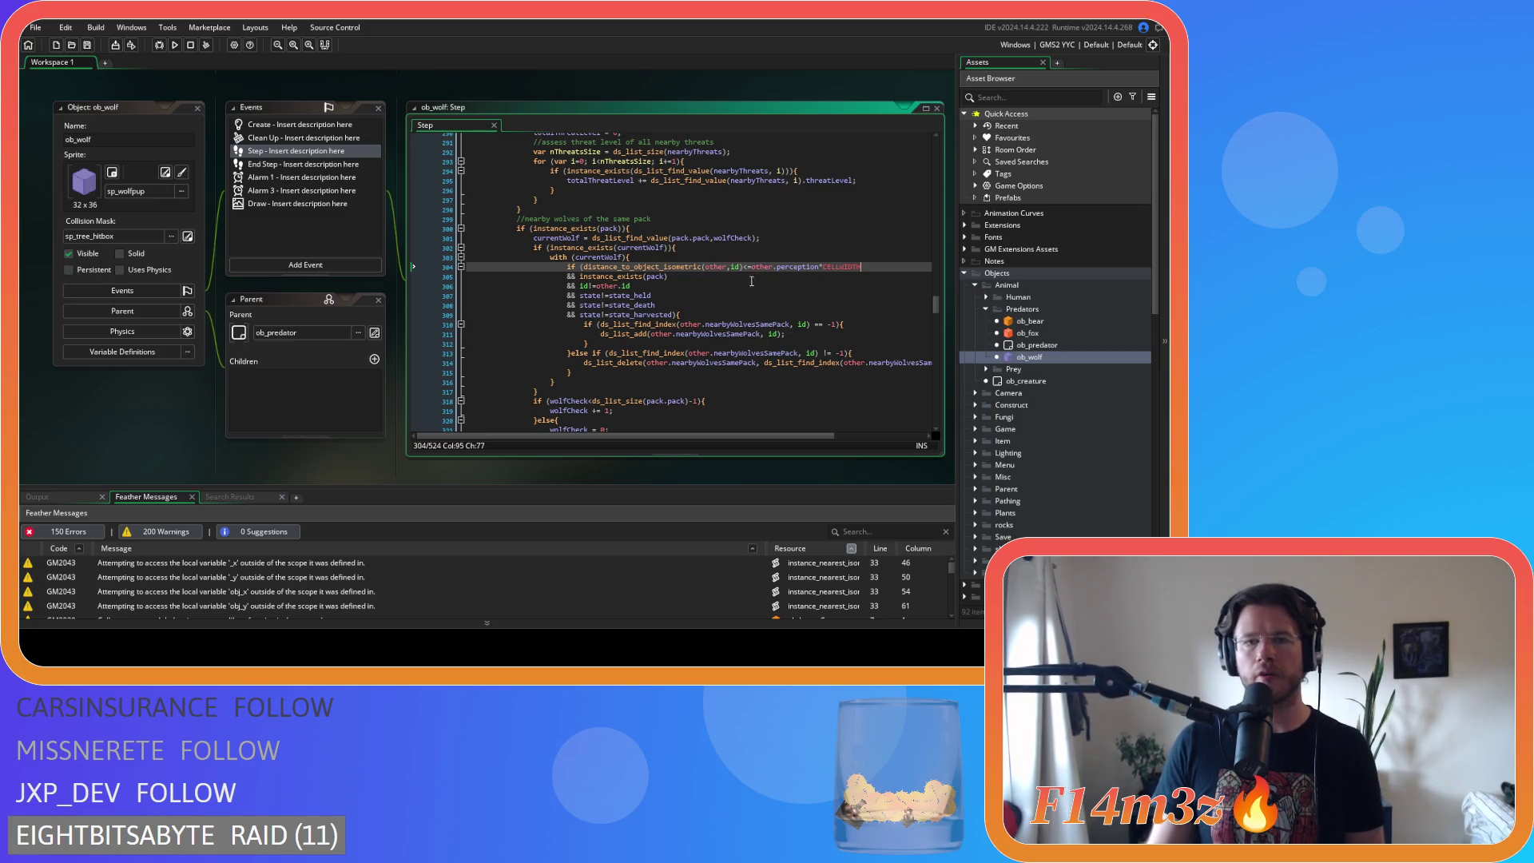
{"action": "scroll", "coordinate": [752, 283], "scroll_direction": "up", "scroll_amount": 4}
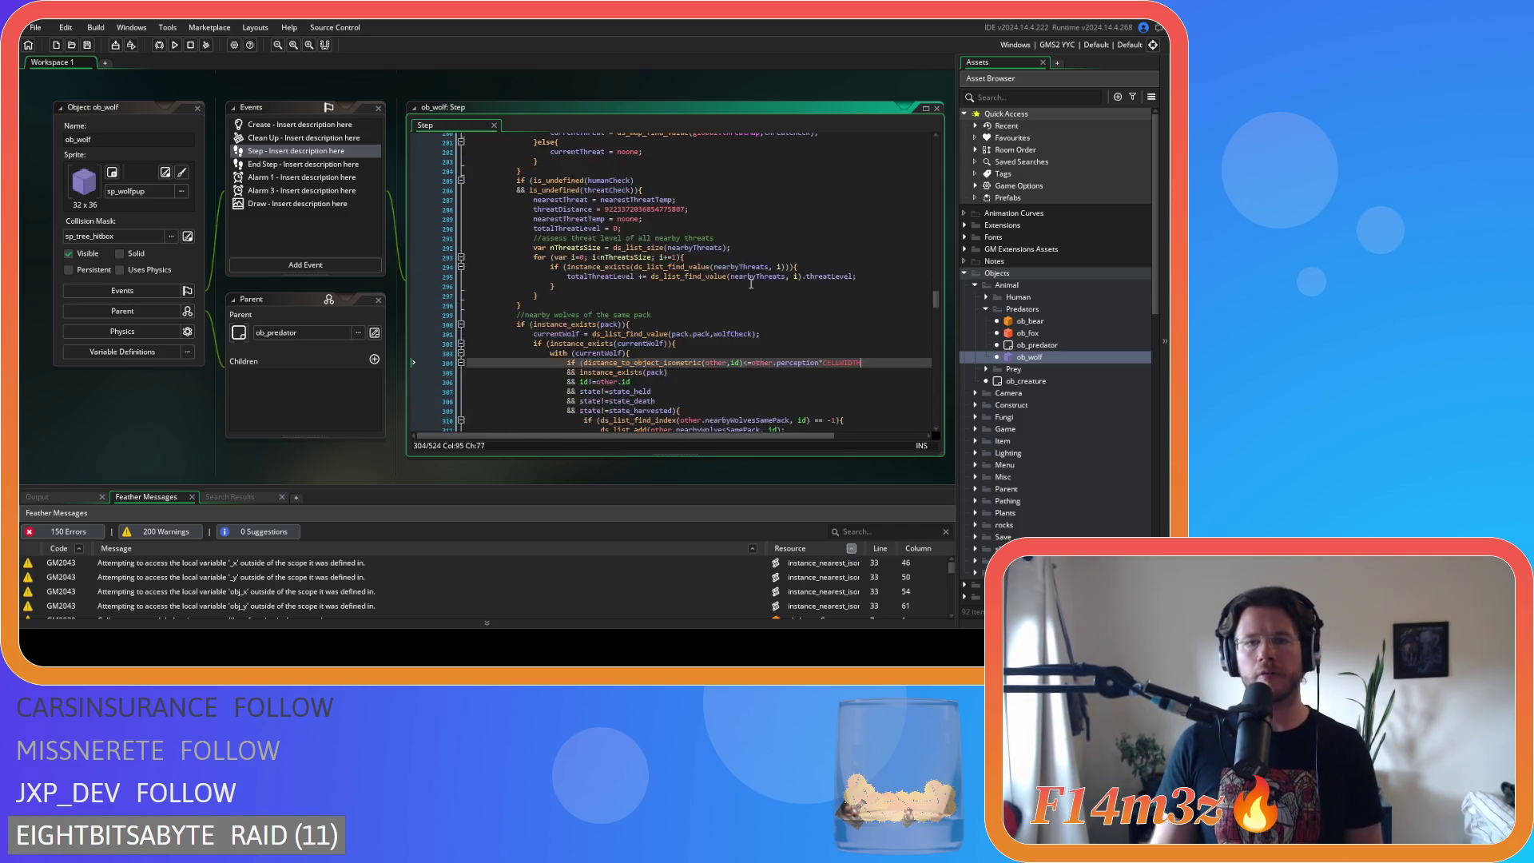
{"action": "scroll", "coordinate": [751, 284], "scroll_direction": "down", "scroll_amount": 15}
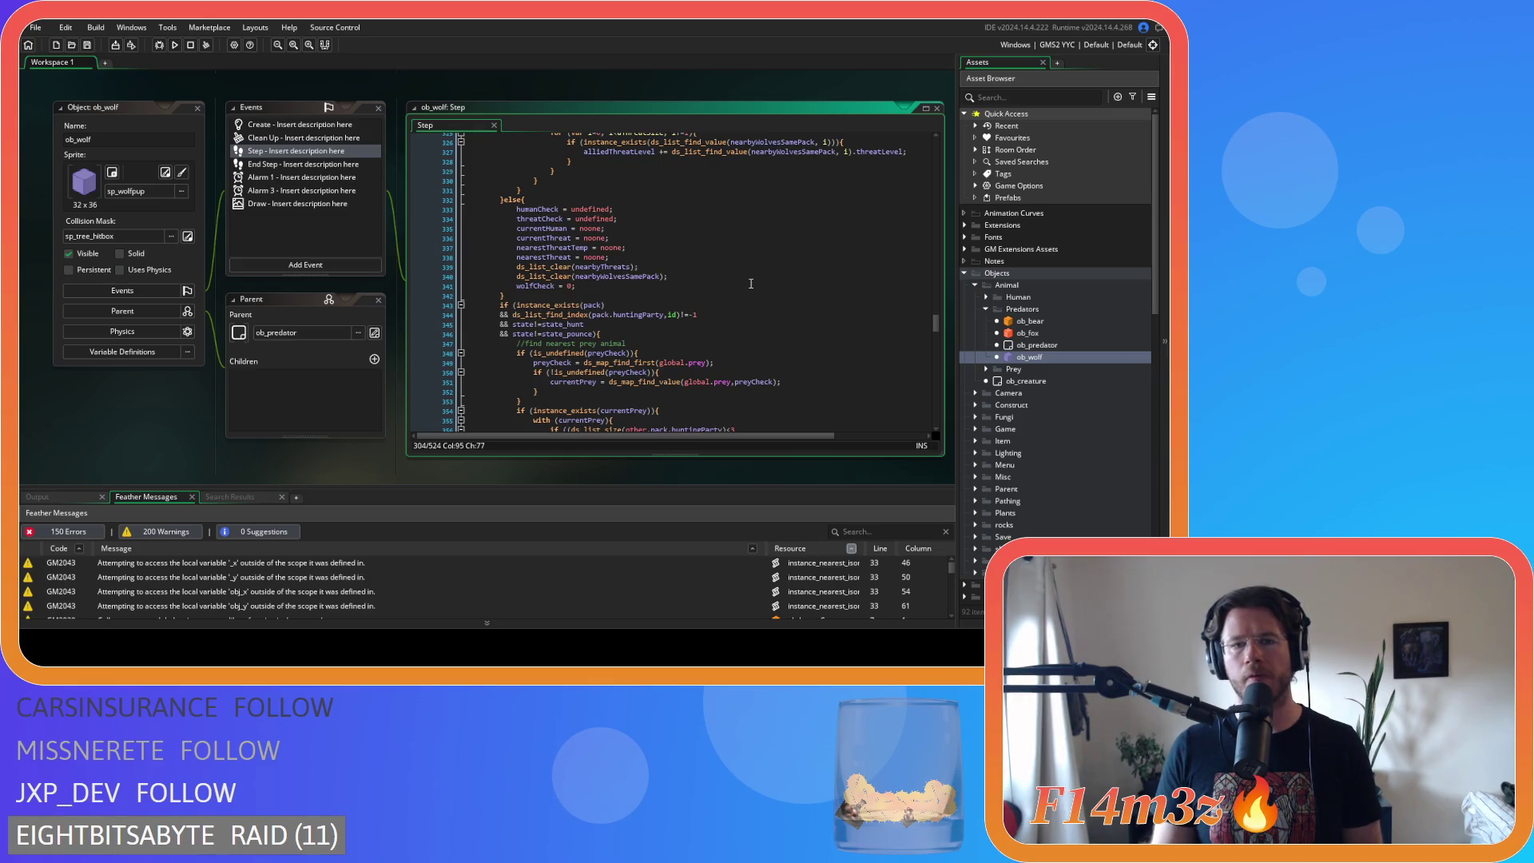
{"action": "scroll", "coordinate": [751, 284], "scroll_direction": "down", "scroll_amount": 5}
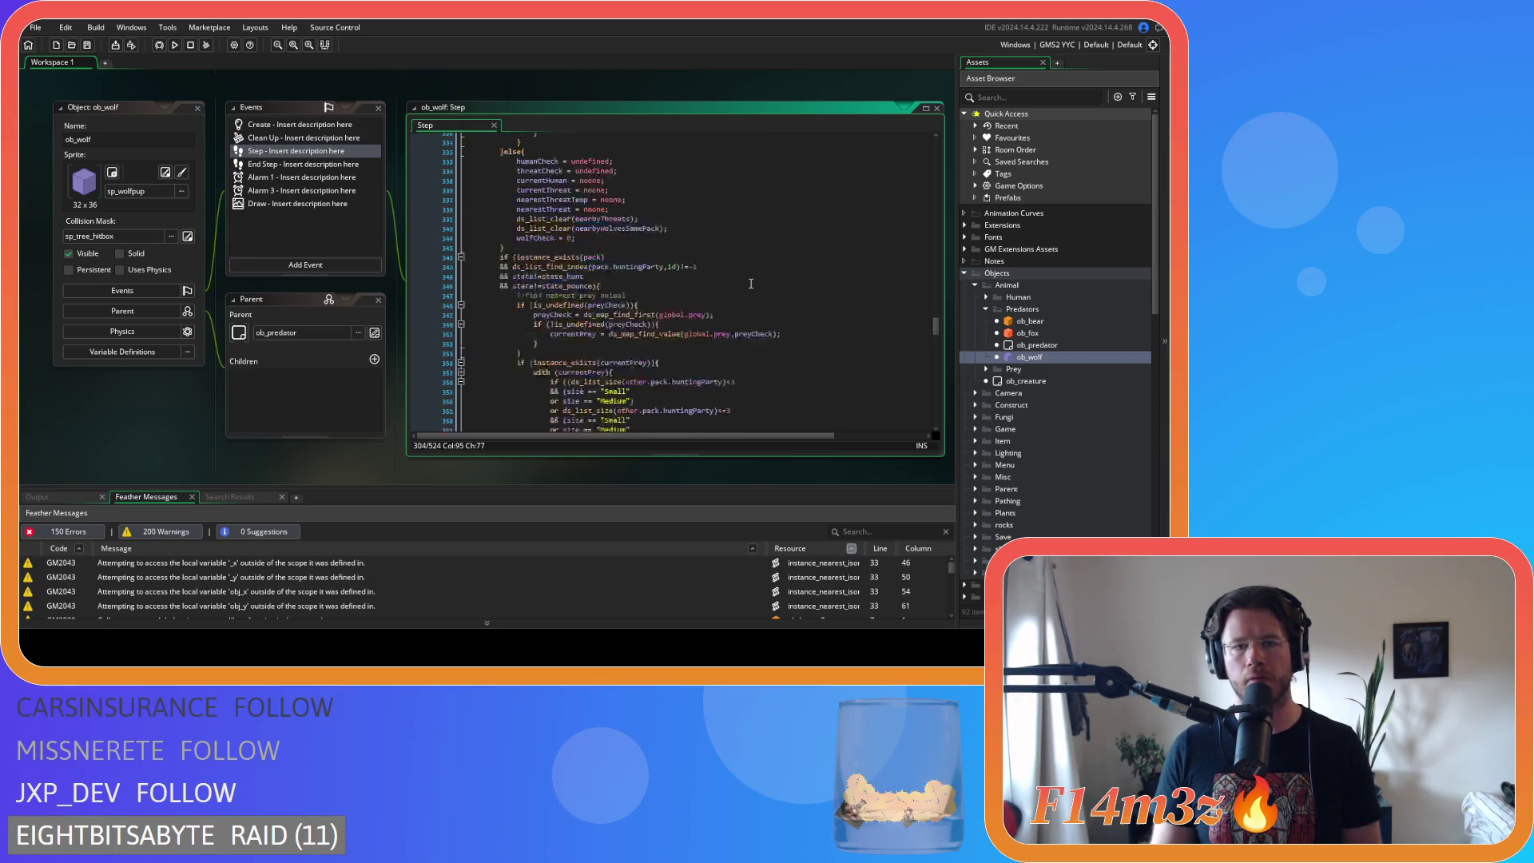
{"action": "scroll", "coordinate": [751, 284], "scroll_direction": "down", "scroll_amount": 3}
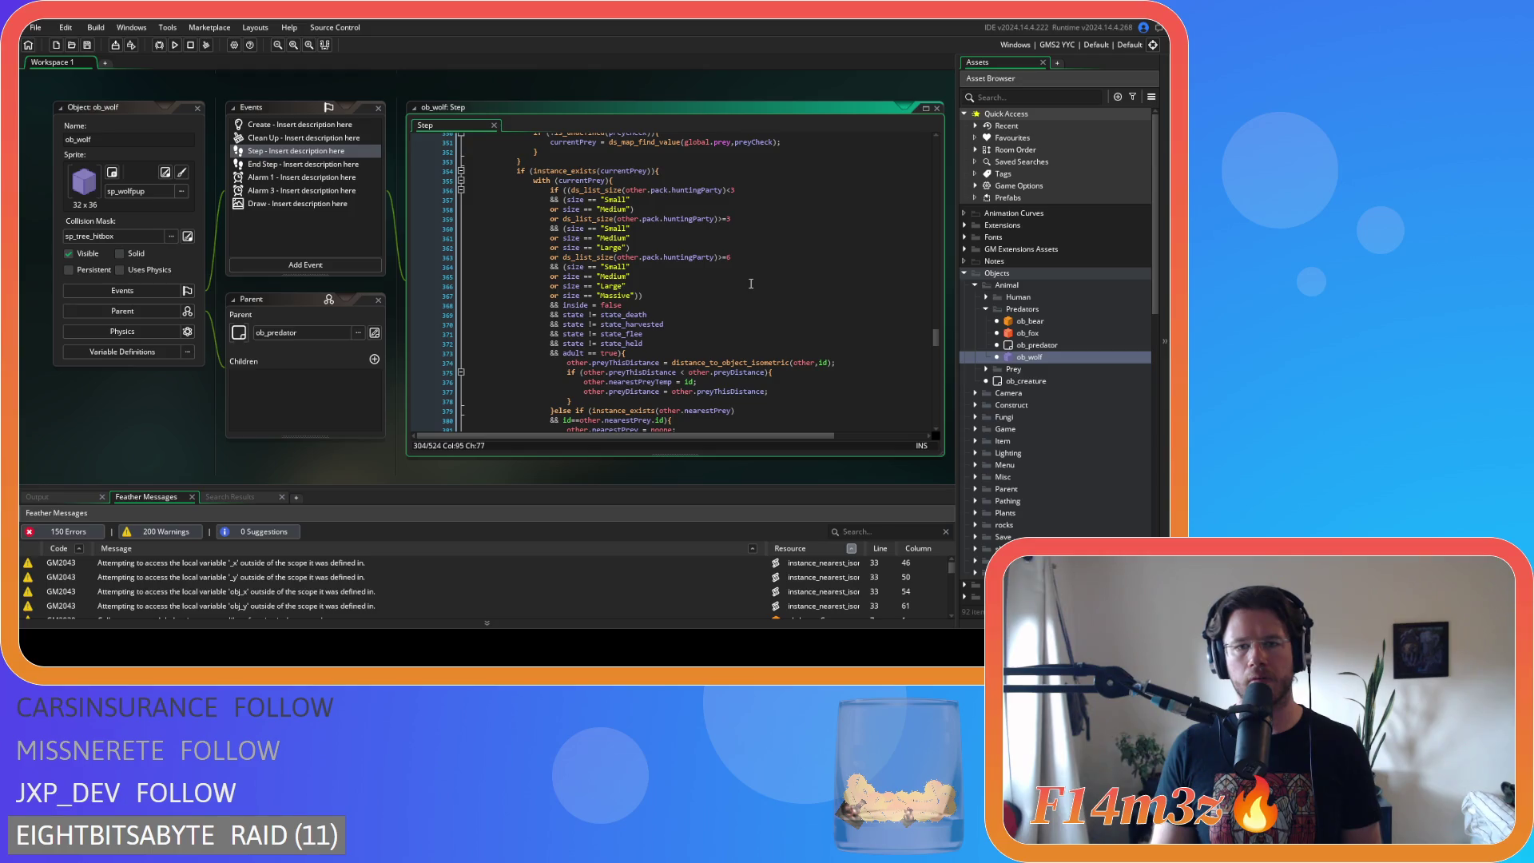
{"action": "scroll", "coordinate": [751, 284], "scroll_direction": "up", "scroll_amount": 5}
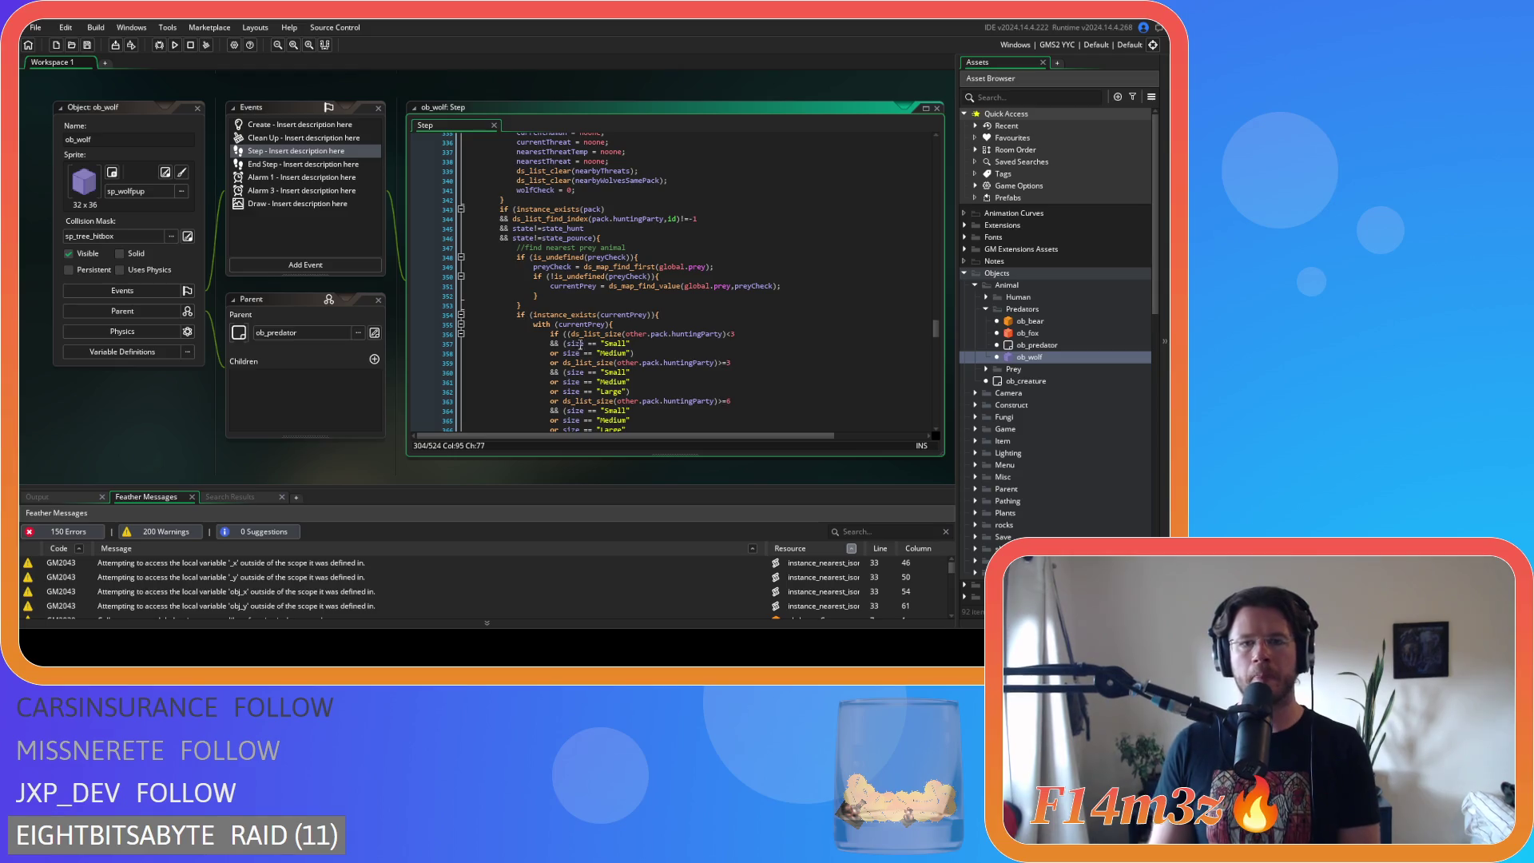
{"action": "left_click", "coordinate": [583, 343]}
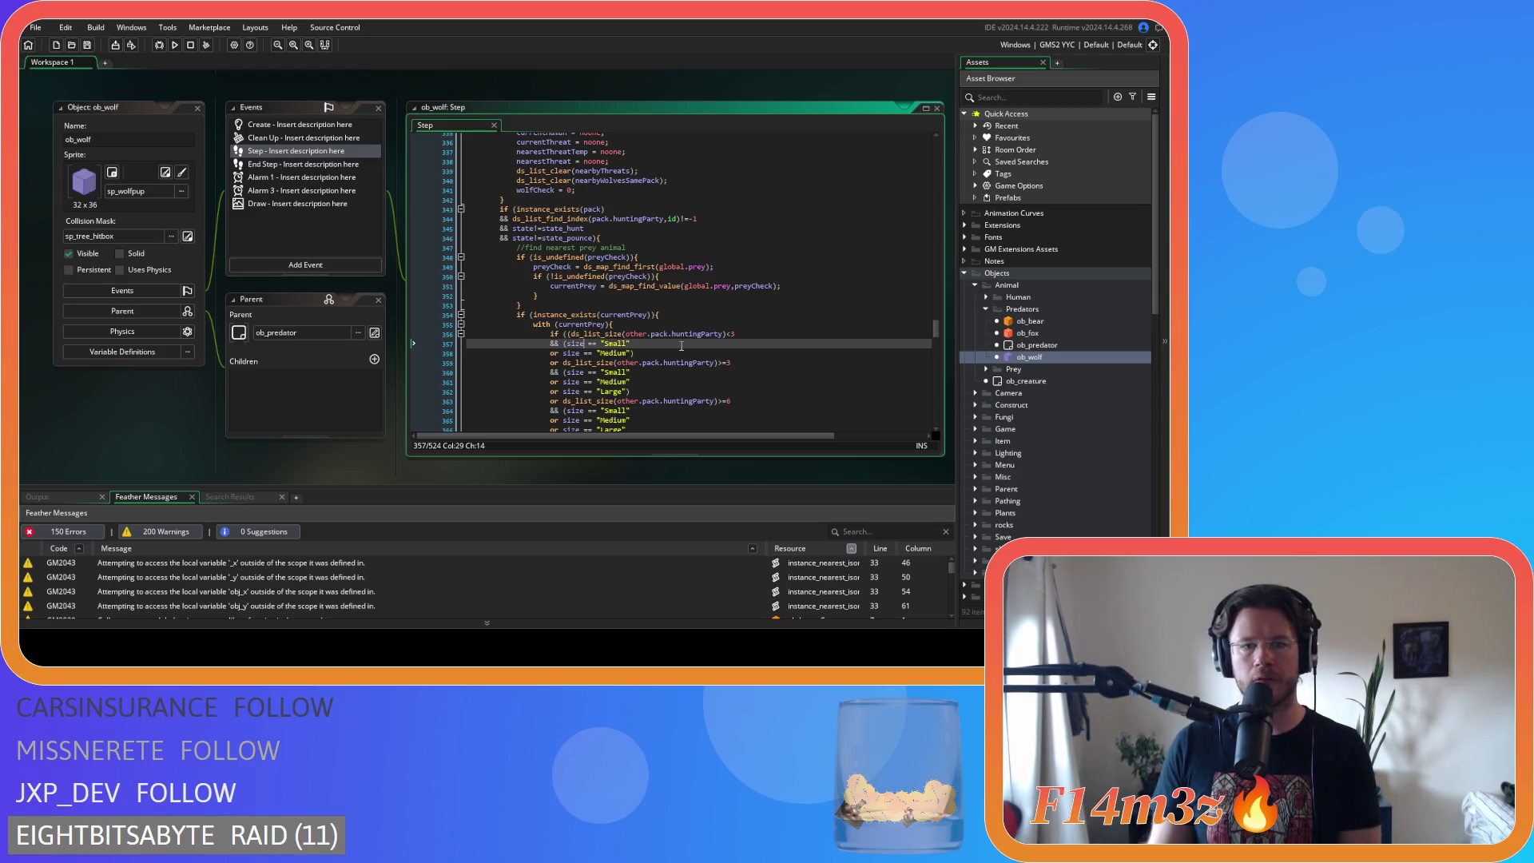
- Compact the size comparisons on lines 357–362 (Medium, Small, Medium, Large) to size=="…" with no spaces
{"action": "key", "text": "Delete"}
{"action": "key", "text": "Delete"}
{"action": "key", "text": "Delete"}
{"action": "type", "text": "=="}
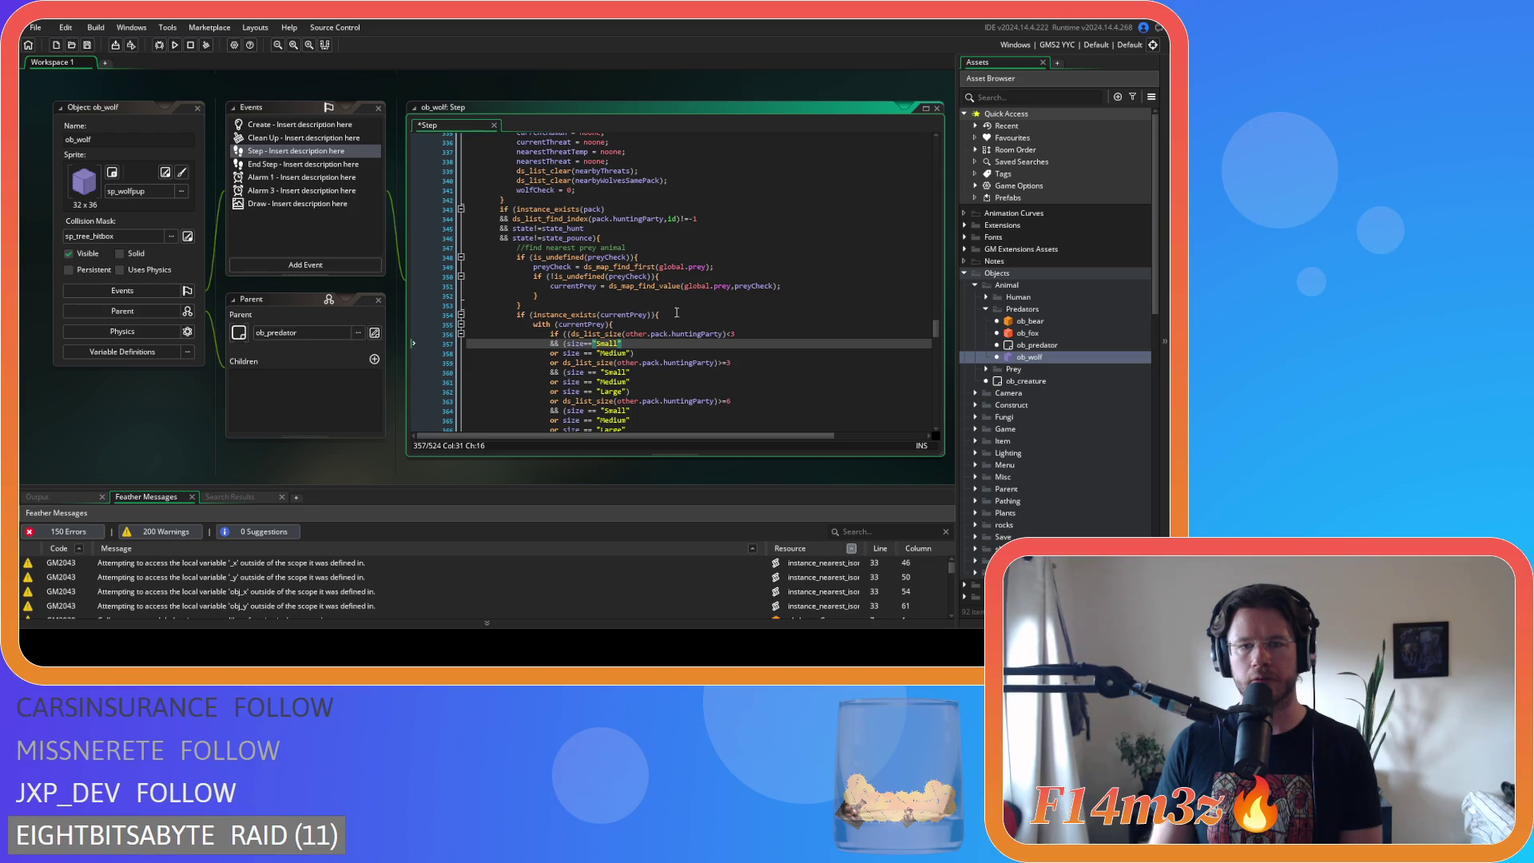
{"action": "scroll", "coordinate": [610, 311], "scroll_direction": "down", "scroll_amount": 2}
{"action": "left_click", "coordinate": [584, 281]}
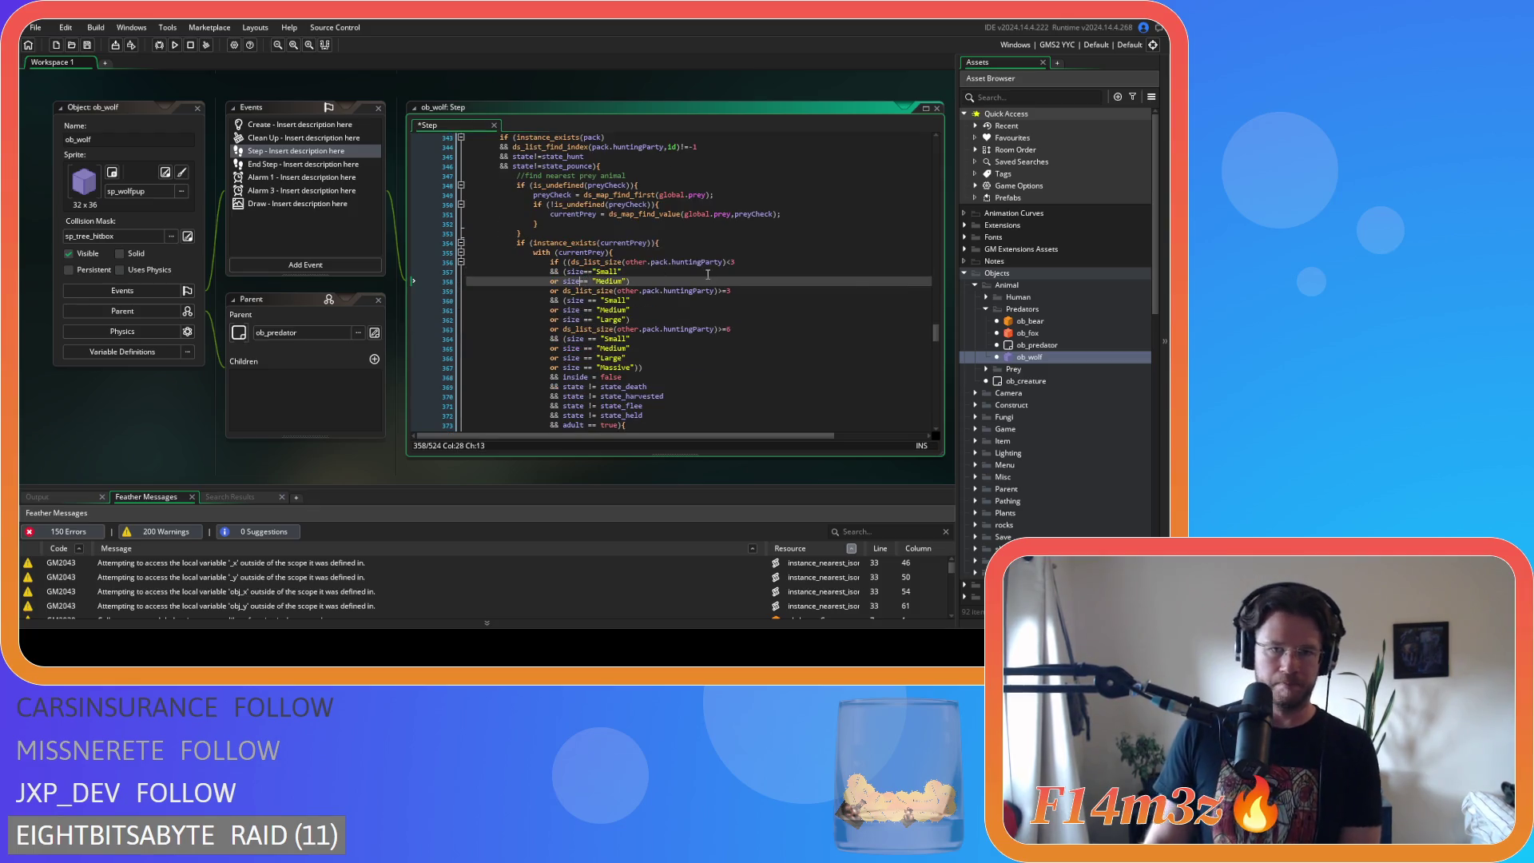
{"action": "key", "text": "Delete"}
{"action": "key", "text": "Delete"}
{"action": "key", "text": "Delete"}
{"action": "type", "text": "=="}
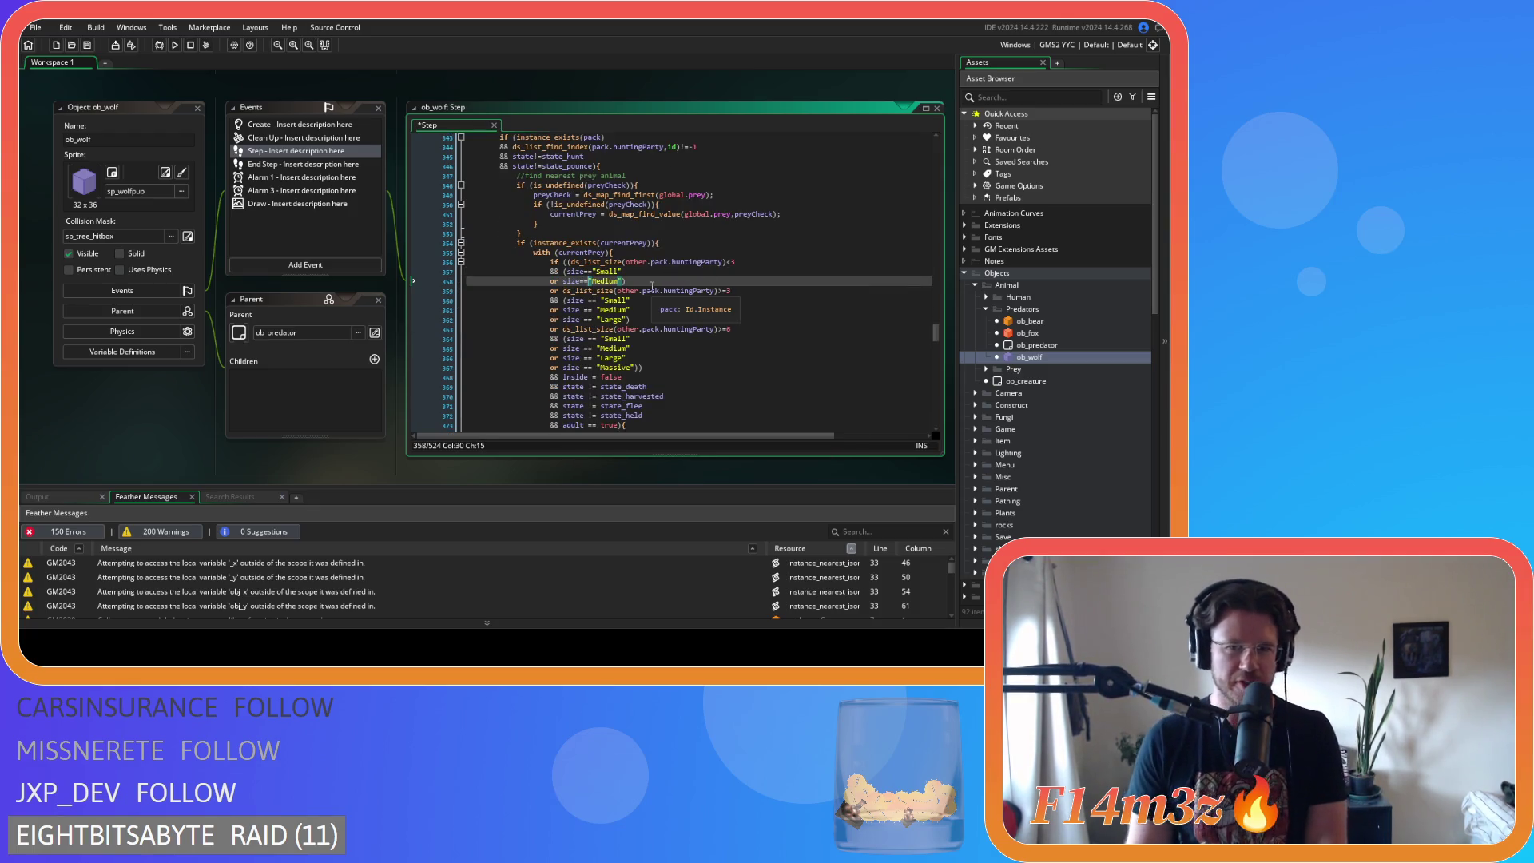
{"action": "left_click", "coordinate": [591, 300]}
{"action": "key", "text": "Delete"}
{"action": "key", "text": "Right"}
{"action": "key", "text": "Delete"}
{"action": "left_click", "coordinate": [579, 310]}
{"action": "key", "text": "Delete"}
{"action": "key", "text": "Right"}
{"action": "key", "text": "Right"}
{"action": "key", "text": "Delete"}
{"action": "key", "text": "Delete"}
{"action": "left_click", "coordinate": [579, 319]}
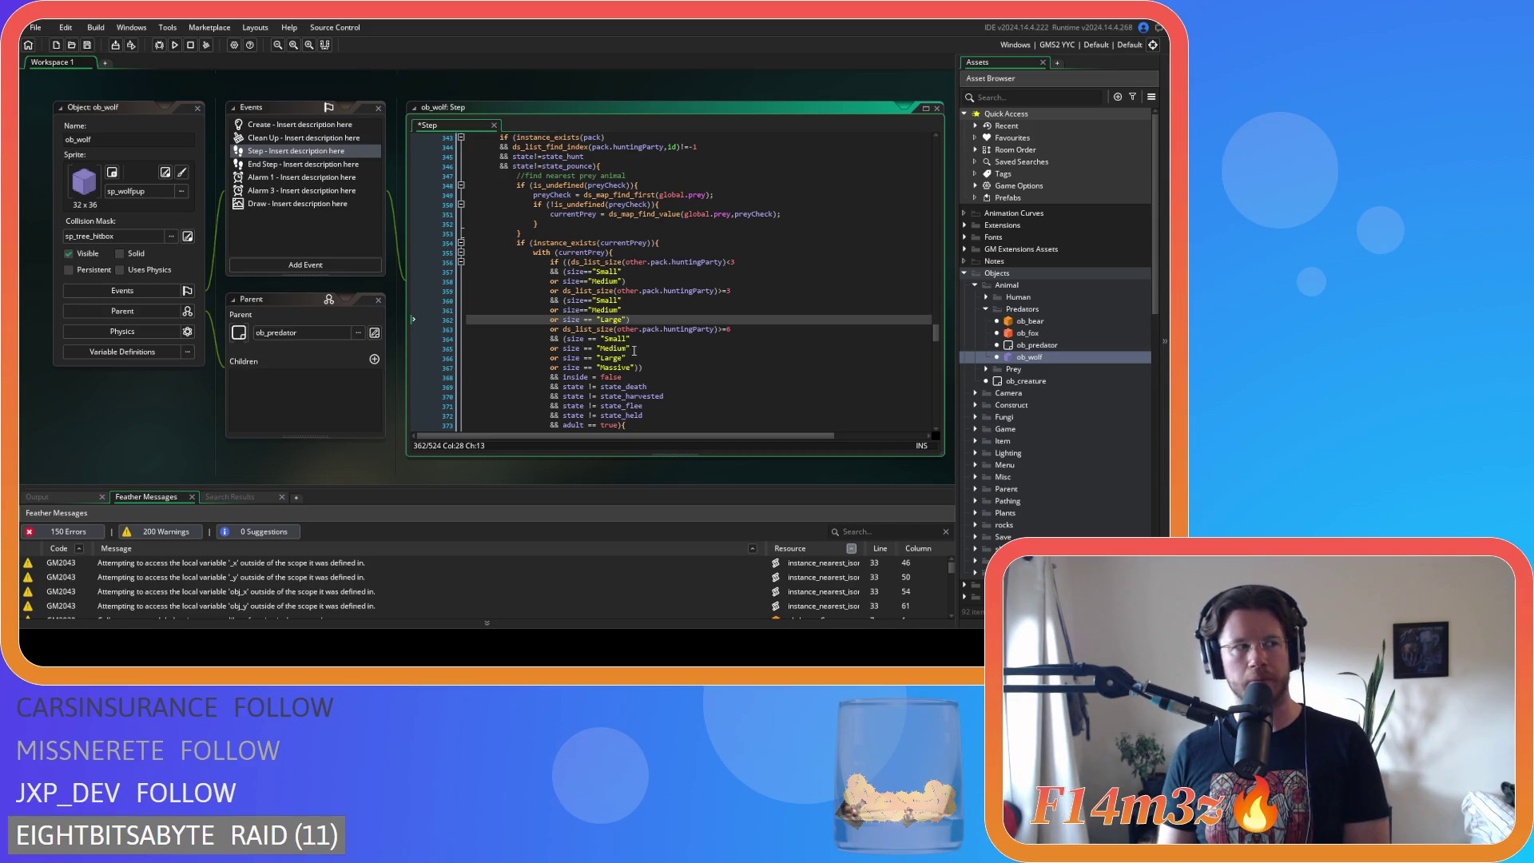
{"action": "key", "text": "Delete"}
{"action": "key", "text": "Right"}
{"action": "key", "text": "Right"}
{"action": "key", "text": "Delete"}
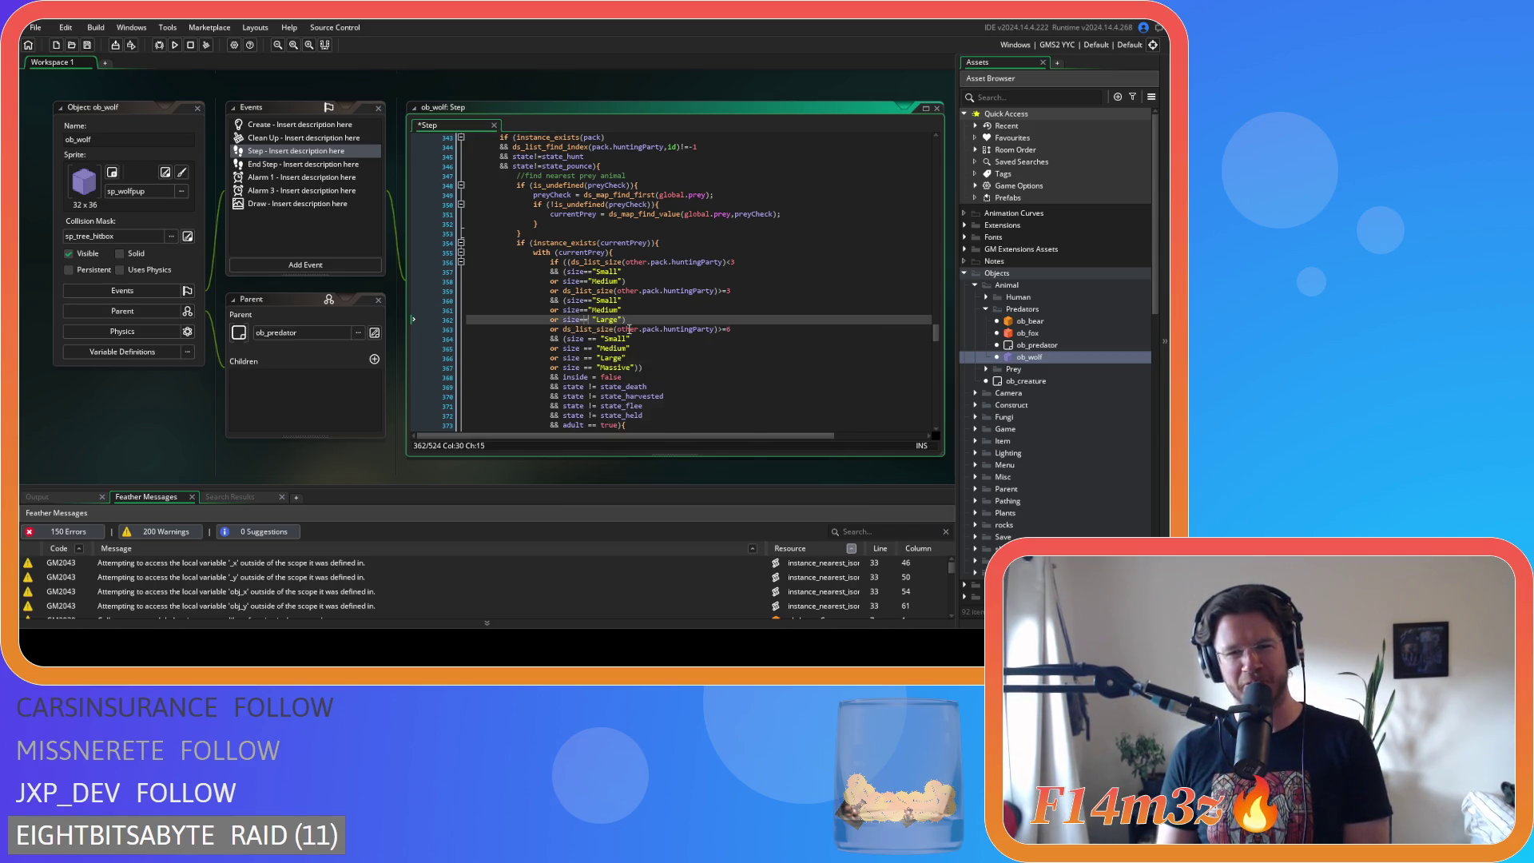
- Compact the Small, Medium, Large and Massive size checks on lines 364–367 to size=="…"
{"action": "left_click", "coordinate": [586, 339]}
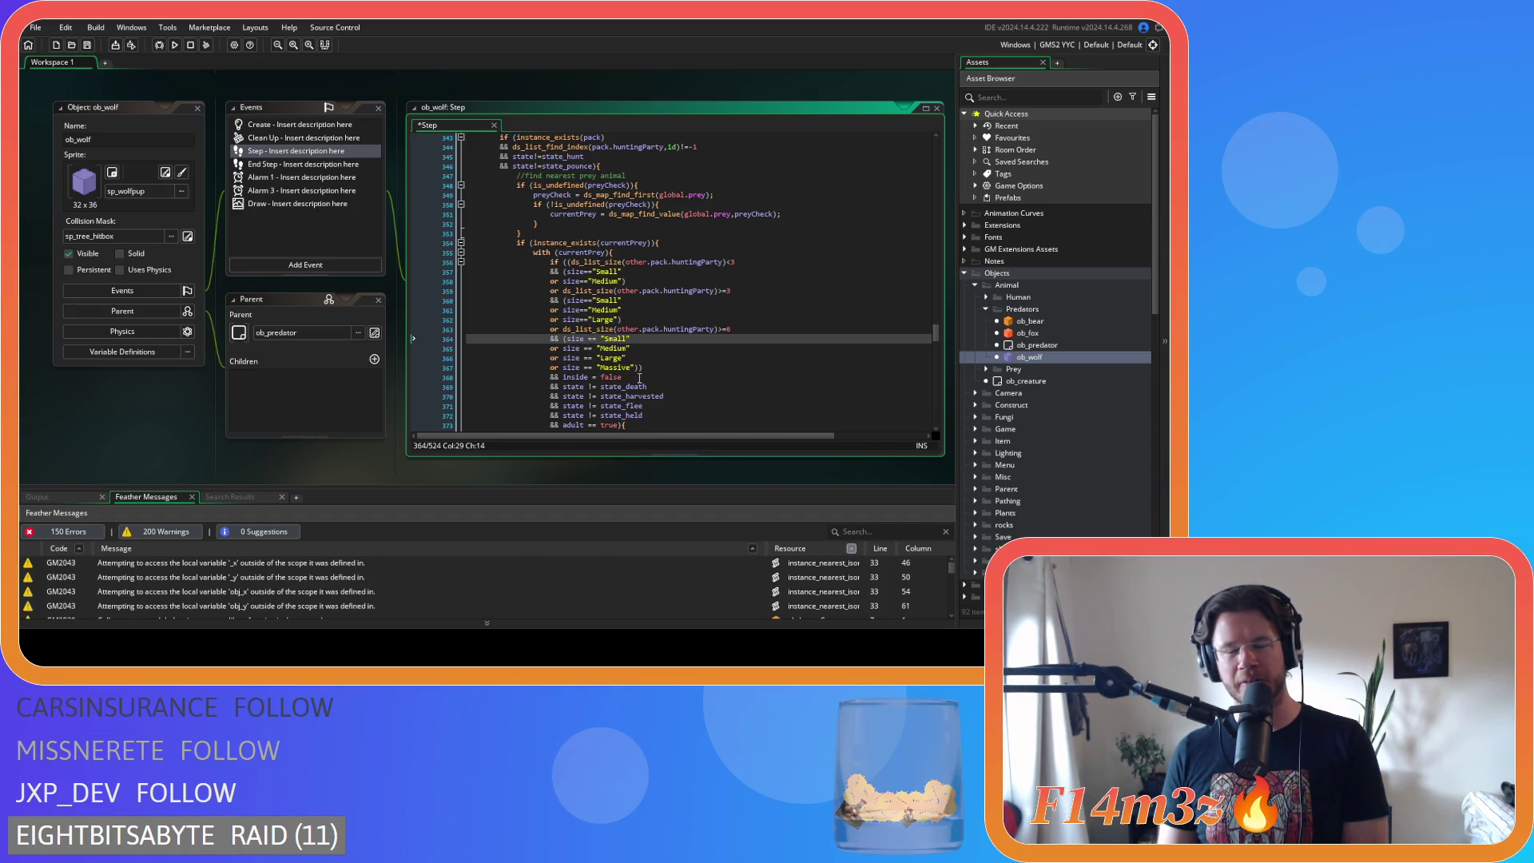
{"action": "key", "text": "Delete"}
{"action": "key", "text": "Right"}
{"action": "key", "text": "Right"}
{"action": "key", "text": "Delete"}
{"action": "left_click", "coordinate": [581, 348]}
{"action": "key", "text": "Delete"}
{"action": "key", "text": "Right"}
{"action": "key", "text": "Right"}
{"action": "key", "text": "Delete"}
{"action": "left_click", "coordinate": [580, 358]}
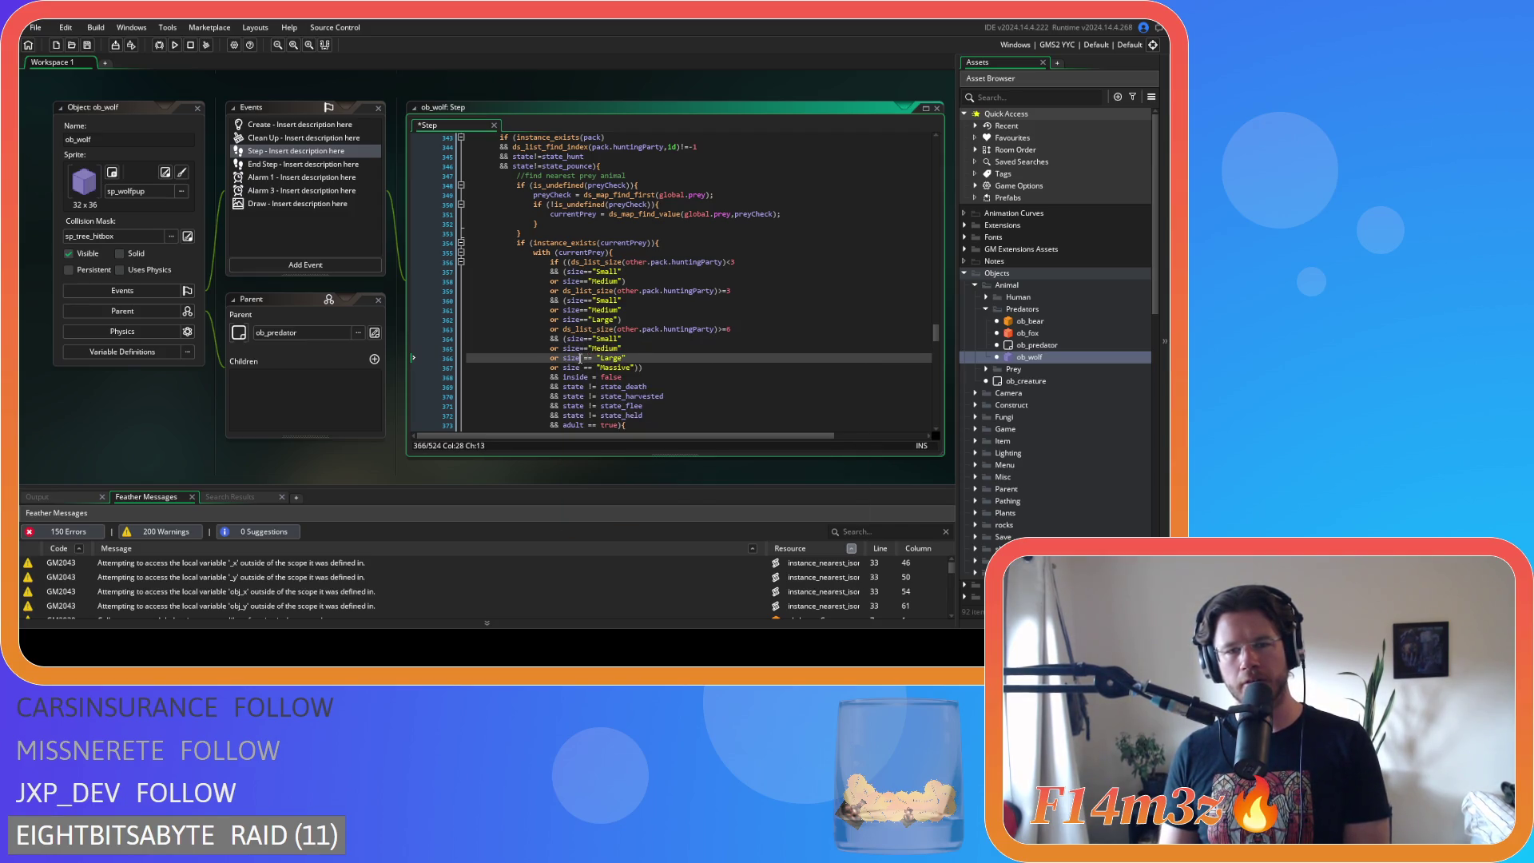
{"action": "key", "text": "Delete"}
{"action": "key", "text": "Right"}
{"action": "key", "text": "Right"}
{"action": "key", "text": "Delete"}
{"action": "left_click", "coordinate": [585, 367]}
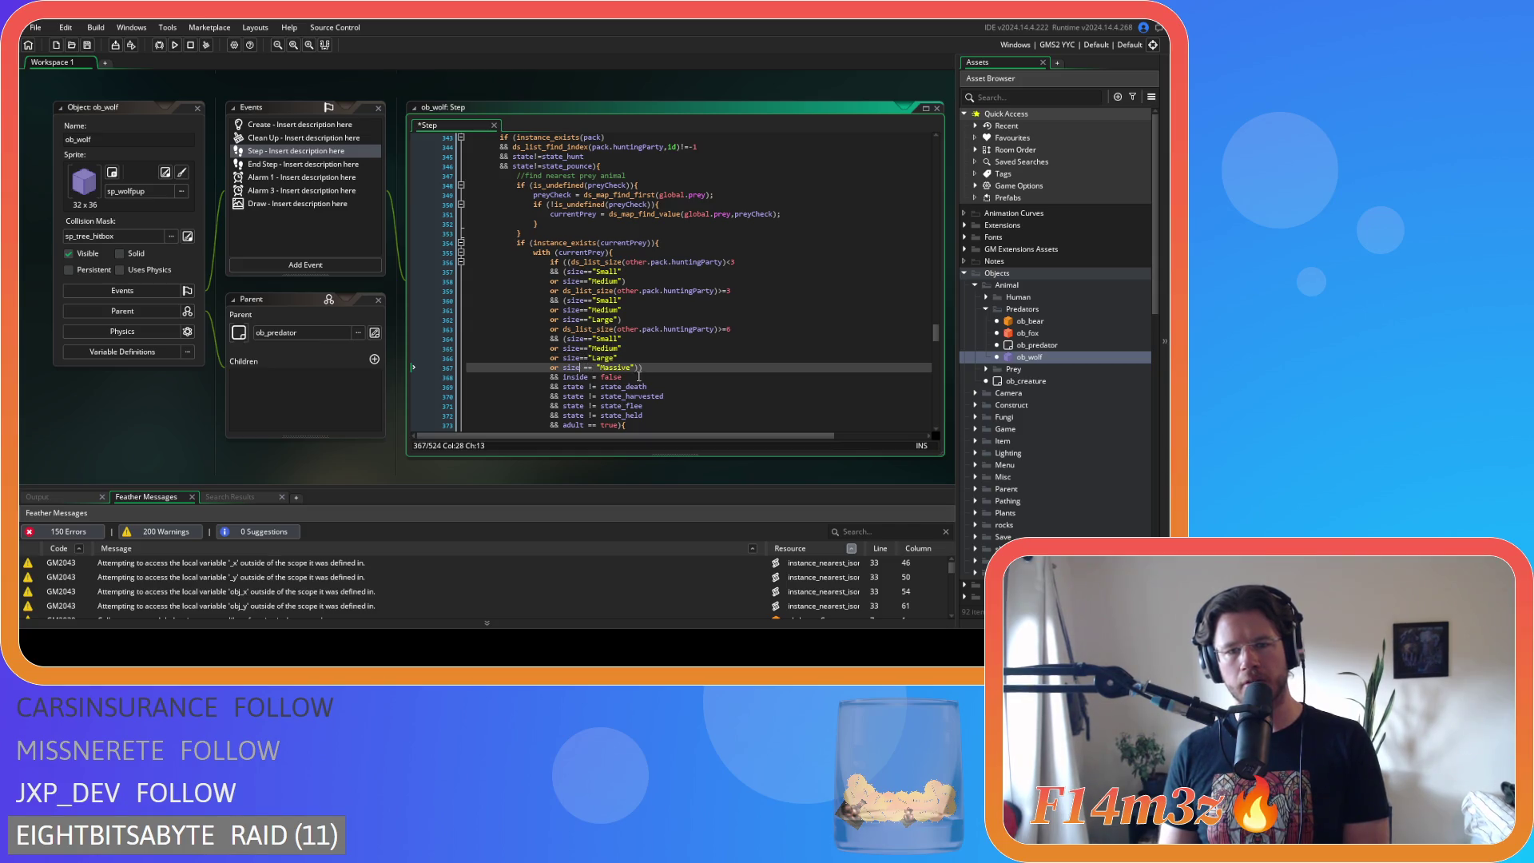
{"action": "key", "text": "Right"}
{"action": "key", "text": "Right"}
{"action": "key", "text": "Delete"}
{"action": "key", "text": "End"}
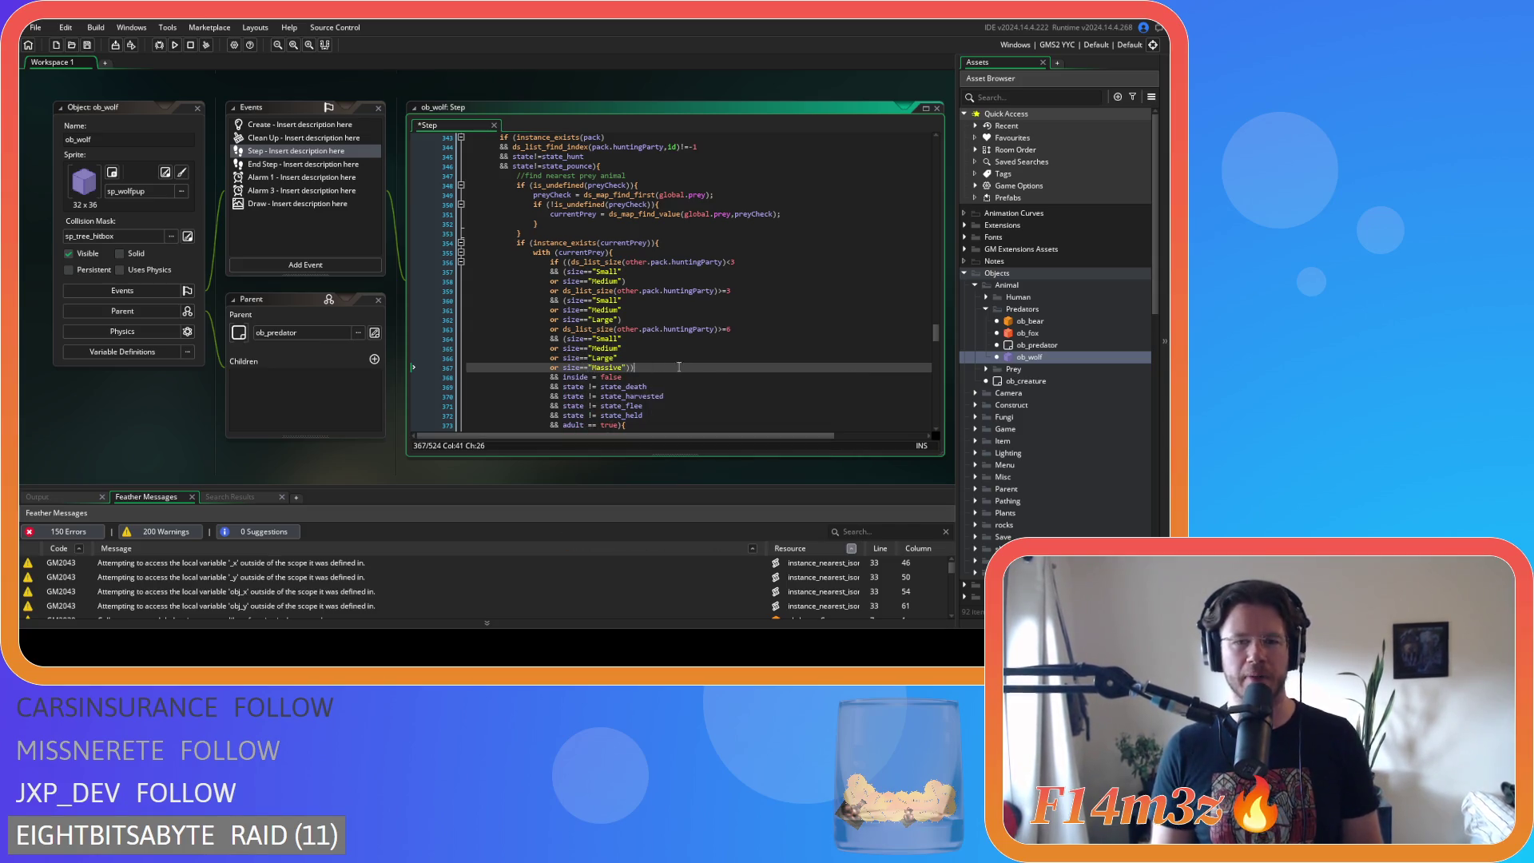
- Save the Step code and review the edited Large comparisons on lines 362 and 366
{"action": "key", "text": "ctrl+s"}
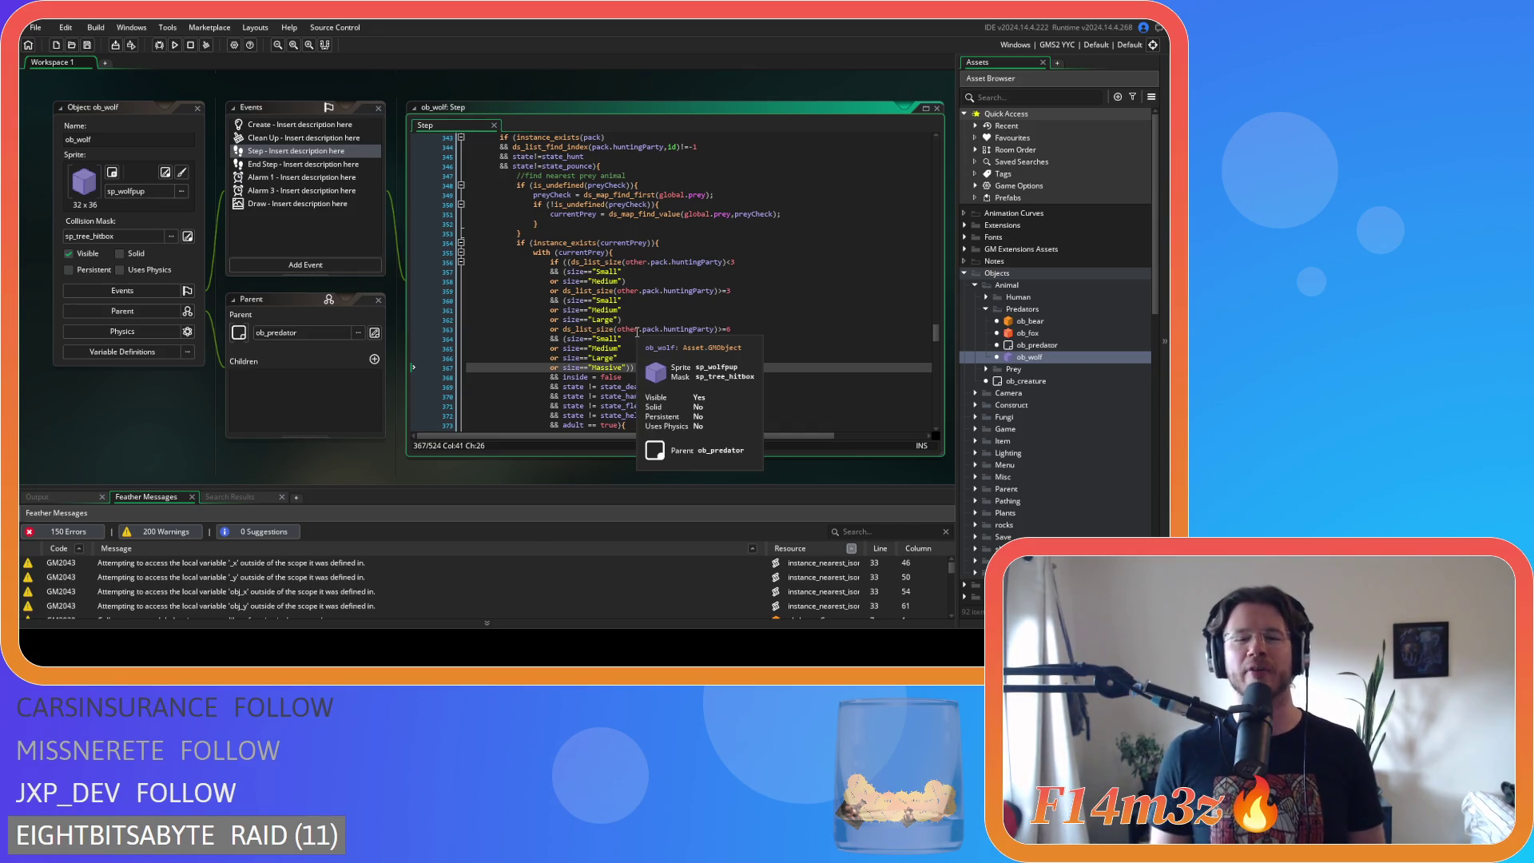
{"action": "left_click", "coordinate": [735, 361]}
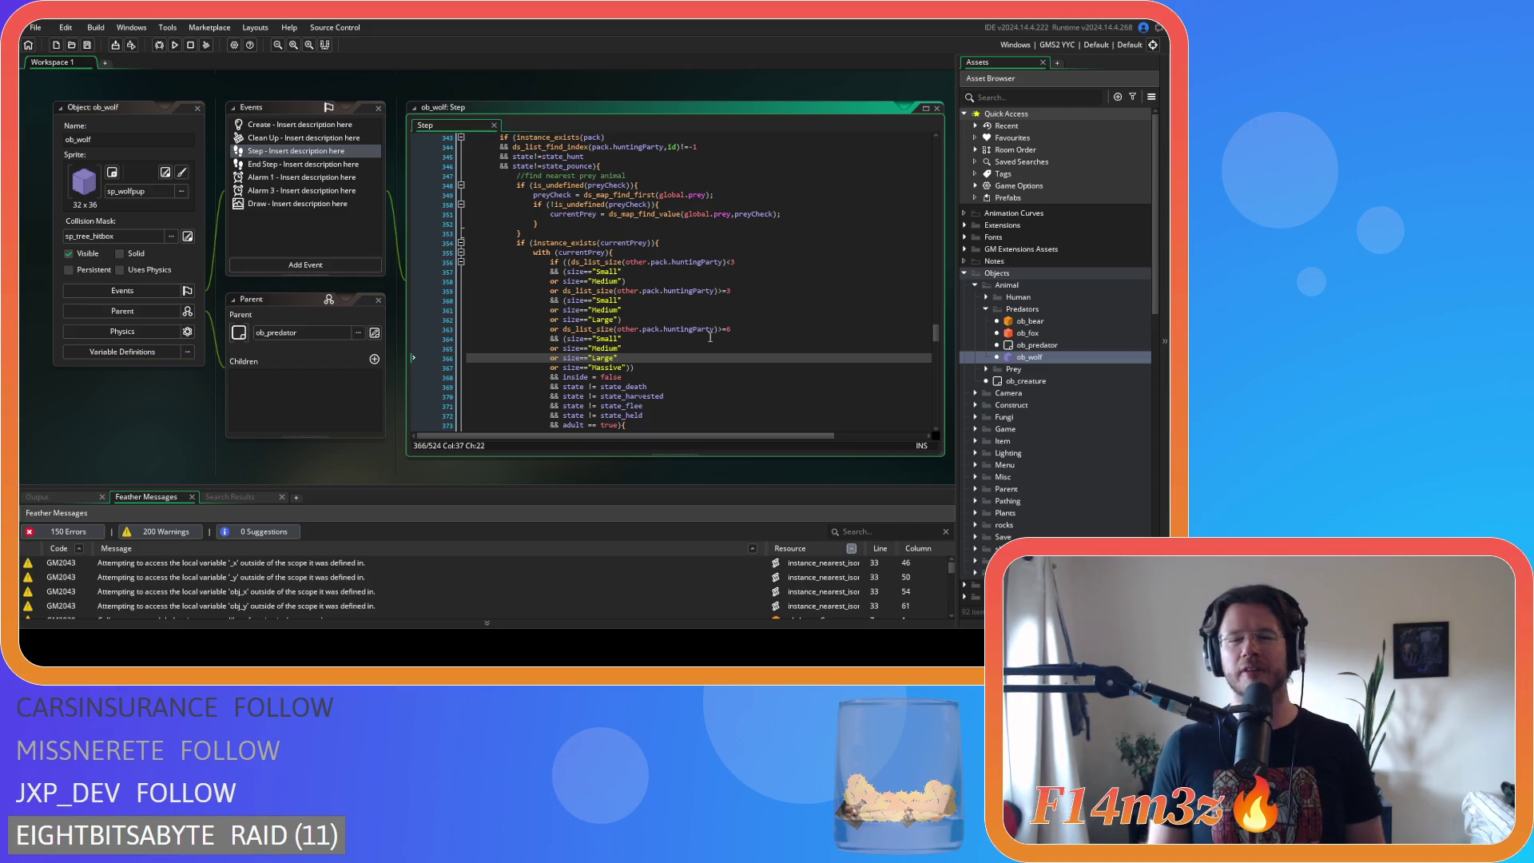
{"action": "left_click", "coordinate": [663, 319]}
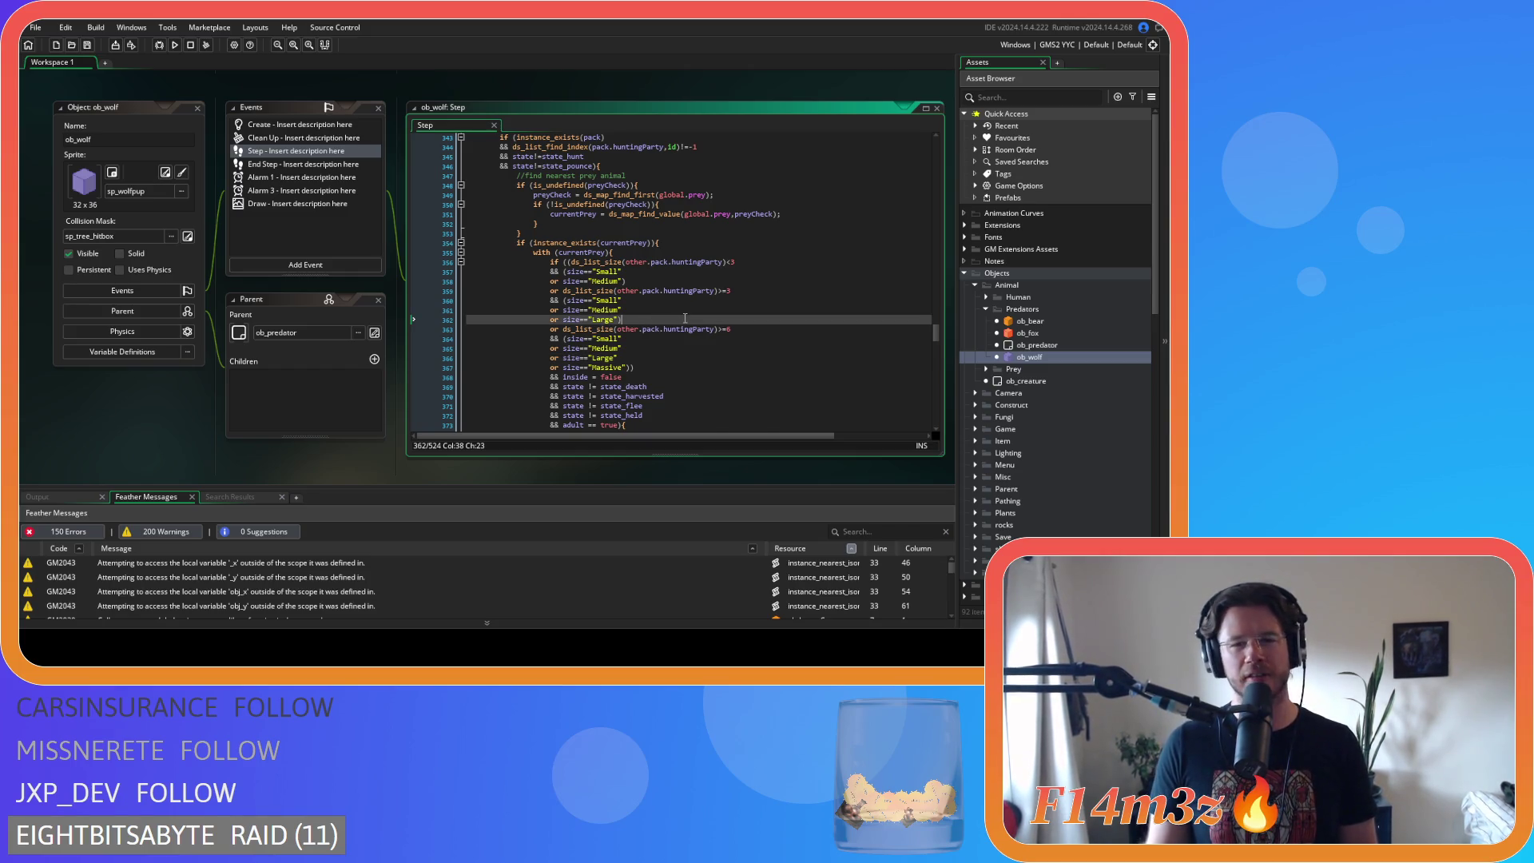
{"action": "scroll", "coordinate": [685, 318], "scroll_direction": "down", "scroll_amount": 3}
- Tighten lines 368–370 to inside==false, state!=state_death and state!=state_harvested
{"action": "left_click", "coordinate": [591, 282]}
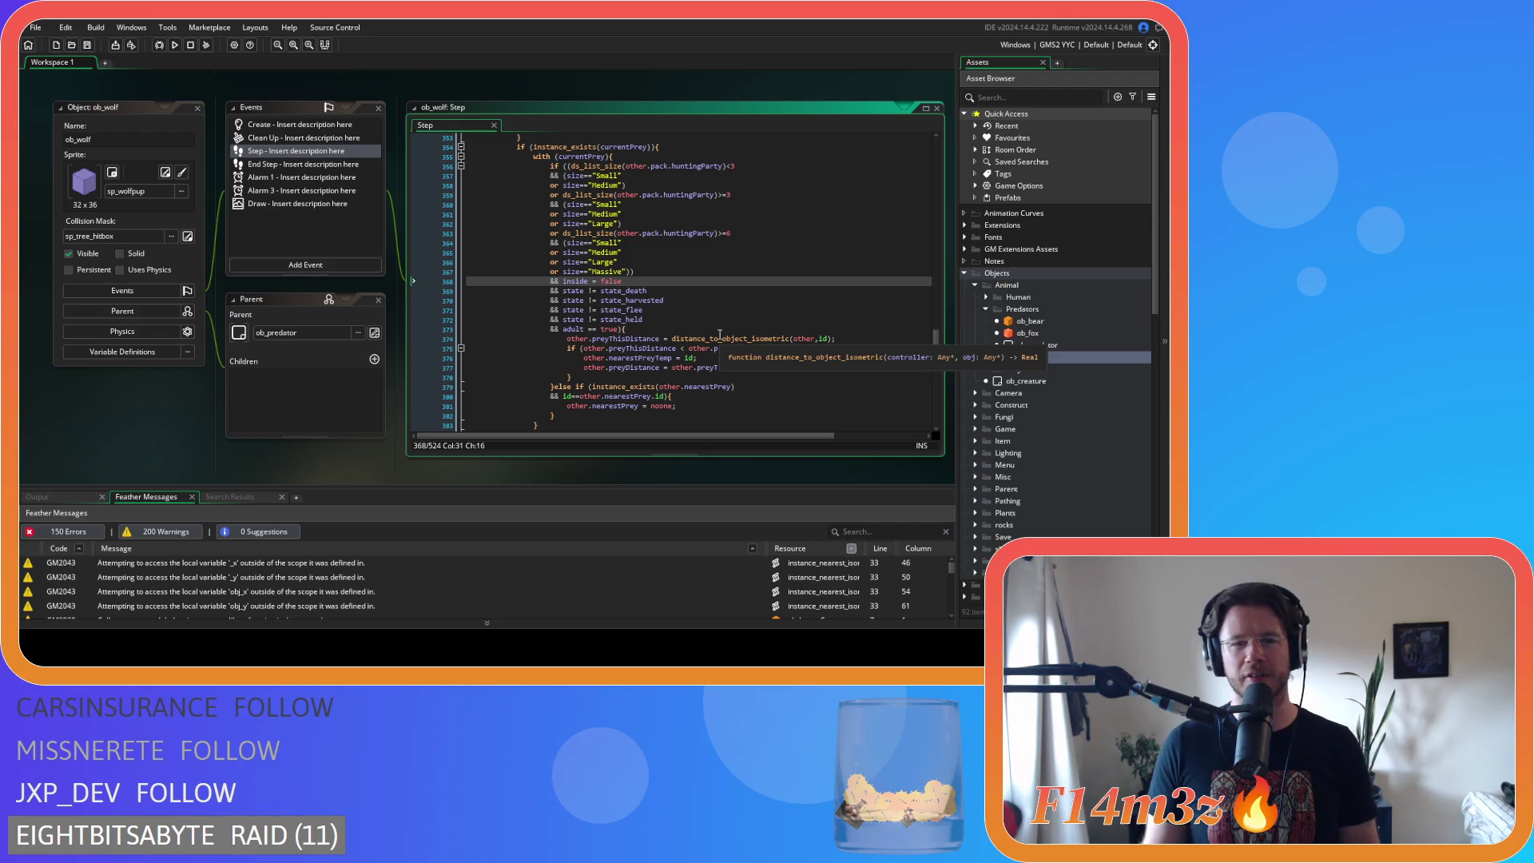
{"action": "type", "text": "="}
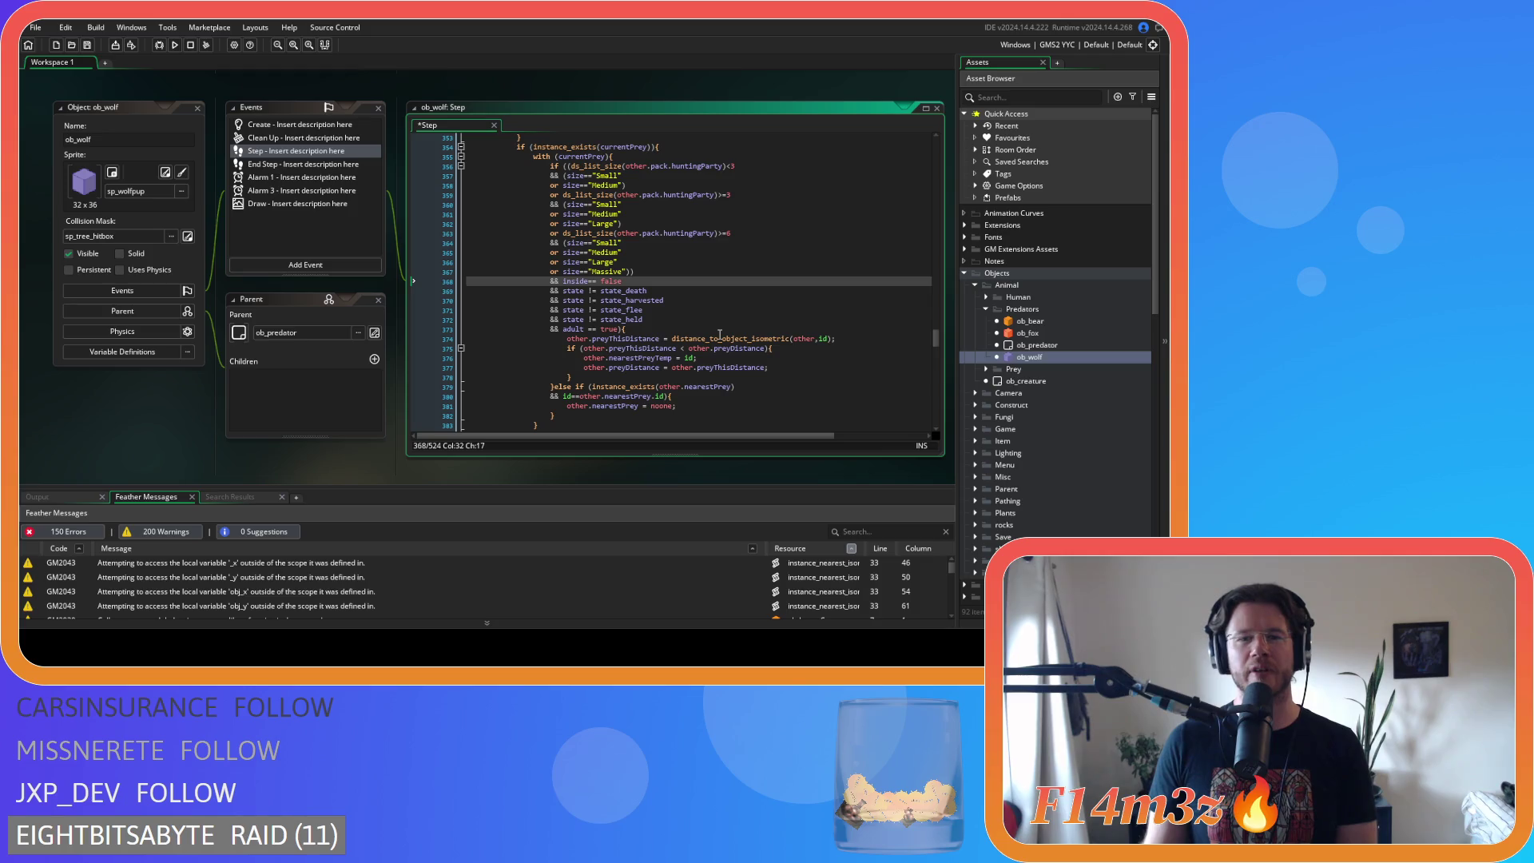
{"action": "key", "text": "Down"}
{"action": "key", "text": "Left"}
{"action": "key", "text": "Left"}
{"action": "key", "text": "Left"}
{"action": "key", "text": "Delete"}
{"action": "key", "text": "Right"}
{"action": "key", "text": "Right"}
{"action": "key", "text": "Delete"}
{"action": "key", "text": "Down"}
{"action": "key", "text": "Left"}
{"action": "key", "text": "BackSpace"}
{"action": "key", "text": "Right"}
{"action": "key", "text": "Right"}
{"action": "key", "text": "Delete"}
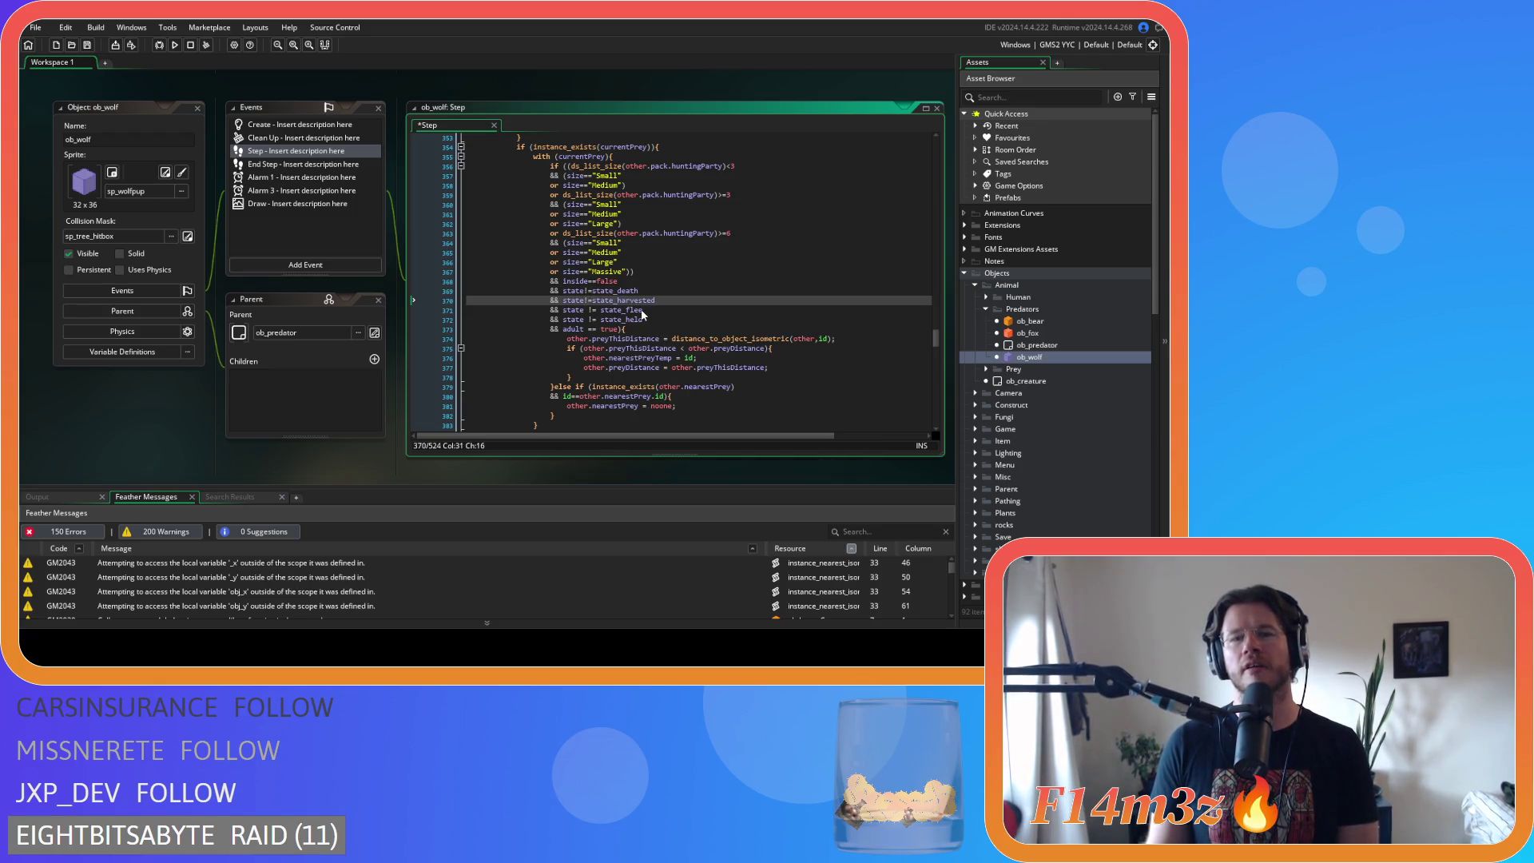
- Tighten the state_flee and state_held checks and adult==true, then save the Step code
{"action": "left_click", "coordinate": [583, 310]}
{"action": "key", "text": "BackSpace"}
{"action": "key", "text": "Right"}
{"action": "key", "text": "Right"}
{"action": "key", "text": "Delete"}
{"action": "left_click", "coordinate": [584, 319]}
{"action": "key", "text": "BackSpace"}
{"action": "key", "text": "Delete"}
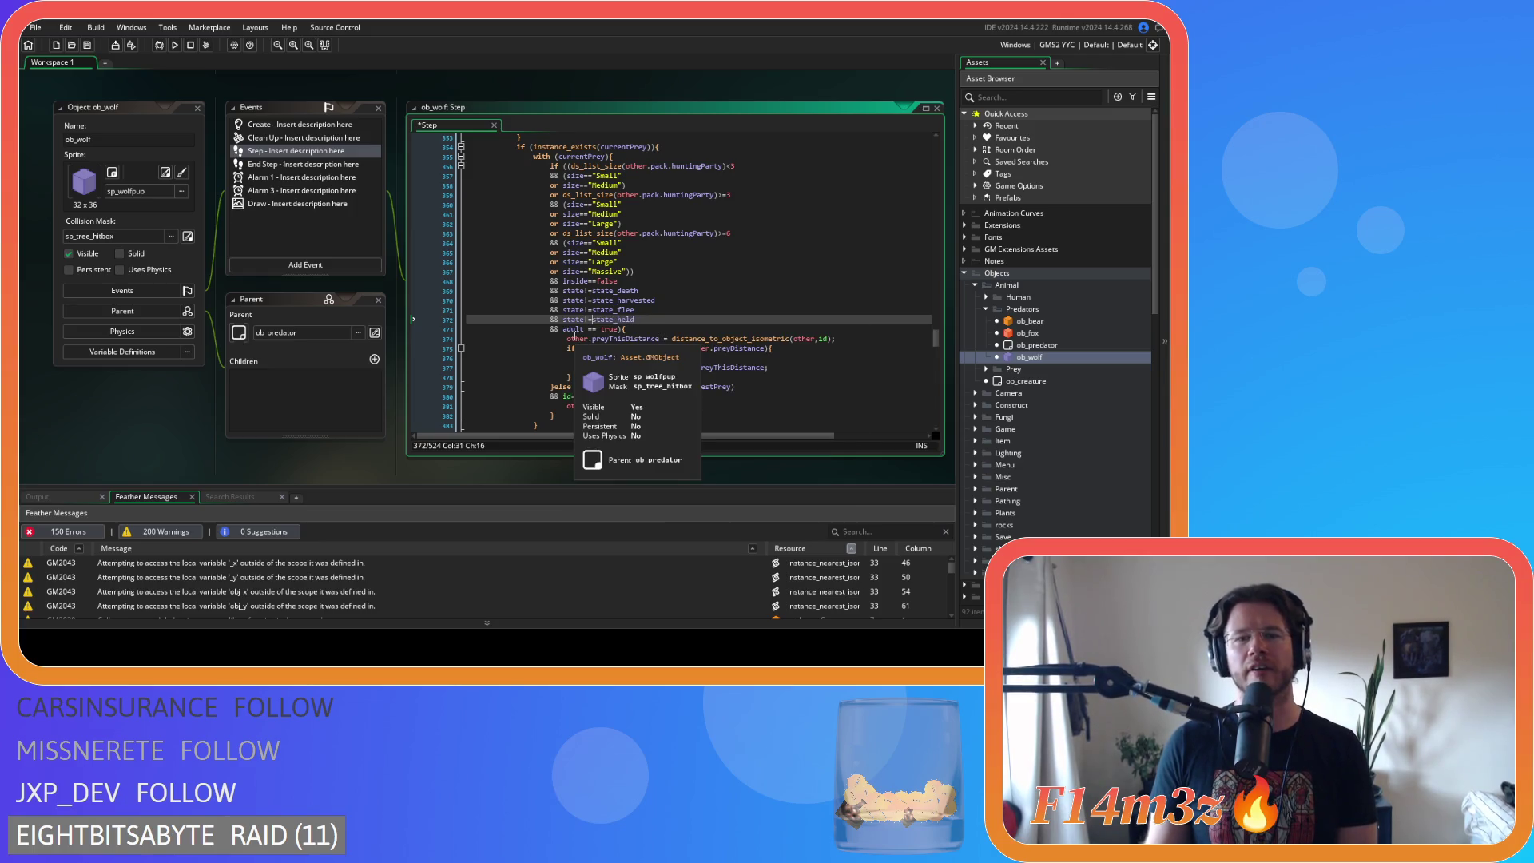
{"action": "left_click", "coordinate": [586, 329]}
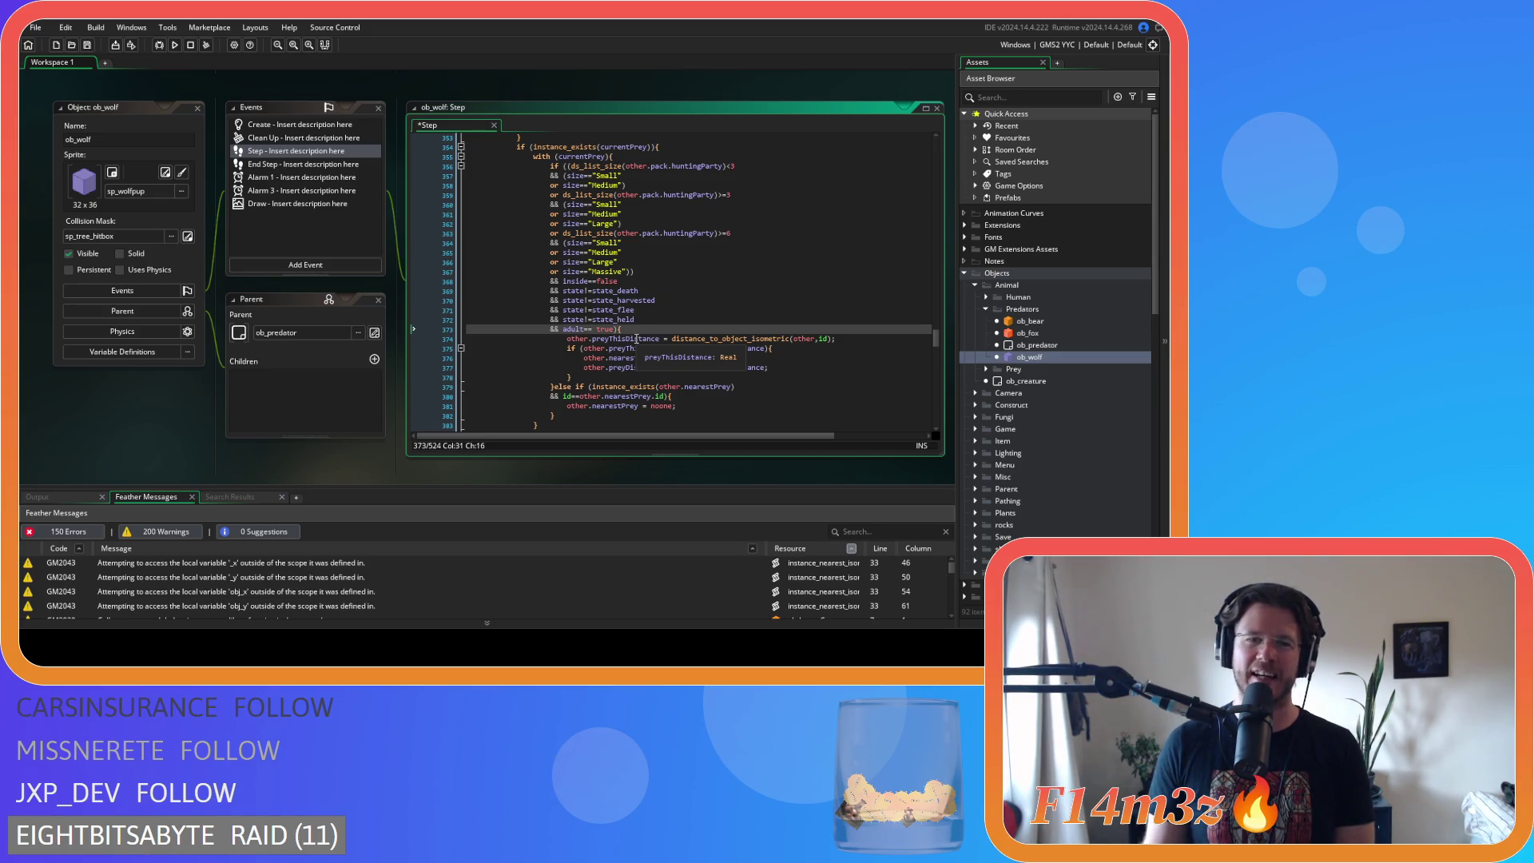
{"action": "key", "text": "Delete"}
{"action": "left_click", "coordinate": [636, 328]}
{"action": "key", "text": "ctrl+s"}
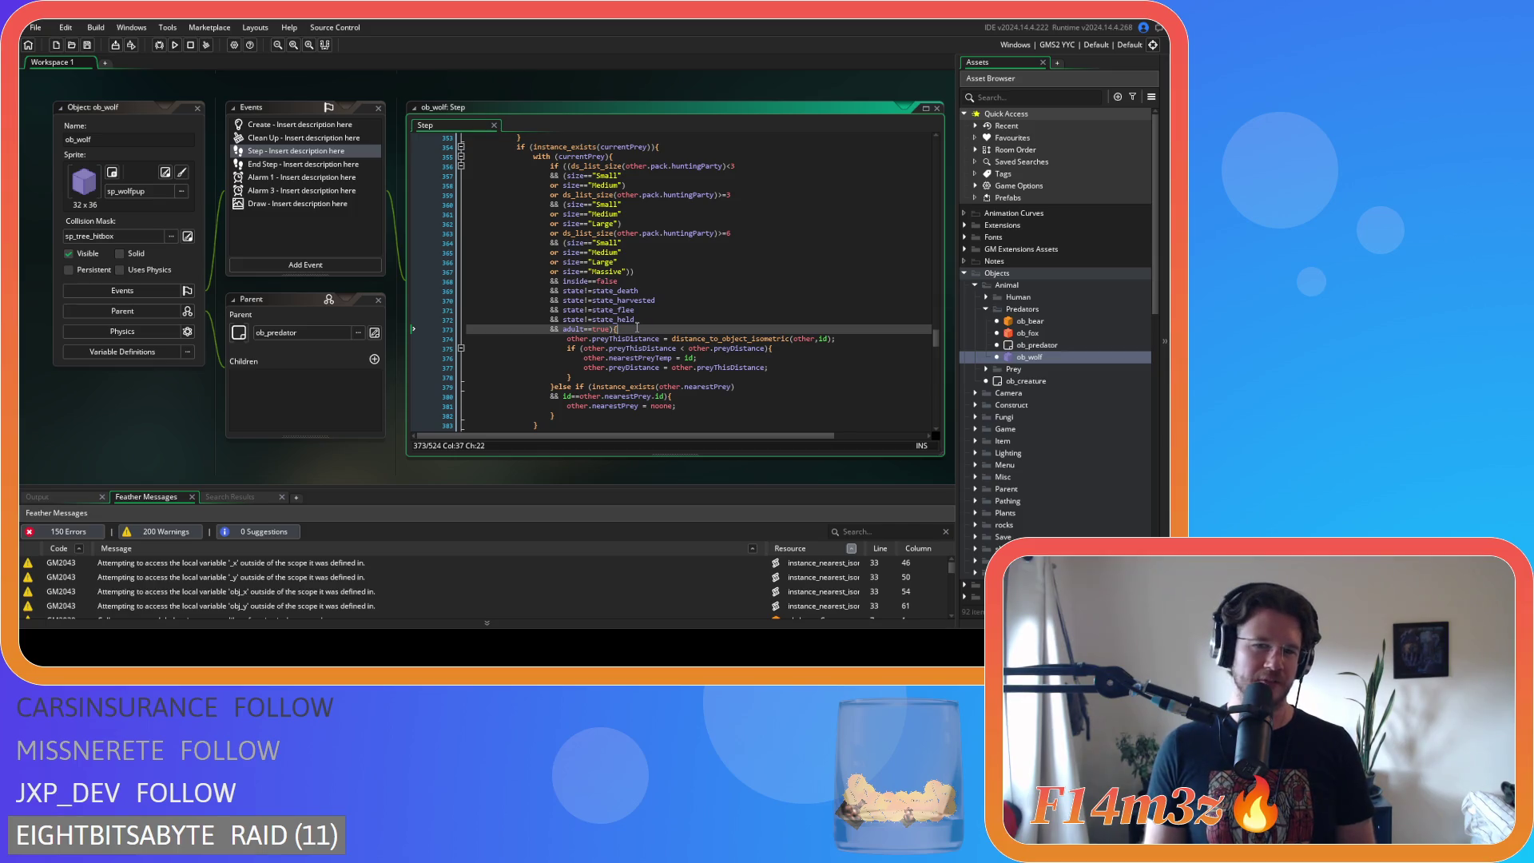
- Compact line 435 to if (global.tickTimer==tick){ with no spaces around ==
{"action": "scroll", "coordinate": [647, 312], "scroll_direction": "down", "scroll_amount": 4}
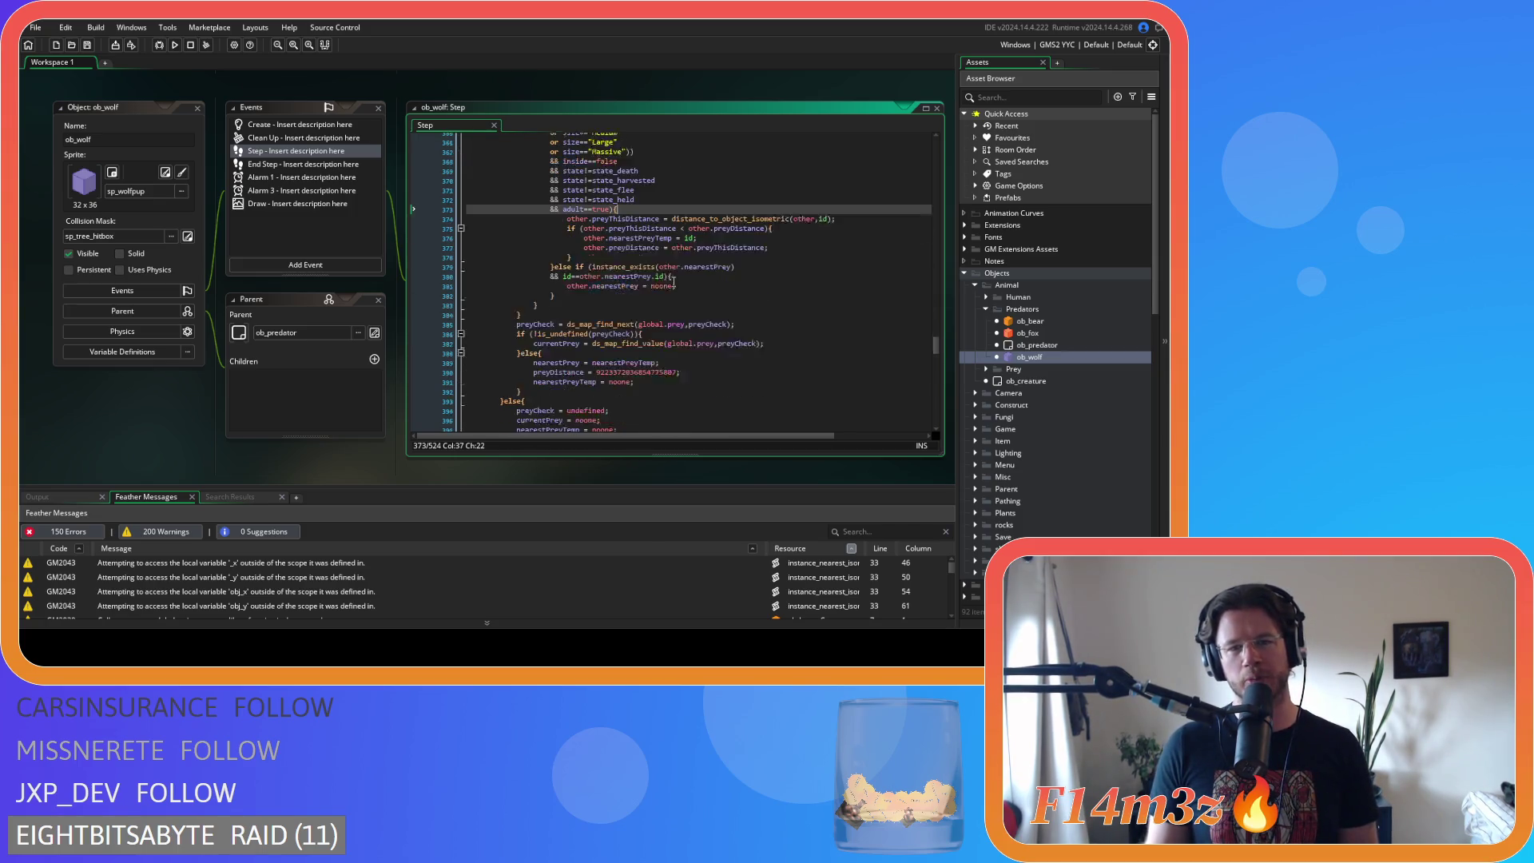
{"action": "scroll", "coordinate": [679, 267], "scroll_direction": "down", "scroll_amount": 3}
{"action": "scroll", "coordinate": [612, 199], "scroll_direction": "down", "scroll_amount": 8}
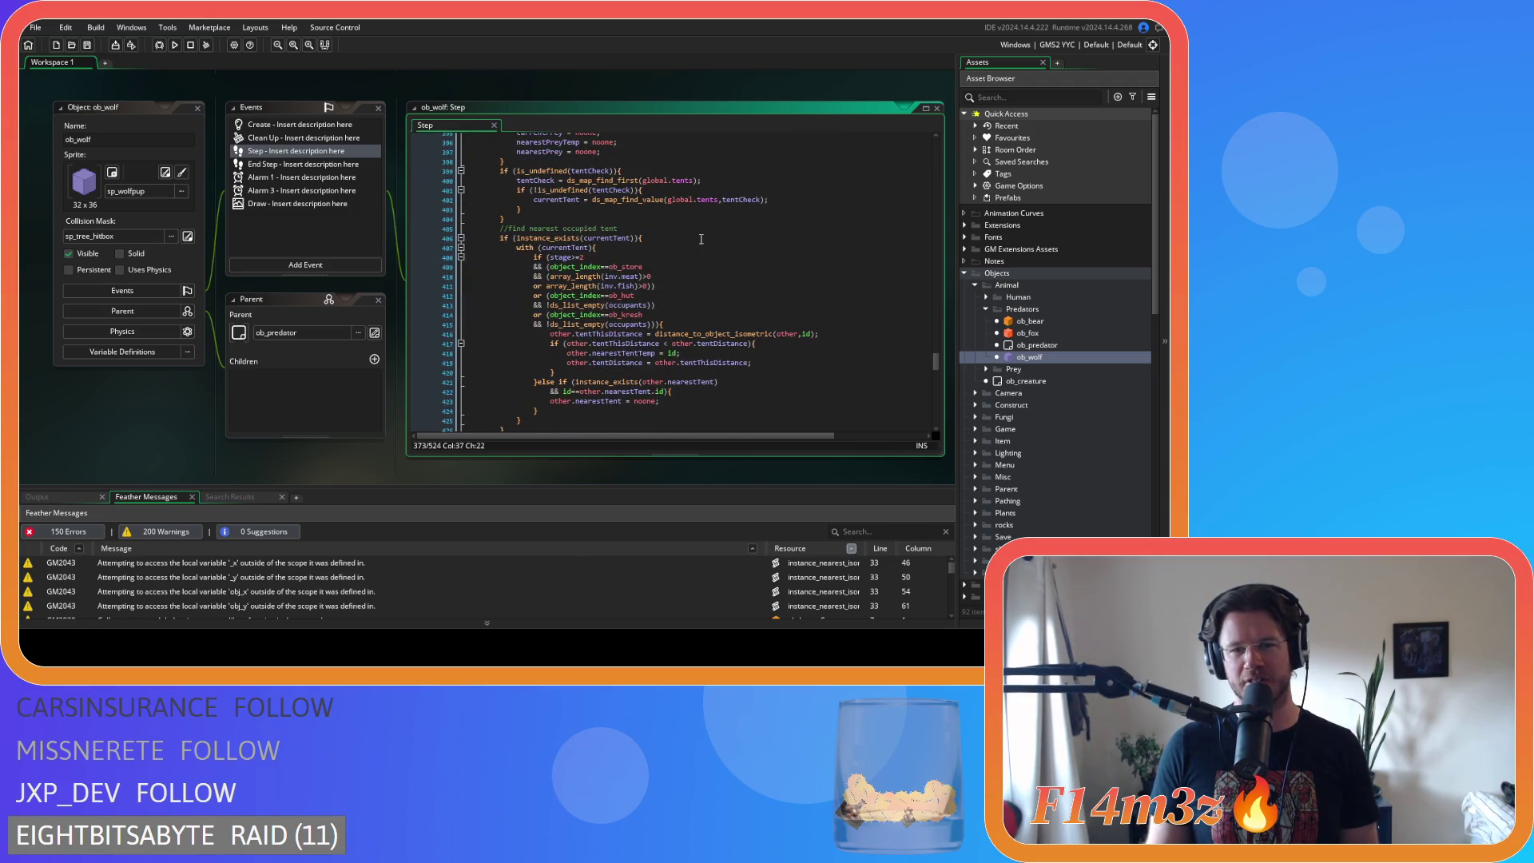
{"action": "scroll", "coordinate": [697, 250], "scroll_direction": "up", "scroll_amount": 12}
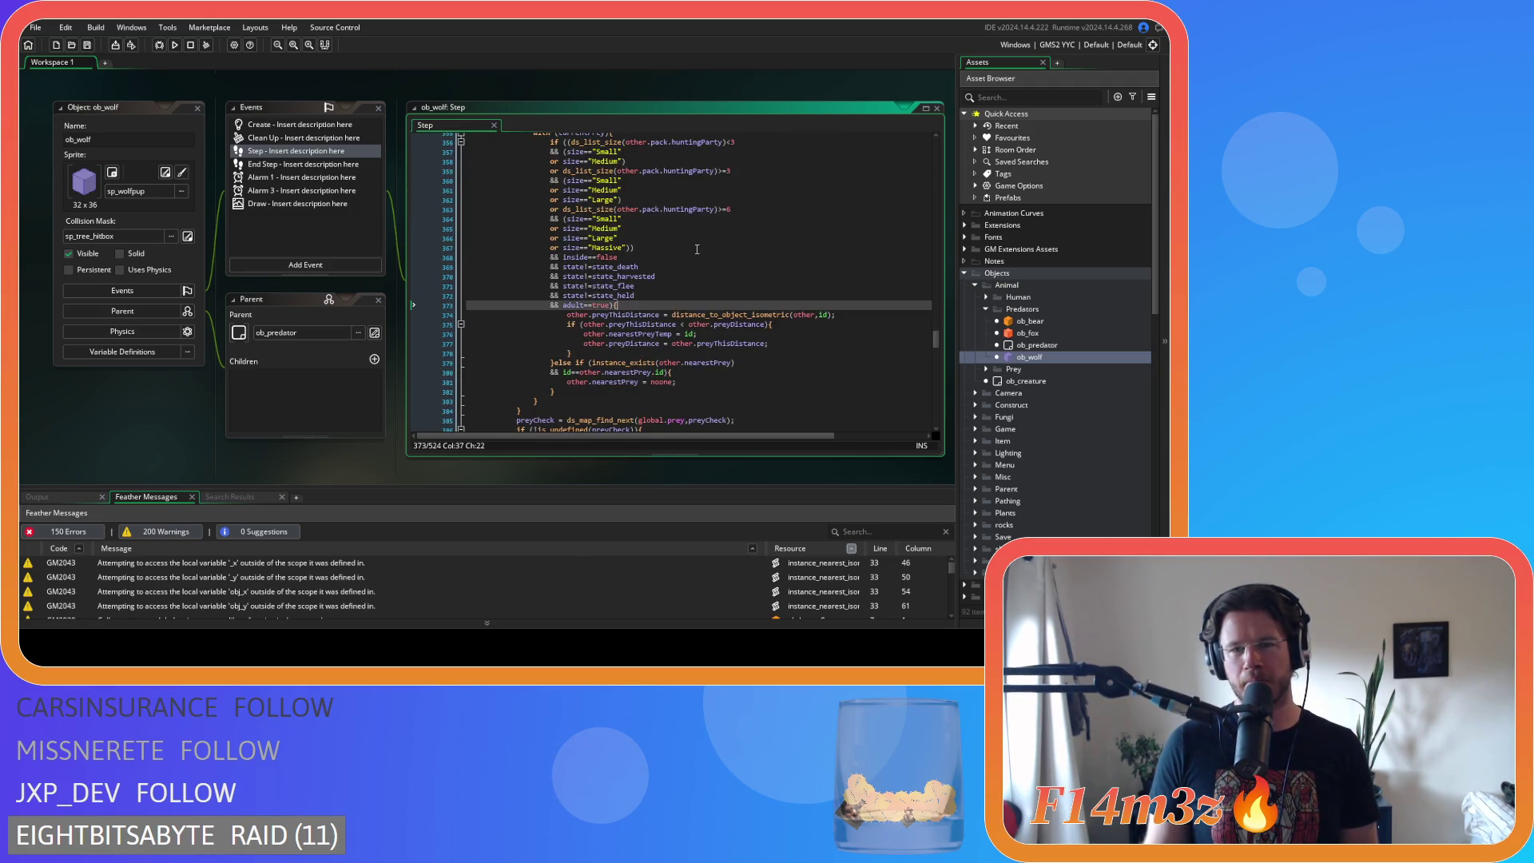
{"action": "scroll", "coordinate": [735, 265], "scroll_direction": "down", "scroll_amount": 15}
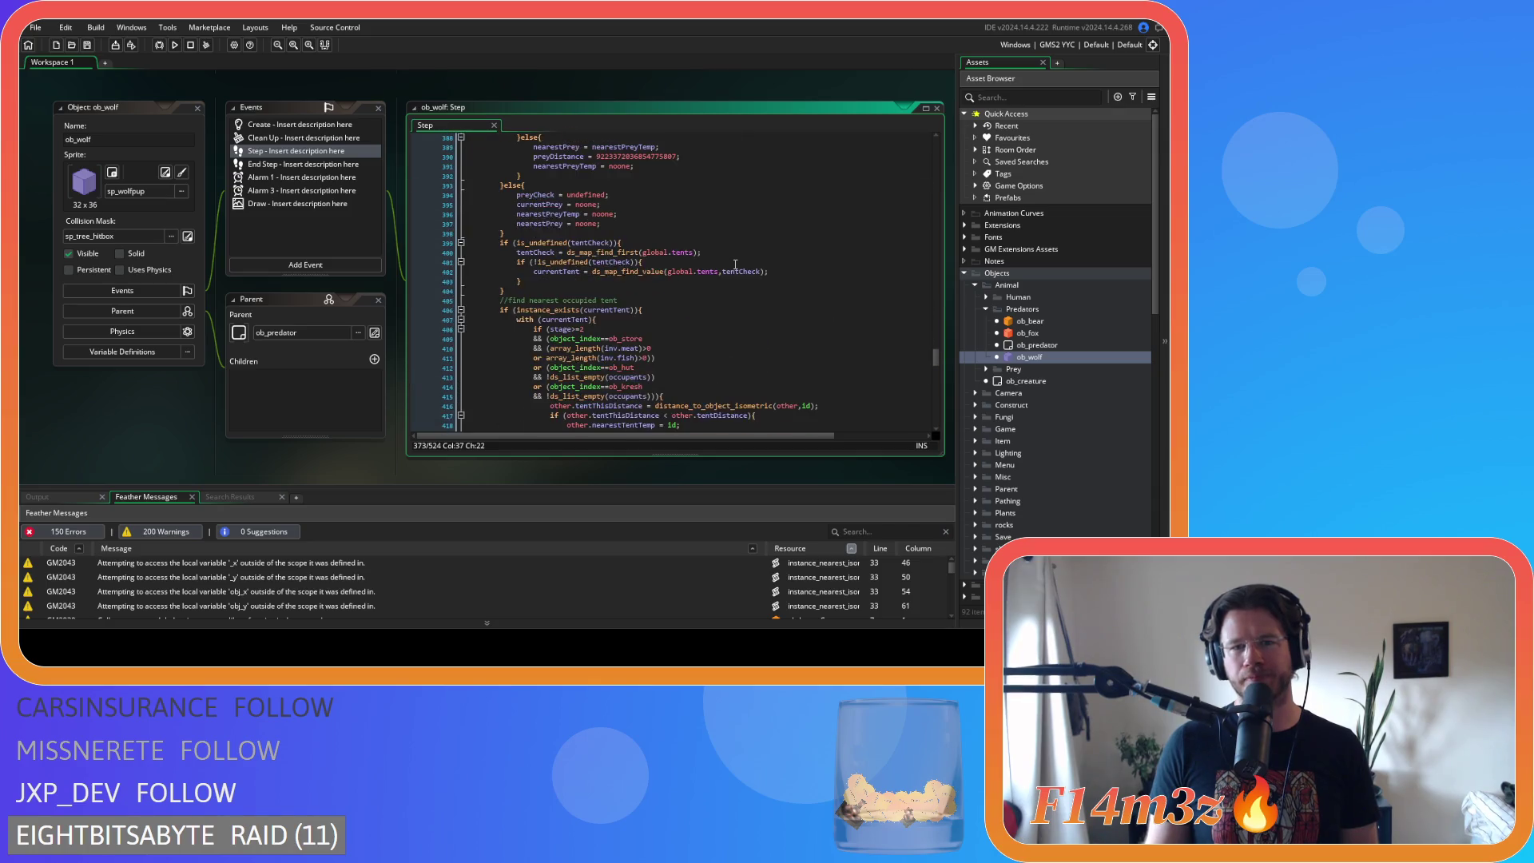
{"action": "scroll", "coordinate": [735, 264], "scroll_direction": "down", "scroll_amount": 4}
{"action": "scroll", "coordinate": [735, 265], "scroll_direction": "down", "scroll_amount": 4}
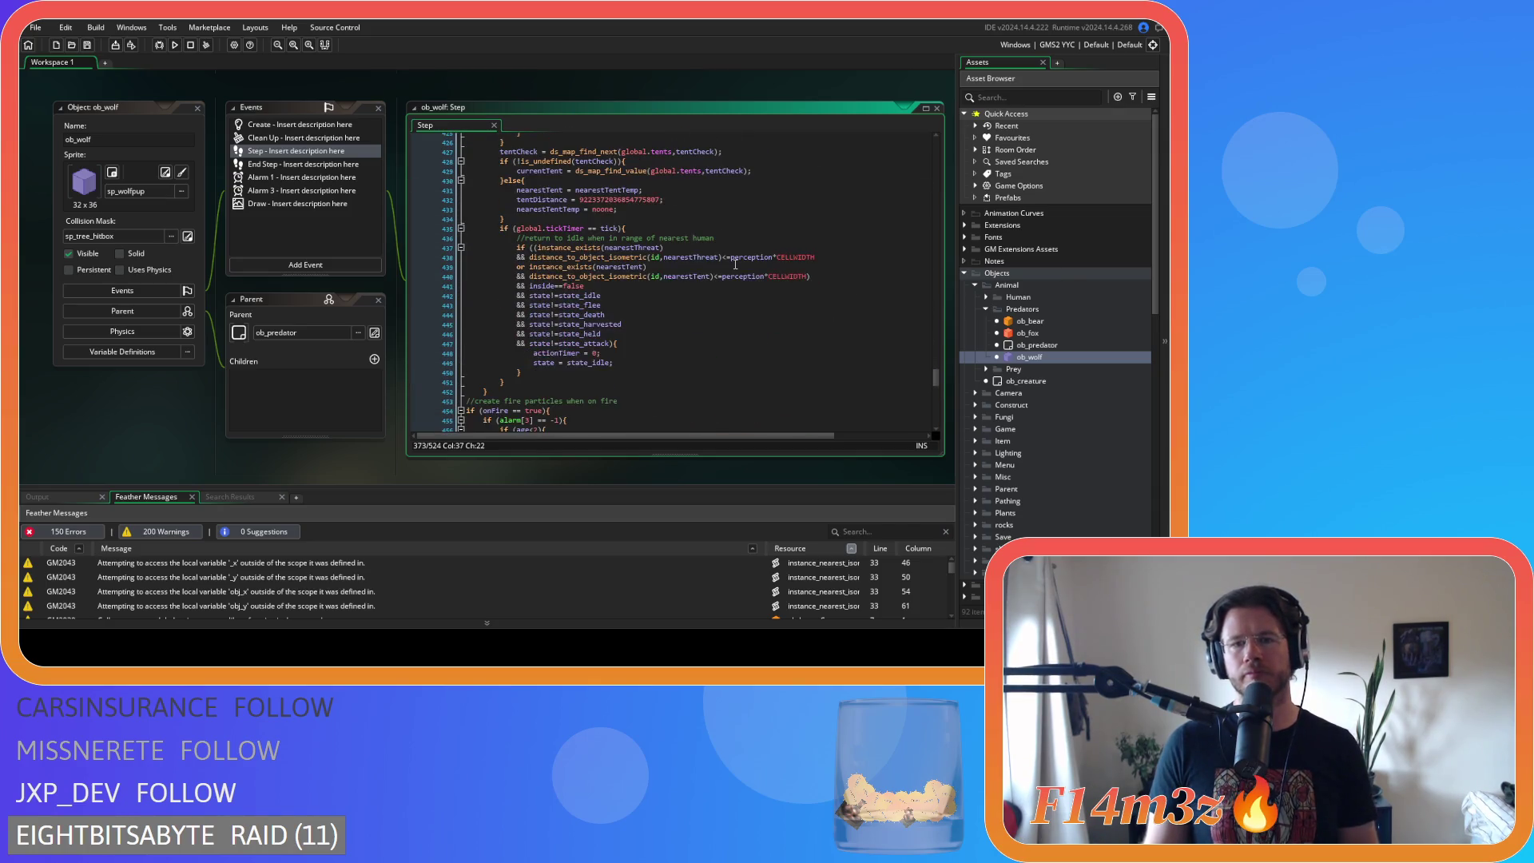
{"action": "scroll", "coordinate": [729, 272], "scroll_direction": "up", "scroll_amount": 3}
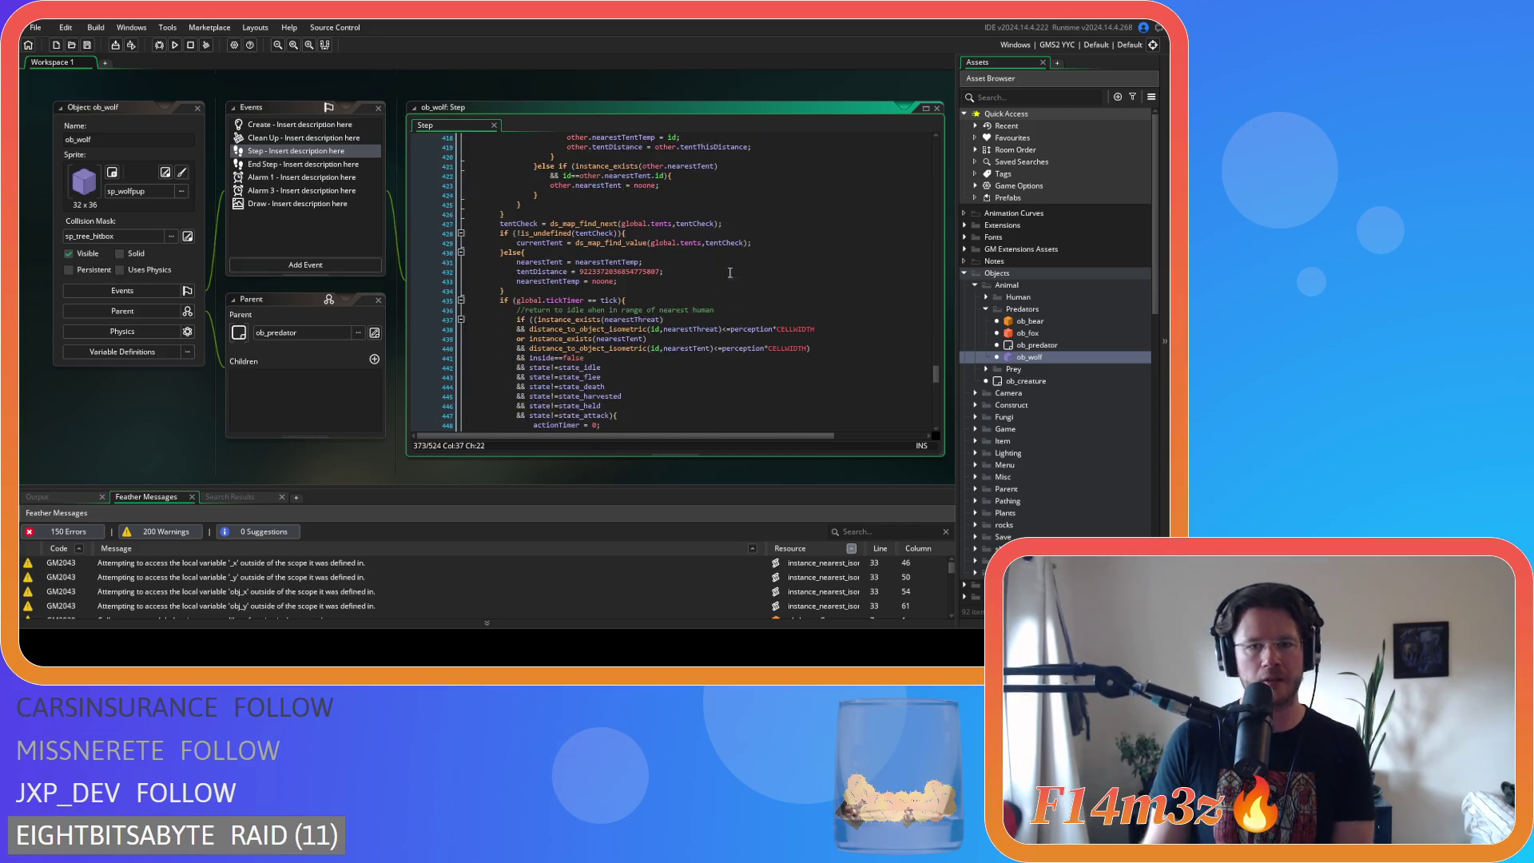
{"action": "left_click", "coordinate": [589, 299]}
{"action": "key", "text": "BackSpace"}
{"action": "key", "text": "Right"}
{"action": "key", "text": "Right"}
{"action": "key", "text": "Delete"}
- Save ob_wolf's Step code and collapse the Predators folder
{"action": "scroll", "coordinate": [729, 274], "scroll_direction": "down", "scroll_amount": 3}
{"action": "key", "text": "ctrl+s"}
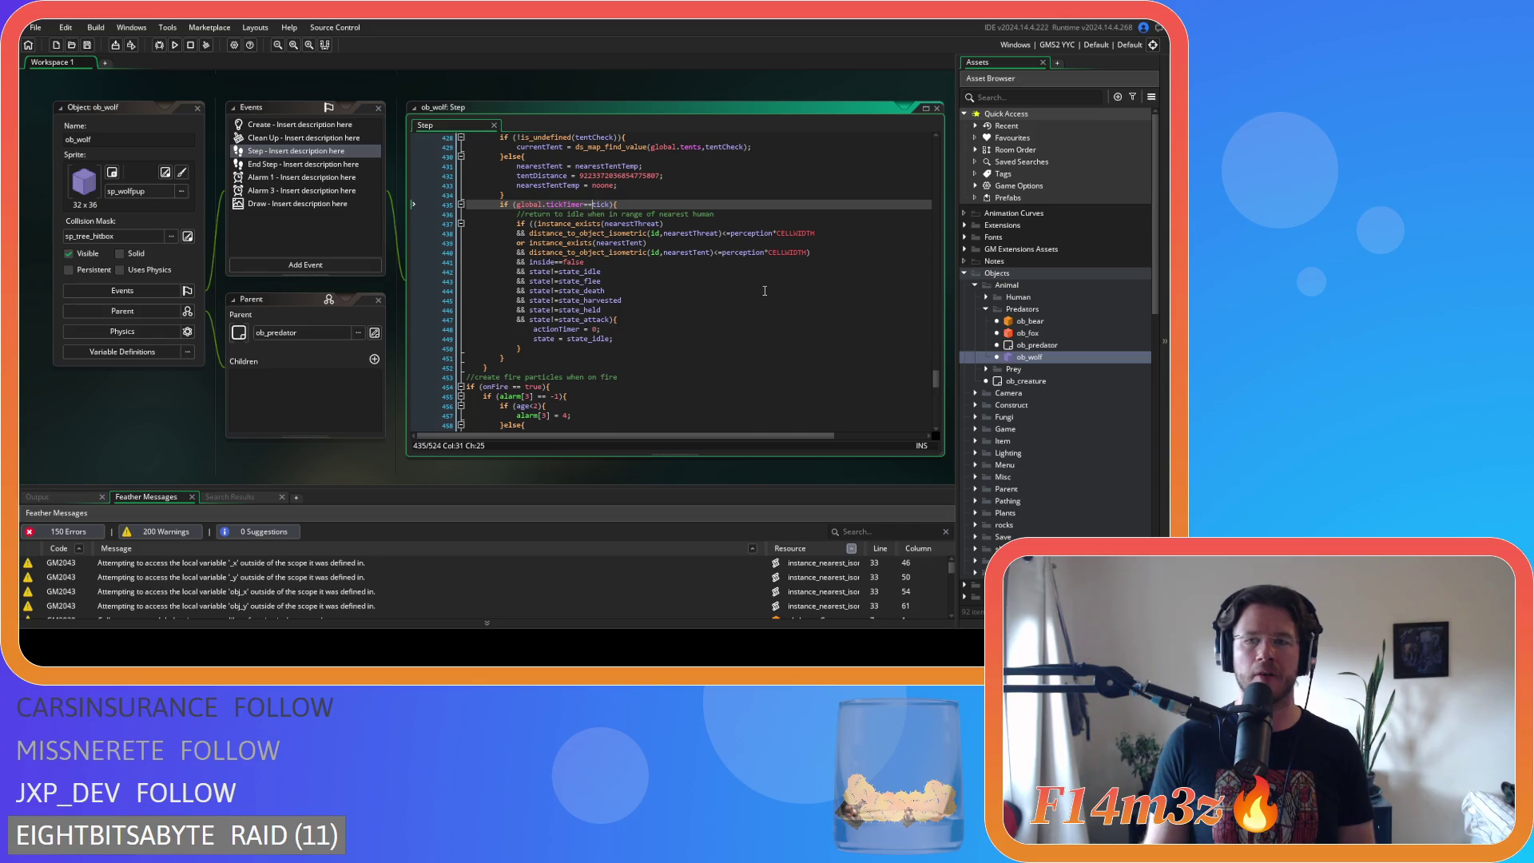
{"action": "scroll", "coordinate": [765, 291], "scroll_direction": "up", "scroll_amount": 20}
{"action": "scroll", "coordinate": [765, 291], "scroll_direction": "up", "scroll_amount": 6}
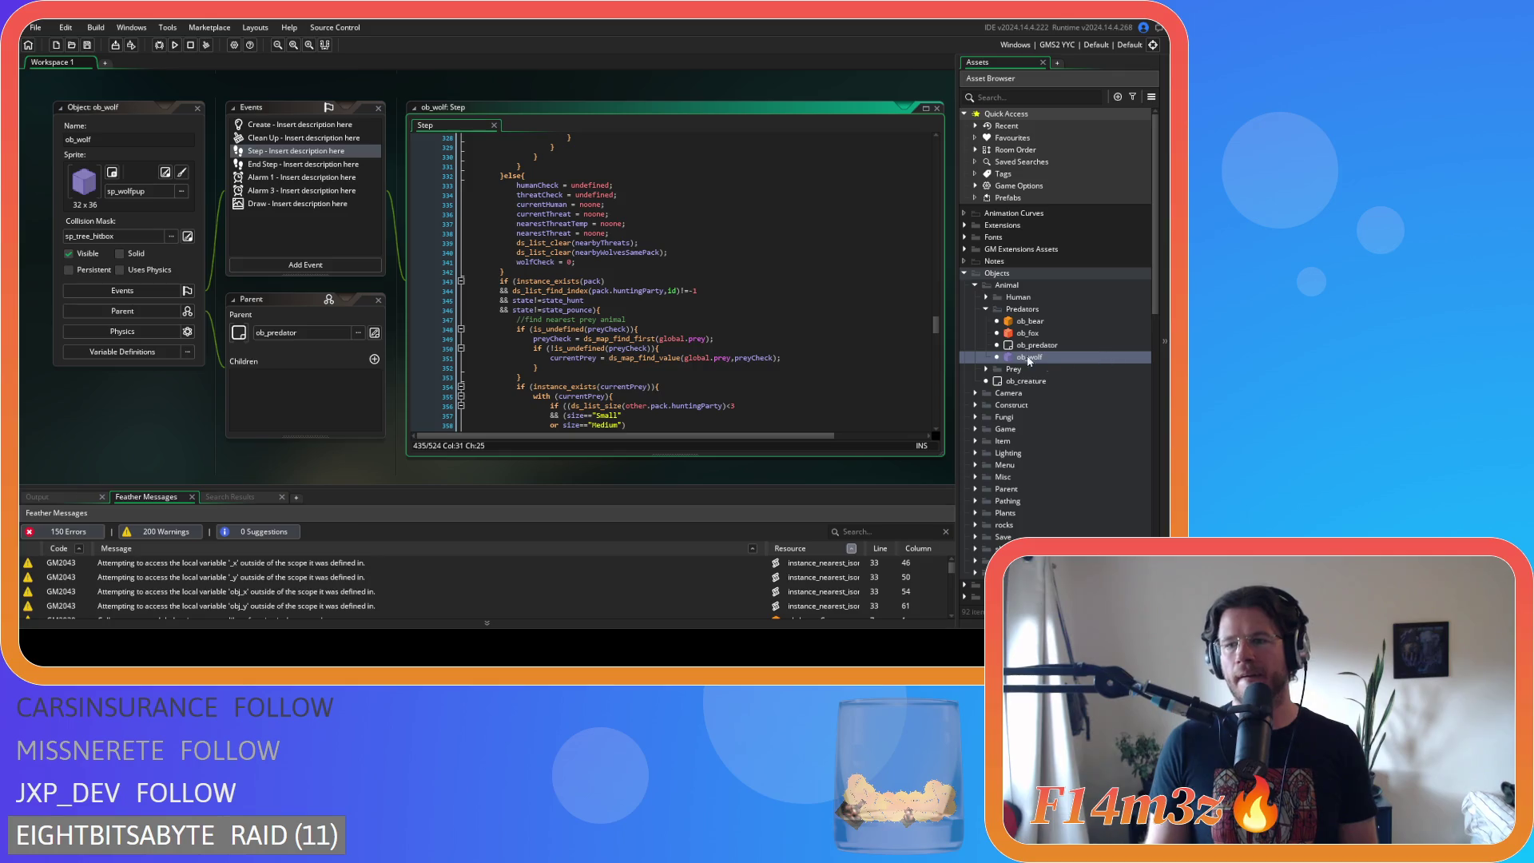
{"action": "left_click", "coordinate": [986, 310]}
- Expand the Prey folder, open ob_deer, and show its Step event code
{"action": "left_click", "coordinate": [986, 321]}
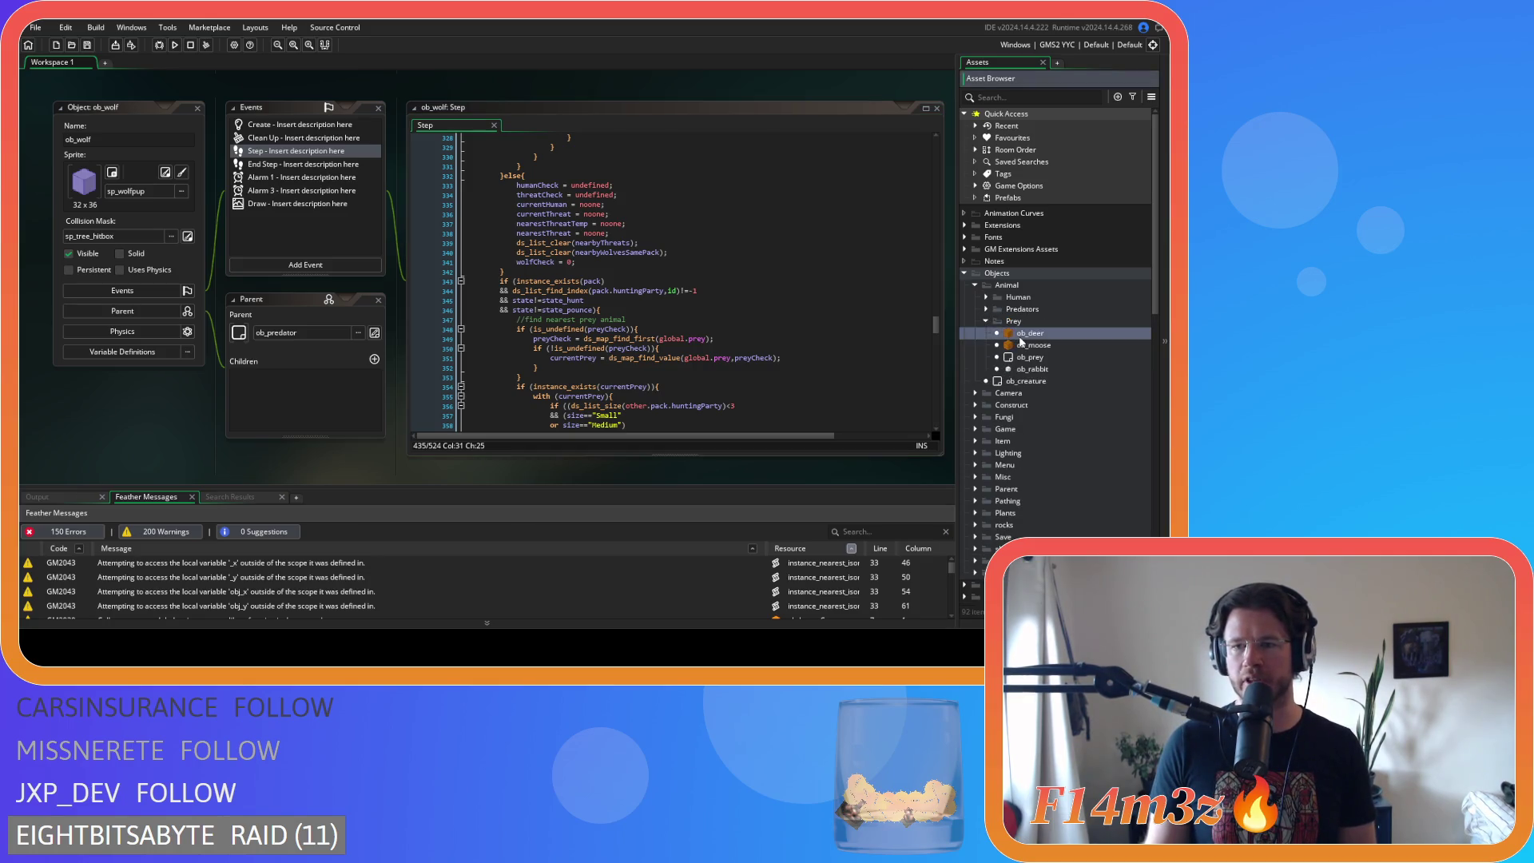
{"action": "double_click", "coordinate": [1022, 334]}
{"action": "left_click", "coordinate": [273, 155]}
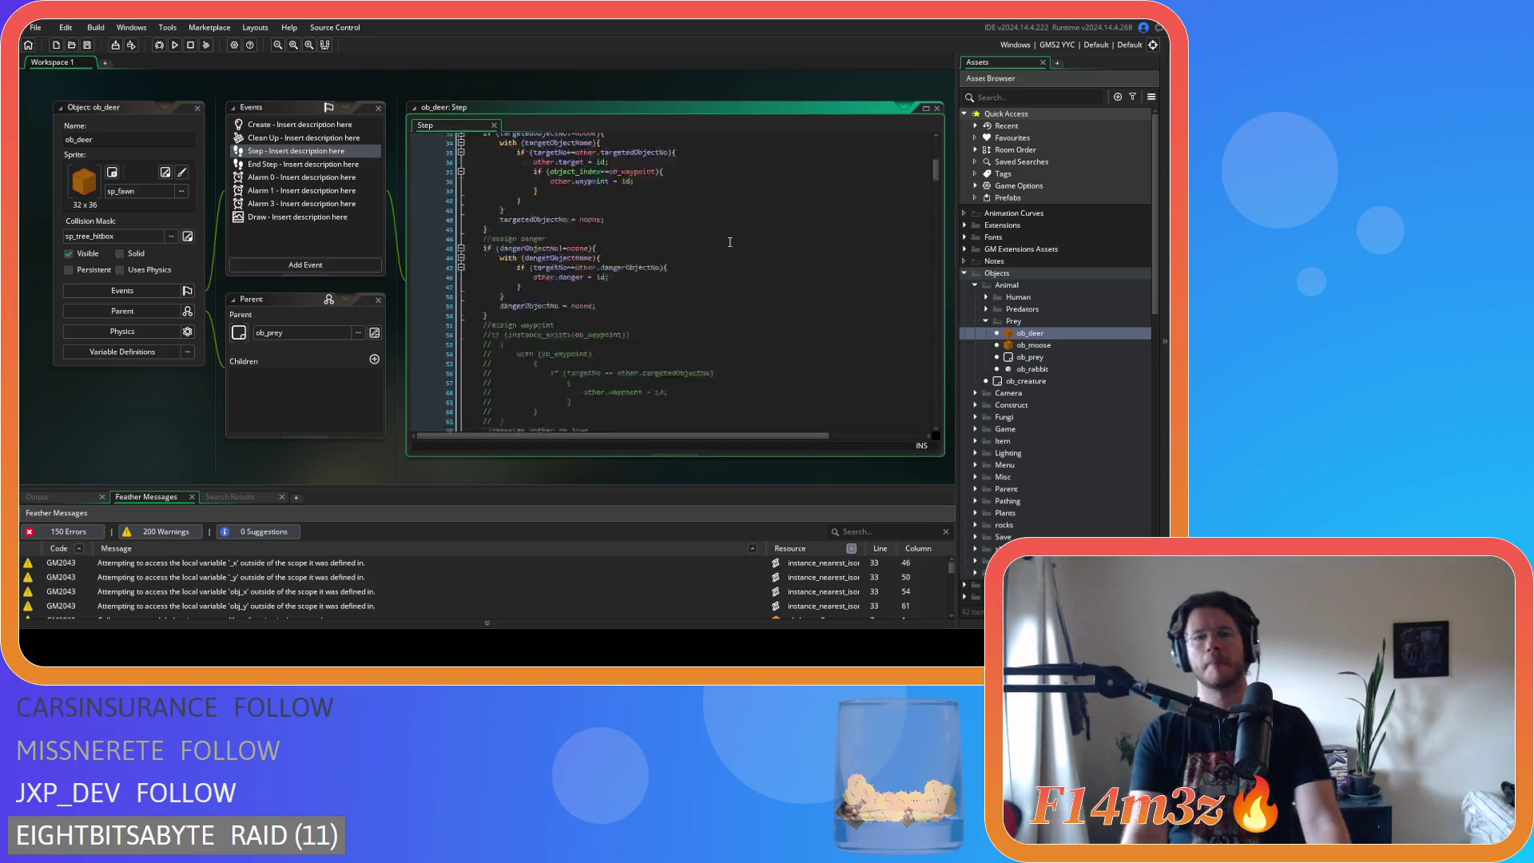
{"action": "scroll", "coordinate": [730, 241], "scroll_direction": "down", "scroll_amount": 20}
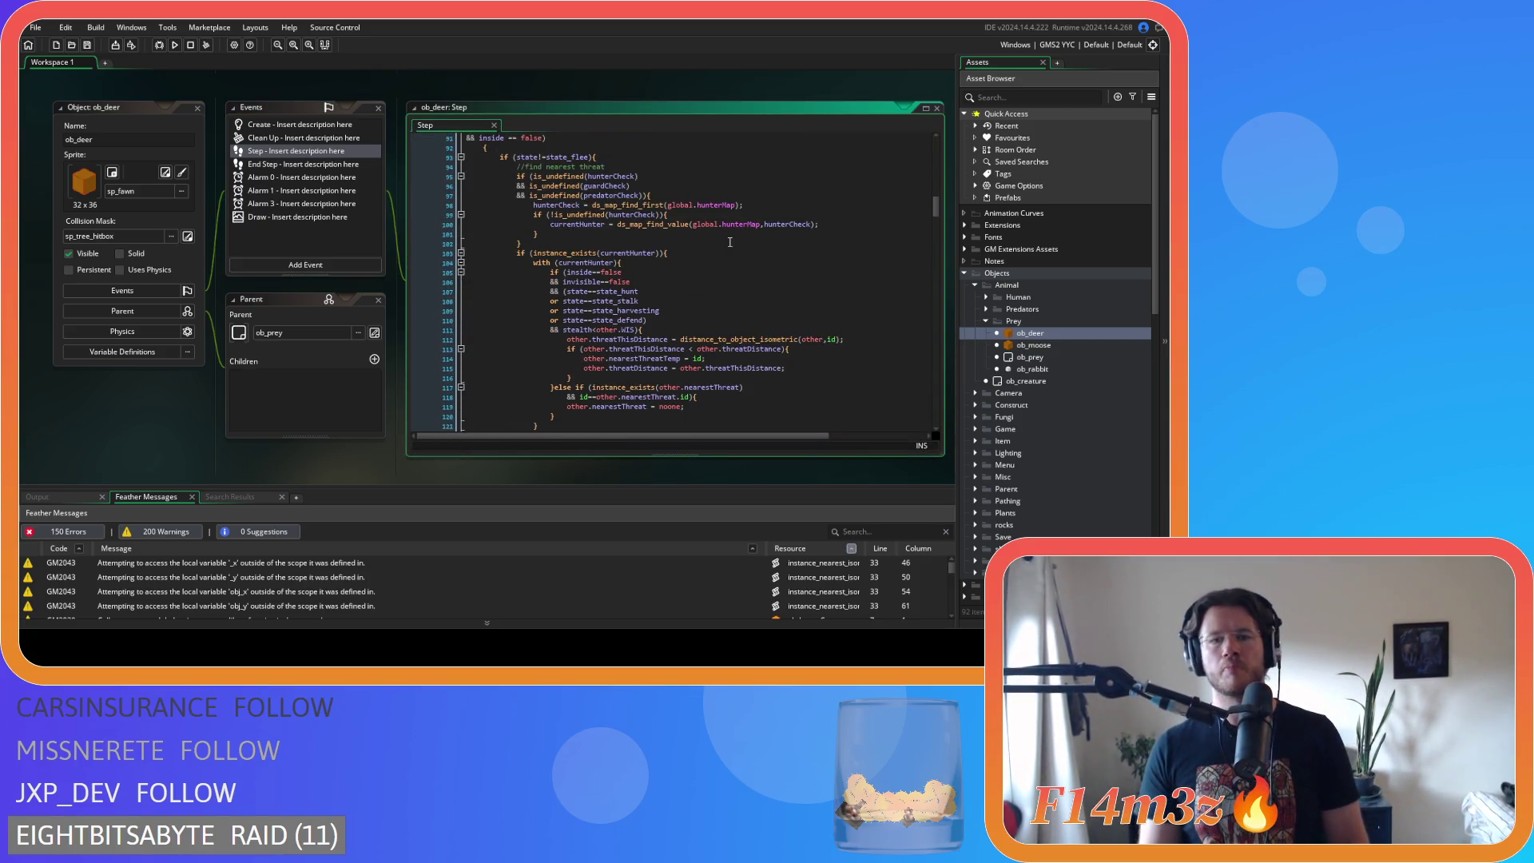
{"action": "scroll", "coordinate": [729, 242], "scroll_direction": "down", "scroll_amount": 5}
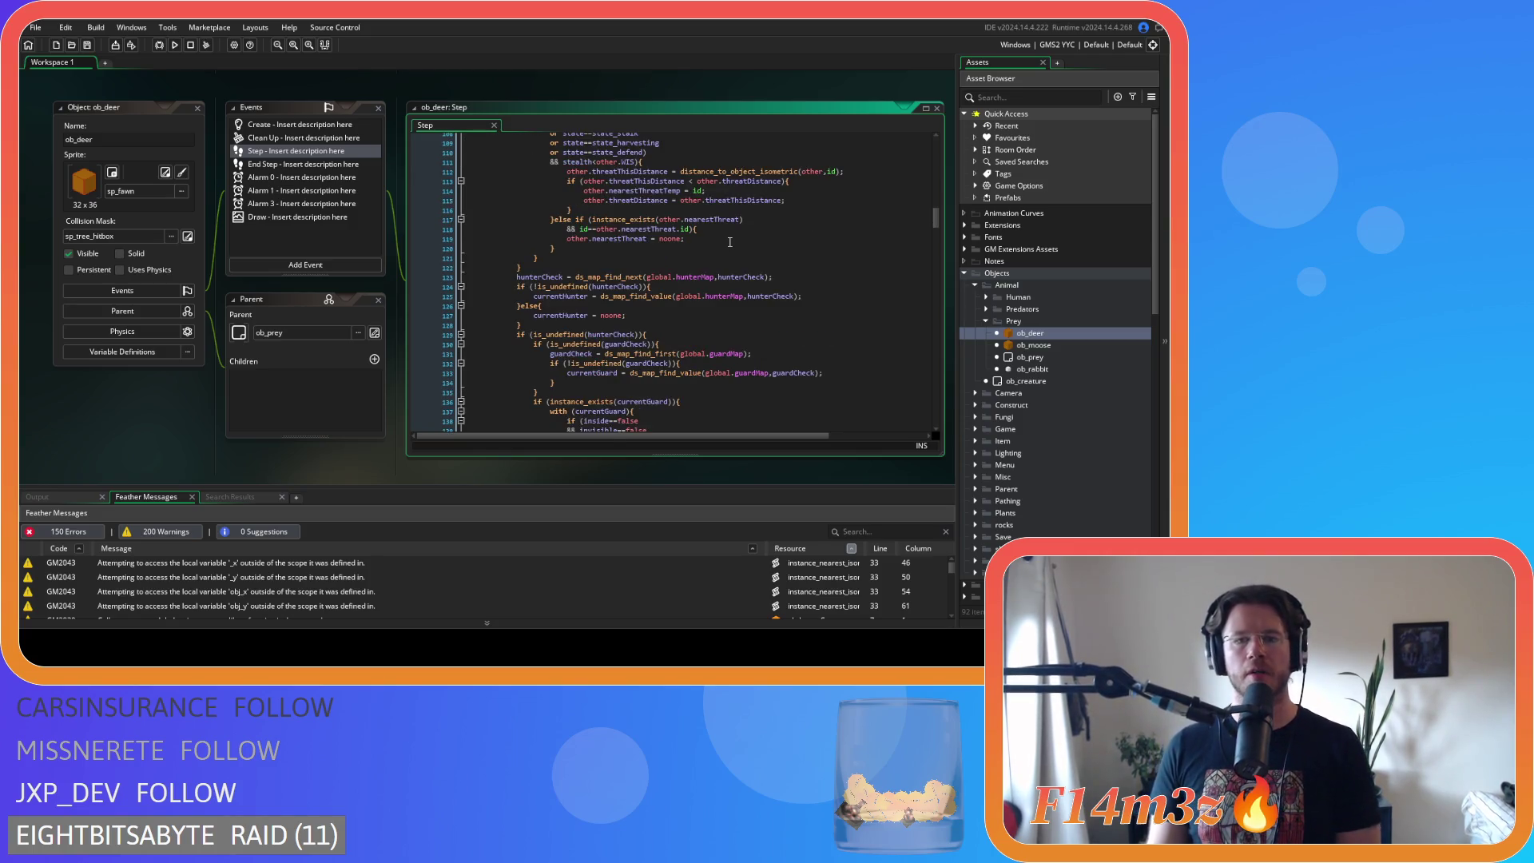
{"action": "scroll", "coordinate": [729, 242], "scroll_direction": "up", "scroll_amount": 10}
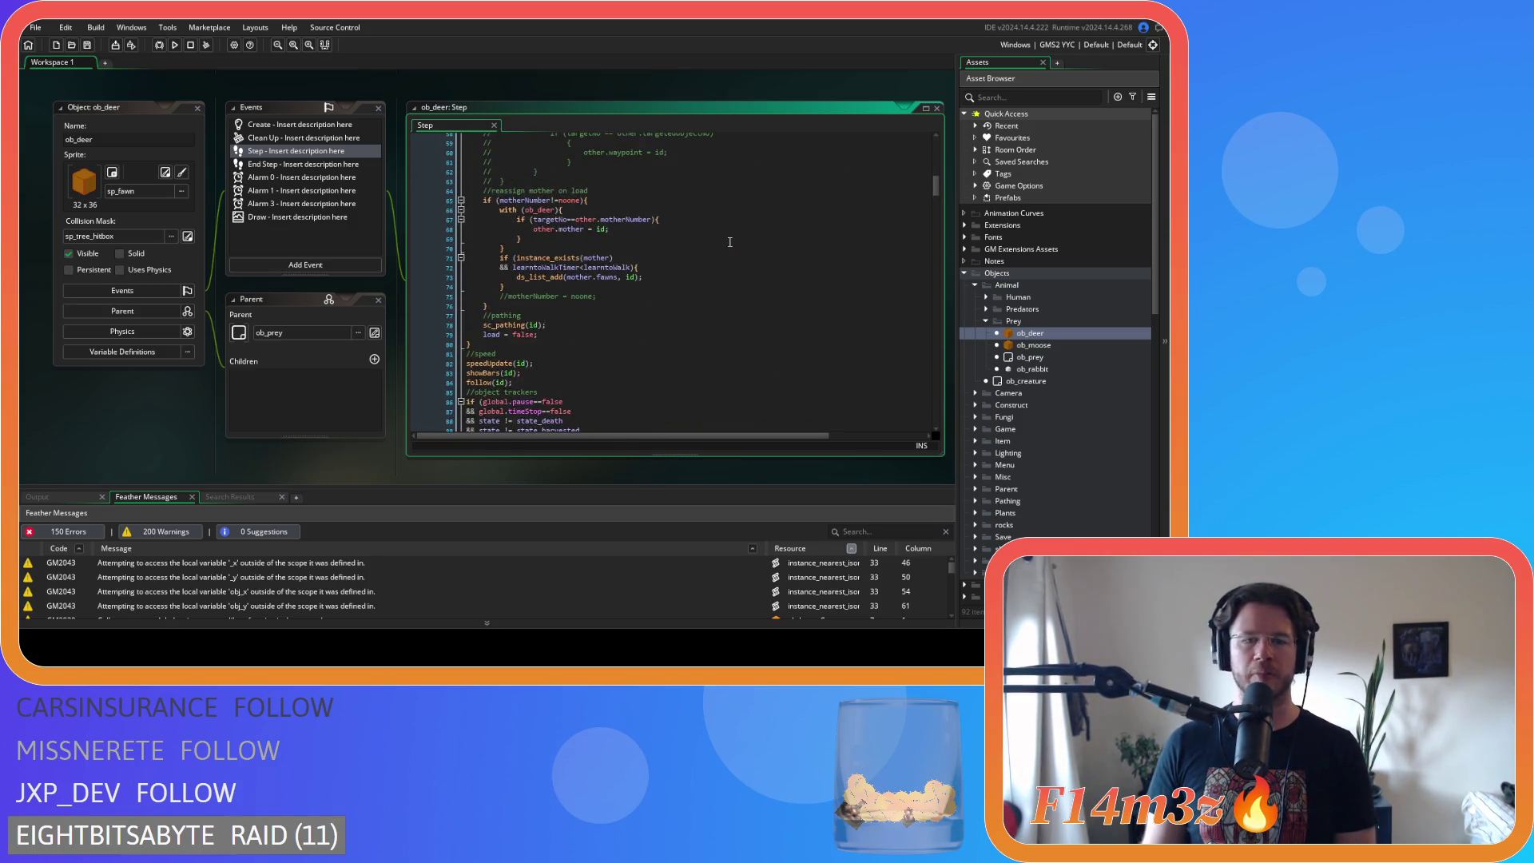
- Remove spaces around != in the state_death, state_harvested and state_held checks and around == in inside
{"action": "left_click", "coordinate": [507, 252]}
{"action": "key", "text": "BackSpace"}
{"action": "key", "text": "Right"}
{"action": "key", "text": "Right"}
{"action": "key", "text": "Delete"}
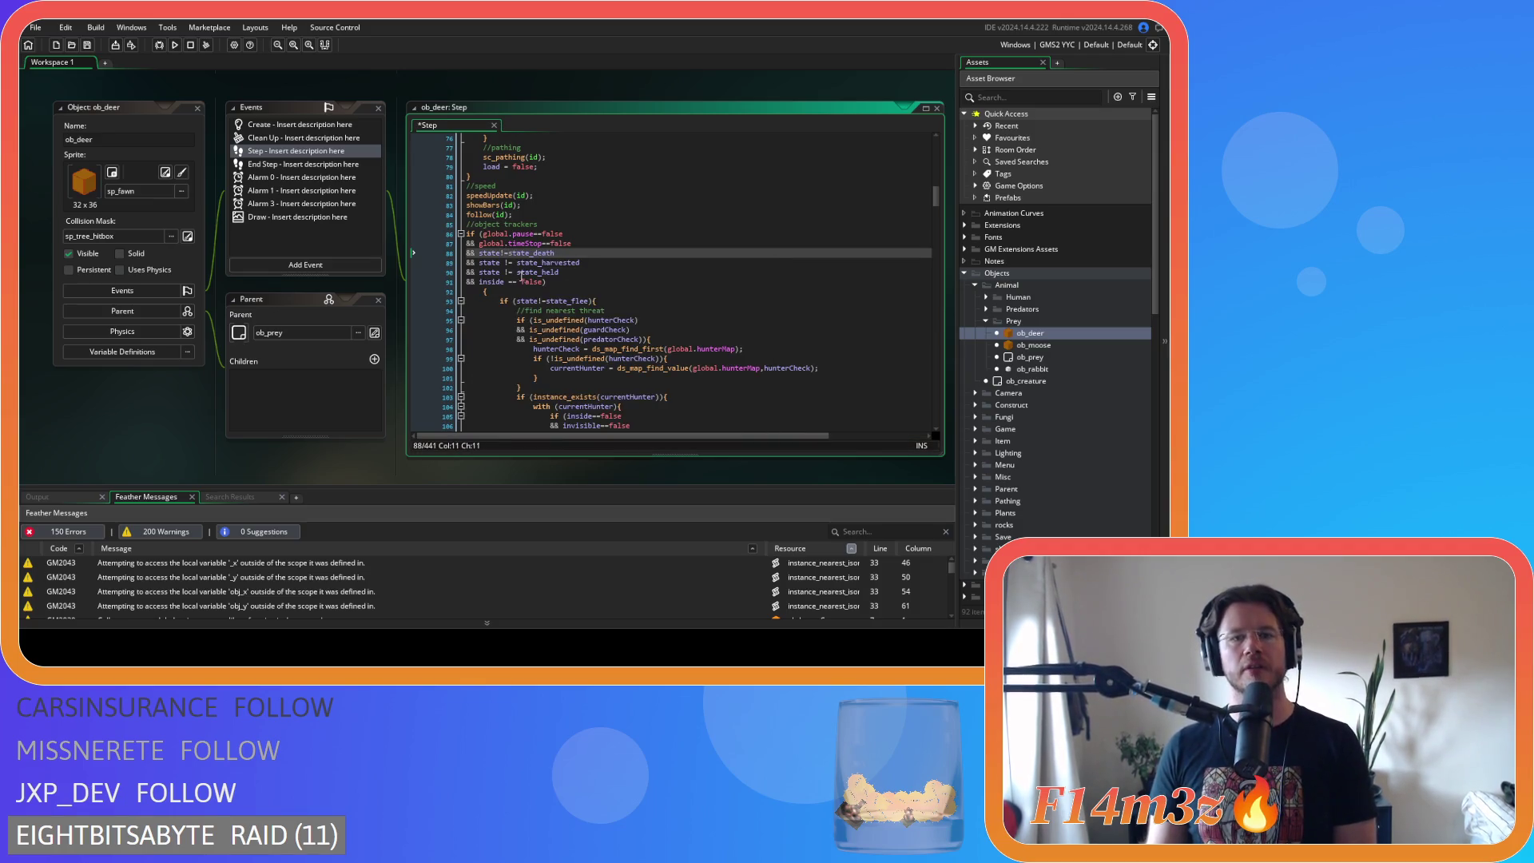
{"action": "key", "text": "Down"}
{"action": "key", "text": "Left"}
{"action": "key", "text": "BackSpace"}
{"action": "key", "text": "Right"}
{"action": "key", "text": "Right"}
{"action": "key", "text": "Delete"}
{"action": "key", "text": "Down"}
{"action": "key", "text": "Left"}
{"action": "key", "text": "BackSpace"}
{"action": "key", "text": "Right"}
{"action": "key", "text": "Right"}
{"action": "key", "text": "Delete"}
{"action": "key", "text": "Down"}
{"action": "key", "text": "Left"}
{"action": "key", "text": "Delete"}
{"action": "key", "text": "Right"}
{"action": "key", "text": "Right"}
{"action": "key", "text": "Delete"}
- Pull the opening brace up onto the inside line and review the code below
{"action": "left_click", "coordinate": [590, 281]}
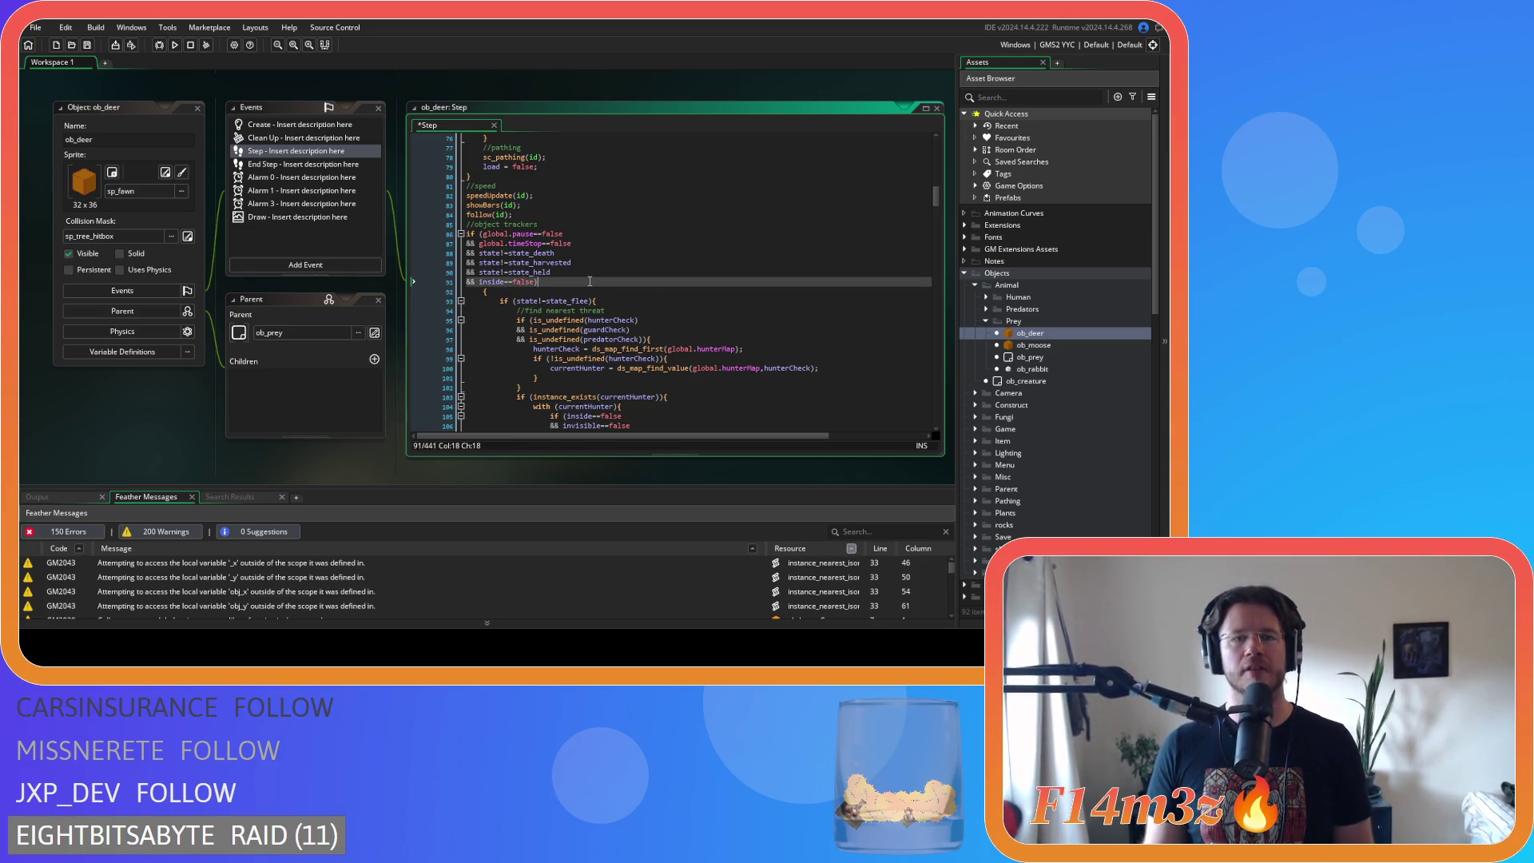
{"action": "key", "text": "Delete"}
{"action": "scroll", "coordinate": [588, 312], "scroll_direction": "down", "scroll_amount": 2}
{"action": "scroll", "coordinate": [587, 318], "scroll_direction": "down", "scroll_amount": 20}
{"action": "scroll", "coordinate": [579, 296], "scroll_direction": "down", "scroll_amount": 20}
{"action": "mouse_move", "coordinate": [495, 244]}
{"action": "left_mouse_down"}
{"action": "mouse_move", "coordinate": [496, 217]}
{"action": "mouse_move", "coordinate": [469, 317]}
{"action": "left_mouse_up"}
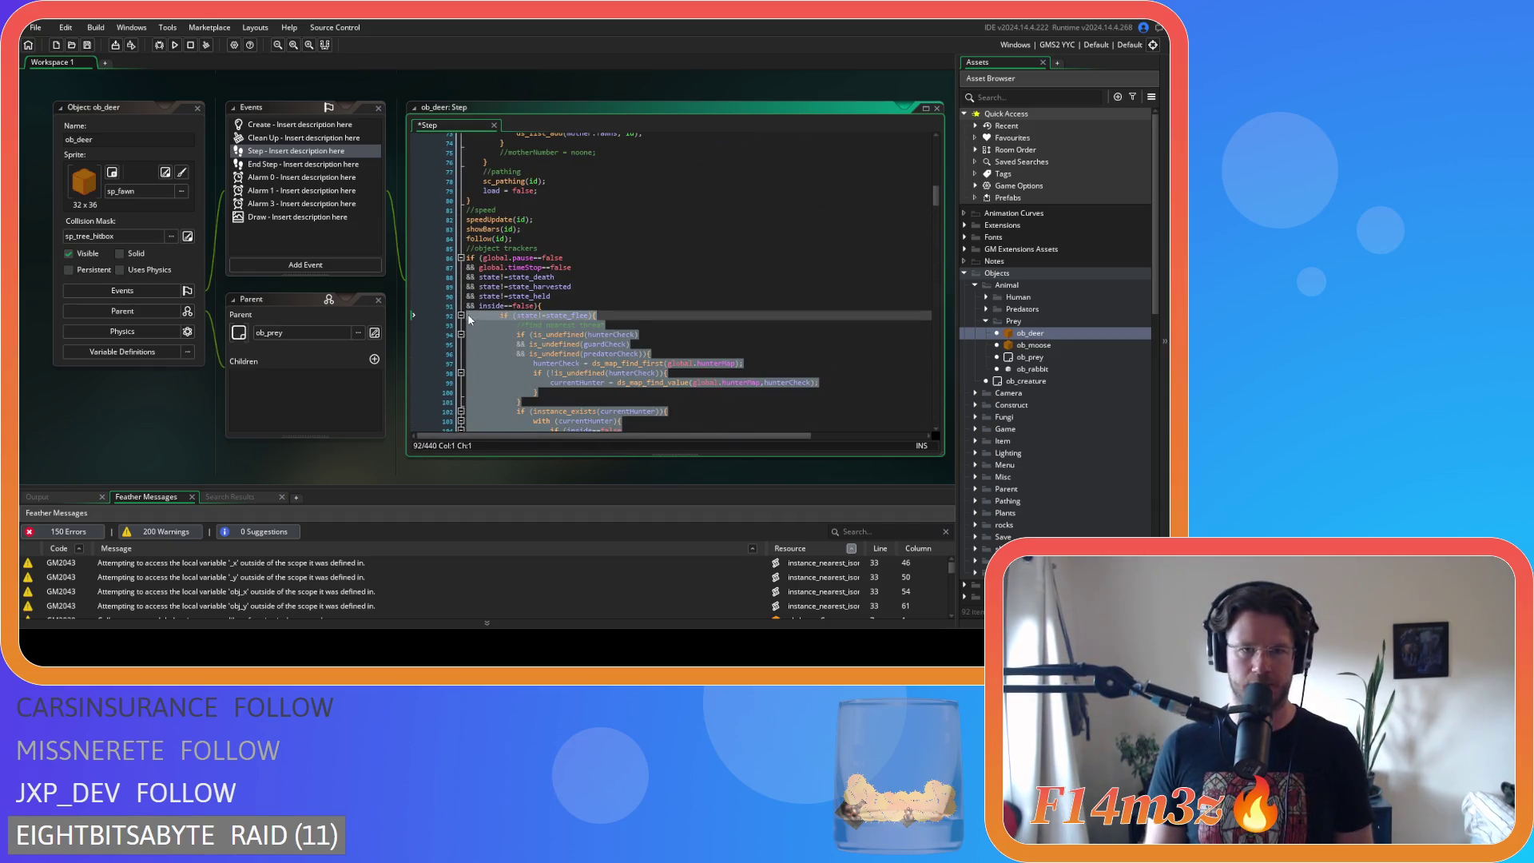
{"action": "left_click", "coordinate": [581, 324]}
{"action": "scroll", "coordinate": [645, 331], "scroll_direction": "down", "scroll_amount": 8}
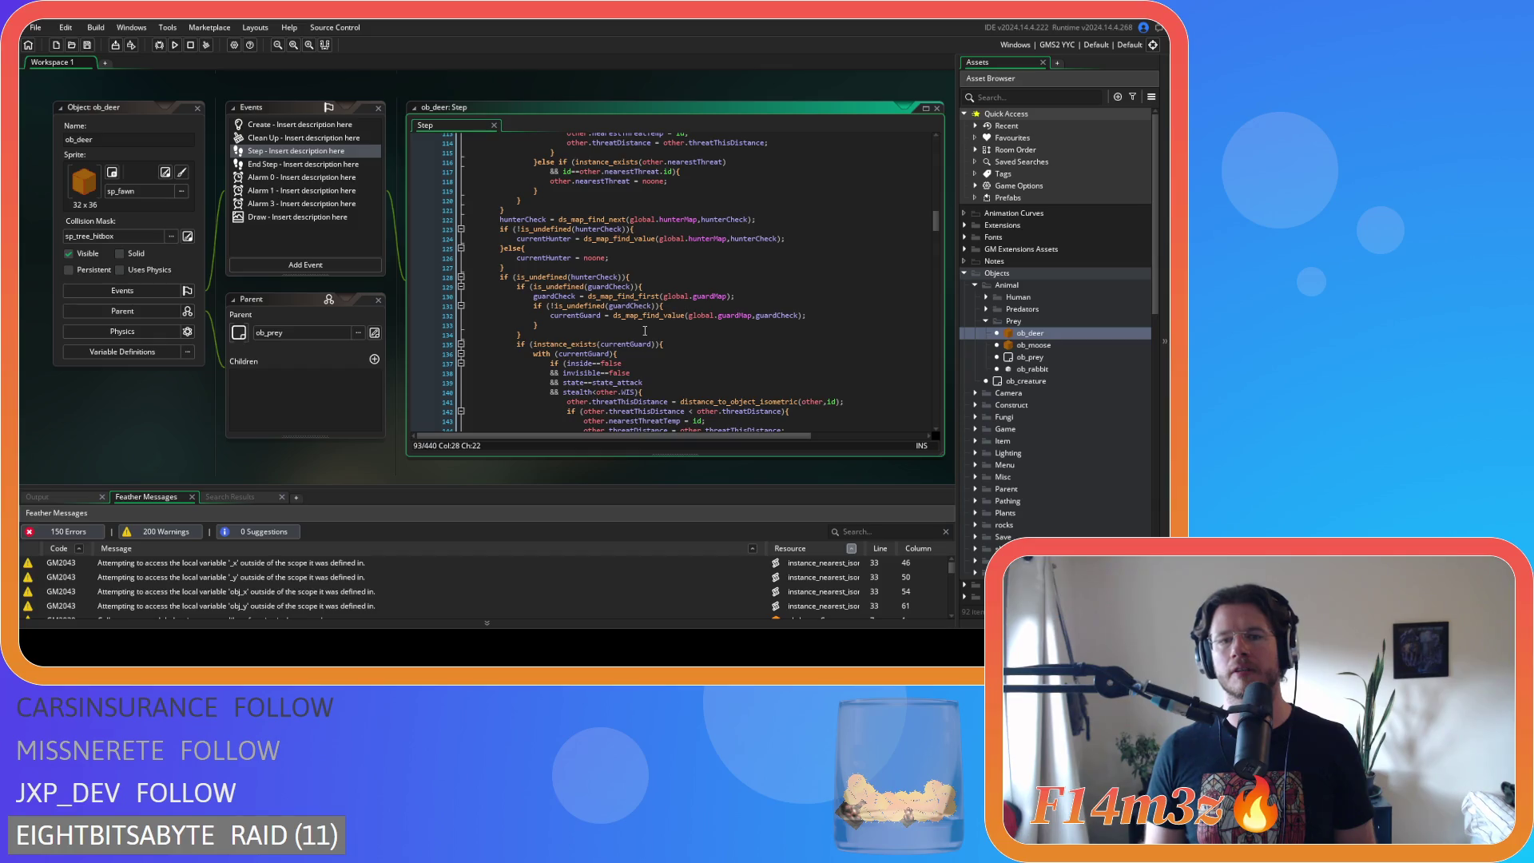
{"action": "scroll", "coordinate": [645, 331], "scroll_direction": "down", "scroll_amount": 4}
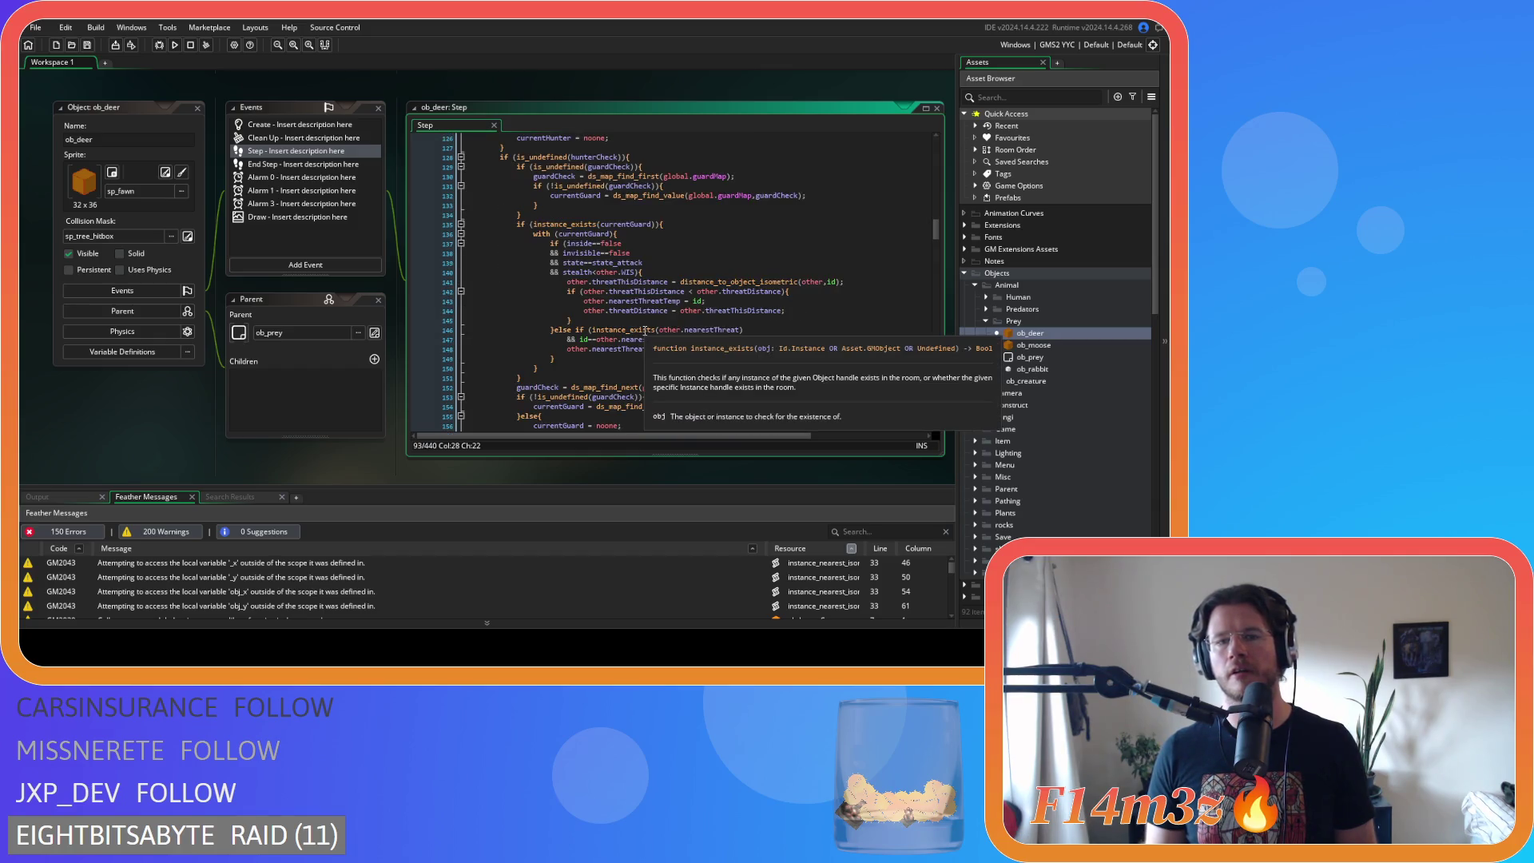
- Compact line 235 to distance_to_object_isometric(other,id)<=other.perception*CELLWIDTH
{"action": "scroll", "coordinate": [644, 331], "scroll_direction": "up", "scroll_amount": 2}
{"action": "scroll", "coordinate": [645, 331], "scroll_direction": "down", "scroll_amount": 7}
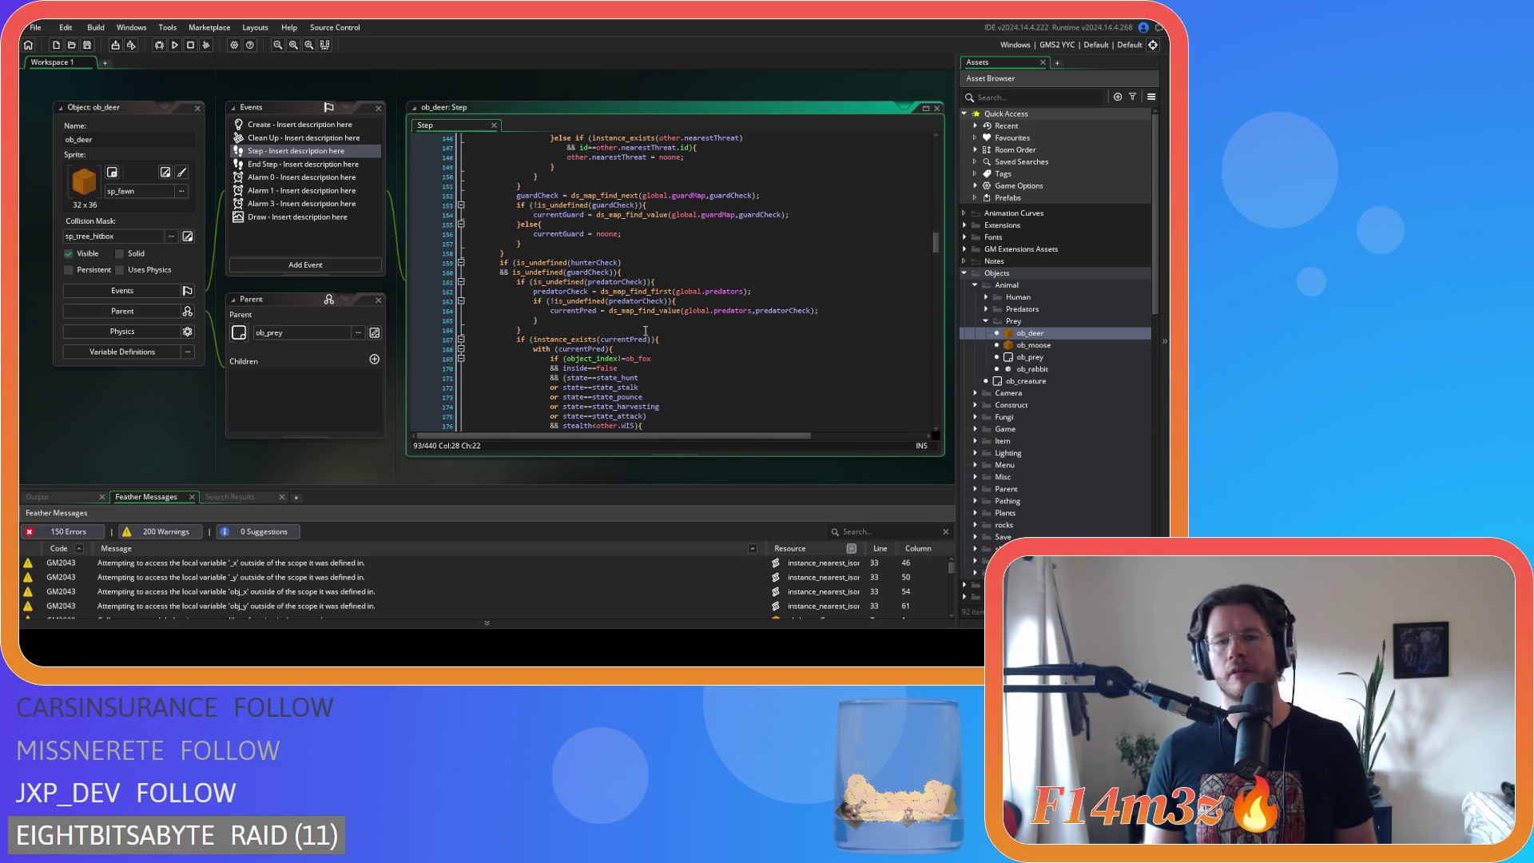
{"action": "scroll", "coordinate": [645, 331], "scroll_direction": "down", "scroll_amount": 4}
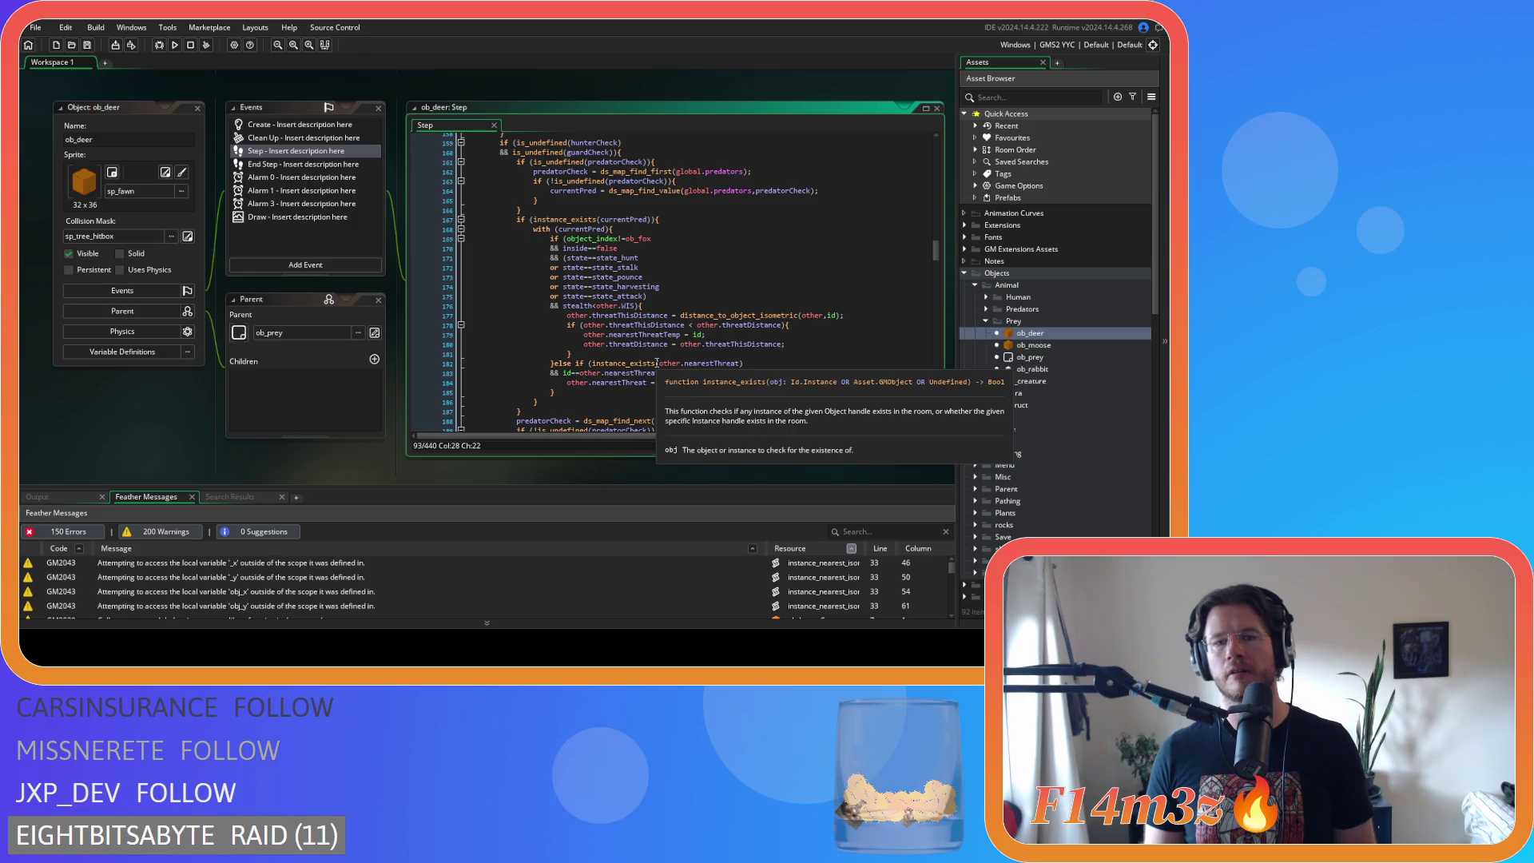
{"action": "scroll", "coordinate": [657, 363], "scroll_direction": "down", "scroll_amount": 9}
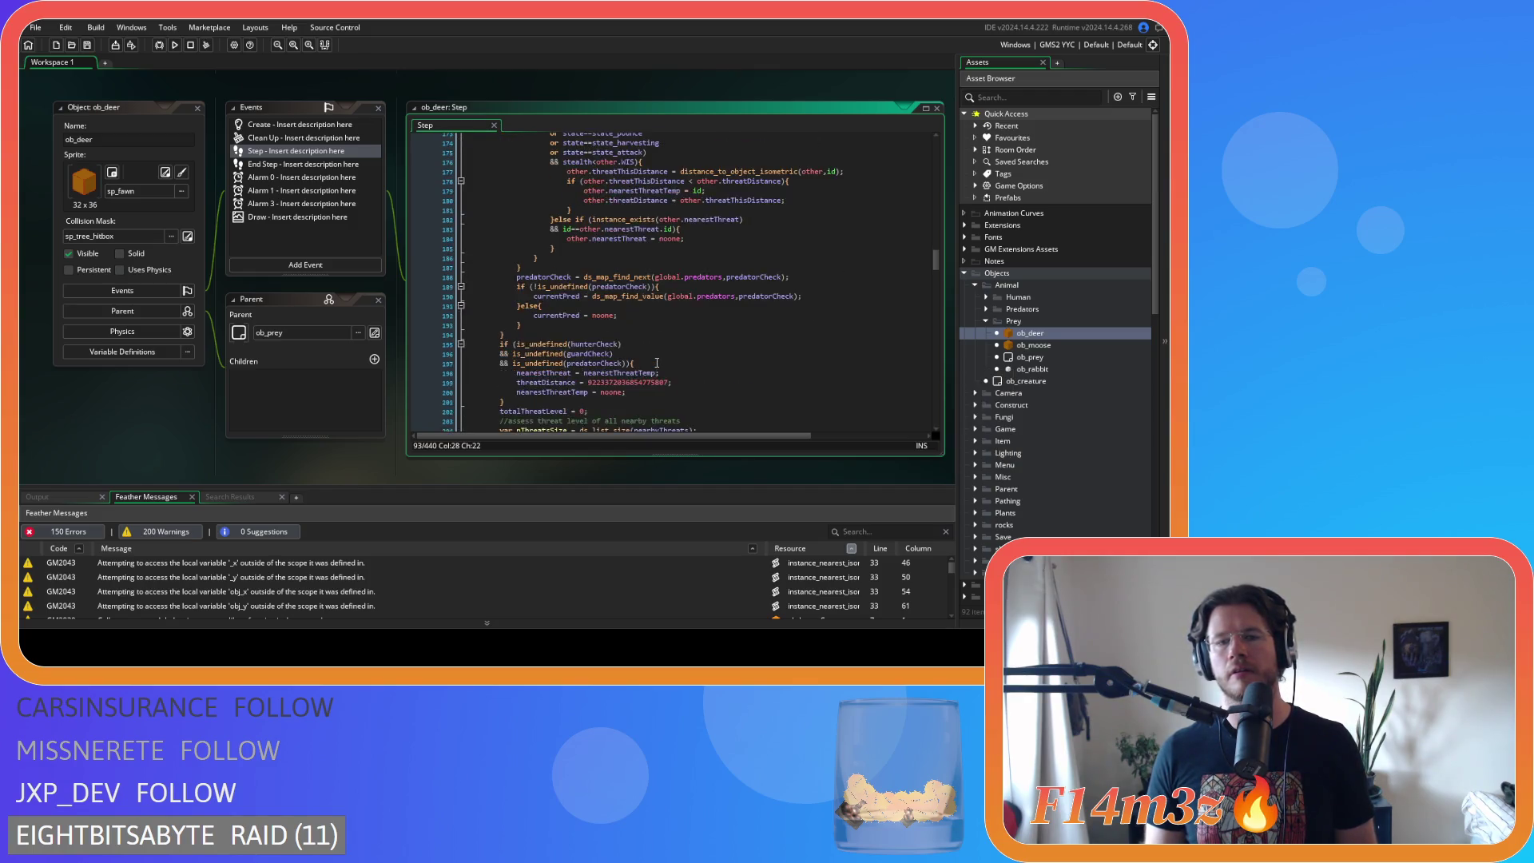
{"action": "scroll", "coordinate": [656, 363], "scroll_direction": "down", "scroll_amount": 5}
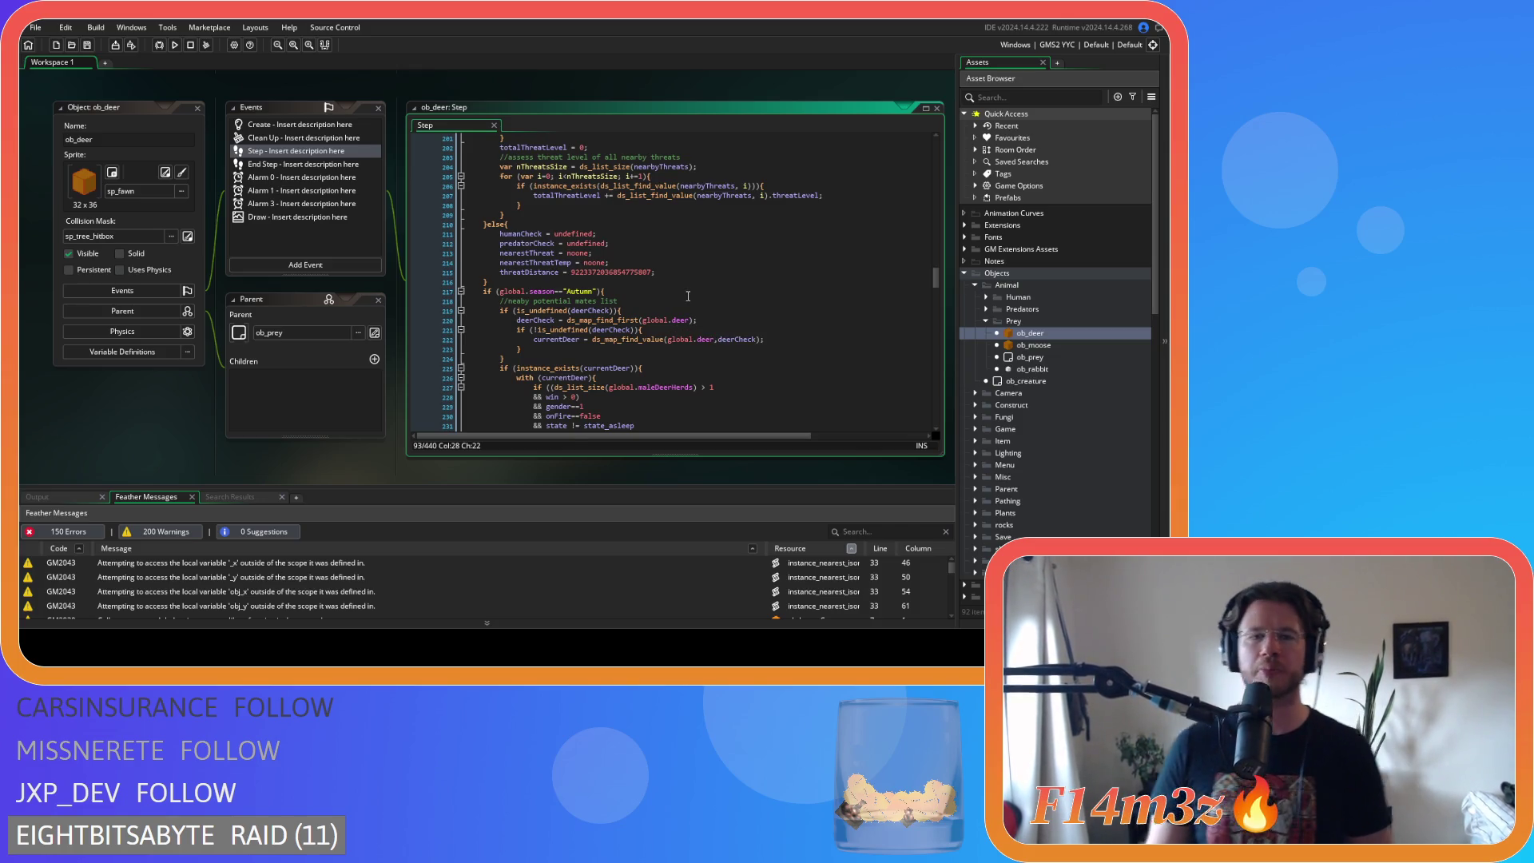
{"action": "scroll", "coordinate": [687, 296], "scroll_direction": "down", "scroll_amount": 5}
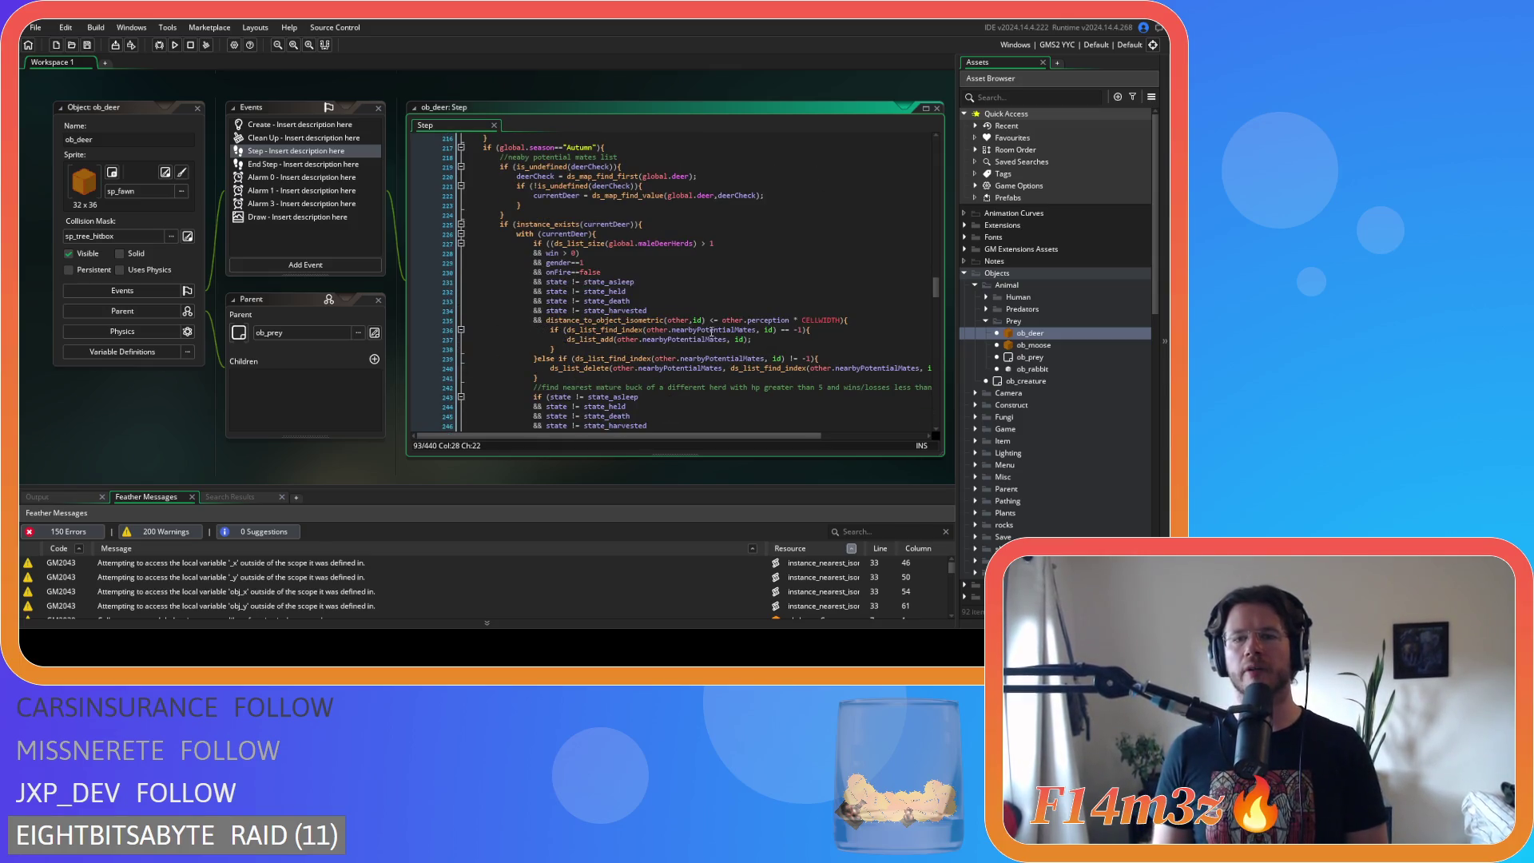
{"action": "left_click", "coordinate": [709, 320]}
{"action": "key", "text": "BackSpace"}
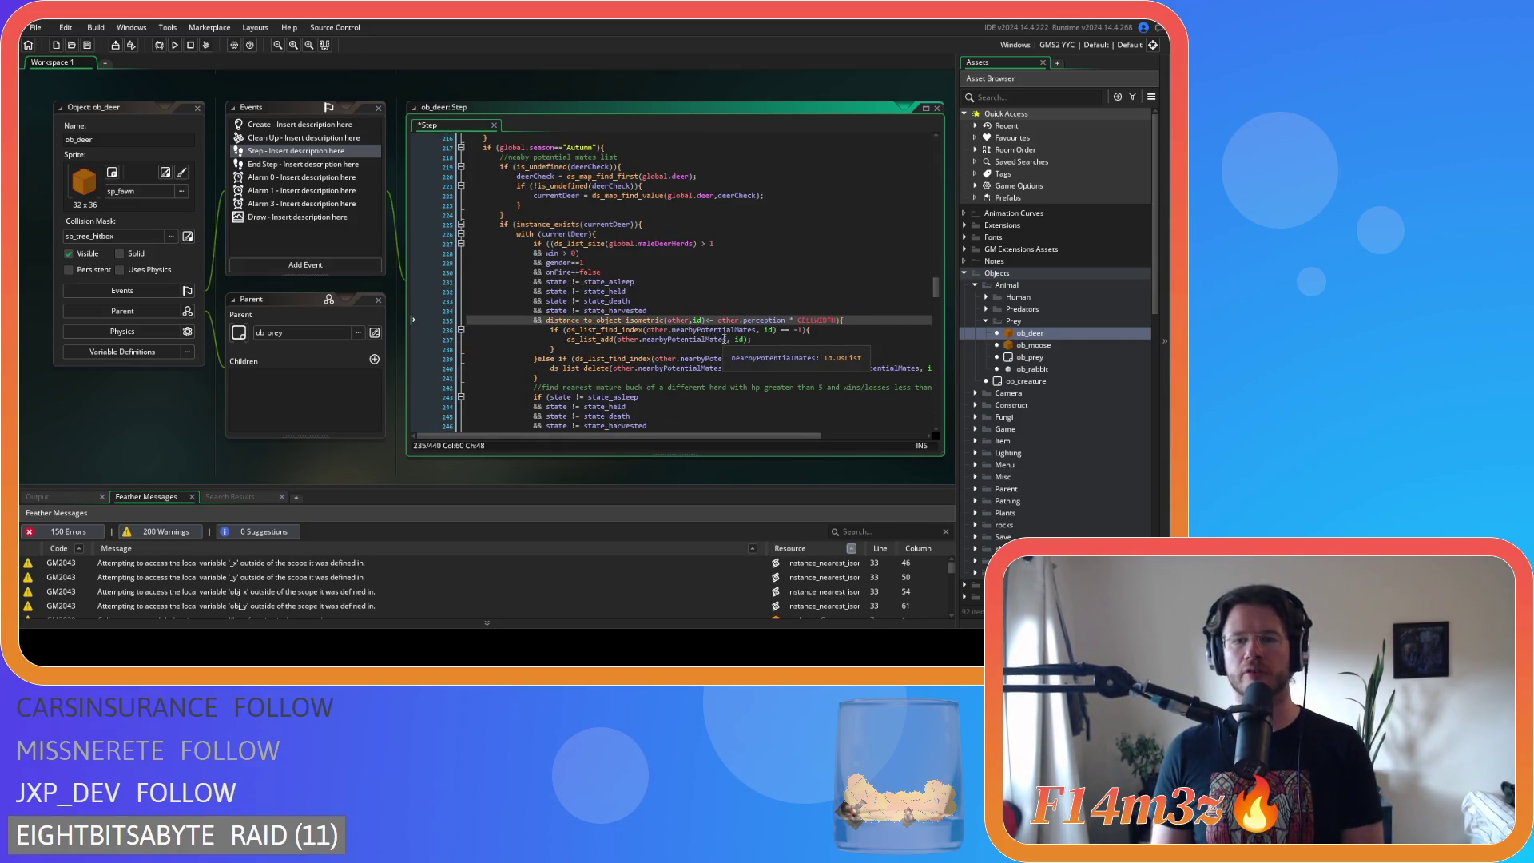
{"action": "key", "text": "Delete"}
{"action": "key", "text": "Right"}
{"action": "left_click", "coordinate": [786, 319]}
{"action": "key", "text": "BackSpace"}
{"action": "key", "text": "Delete"}
{"action": "left_click", "coordinate": [821, 320]}
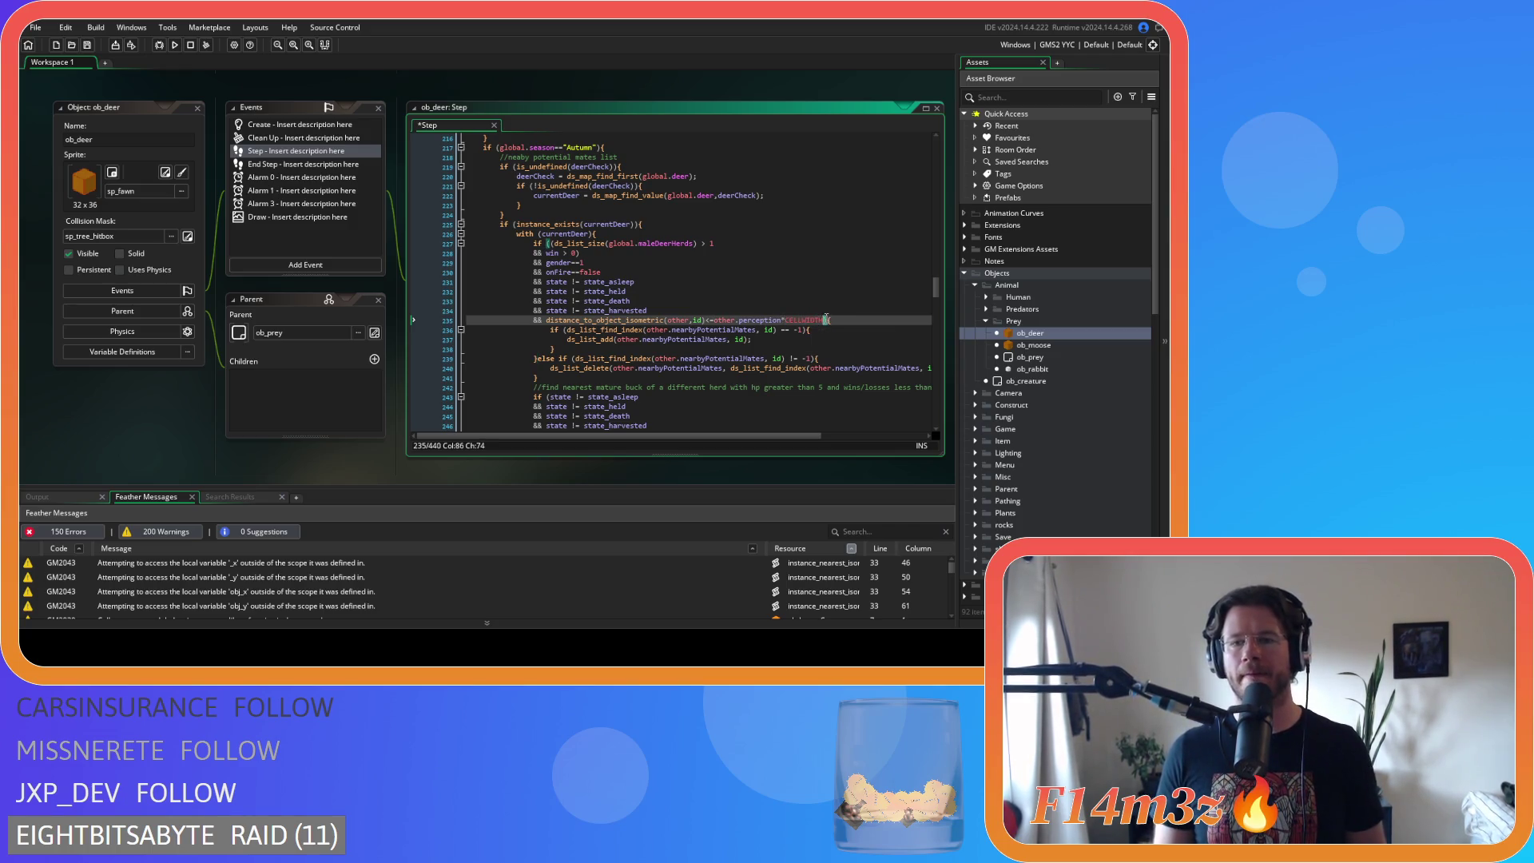
- Move the distance check to the condition's start after if (, removing the leftover &&
{"action": "left_click_drag", "start_coordinate": [821, 319], "coordinate": [548, 324]}
{"action": "key", "text": "ctrl+c"}
{"action": "key", "text": "BackSpace"}
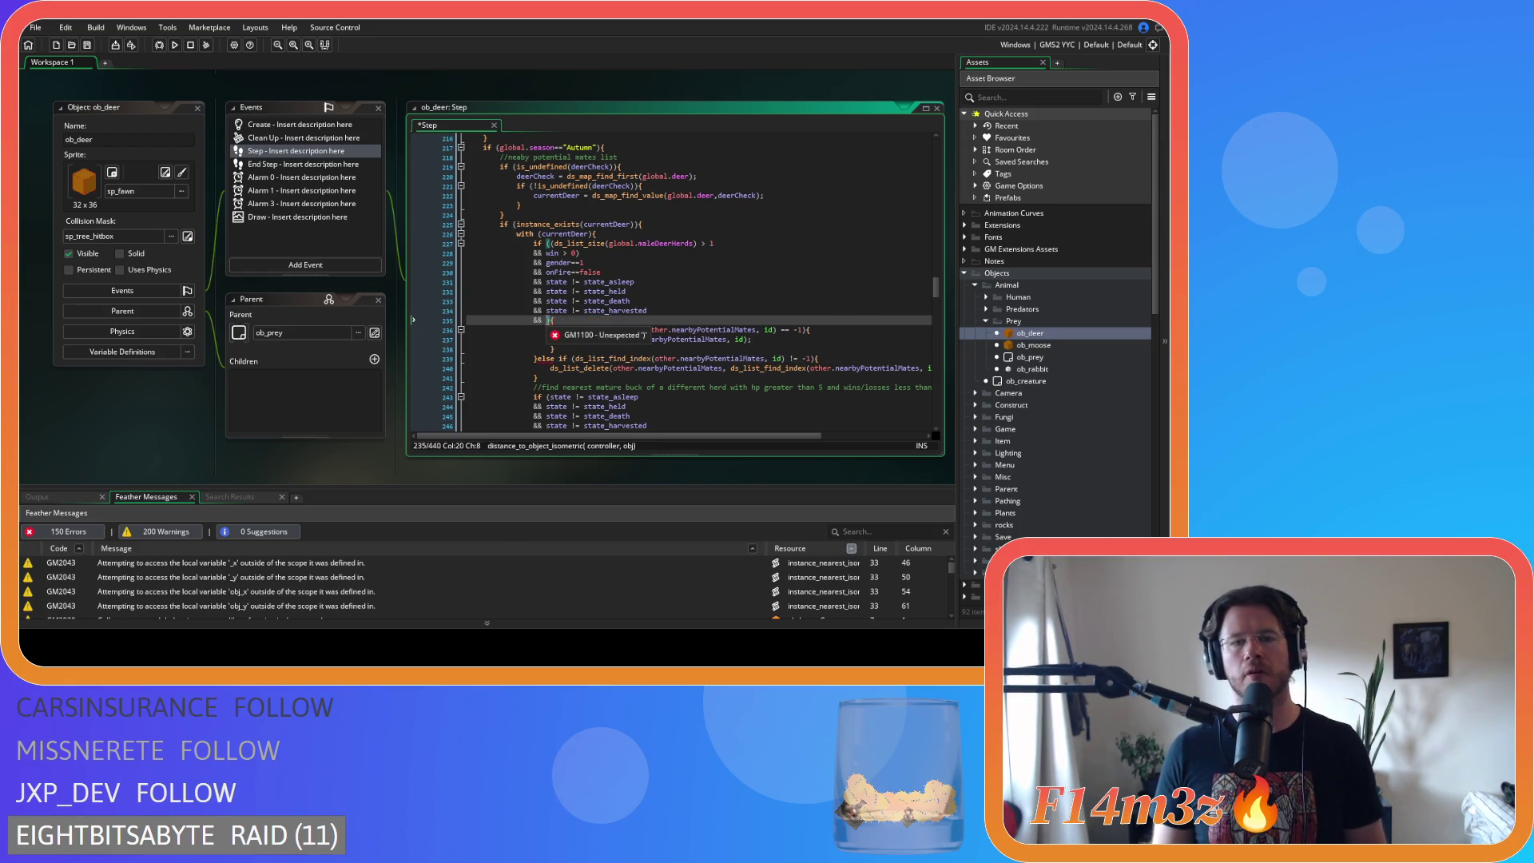
{"action": "left_click", "coordinate": [446, 320]}
{"action": "key", "text": "BackSpace"}
{"action": "key", "text": "BackSpace"}
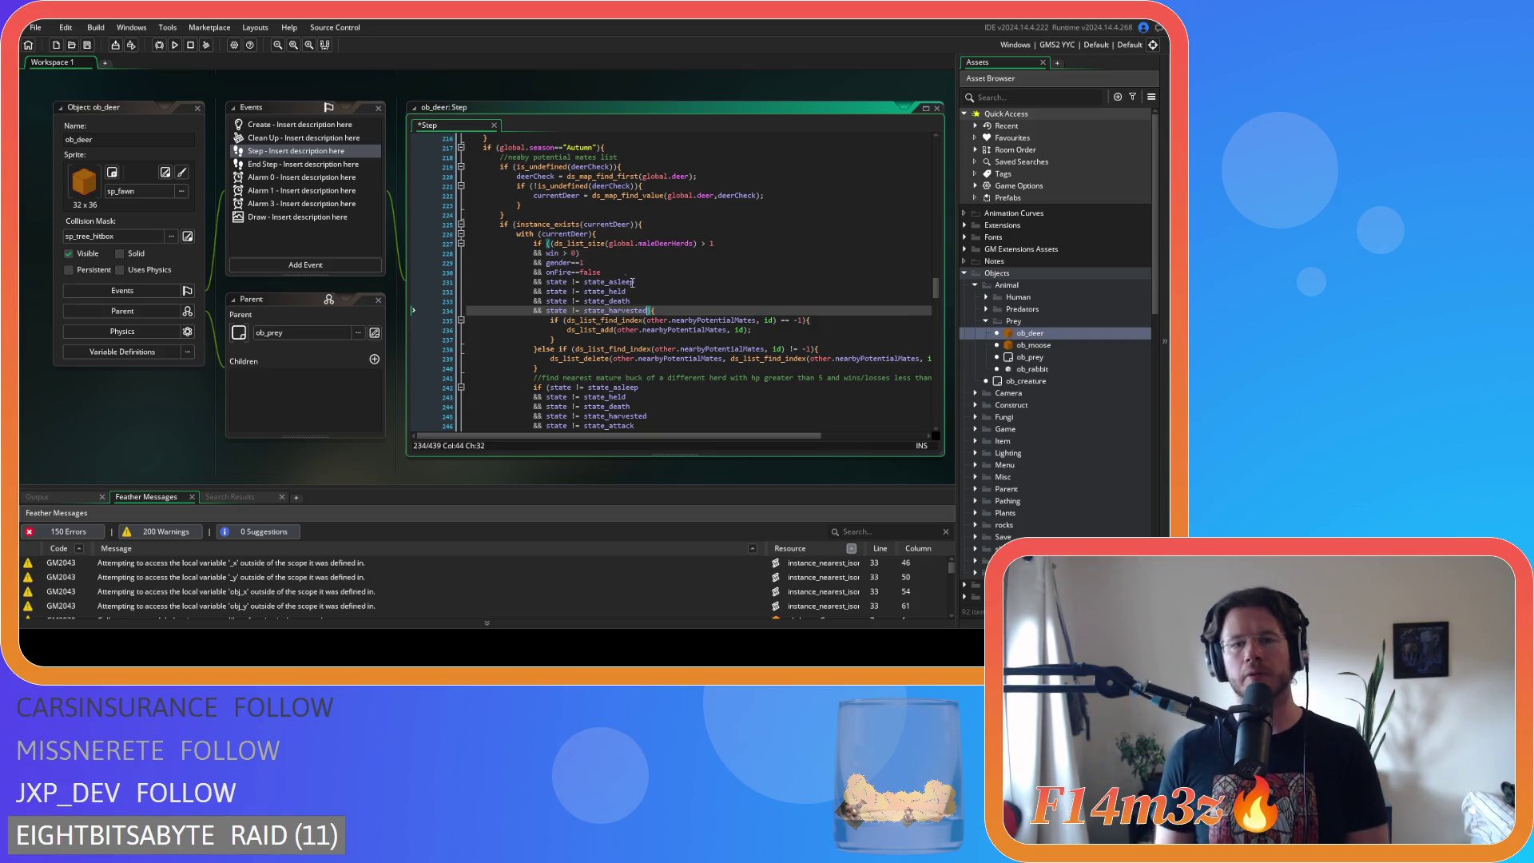
{"action": "left_click", "coordinate": [597, 254]}
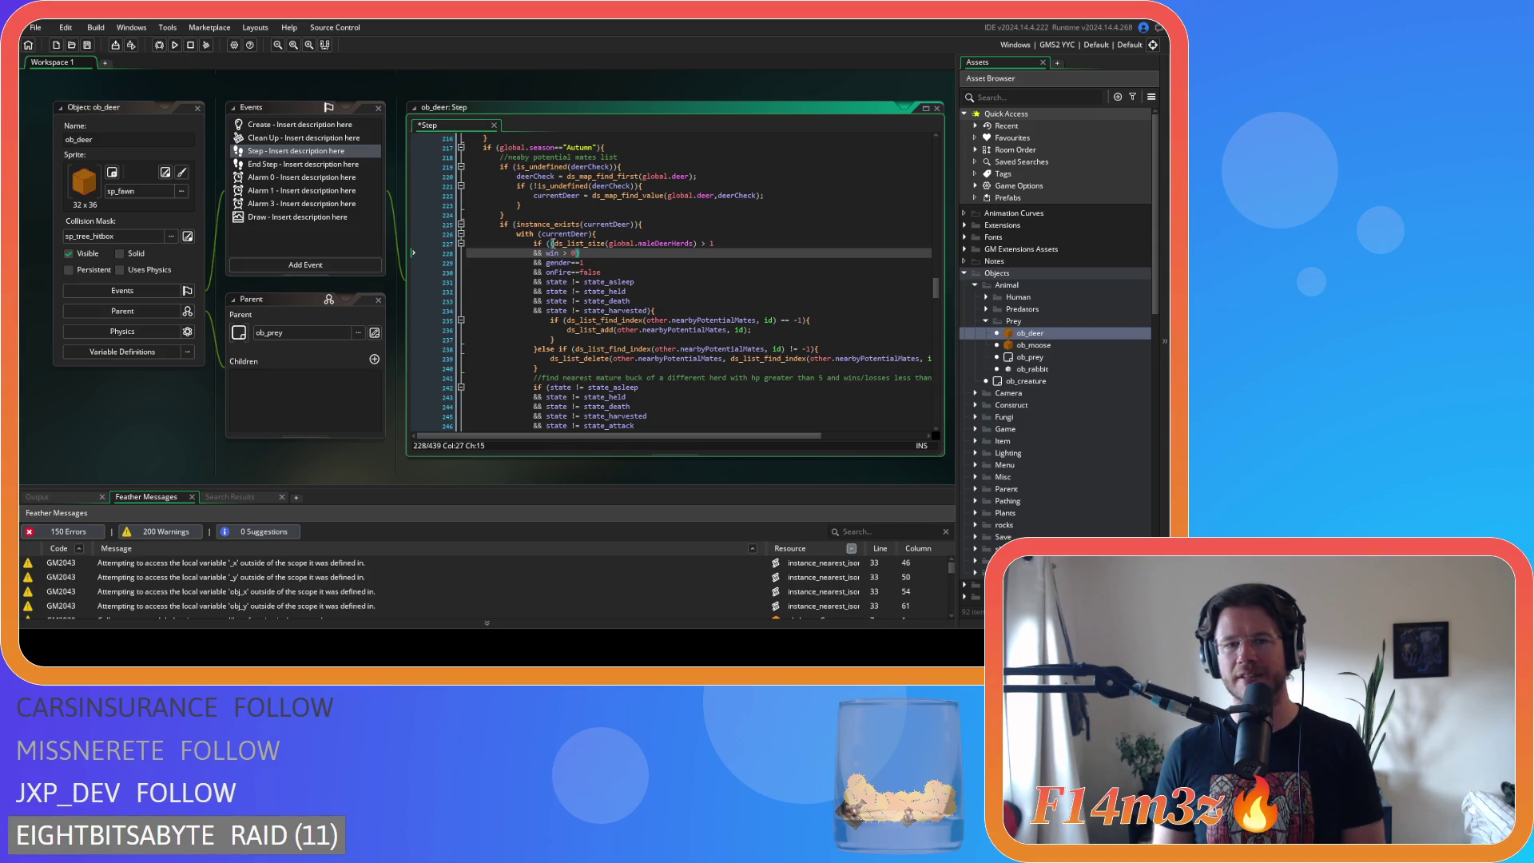
{"action": "left_click", "coordinate": [548, 243]}
{"action": "key", "text": "Return"}
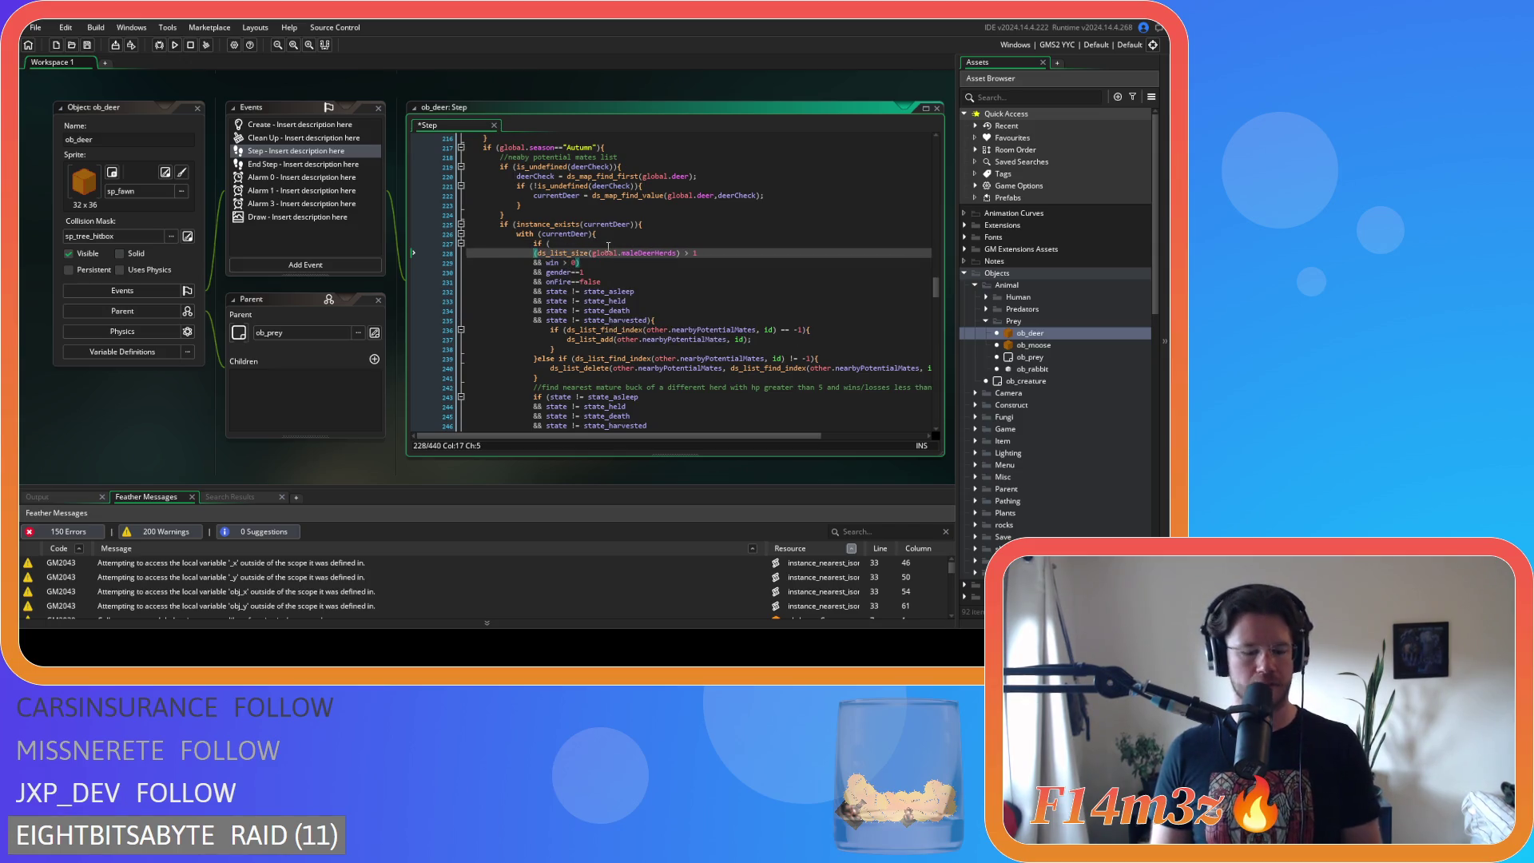
{"action": "type", "text": "&&"}
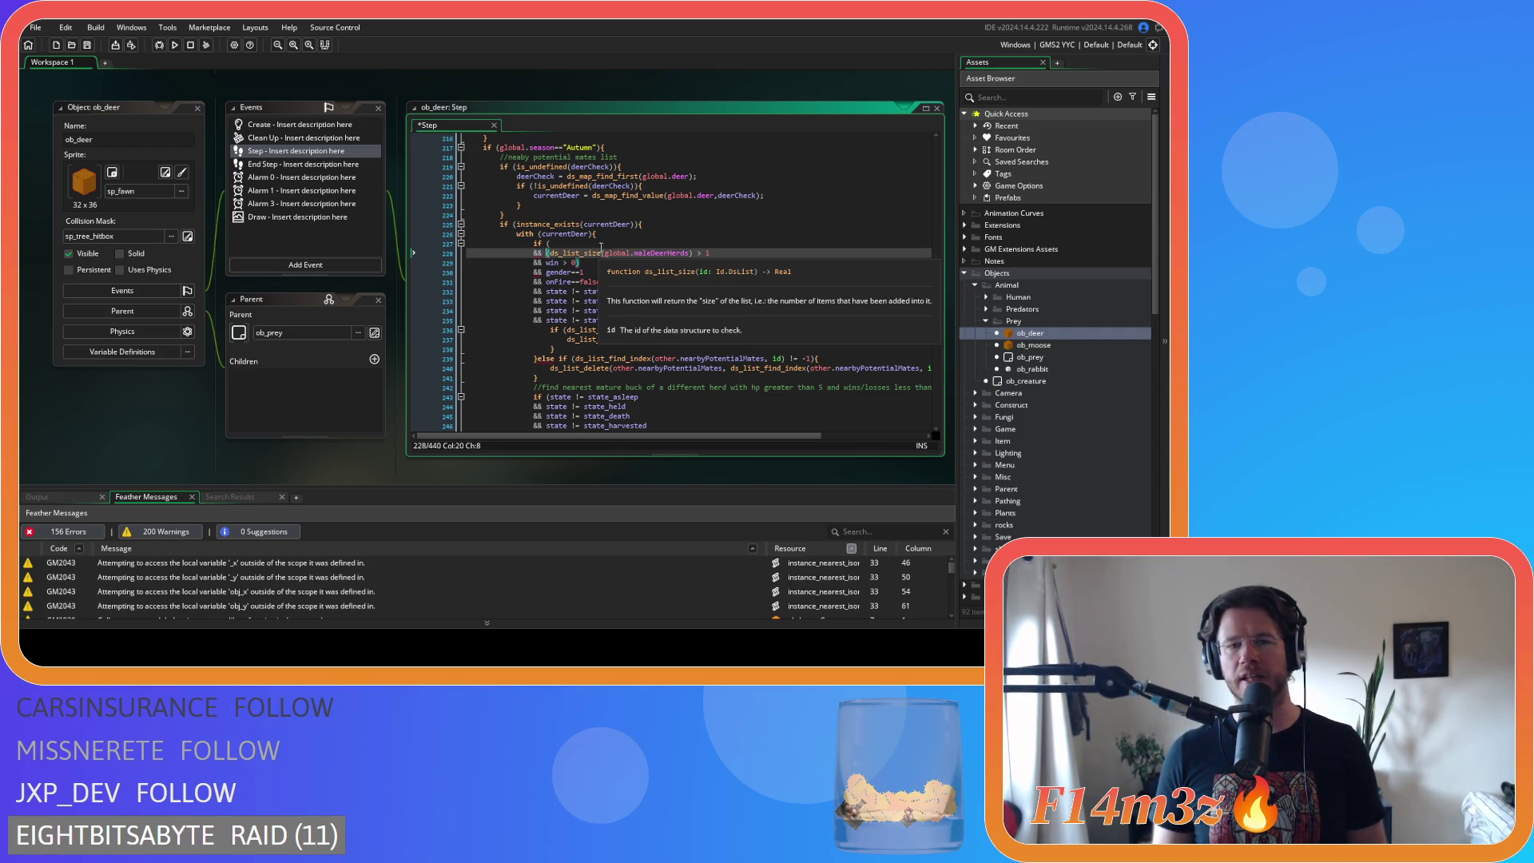
{"action": "left_click", "coordinate": [600, 247]}
{"action": "key", "text": "ctrl+v"}
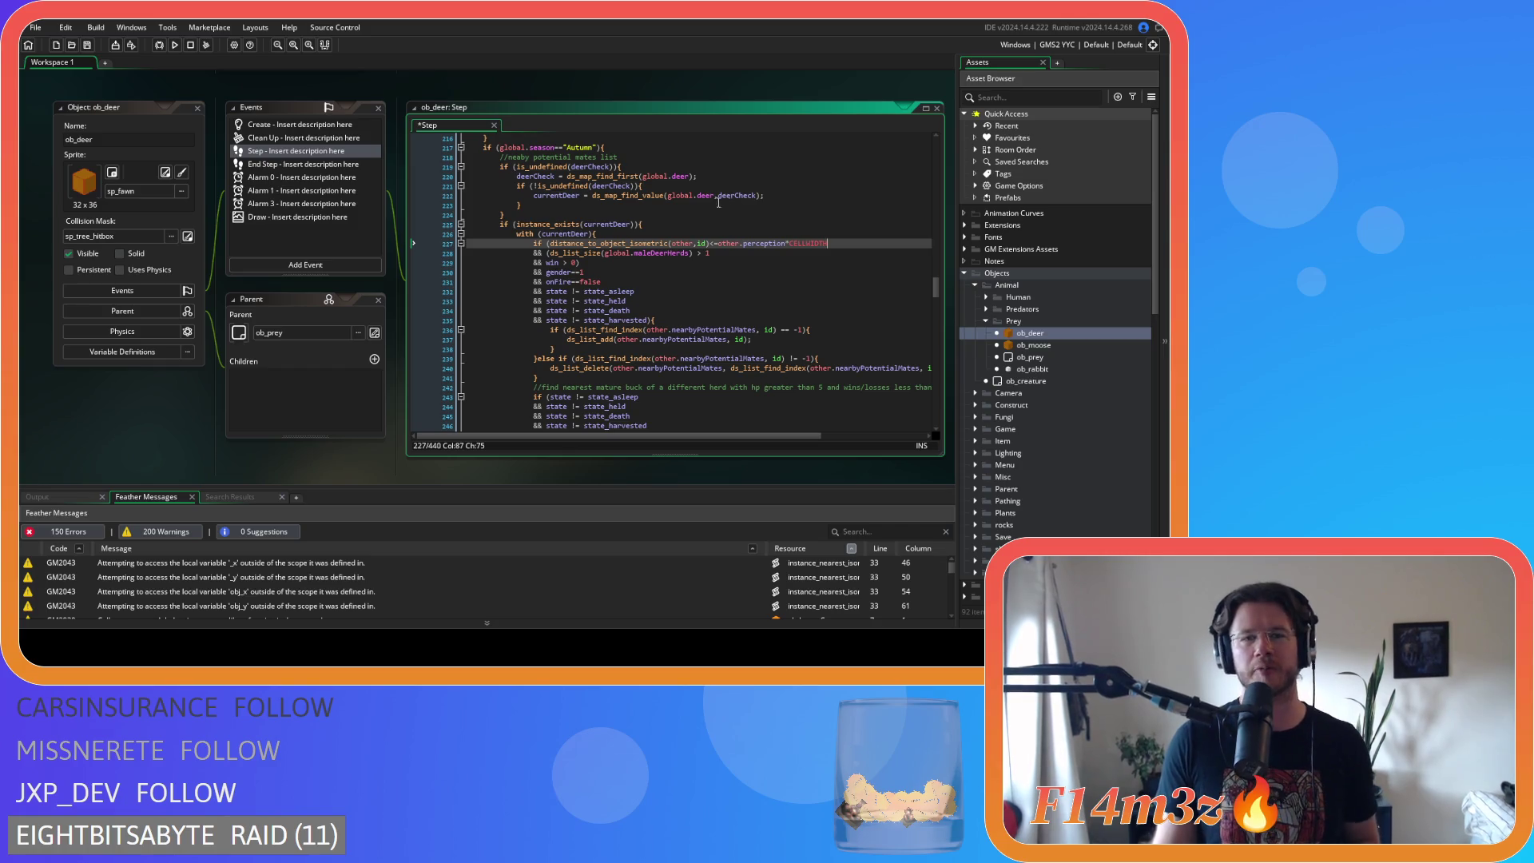
- Save the ob_deer Step code, then add a closing parenthesis after the maleDeerHerds size check
{"action": "mouse_move", "coordinate": [713, 198]}
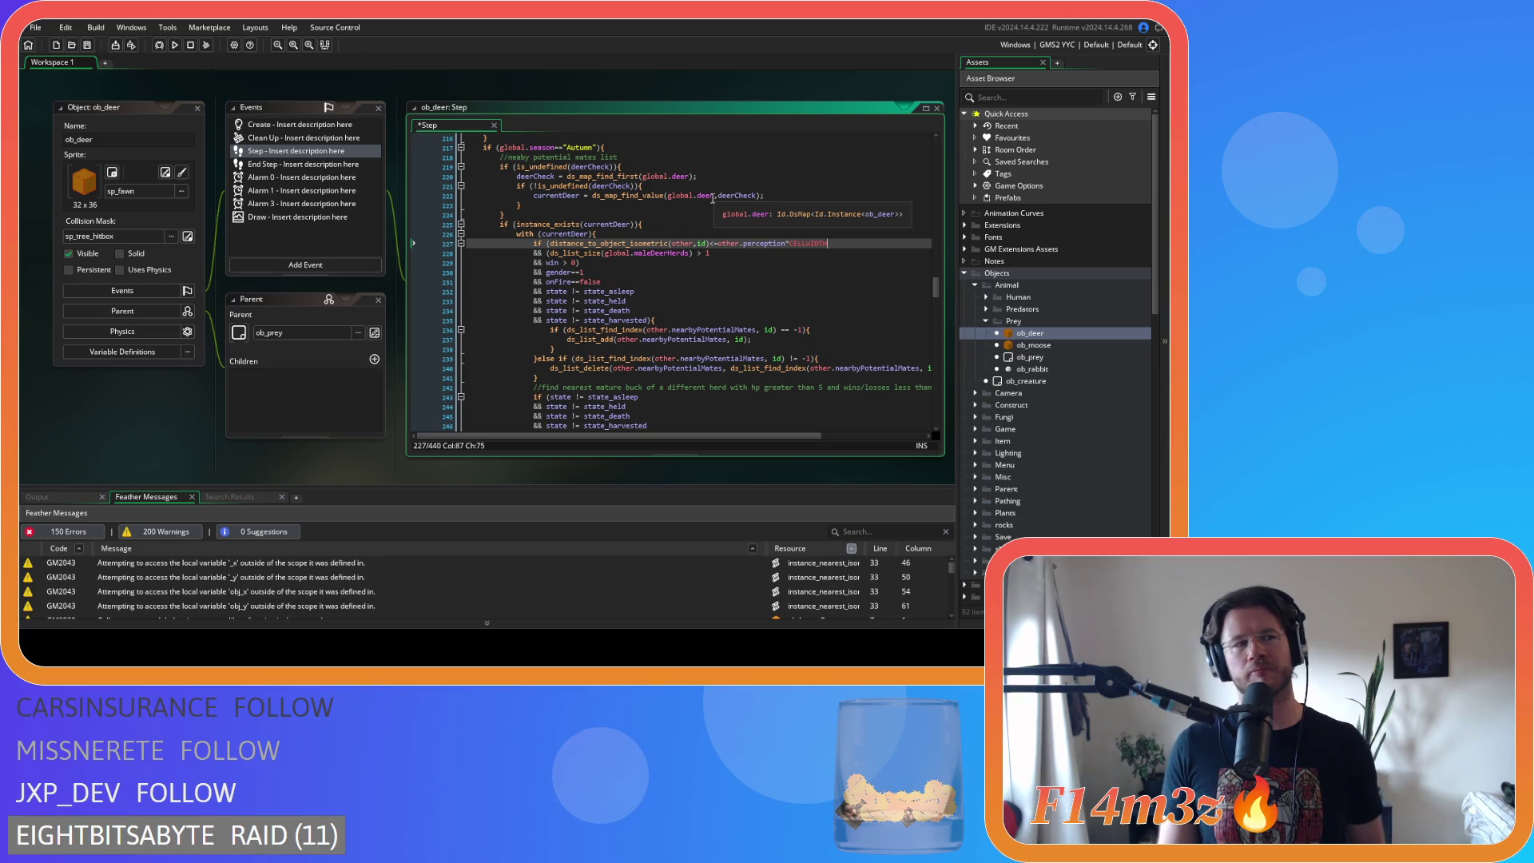
{"action": "left_click", "coordinate": [728, 262]}
{"action": "key", "text": "ctrl+s"}
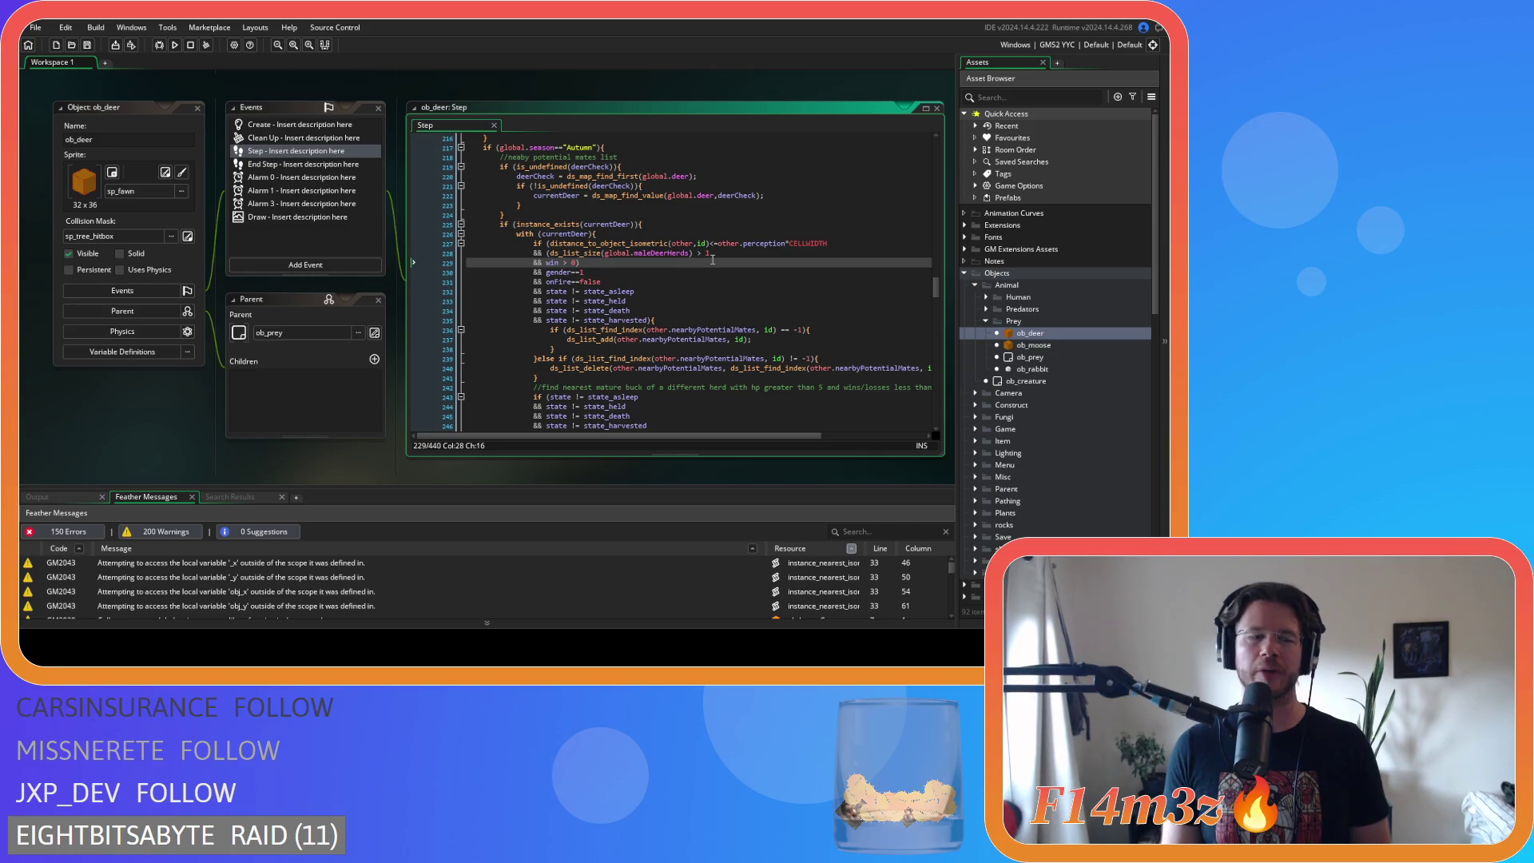
{"action": "mouse_move", "coordinate": [676, 240]}
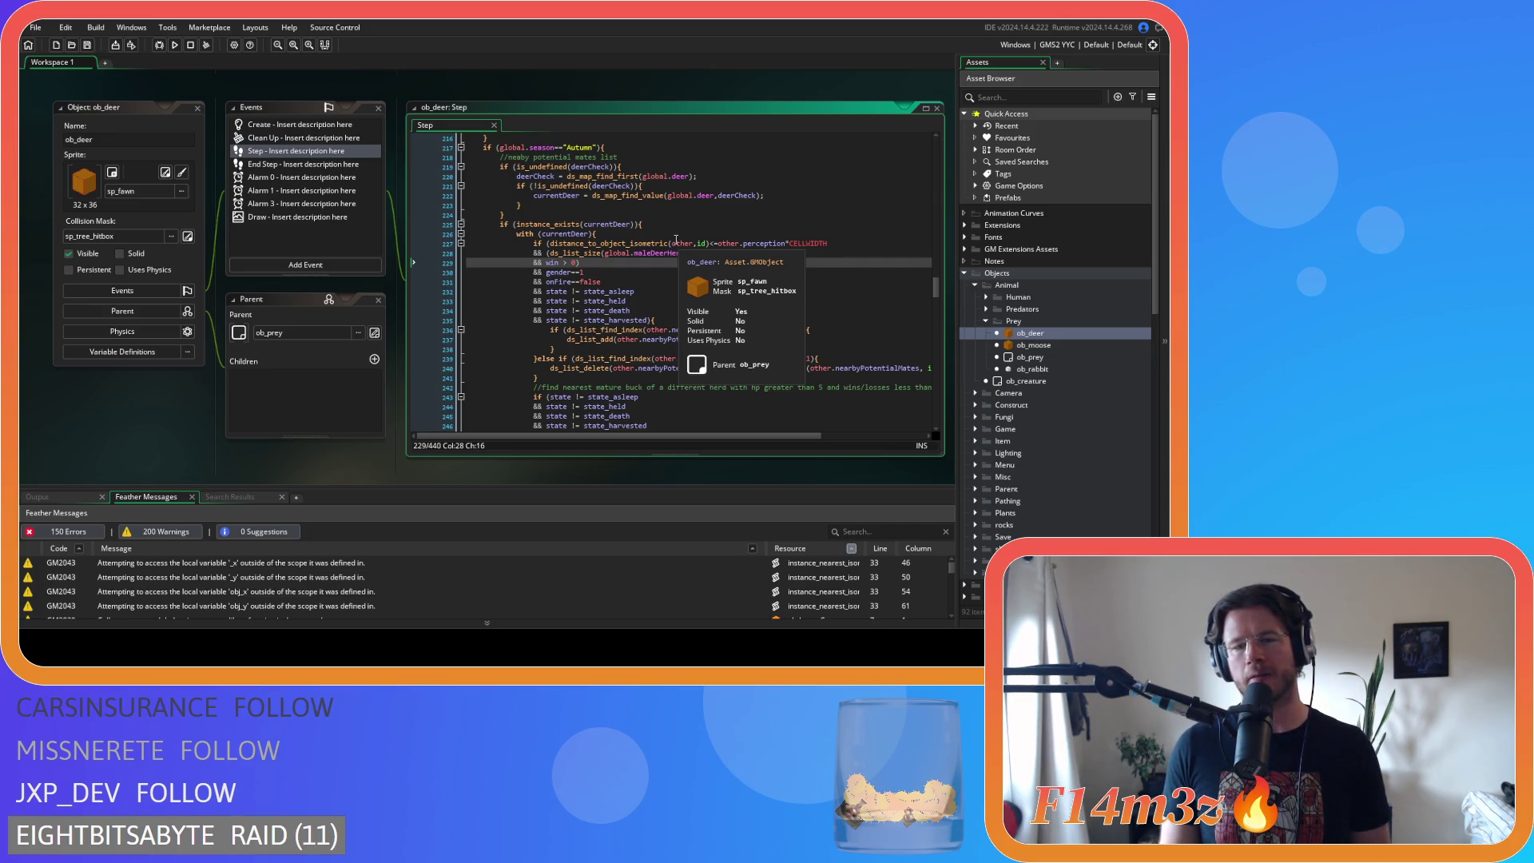
{"action": "key", "text": "Down"}
{"action": "left_click", "coordinate": [692, 254]}
{"action": "type", "text": ")"}
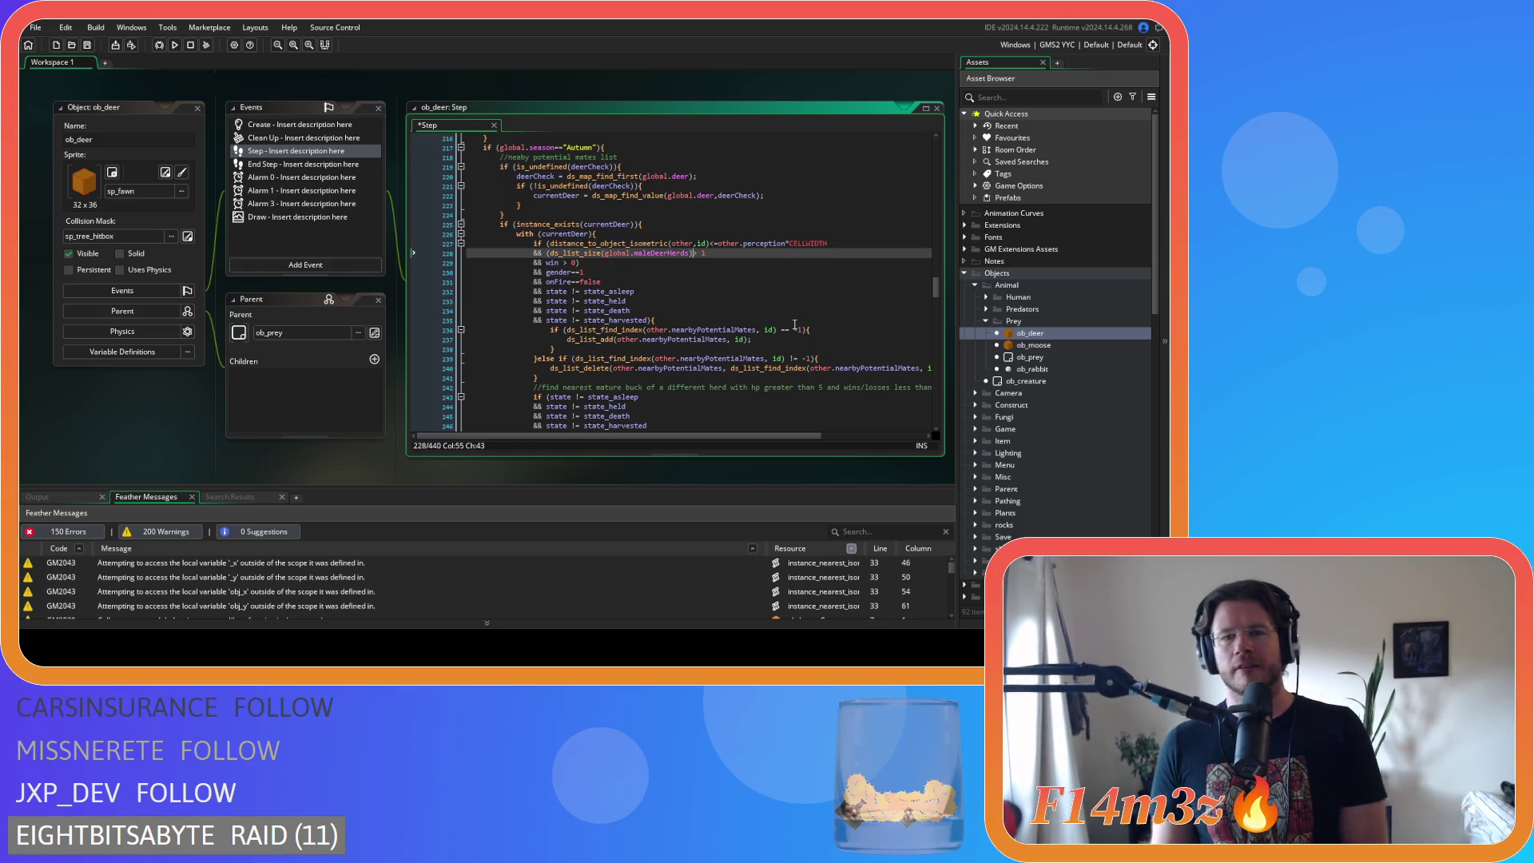
- Remove the spaces around > in the win>0 check and around != in the state_asleep check
{"action": "left_click", "coordinate": [572, 263]}
{"action": "key", "text": "Delete"}
{"action": "key", "text": "Right"}
{"action": "key", "text": "Delete"}
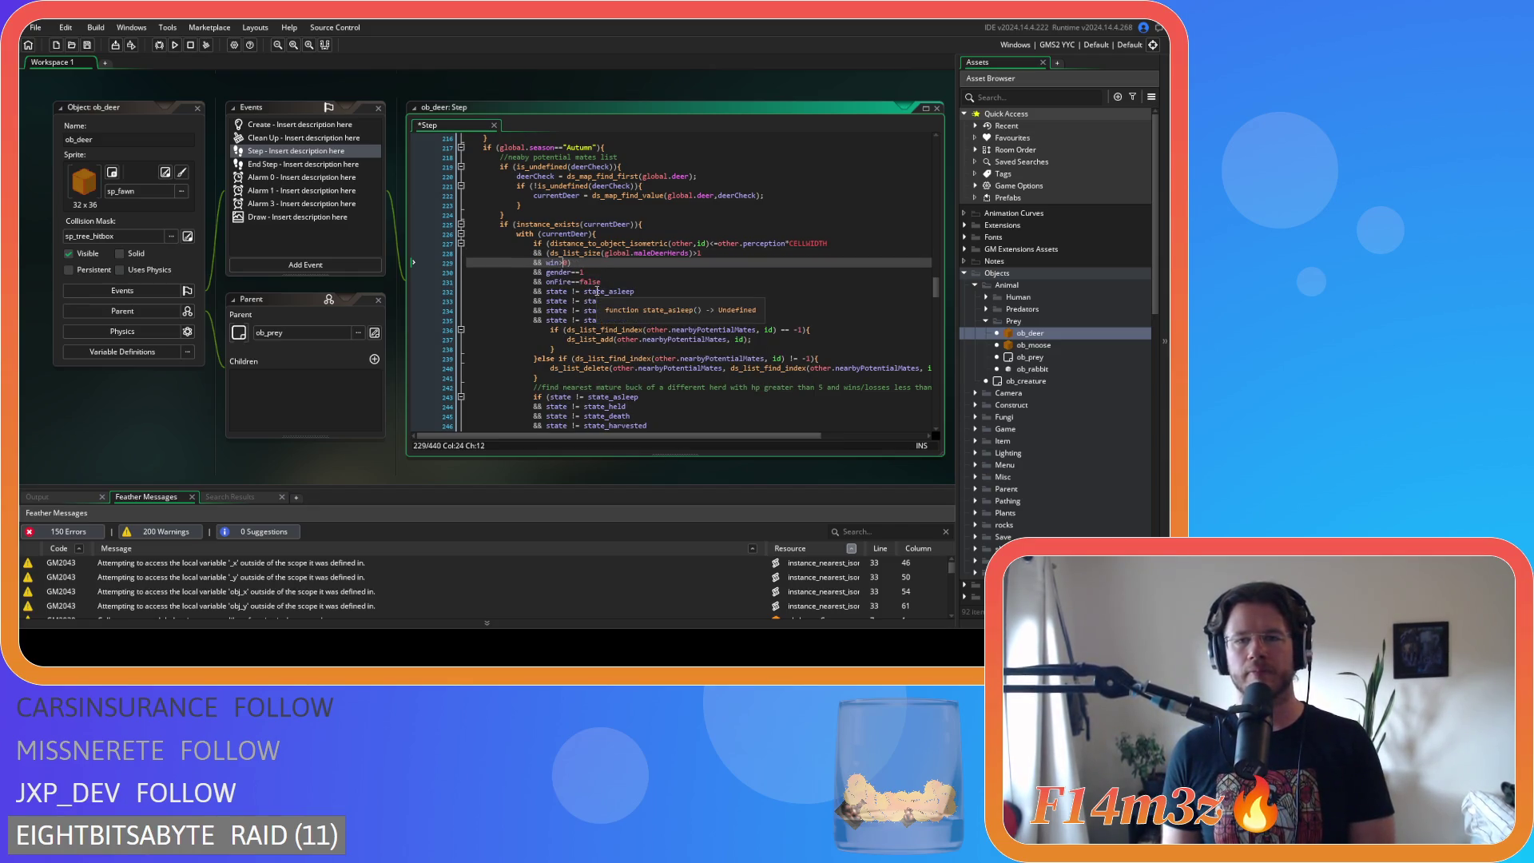
{"action": "key", "text": "Right"}
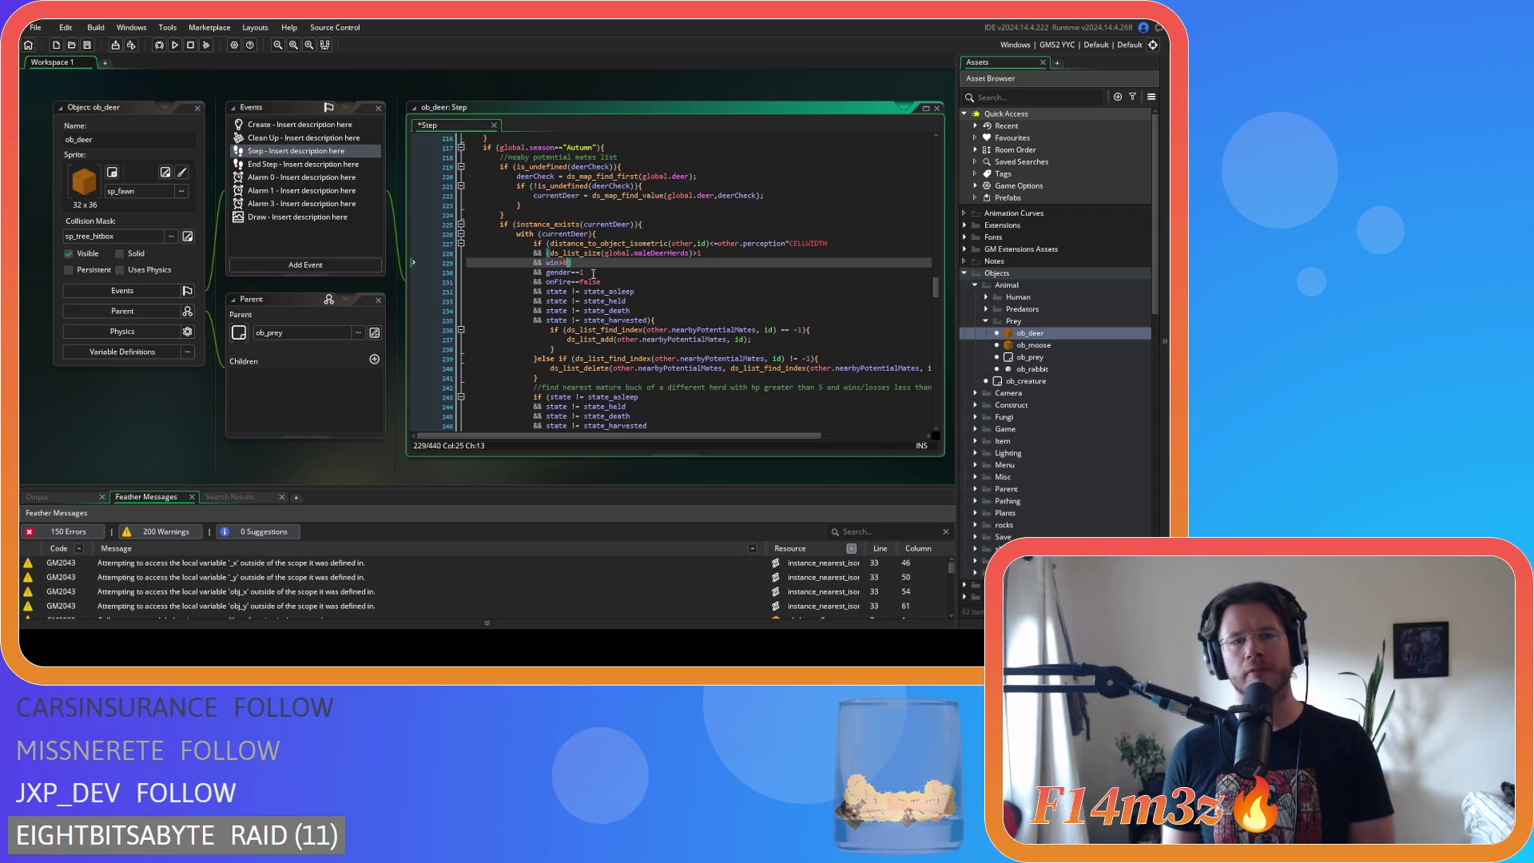
{"action": "left_click", "coordinate": [574, 292]}
{"action": "key", "text": "Delete"}
{"action": "key", "text": "Right"}
{"action": "key", "text": "Right"}
{"action": "key", "text": "Delete"}
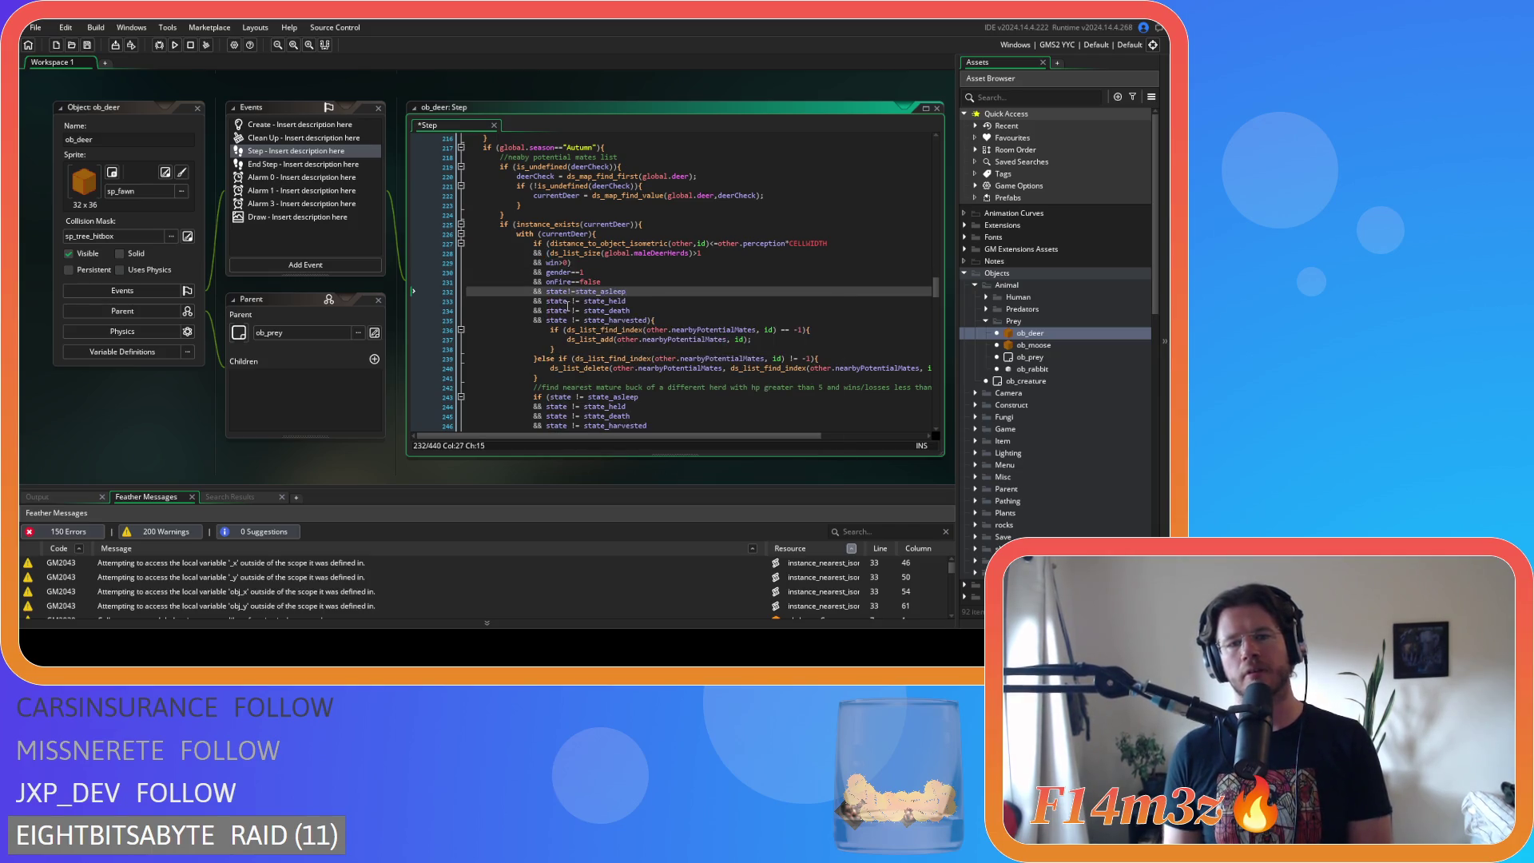
- Compact the state_held and state_death comparisons on lines 233–234 to state!=…
{"action": "left_click", "coordinate": [567, 302]}
{"action": "key", "text": "Delete"}
{"action": "key", "text": "Right"}
{"action": "key", "text": "Right"}
{"action": "key", "text": "Delete"}
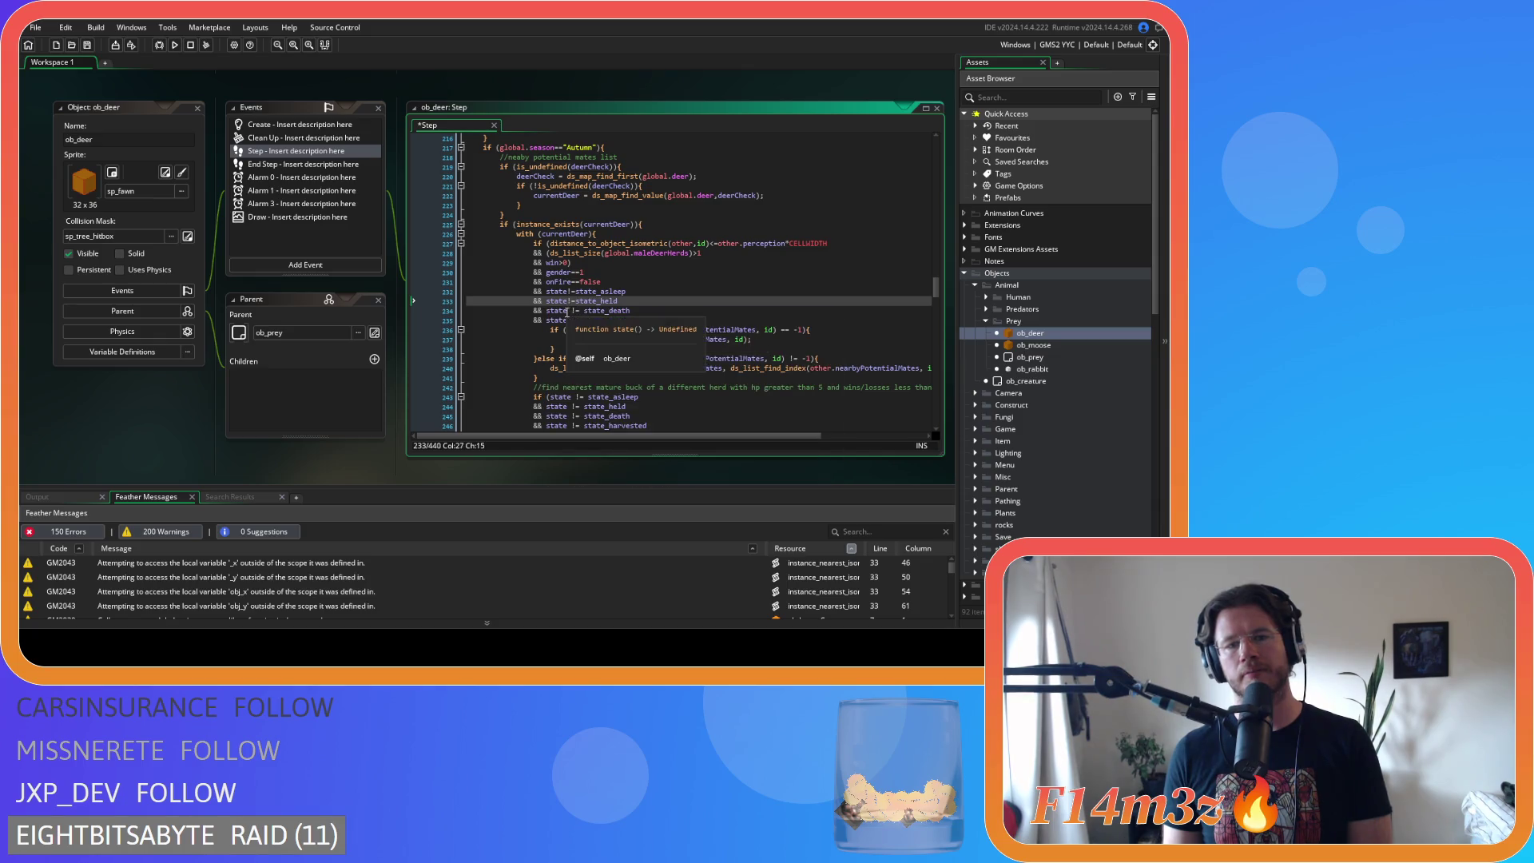
{"action": "left_click", "coordinate": [567, 310]}
{"action": "key", "text": "Delete"}
{"action": "key", "text": "Right"}
{"action": "key", "text": "Right"}
{"action": "key", "text": "Delete"}
- Compact the line 235 comparison to state!=state_harvested and save the Step code
{"action": "left_click", "coordinate": [567, 321]}
{"action": "key", "text": "Delete"}
{"action": "key", "text": "Right"}
{"action": "key", "text": "Right"}
{"action": "key", "text": "Delete"}
{"action": "left_click", "coordinate": [673, 311]}
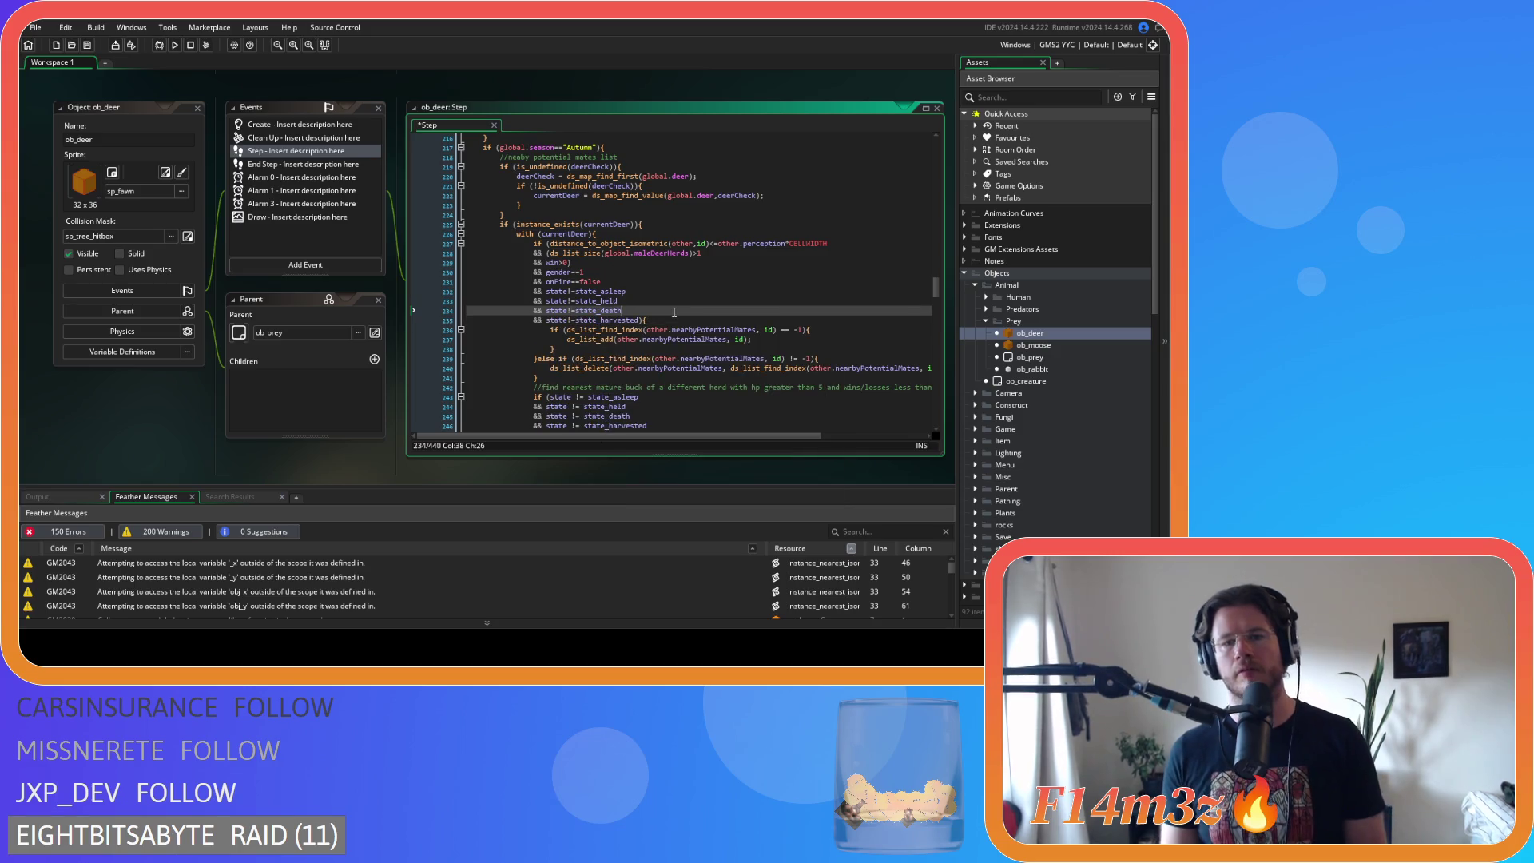
{"action": "key", "text": "ctrl+s"}
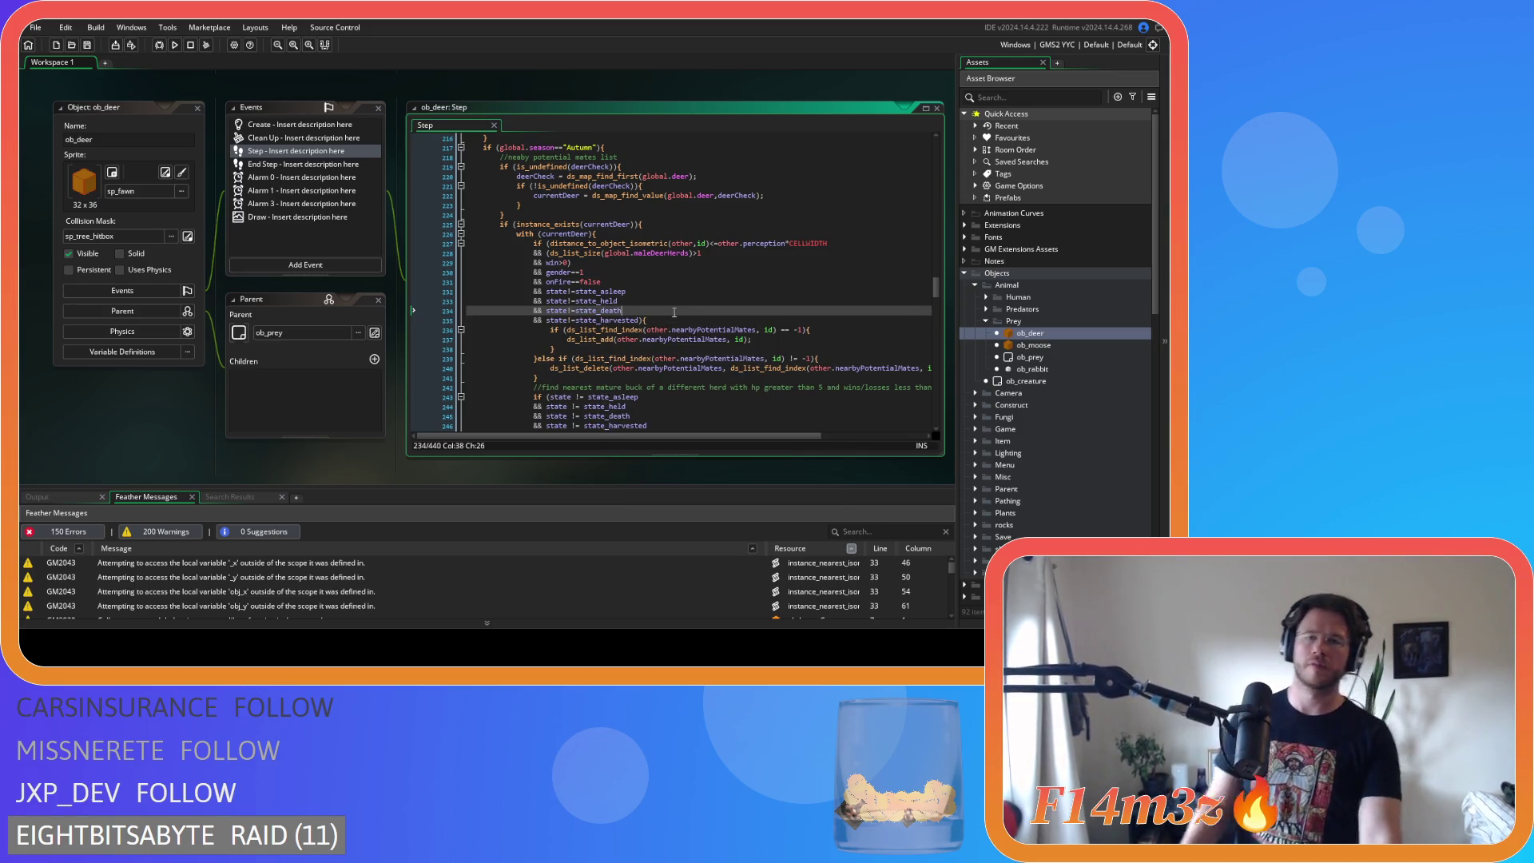
{"action": "scroll", "coordinate": [691, 344], "scroll_direction": "down", "scroll_amount": 9}
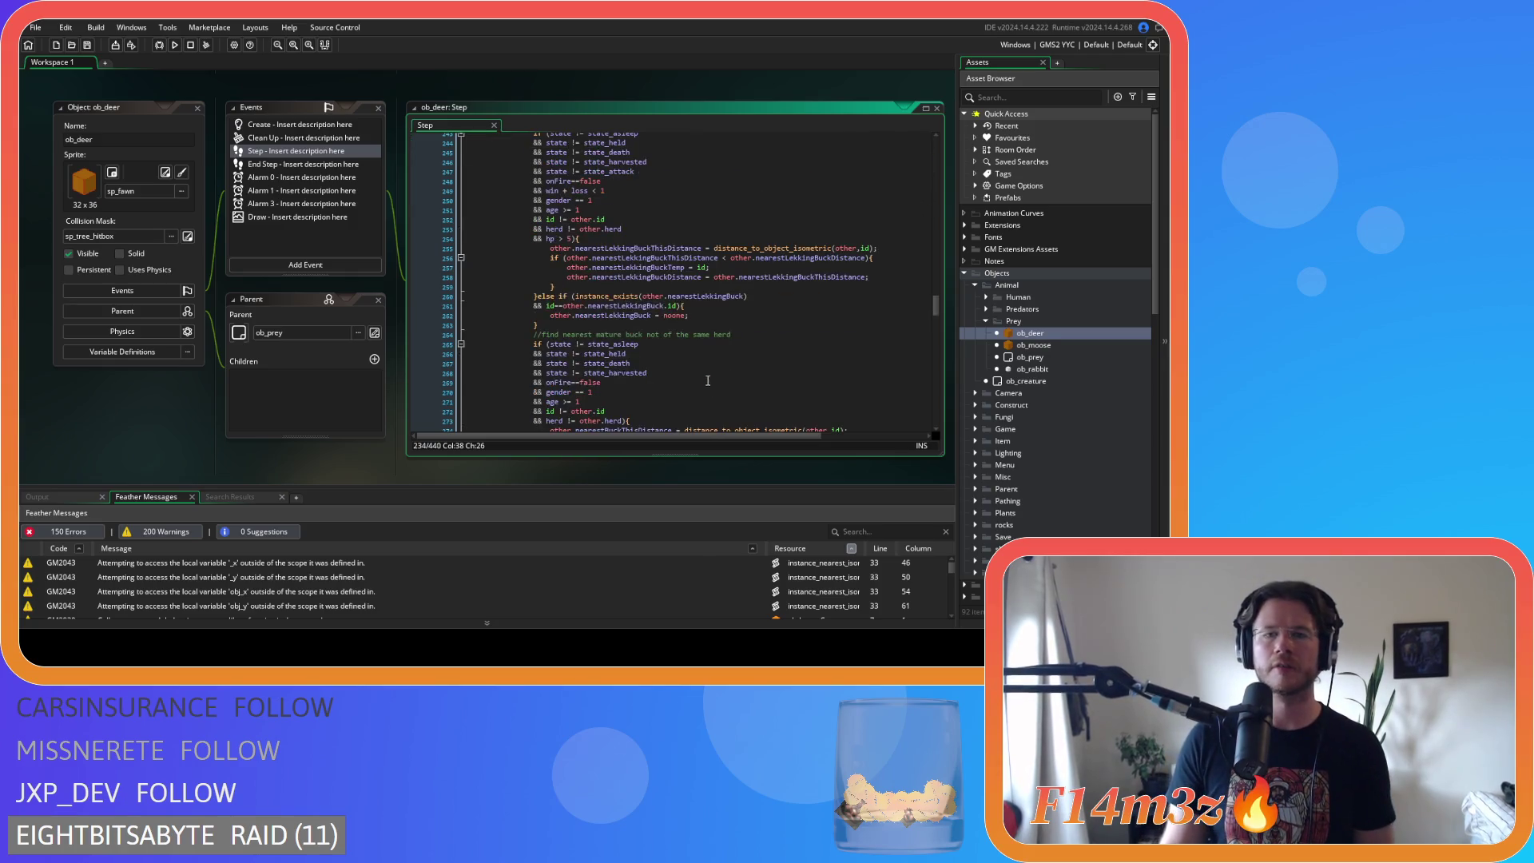
- Remove the spaces around != in the asleep, held, death and harvested checks on lines 243–246
{"action": "scroll", "coordinate": [709, 379], "scroll_direction": "up", "scroll_amount": 2}
{"action": "left_click", "coordinate": [579, 181]}
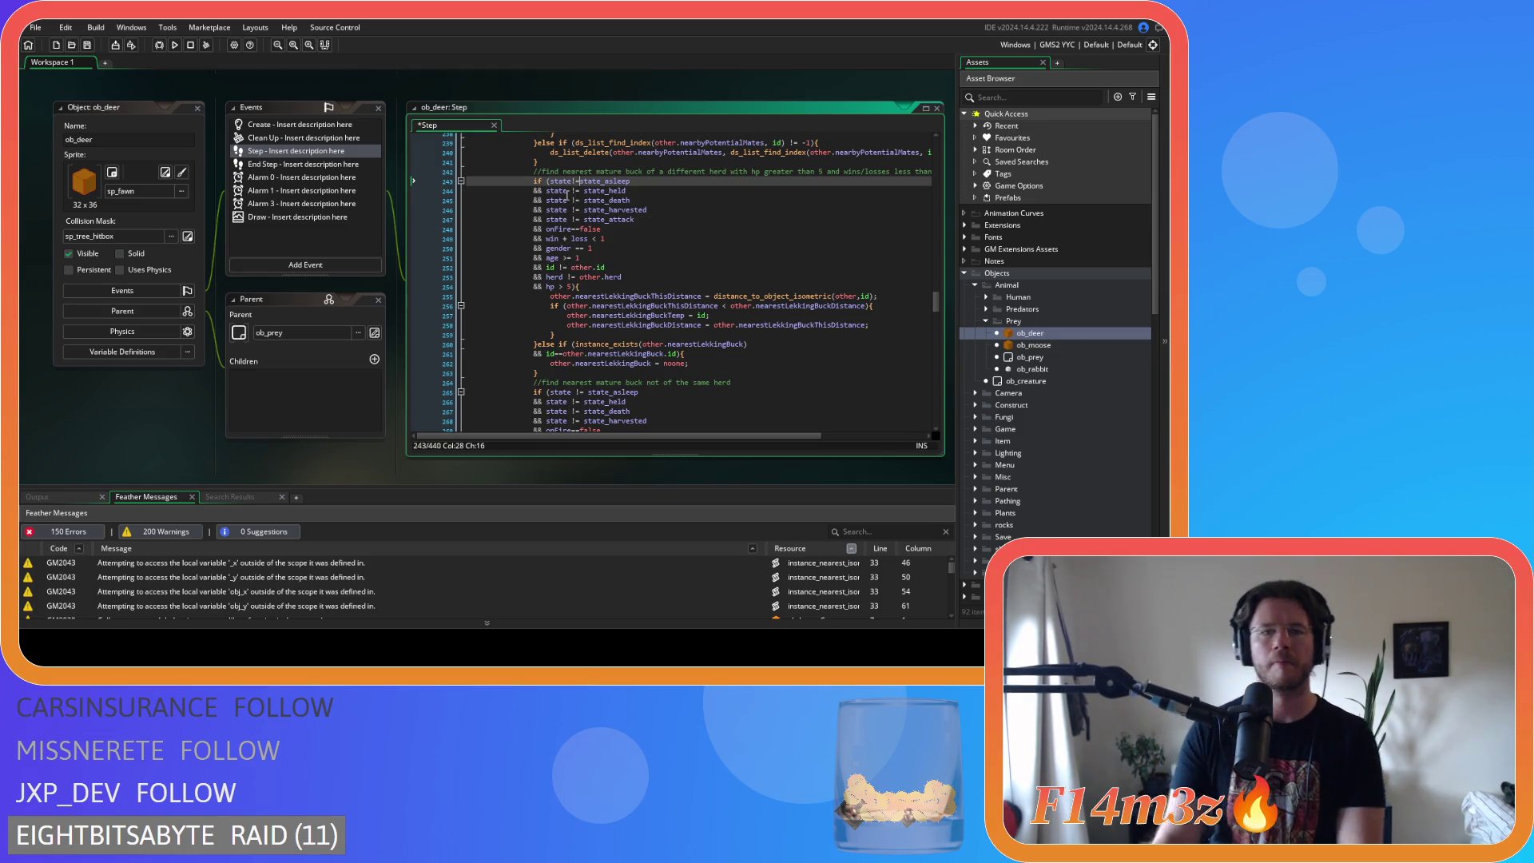
{"action": "key", "text": "Delete"}
{"action": "key", "text": "Right"}
{"action": "key", "text": "Right"}
{"action": "key", "text": "Delete"}
{"action": "key", "text": "Down"}
{"action": "key", "text": "Delete"}
{"action": "key", "text": "Right"}
{"action": "key", "text": "Right"}
{"action": "key", "text": "Delete"}
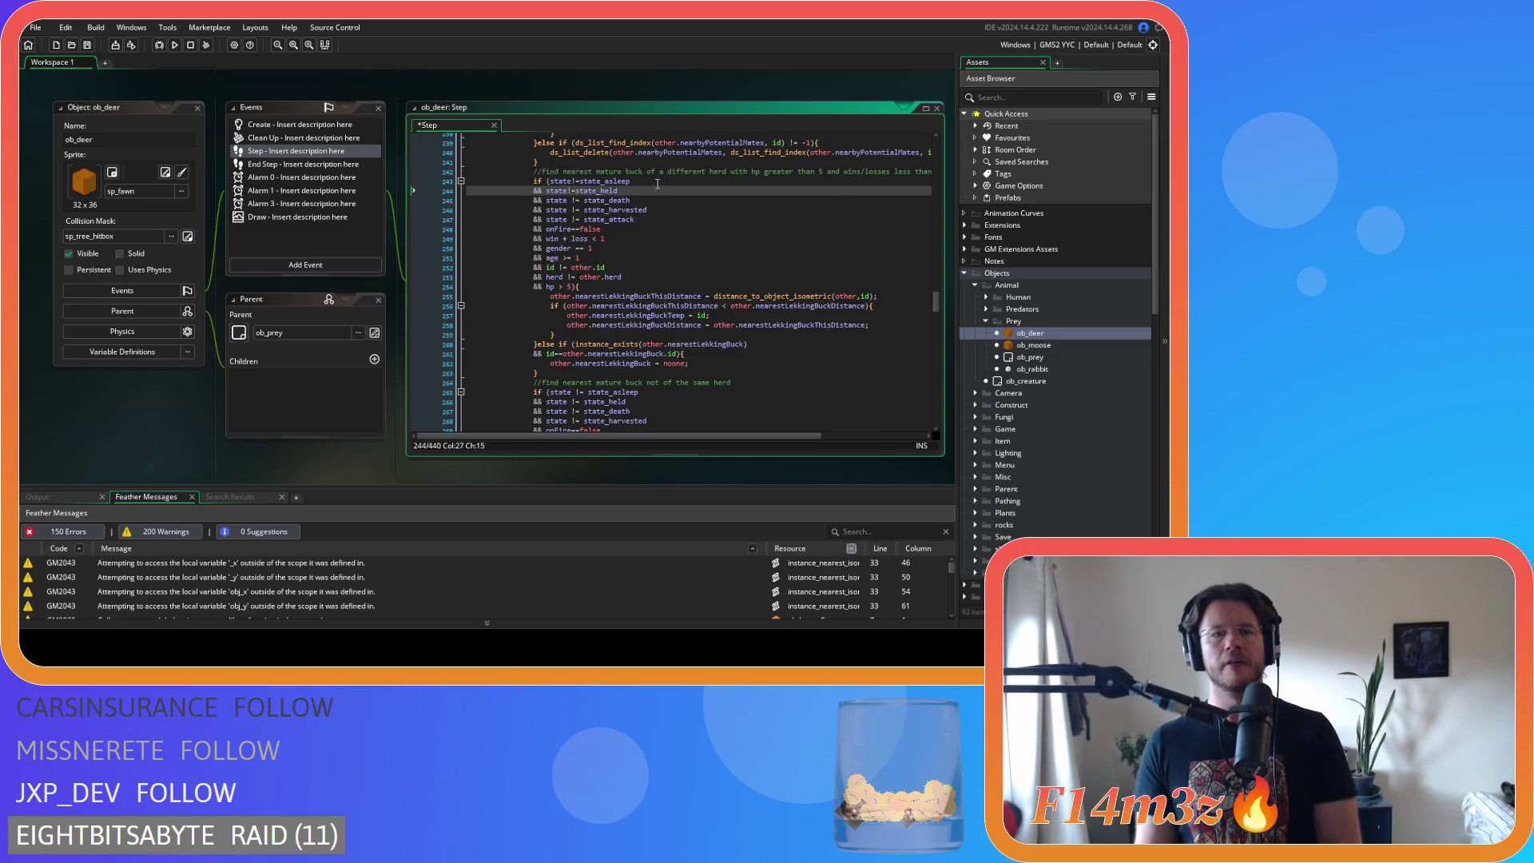
{"action": "key", "text": "Down"}
{"action": "key", "text": "Delete"}
{"action": "key", "text": "Right"}
{"action": "key", "text": "Right"}
{"action": "key", "text": "Delete"}
{"action": "key", "text": "Down"}
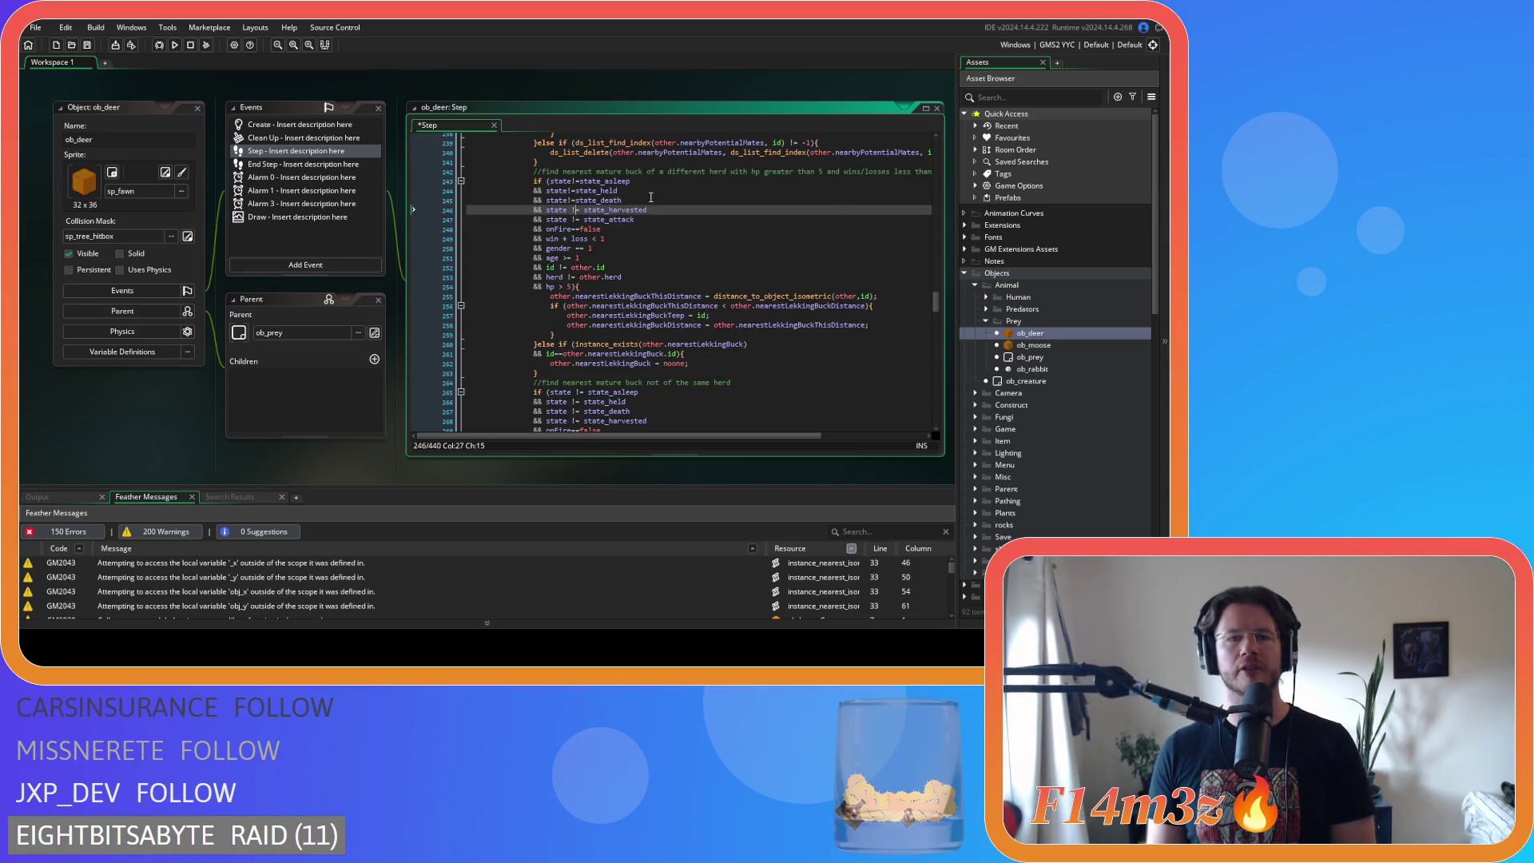
{"action": "key", "text": "Delete"}
{"action": "key", "text": "Right"}
{"action": "key", "text": "Right"}
{"action": "key", "text": "Delete"}
- Compact the state_attack check on line 247 and the win-and-loss < comparison on line 249
{"action": "left_click", "coordinate": [564, 219]}
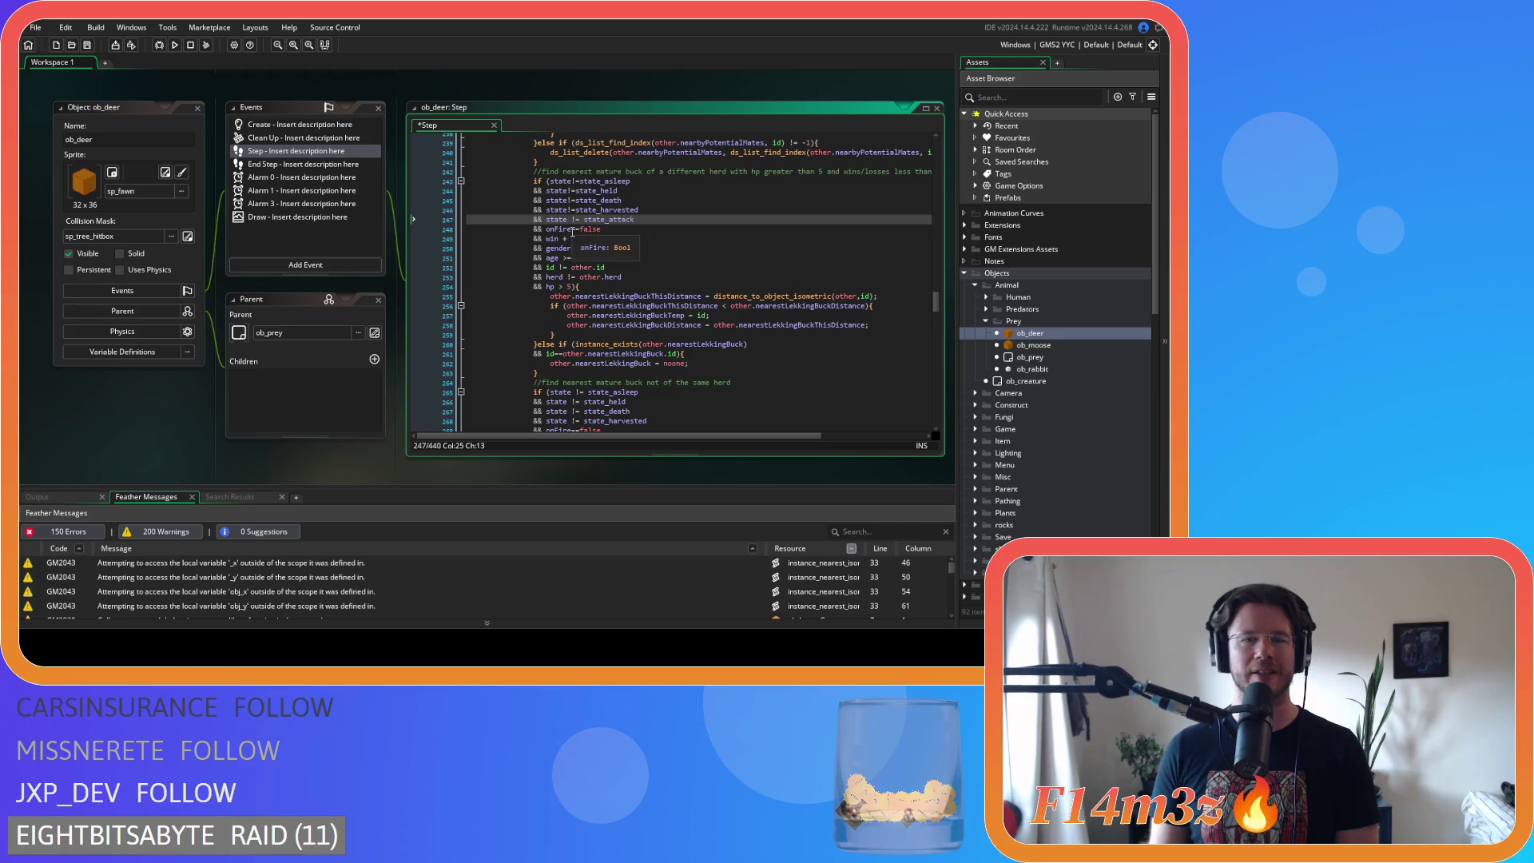
{"action": "key", "text": "Delete"}
{"action": "key", "text": "Right"}
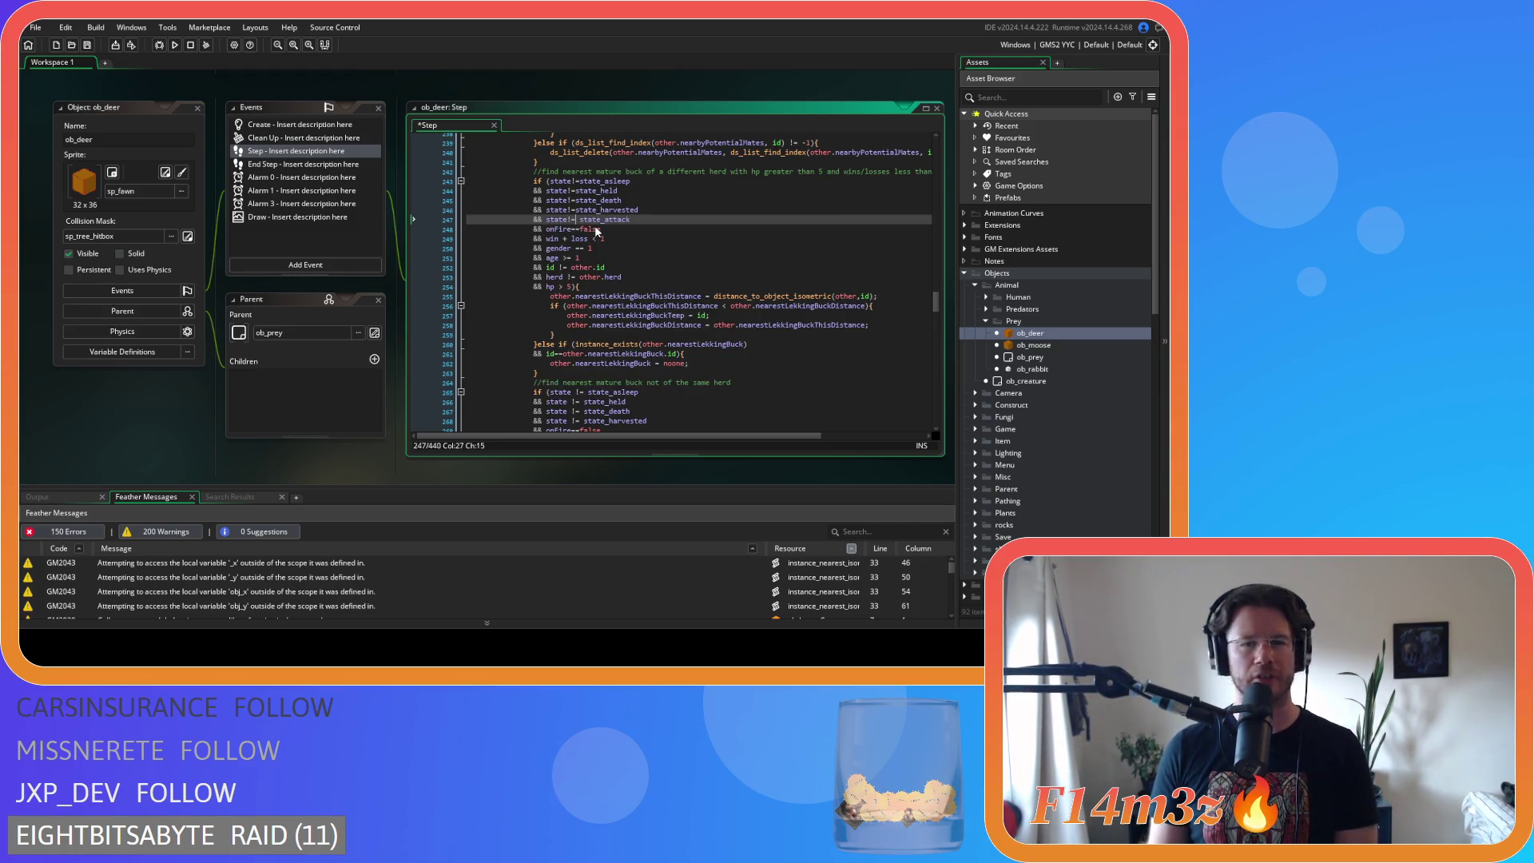
{"action": "key", "text": "BackSpace"}
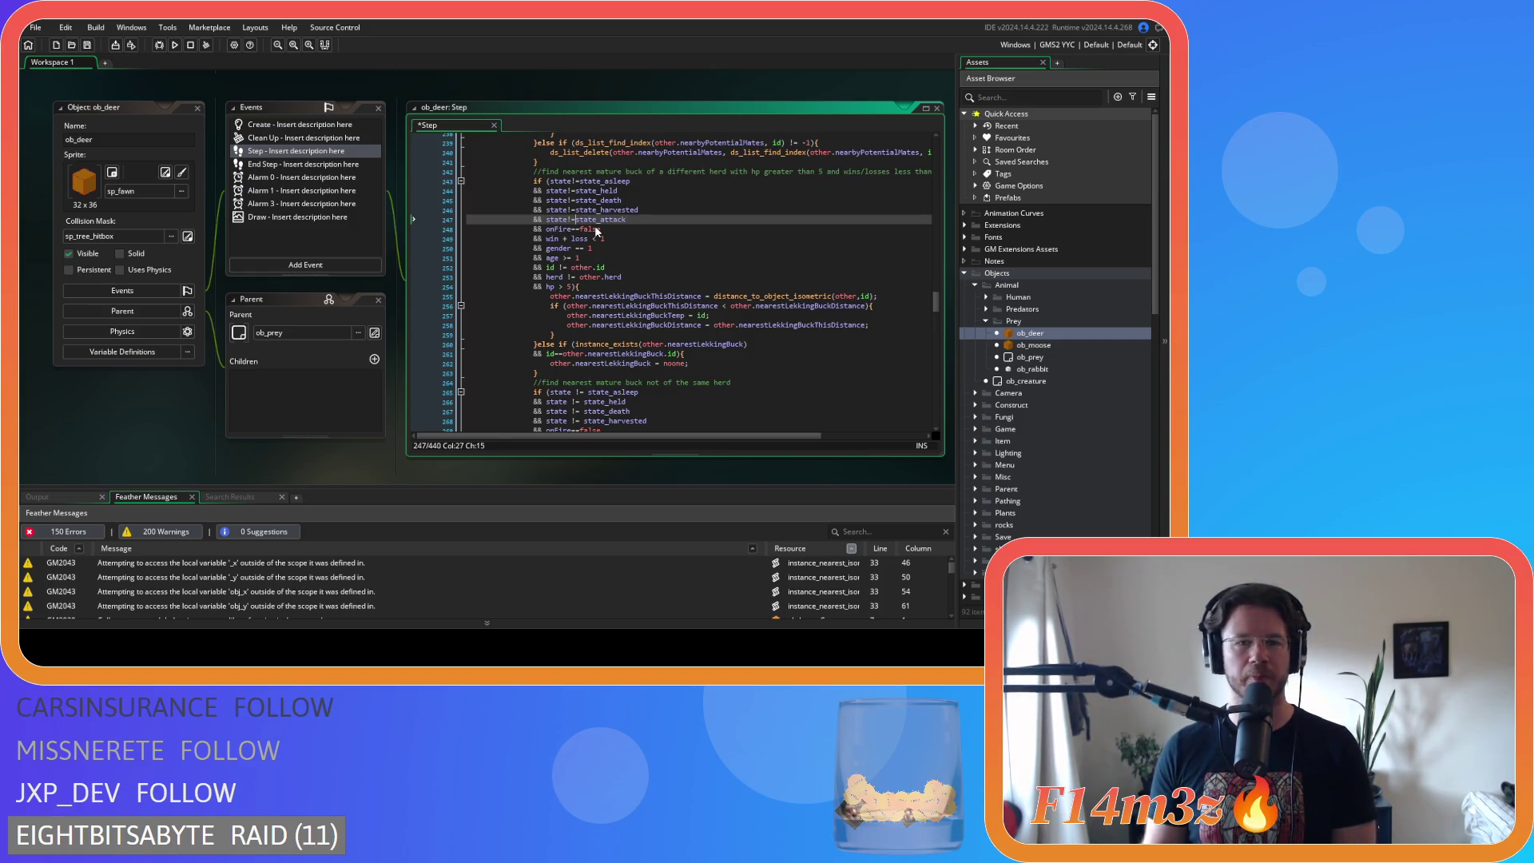
{"action": "key", "text": "Down"}
{"action": "key", "text": "Down"}
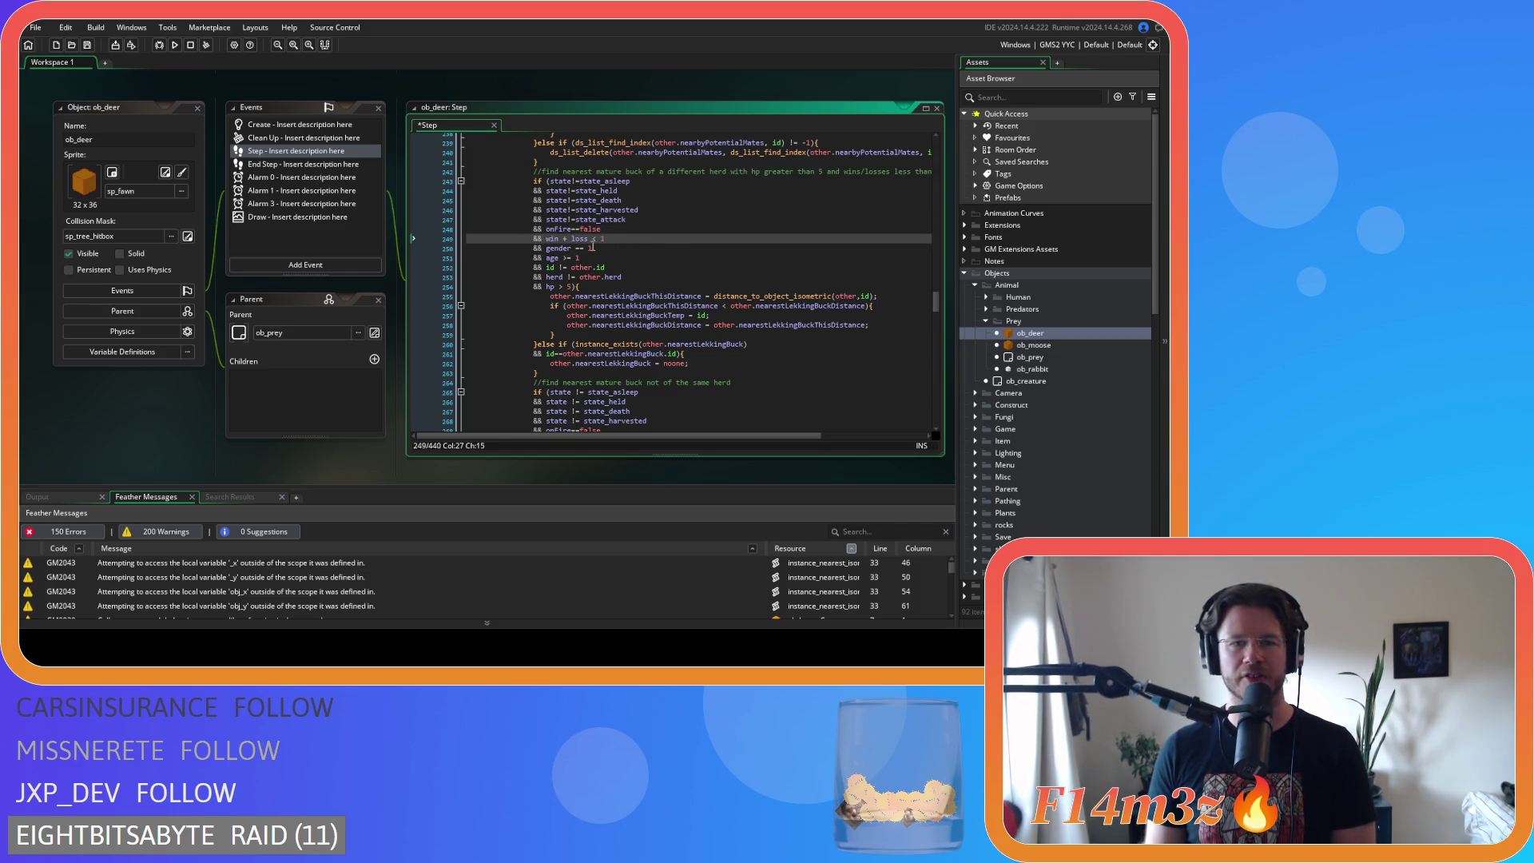
{"action": "left_click", "coordinate": [564, 238]}
{"action": "type", "text": "-"}
{"action": "key", "text": "Delete"}
{"action": "key", "text": "Right"}
{"action": "key", "text": "Right"}
{"action": "key", "text": "Right"}
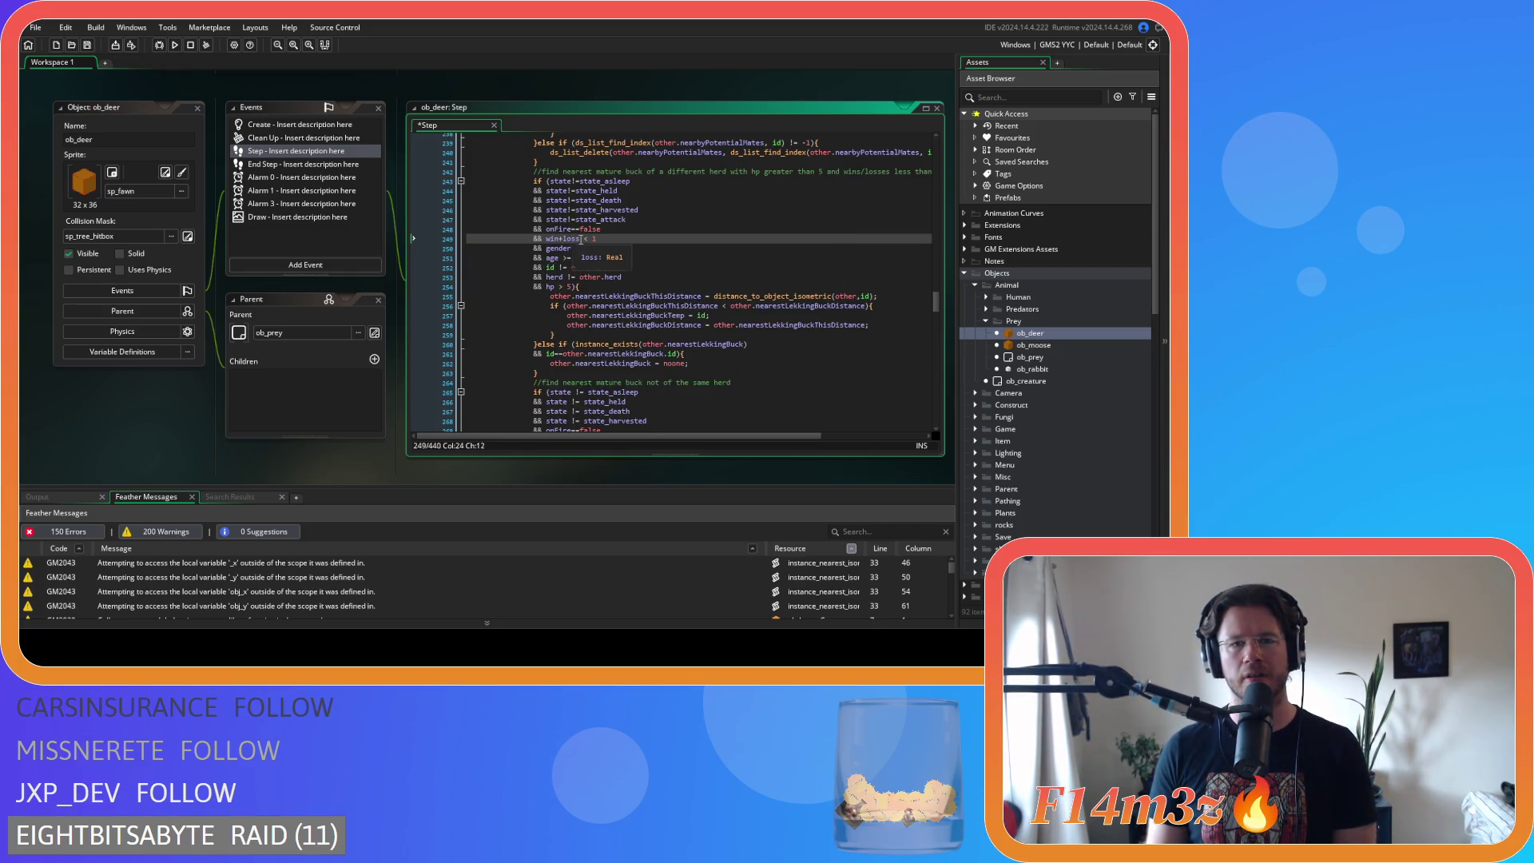
{"action": "key", "text": "Delete"}
{"action": "key", "text": "Right"}
{"action": "key", "text": "Delete"}
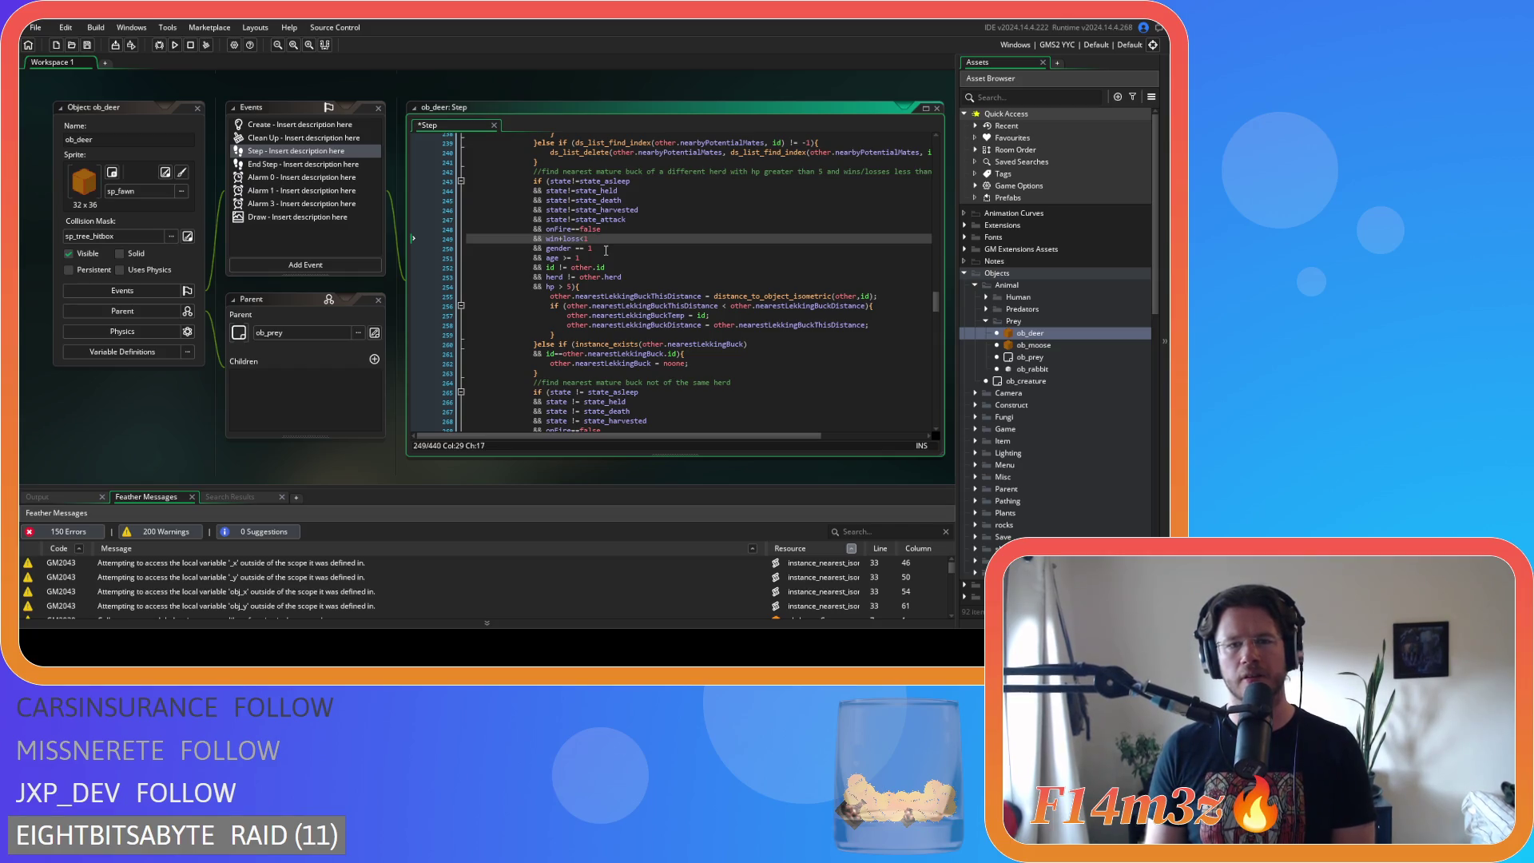
- Remove the spaces around == in the gender check, >= in the age check and != in the id check
{"action": "left_click", "coordinate": [572, 248]}
{"action": "key", "text": "Delete"}
{"action": "key", "text": "Right"}
{"action": "key", "text": "Right"}
{"action": "key", "text": "Delete"}
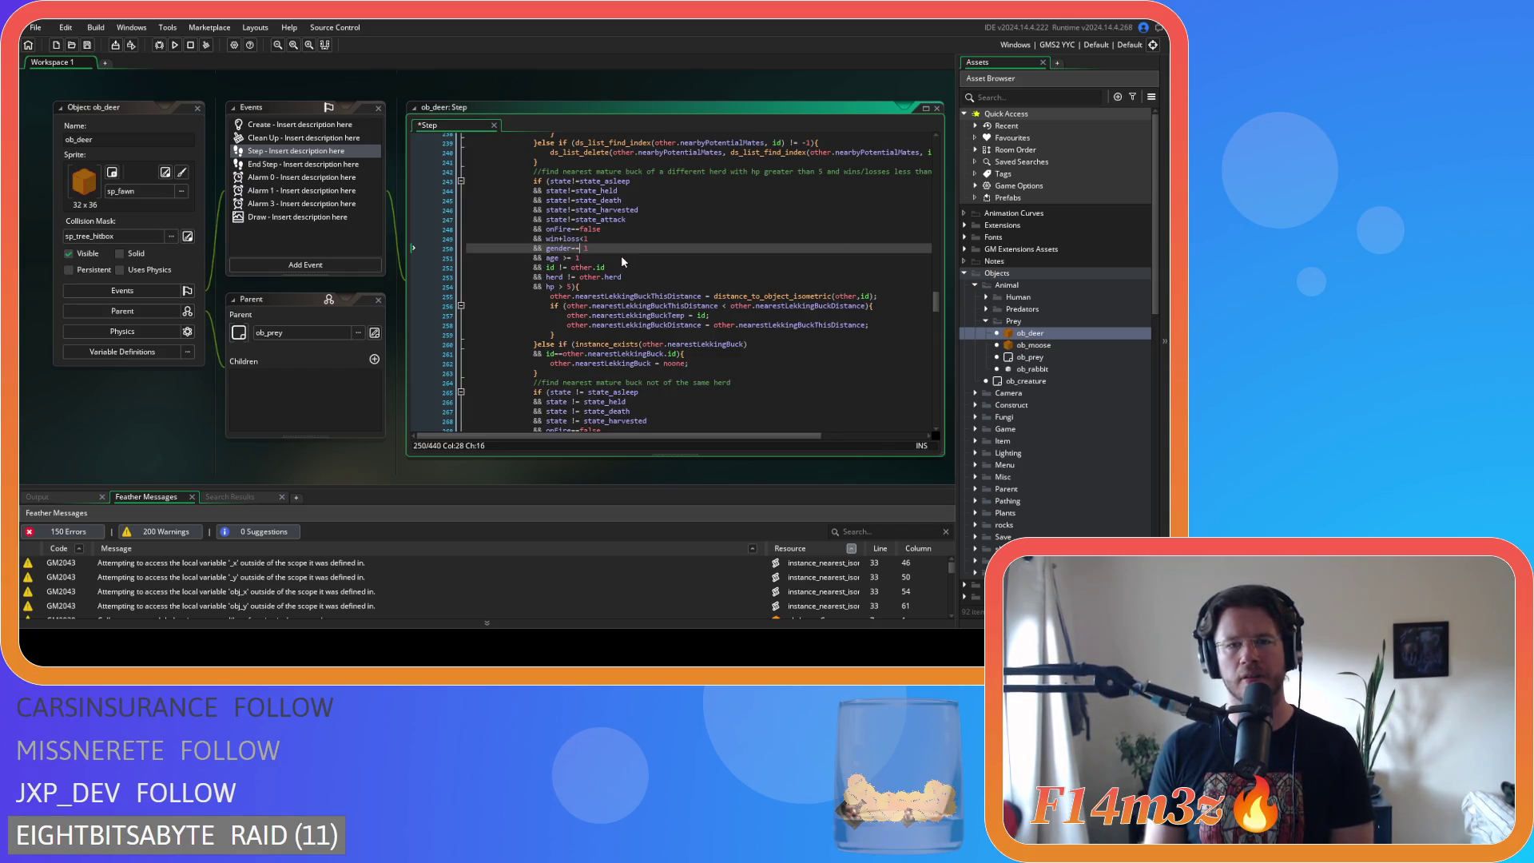
{"action": "left_click", "coordinate": [560, 258]}
{"action": "key", "text": "Delete"}
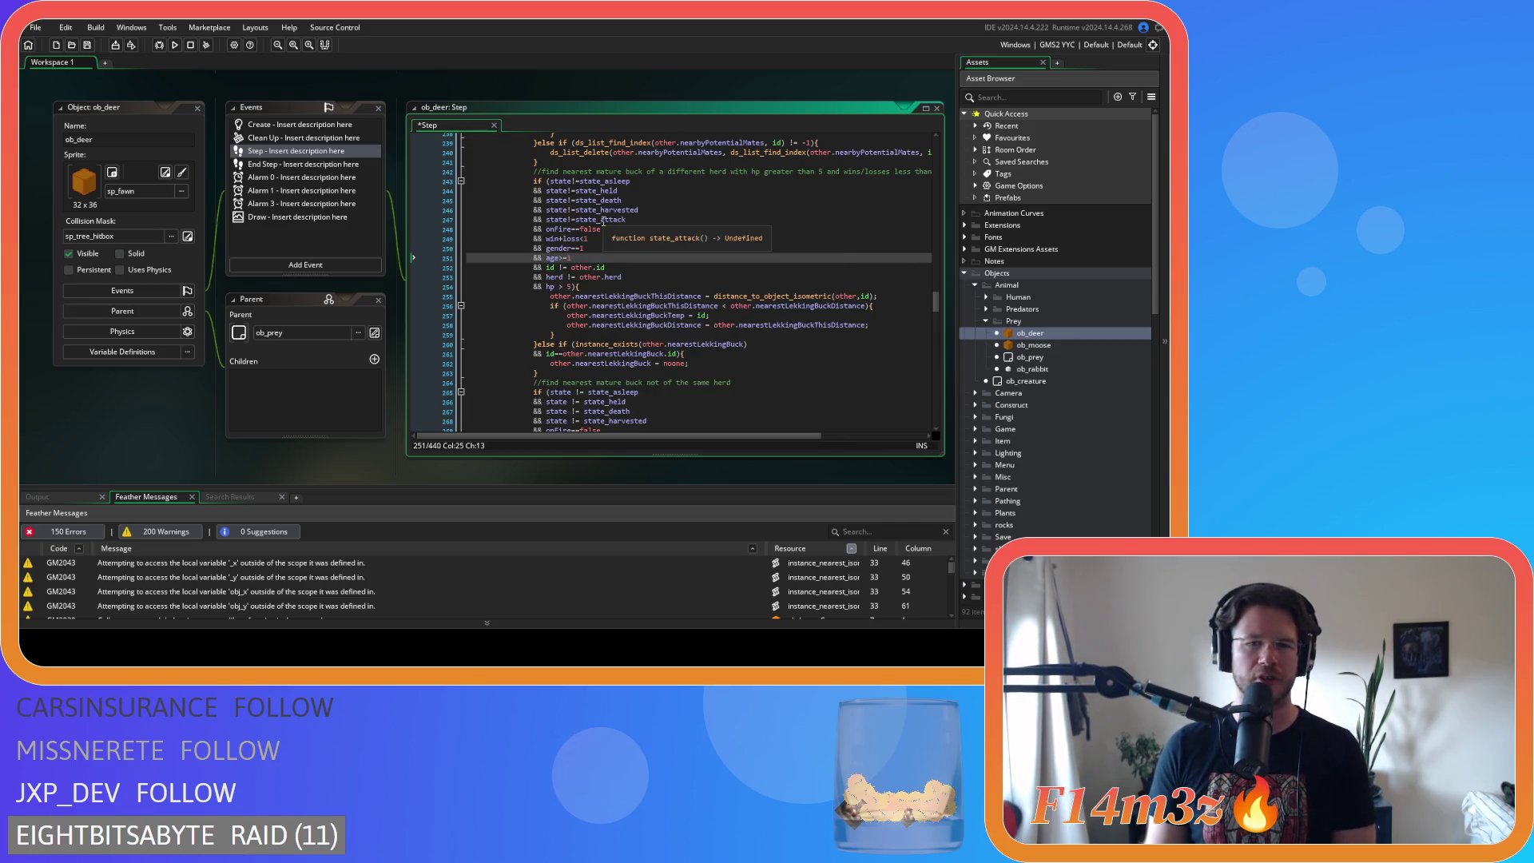
{"action": "left_click", "coordinate": [559, 268]}
{"action": "key", "text": "Delete"}
{"action": "key", "text": "Right"}
{"action": "key", "text": "Right"}
{"action": "key", "text": "Delete"}
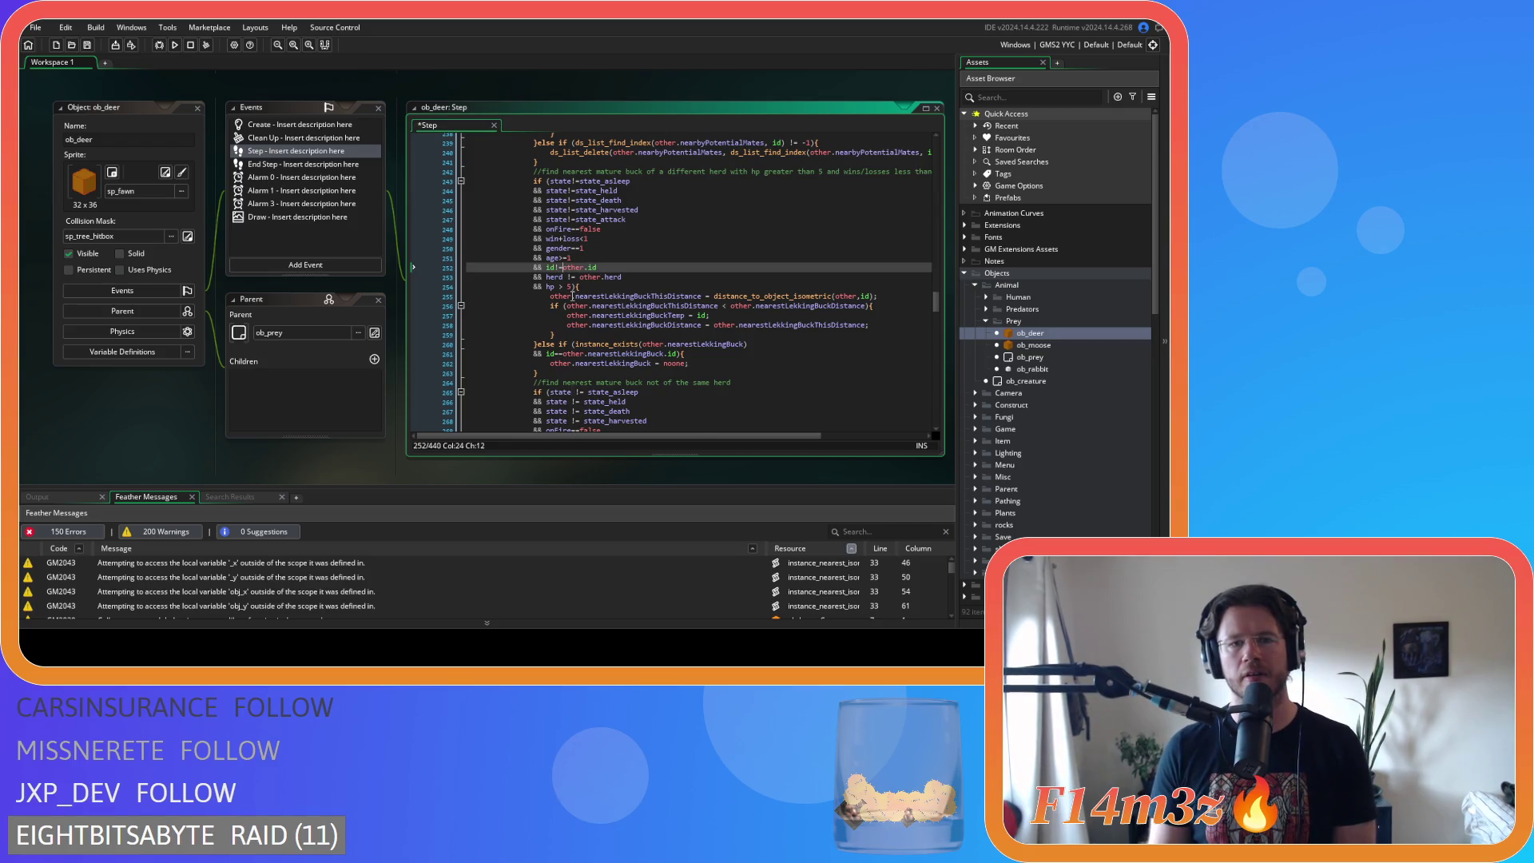
- Compact the herd check to herd!=other.herd and the hp check to hp>5, then save
{"action": "left_click", "coordinate": [564, 276]}
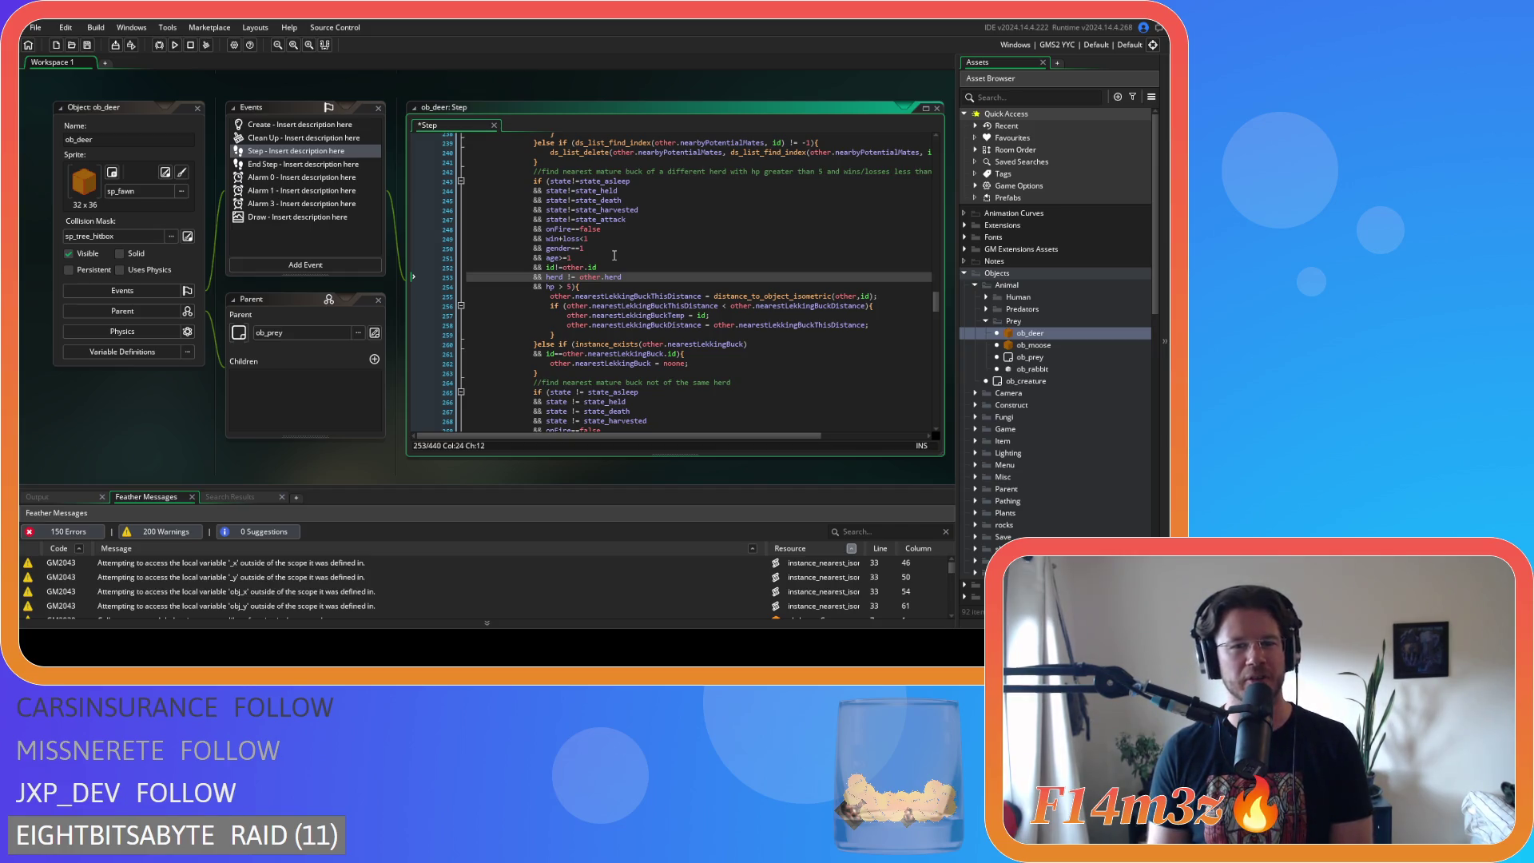
{"action": "key", "text": "Delete"}
{"action": "key", "text": "Right"}
{"action": "key", "text": "Right"}
{"action": "key", "text": "Delete"}
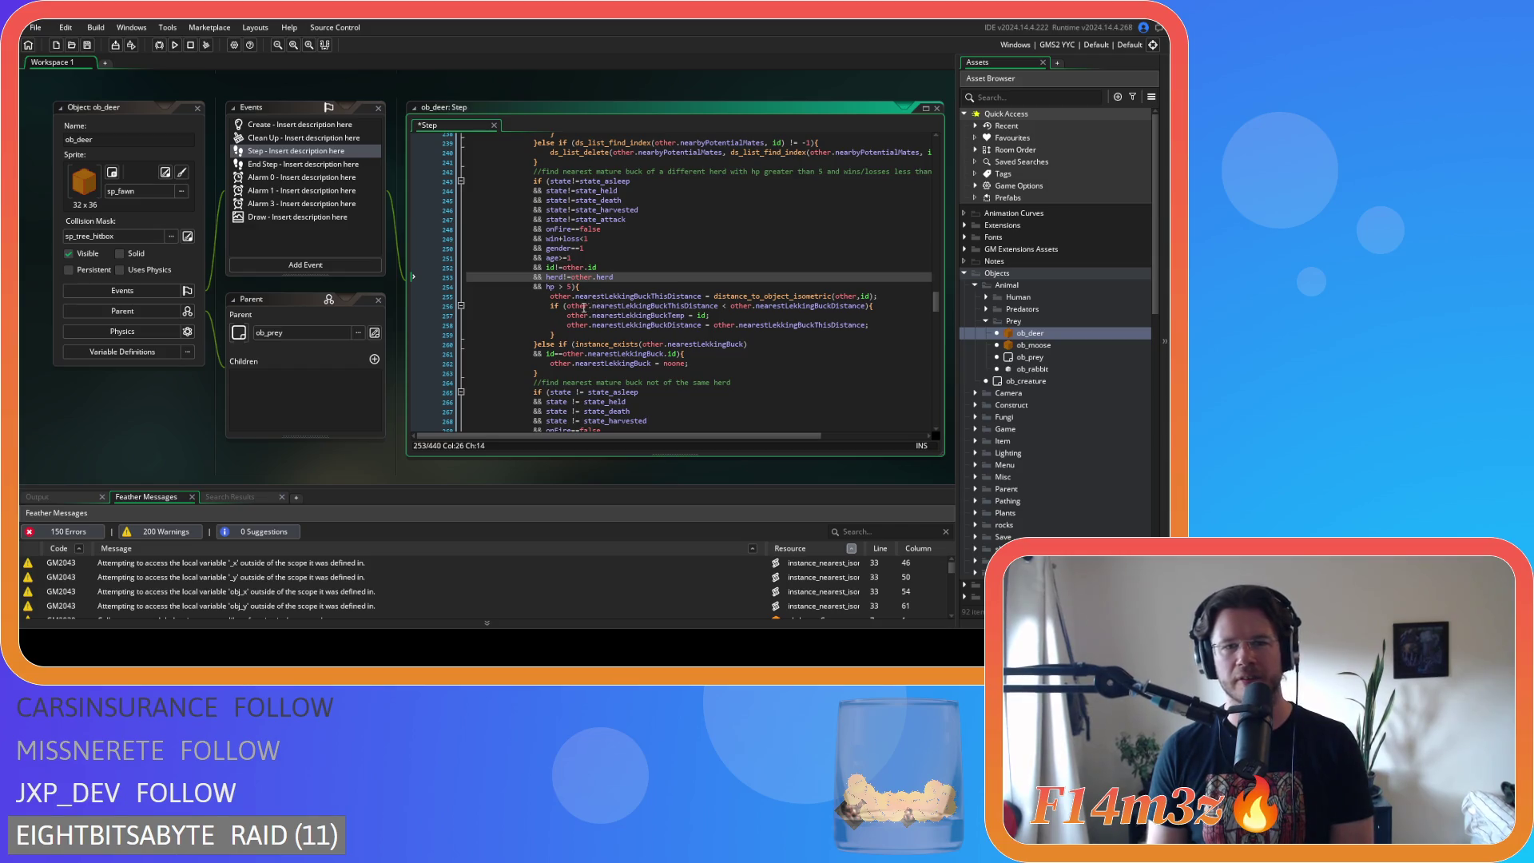
{"action": "left_click", "coordinate": [559, 286]}
{"action": "key", "text": "BackSpace"}
{"action": "key", "text": "Right"}
{"action": "key", "text": "Delete"}
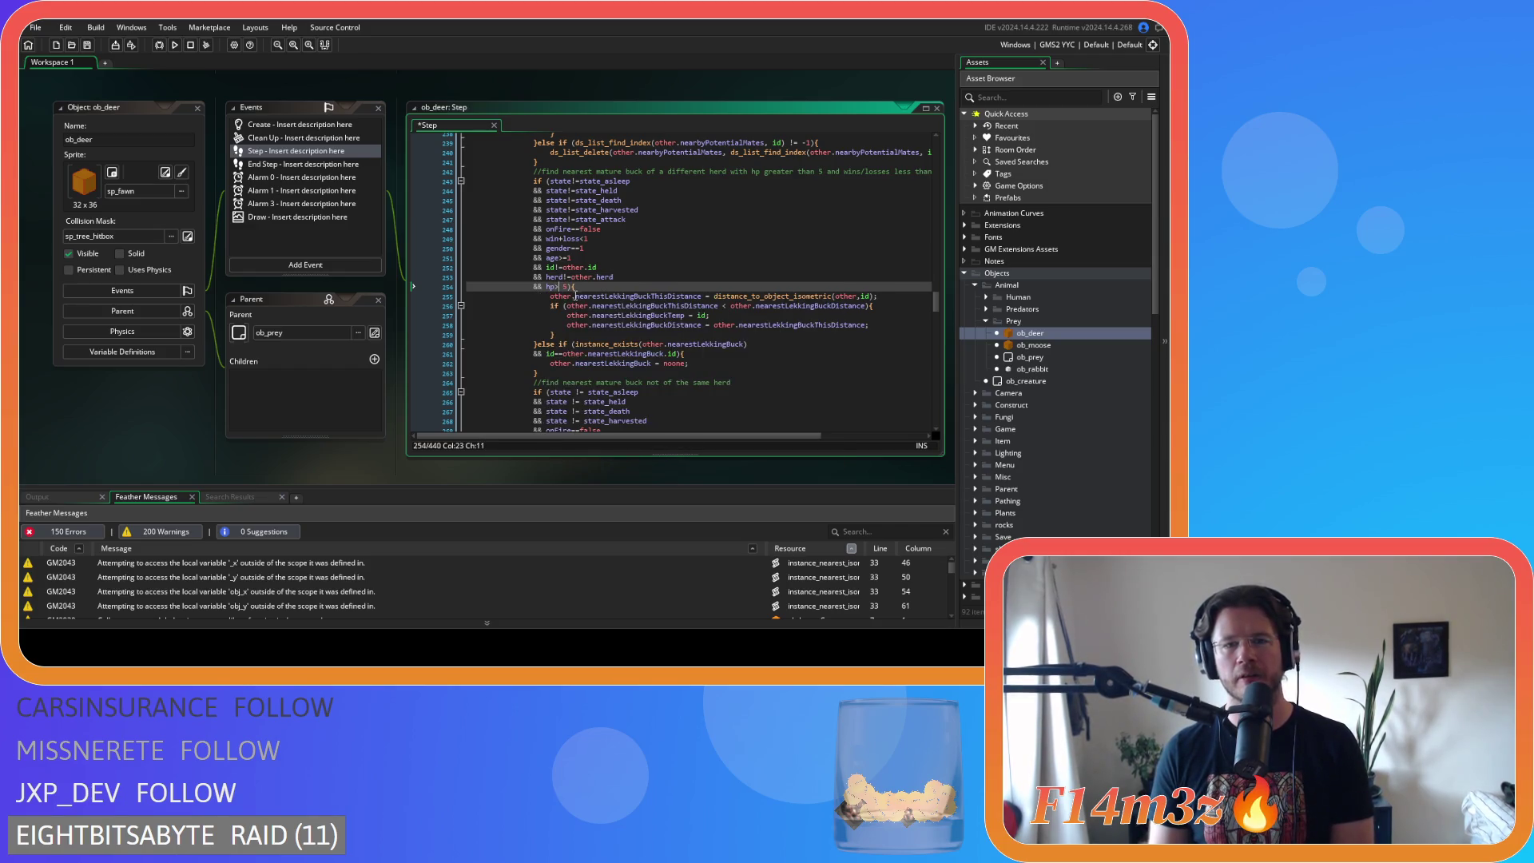
{"action": "key", "text": "Right"}
{"action": "key", "text": "Right"}
{"action": "key", "text": "Right"}
{"action": "key", "text": "ctrl+s"}
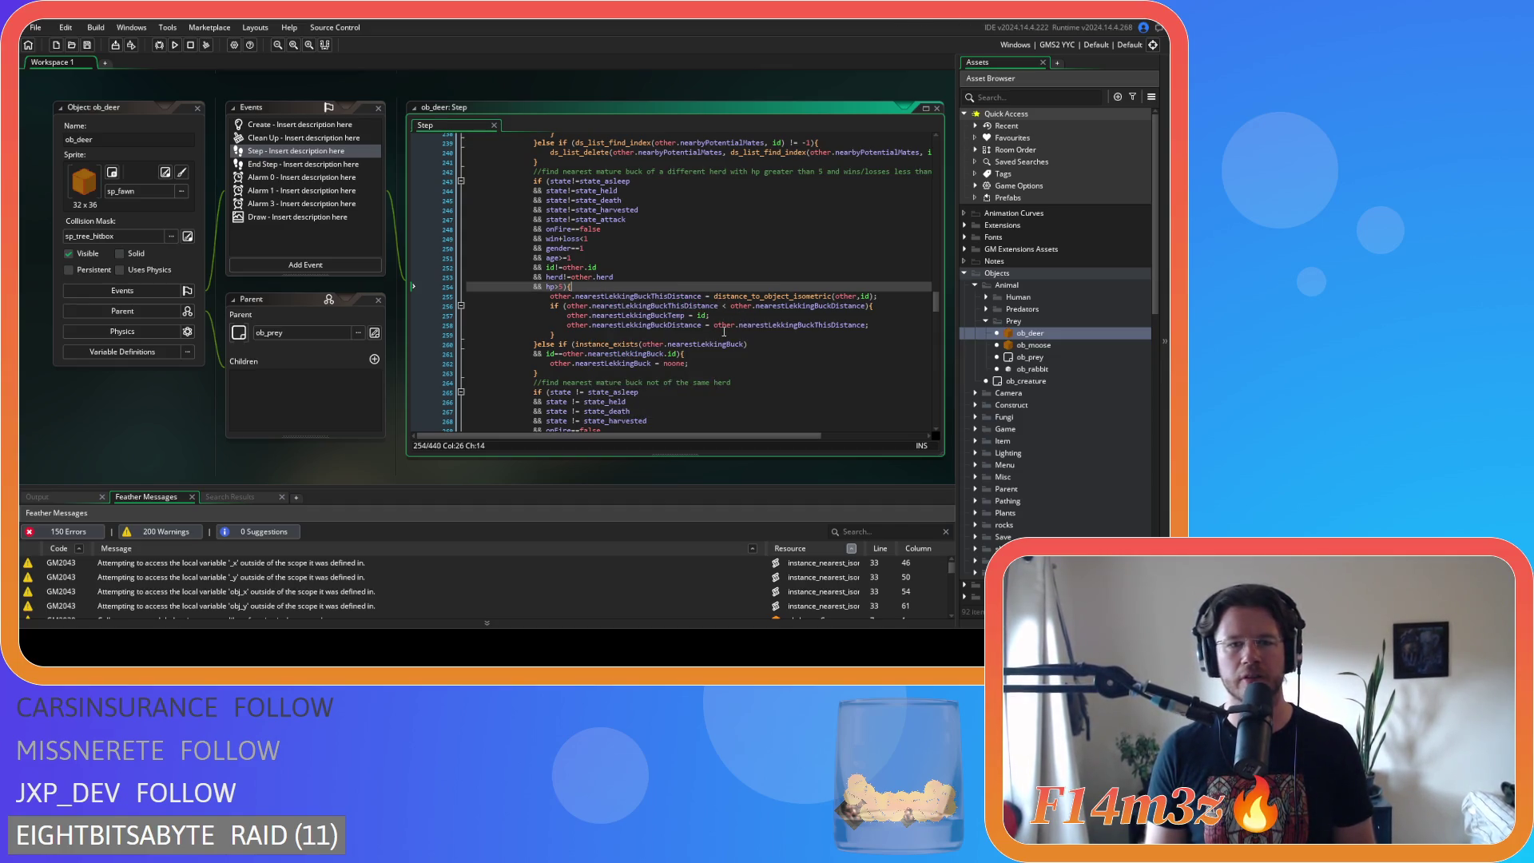
{"action": "scroll", "coordinate": [719, 324], "scroll_direction": "down", "scroll_amount": 3}
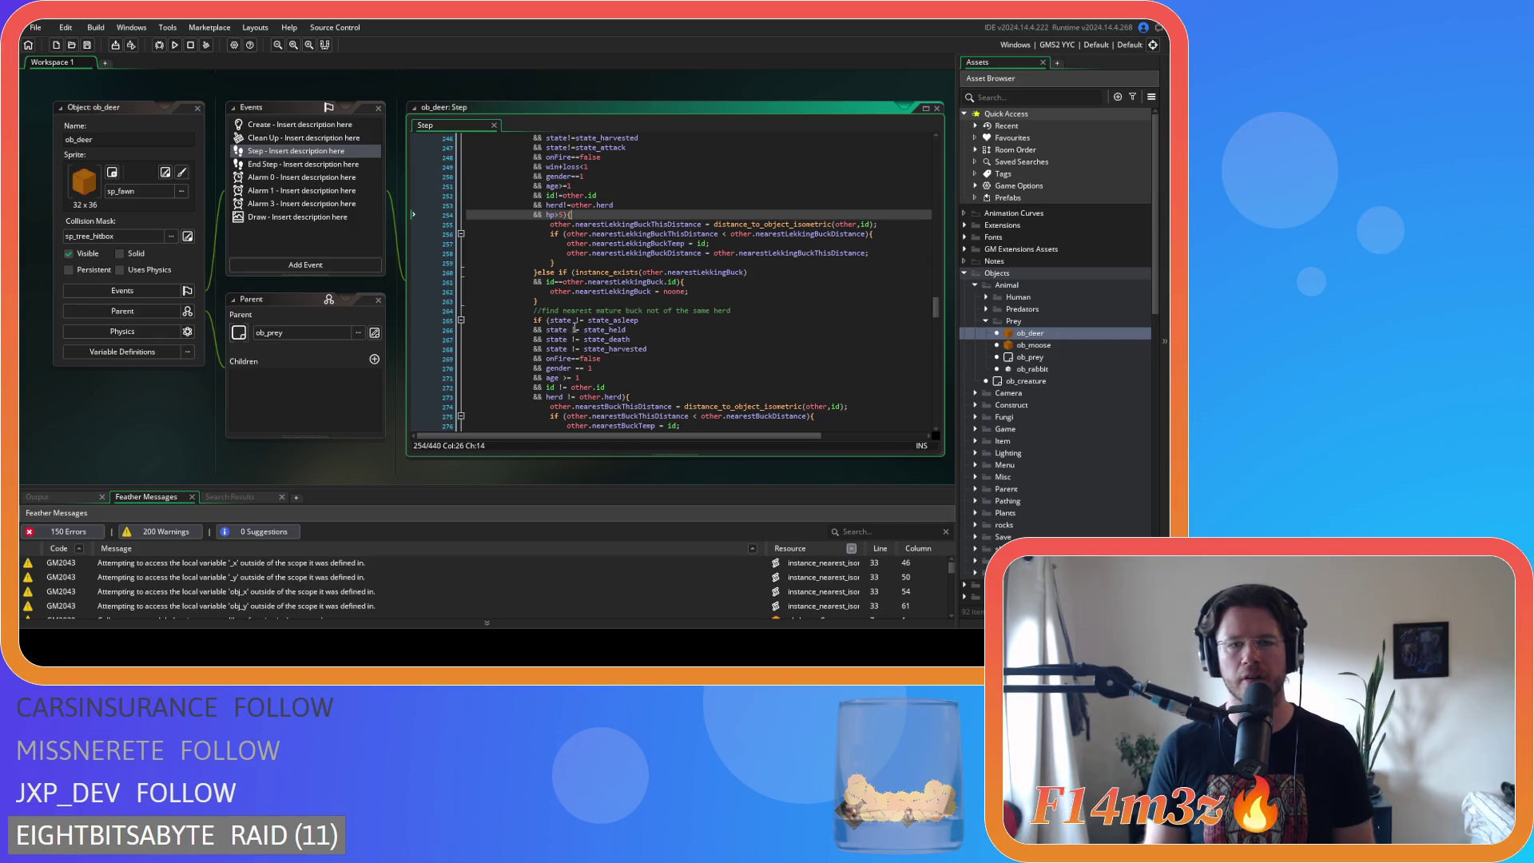
- Compact the state_asleep, state_held and state_death checks on lines 265–267 to state!=…
{"action": "left_click", "coordinate": [575, 320]}
{"action": "scroll", "coordinate": [606, 345], "scroll_direction": "down", "scroll_amount": 4}
{"action": "key", "text": "BackSpace"}
{"action": "key", "text": "Right"}
{"action": "key", "text": "Right"}
{"action": "key", "text": "Delete"}
{"action": "left_click", "coordinate": [567, 234]}
{"action": "key", "text": "Delete"}
{"action": "key", "text": "Right"}
{"action": "key", "text": "Right"}
{"action": "key", "text": "Delete"}
{"action": "key", "text": "Down"}
{"action": "key", "text": "Left"}
{"action": "key", "text": "Left"}
{"action": "key", "text": "Delete"}
{"action": "key", "text": "Right"}
{"action": "key", "text": "Right"}
{"action": "key", "text": "Delete"}
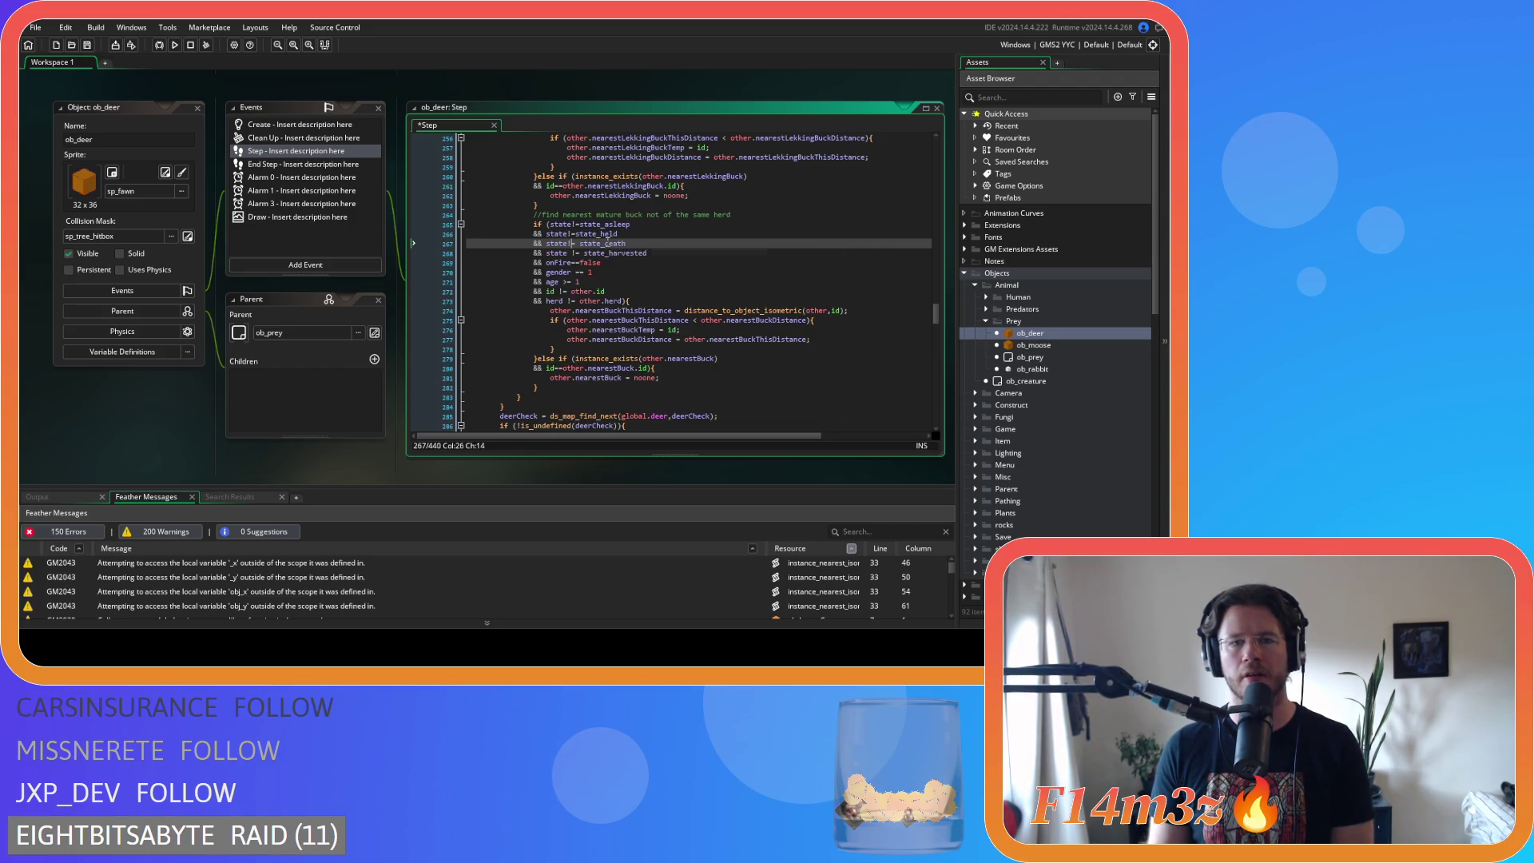
{"action": "key", "text": "Down"}
{"action": "key", "text": "Left"}
{"action": "key", "text": "Left"}
- Remove the spaces around the harvested !=, gender ==, age >= and id != comparisons
{"action": "key", "text": "Delete"}
{"action": "key", "text": "Right"}
{"action": "key", "text": "Right"}
{"action": "key", "text": "Delete"}
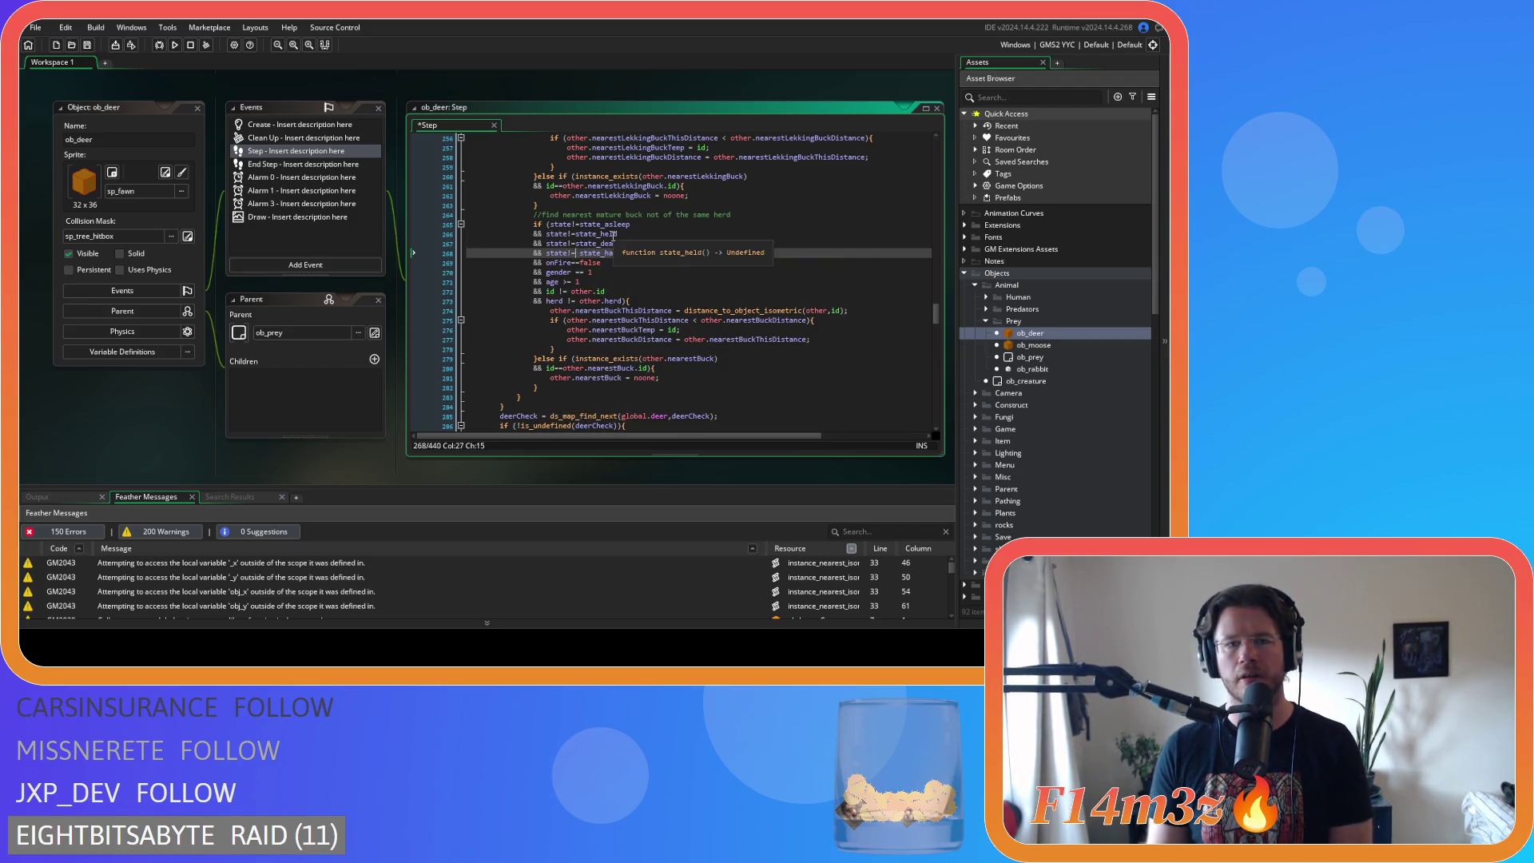
{"action": "key", "text": "Down"}
{"action": "key", "text": "Down"}
{"action": "key", "text": "BackSpace"}
{"action": "key", "text": "Delete"}
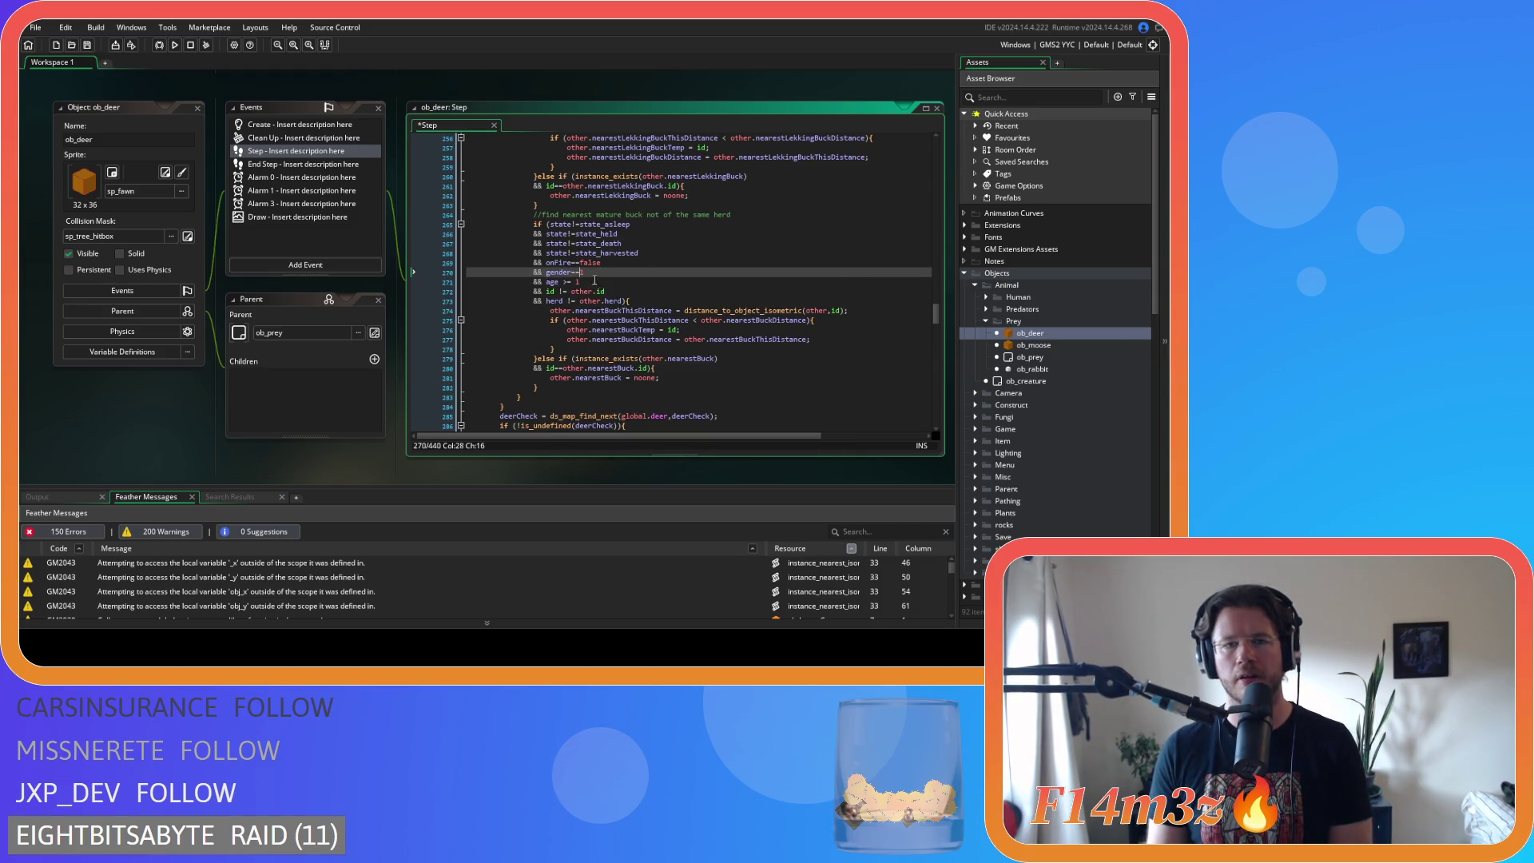
{"action": "key", "text": "Down"}
{"action": "key", "text": "BackSpace"}
{"action": "key", "text": "Right"}
{"action": "key", "text": "Right"}
{"action": "key", "text": "Delete"}
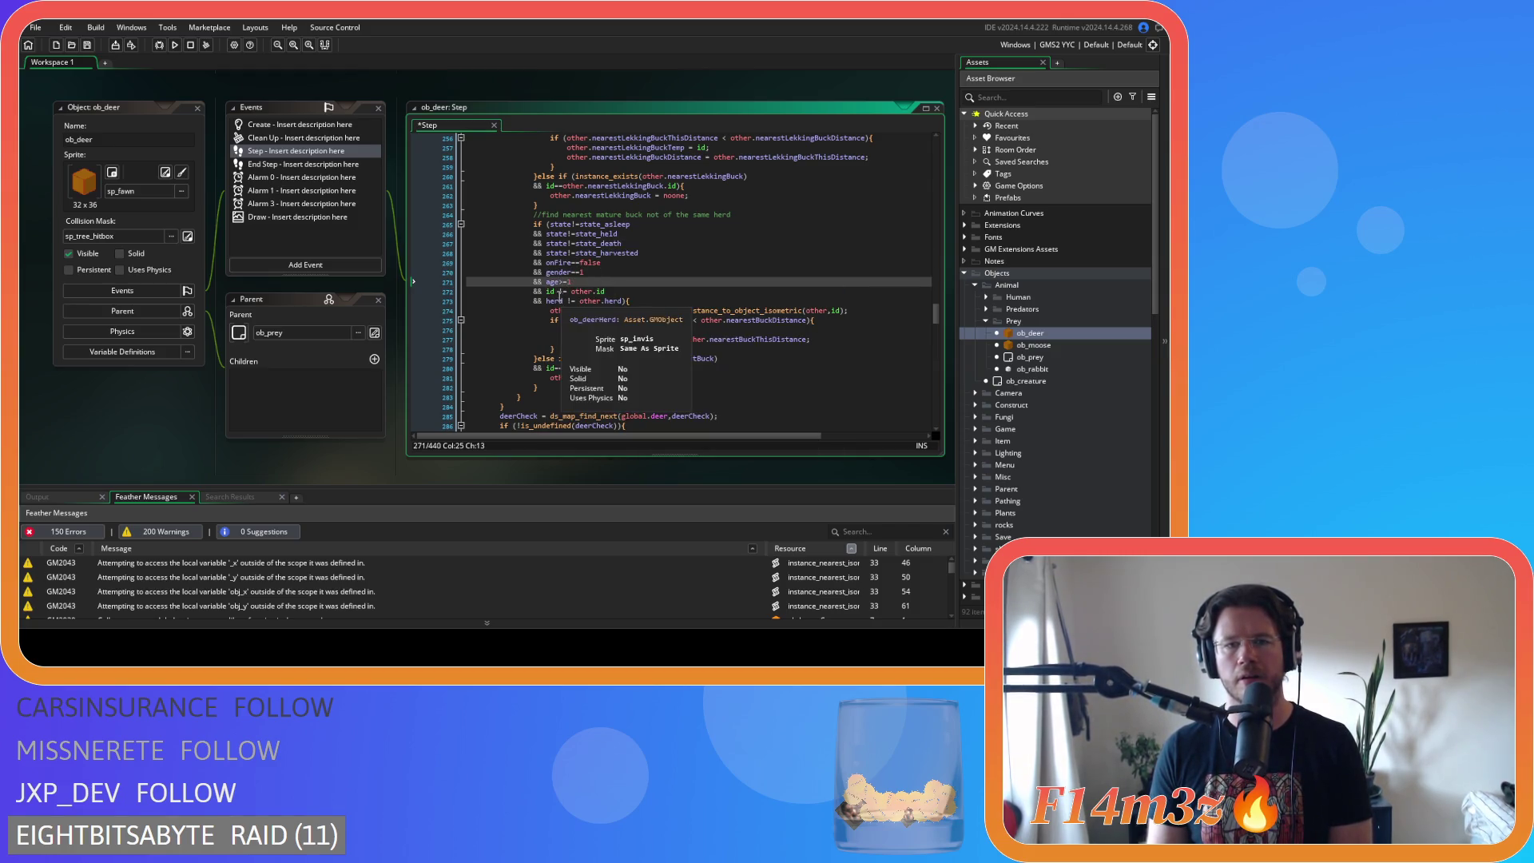
{"action": "key", "text": "Down"}
{"action": "key", "text": "Delete"}
{"action": "key", "text": "Left"}
{"action": "key", "text": "Left"}
{"action": "key", "text": "BackSpace"}
- Compact the herd comparison on line 273 and save the Step code
{"action": "key", "text": "Delete"}
{"action": "key", "text": "Down"}
{"action": "key", "text": "Delete"}
{"action": "key", "text": "Right"}
{"action": "key", "text": "Right"}
{"action": "key", "text": "Delete"}
{"action": "left_click", "coordinate": [659, 301]}
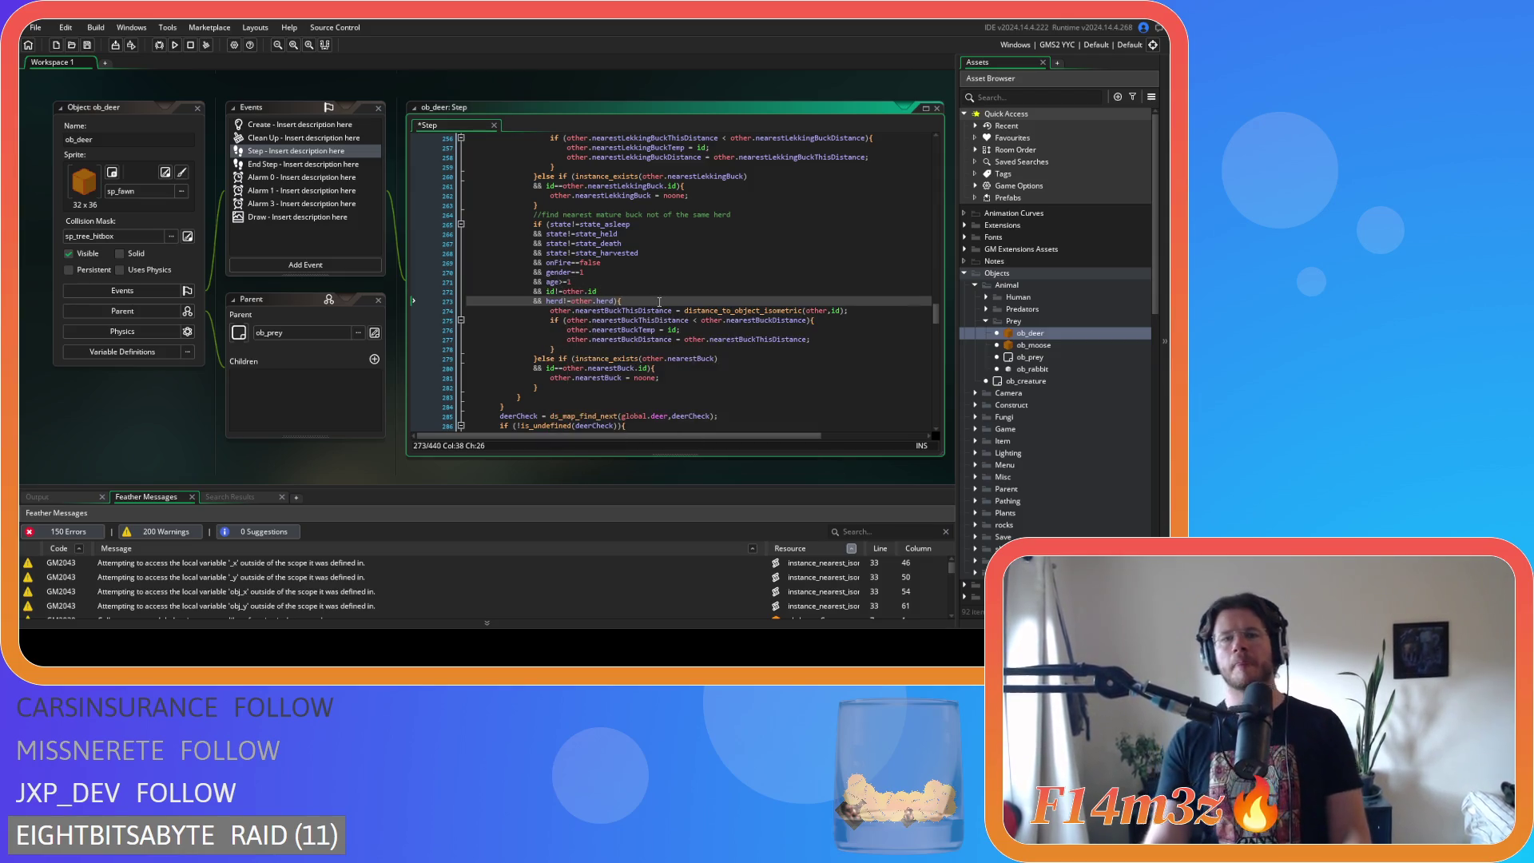
{"action": "key", "text": "ctrl+s"}
{"action": "scroll", "coordinate": [651, 344], "scroll_direction": "up", "scroll_amount": 7}
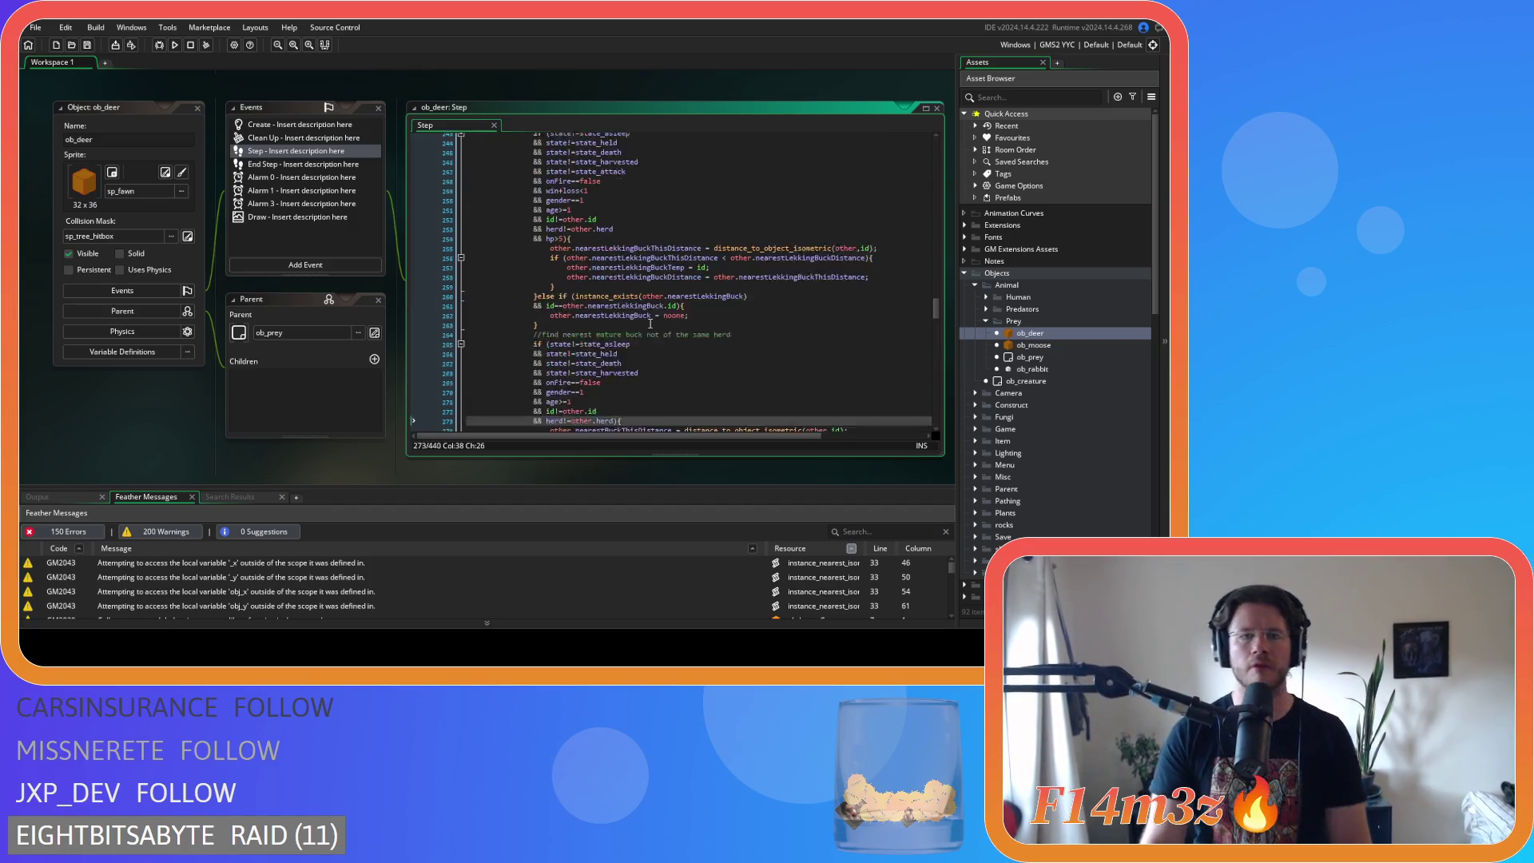
{"action": "scroll", "coordinate": [649, 375], "scroll_direction": "down", "scroll_amount": 5}
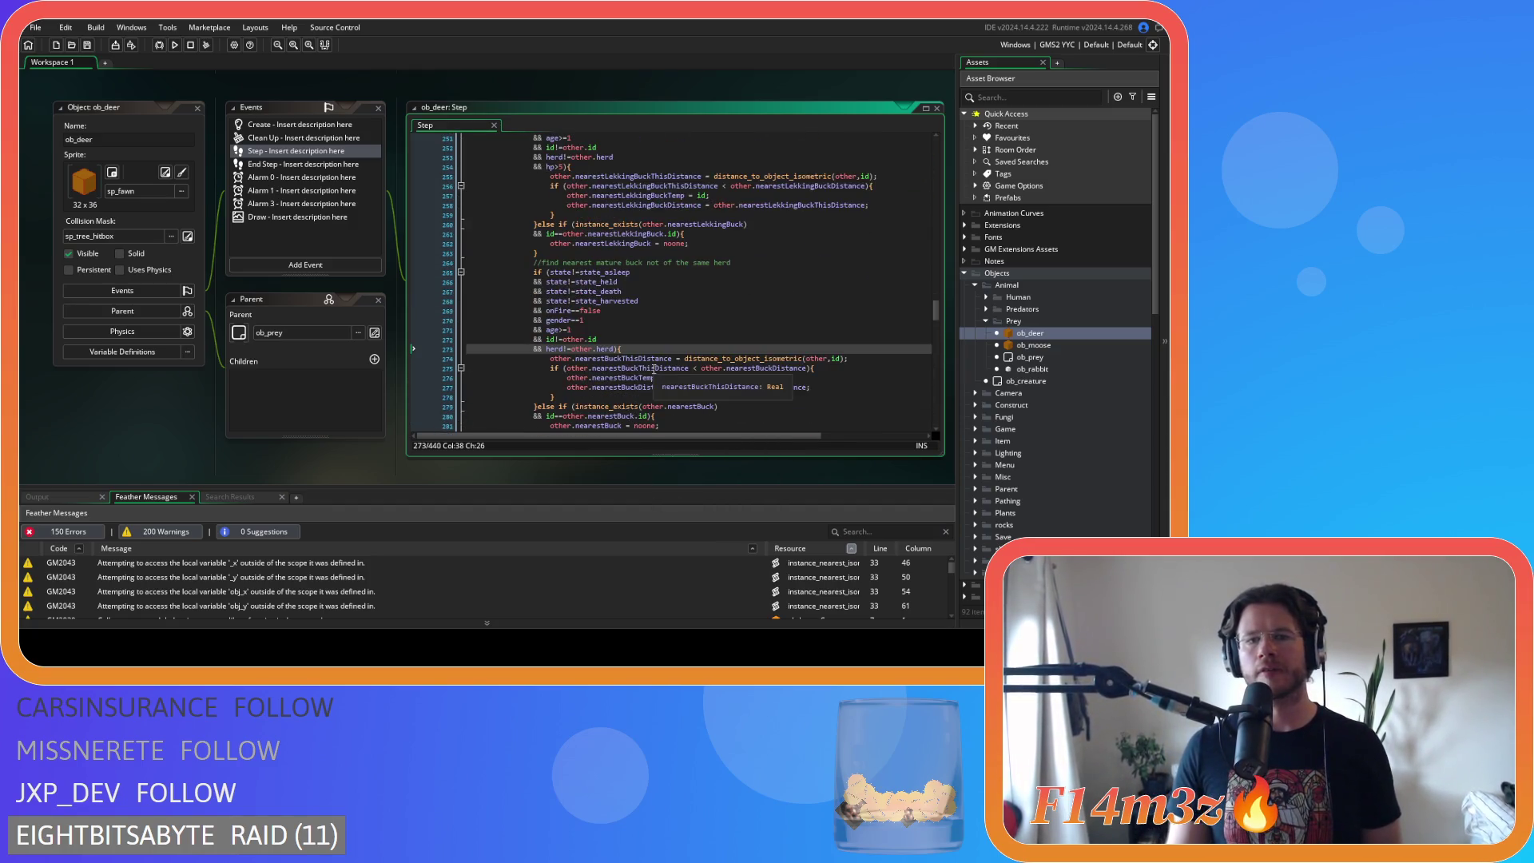
{"action": "scroll", "coordinate": [653, 368], "scroll_direction": "up", "scroll_amount": 13}
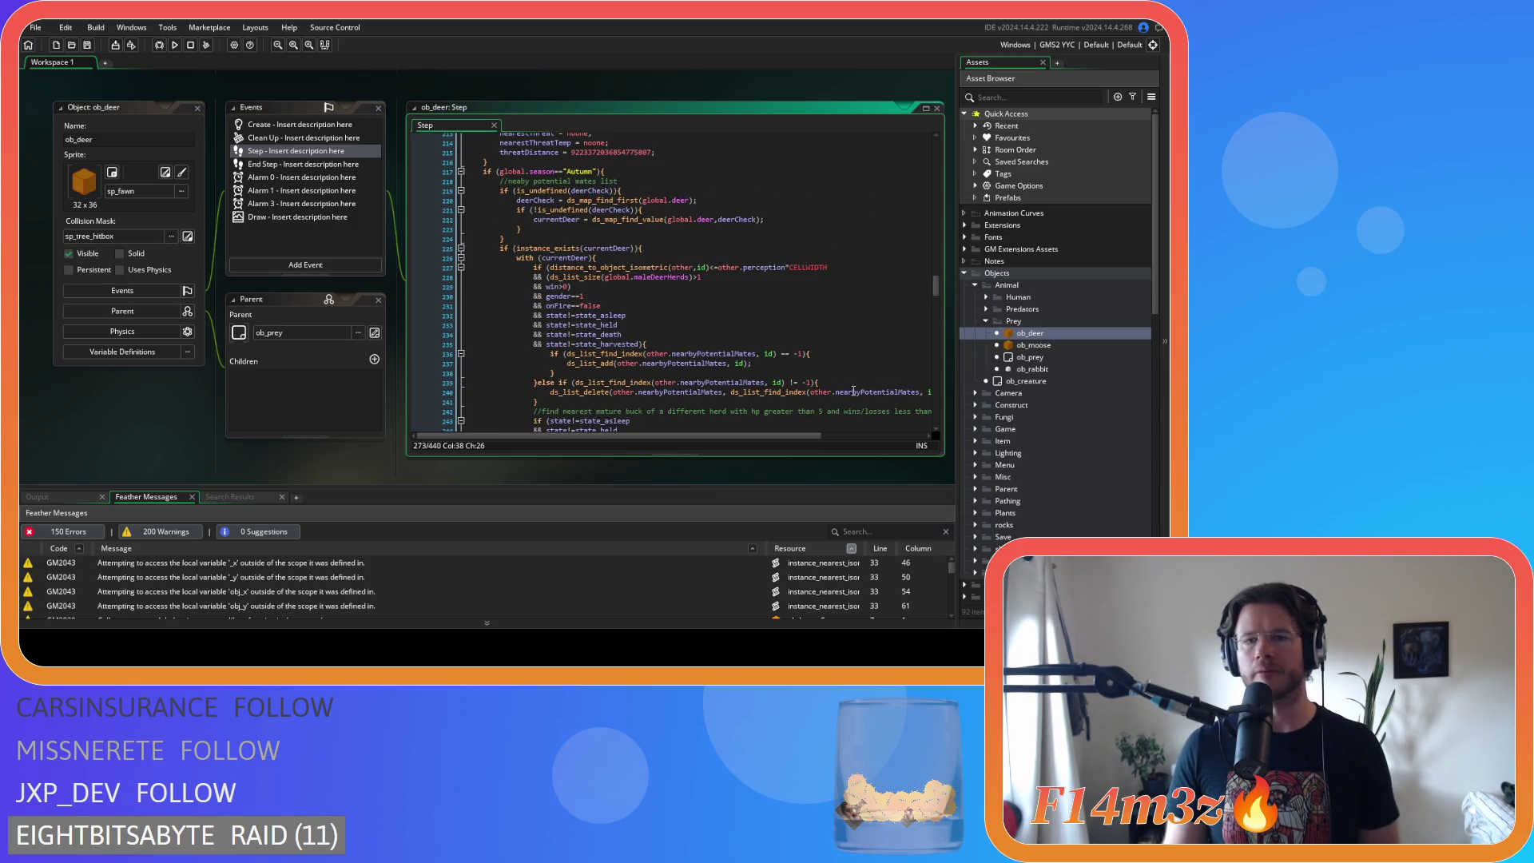
{"action": "scroll", "coordinate": [853, 391], "scroll_direction": "up", "scroll_amount": 20}
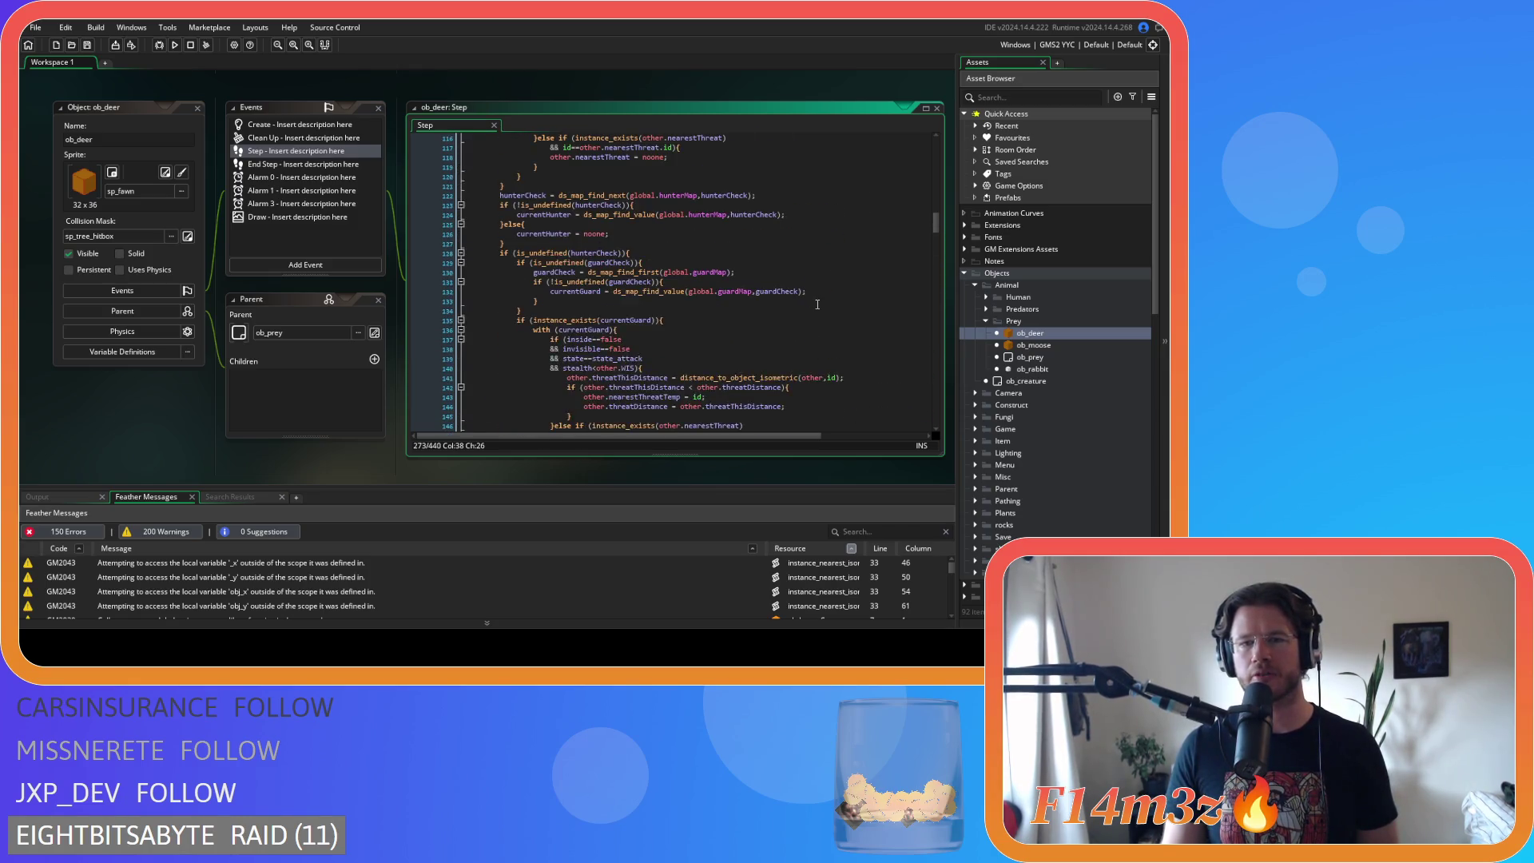
{"action": "scroll", "coordinate": [817, 304], "scroll_direction": "up", "scroll_amount": 10}
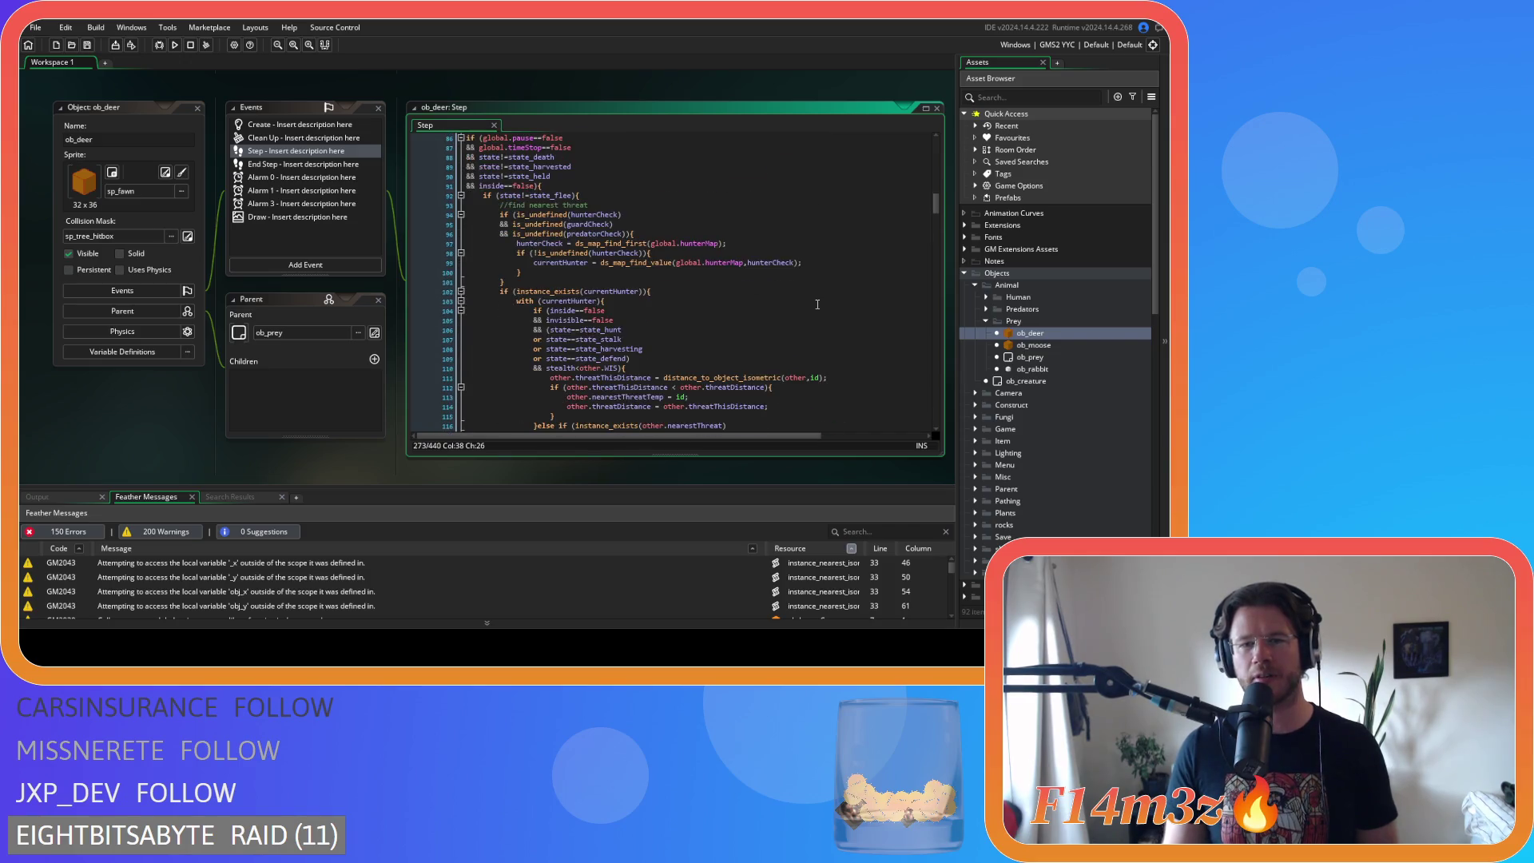
{"action": "scroll", "coordinate": [817, 303], "scroll_direction": "down", "scroll_amount": 5}
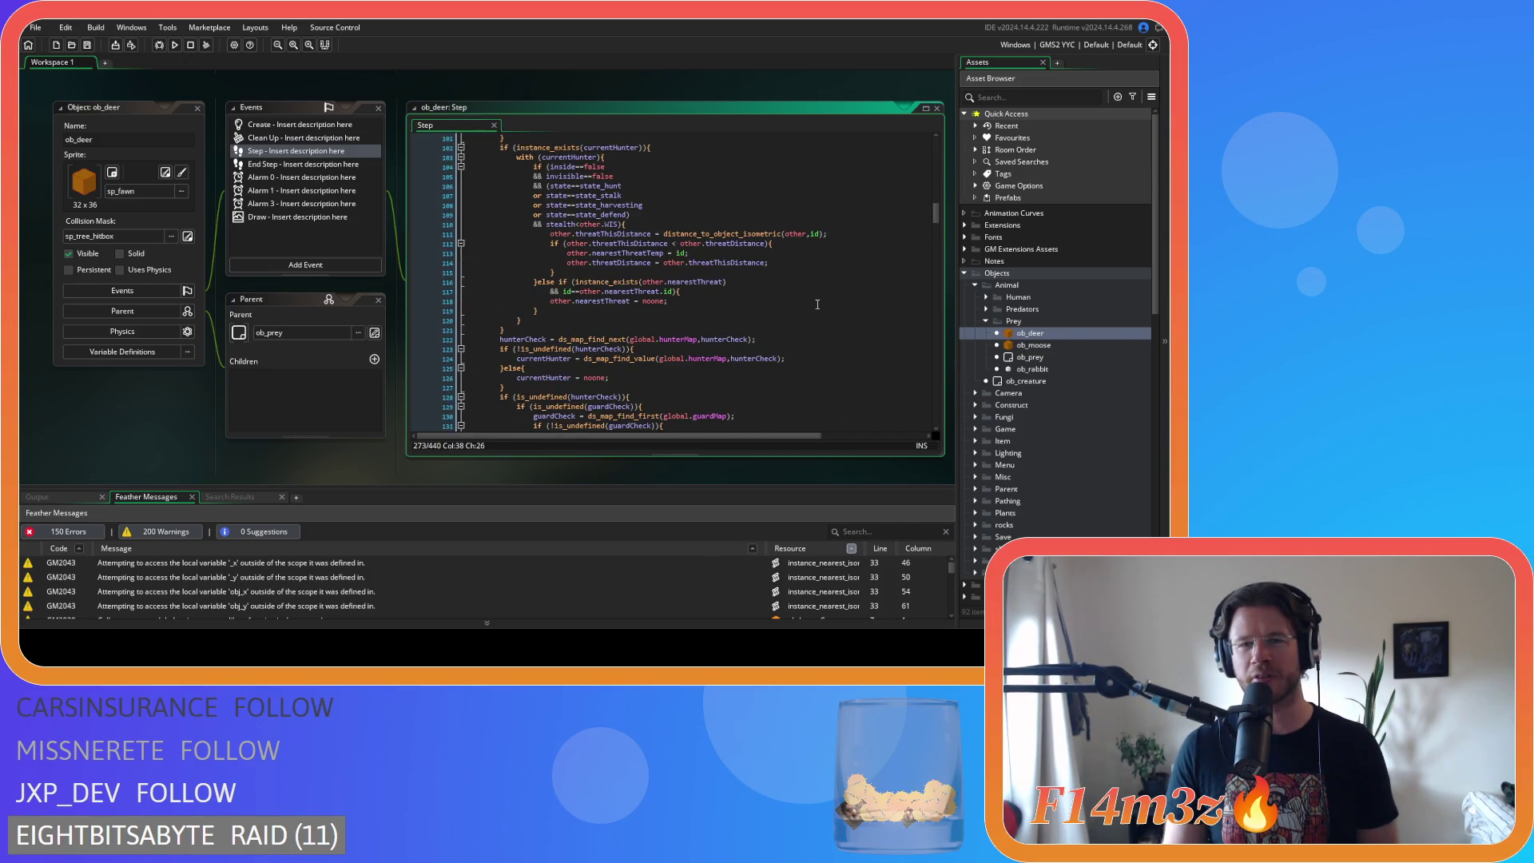
{"action": "scroll", "coordinate": [817, 304], "scroll_direction": "down", "scroll_amount": 17}
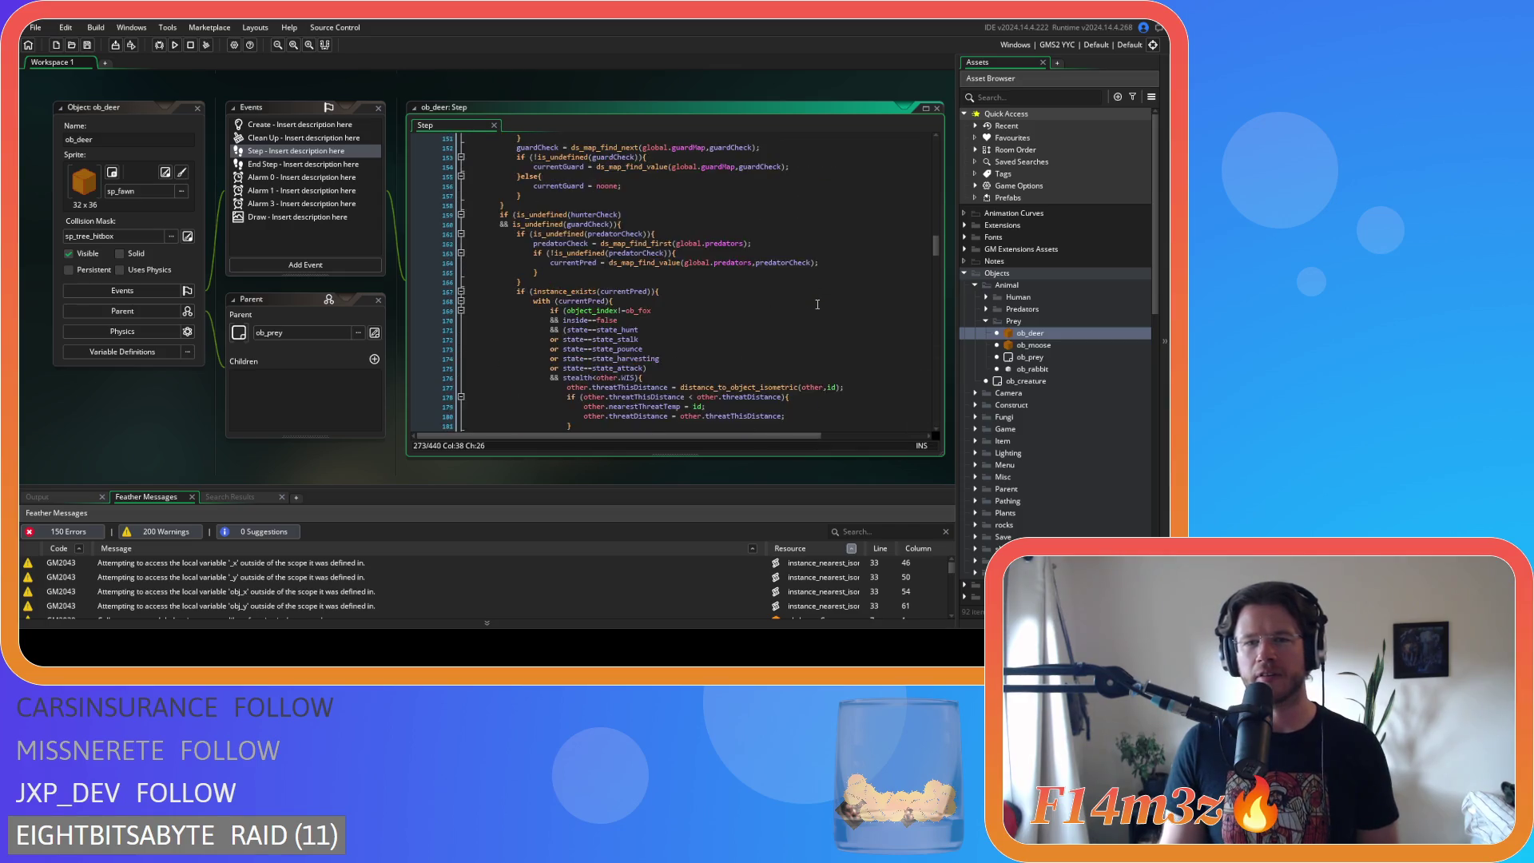
{"action": "scroll", "coordinate": [818, 303], "scroll_direction": "down", "scroll_amount": 4}
{"action": "scroll", "coordinate": [817, 303], "scroll_direction": "down", "scroll_amount": 18}
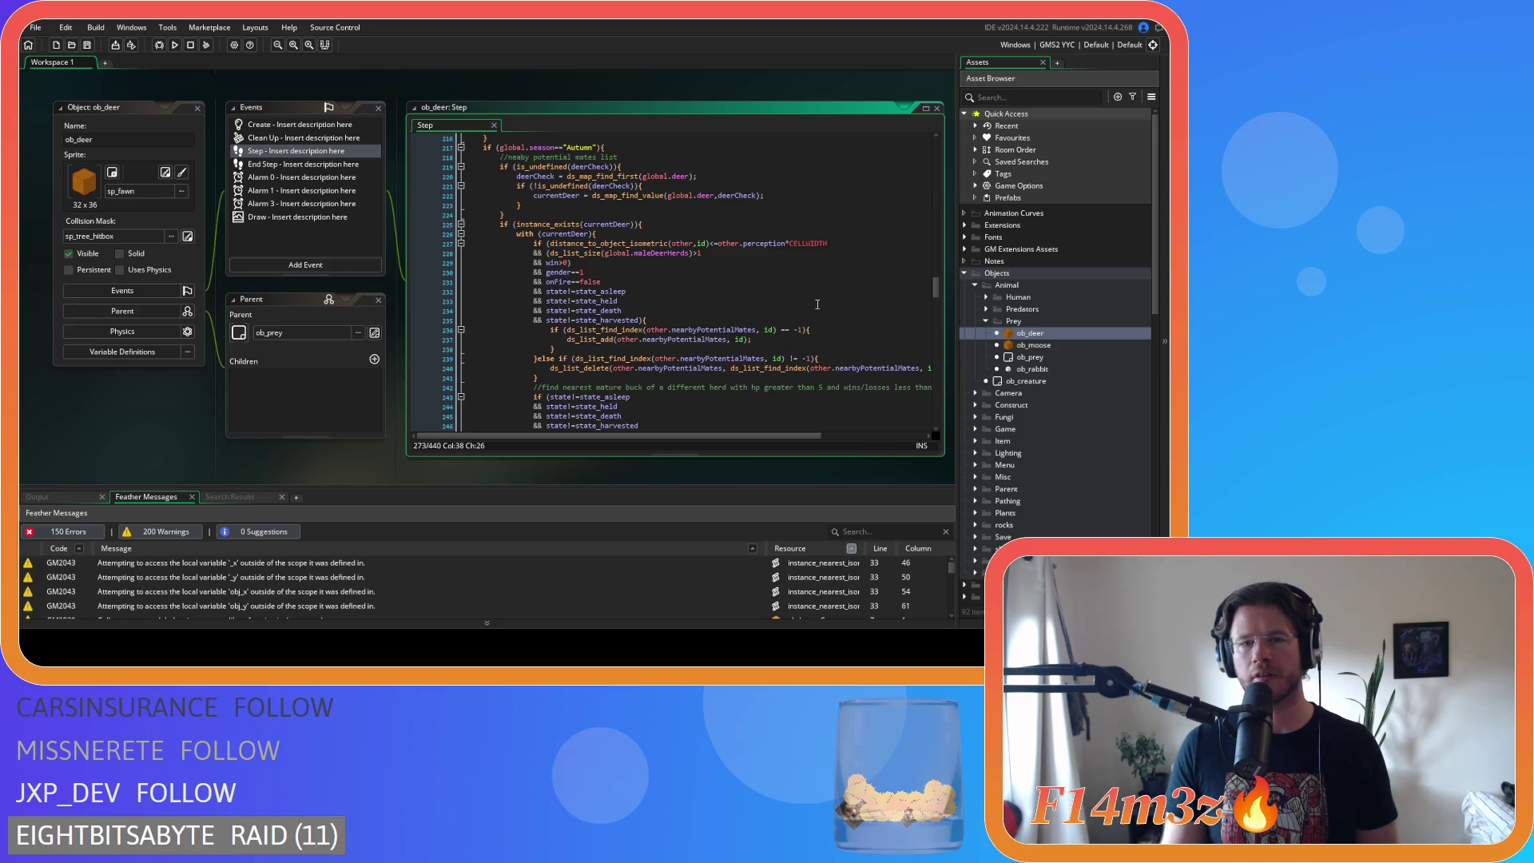
{"action": "left_click", "coordinate": [739, 244]}
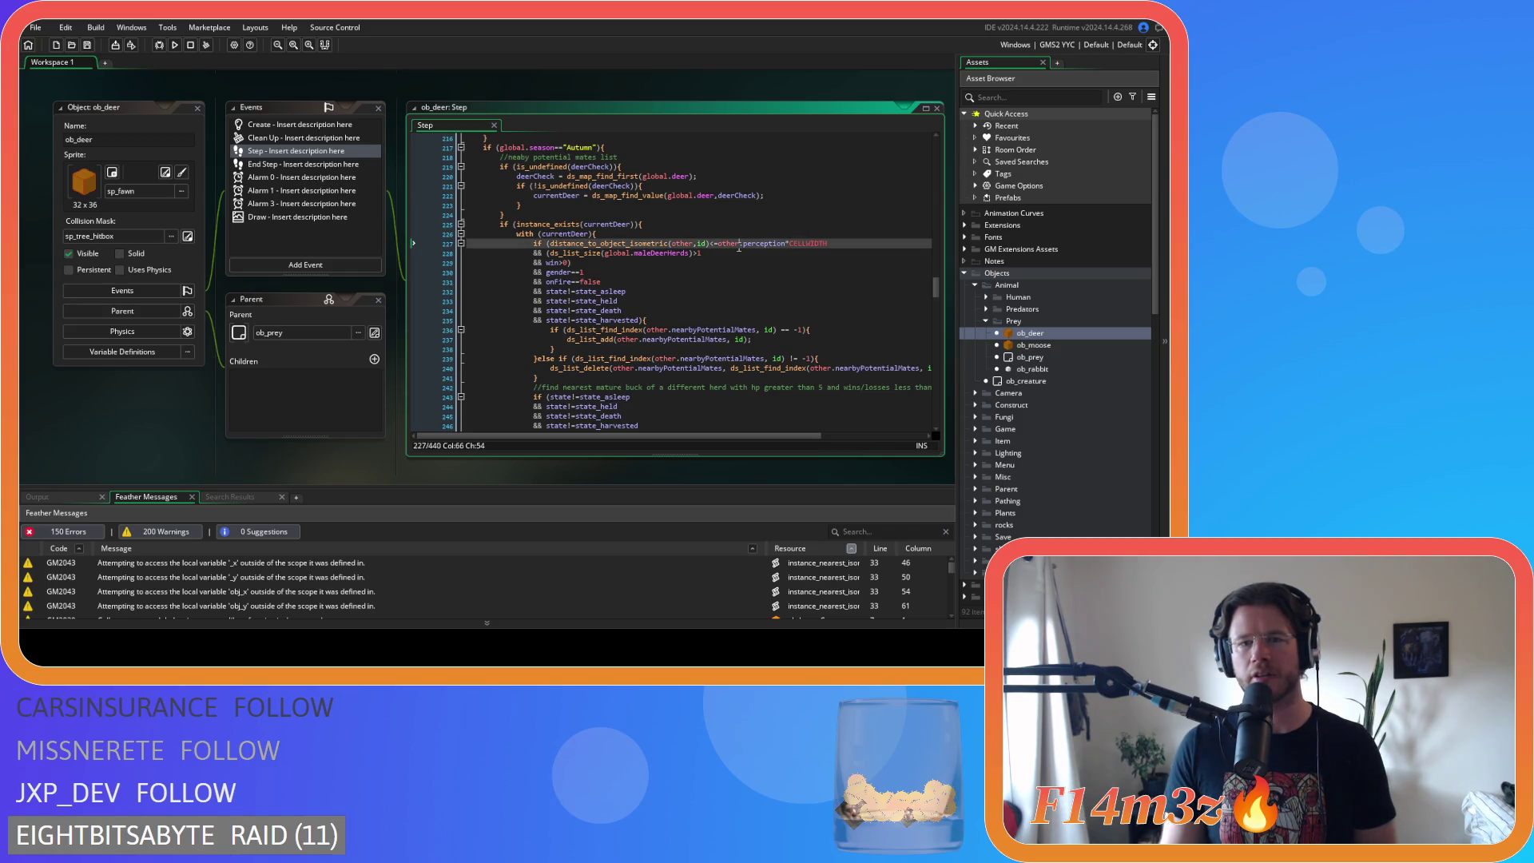
{"action": "scroll", "coordinate": [789, 279], "scroll_direction": "down", "scroll_amount": 9}
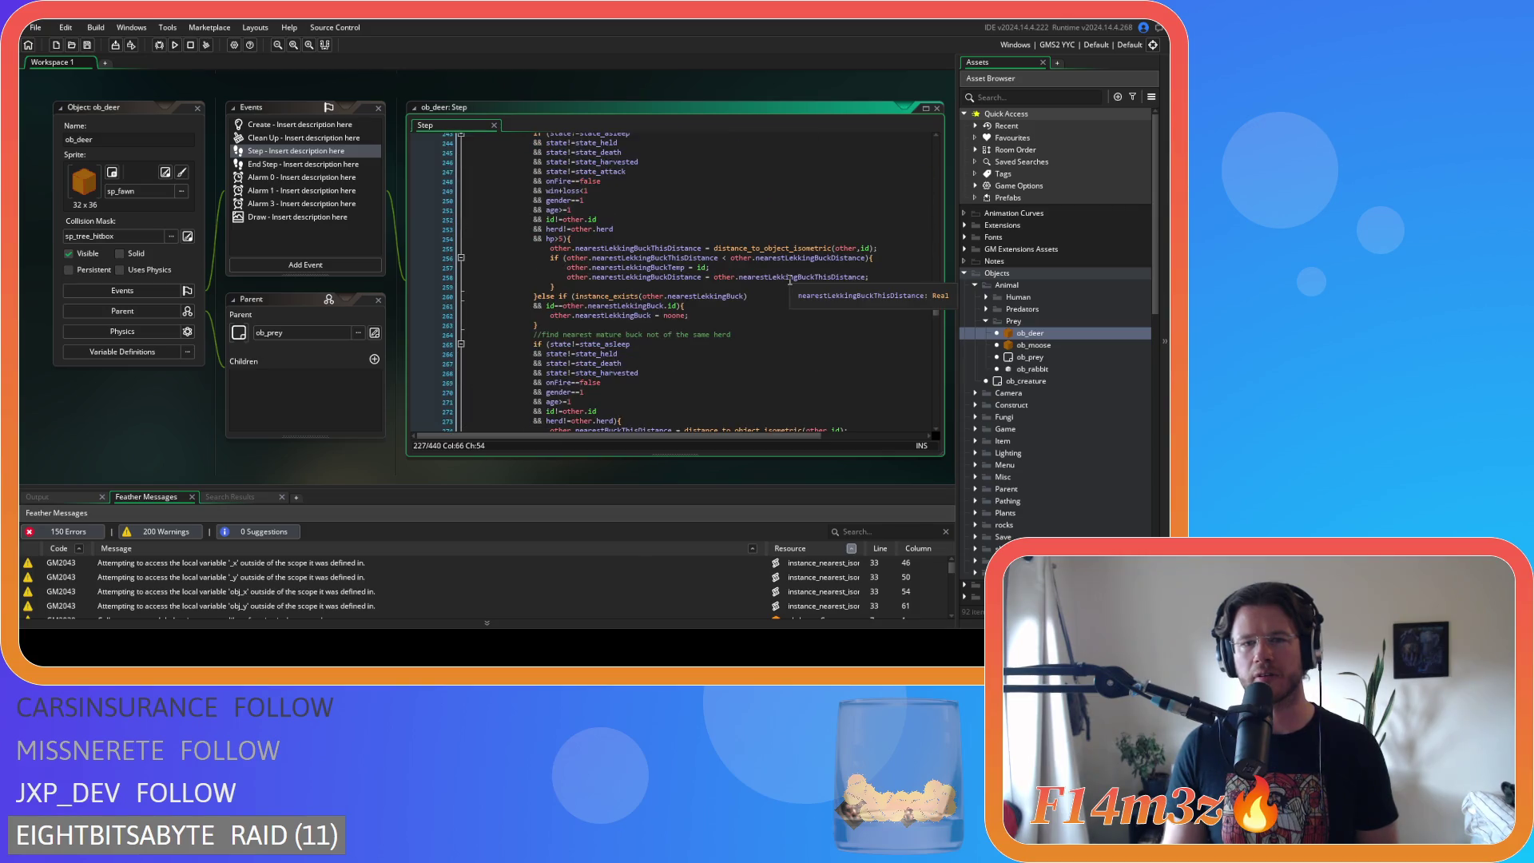
{"action": "scroll", "coordinate": [790, 280], "scroll_direction": "down", "scroll_amount": 4}
{"action": "scroll", "coordinate": [789, 280], "scroll_direction": "down", "scroll_amount": 14}
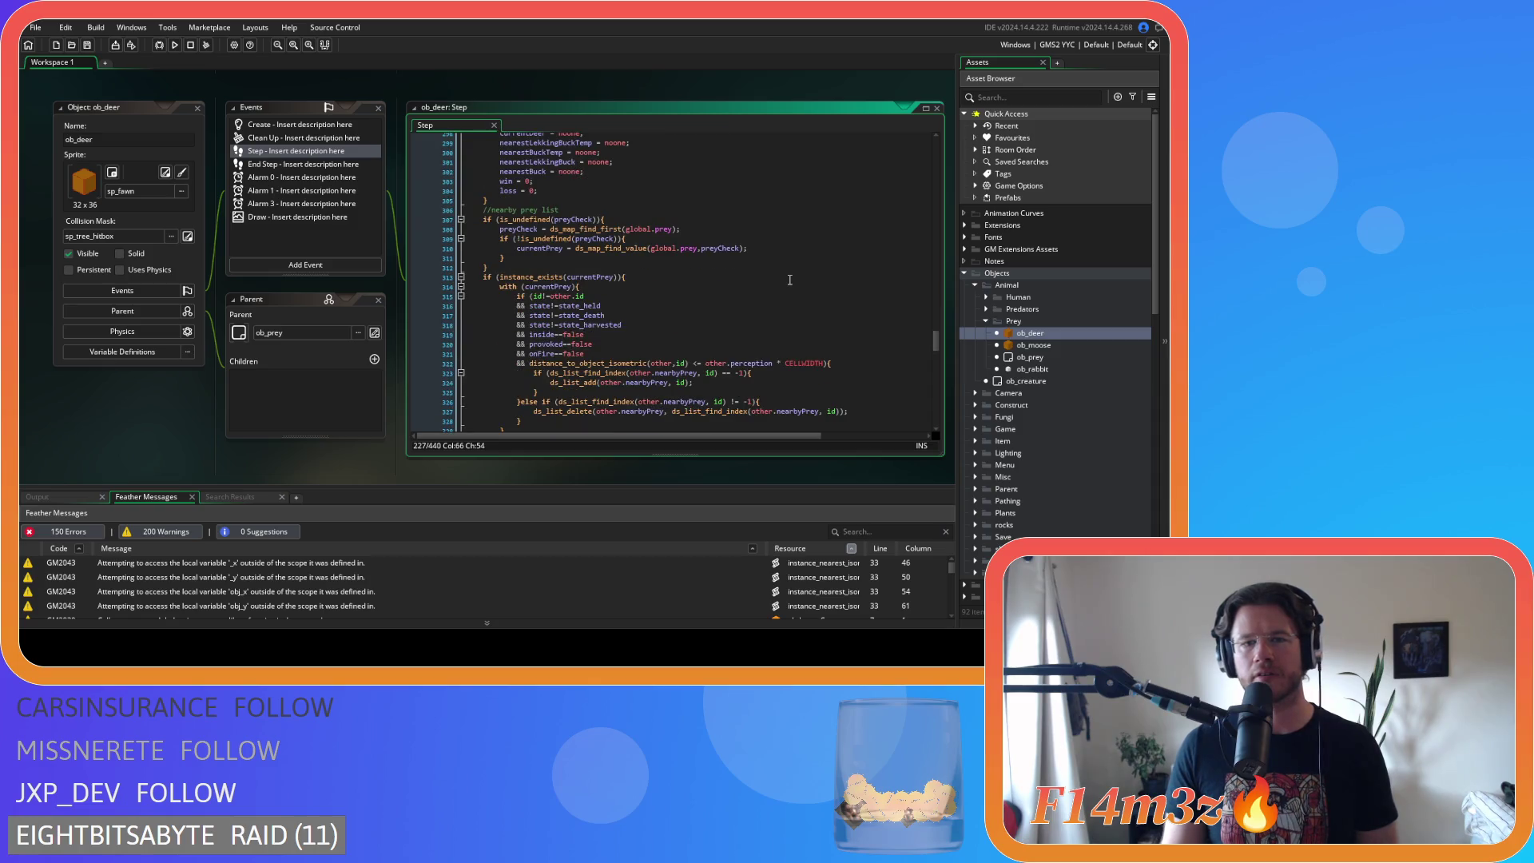
{"action": "scroll", "coordinate": [790, 280], "scroll_direction": "down", "scroll_amount": 3}
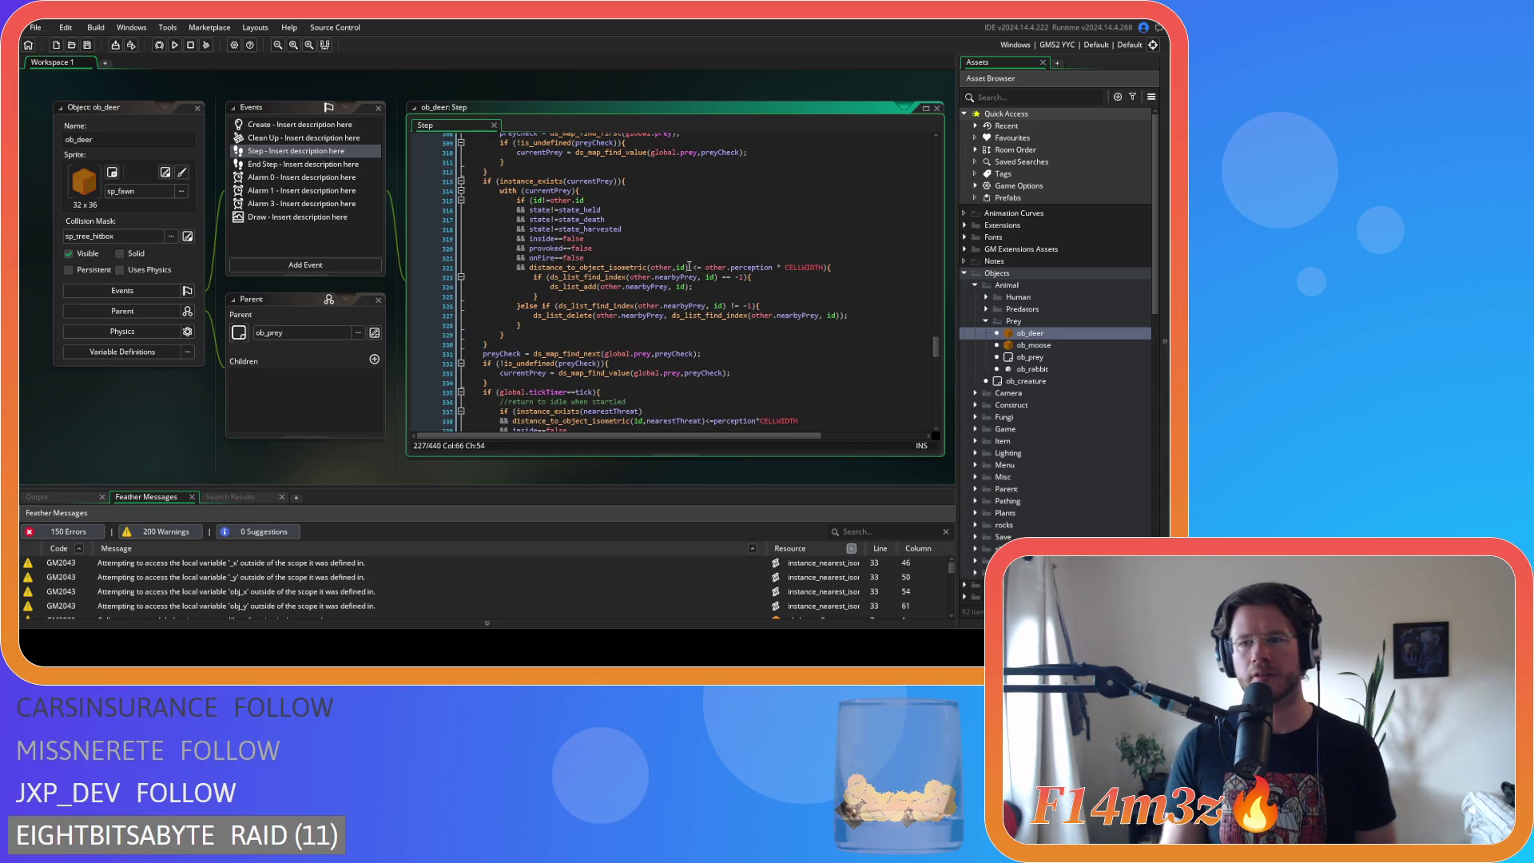
{"action": "scroll", "coordinate": [698, 267], "scroll_direction": "up", "scroll_amount": 3}
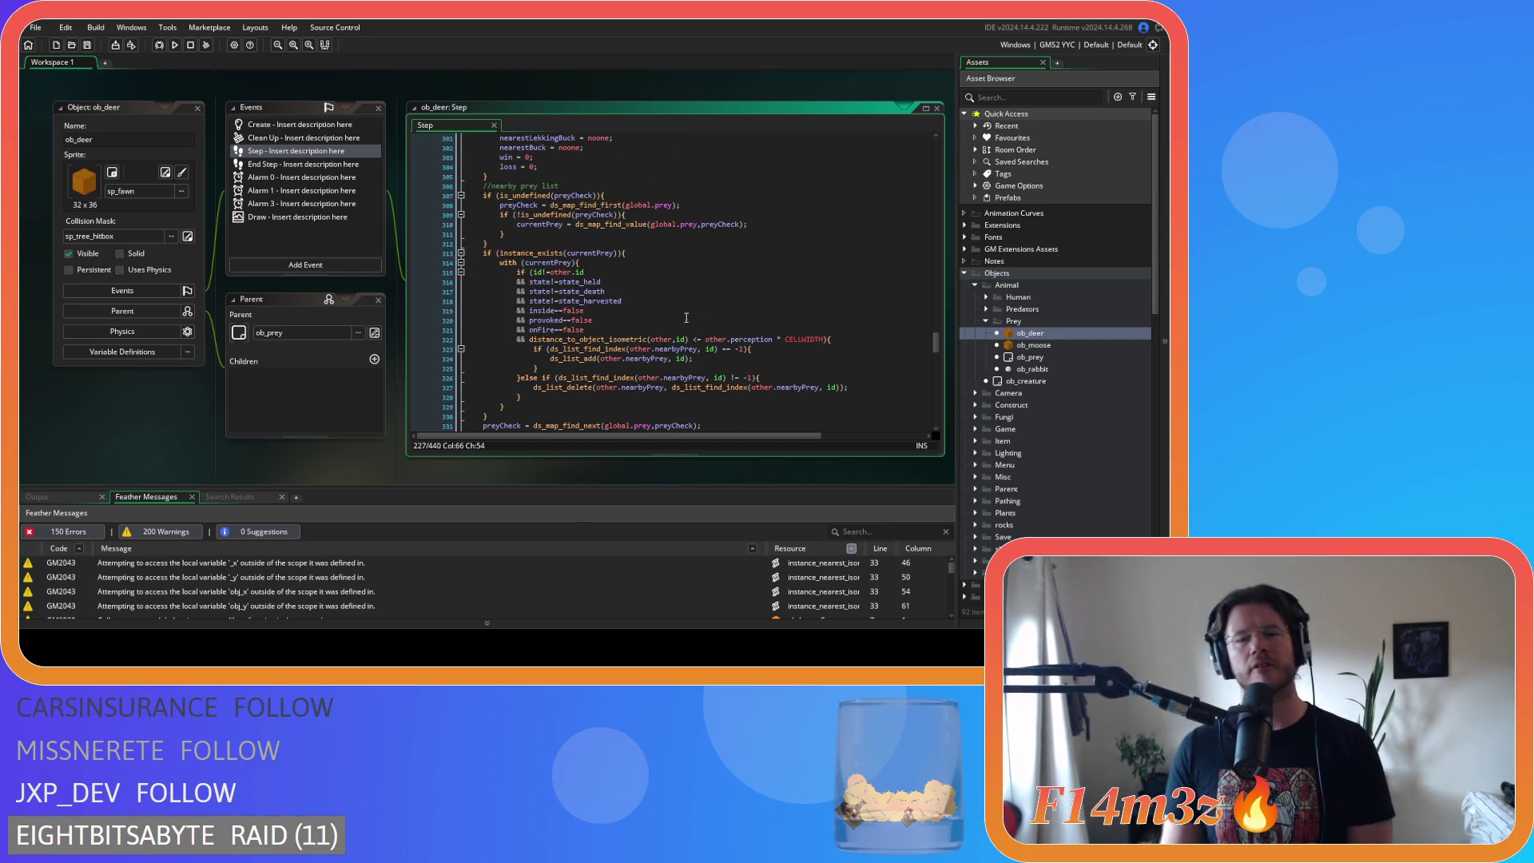
- Tighten line 322 to distance_to_object_isometric(other.id)<=other.perception*CELLWIDTH with no spaces
{"action": "left_click", "coordinate": [693, 338]}
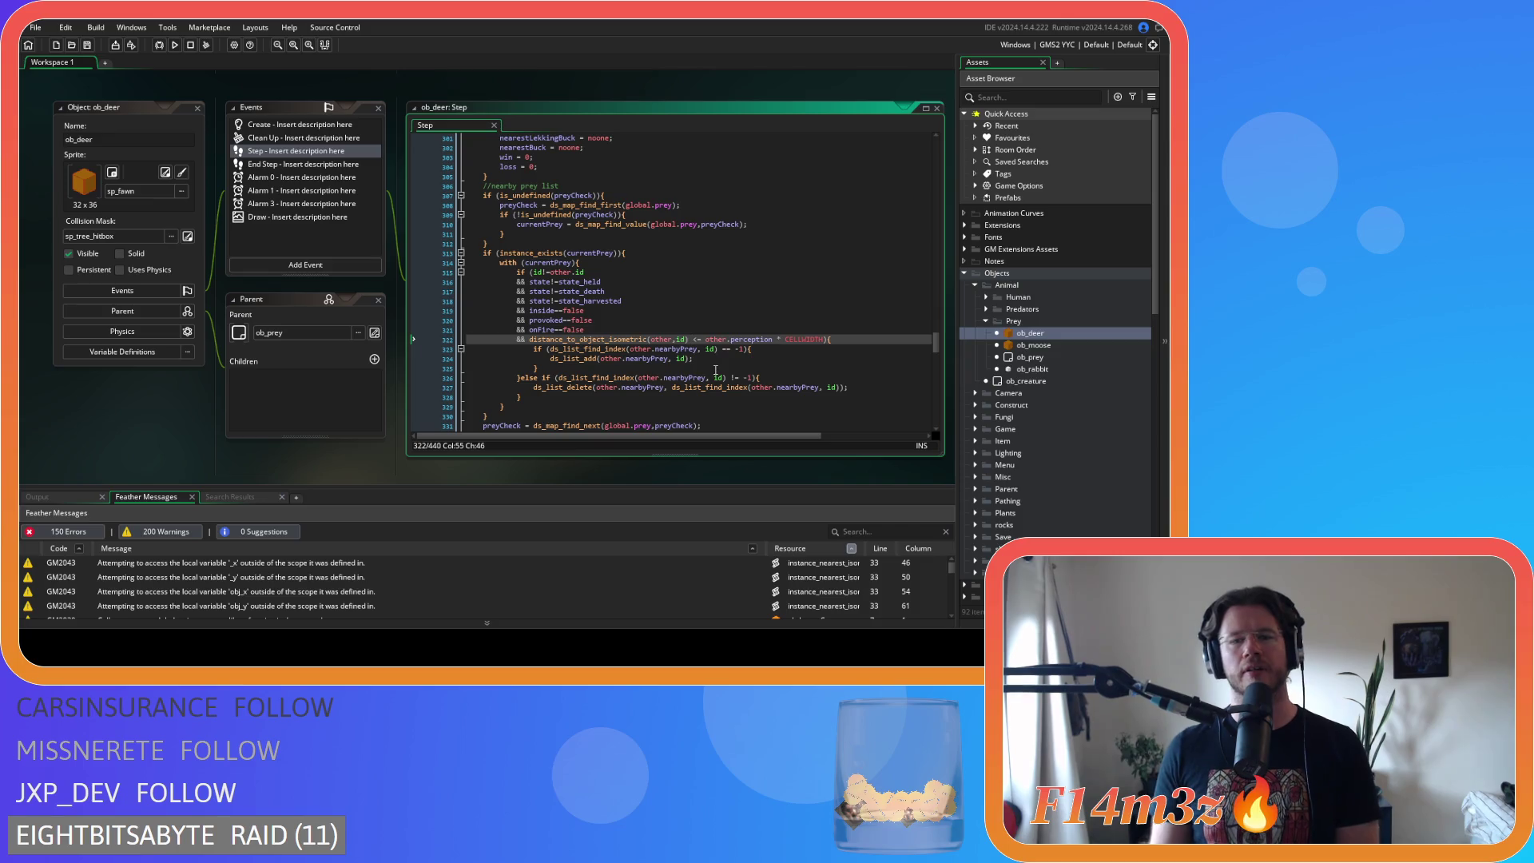
{"action": "key", "text": "BackSpace"}
{"action": "key", "text": "Delete"}
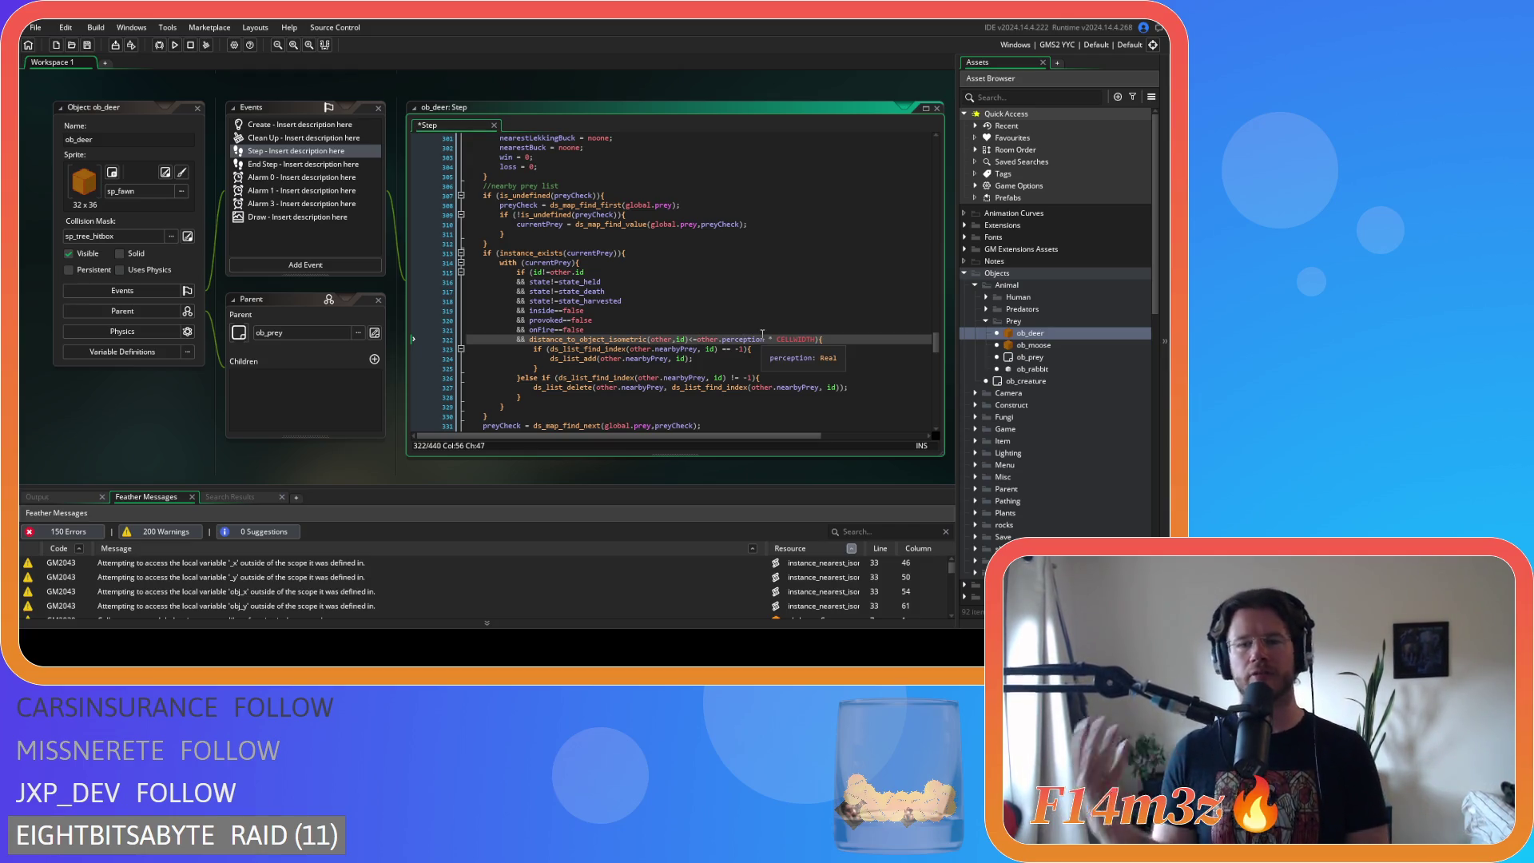
{"action": "left_click", "coordinate": [763, 339]}
{"action": "key", "text": "Delete"}
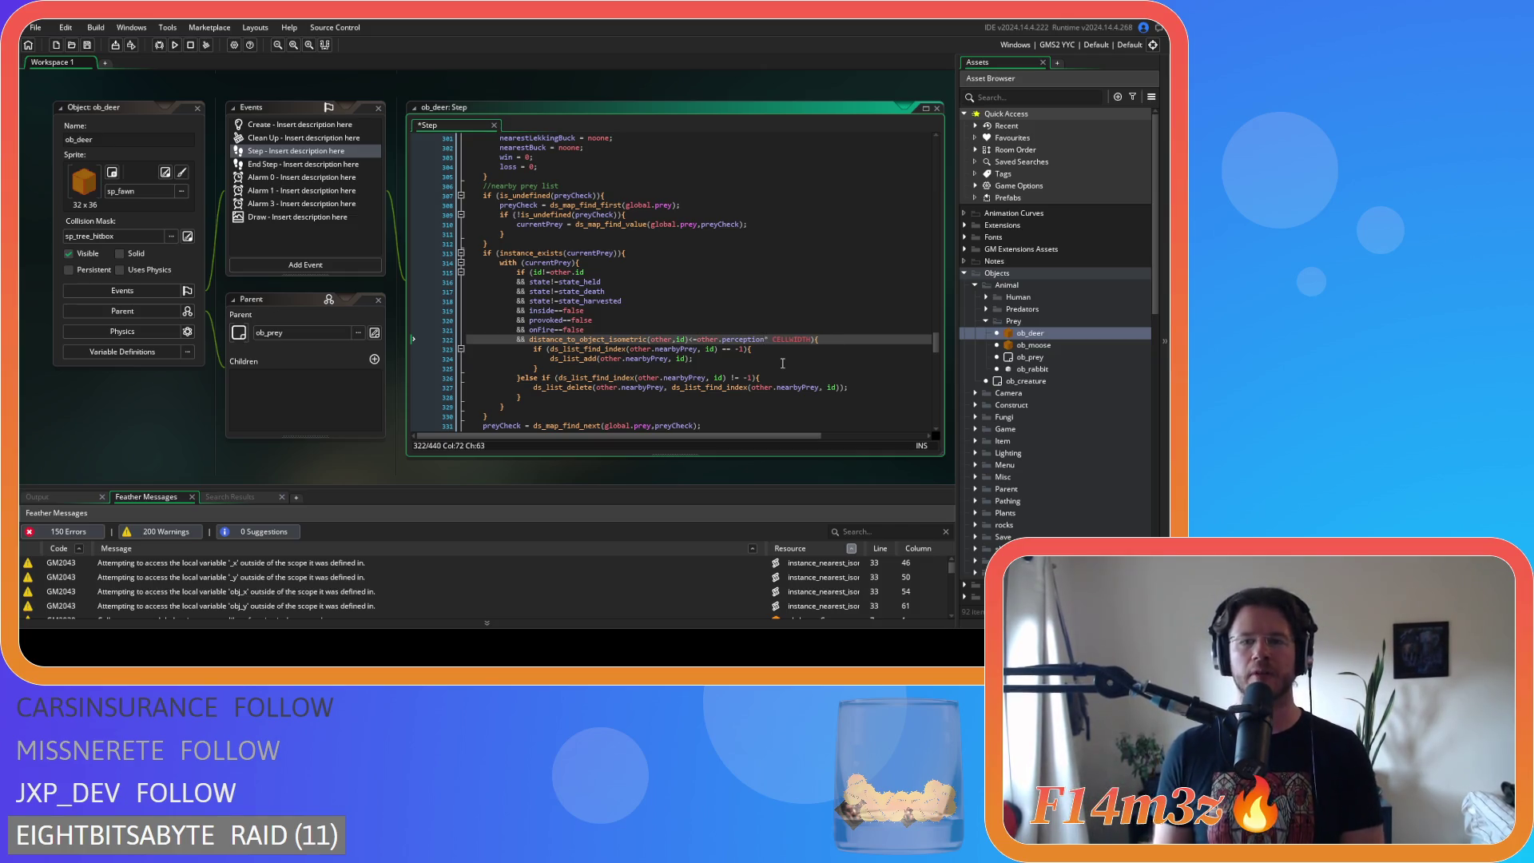
{"action": "key", "text": "Delete"}
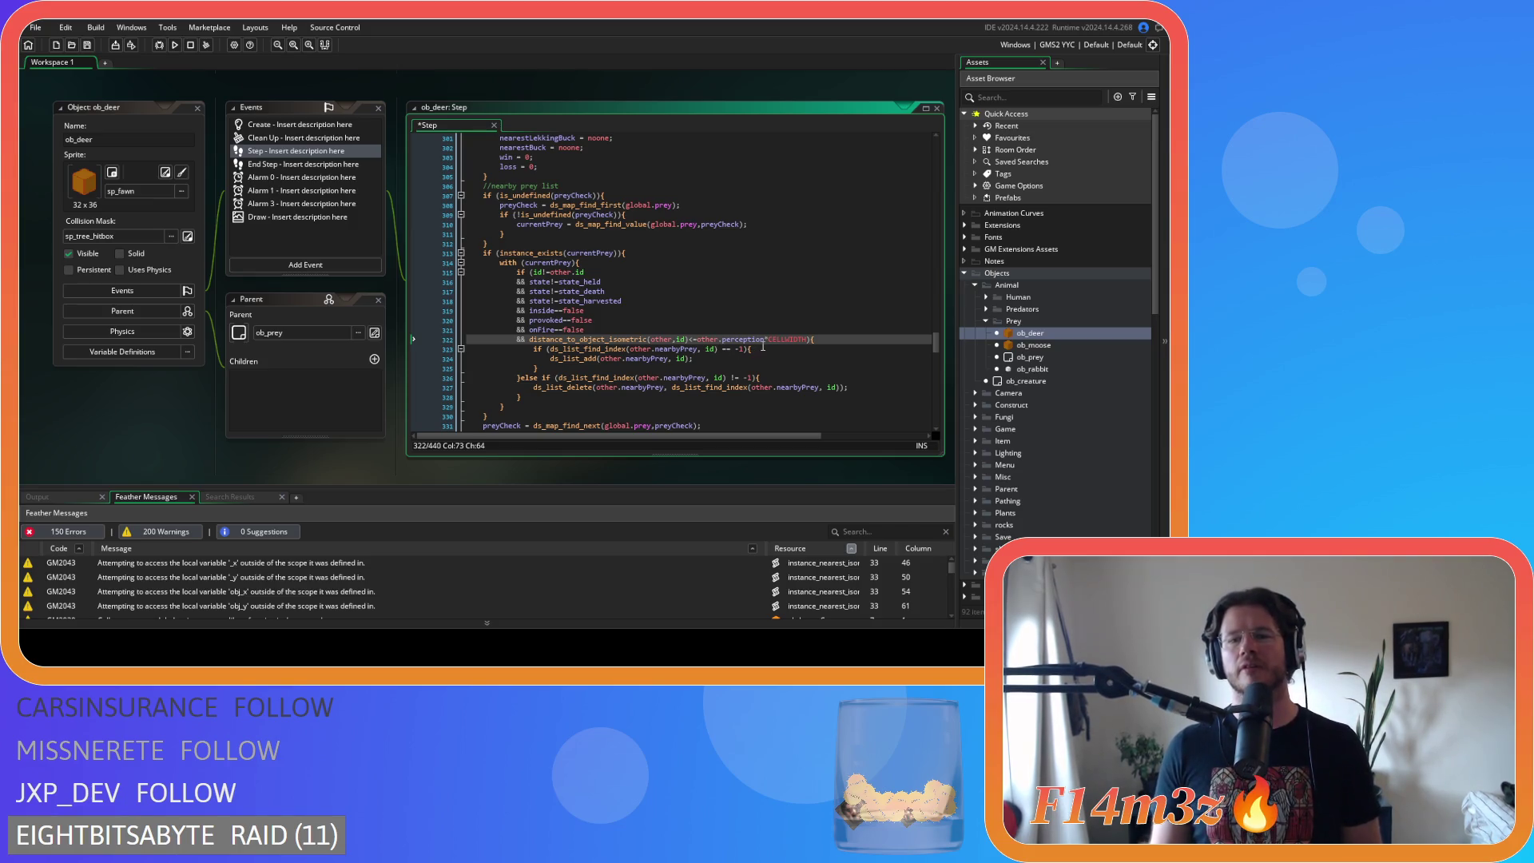
- Move the perception distance check from line 322 to open the condition, ahead of id!=other.id, and save
{"action": "left_click_drag", "start_coordinate": [799, 342], "coordinate": [531, 349]}
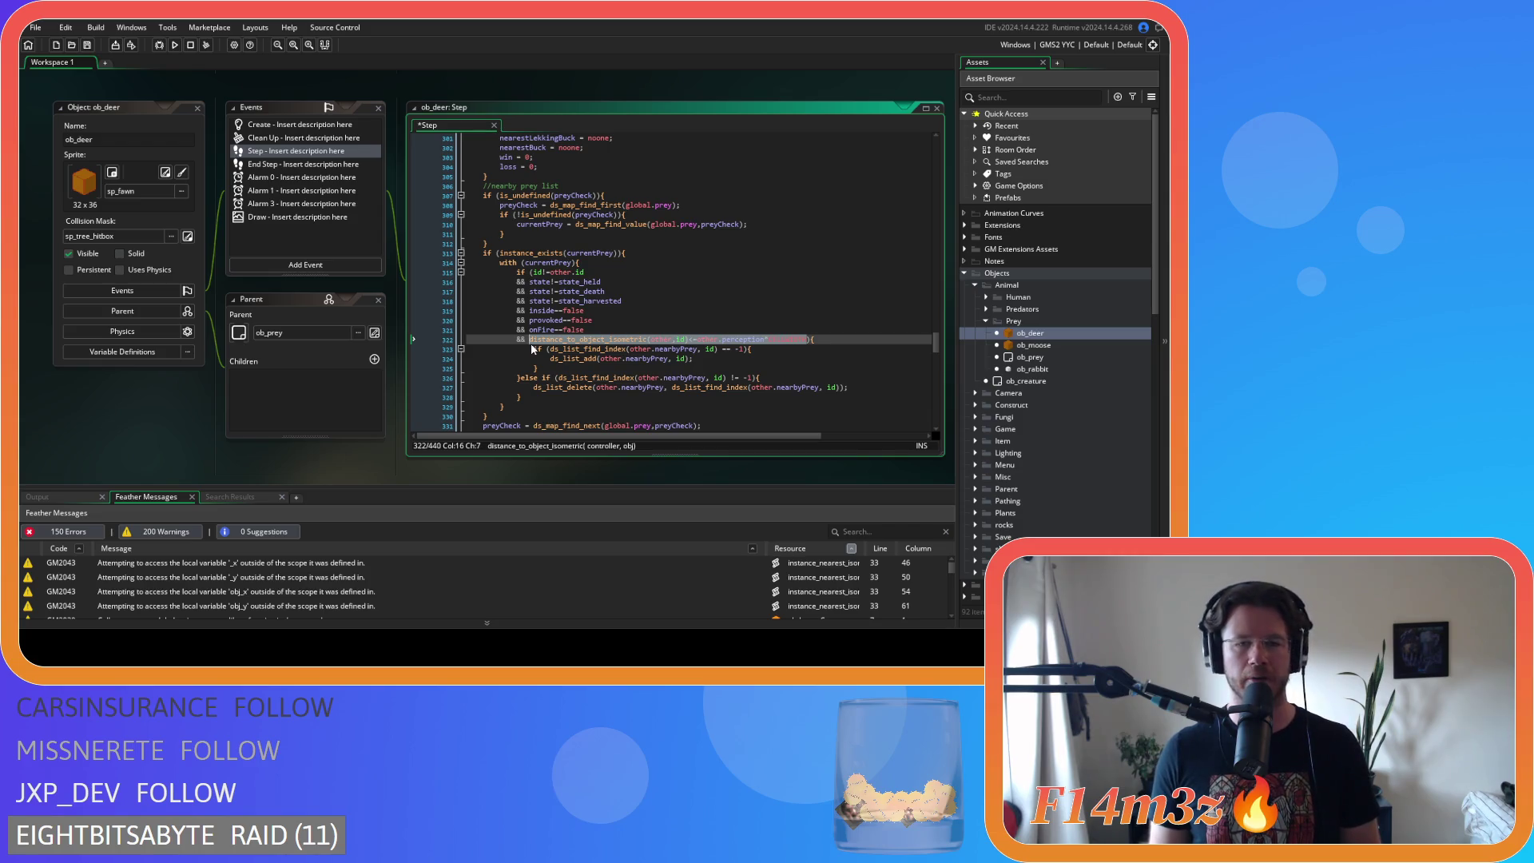
{"action": "key", "text": "BackSpace"}
{"action": "left_click_drag", "start_coordinate": [523, 342], "coordinate": [443, 339]}
{"action": "key", "text": "BackSpace"}
{"action": "key", "text": "BackSpace"}
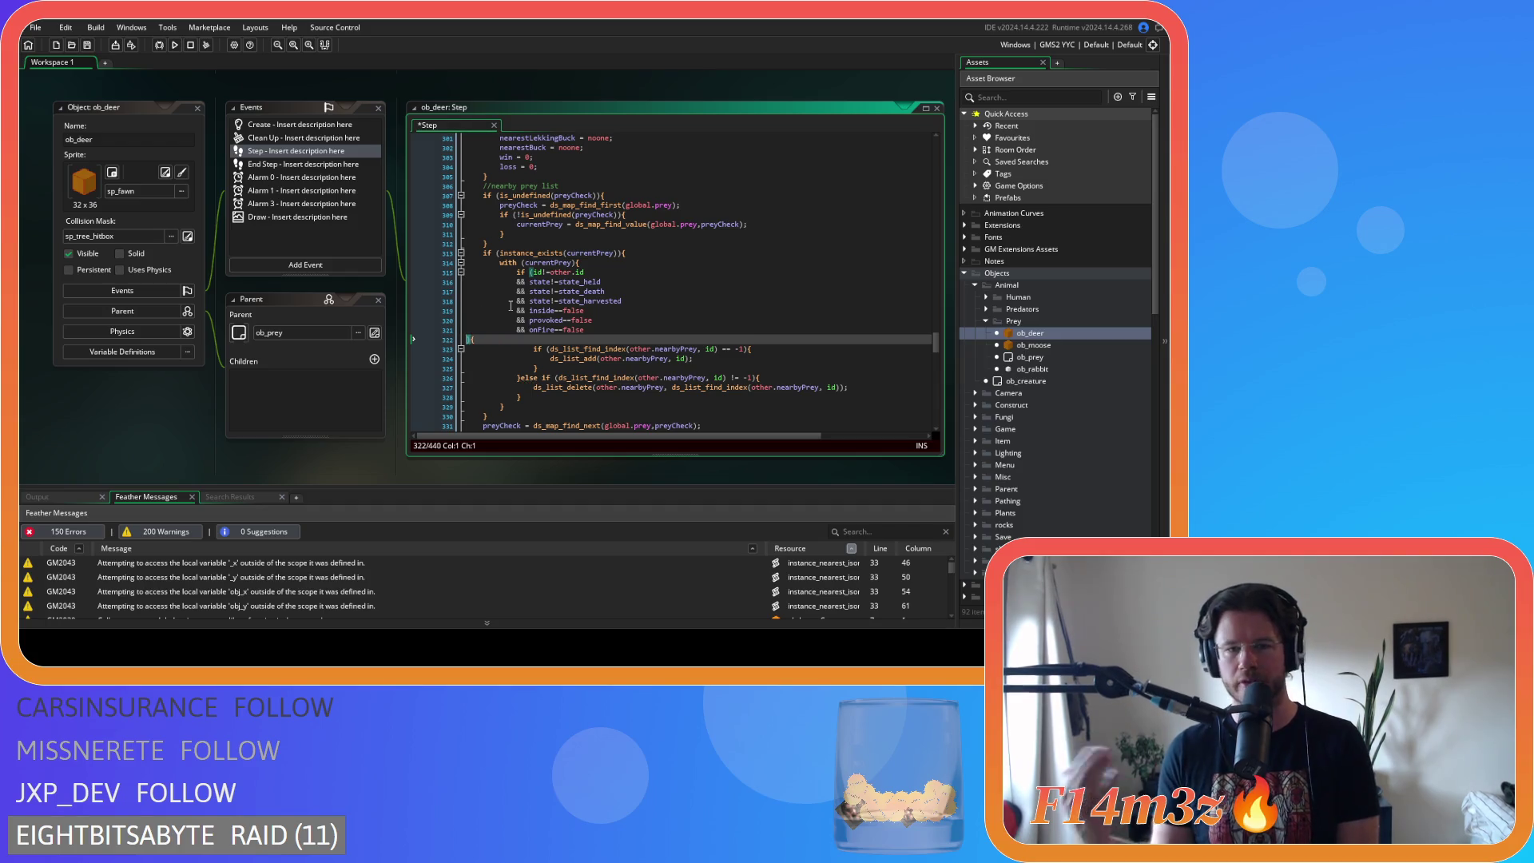
{"action": "left_click", "coordinate": [533, 273]}
{"action": "key", "text": "Return"}
{"action": "type", "text": "&&"}
{"action": "left_click", "coordinate": [562, 272]}
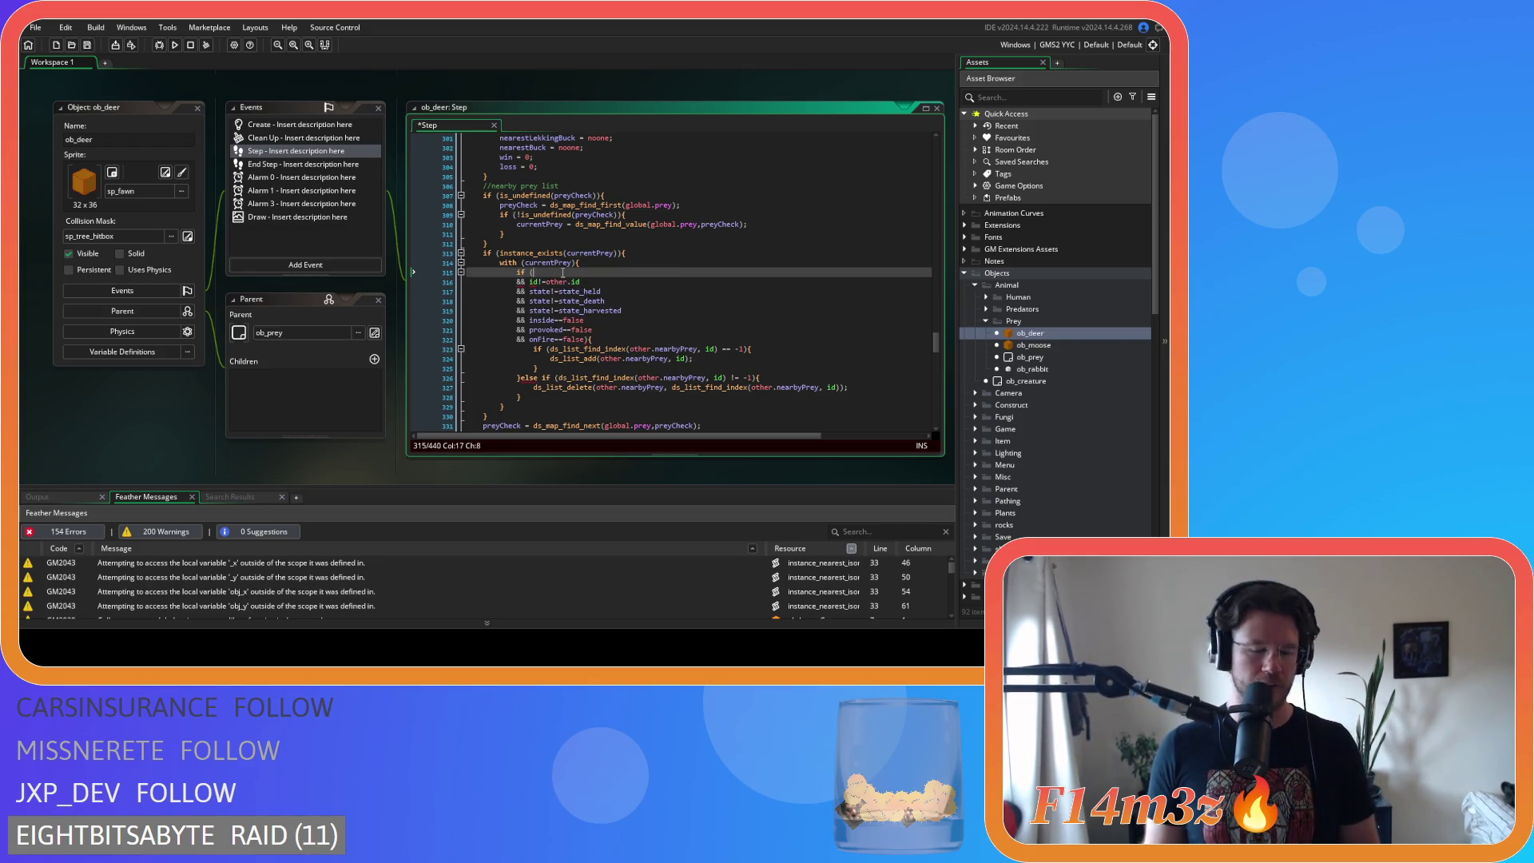
{"action": "type", "text": "distance_to_object_isometric(other,id)<=other.perception*CELLWIDTH"}
{"action": "key", "text": "ctrl+s"}
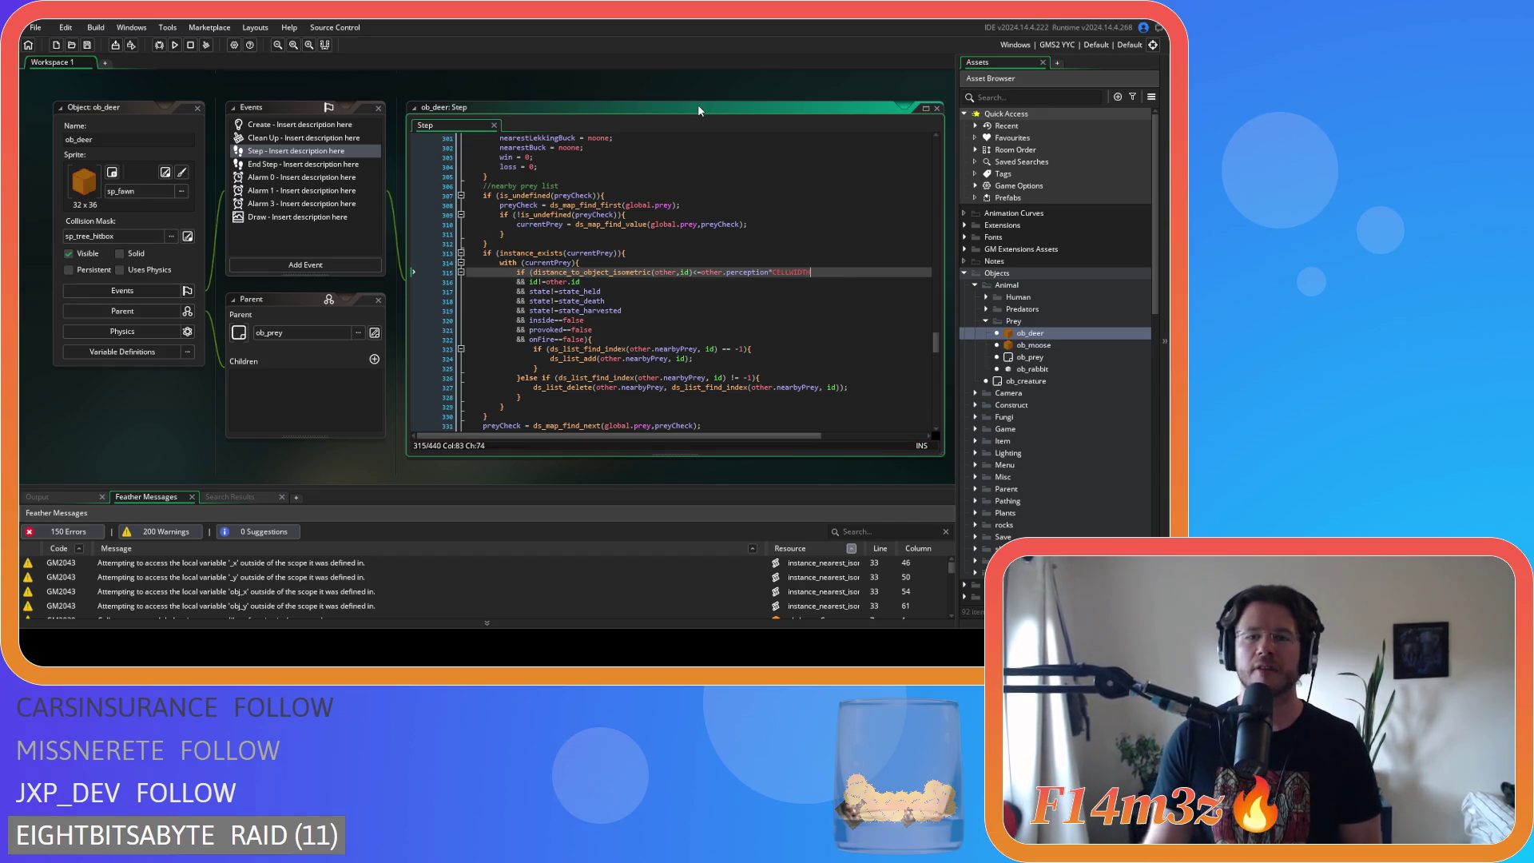
{"action": "left_click", "coordinate": [723, 302]}
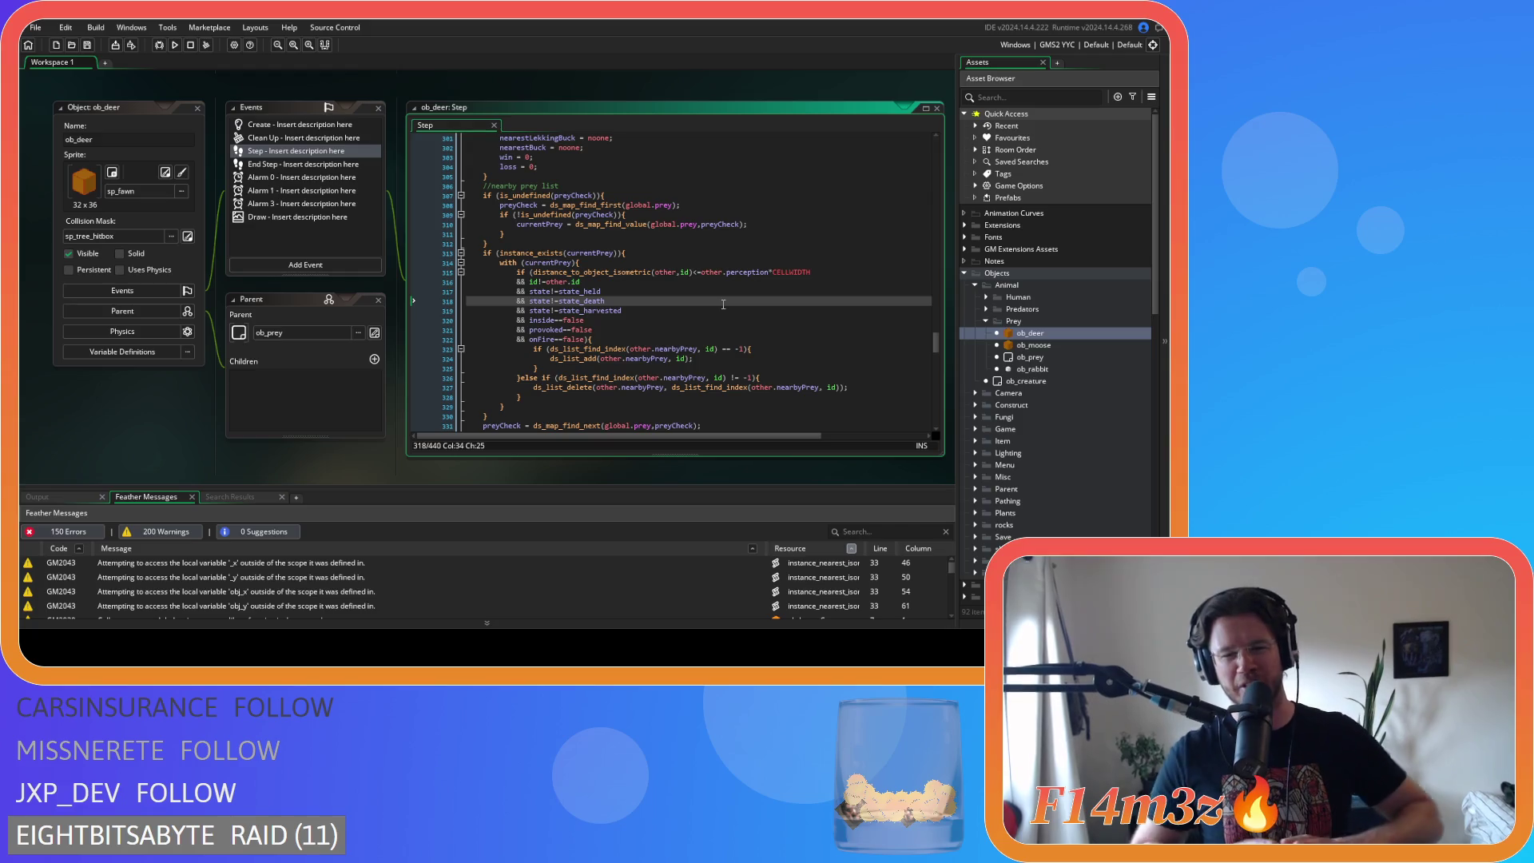
{"action": "left_click", "coordinate": [686, 311]}
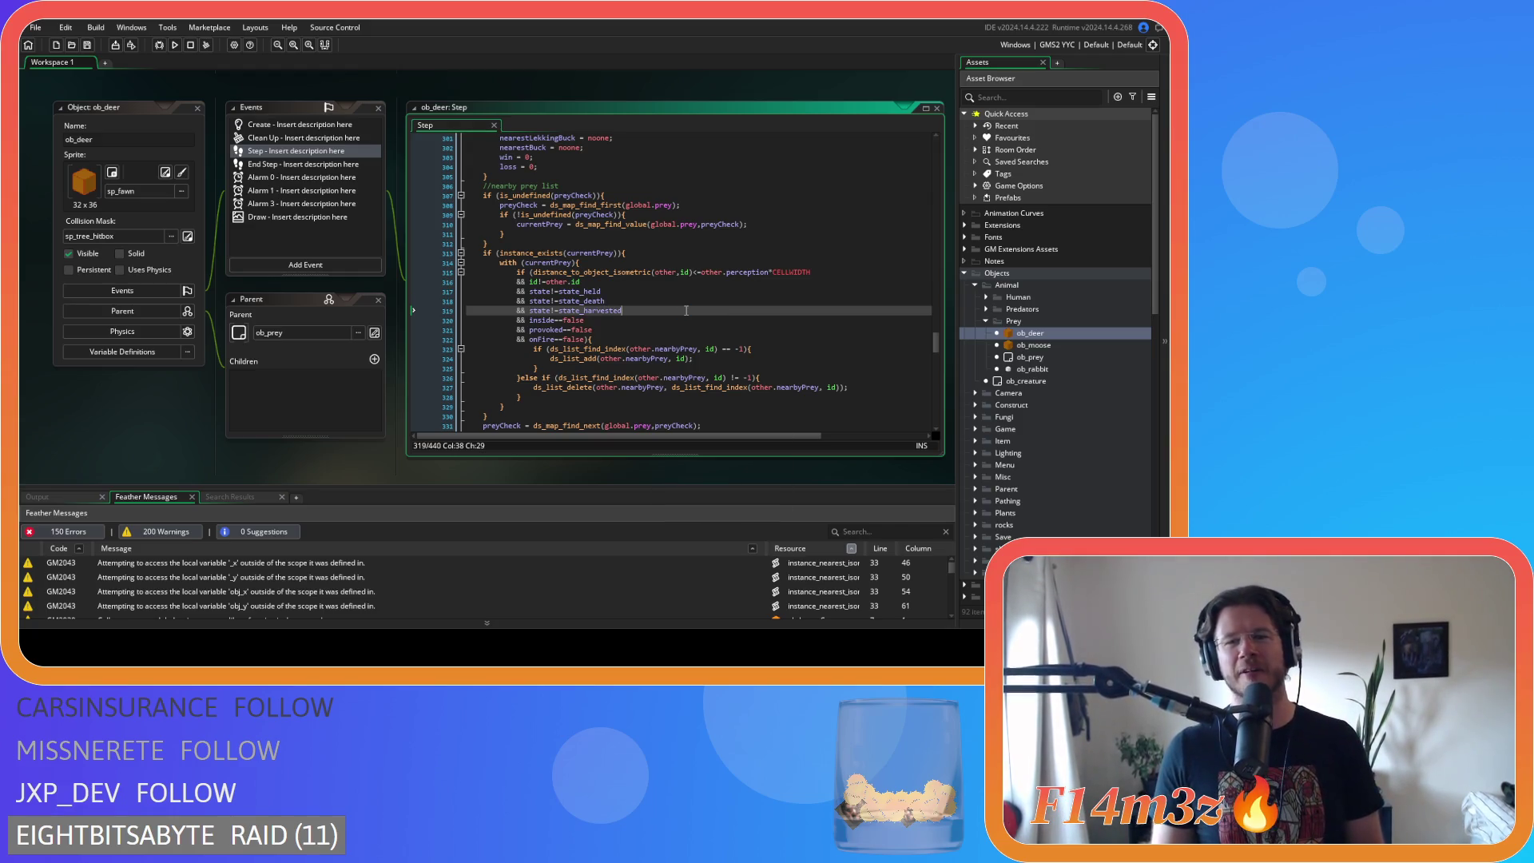
- Inspect the startle threat distance comparison in ob_deer's Step code, selecting its arguments
{"action": "scroll", "coordinate": [631, 323], "scroll_direction": "down", "scroll_amount": 5}
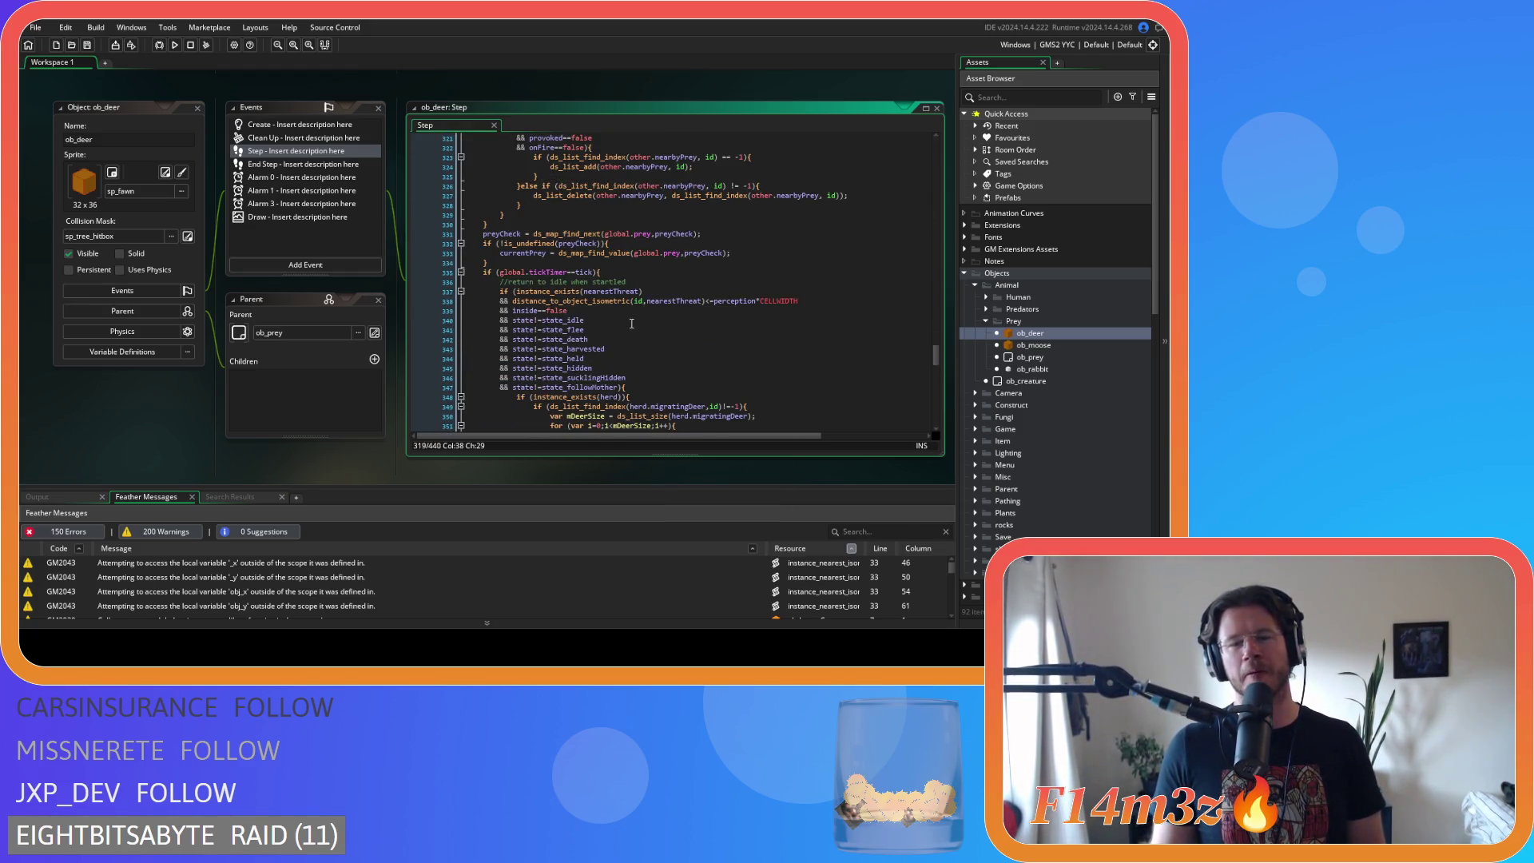
{"action": "scroll", "coordinate": [631, 323], "scroll_direction": "up", "scroll_amount": 3}
{"action": "scroll", "coordinate": [631, 323], "scroll_direction": "down", "scroll_amount": 2}
{"action": "scroll", "coordinate": [632, 322], "scroll_direction": "down", "scroll_amount": 1}
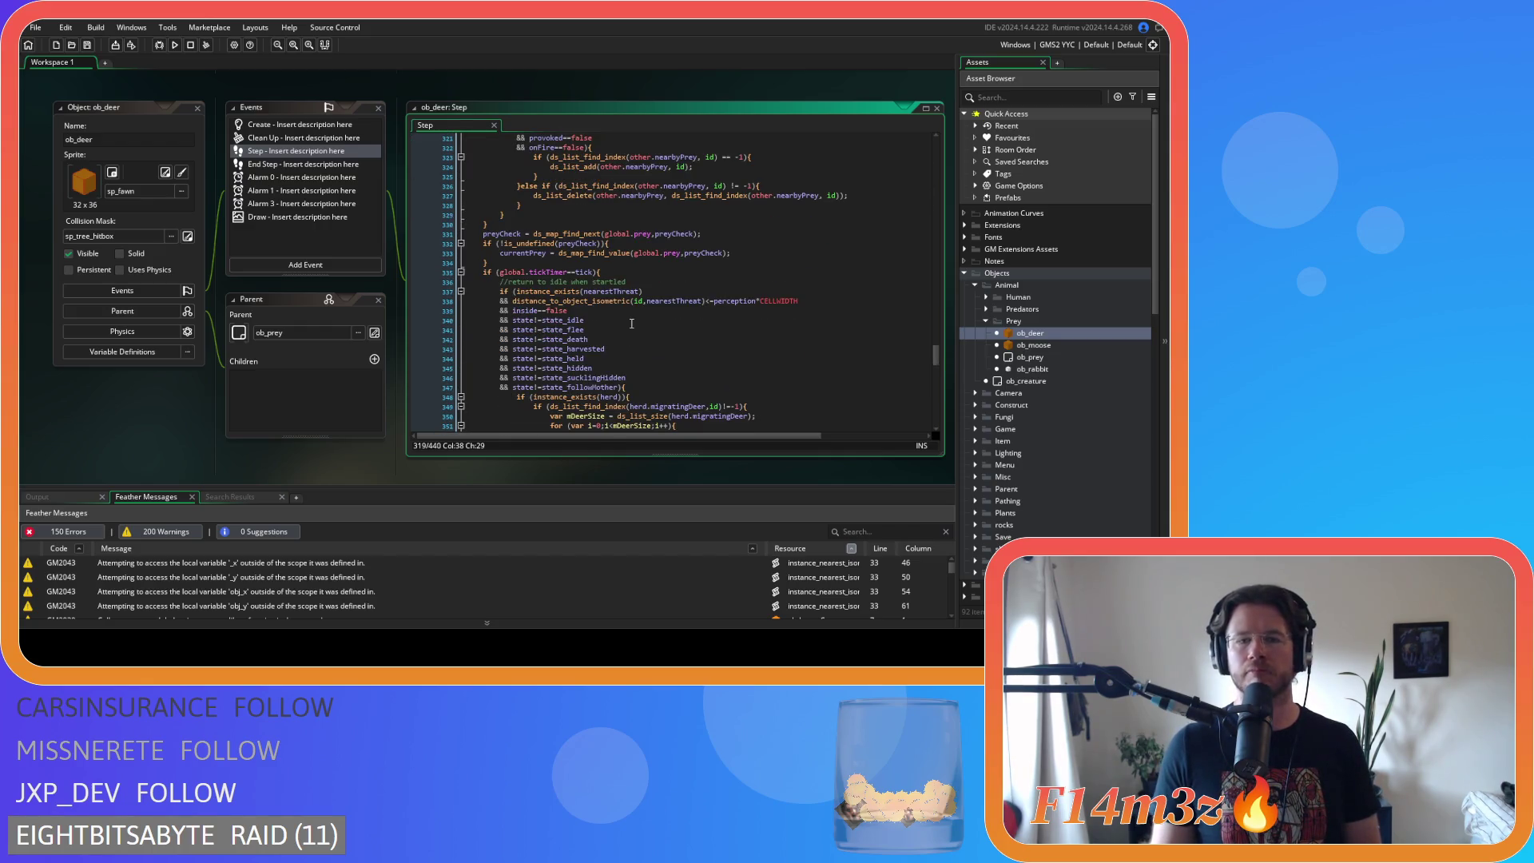
{"action": "left_click", "coordinate": [643, 291]}
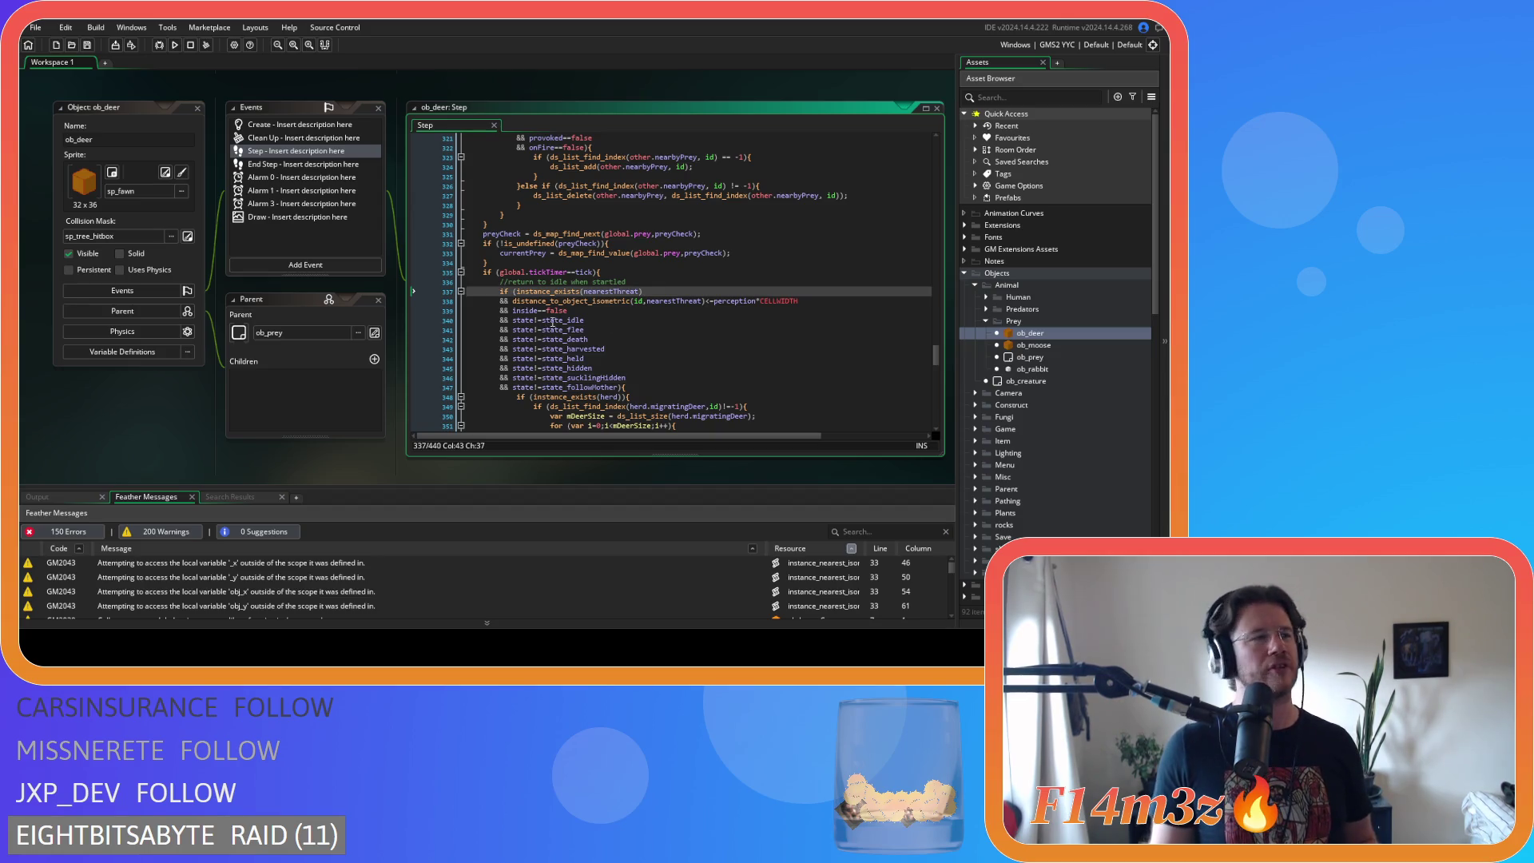
{"action": "left_click", "coordinate": [707, 301]}
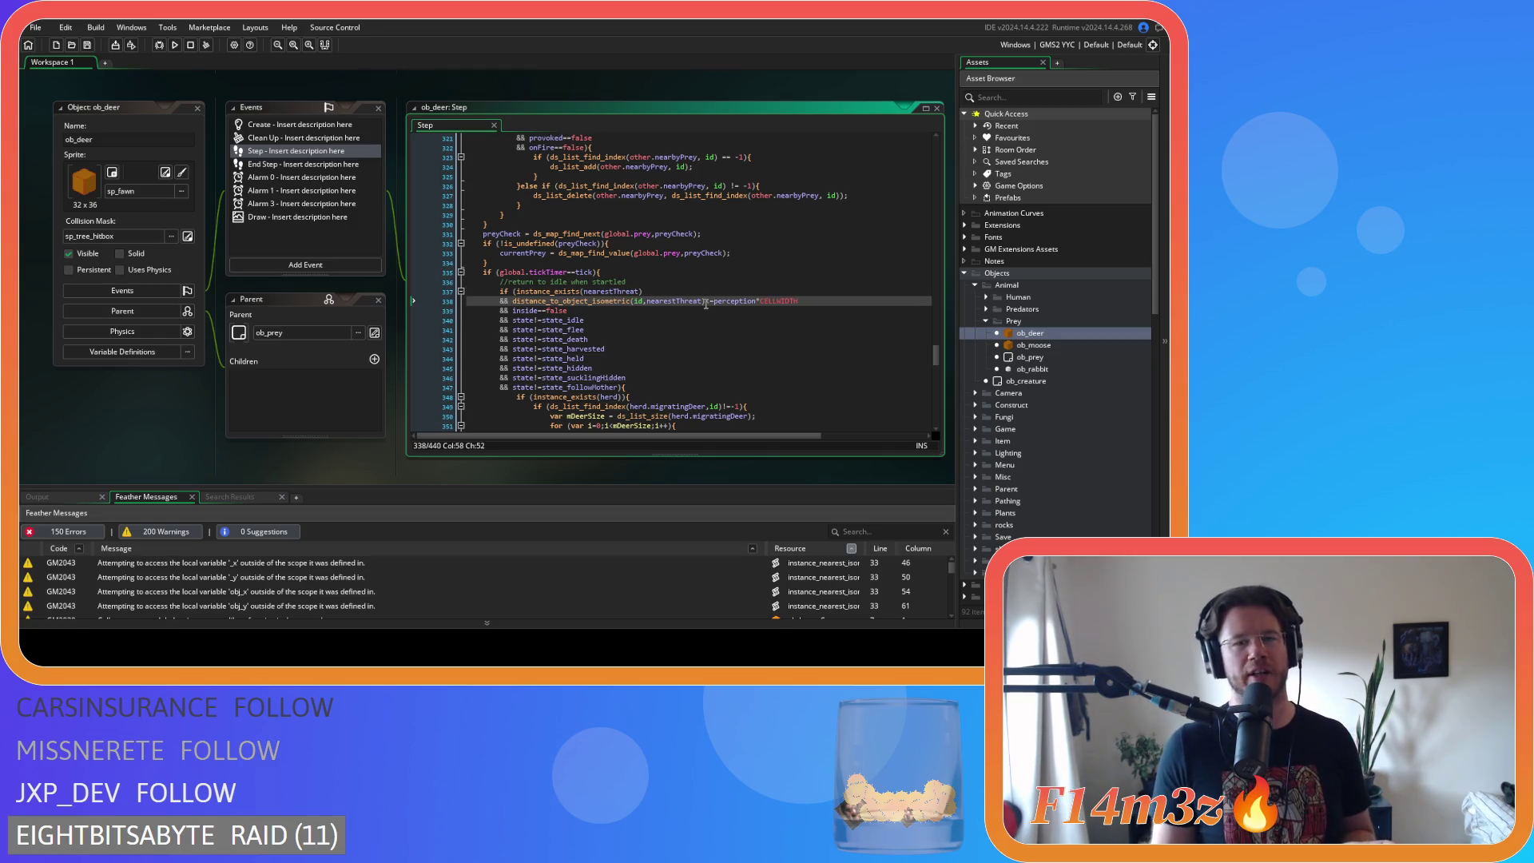
{"action": "scroll", "coordinate": [707, 304], "scroll_direction": "down", "scroll_amount": 3}
{"action": "mouse_move", "coordinate": [591, 223]}
{"action": "left_mouse_down"}
{"action": "mouse_move", "coordinate": [640, 276]}
{"action": "mouse_move", "coordinate": [738, 208]}
{"action": "left_mouse_up"}
{"action": "left_click_drag", "start_coordinate": [634, 205], "coordinate": [799, 208]}
{"action": "scroll", "coordinate": [812, 210], "scroll_direction": "up", "scroll_amount": 20}
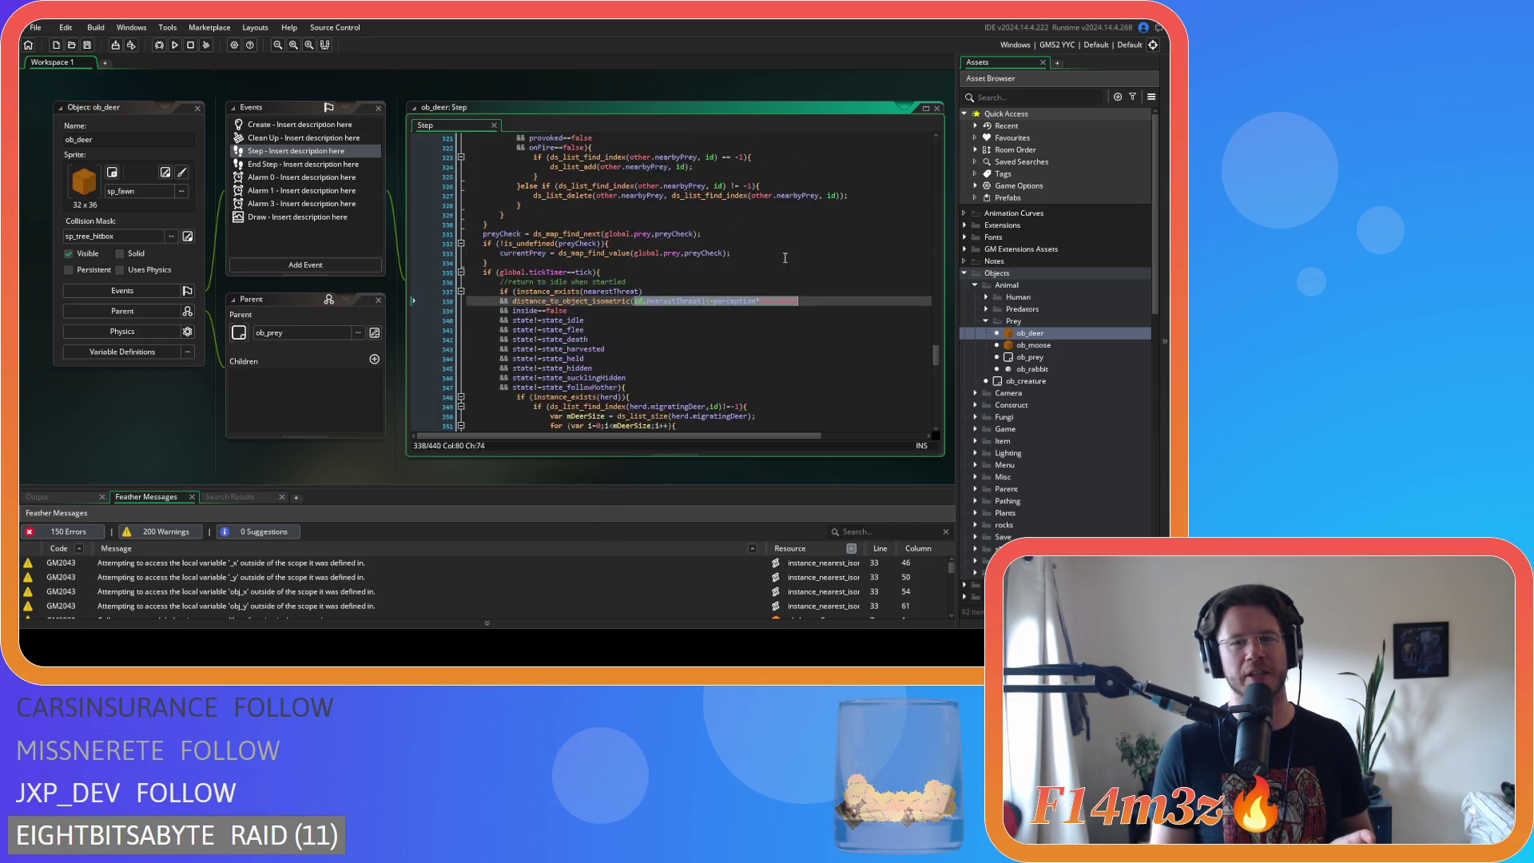
{"action": "scroll", "coordinate": [658, 255], "scroll_direction": "up", "scroll_amount": 4}
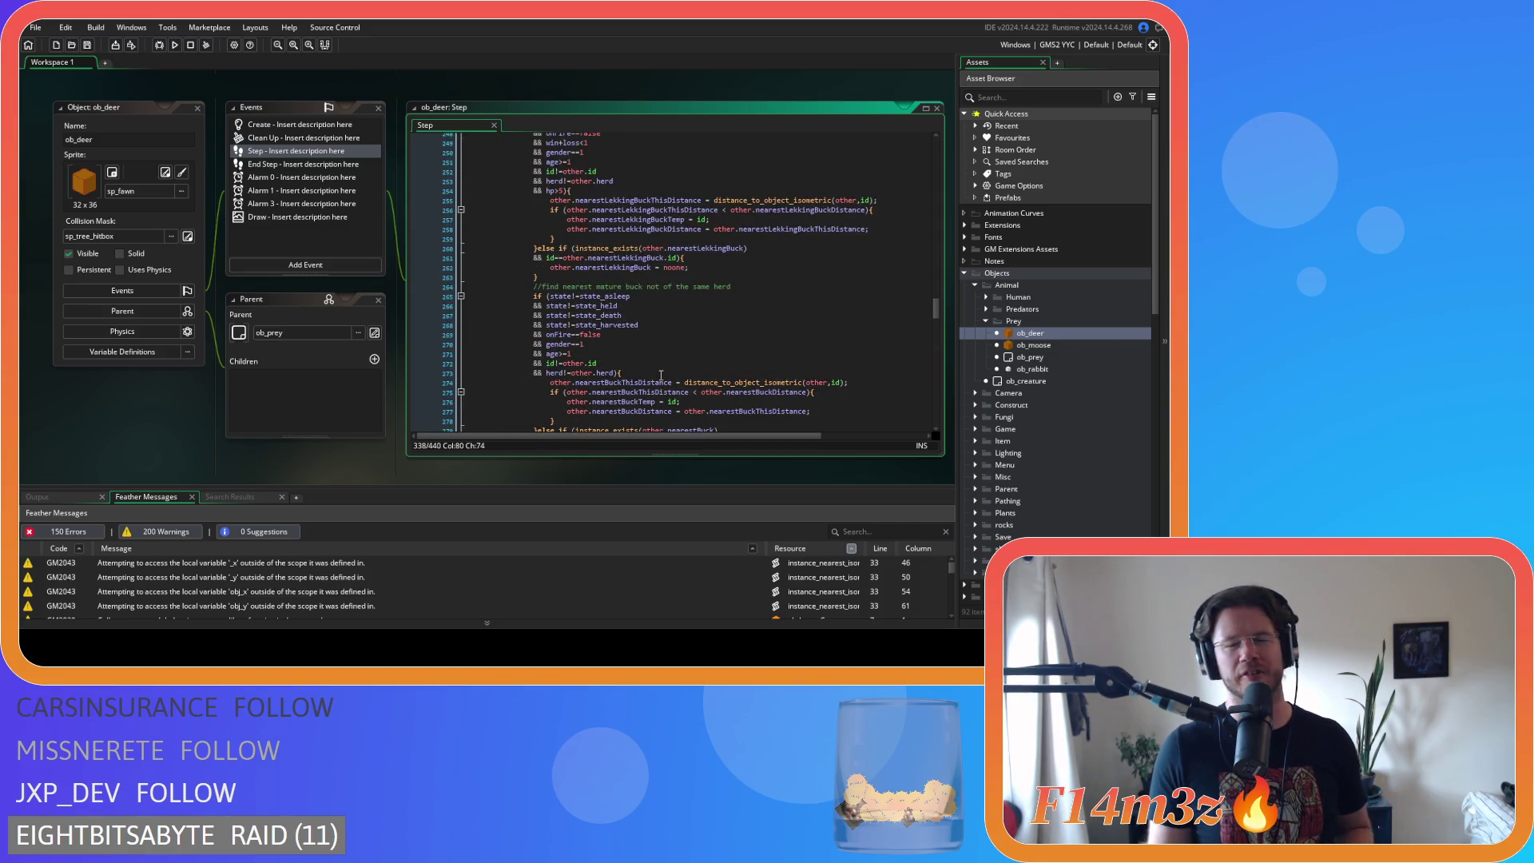
{"action": "scroll", "coordinate": [606, 277], "scroll_direction": "down", "scroll_amount": 15}
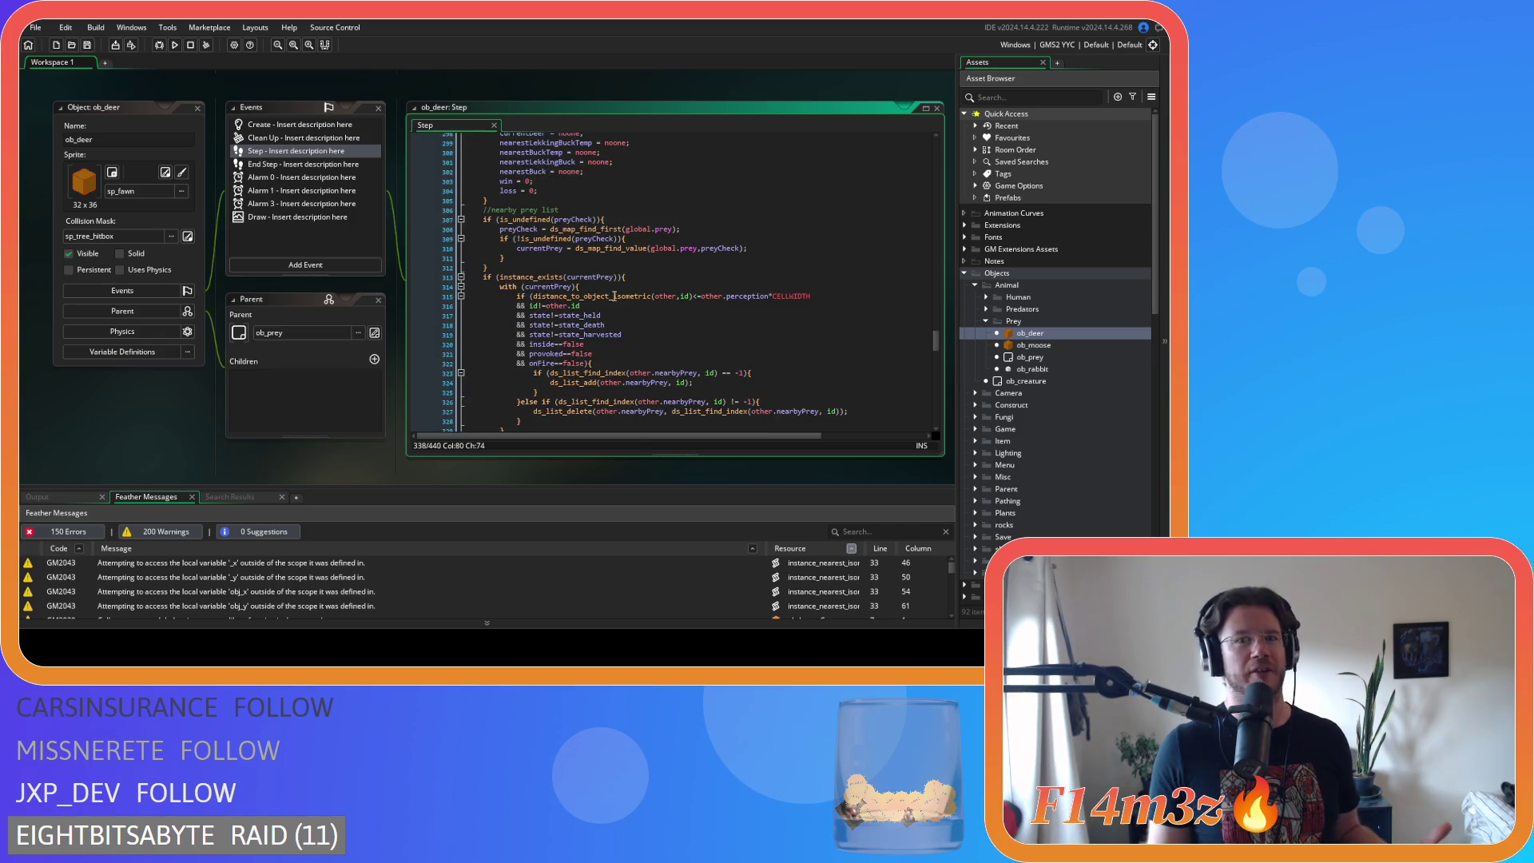
- Check the distance function's parameters, then open the ob_moose object from the Asset Browser
{"action": "left_click", "coordinate": [685, 295]}
{"action": "scroll", "coordinate": [743, 354], "scroll_direction": "up", "scroll_amount": 5}
{"action": "scroll", "coordinate": [743, 353], "scroll_direction": "up", "scroll_amount": 3}
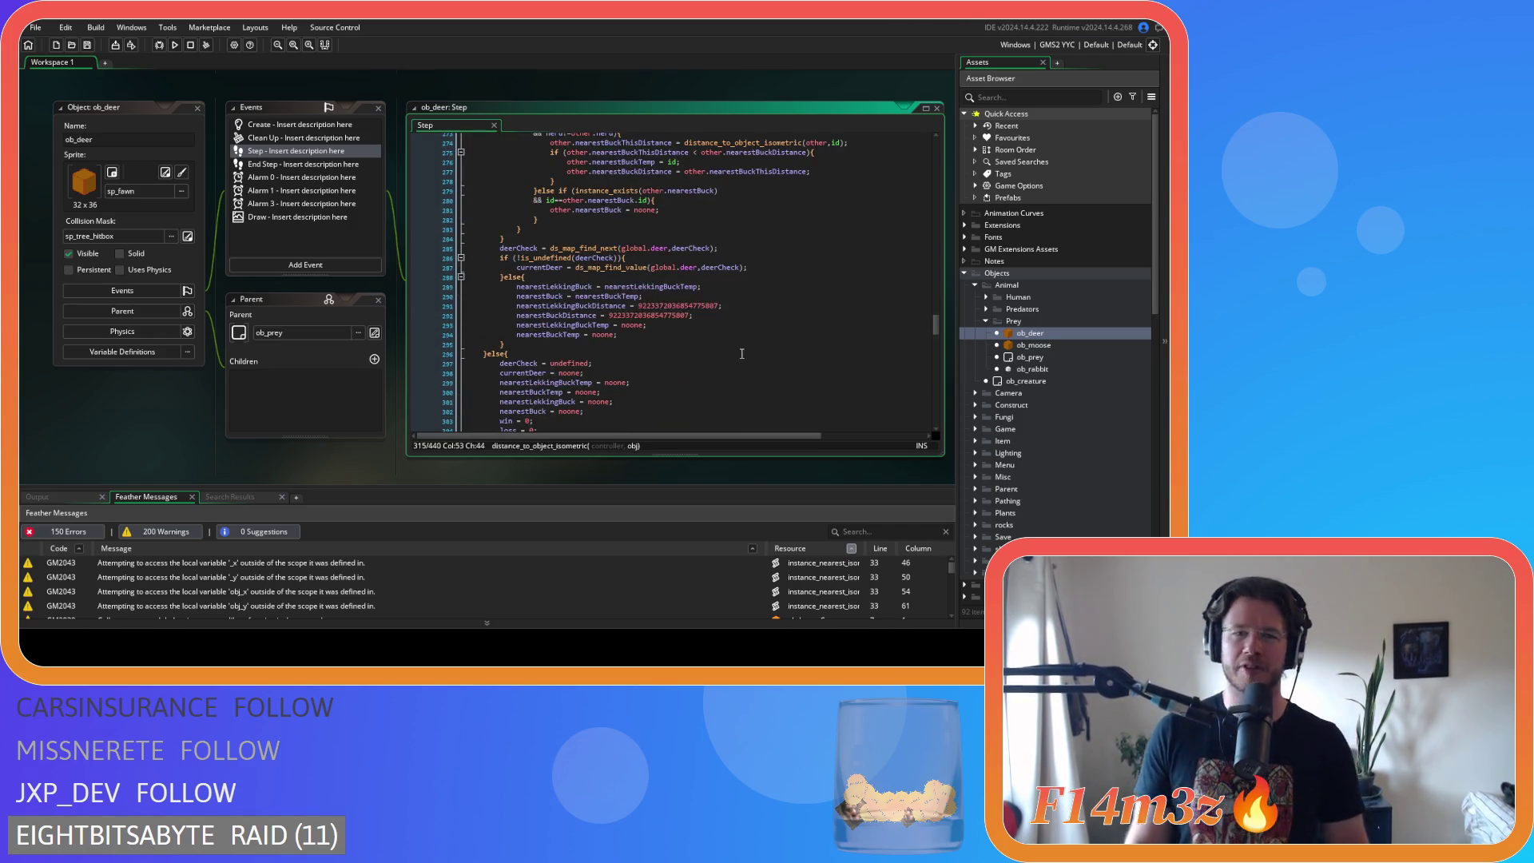
{"action": "scroll", "coordinate": [690, 385], "scroll_direction": "up", "scroll_amount": 7}
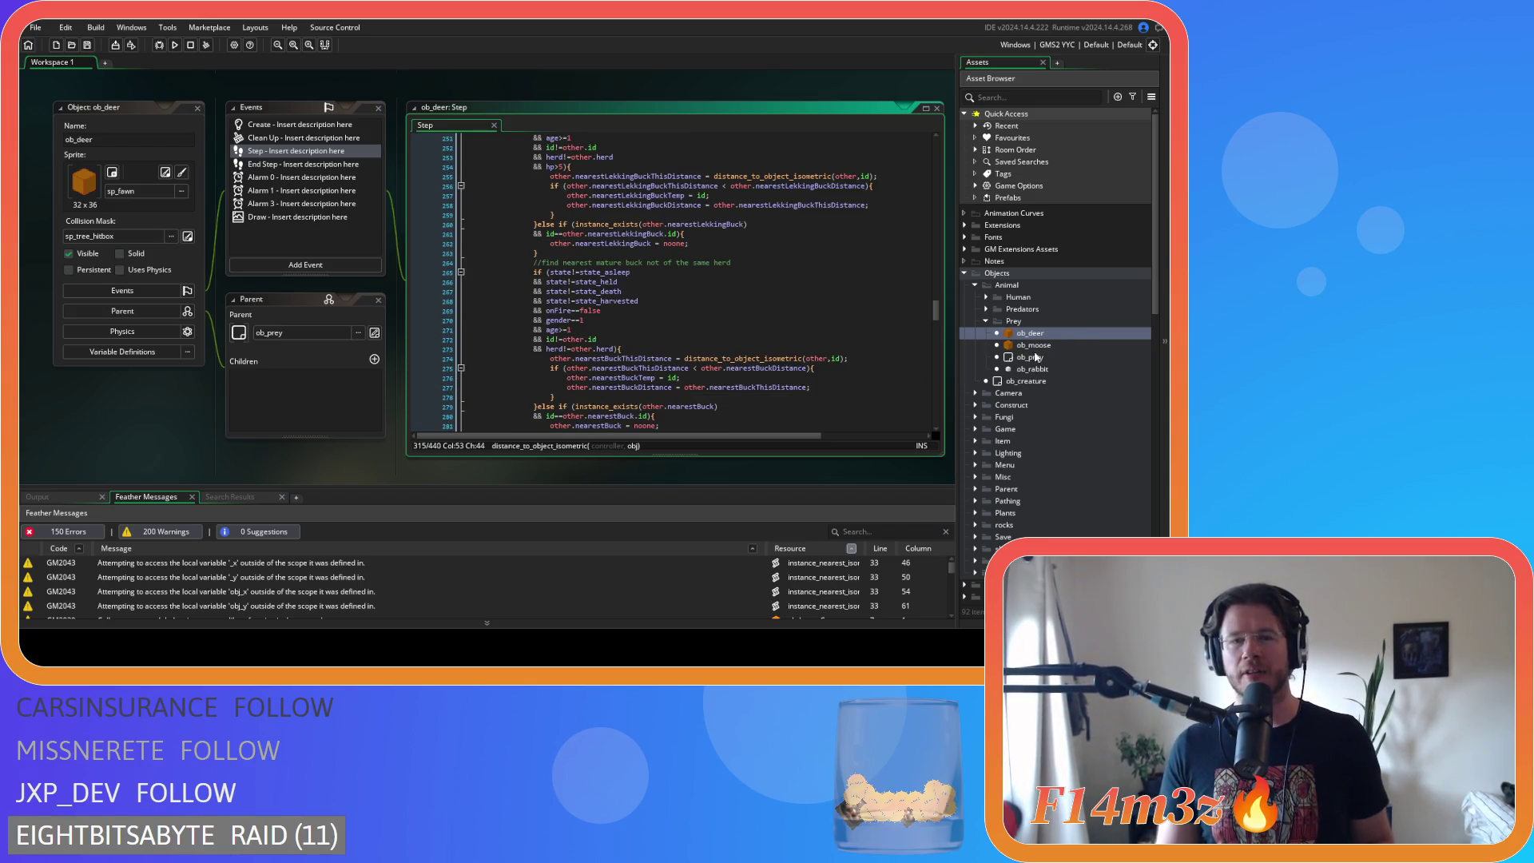
{"action": "scroll", "coordinate": [650, 372], "scroll_direction": "down", "scroll_amount": 4}
{"action": "scroll", "coordinate": [650, 372], "scroll_direction": "up", "scroll_amount": 9}
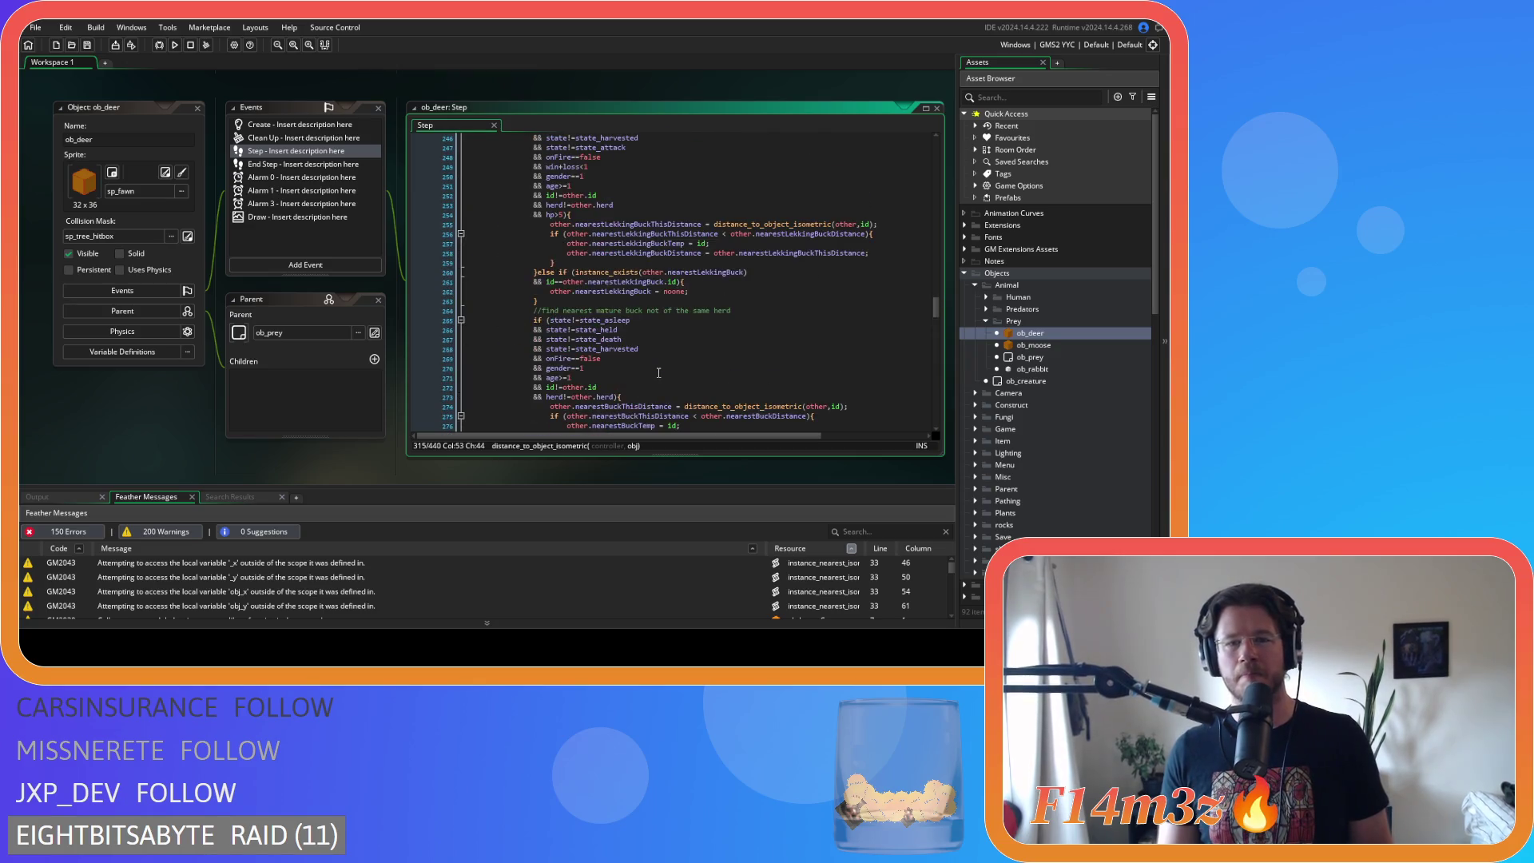
{"action": "double_click", "coordinate": [1052, 346]}
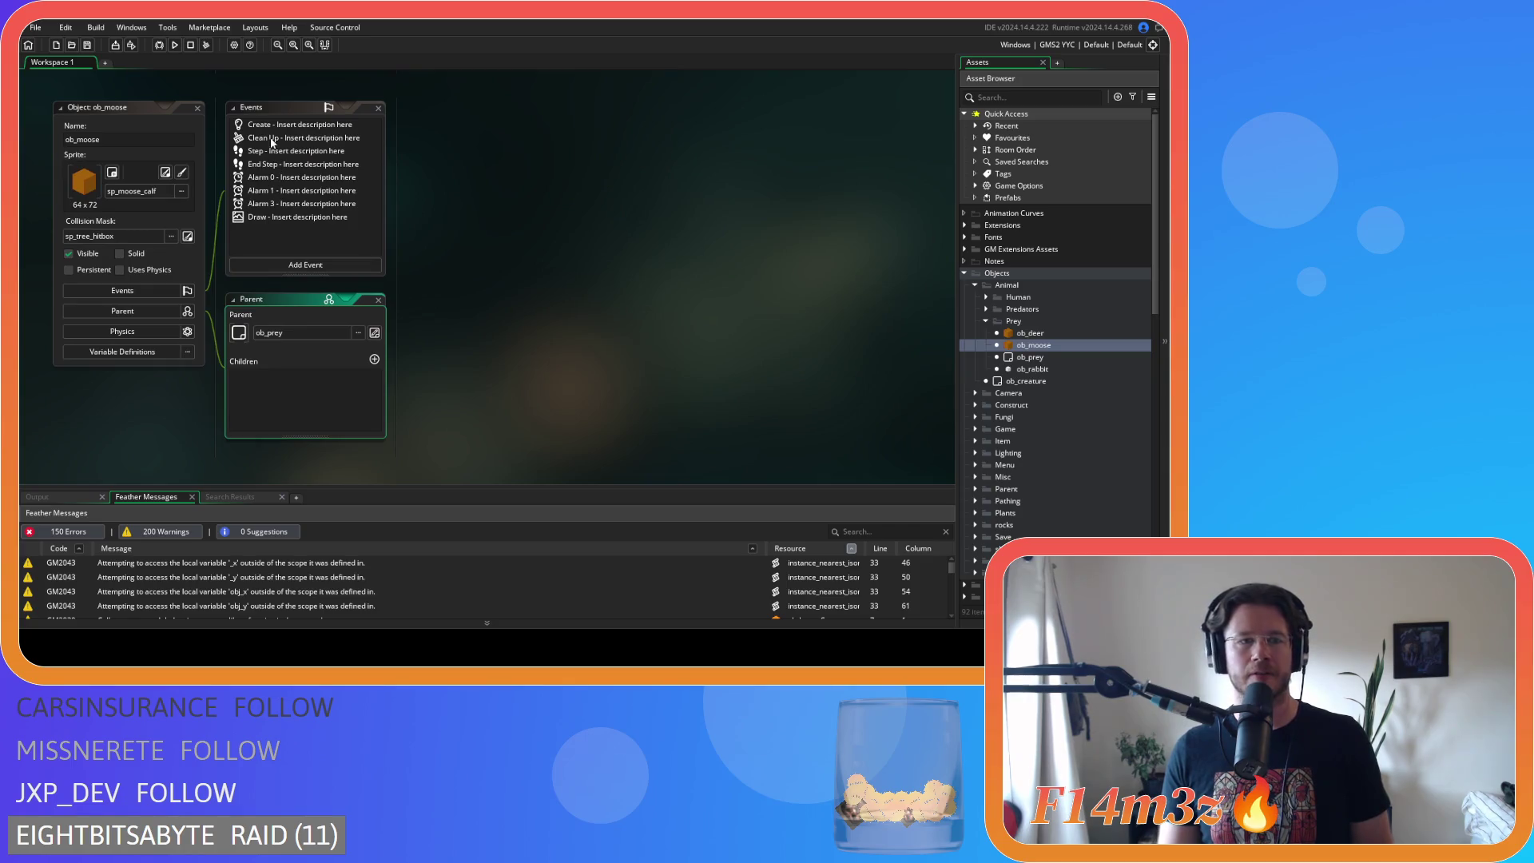
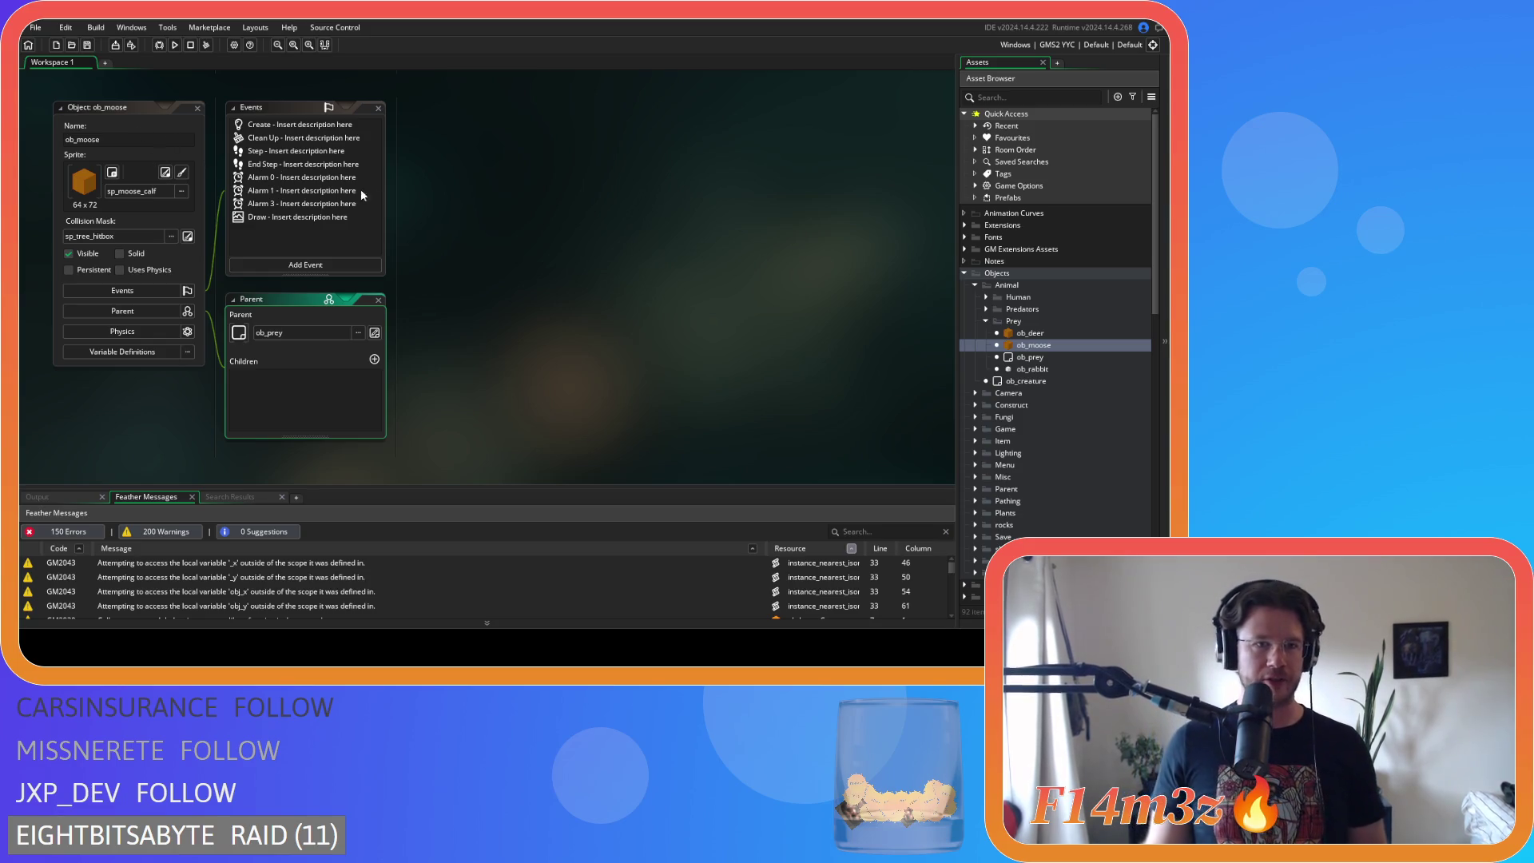
- Open ob_moose's Step event and remove the spaces around the state_death and state_harvested comparisons
{"action": "double_click", "coordinate": [274, 152]}
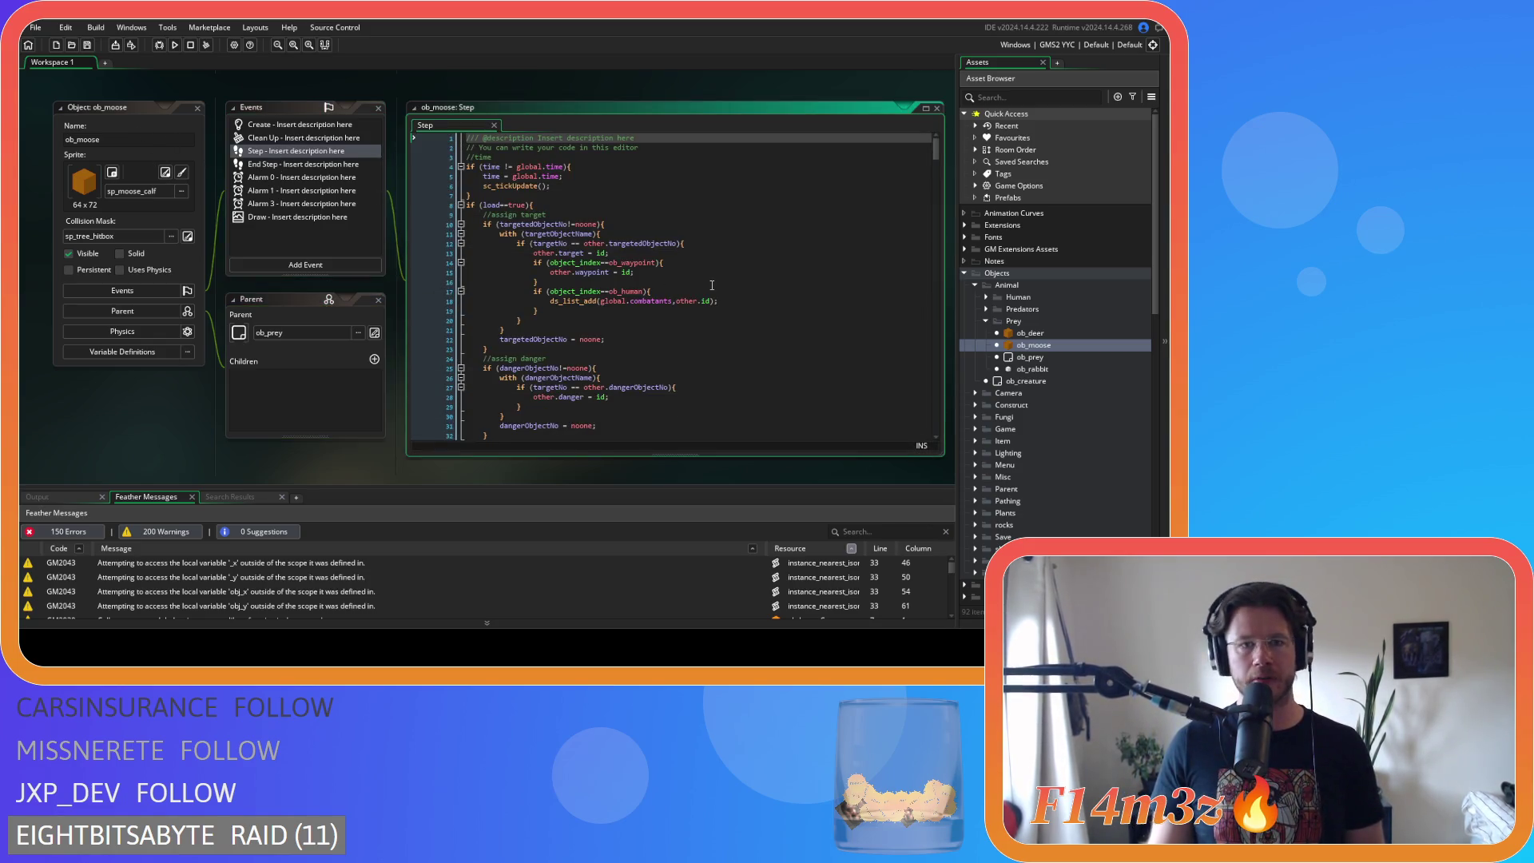
{"action": "scroll", "coordinate": [874, 217], "scroll_direction": "down", "scroll_amount": 20}
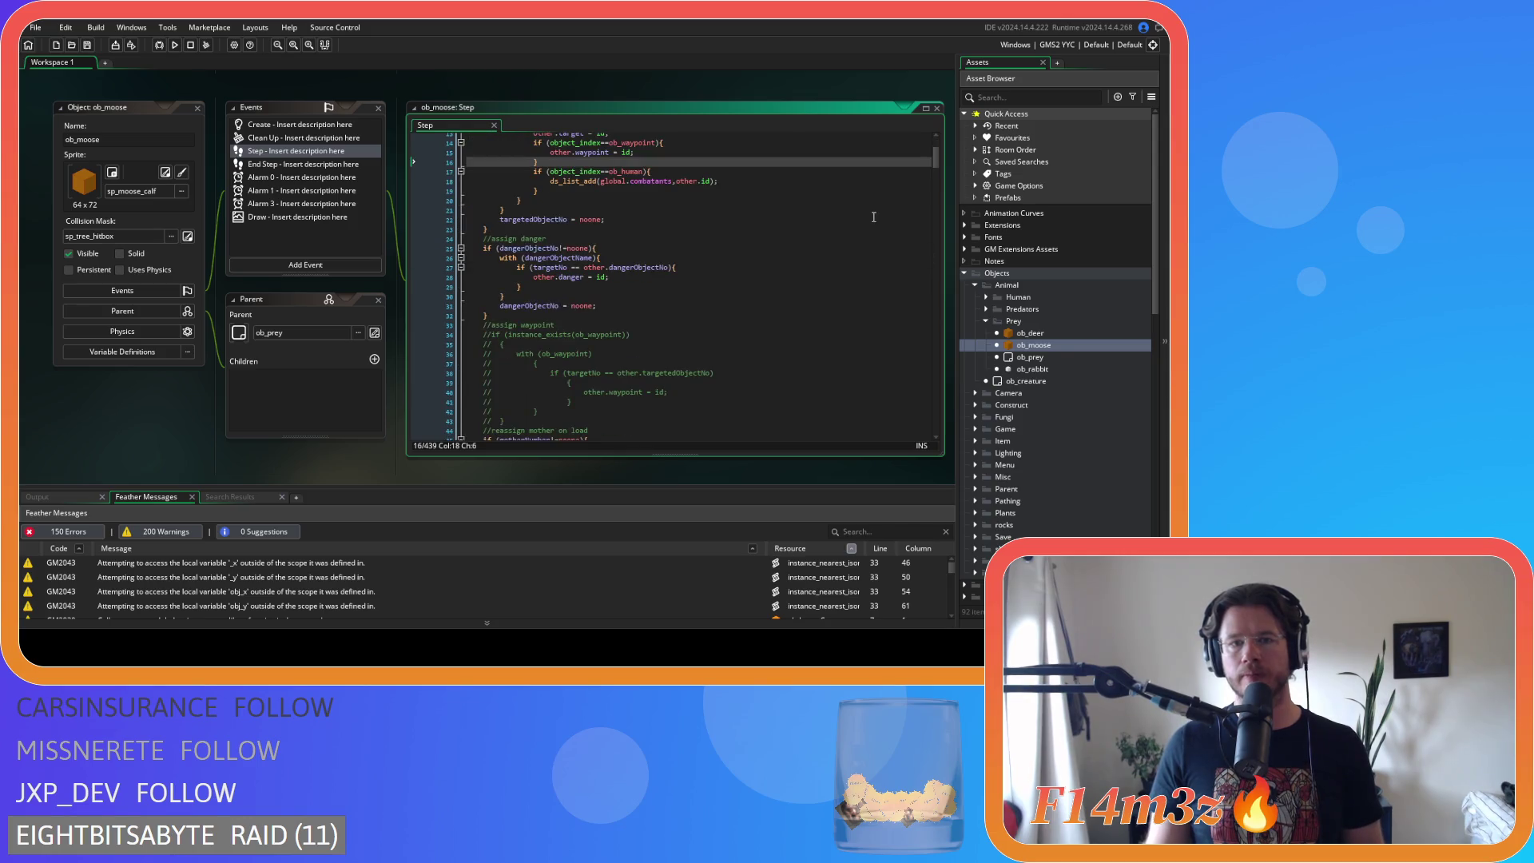
{"action": "scroll", "coordinate": [869, 214], "scroll_direction": "up", "scroll_amount": 4}
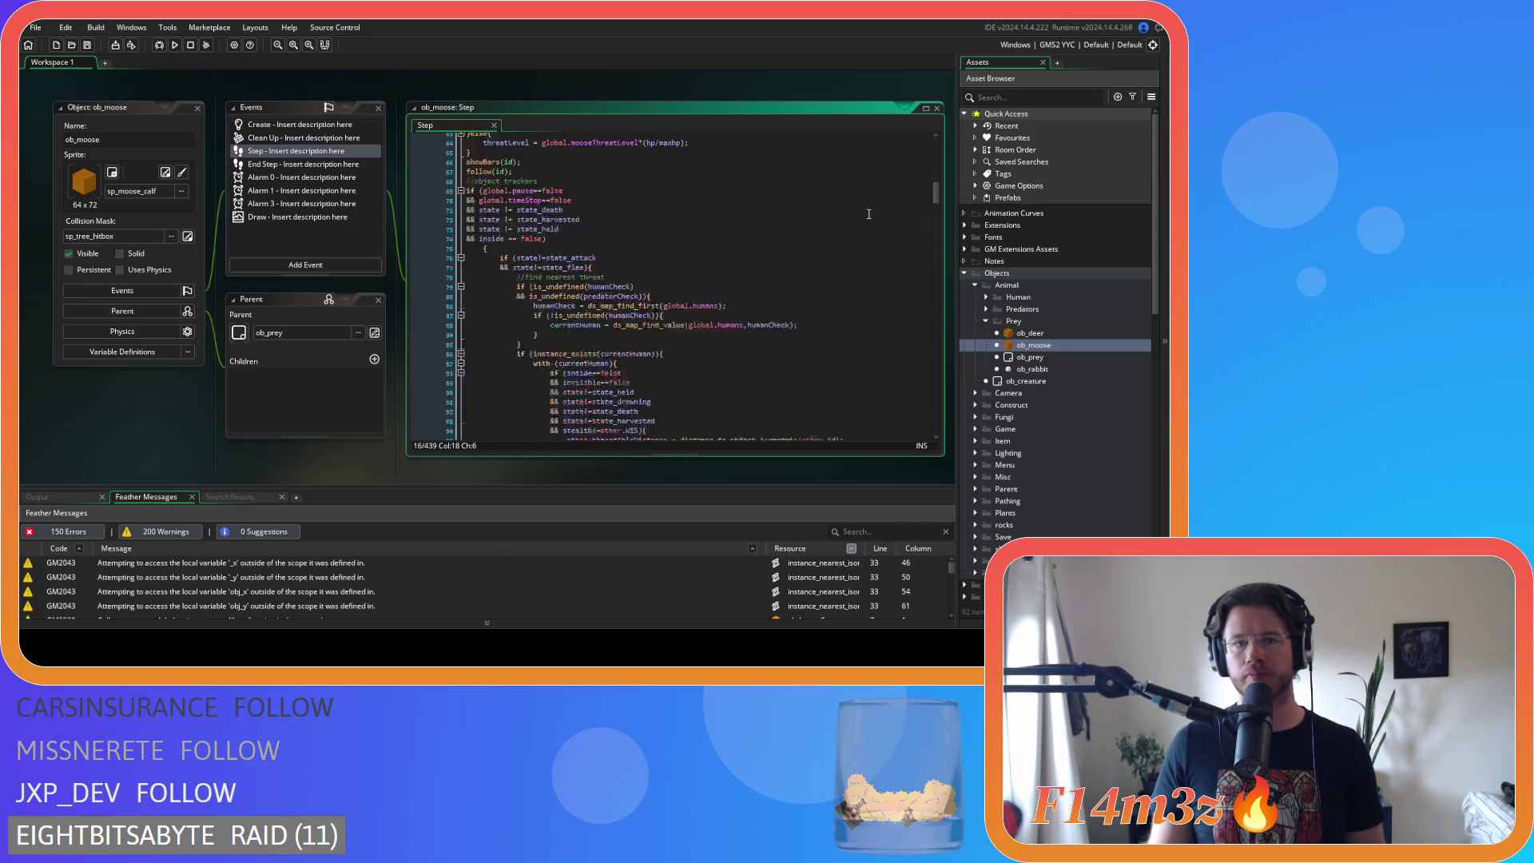
{"action": "left_click", "coordinate": [506, 260]}
{"action": "key", "text": "BackSpace"}
{"action": "key", "text": "Right"}
{"action": "key", "text": "Right"}
{"action": "key", "text": "Delete"}
{"action": "left_click", "coordinate": [503, 267]}
{"action": "key", "text": "BackSpace"}
{"action": "key", "text": "Right"}
{"action": "key", "text": "Right"}
{"action": "key", "text": "Delete"}
- Tighten the state_held and inside==false comparisons and join the opening brace onto line 74
{"action": "left_click", "coordinate": [506, 276]}
{"action": "key", "text": "BackSpace"}
{"action": "key", "text": "Right"}
{"action": "key", "text": "Right"}
{"action": "key", "text": "Delete"}
{"action": "left_click", "coordinate": [505, 286]}
{"action": "key", "text": "BackSpace"}
{"action": "key", "text": "Right"}
{"action": "key", "text": "Right"}
{"action": "key", "text": "Delete"}
{"action": "scroll", "coordinate": [580, 244], "scroll_direction": "down", "scroll_amount": 2}
{"action": "key", "text": "End"}
{"action": "key", "text": "Delete"}
- Select the nested tracker code block starting at line 75
{"action": "scroll", "coordinate": [614, 254], "scroll_direction": "down", "scroll_amount": 20}
{"action": "scroll", "coordinate": [613, 254], "scroll_direction": "down", "scroll_amount": 20}
{"action": "scroll", "coordinate": [615, 251], "scroll_direction": "down", "scroll_amount": 6}
{"action": "mouse_move", "coordinate": [631, 427]}
{"action": "left_mouse_down"}
{"action": "mouse_move", "coordinate": [453, 104]}
{"action": "mouse_move", "coordinate": [467, 222]}
{"action": "mouse_move", "coordinate": [482, 180]}
{"action": "mouse_move", "coordinate": [468, 128]}
{"action": "mouse_move", "coordinate": [453, 274]}
{"action": "left_mouse_up"}
{"action": "left_click", "coordinate": [467, 222]}
{"action": "scroll", "coordinate": [478, 187], "scroll_direction": "up", "scroll_amount": 15}
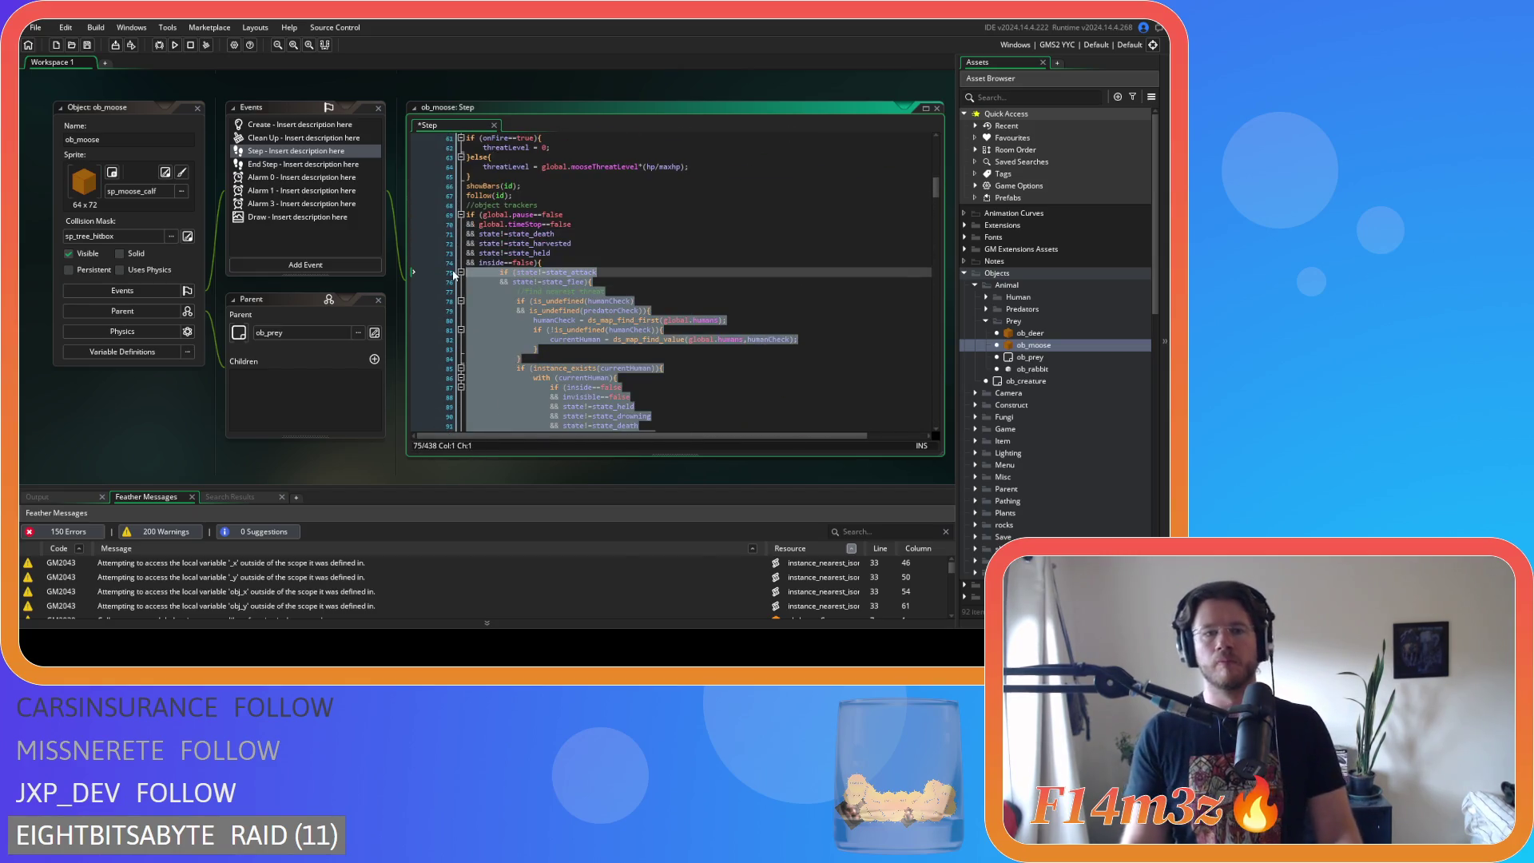
- Unindent the selected tracker block one level
{"action": "key", "text": "shift+Tab"}
{"action": "left_click", "coordinate": [621, 291]}
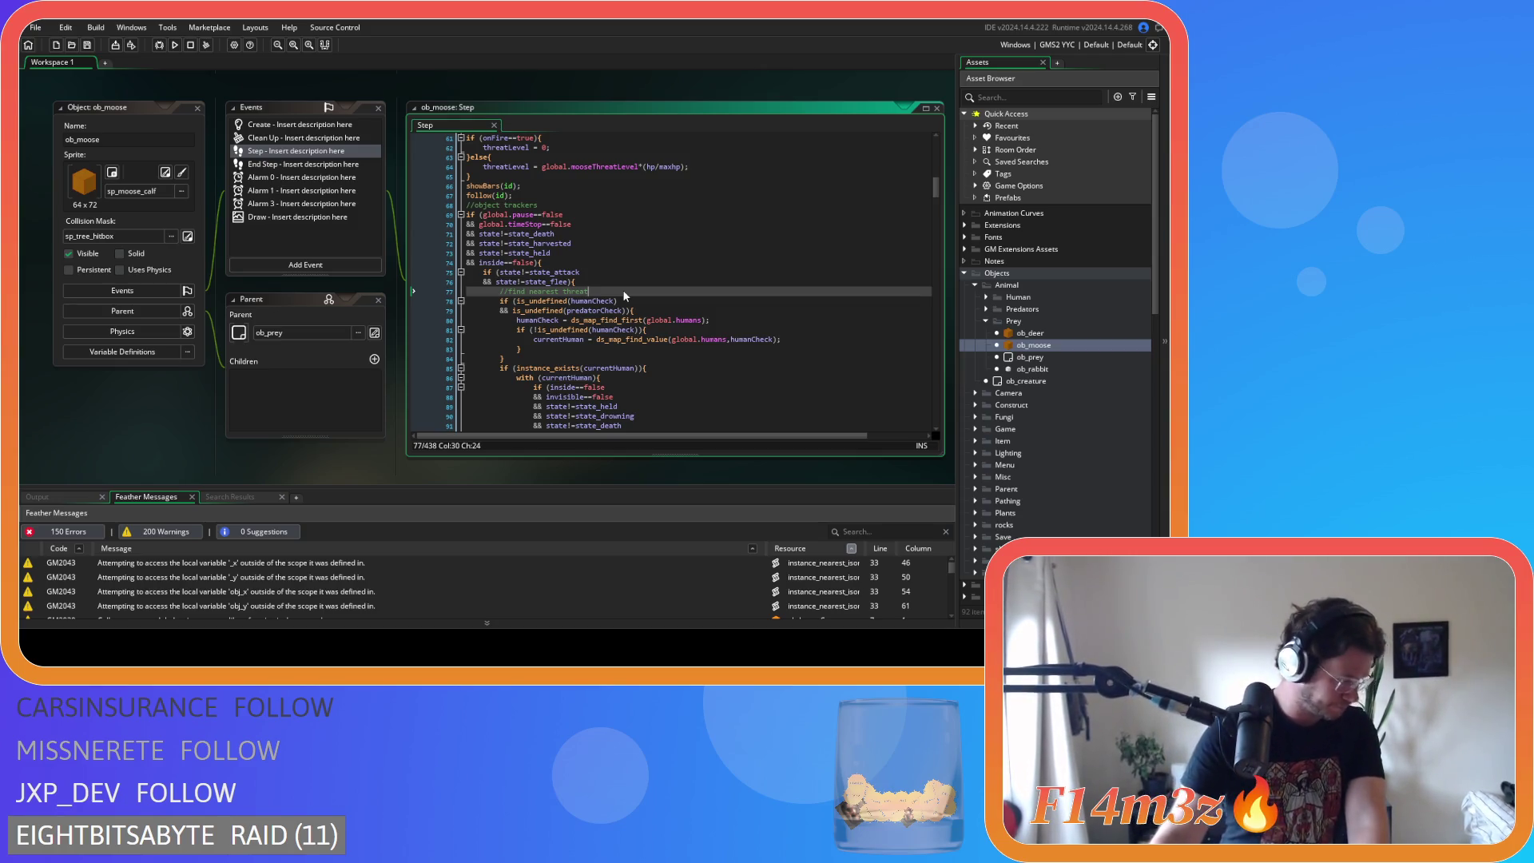
{"action": "scroll", "coordinate": [639, 297], "scroll_direction": "down", "scroll_amount": 7}
{"action": "scroll", "coordinate": [642, 300], "scroll_direction": "down", "scroll_amount": 1}
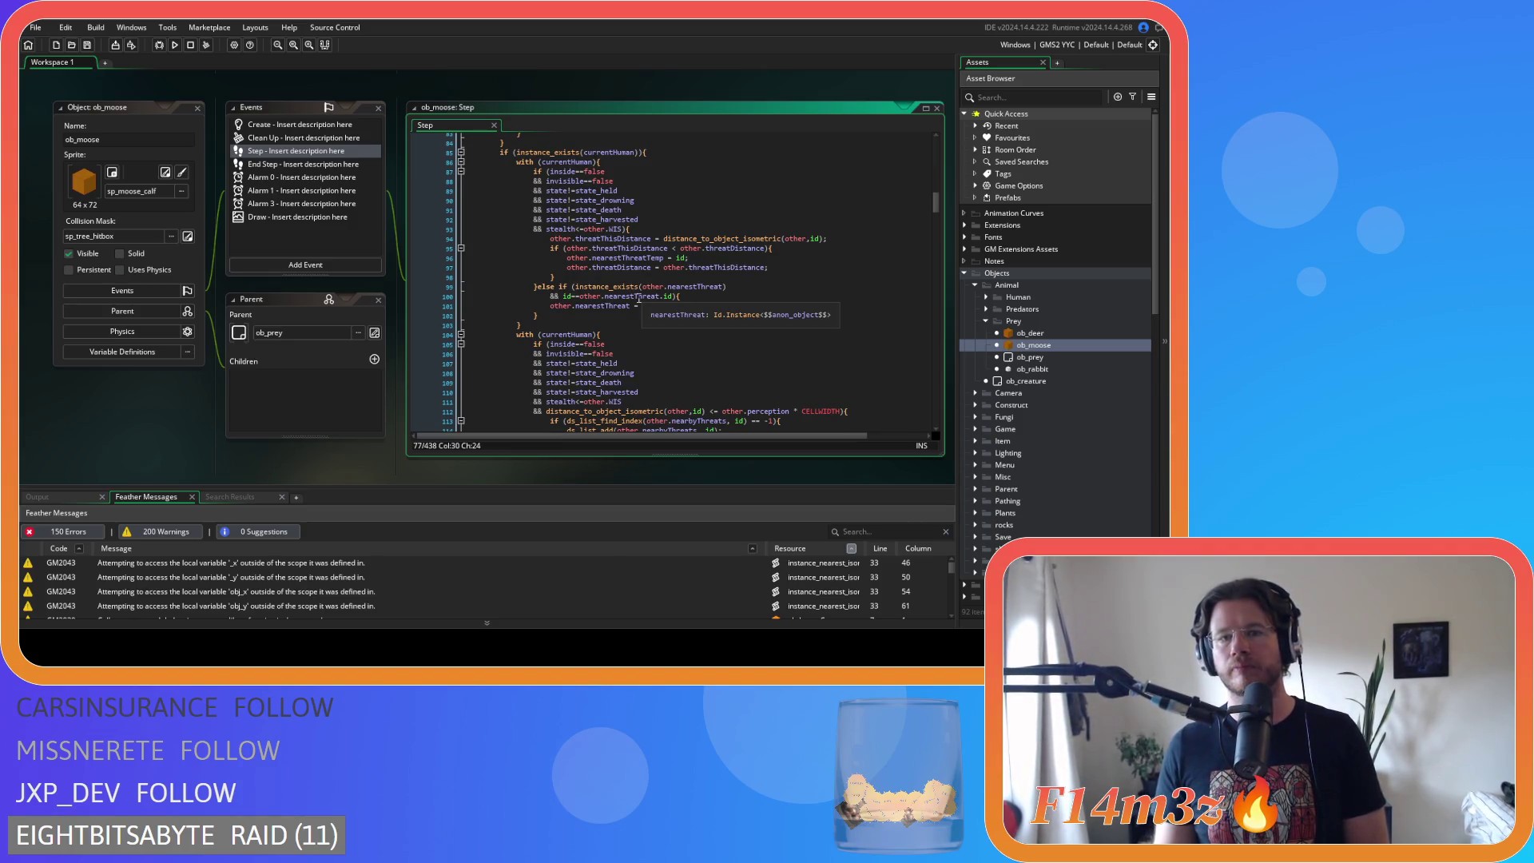
{"action": "scroll", "coordinate": [639, 299], "scroll_direction": "down", "scroll_amount": 3}
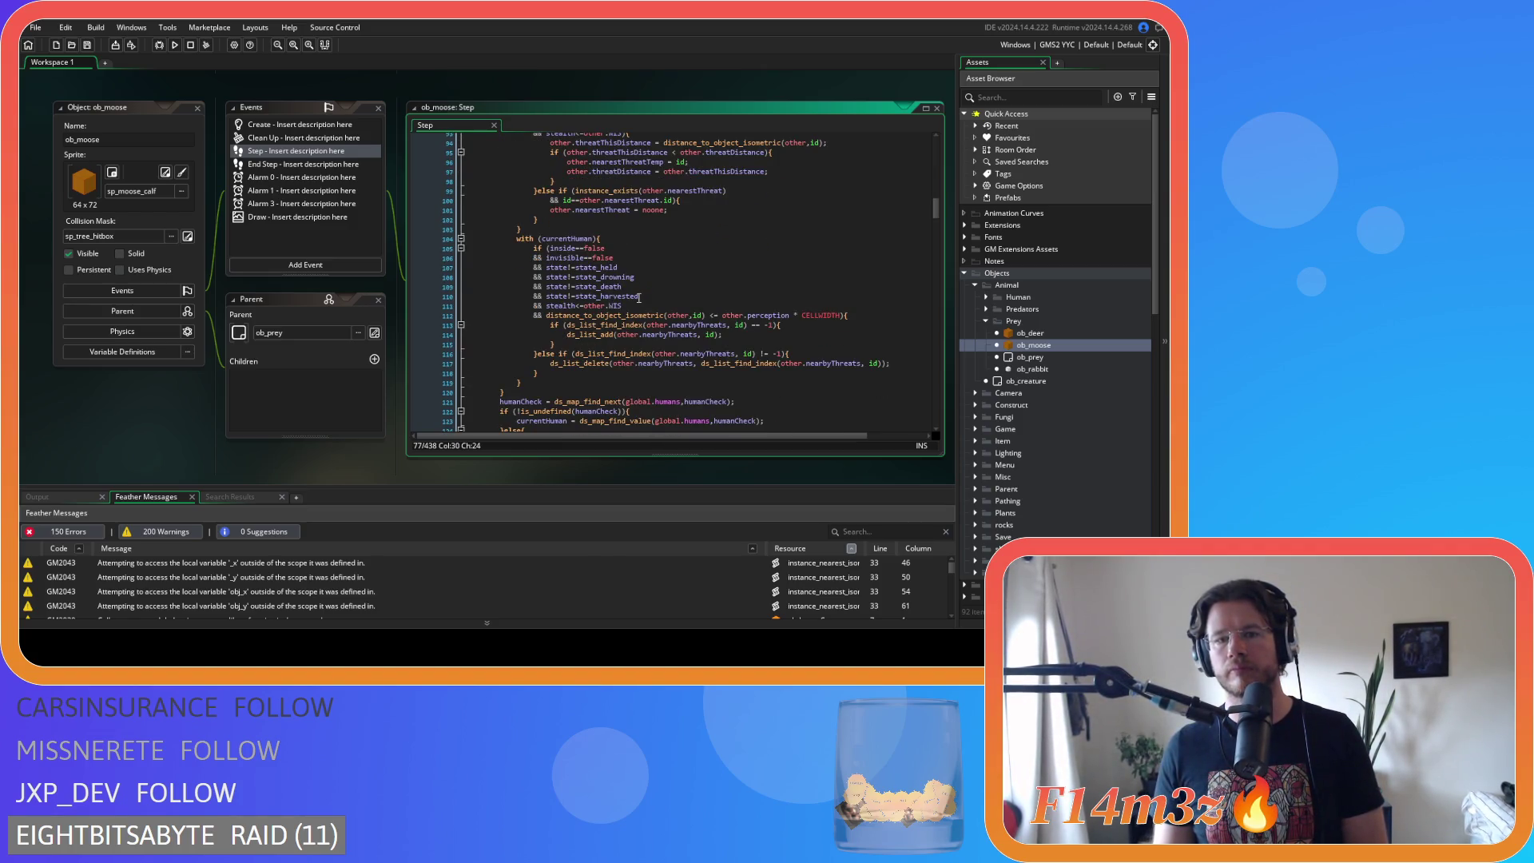
- Tighten the <= spacing in the line 112 distance check, then cut it out
{"action": "left_click", "coordinate": [707, 315]}
{"action": "key", "text": "Delete"}
{"action": "key", "text": "Right"}
{"action": "key", "text": "Right"}
{"action": "key", "text": "Delete"}
{"action": "key", "text": "ctrl+Right"}
{"action": "key", "text": "ctrl+Right"}
{"action": "key", "text": "ctrl+Right"}
{"action": "key", "text": "Delete"}
{"action": "key", "text": "Delete"}
{"action": "key", "text": "Delete"}
{"action": "type", "text": "*"}
{"action": "left_click_drag", "start_coordinate": [823, 315], "coordinate": [545, 314]}
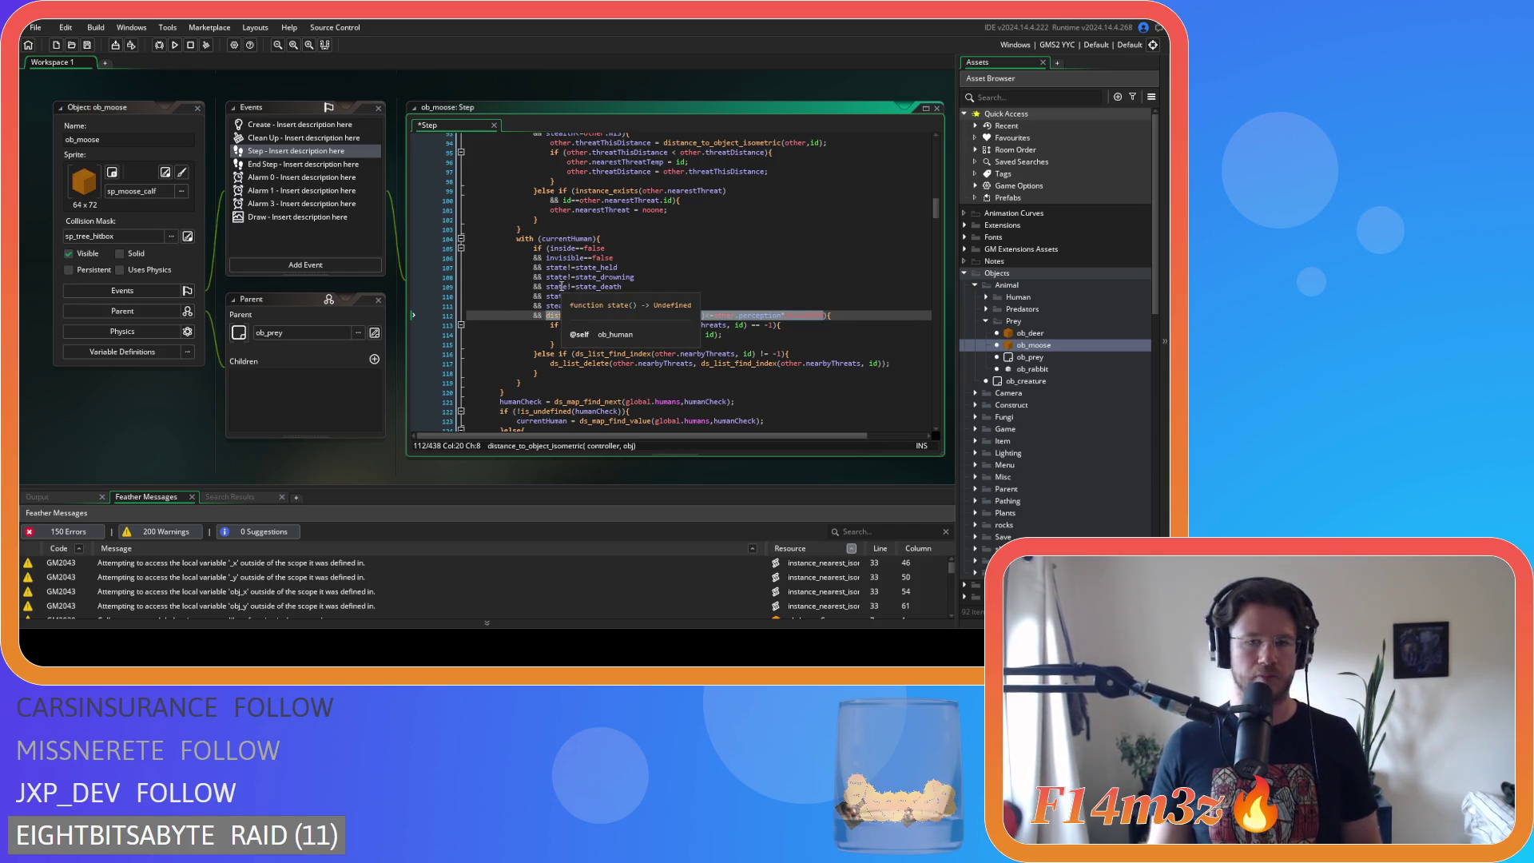
{"action": "key", "text": "ctrl+x"}
{"action": "key", "text": "BackSpace"}
{"action": "key", "text": "BackSpace"}
{"action": "key", "text": "BackSpace"}
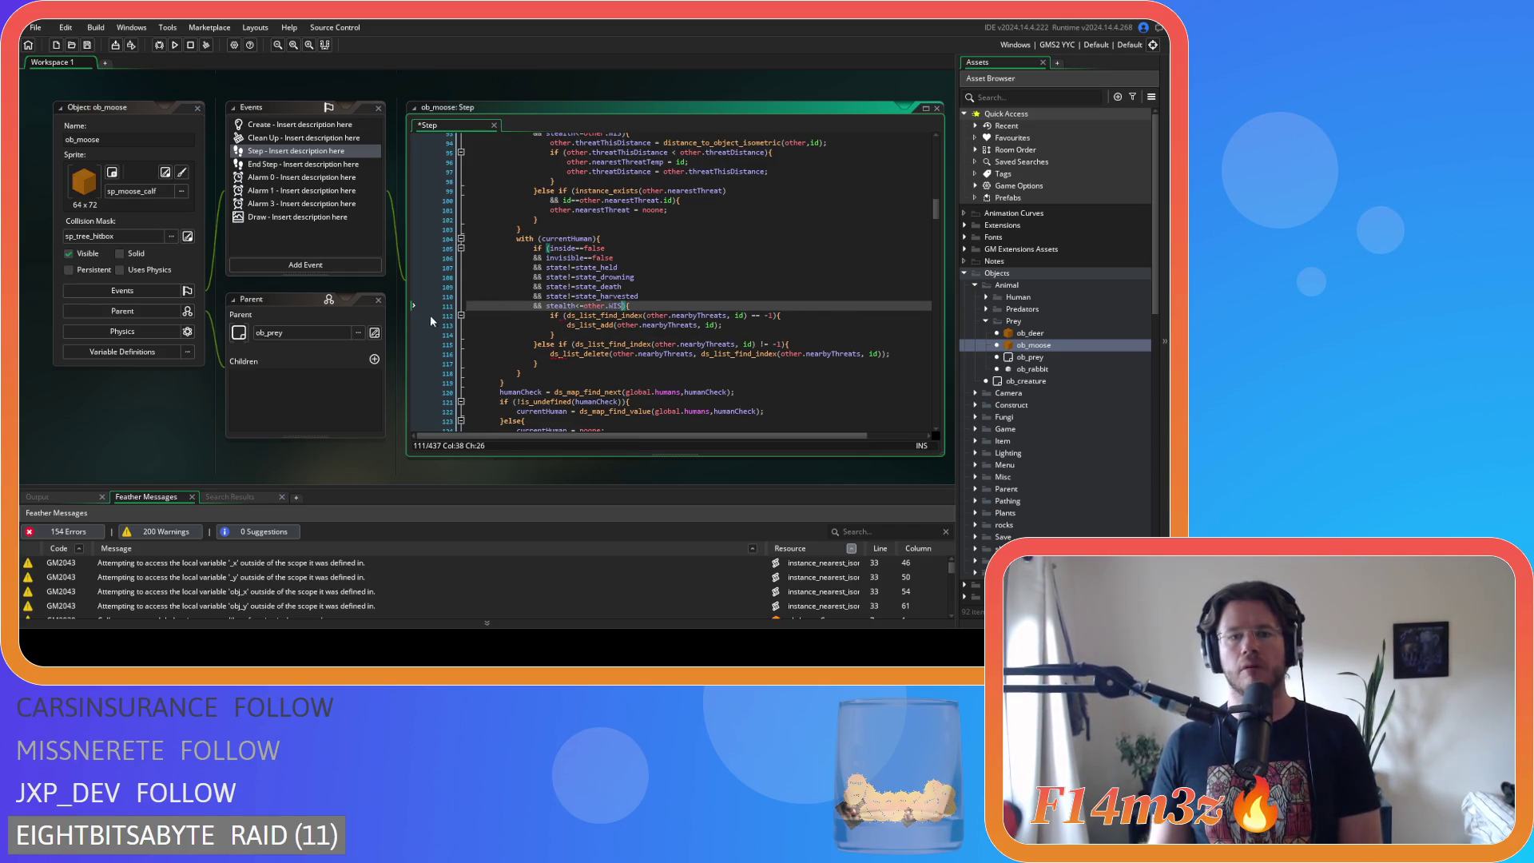
- Paste the distance check first in the human condition on line 105 and save
{"action": "left_click", "coordinate": [574, 249]}
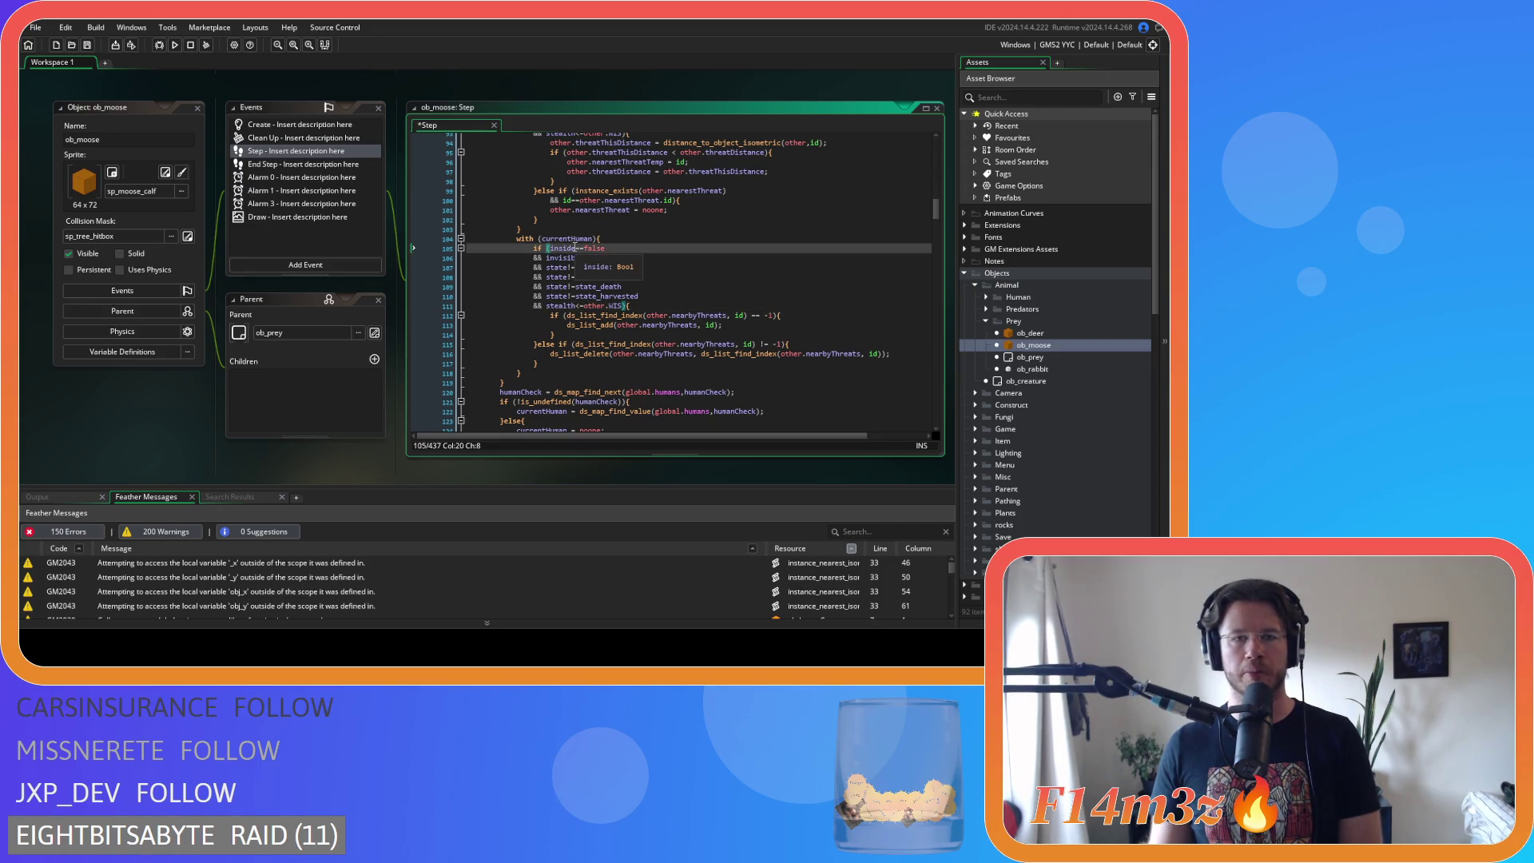
{"action": "key", "text": "Return"}
{"action": "type", "text": "&&"}
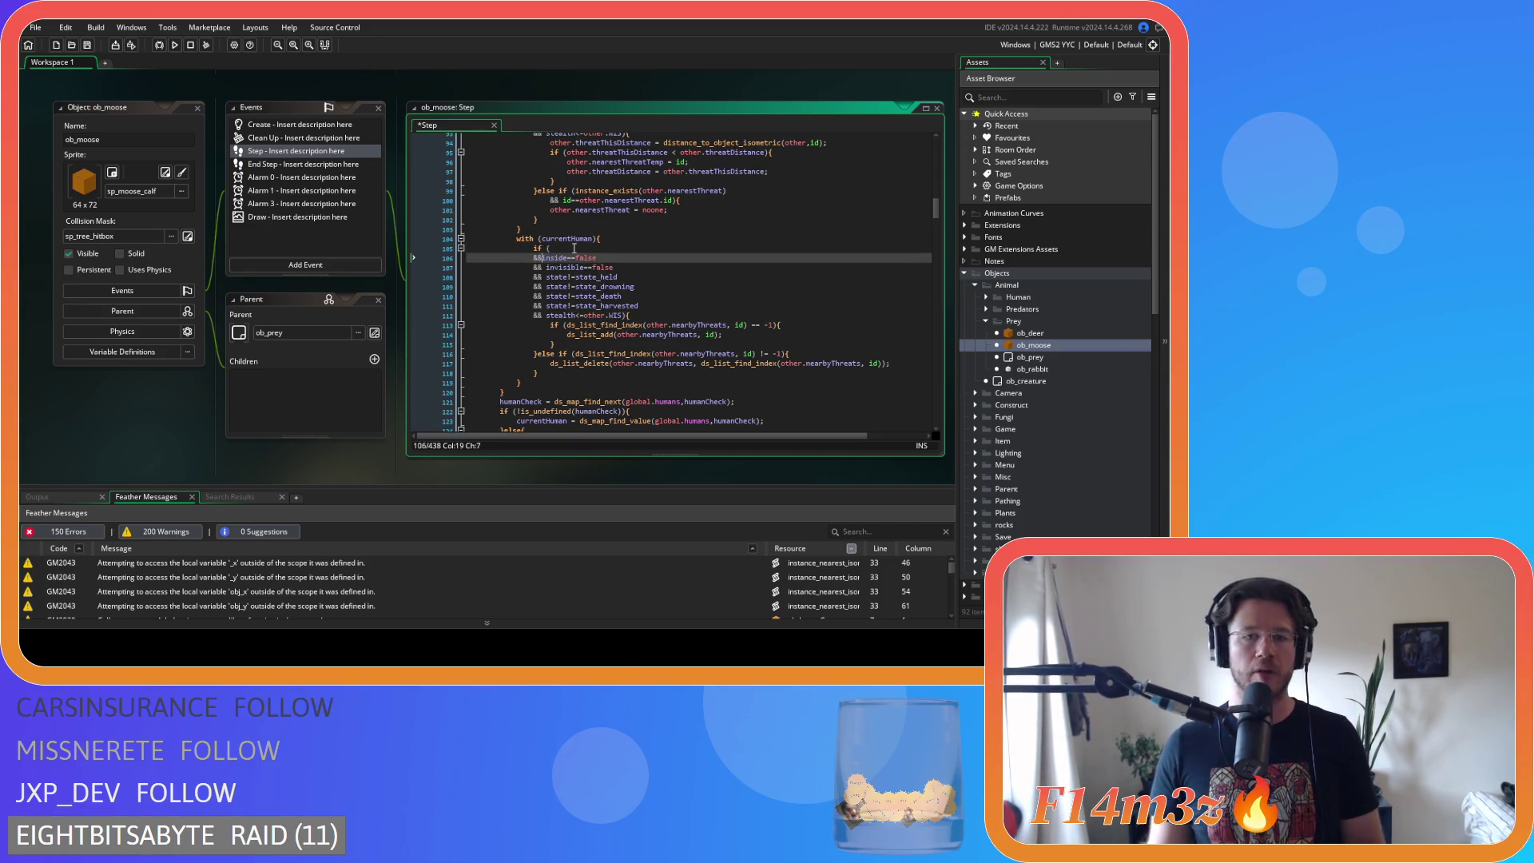
{"action": "key", "text": "ctrl+v"}
{"action": "key", "text": "ctrl+s"}
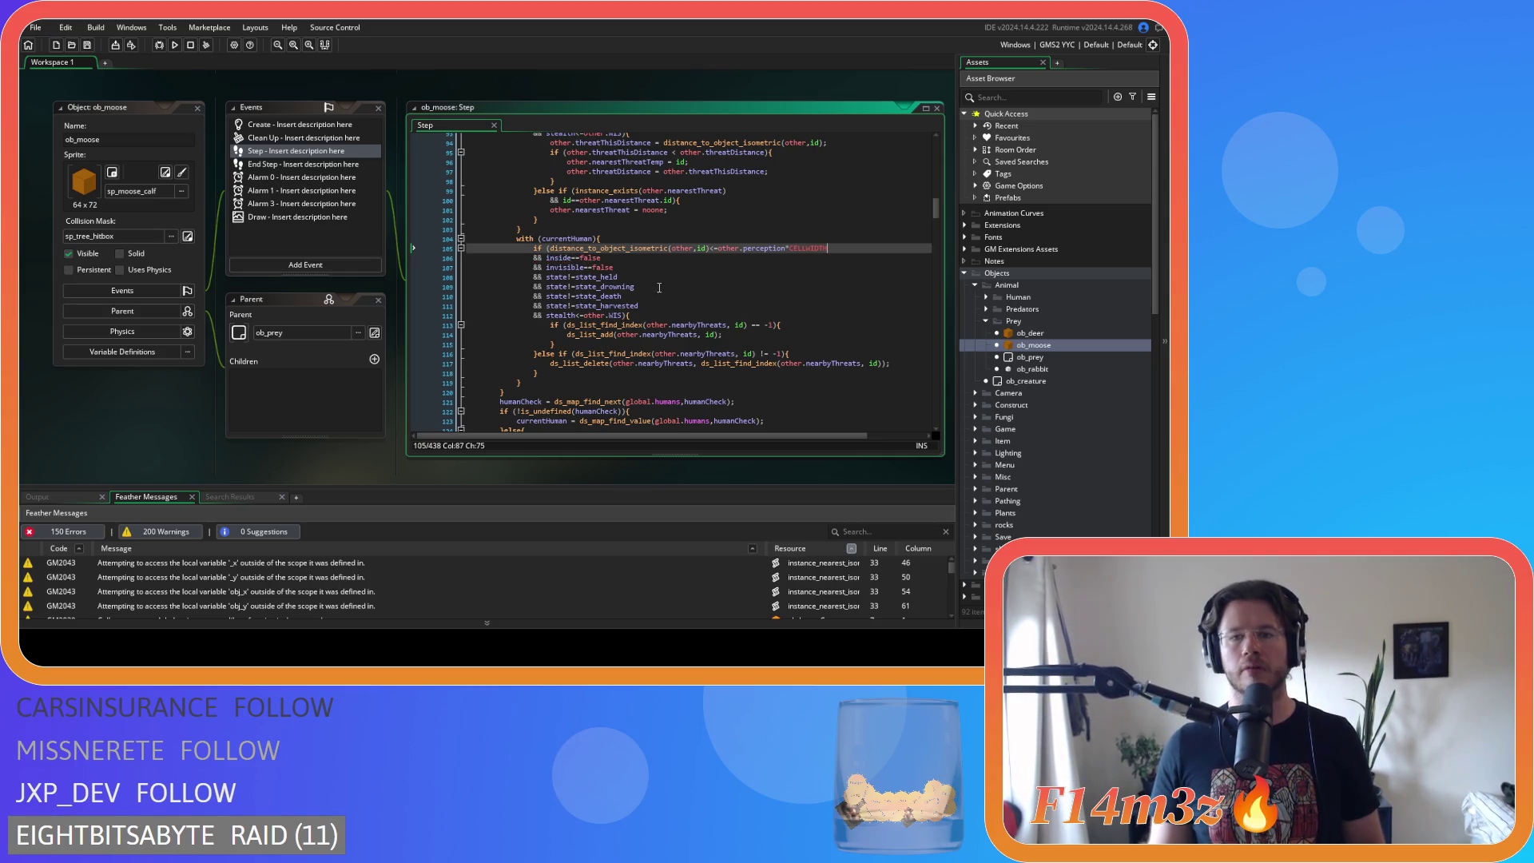
{"action": "scroll", "coordinate": [669, 291], "scroll_direction": "down", "scroll_amount": 5}
{"action": "scroll", "coordinate": [670, 291], "scroll_direction": "down", "scroll_amount": 4}
{"action": "scroll", "coordinate": [670, 291], "scroll_direction": "up", "scroll_amount": 5}
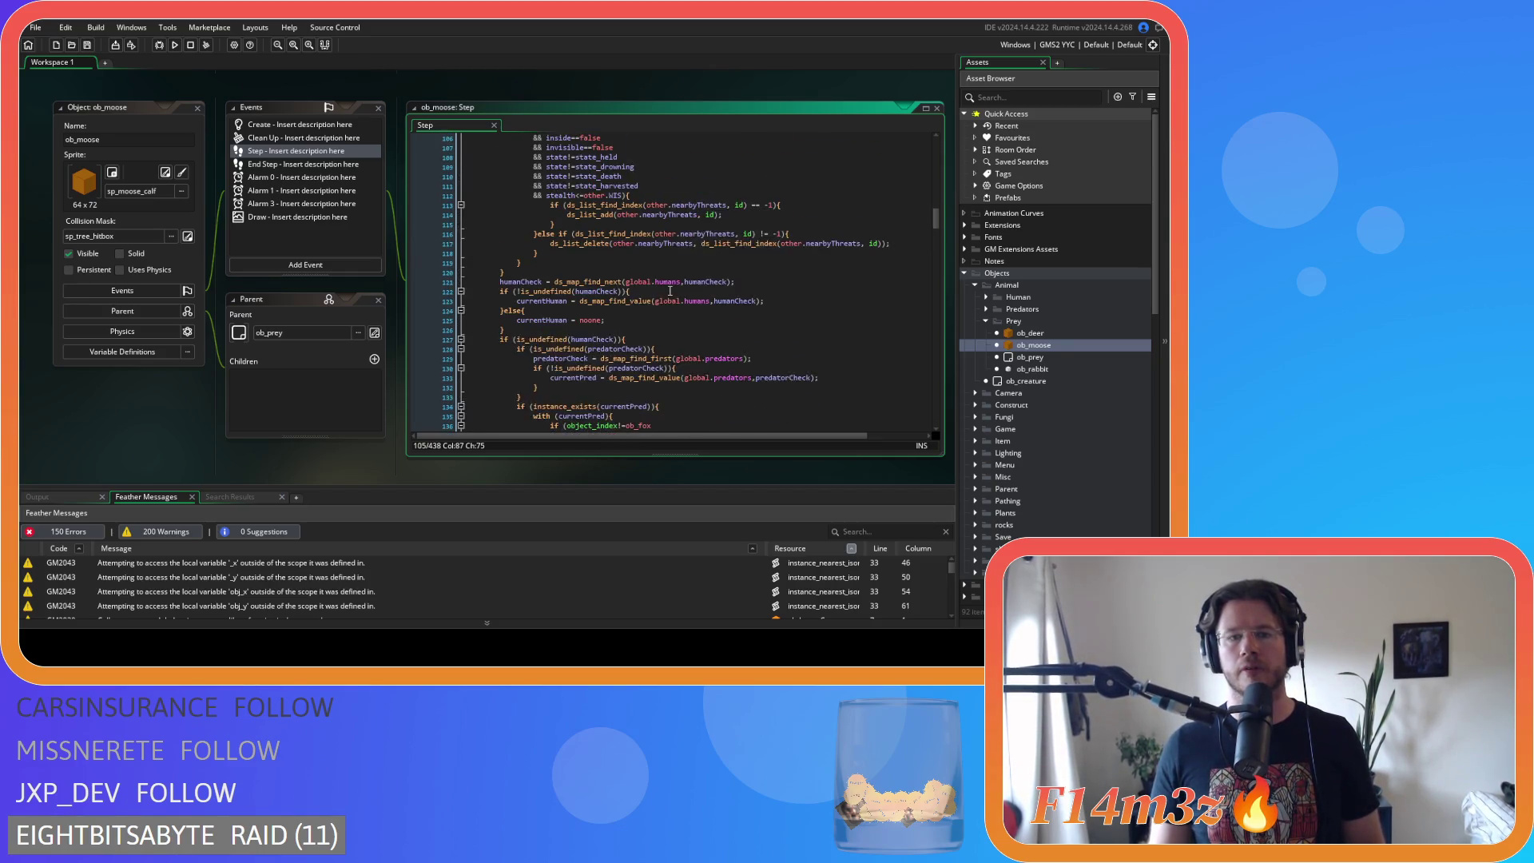
- Remove spaces around == in the state_hunt, state_stalk and state_pounce checks on lines 138–140
{"action": "scroll", "coordinate": [669, 290], "scroll_direction": "down", "scroll_amount": 7}
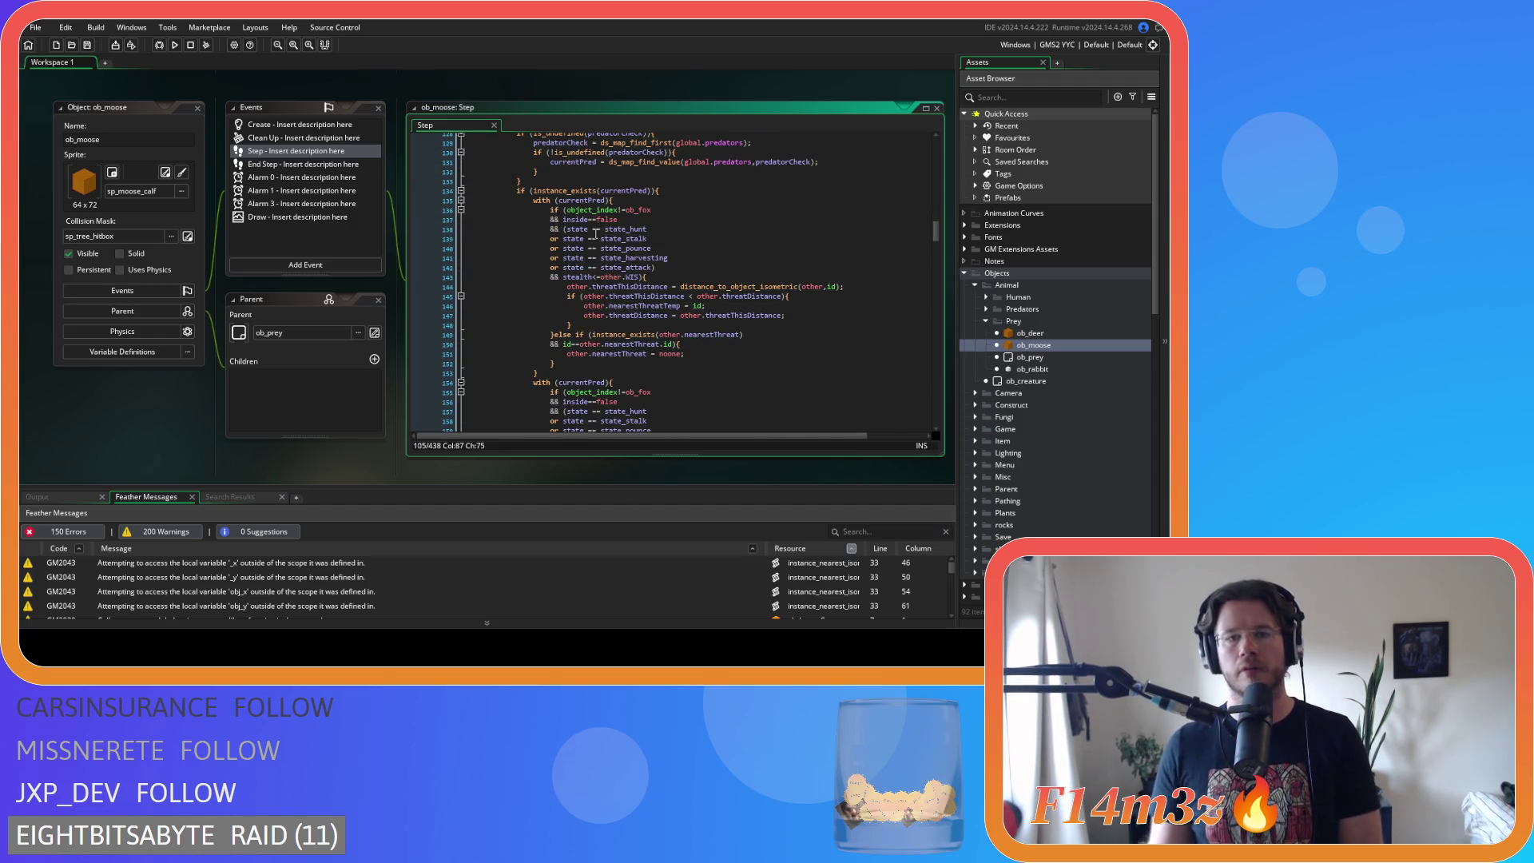
{"action": "left_click", "coordinate": [593, 228]}
{"action": "key", "text": "BackSpace"}
{"action": "key", "text": "Right"}
{"action": "key", "text": "Right"}
{"action": "key", "text": "Delete"}
{"action": "key", "text": "Down"}
{"action": "key", "text": "Left"}
{"action": "key", "text": "Left"}
{"action": "key", "text": "BackSpace"}
{"action": "key", "text": "Right"}
{"action": "key", "text": "Right"}
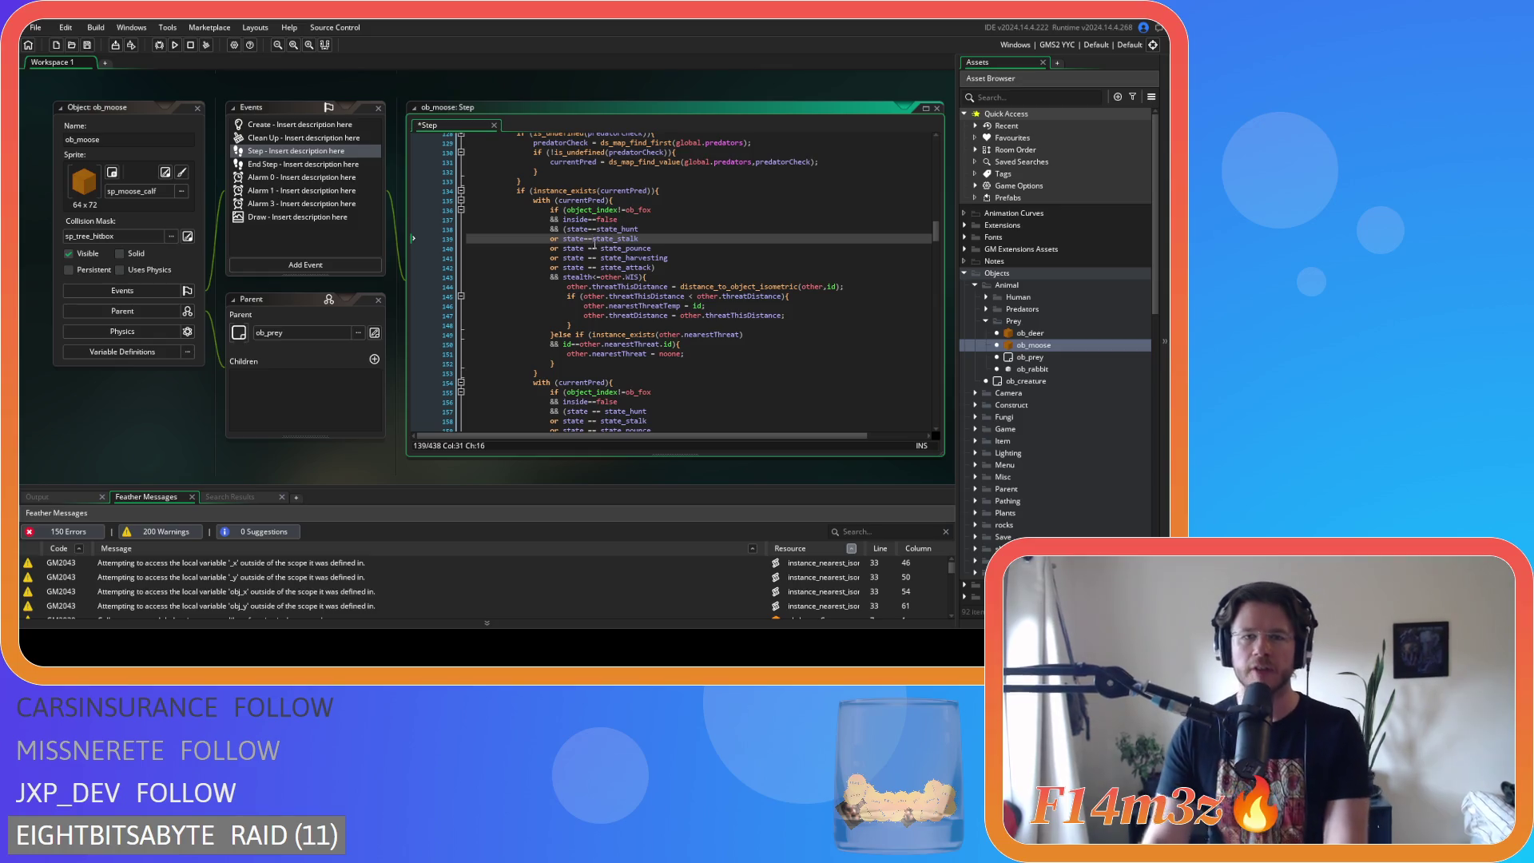
{"action": "left_click", "coordinate": [593, 247]}
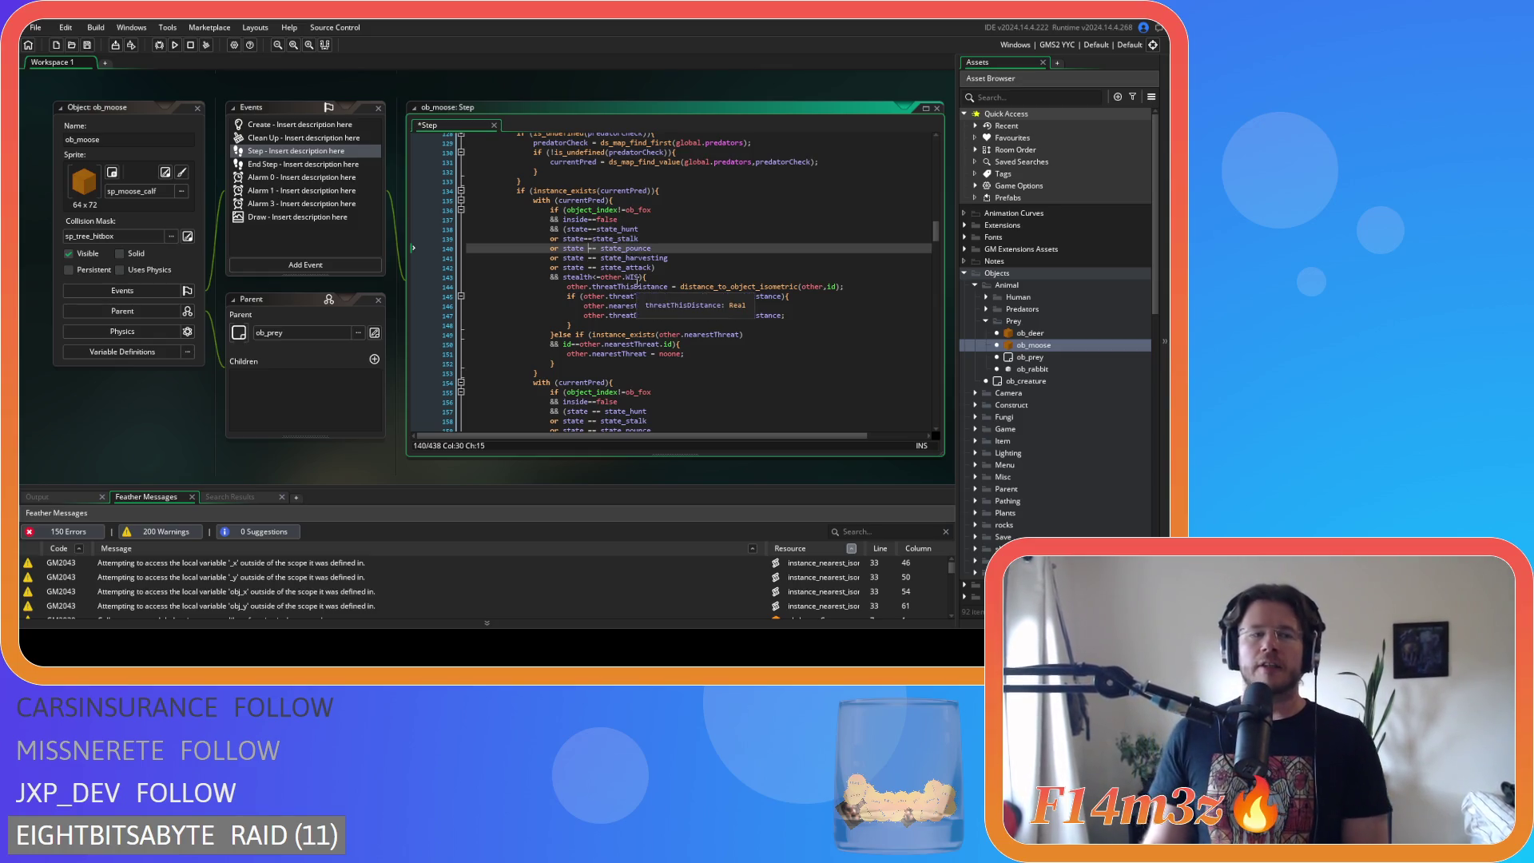
{"action": "key", "text": "BackSpace"}
{"action": "key", "text": "Right"}
{"action": "key", "text": "Right"}
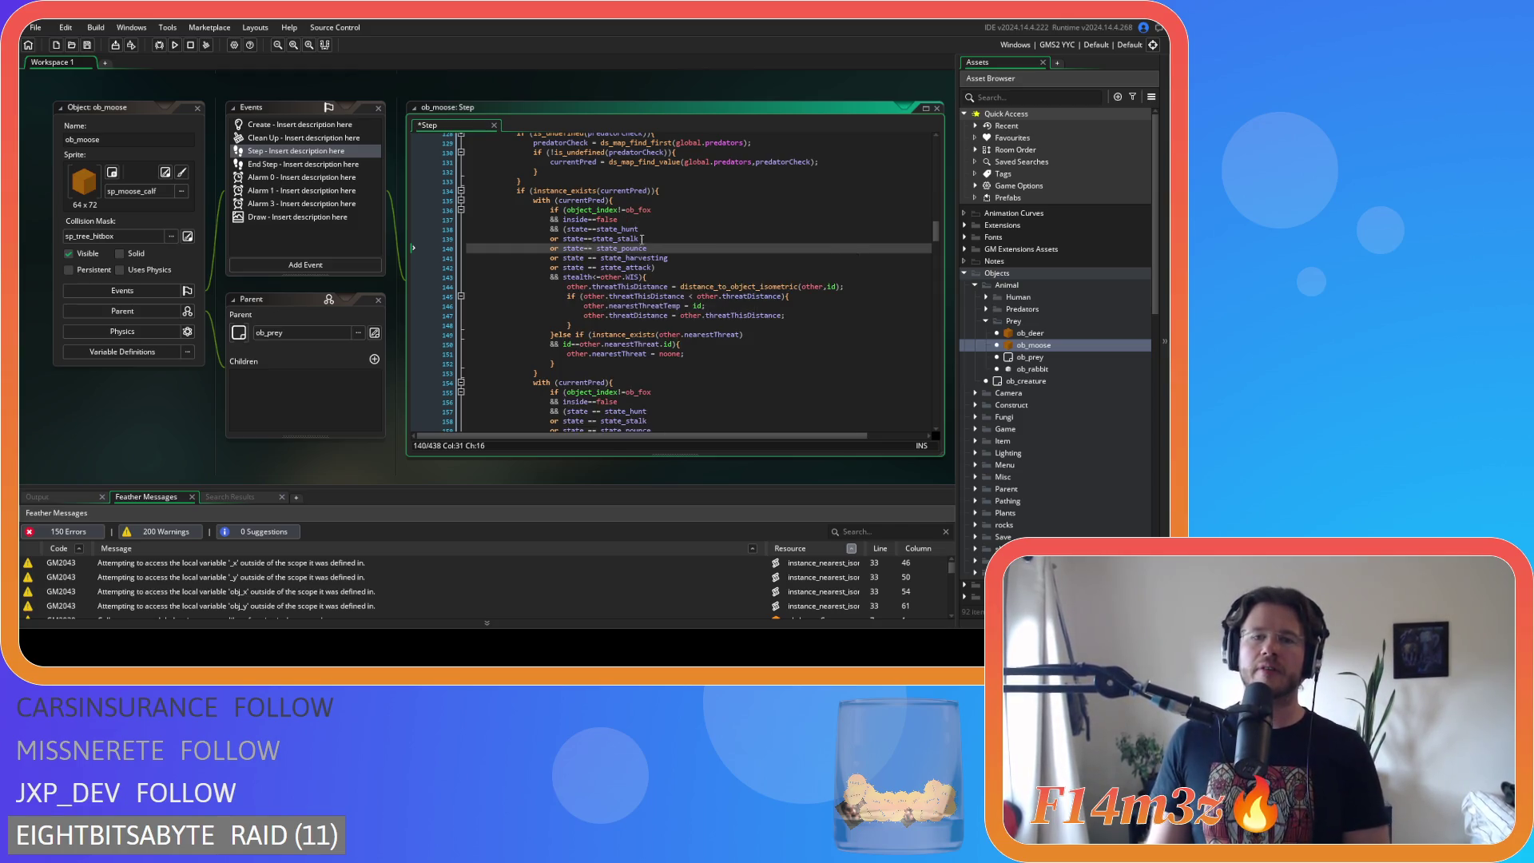
{"action": "key", "text": "Delete"}
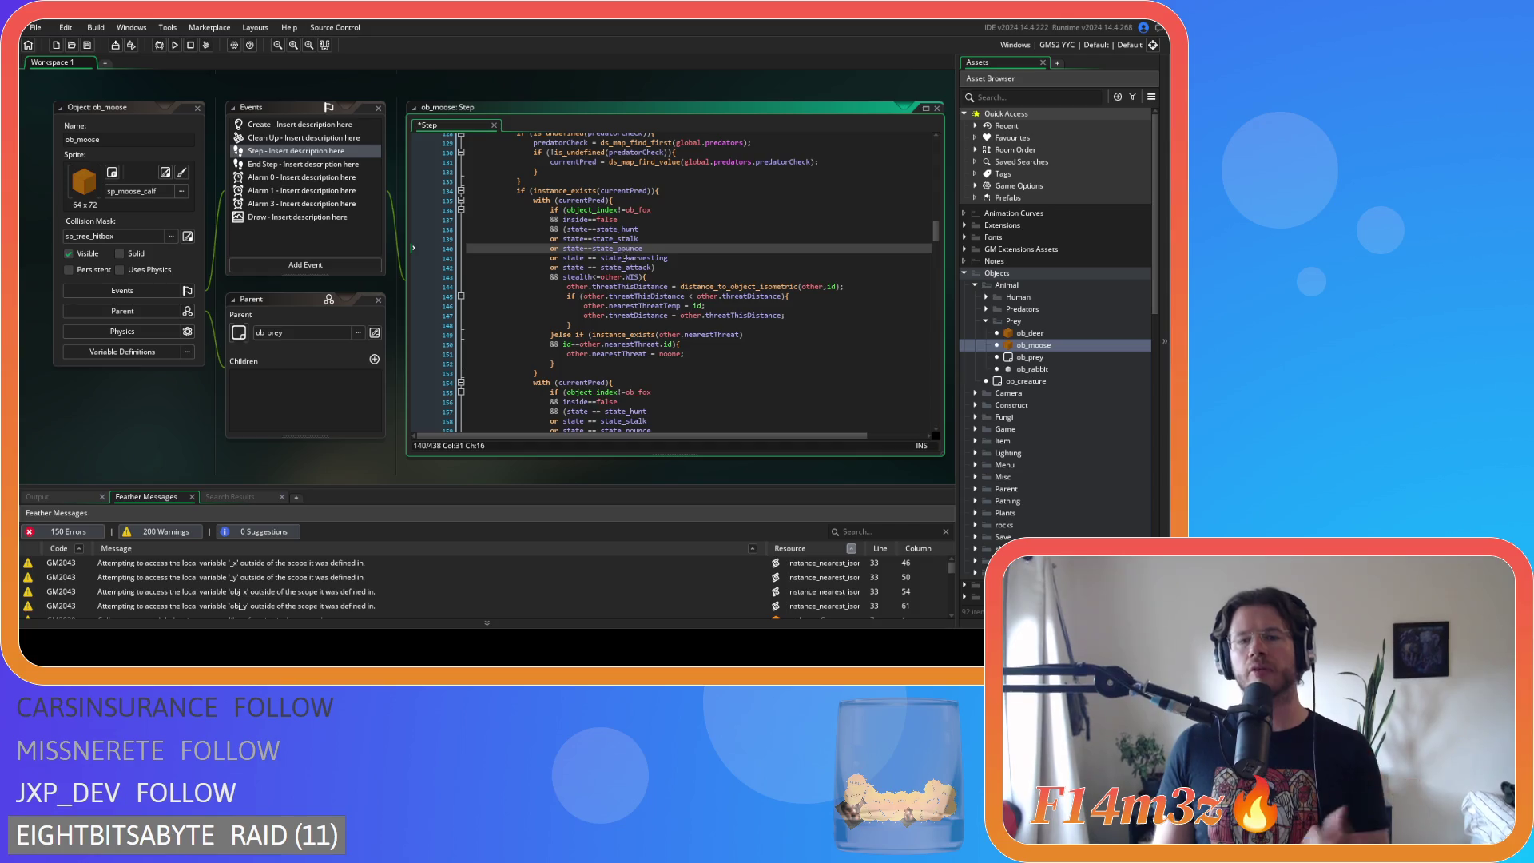
- Tighten the state_harvesting and state_attack comparisons and save the Step event
{"action": "key", "text": "Down"}
{"action": "key", "text": "Left"}
{"action": "key", "text": "Left"}
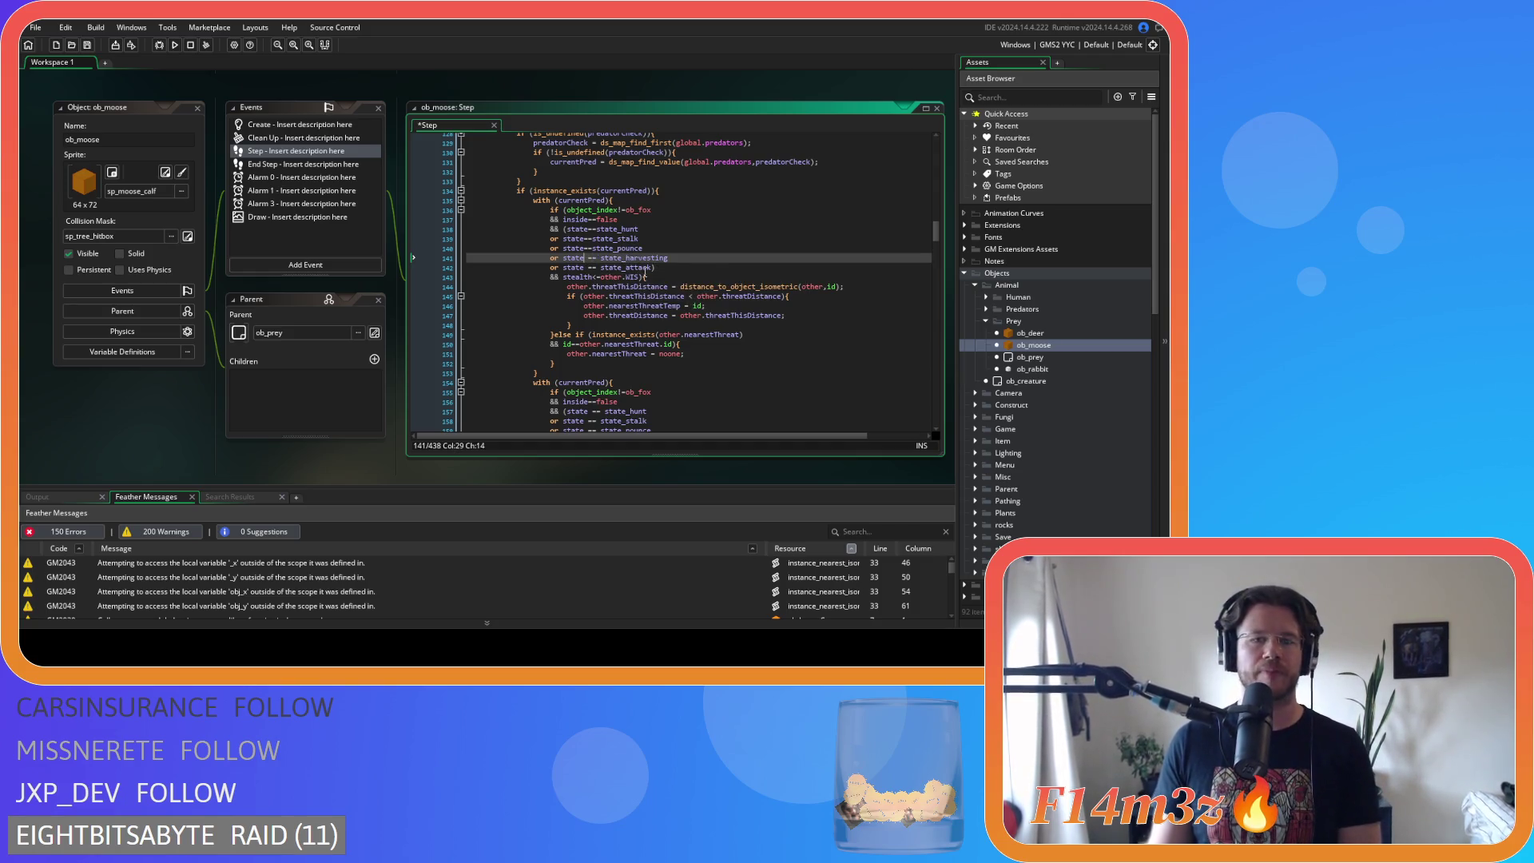
{"action": "key", "text": "Delete"}
{"action": "key", "text": "Right"}
{"action": "key", "text": "Right"}
{"action": "key", "text": "Delete"}
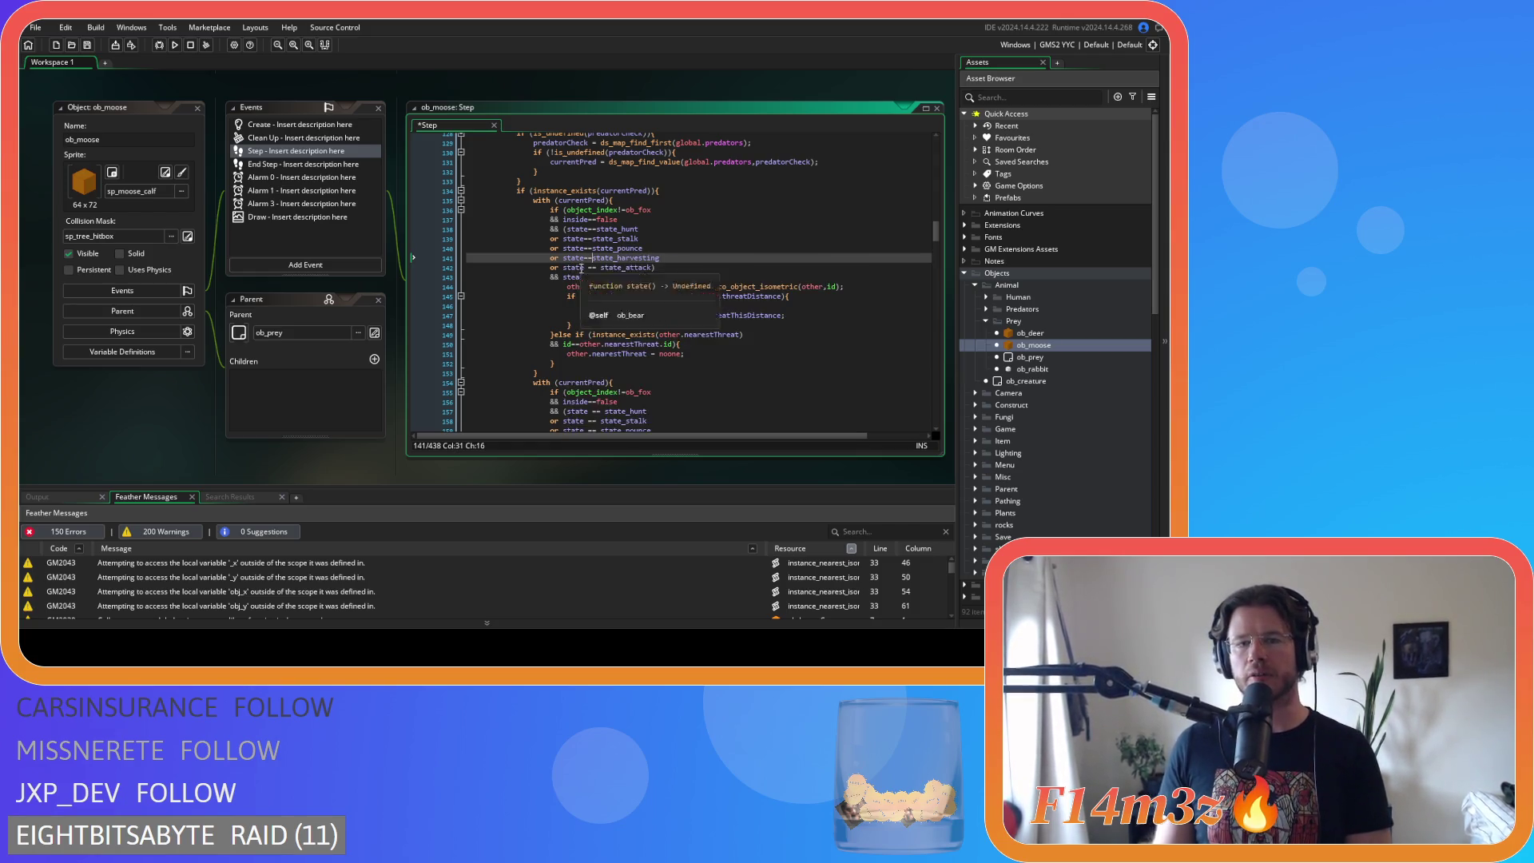
{"action": "left_click", "coordinate": [586, 269]}
{"action": "key", "text": "Delete"}
{"action": "key", "text": "Right"}
{"action": "key", "text": "Right"}
{"action": "key", "text": "Delete"}
{"action": "left_click", "coordinate": [696, 237]}
{"action": "key", "text": "ctrl+s"}
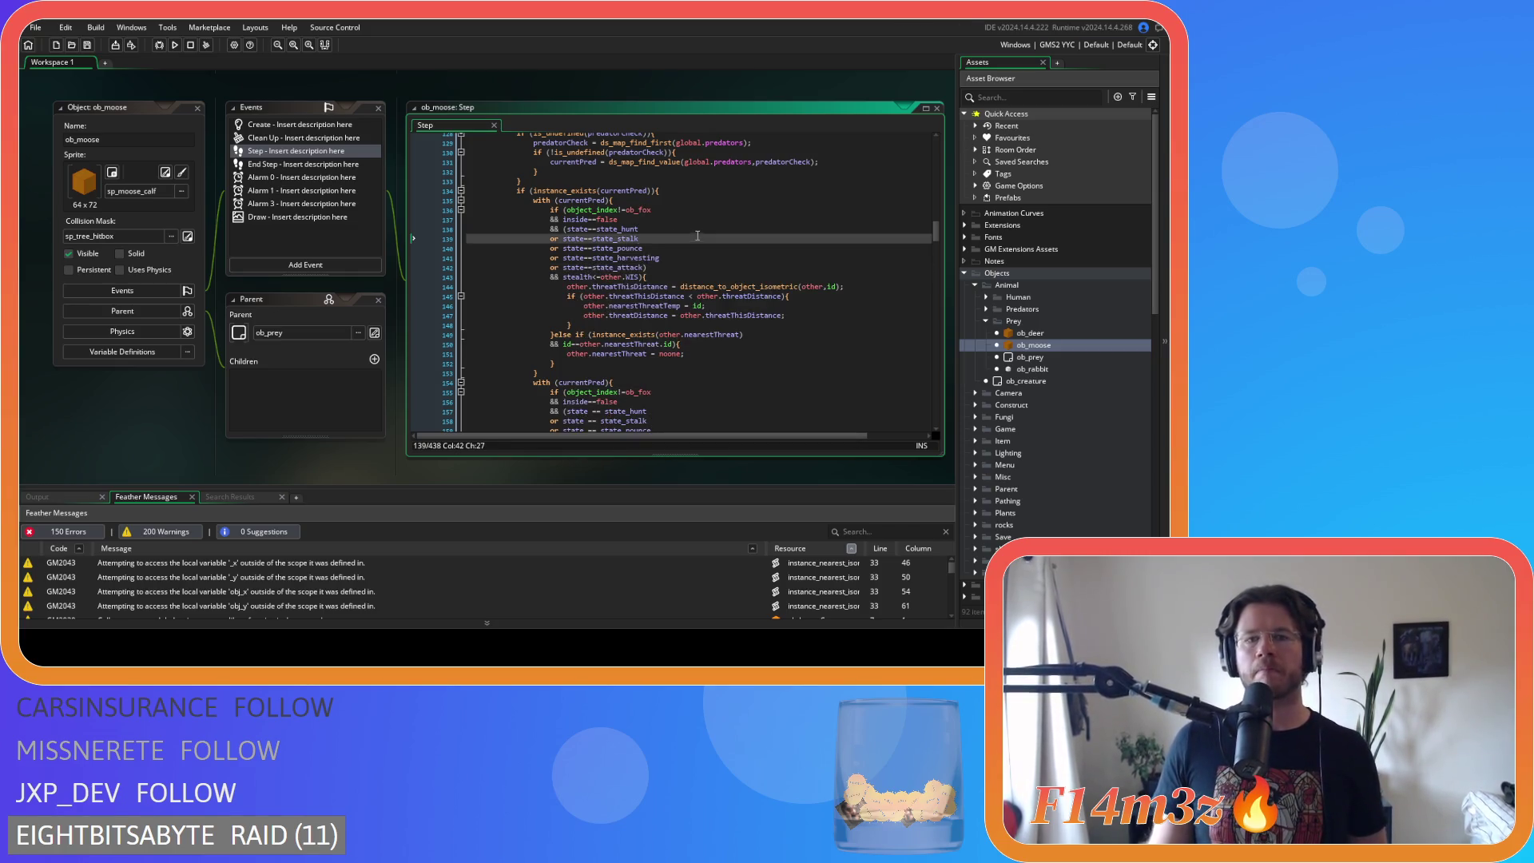
{"action": "scroll", "coordinate": [644, 278], "scroll_direction": "down", "scroll_amount": 5}
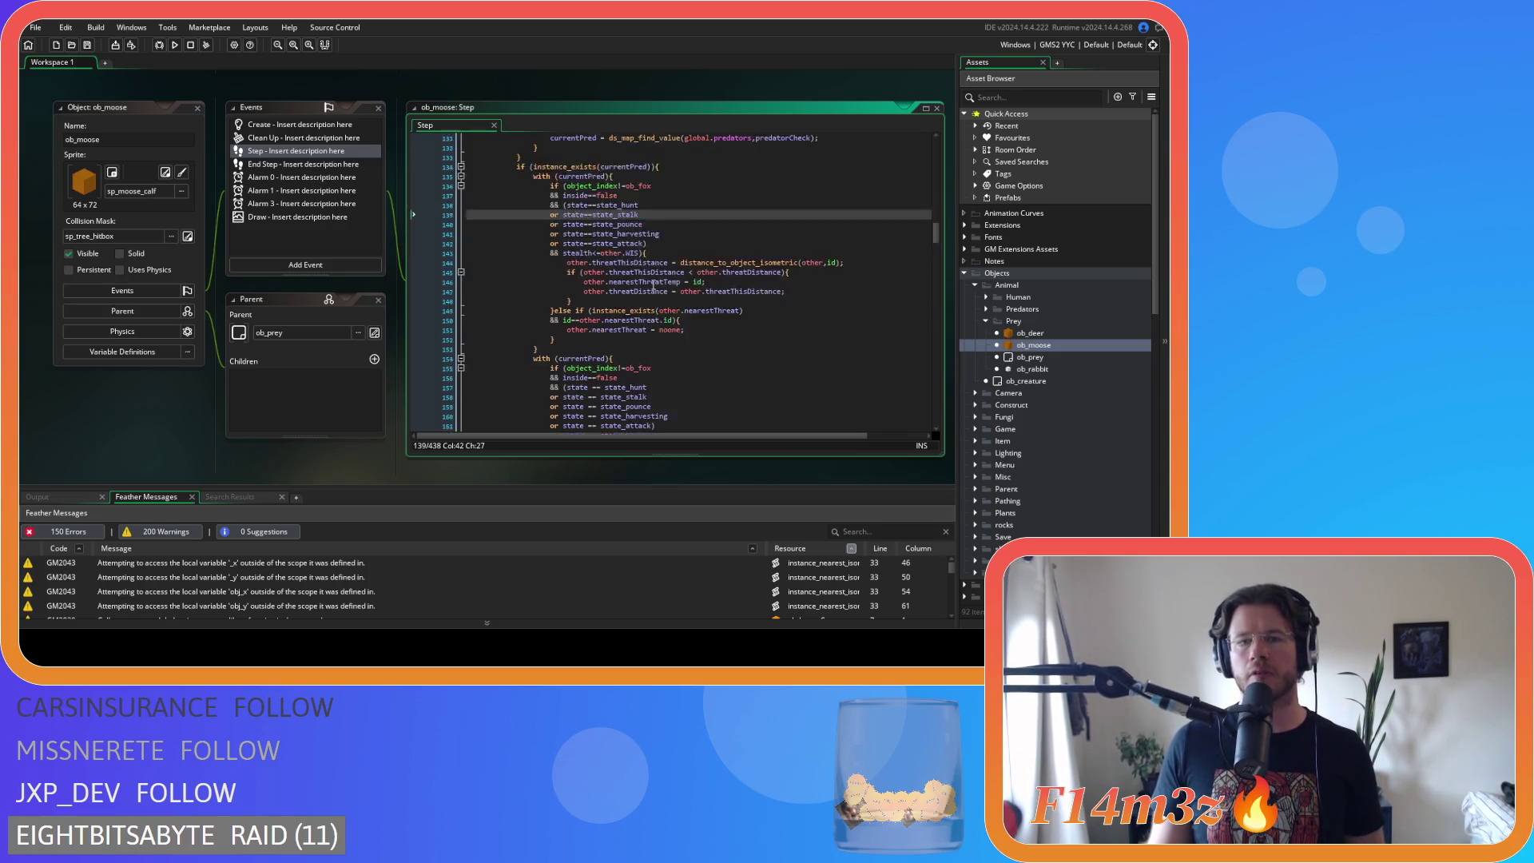
{"action": "scroll", "coordinate": [663, 268], "scroll_direction": "up", "scroll_amount": 1}
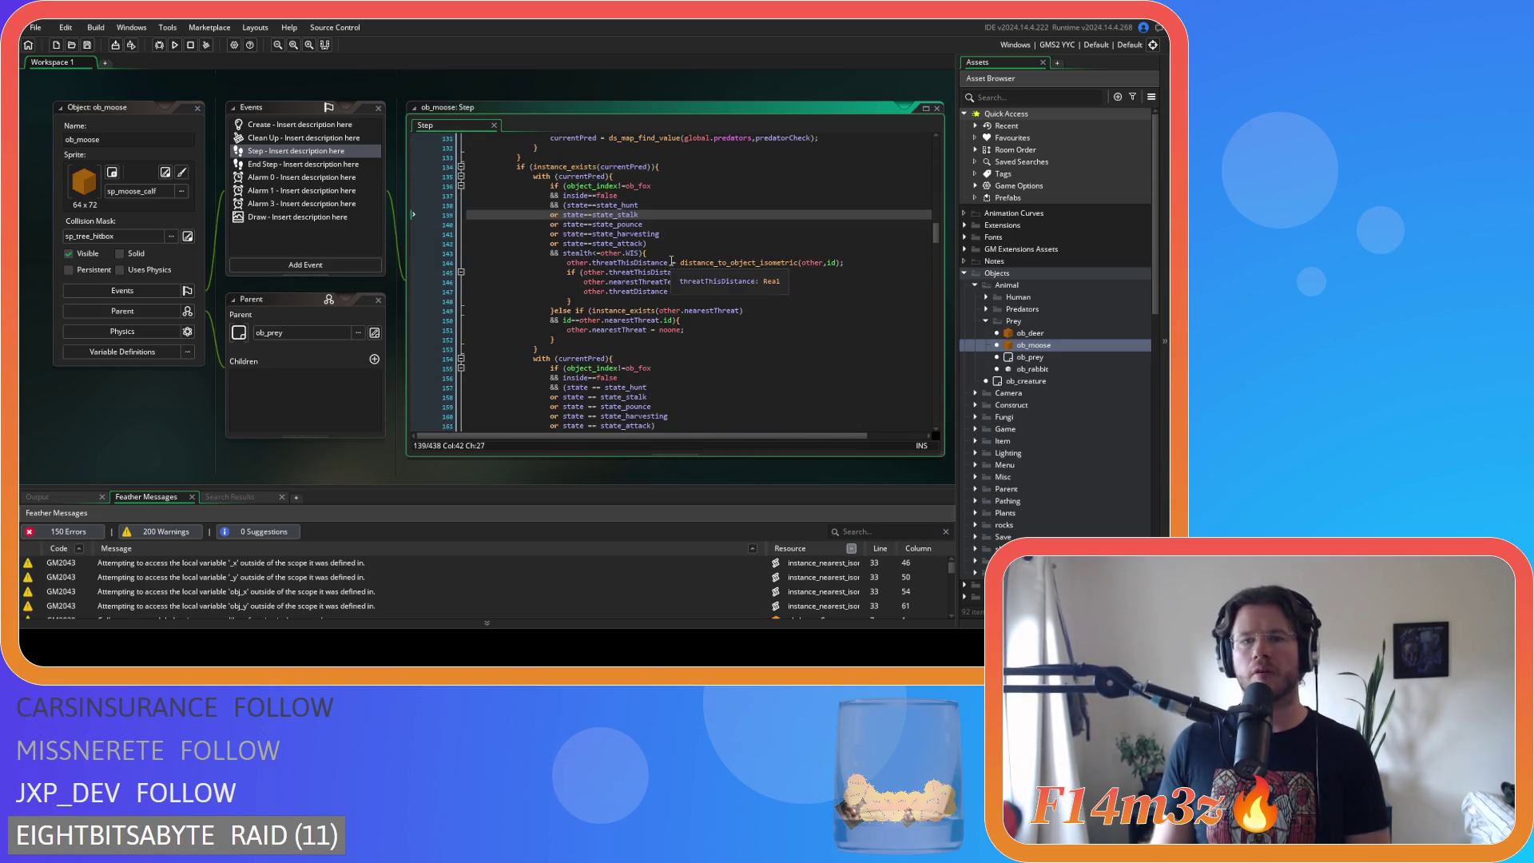
- Remove spaces around == in the second predator block's state checks on lines 157–161
{"action": "left_click", "coordinate": [590, 243]}
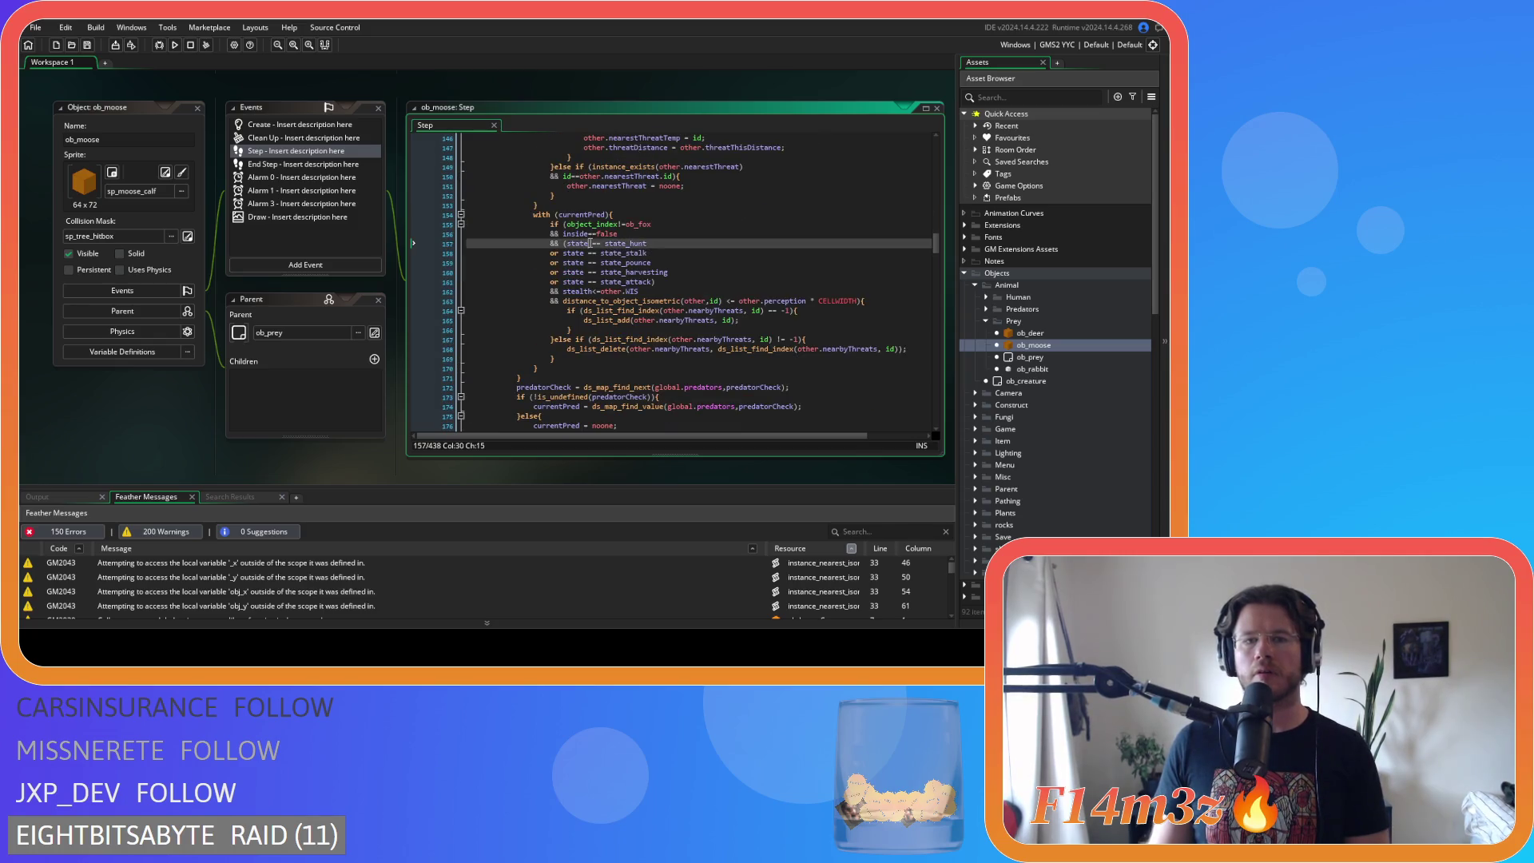
{"action": "key", "text": "Delete"}
{"action": "key", "text": "Right"}
{"action": "key", "text": "Right"}
{"action": "key", "text": "Delete"}
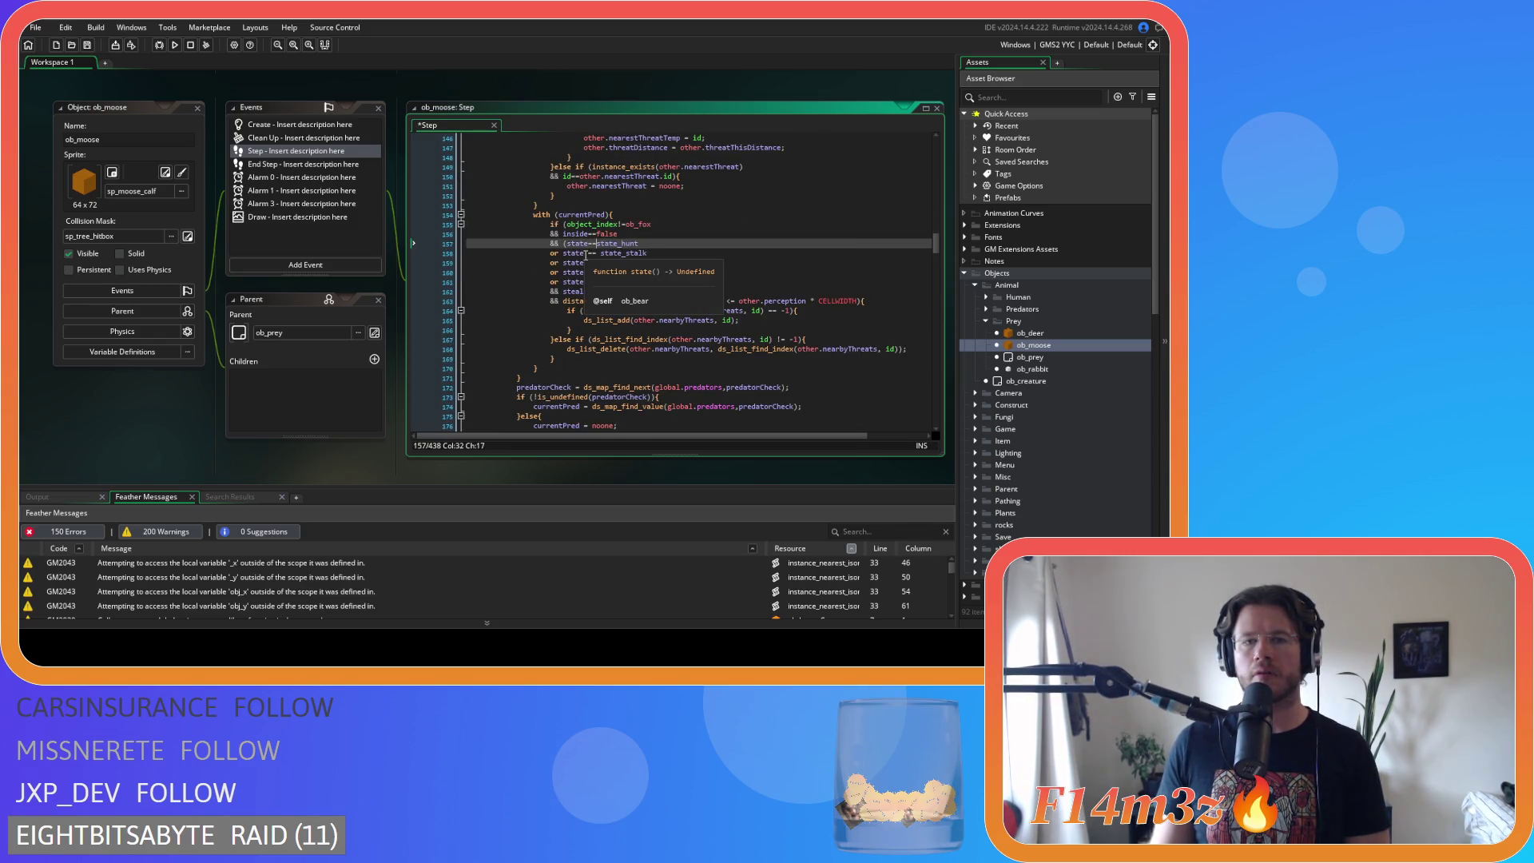
{"action": "key", "text": "Down"}
{"action": "key", "text": "Left"}
{"action": "key", "text": "Left"}
{"action": "key", "text": "BackSpace"}
{"action": "key", "text": "Right"}
{"action": "key", "text": "Right"}
{"action": "key", "text": "Delete"}
{"action": "key", "text": "Down"}
{"action": "key", "text": "Left"}
{"action": "key", "text": "BackSpace"}
{"action": "key", "text": "Right"}
{"action": "key", "text": "Right"}
{"action": "key", "text": "Delete"}
{"action": "key", "text": "Down"}
{"action": "key", "text": "Delete"}
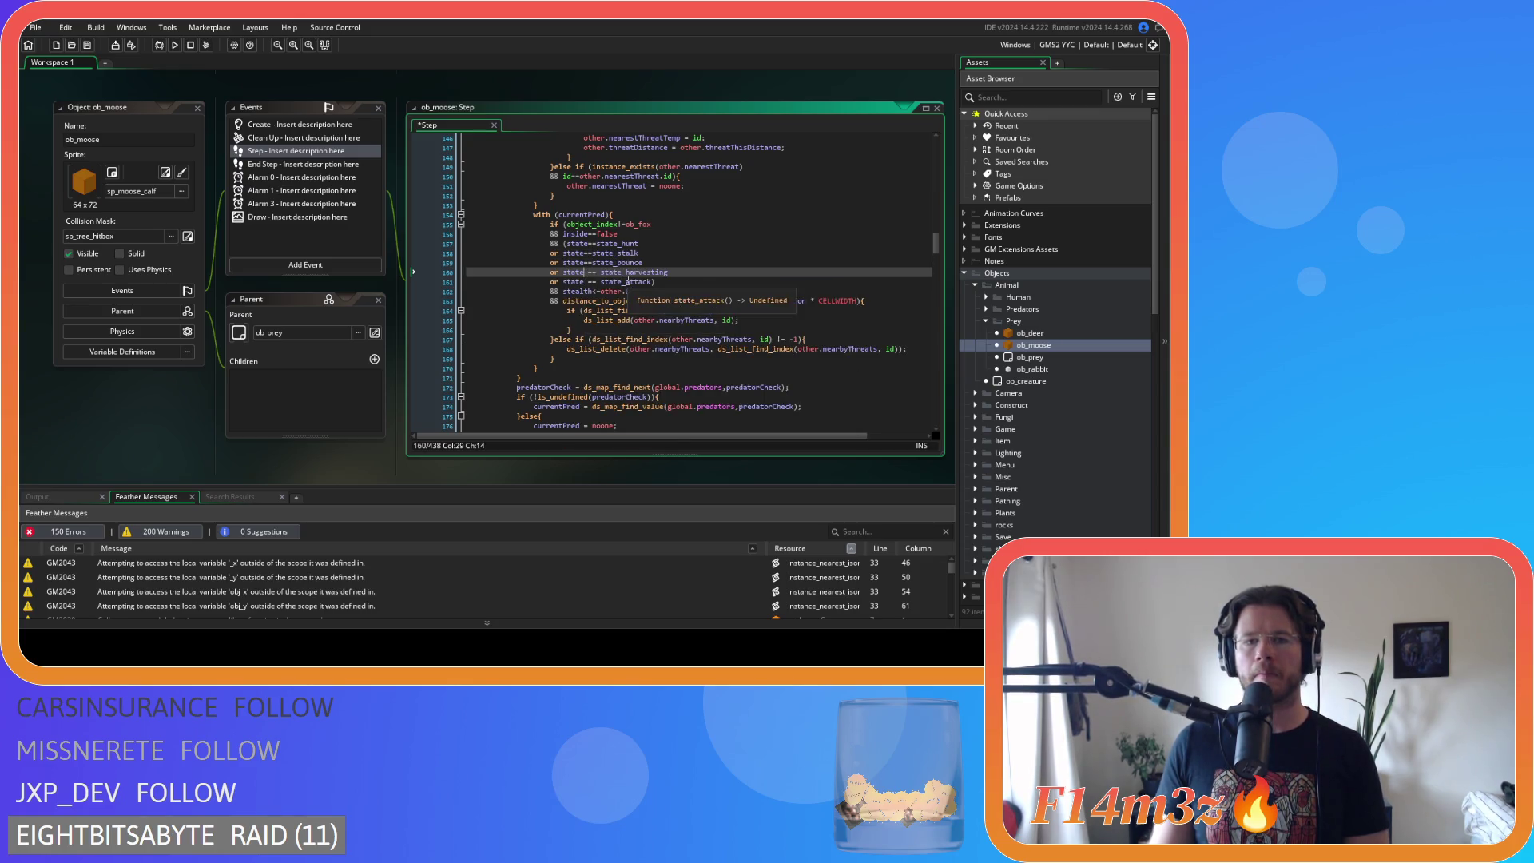
{"action": "key", "text": "Down"}
{"action": "key", "text": "Left"}
{"action": "key", "text": "Left"}
{"action": "key", "text": "Delete"}
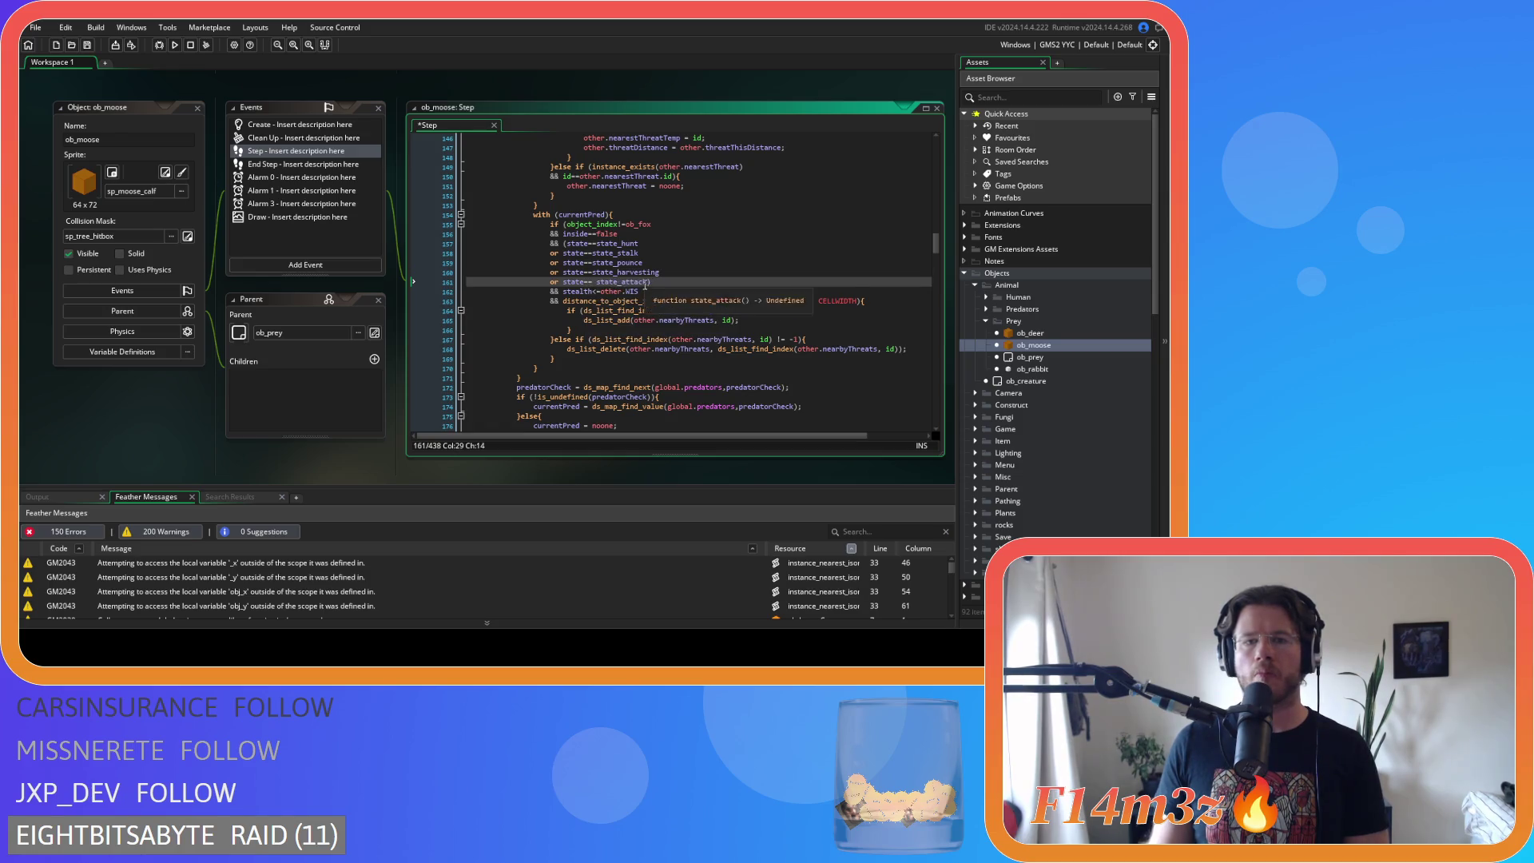
{"action": "key", "text": "Delete"}
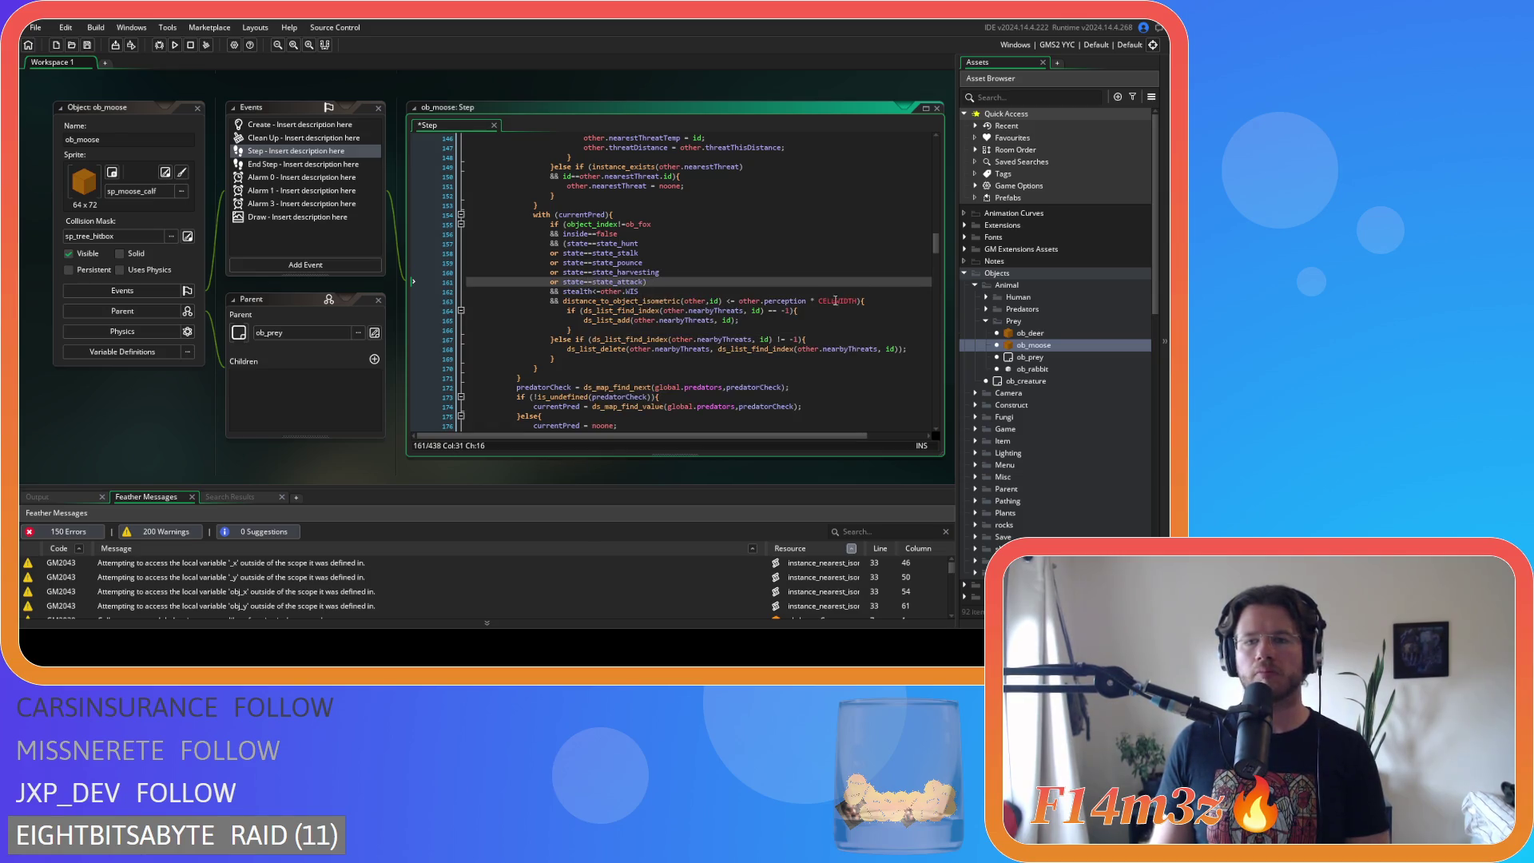
- Remove the line 163 distance check and its empty line, joining the brace to the stealth check
{"action": "left_click", "coordinate": [728, 302]}
{"action": "key", "text": "BackSpace"}
{"action": "key", "text": "Right"}
{"action": "key", "text": "Right"}
{"action": "key", "text": "Delete"}
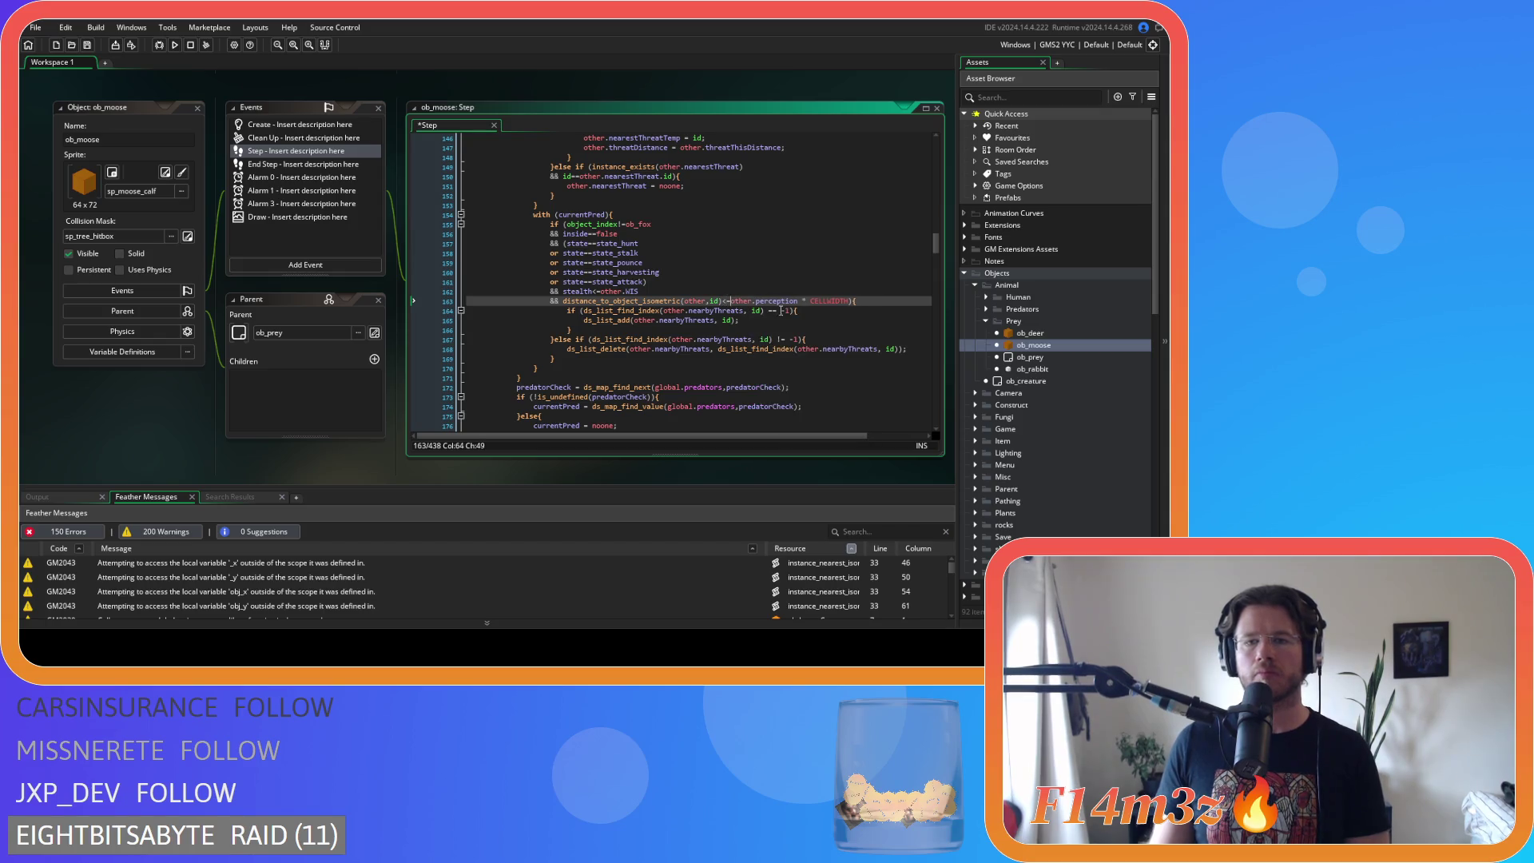
{"action": "type", "text": "*"}
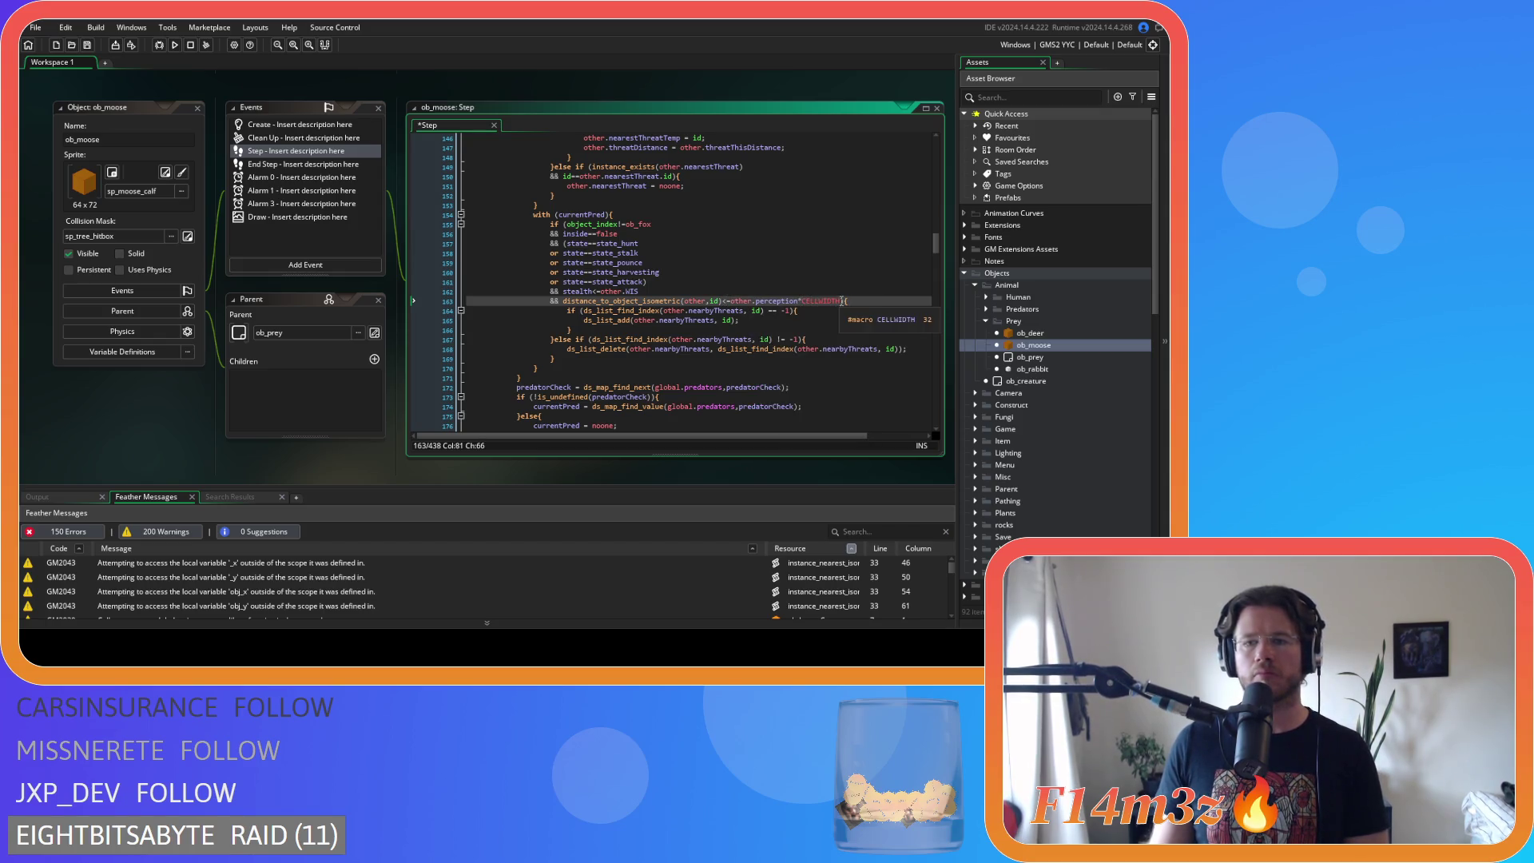
{"action": "left_click_drag", "start_coordinate": [741, 302], "coordinate": [563, 304]}
{"action": "key", "text": "BackSpace"}
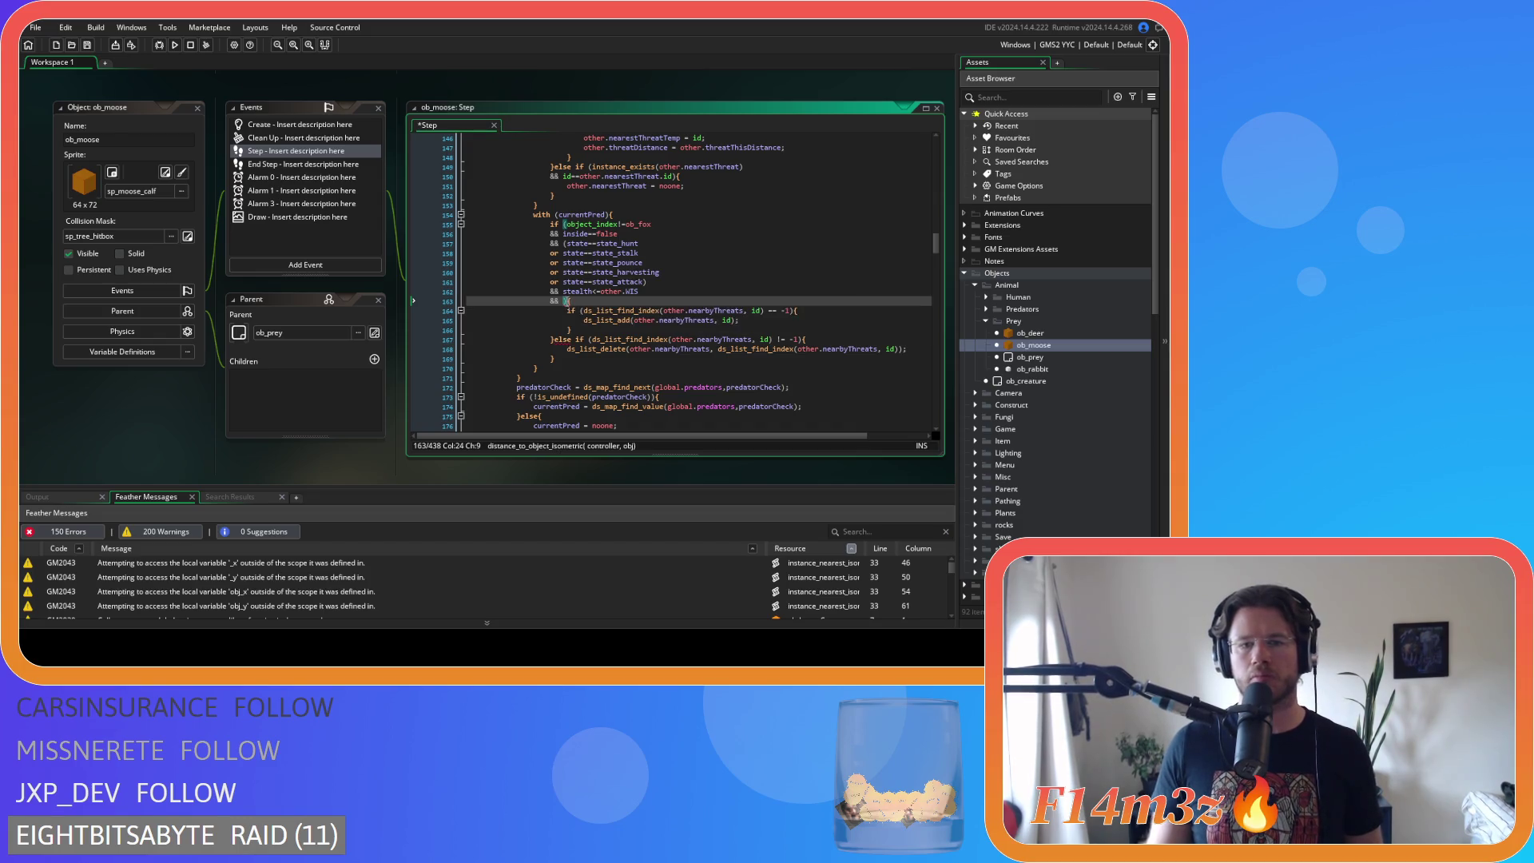
{"action": "key", "text": "BackSpace"}
{"action": "key", "text": "BackSpace"}
{"action": "key", "text": "BackSpace"}
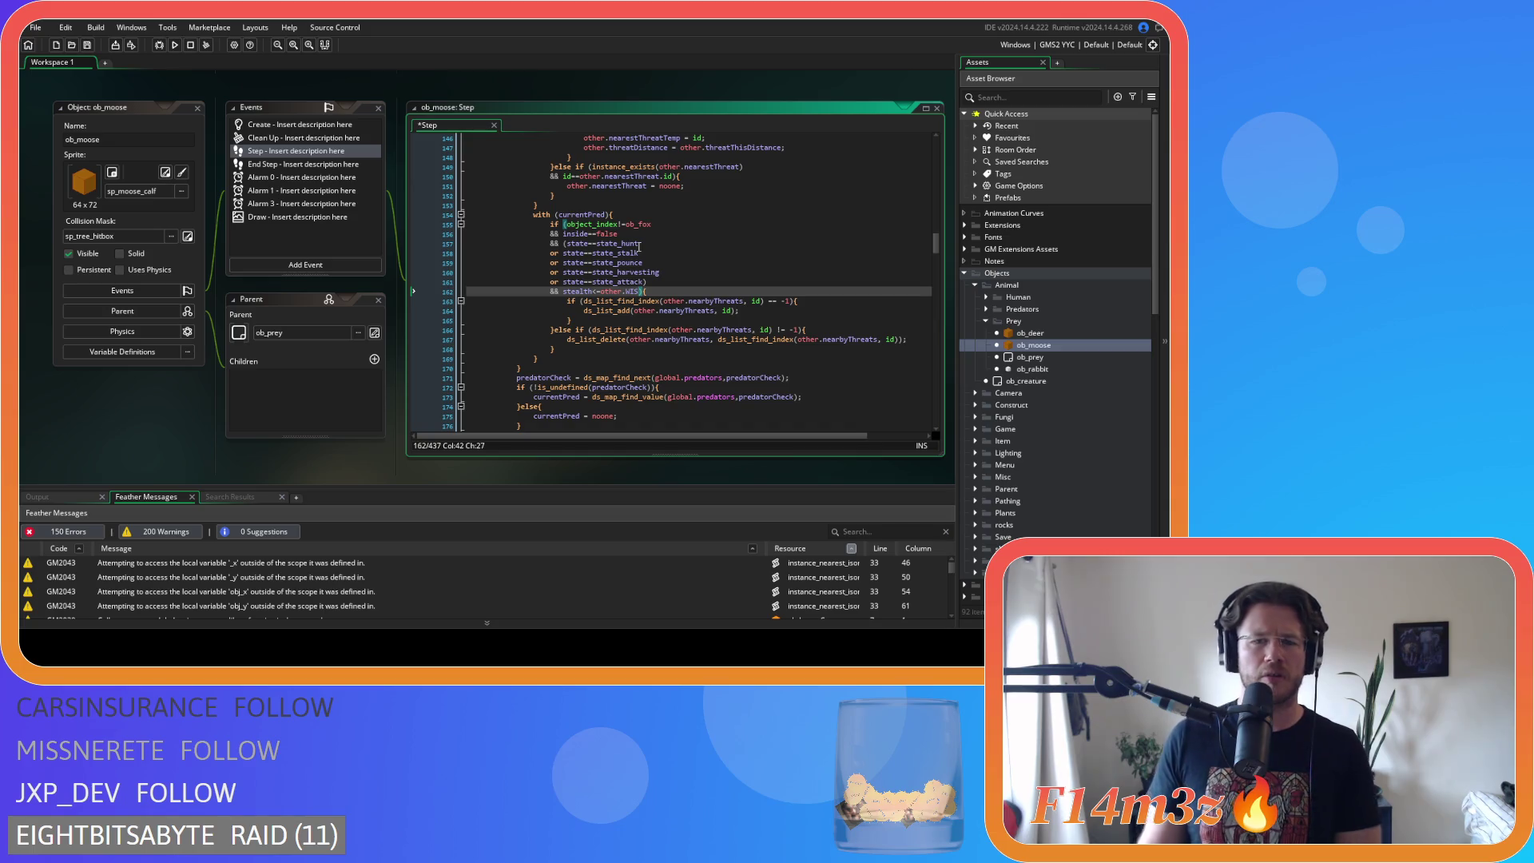
- Move the ob_fox check onto its own '&&' line and paste the distance check after 'if ('
{"action": "left_click", "coordinate": [566, 225]}
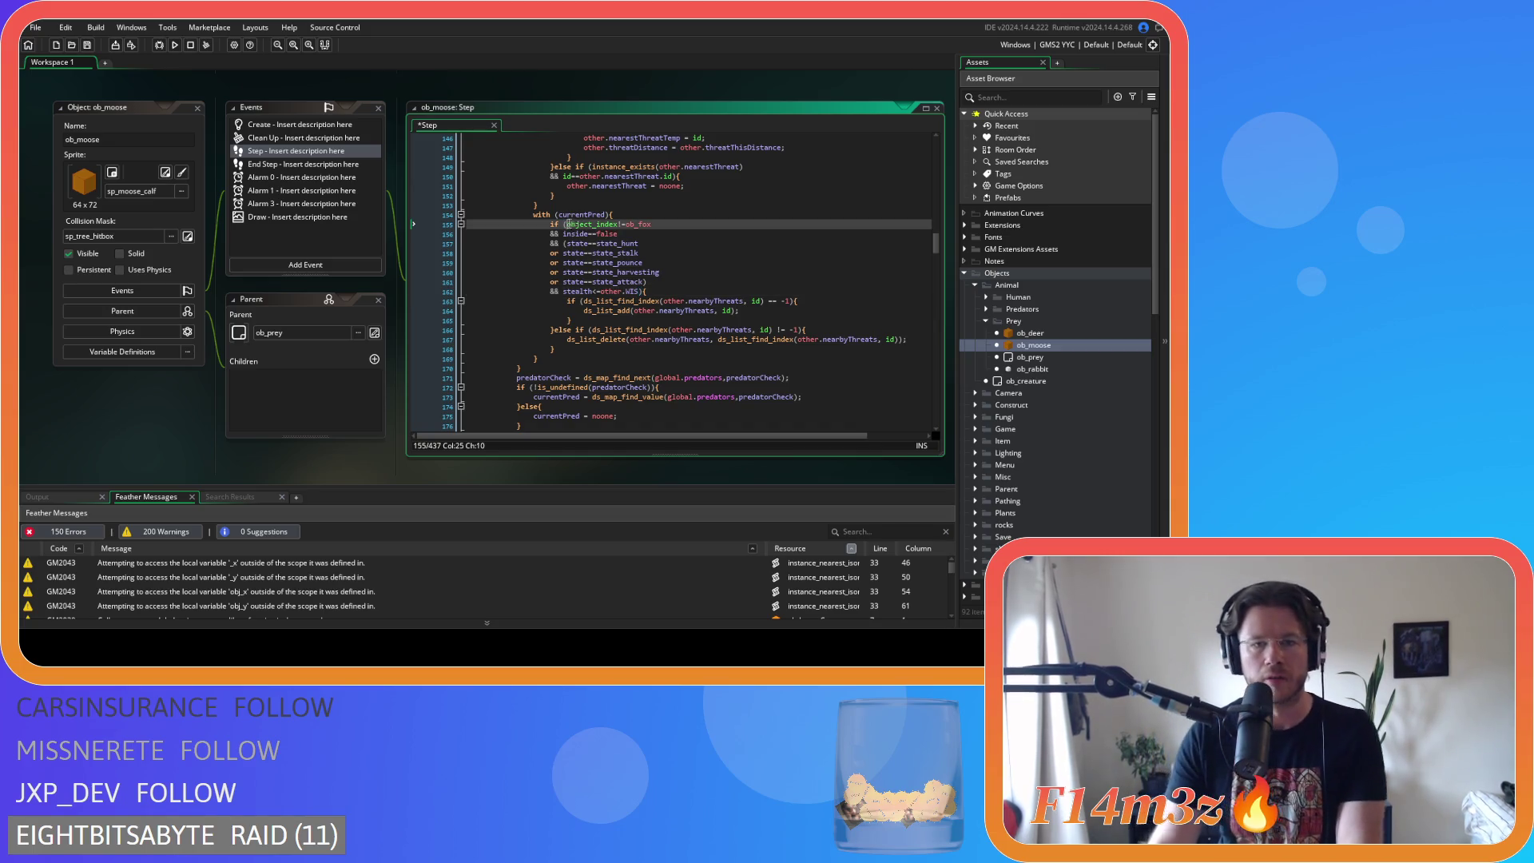
{"action": "key", "text": "Return"}
{"action": "type", "text": "&&"}
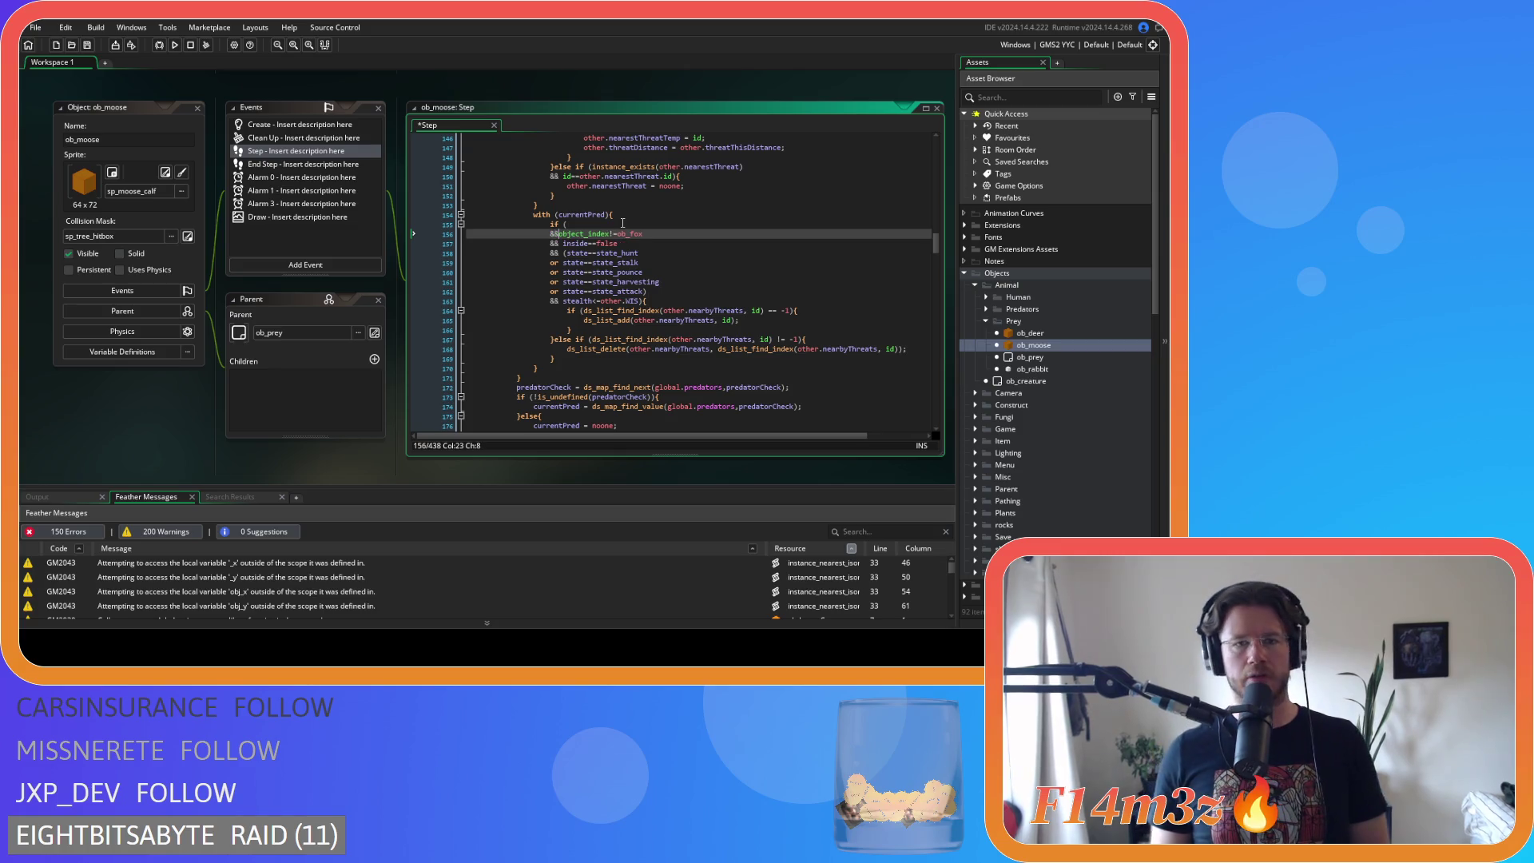
{"action": "left_click", "coordinate": [622, 223]}
{"action": "type", "text": "distance_to_object_isometric(other,id)<=other.perception*CELLWIDTH"}
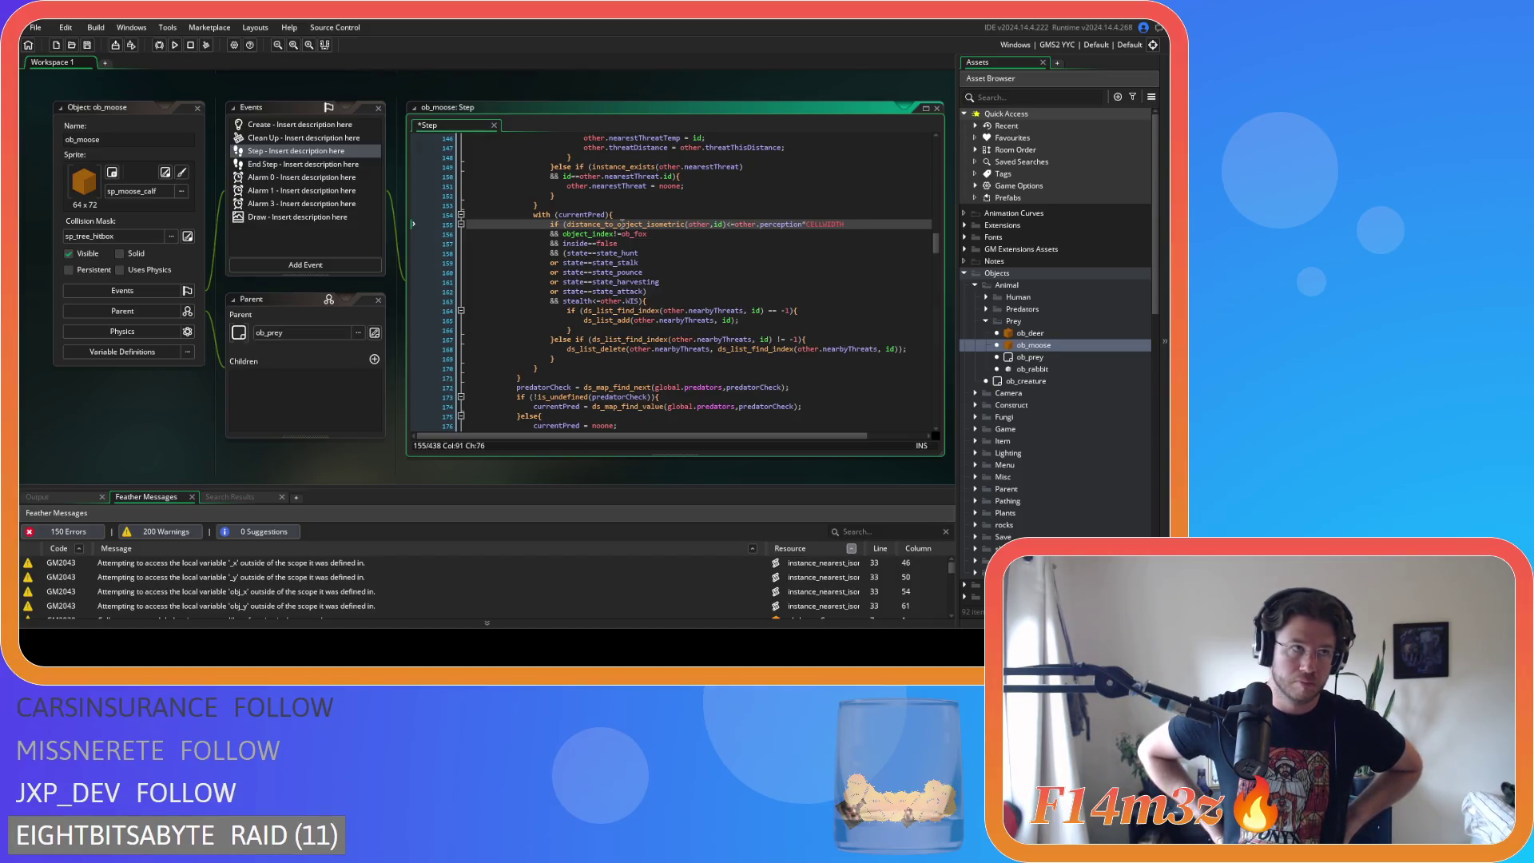
- Place the distance check on its own '&&' line after the ob_fox exclusion and save
{"action": "left_click_drag", "start_coordinate": [564, 224], "coordinate": [562, 233]}
{"action": "key", "text": "Delete"}
{"action": "key", "text": "Return"}
{"action": "key", "text": "ctrl+v"}
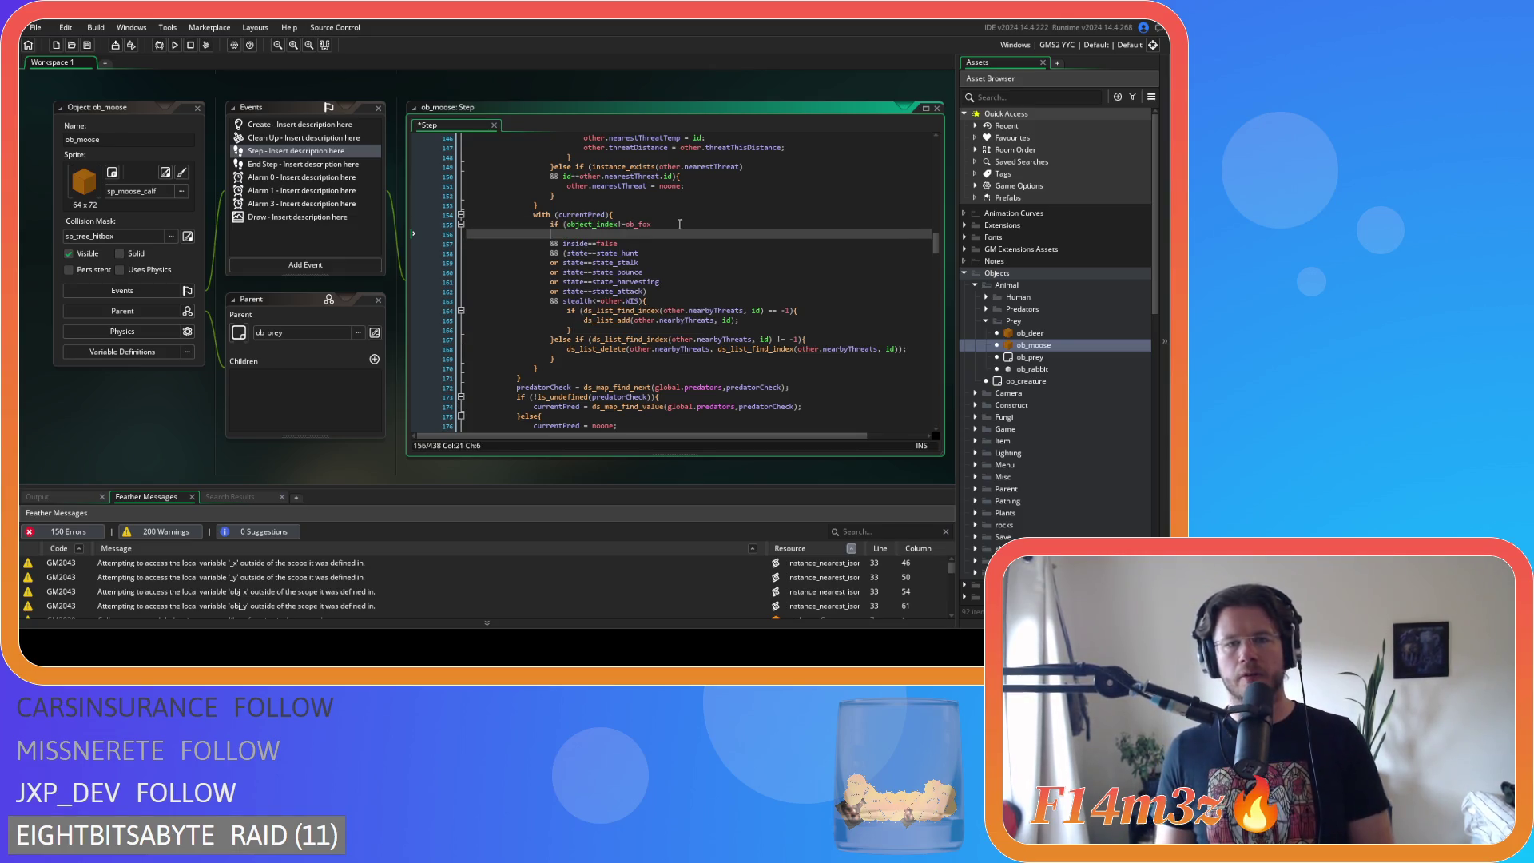
{"action": "left_click", "coordinate": [546, 233]}
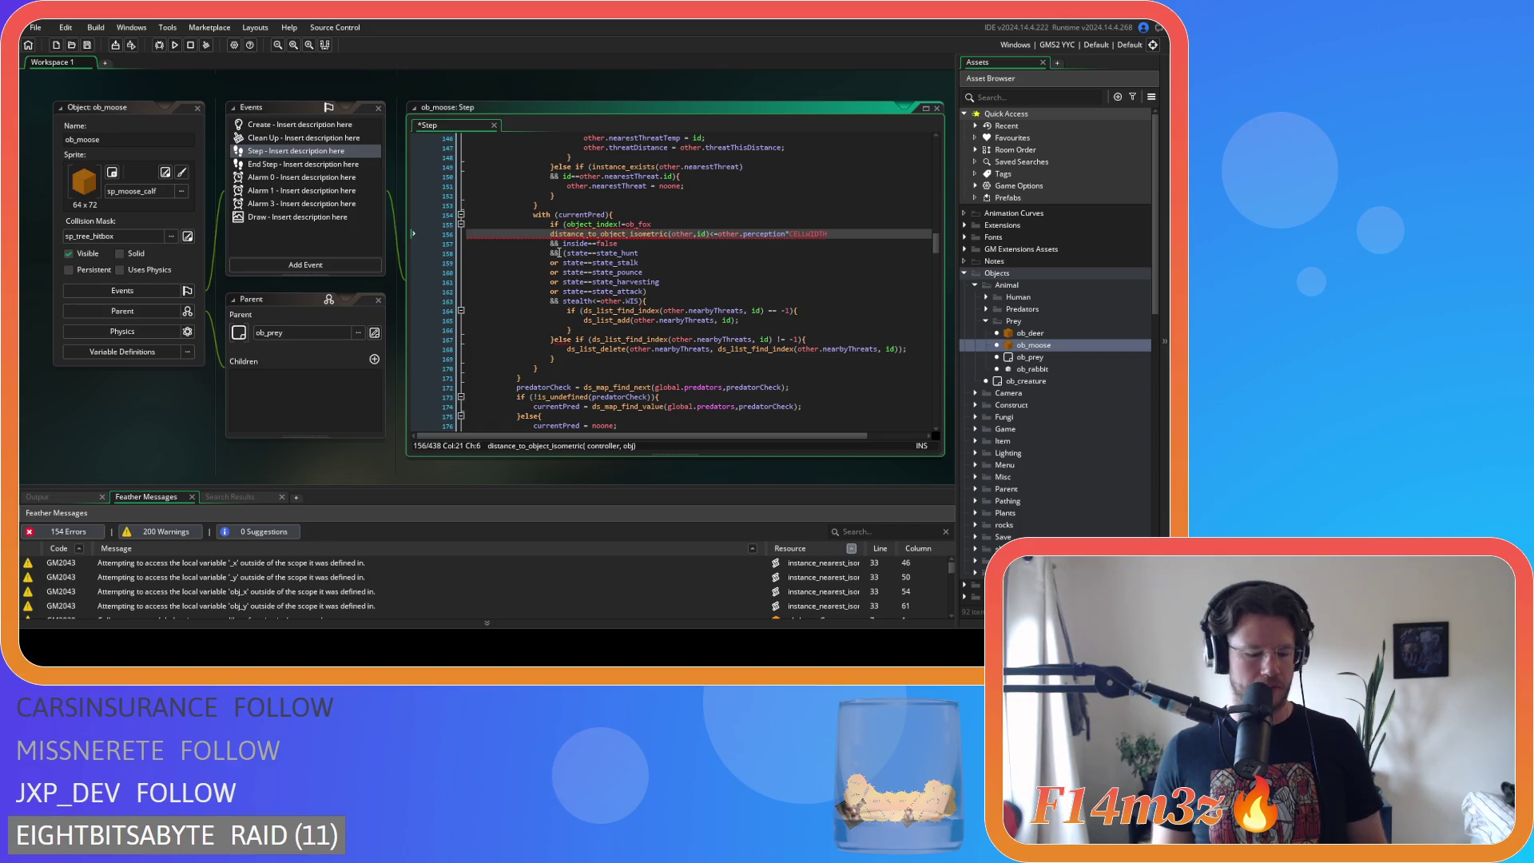
{"action": "type", "text": "&&"}
{"action": "key", "text": "ctrl+s"}
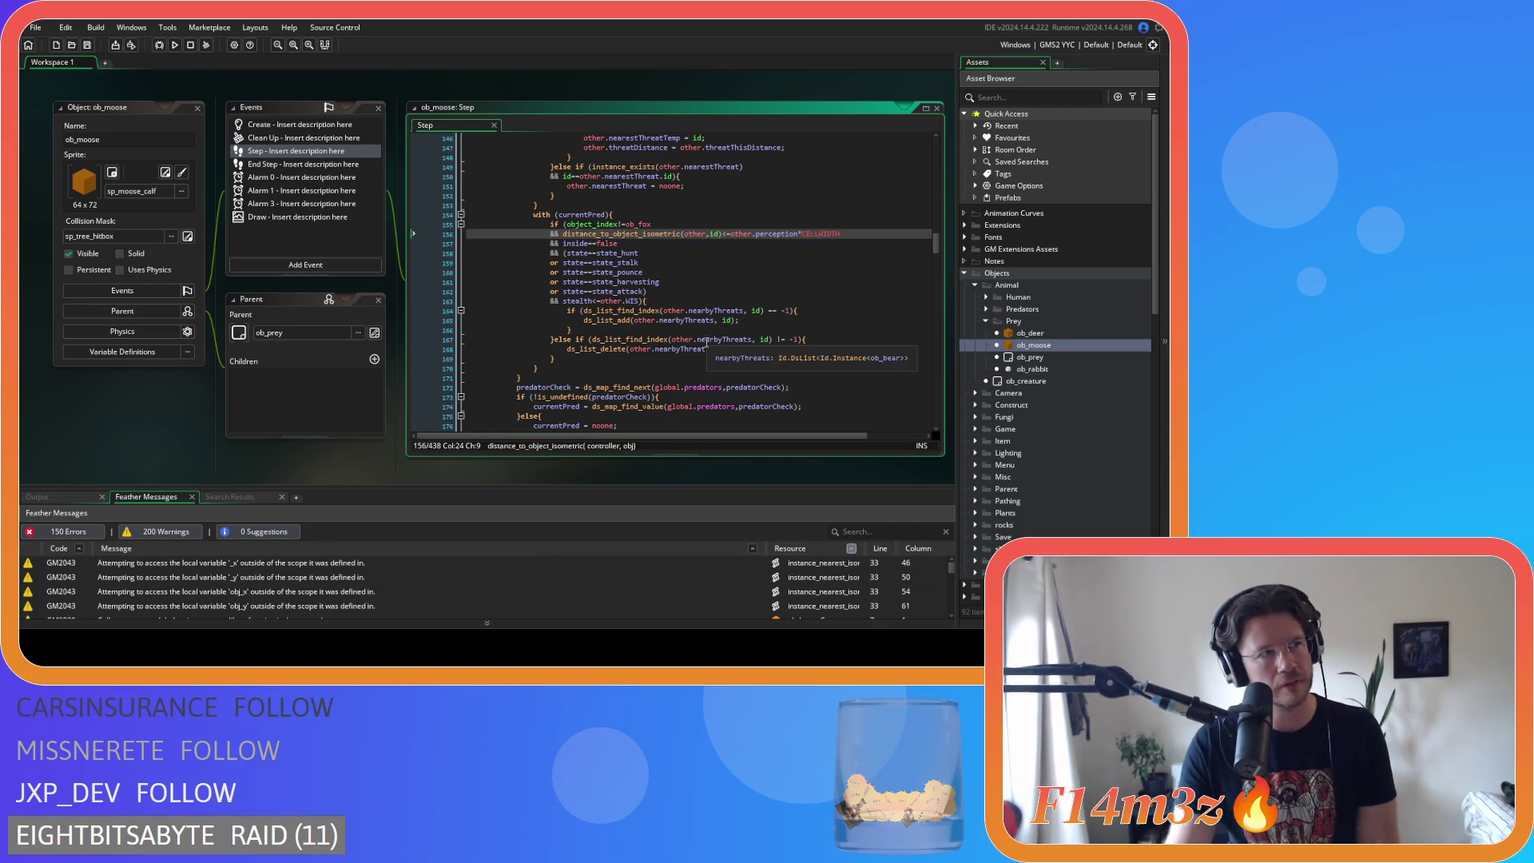
{"action": "left_click", "coordinate": [693, 300]}
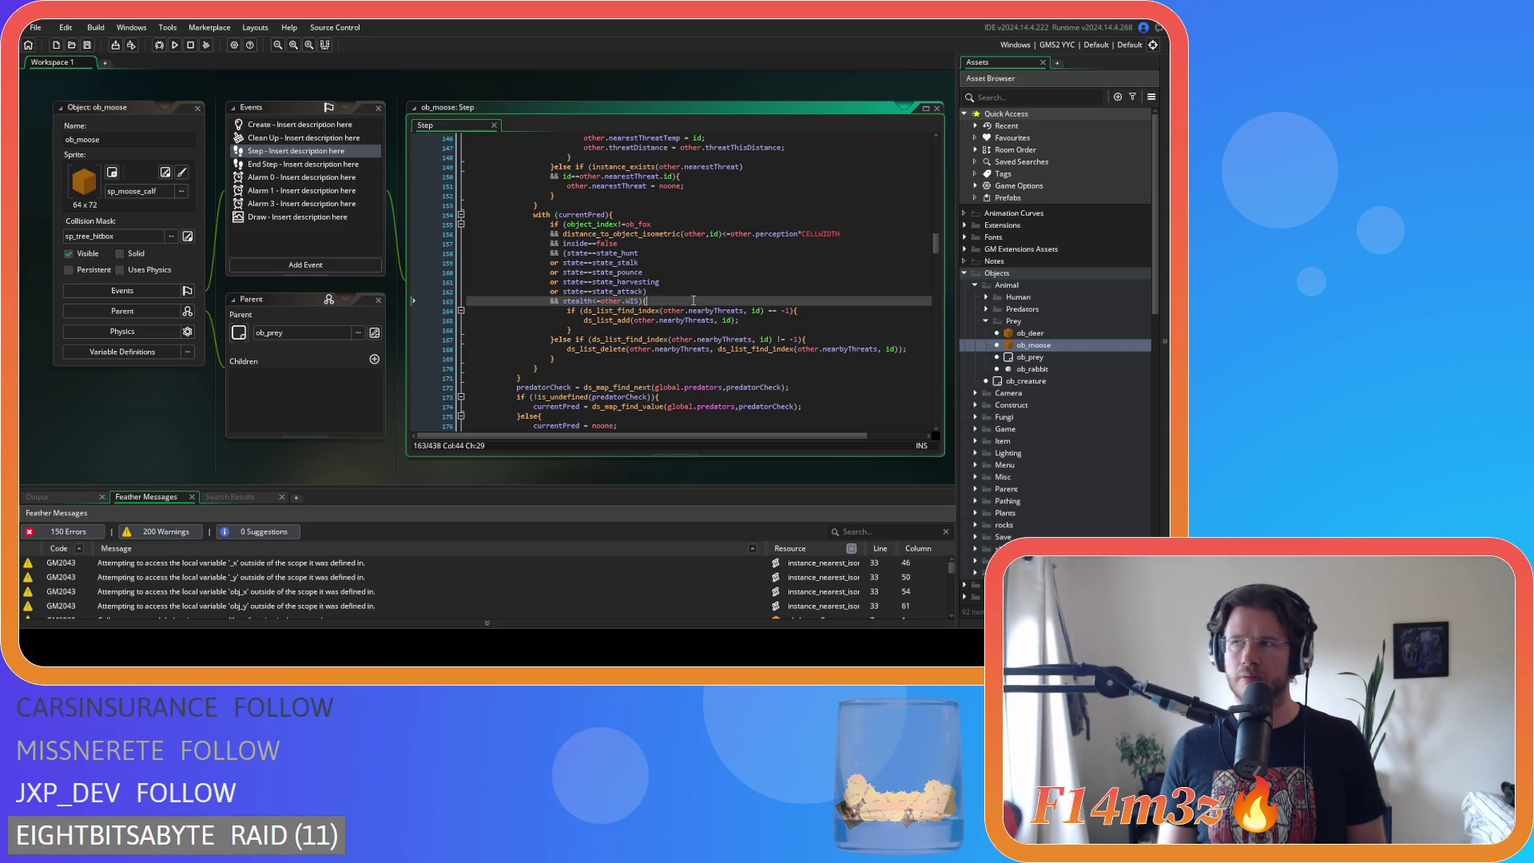
{"action": "scroll", "coordinate": [693, 301], "scroll_direction": "up", "scroll_amount": 5}
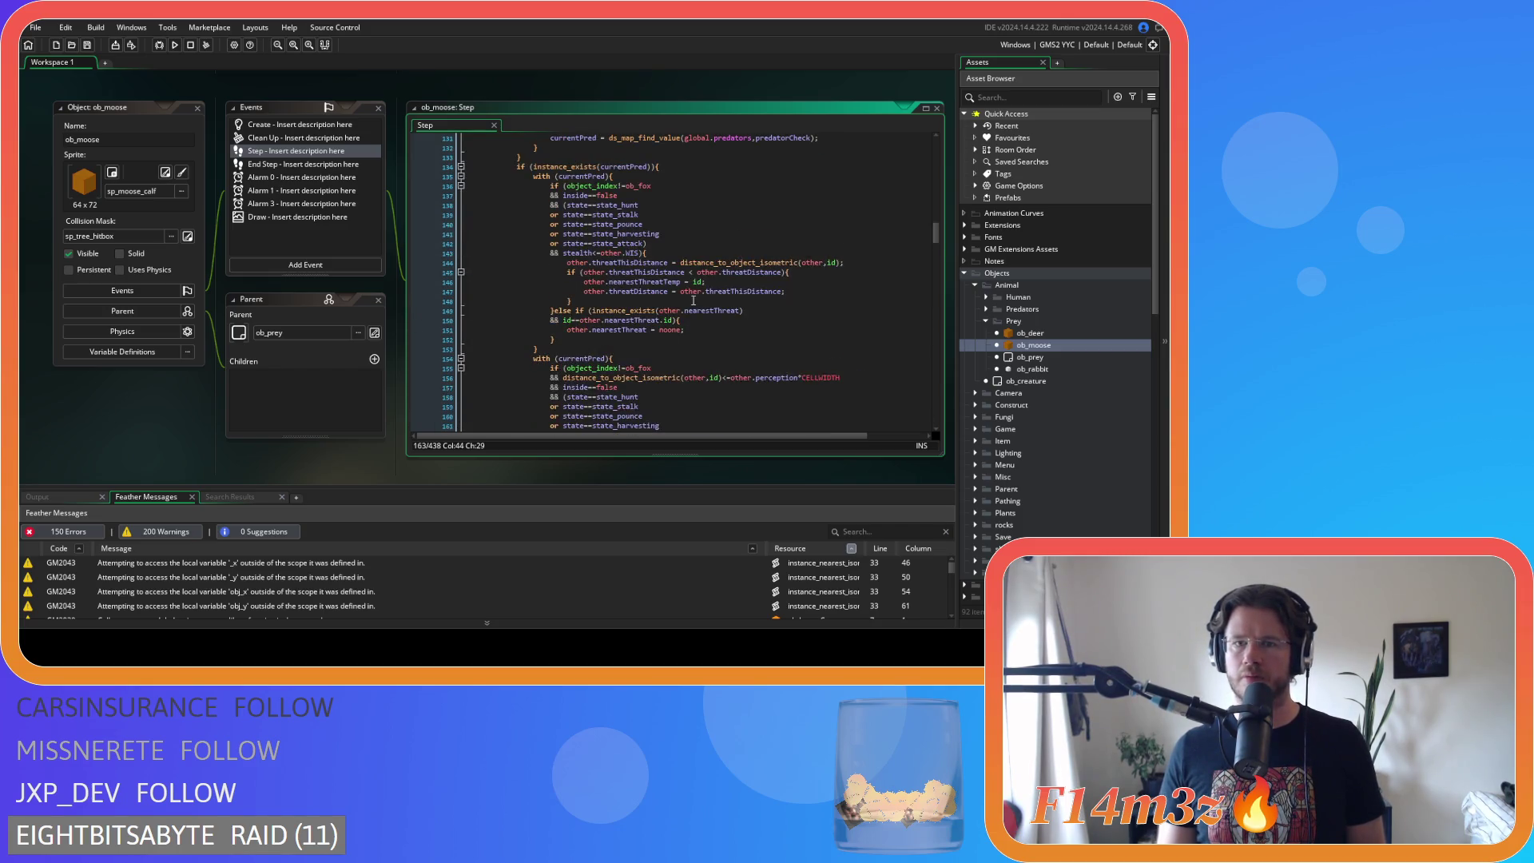
{"action": "scroll", "coordinate": [693, 300], "scroll_direction": "up", "scroll_amount": 5}
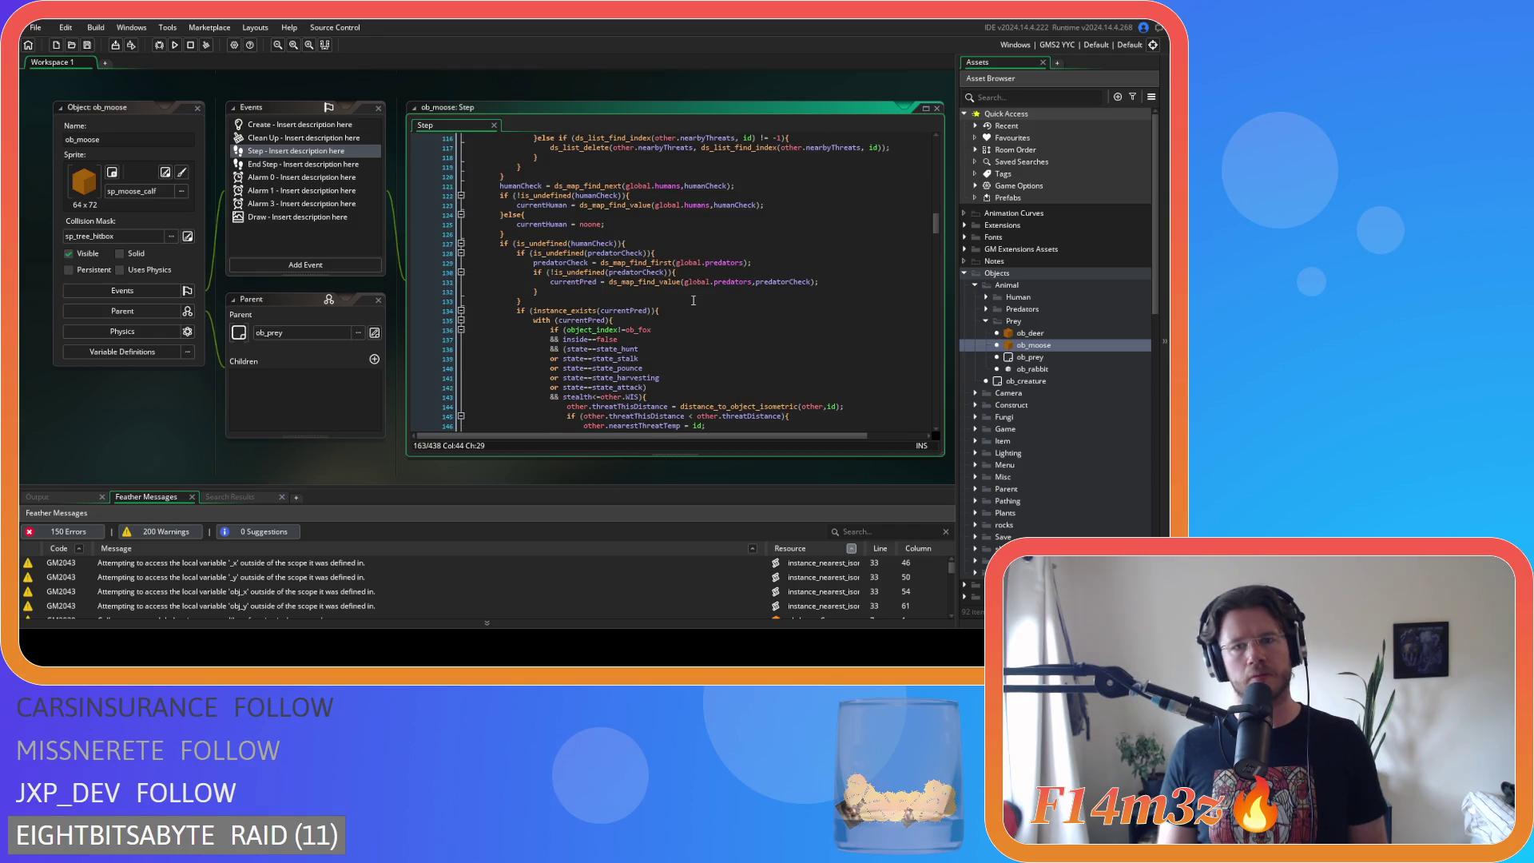
{"action": "scroll", "coordinate": [693, 300], "scroll_direction": "down", "scroll_amount": 6}
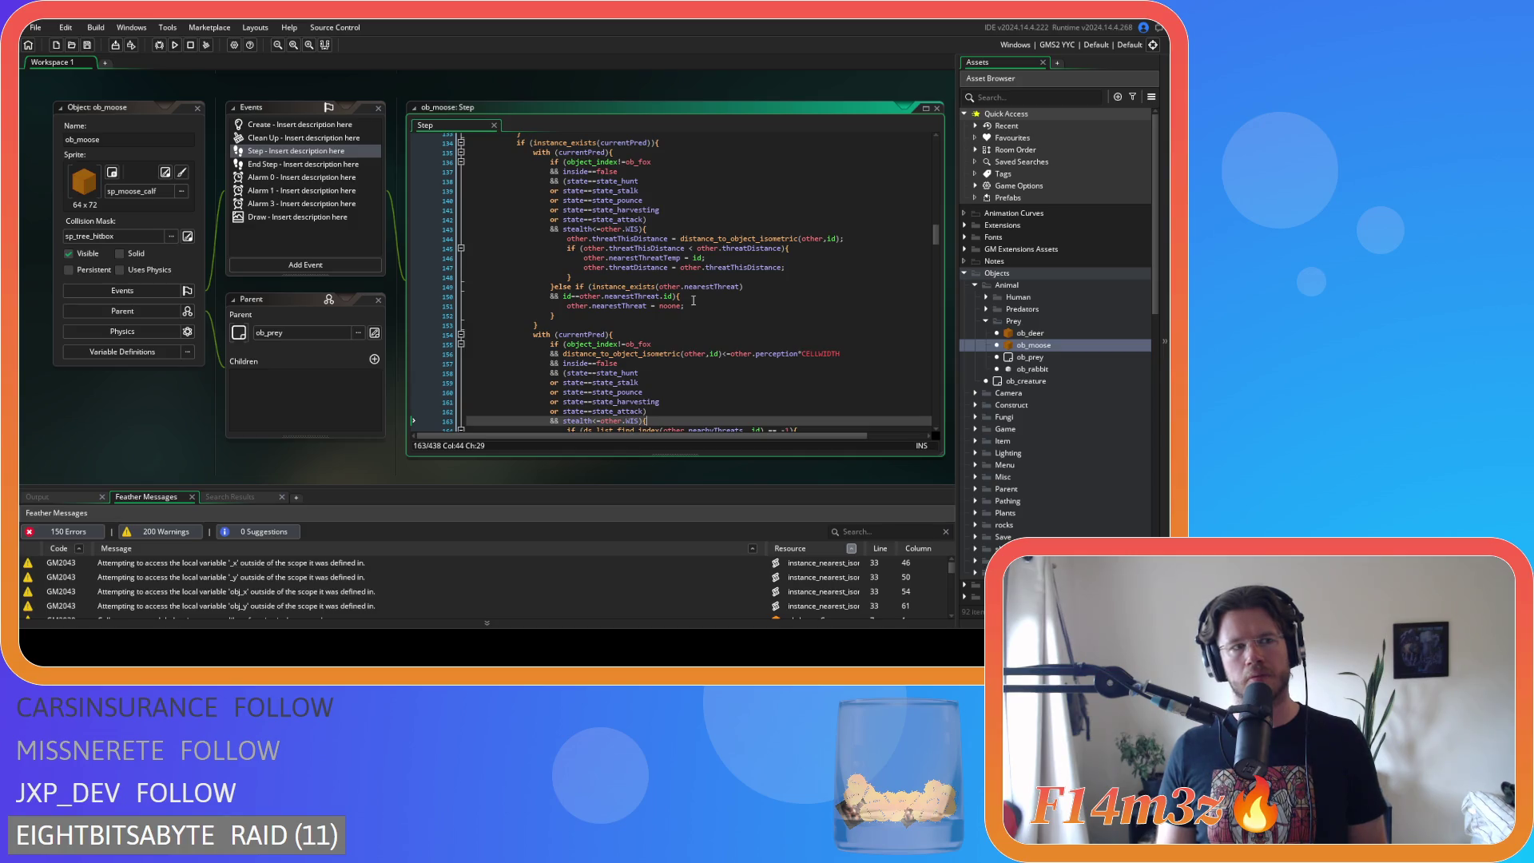
{"action": "scroll", "coordinate": [694, 300], "scroll_direction": "up", "scroll_amount": 5}
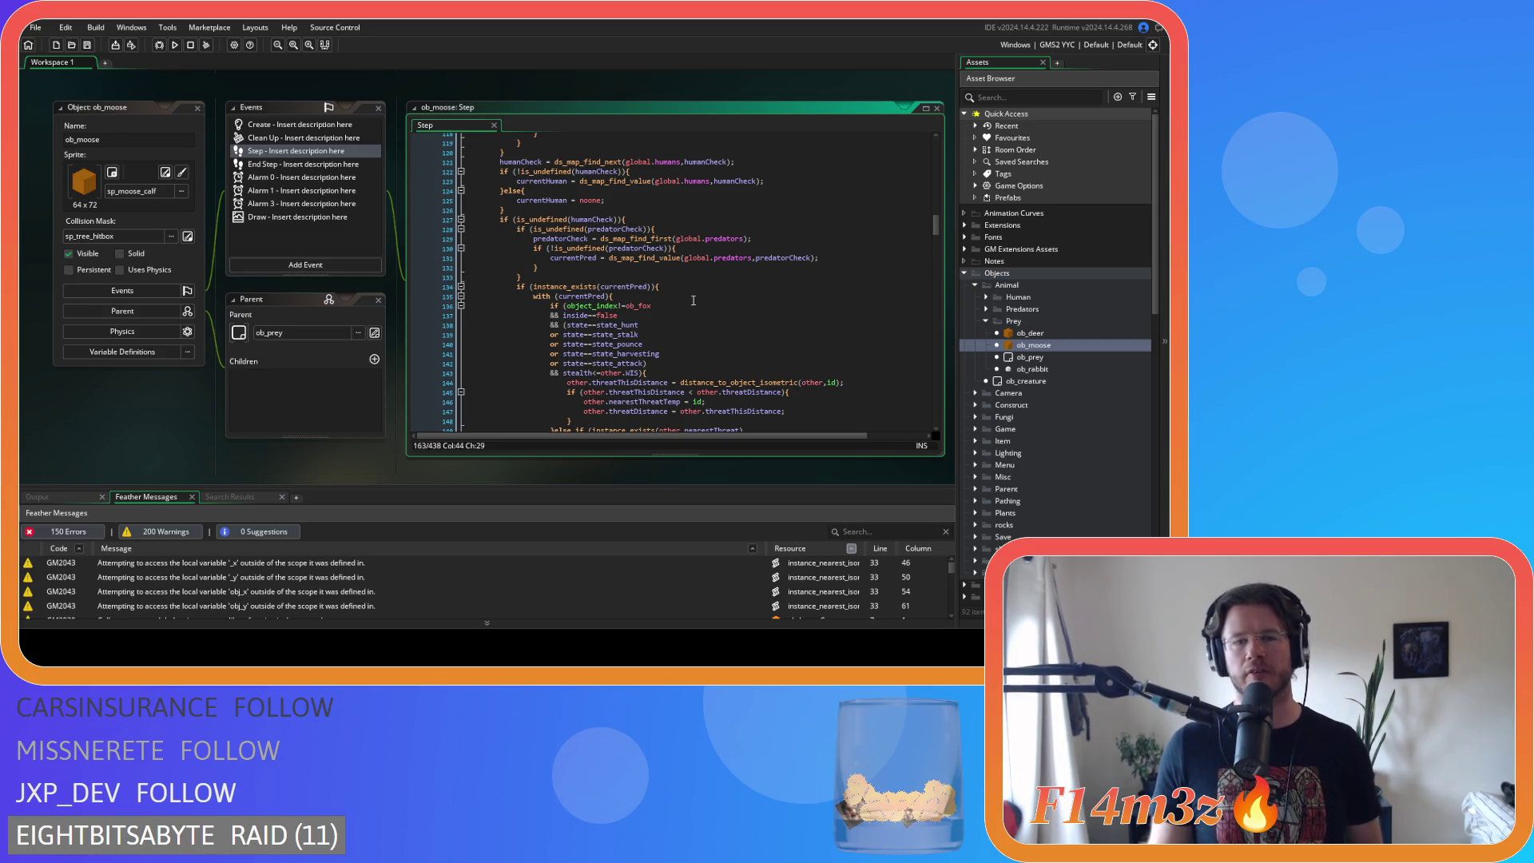
{"action": "scroll", "coordinate": [693, 300], "scroll_direction": "down", "scroll_amount": 4}
{"action": "scroll", "coordinate": [768, 257], "scroll_direction": "down", "scroll_amount": 5}
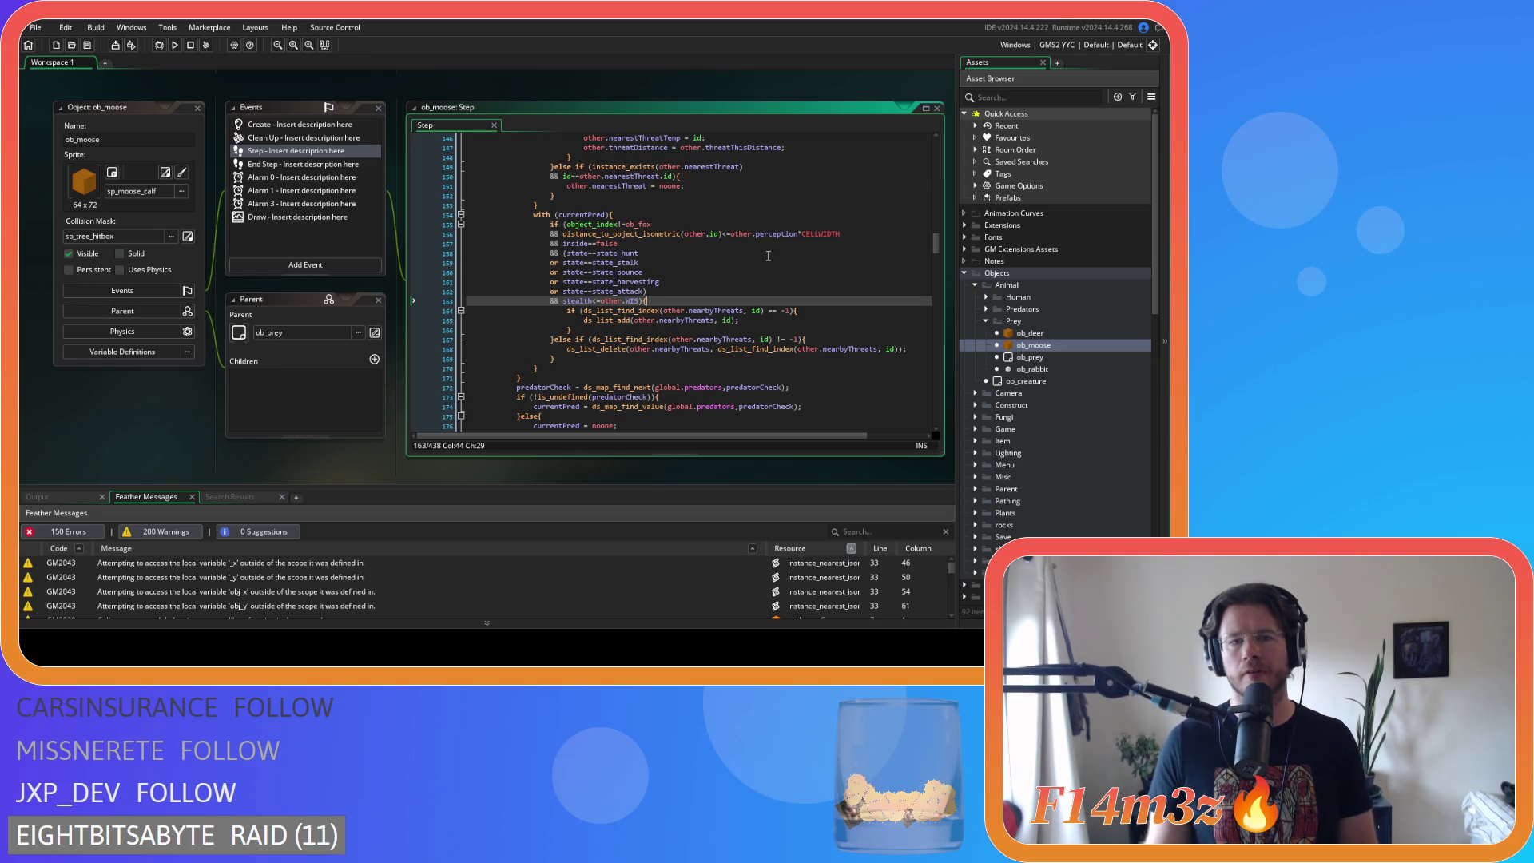
{"action": "scroll", "coordinate": [767, 256], "scroll_direction": "down", "scroll_amount": 3}
{"action": "scroll", "coordinate": [767, 256], "scroll_direction": "down", "scroll_amount": 5}
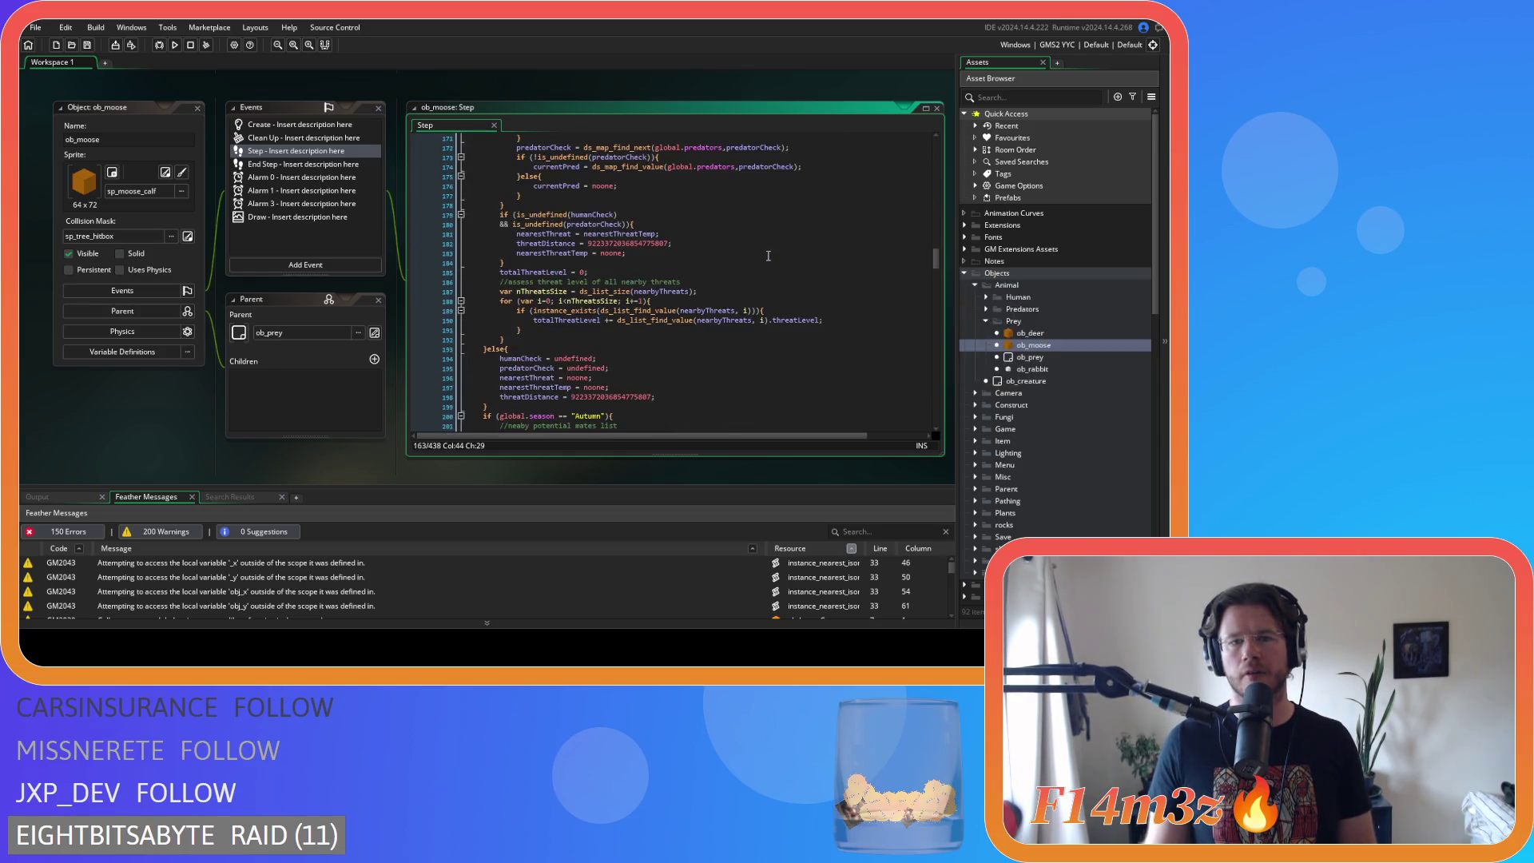
- Remove the spaces around == in the Autumn season check and save
{"action": "scroll", "coordinate": [767, 255], "scroll_direction": "down", "scroll_amount": 7}
{"action": "left_click", "coordinate": [564, 224]}
{"action": "key", "text": "Delete"}
{"action": "key", "text": "Left"}
{"action": "key", "text": "Left"}
{"action": "key", "text": "BackSpace"}
{"action": "key", "text": "Right"}
{"action": "key", "text": "Right"}
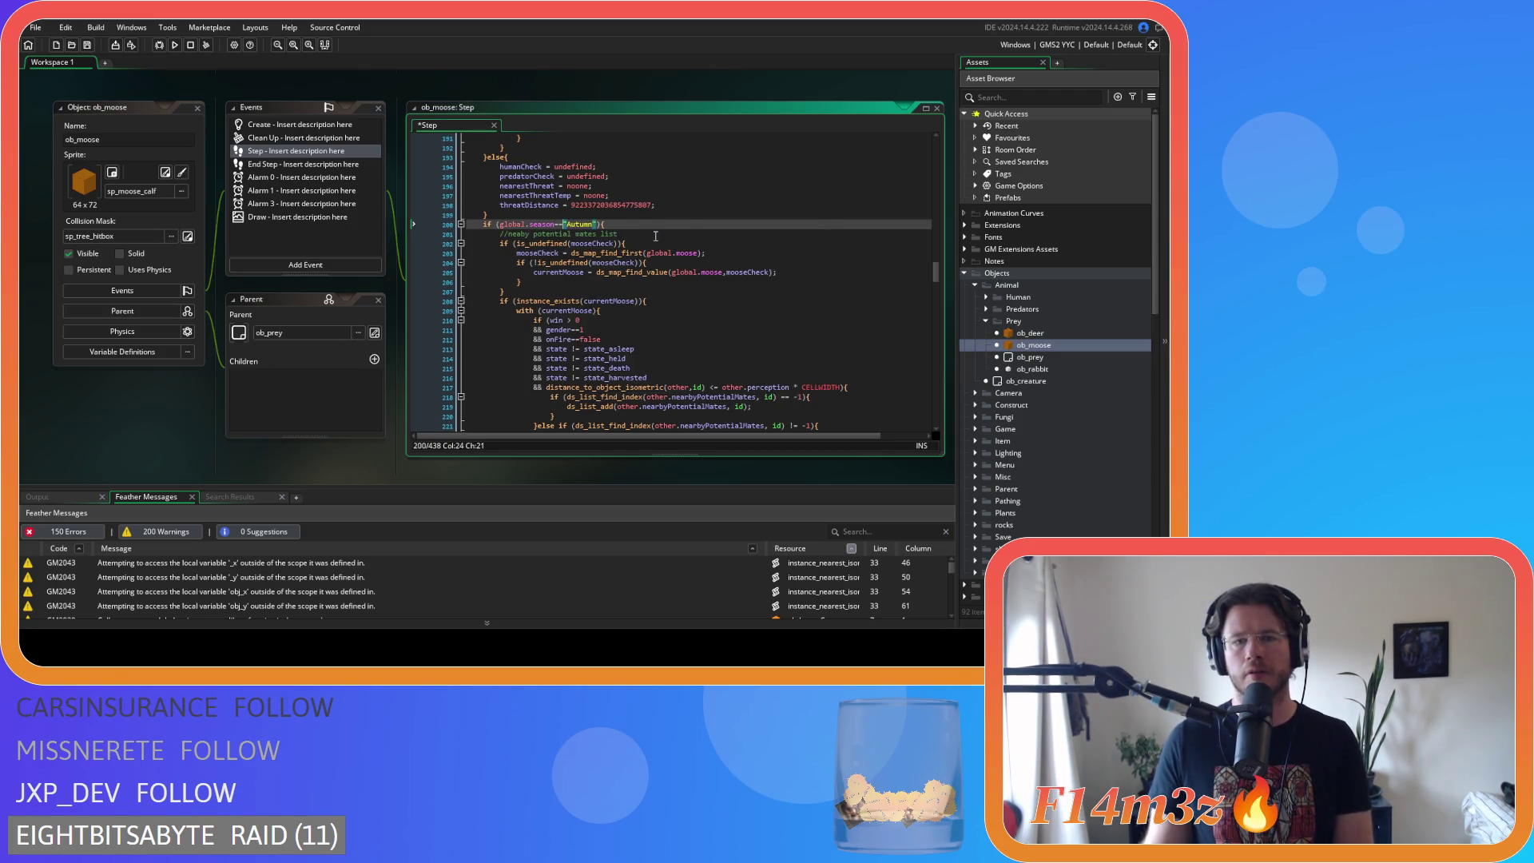
{"action": "left_click", "coordinate": [653, 234]}
{"action": "key", "text": "ctrl+s"}
- Remove the spaces around > in the win > 0 test of the mates condition
{"action": "scroll", "coordinate": [692, 234], "scroll_direction": "down", "scroll_amount": 4}
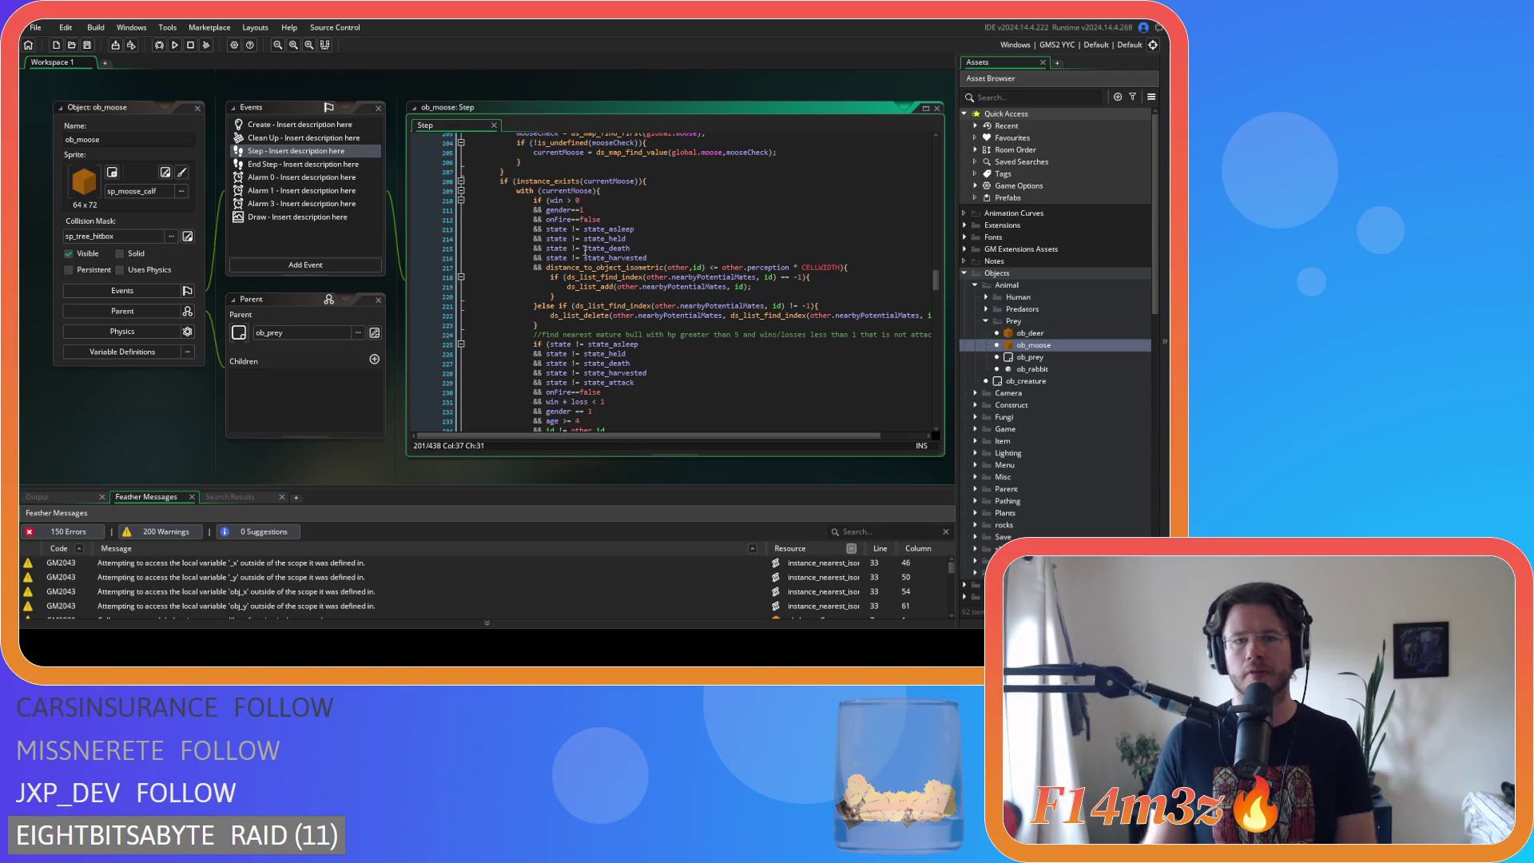
{"action": "left_click", "coordinate": [572, 230]}
{"action": "scroll", "coordinate": [634, 242], "scroll_direction": "up", "scroll_amount": 3}
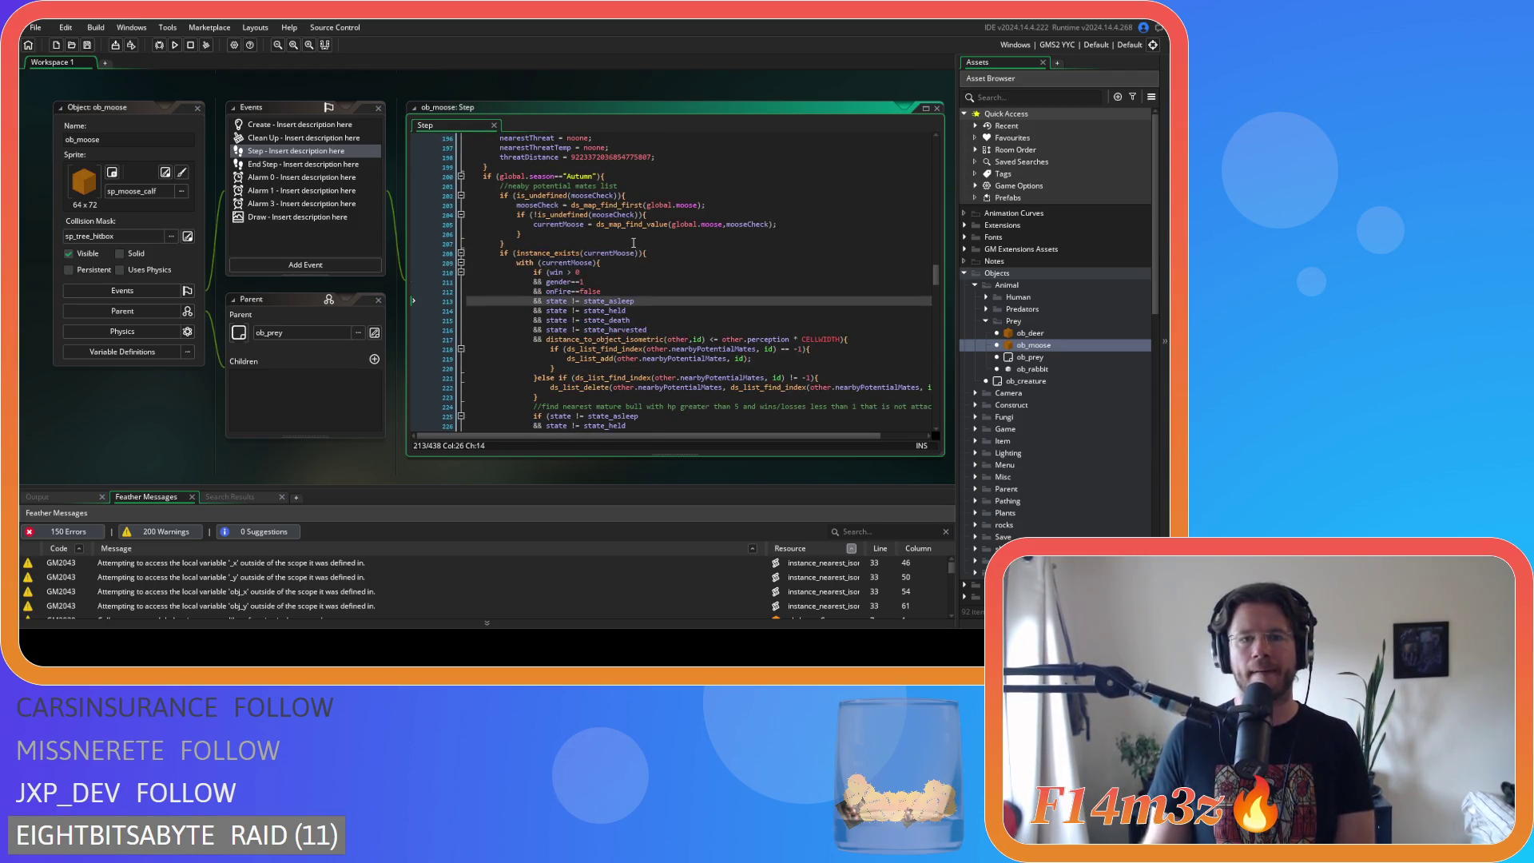
{"action": "scroll", "coordinate": [633, 242], "scroll_direction": "down", "scroll_amount": 1}
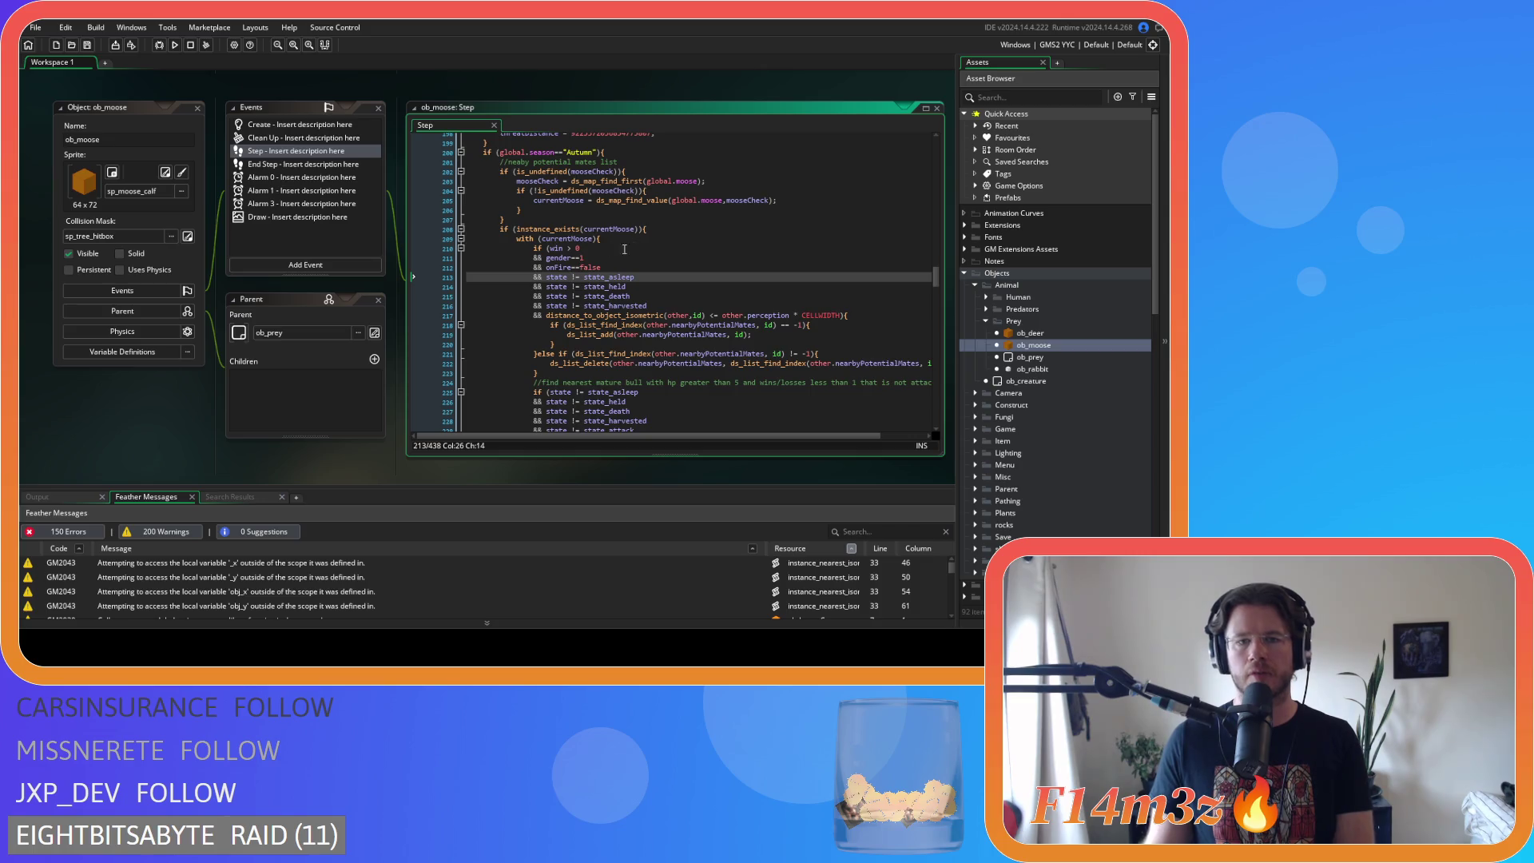
{"action": "left_click", "coordinate": [568, 248]}
{"action": "key", "text": "BackSpace"}
{"action": "key", "text": "Delete"}
- Tighten != spacing on the state_asleep, state_held, state_death and state_harvested conditions
{"action": "key", "text": "Down"}
{"action": "key", "text": "Down"}
{"action": "key", "text": "Down"}
{"action": "key", "text": "Delete"}
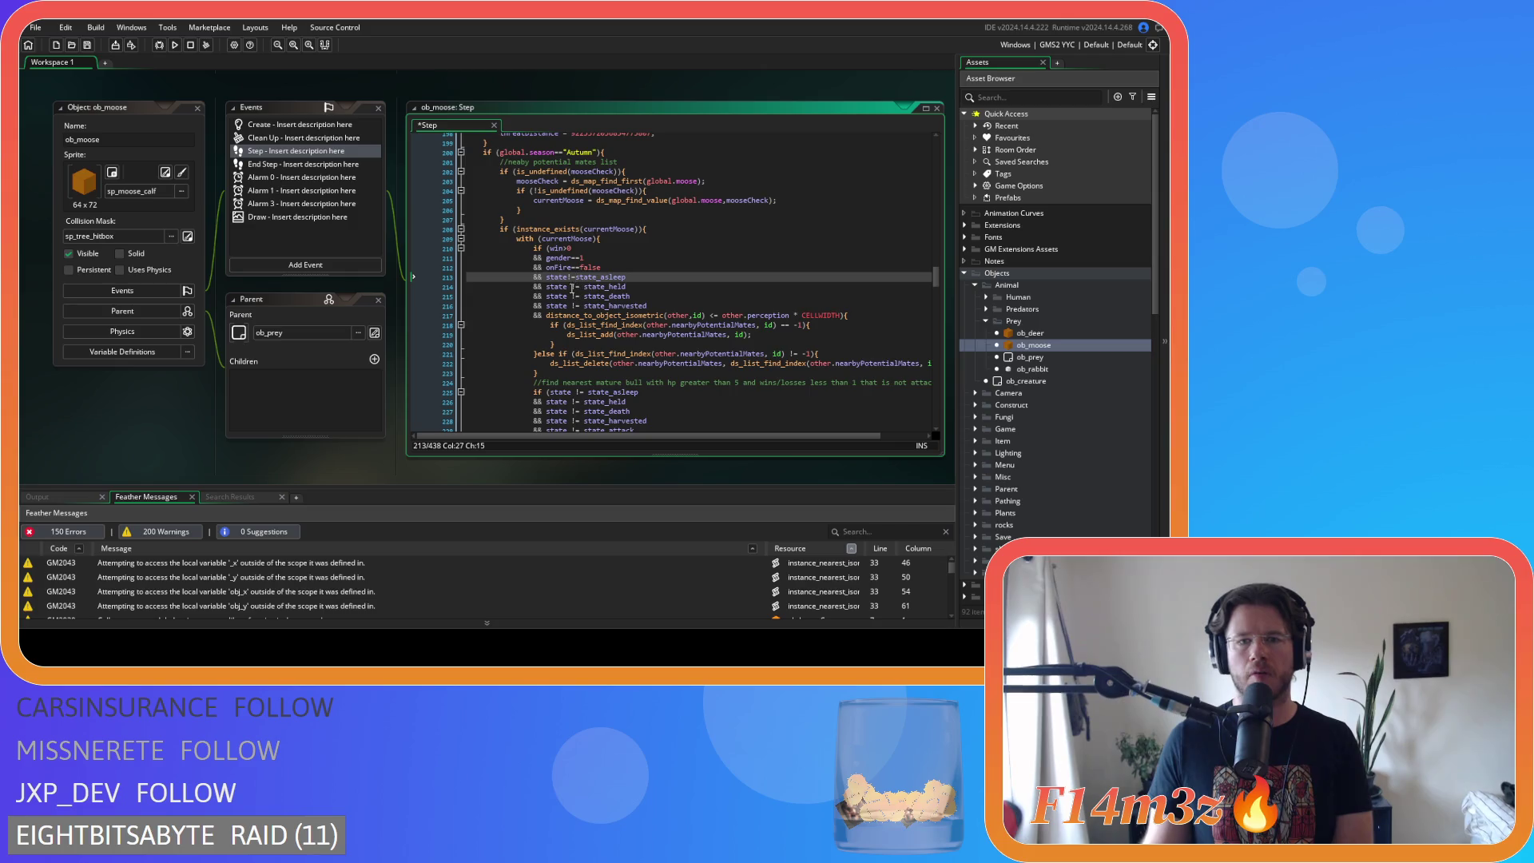
{"action": "key", "text": "Down"}
{"action": "key", "text": "Left"}
{"action": "key", "text": "BackSpace"}
{"action": "key", "text": "Right"}
{"action": "key", "text": "Right"}
{"action": "key", "text": "Delete"}
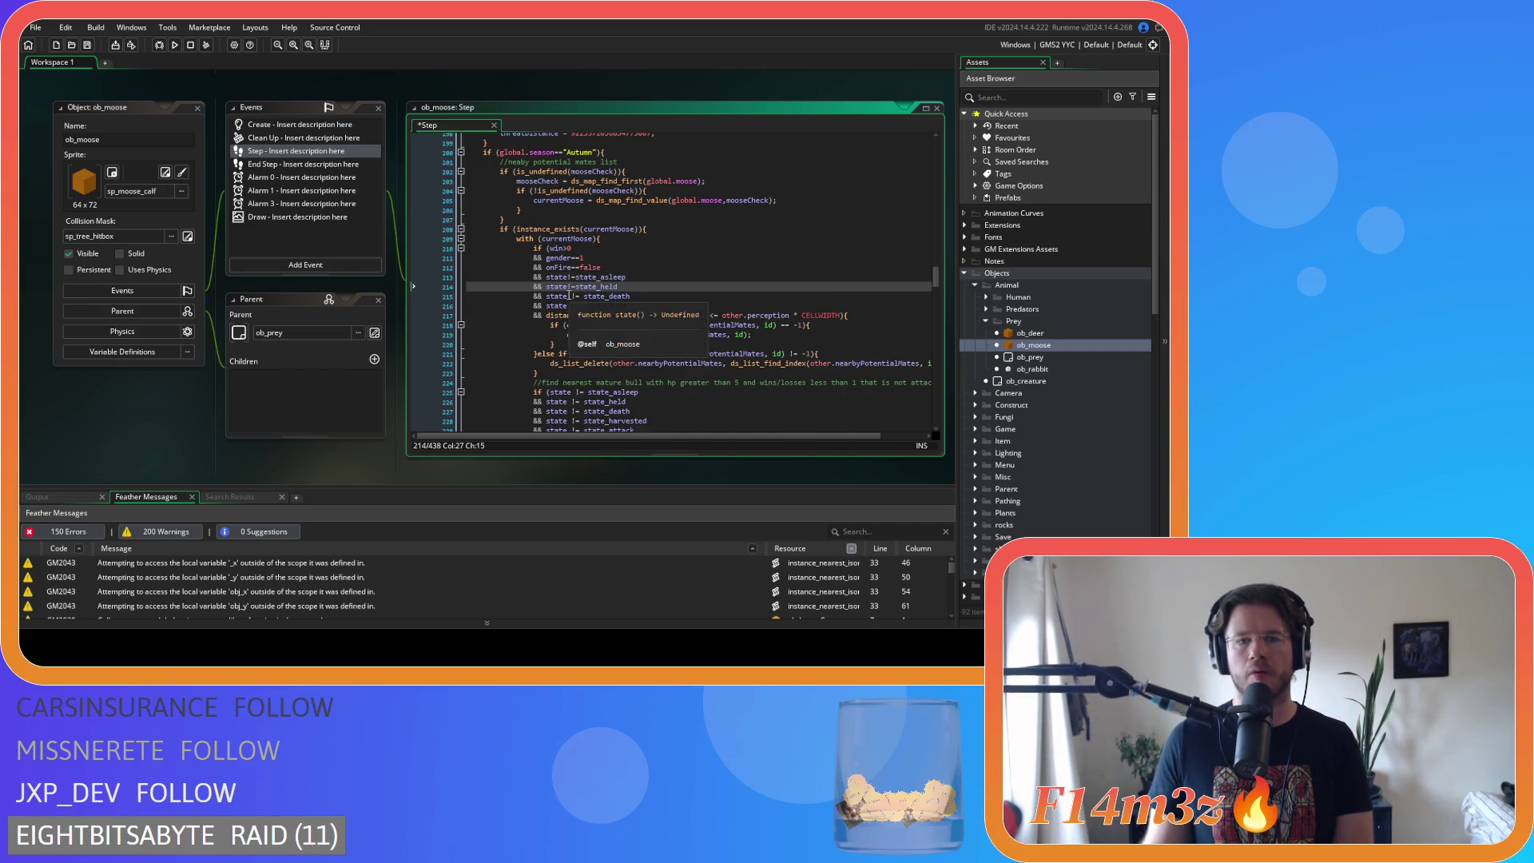
{"action": "key", "text": "Down"}
{"action": "key", "text": "Left"}
{"action": "key", "text": "BackSpace"}
{"action": "key", "text": "Right"}
{"action": "key", "text": "Right"}
{"action": "key", "text": "Delete"}
{"action": "key", "text": "Down"}
{"action": "key", "text": "Left"}
{"action": "key", "text": "BackSpace"}
{"action": "key", "text": "Right"}
{"action": "key", "text": "Right"}
{"action": "key", "text": "Delete"}
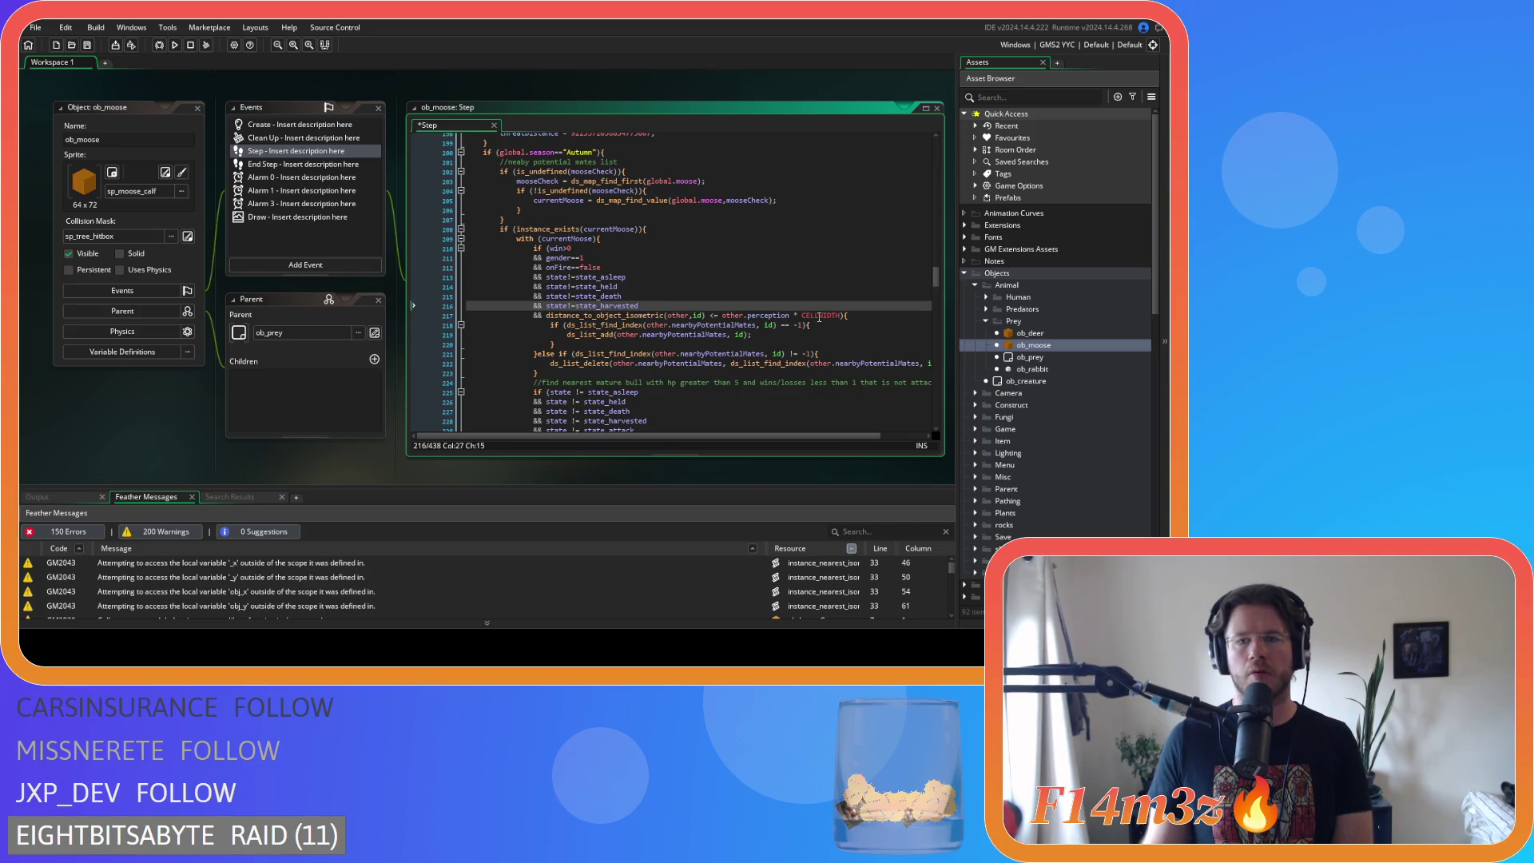
- Remove the spaces around <= in the distance_to_object_isometric check
{"action": "left_click", "coordinate": [708, 315]}
{"action": "key", "text": "Delete"}
{"action": "key", "text": "Right"}
{"action": "key", "text": "Right"}
{"action": "key", "text": "Delete"}
{"action": "key", "text": "ctrl+Right"}
{"action": "key", "text": "ctrl+Right"}
{"action": "key", "text": "ctrl+Right"}
- Put the distance check first in the mates condition, with win>0 on its own && line, and save
{"action": "key", "text": "Delete"}
{"action": "left_click_drag", "start_coordinate": [822, 316], "coordinate": [399, 322]}
{"action": "key", "text": "Delete"}
{"action": "key", "text": "BackSpace"}
{"action": "key", "text": "BackSpace"}
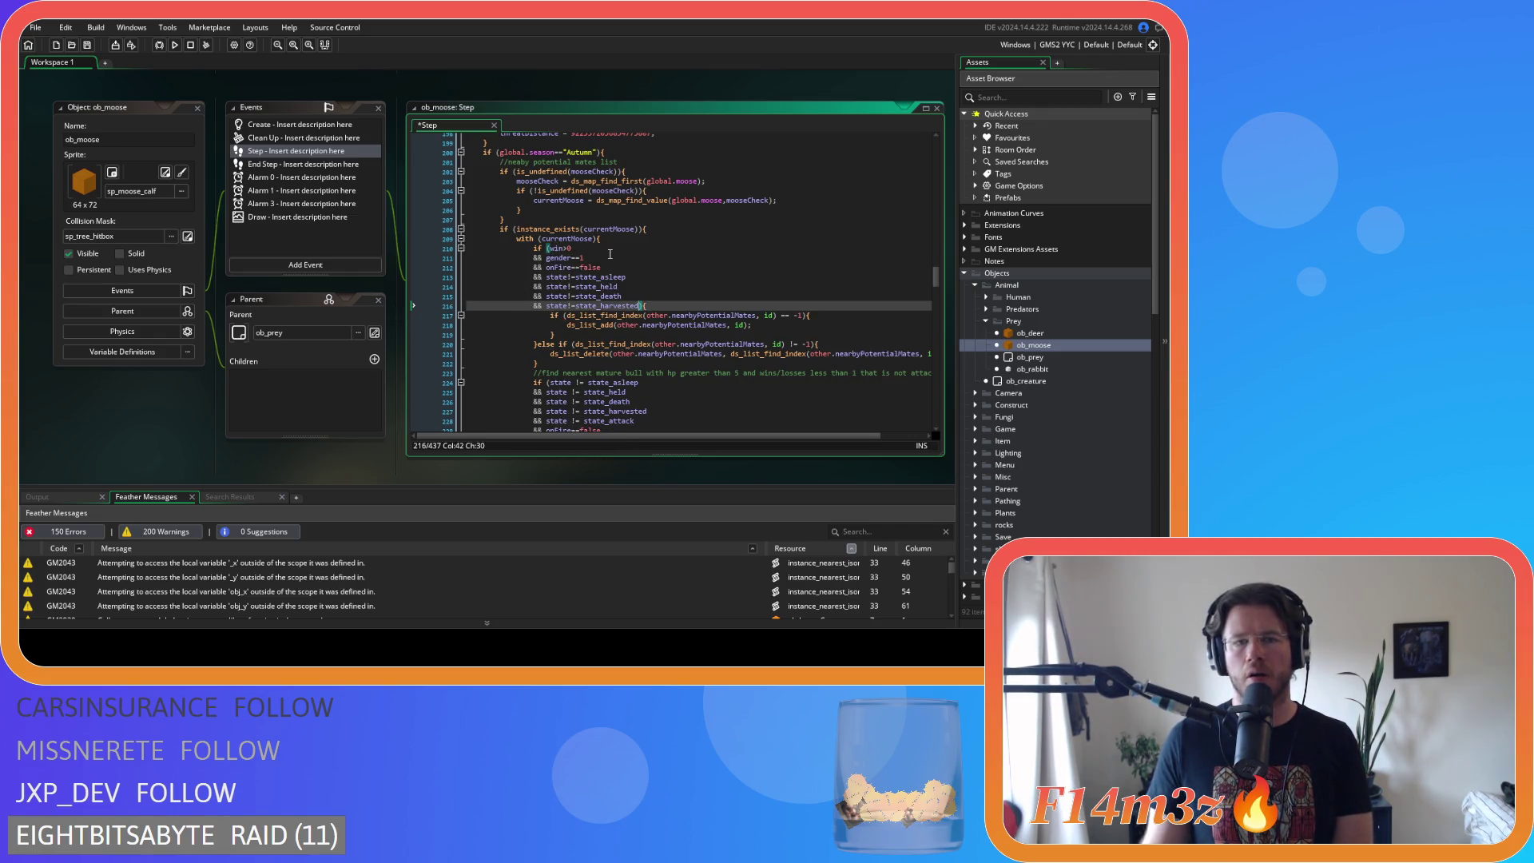
{"action": "left_click", "coordinate": [612, 255]}
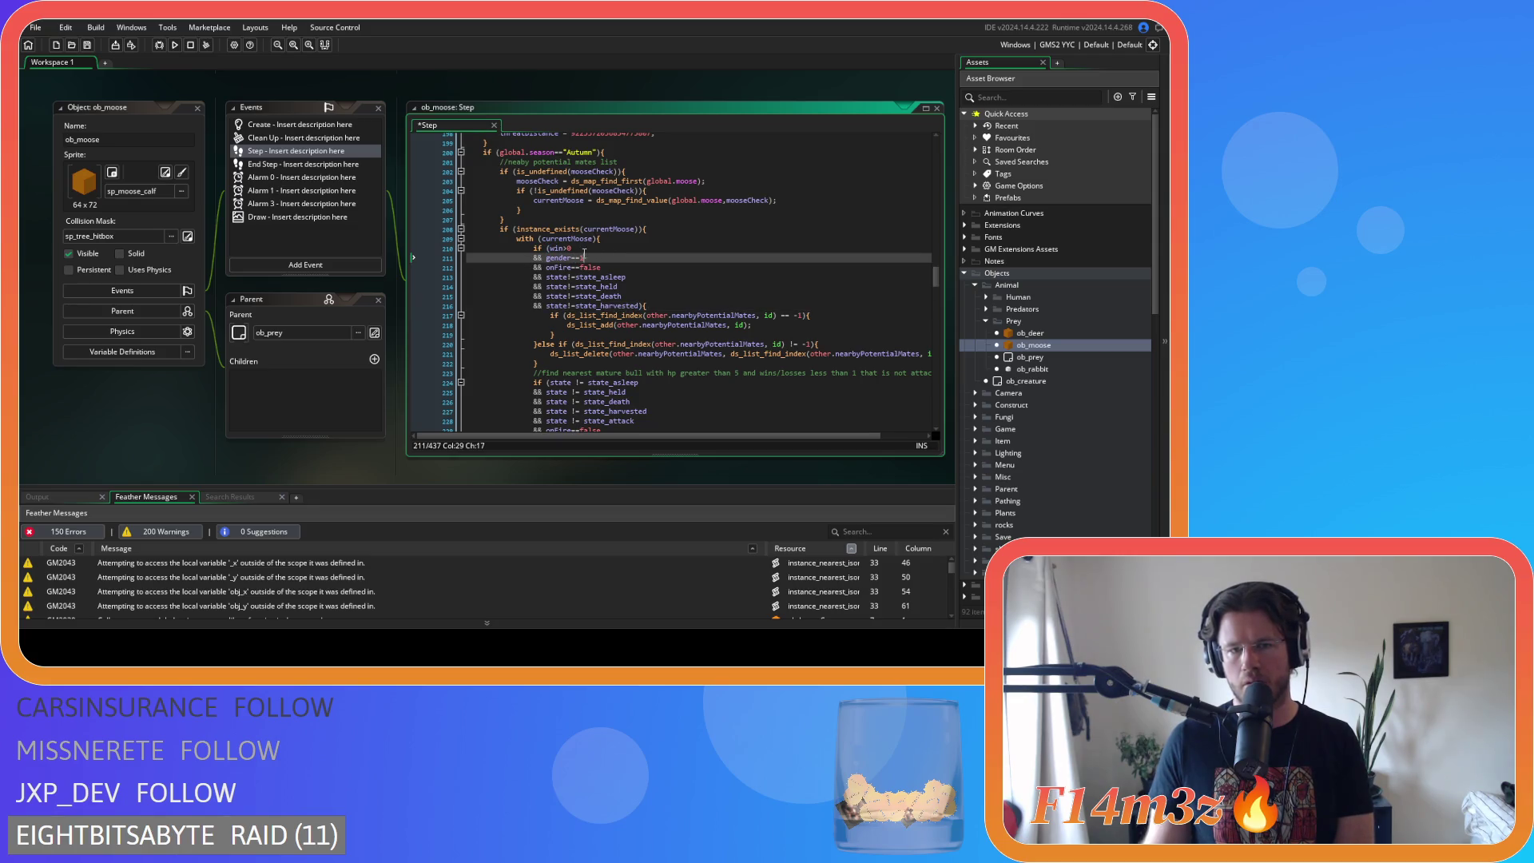
{"action": "left_click", "coordinate": [548, 248]}
{"action": "key", "text": "Return"}
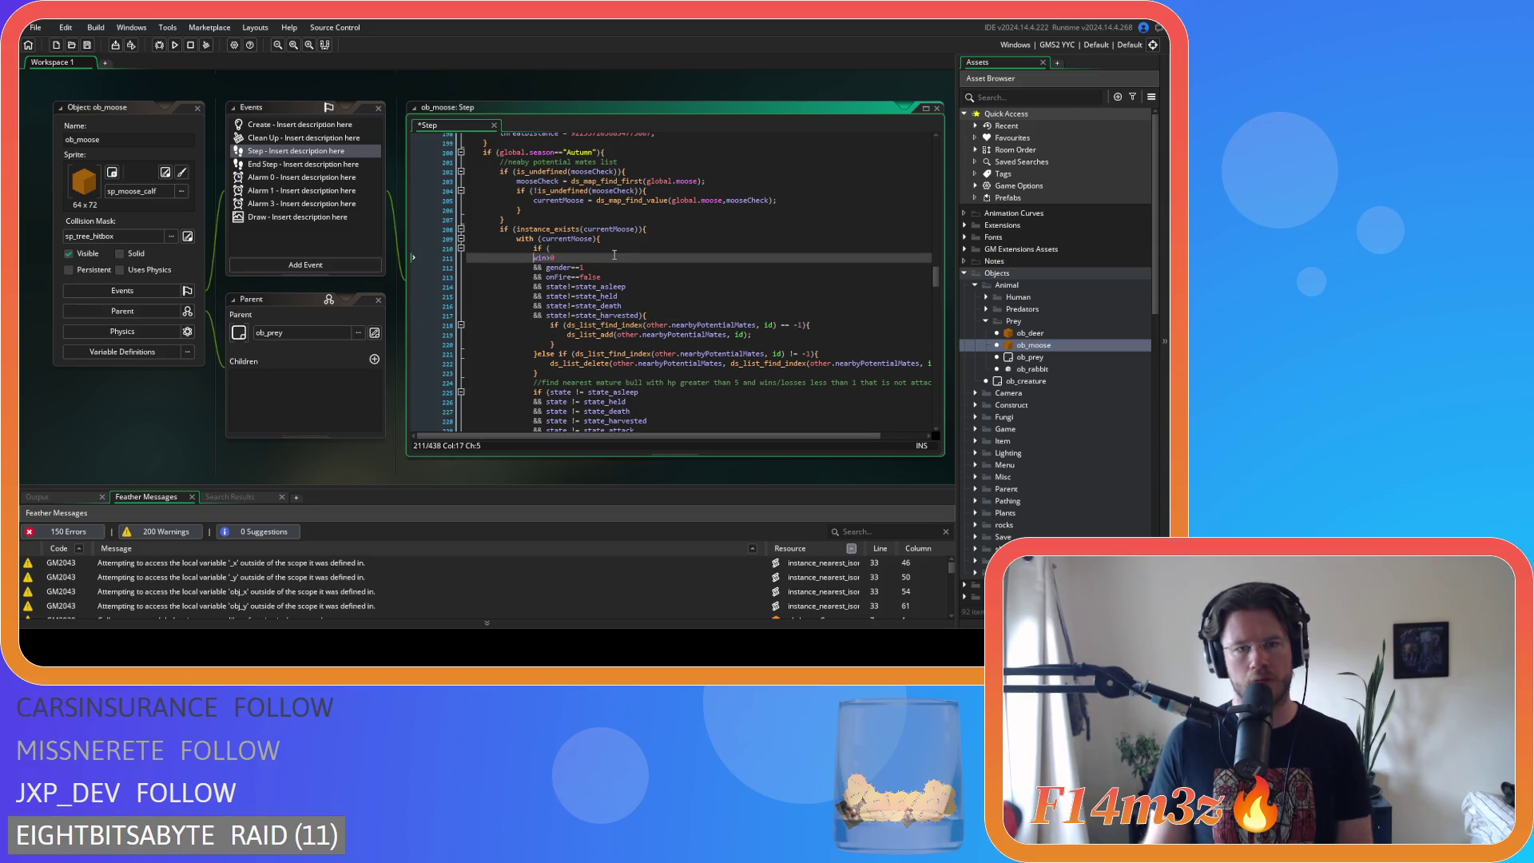
{"action": "type", "text": "&&"}
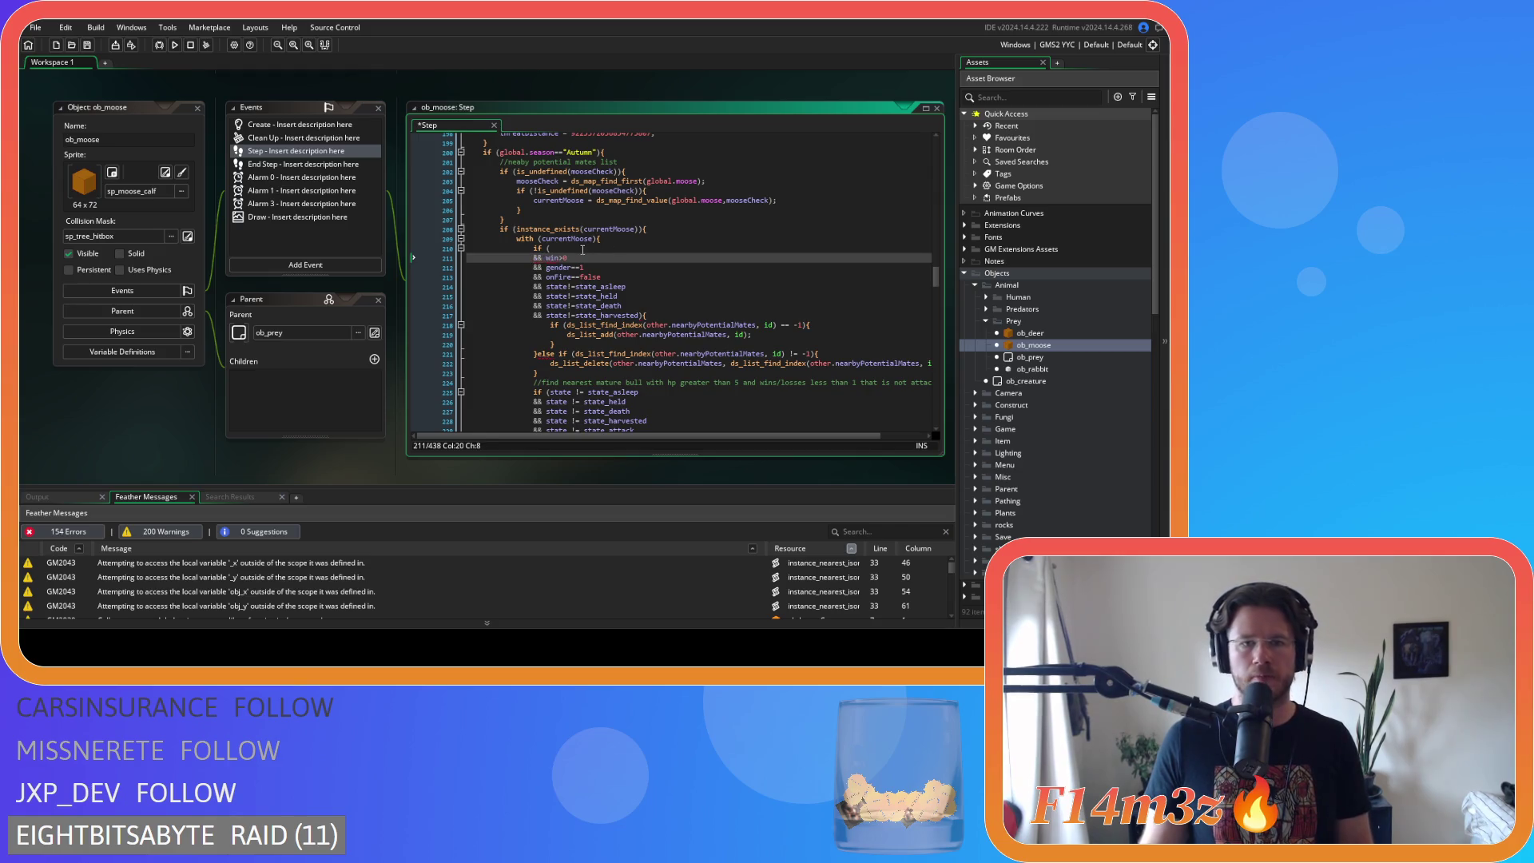
{"action": "key", "text": "ctrl+s"}
{"action": "scroll", "coordinate": [672, 251], "scroll_direction": "down", "scroll_amount": 5}
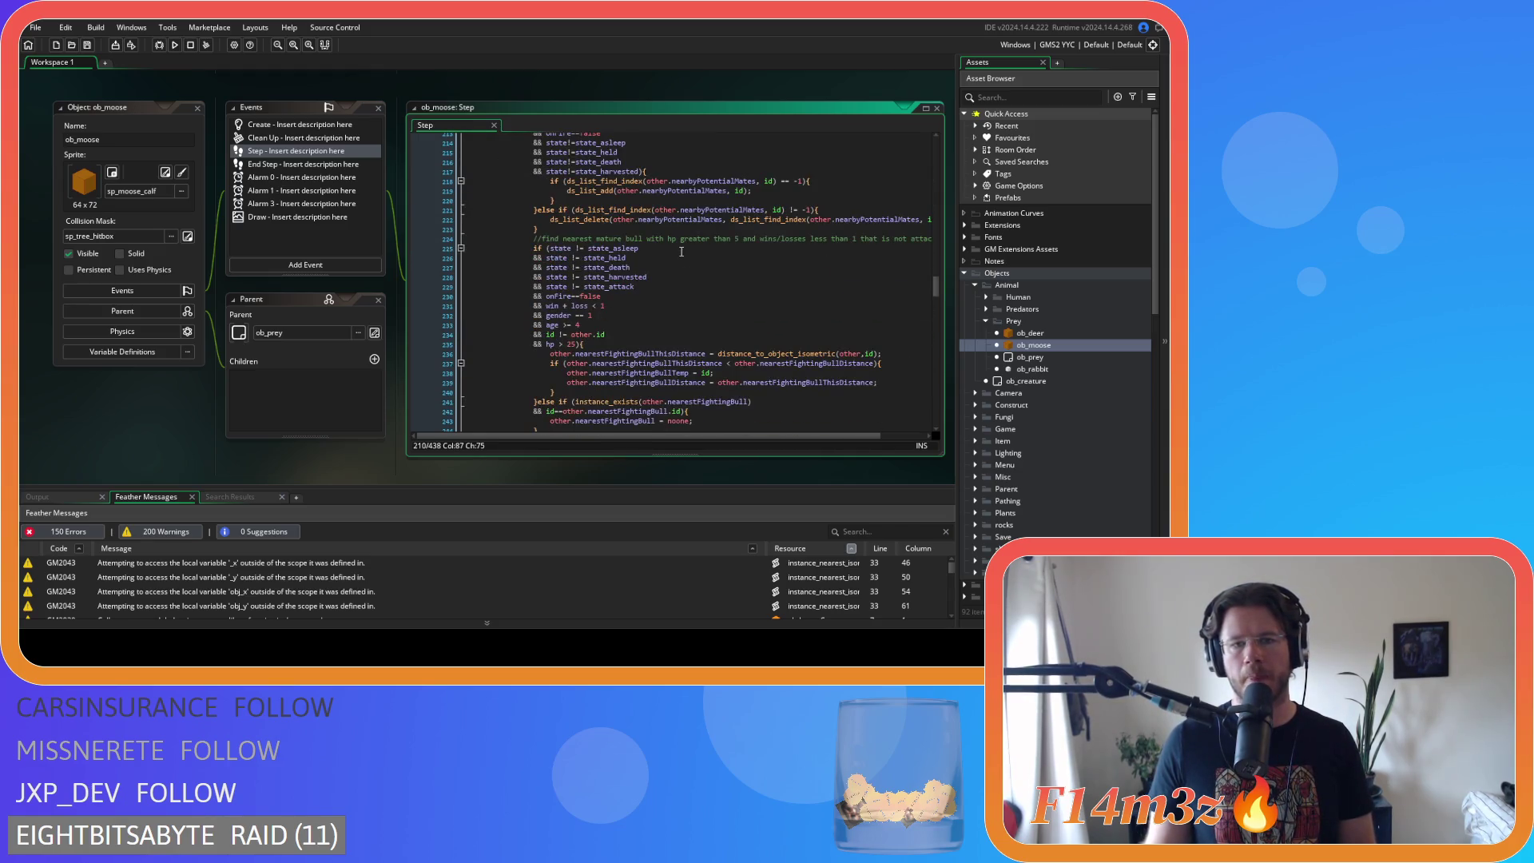
- Remove spaces around != on the state_asleep, state_held and state_death conditions
{"action": "left_click", "coordinate": [574, 250]}
{"action": "key", "text": "BackSpace"}
{"action": "key", "text": "Right"}
{"action": "key", "text": "Right"}
{"action": "key", "text": "Delete"}
{"action": "left_click", "coordinate": [568, 258]}
{"action": "key", "text": "BackSpace"}
{"action": "key", "text": "Right"}
{"action": "key", "text": "Right"}
{"action": "key", "text": "Delete"}
{"action": "left_click", "coordinate": [569, 268]}
{"action": "key", "text": "BackSpace"}
{"action": "key", "text": "Right"}
{"action": "key", "text": "Right"}
{"action": "key", "text": "Delete"}
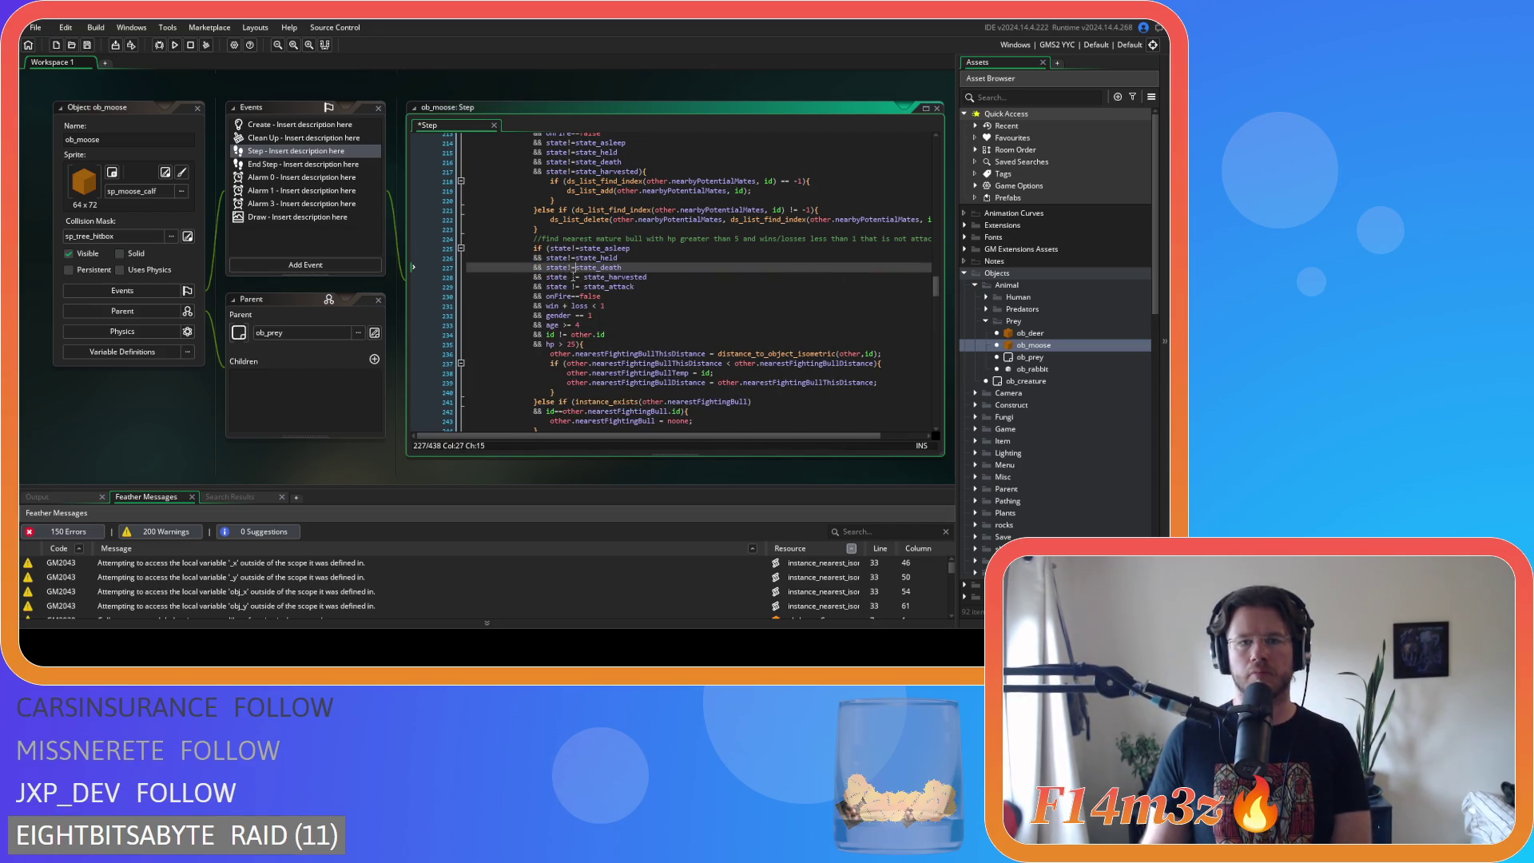
- Tighten the != spacing on the state_harvested and state_attack conditions
{"action": "left_click", "coordinate": [568, 277]}
{"action": "key", "text": "BackSpace"}
{"action": "key", "text": "Right"}
{"action": "key", "text": "Right"}
{"action": "key", "text": "Delete"}
{"action": "left_click", "coordinate": [567, 286]}
{"action": "key", "text": "BackSpace"}
{"action": "key", "text": "Right"}
{"action": "key", "text": "Right"}
{"action": "key", "text": "Delete"}
- Remove the extra spaces in the win + loss < comparison
{"action": "left_click", "coordinate": [563, 306]}
{"action": "key", "text": "BackSpace"}
{"action": "key", "text": "Delete"}
{"action": "key", "text": "Right"}
{"action": "key", "text": "Right"}
{"action": "key", "text": "Right"}
{"action": "key", "text": "Delete"}
{"action": "key", "text": "Right"}
{"action": "key", "text": "Right"}
- Remove spaces around >=, != and > in the age, id and hp tests, then save
{"action": "left_click", "coordinate": [572, 315]}
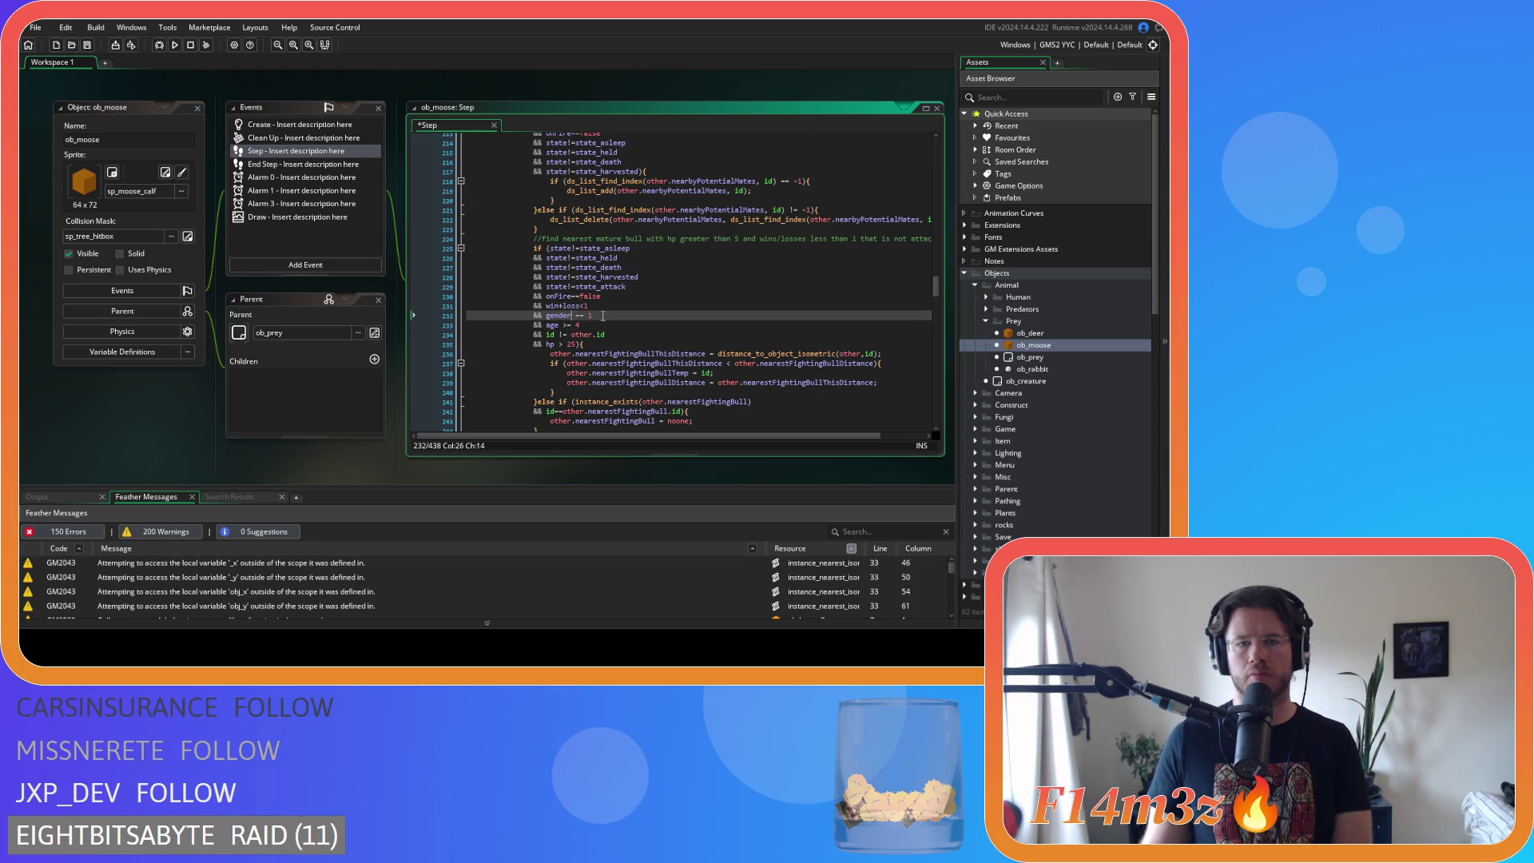
{"action": "left_click", "coordinate": [562, 326]}
{"action": "key", "text": "Delete"}
{"action": "key", "text": "Right"}
{"action": "key", "text": "Right"}
{"action": "key", "text": "Delete"}
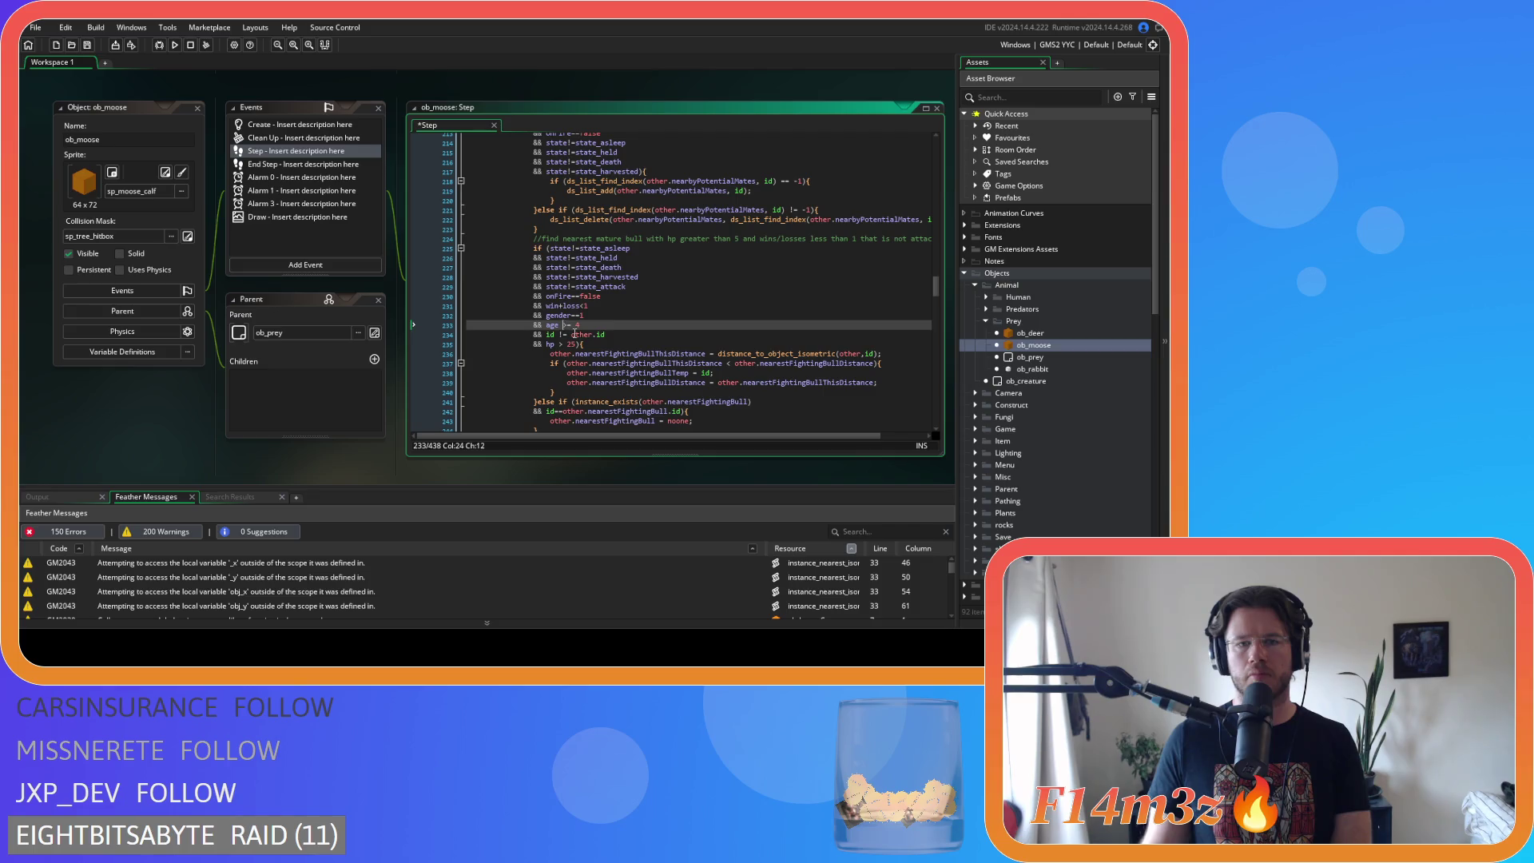
{"action": "left_click", "coordinate": [556, 335]}
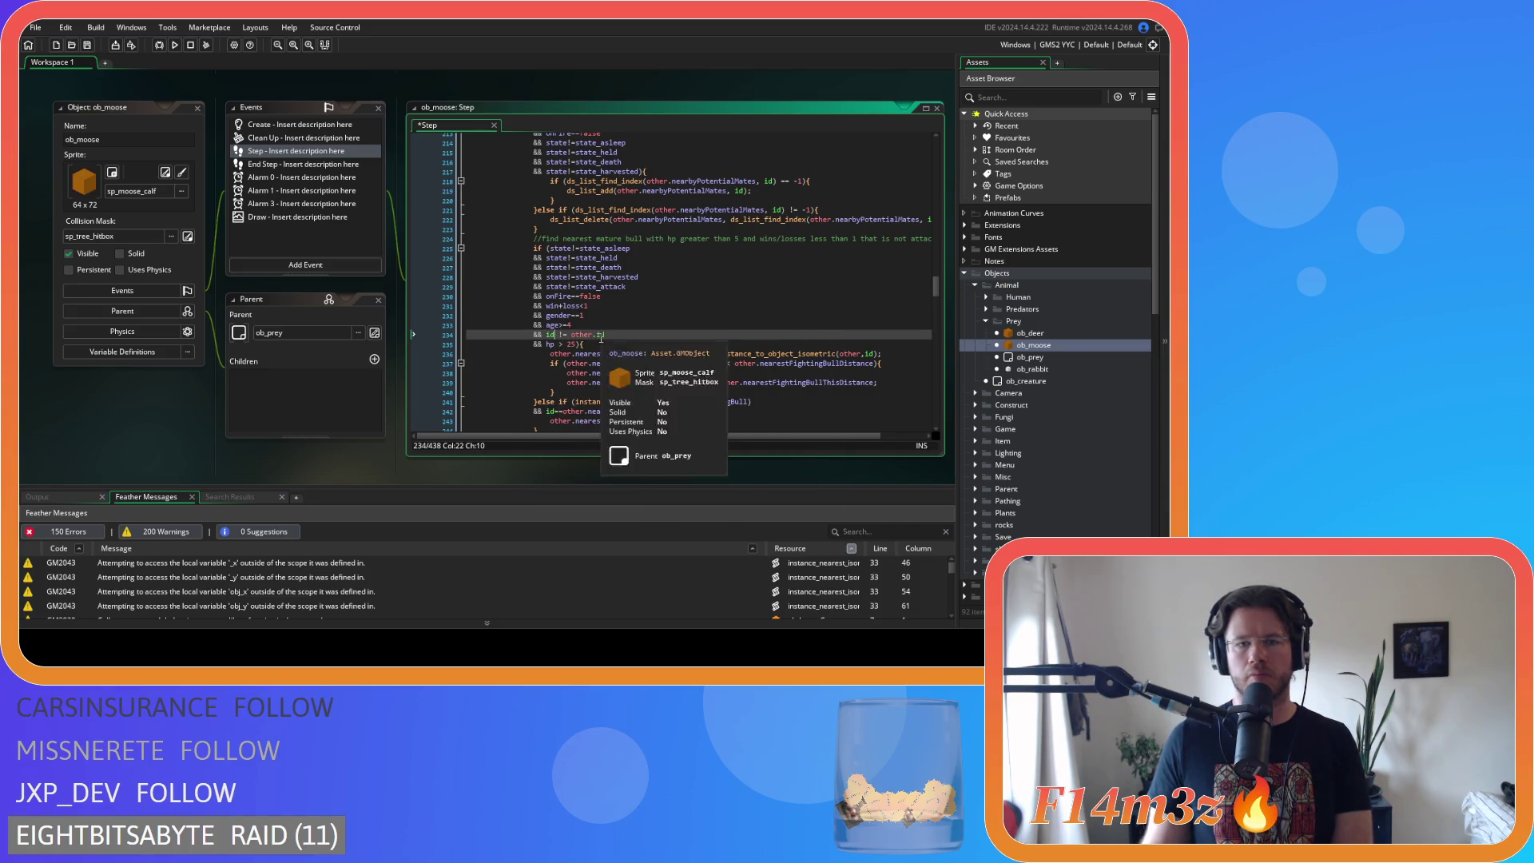
{"action": "key", "text": "Delete"}
{"action": "key", "text": "Right"}
{"action": "key", "text": "Right"}
{"action": "key", "text": "Delete"}
{"action": "left_click", "coordinate": [555, 344]}
{"action": "key", "text": "Delete"}
{"action": "key", "text": "Right"}
{"action": "key", "text": "Delete"}
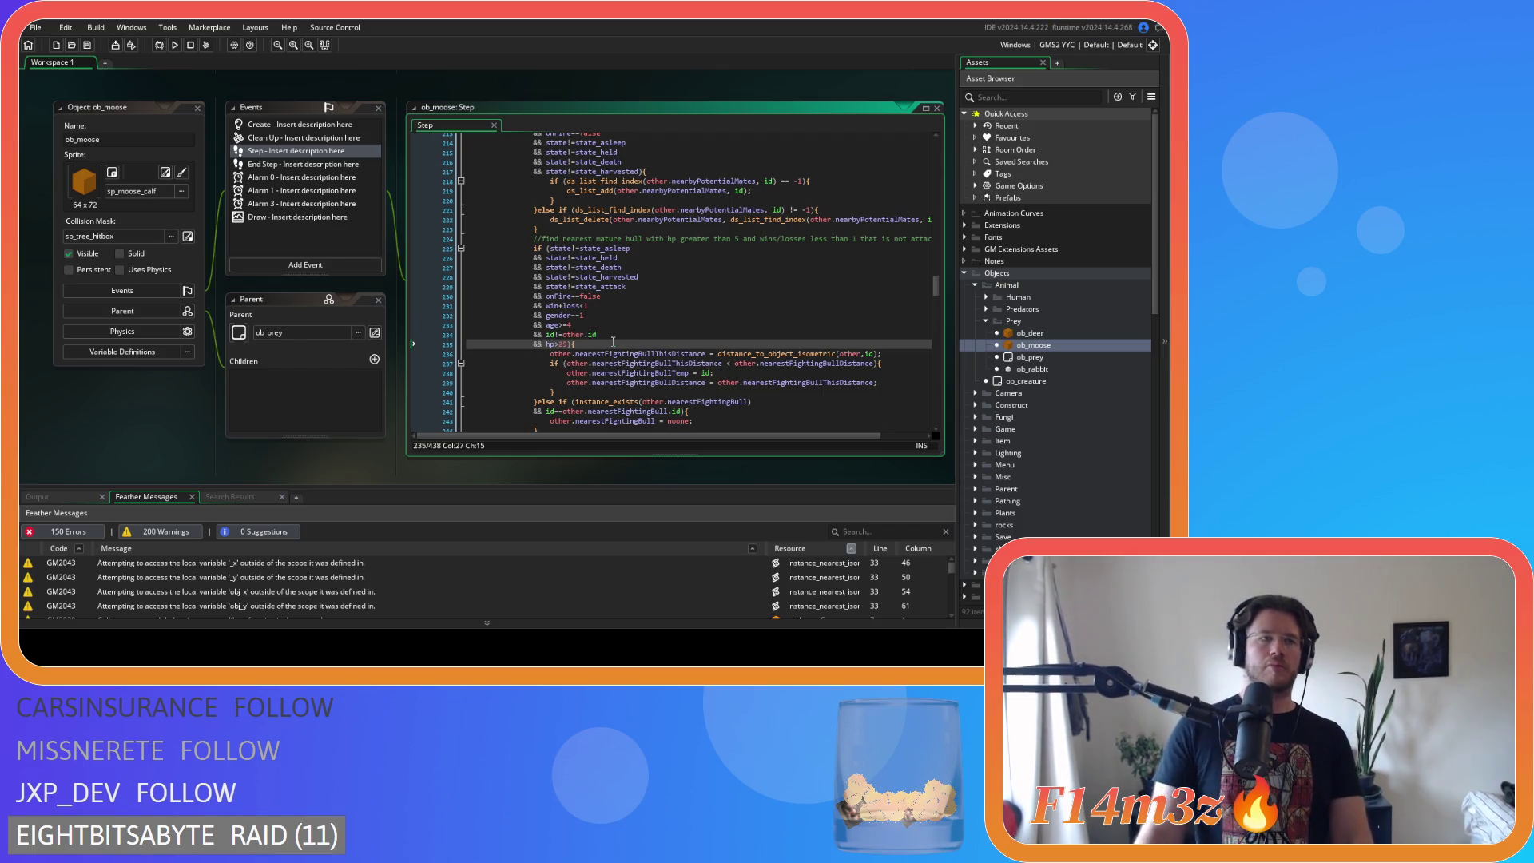
{"action": "key", "text": "ctrl+s"}
- Delete the space between id and != on line 253
{"action": "scroll", "coordinate": [613, 342], "scroll_direction": "down", "scroll_amount": 4}
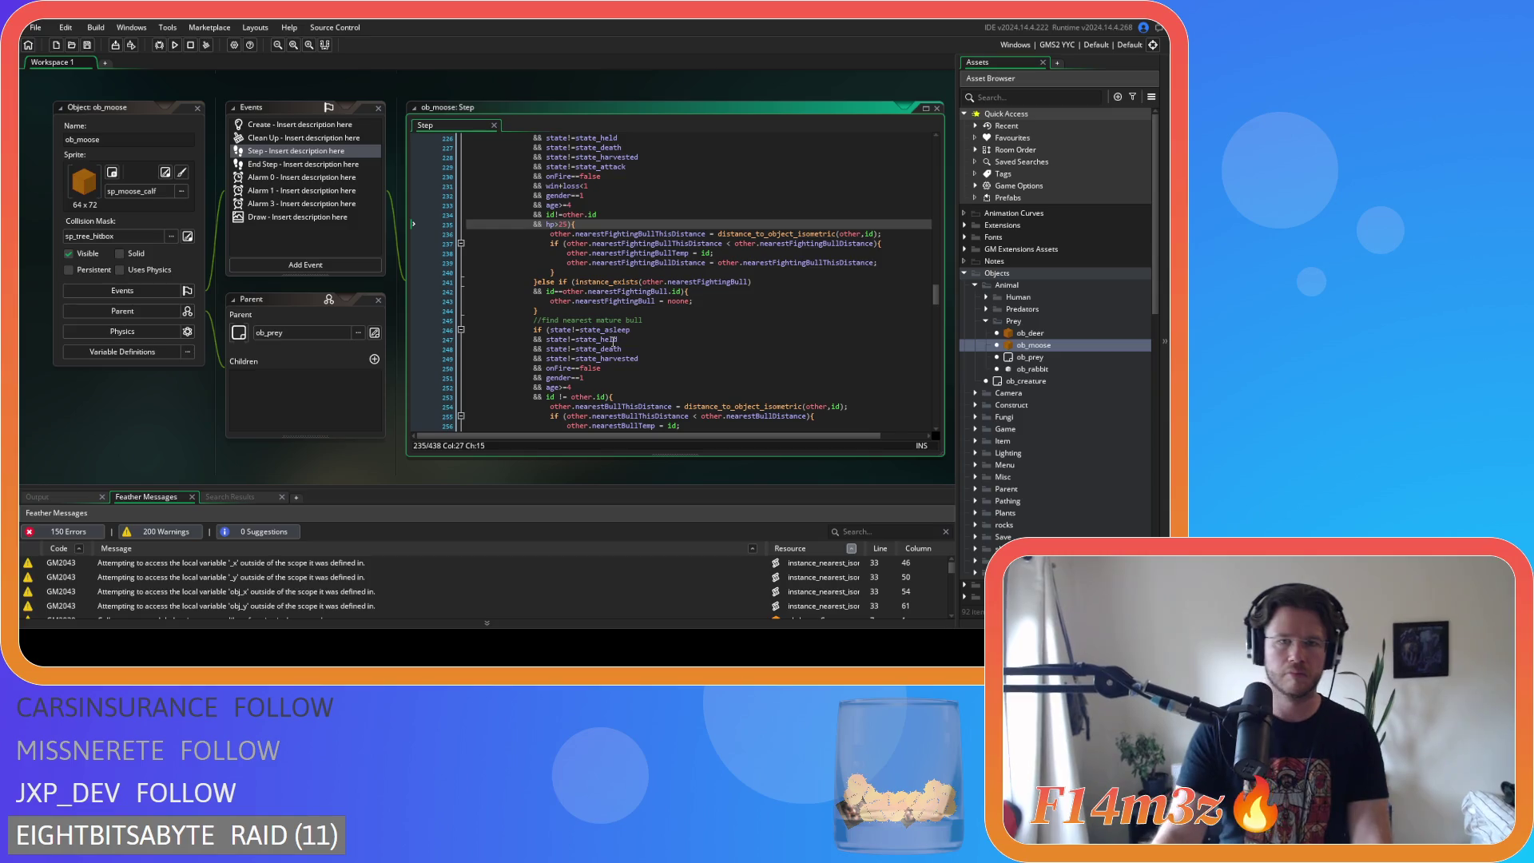
{"action": "scroll", "coordinate": [613, 342], "scroll_direction": "down", "scroll_amount": 4}
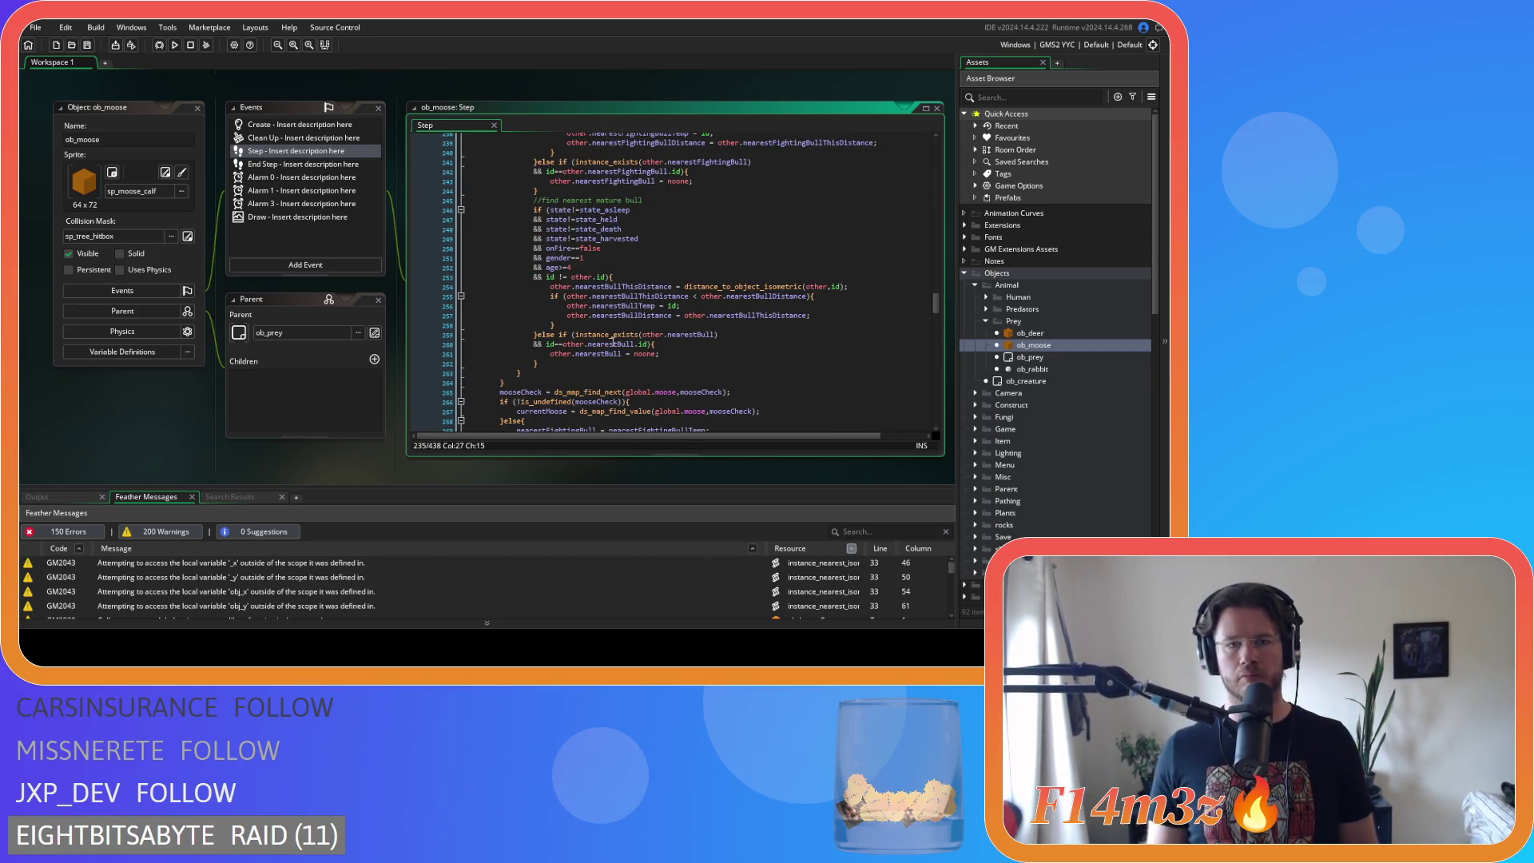
{"action": "left_click", "coordinate": [553, 277]}
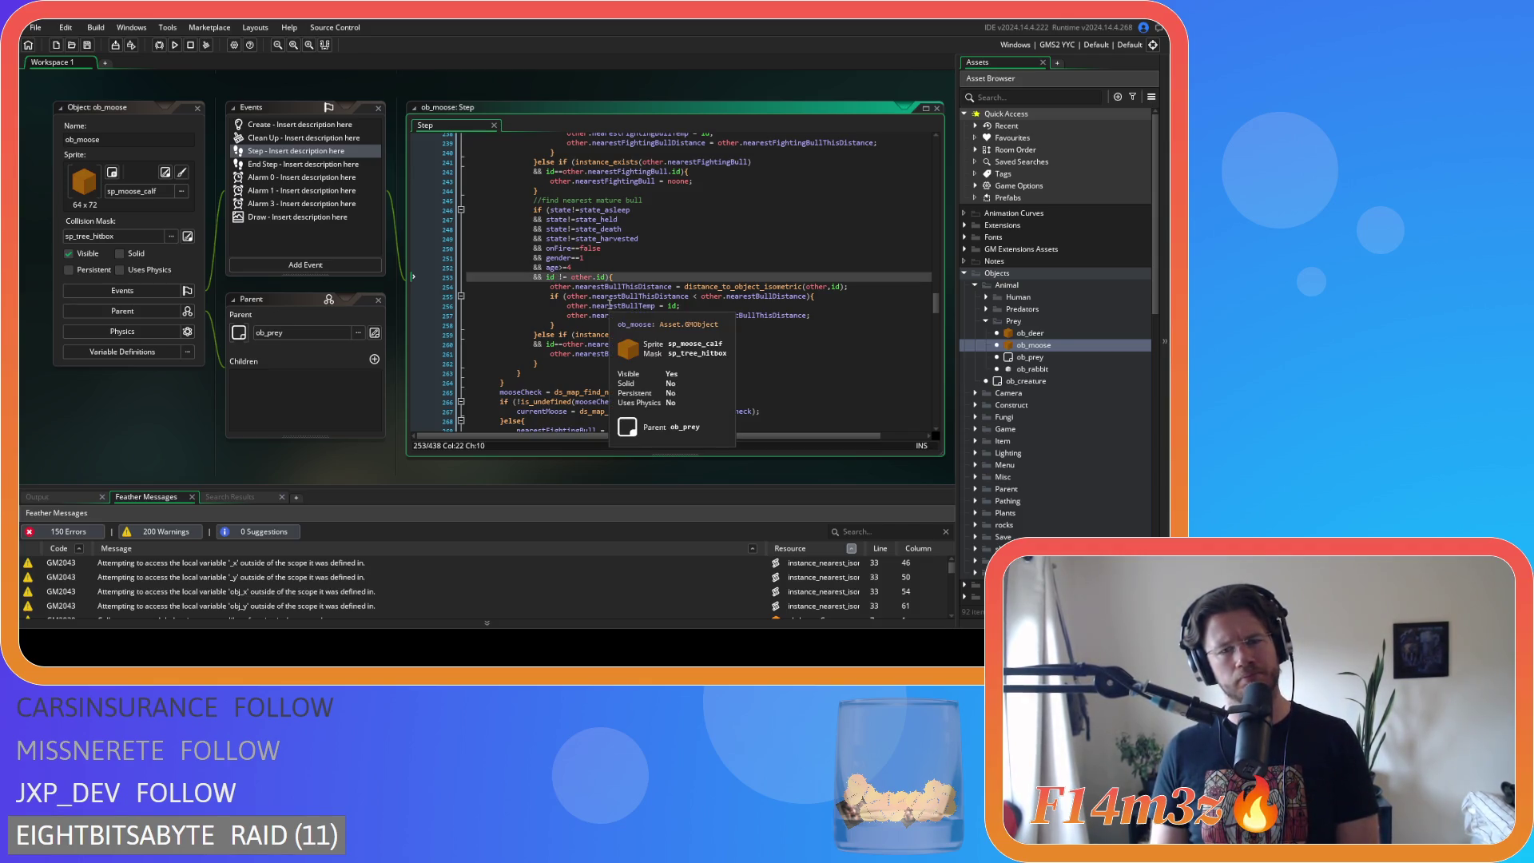
{"action": "key", "text": "Delete"}
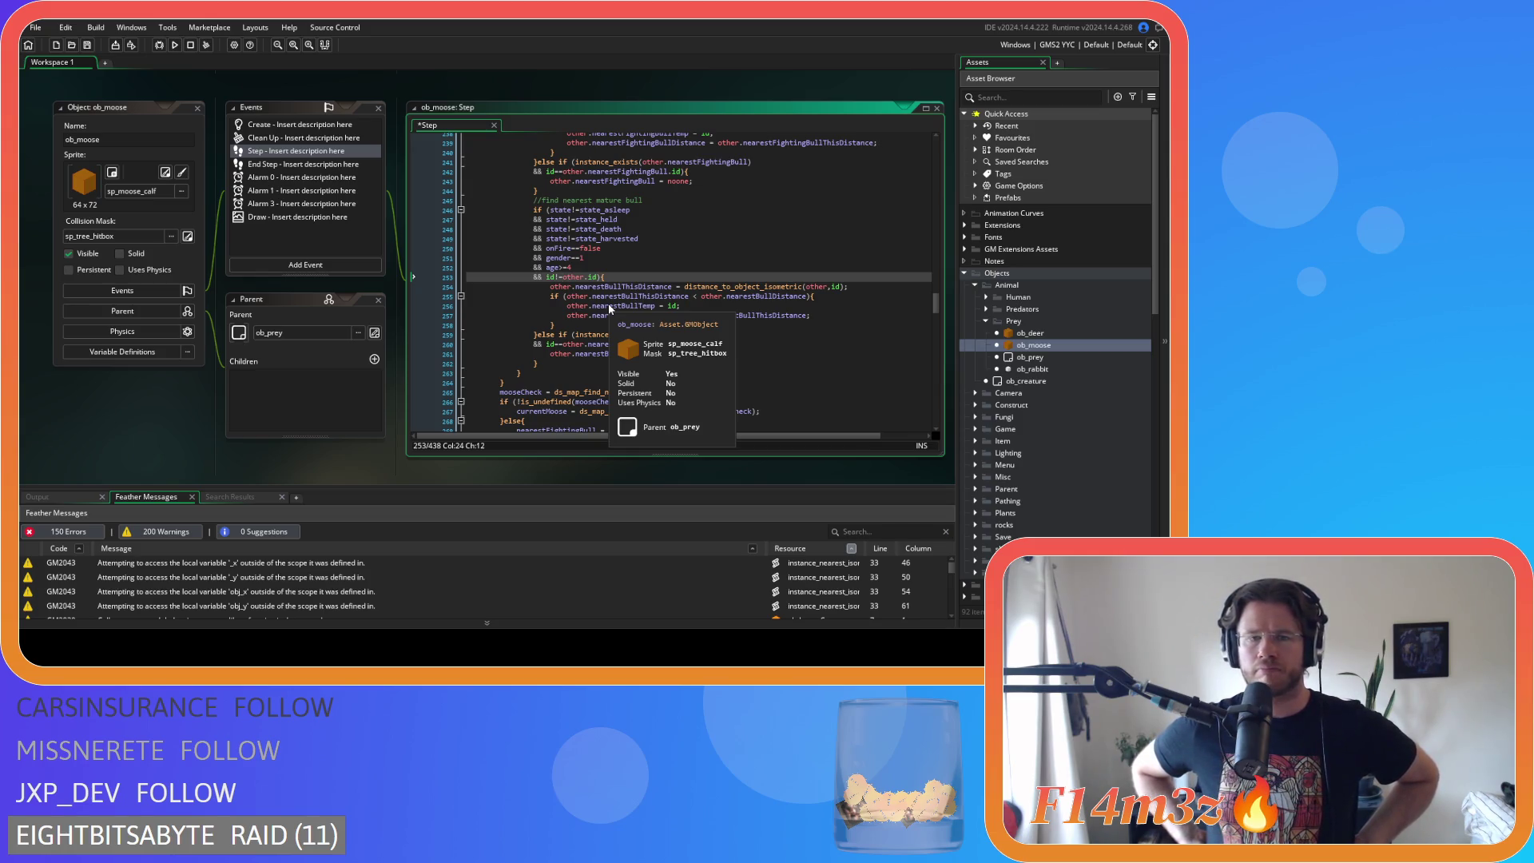
{"action": "scroll", "coordinate": [599, 319], "scroll_direction": "down", "scroll_amount": 8}
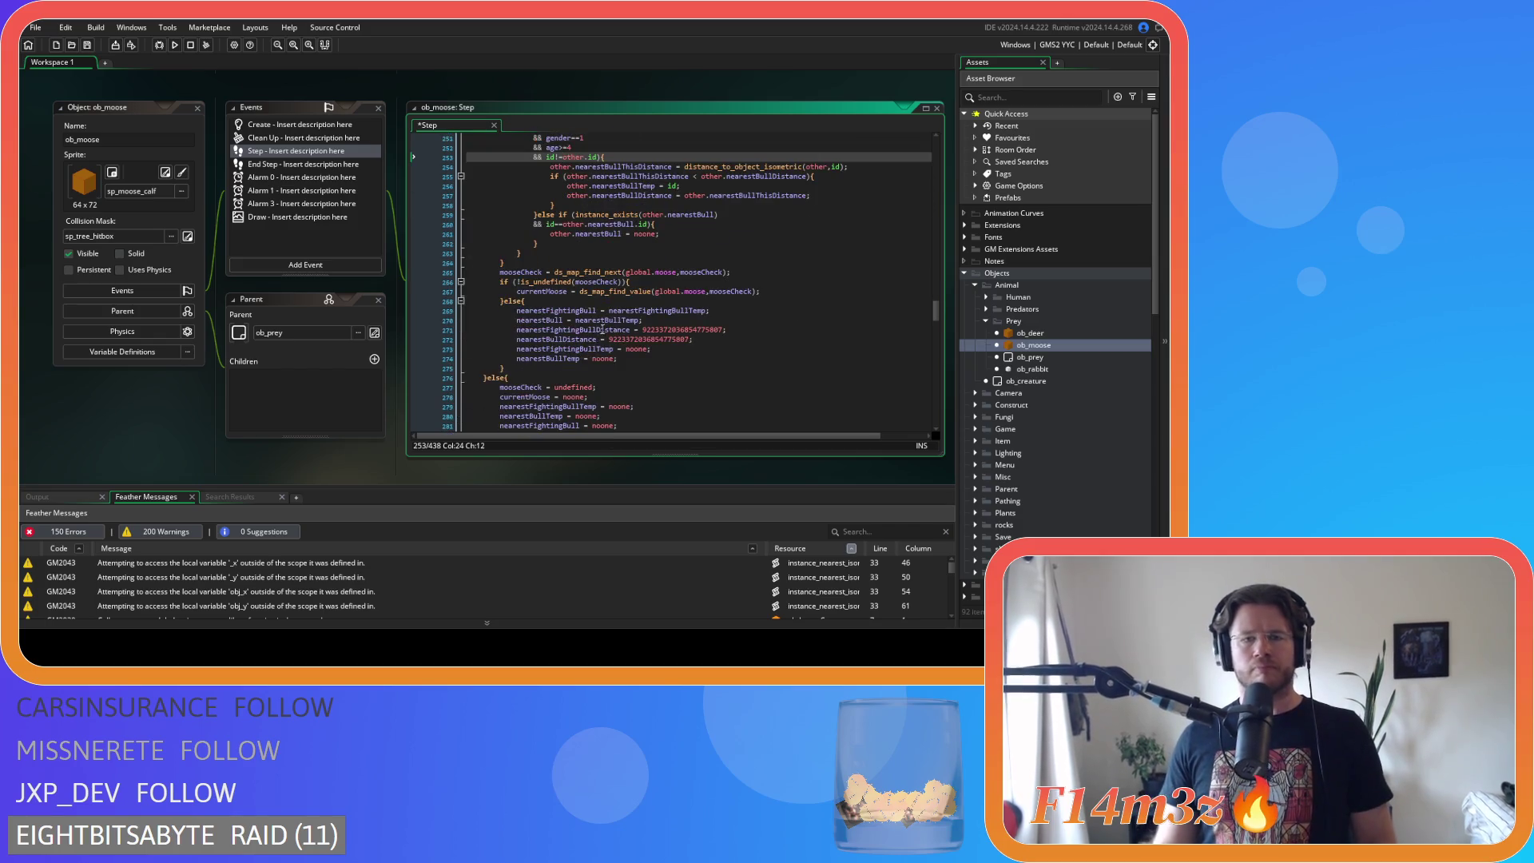
- Move the point_distance_isometric check from line 302 to directly after if ( on line 295, and save
{"action": "scroll", "coordinate": [597, 332], "scroll_direction": "down", "scroll_amount": 7}
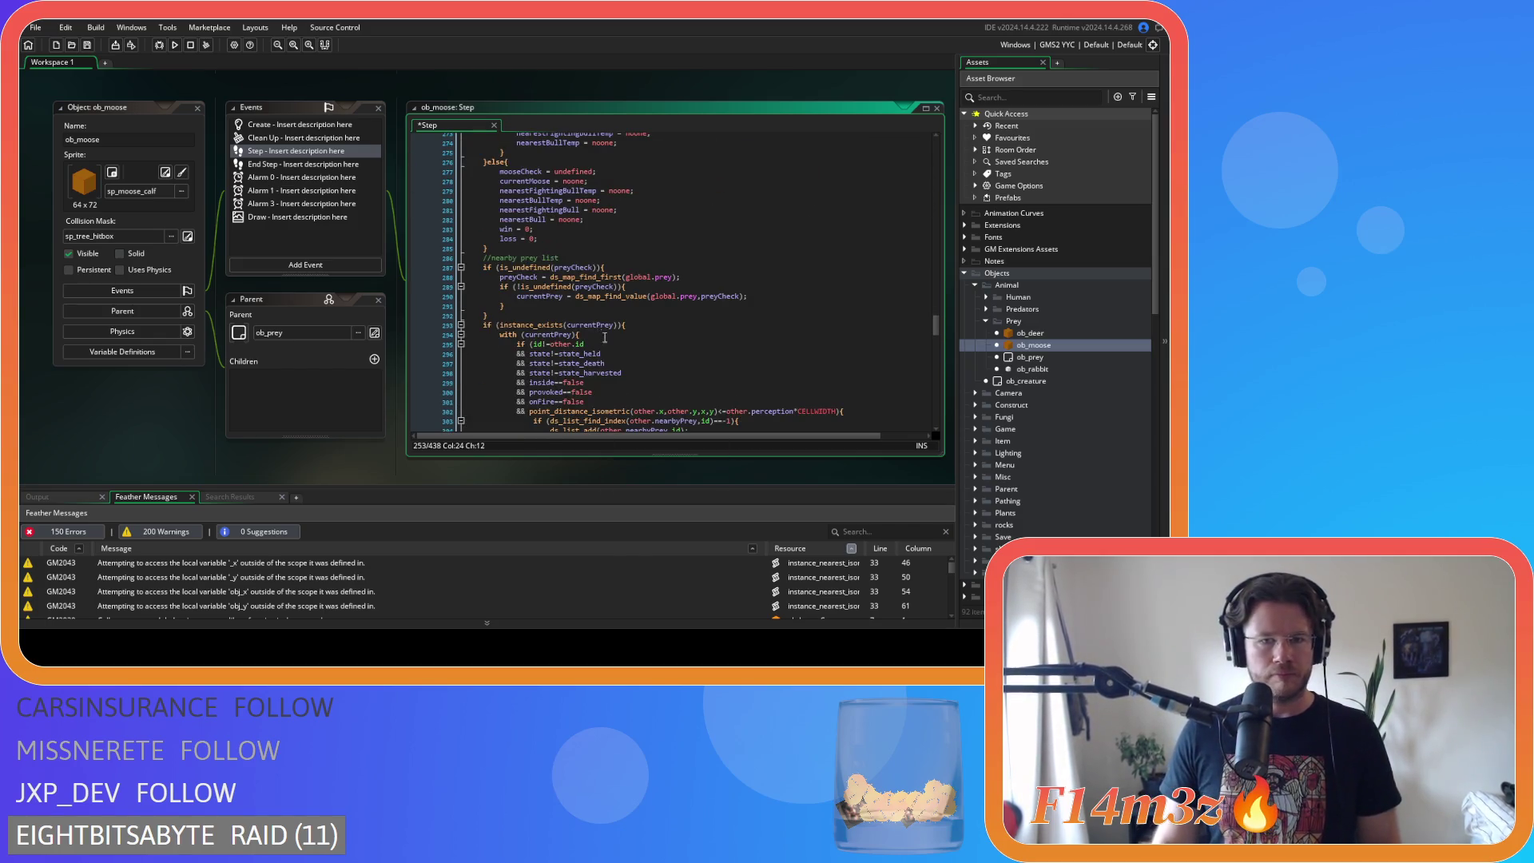
{"action": "left_click_drag", "start_coordinate": [843, 317], "coordinate": [531, 316]}
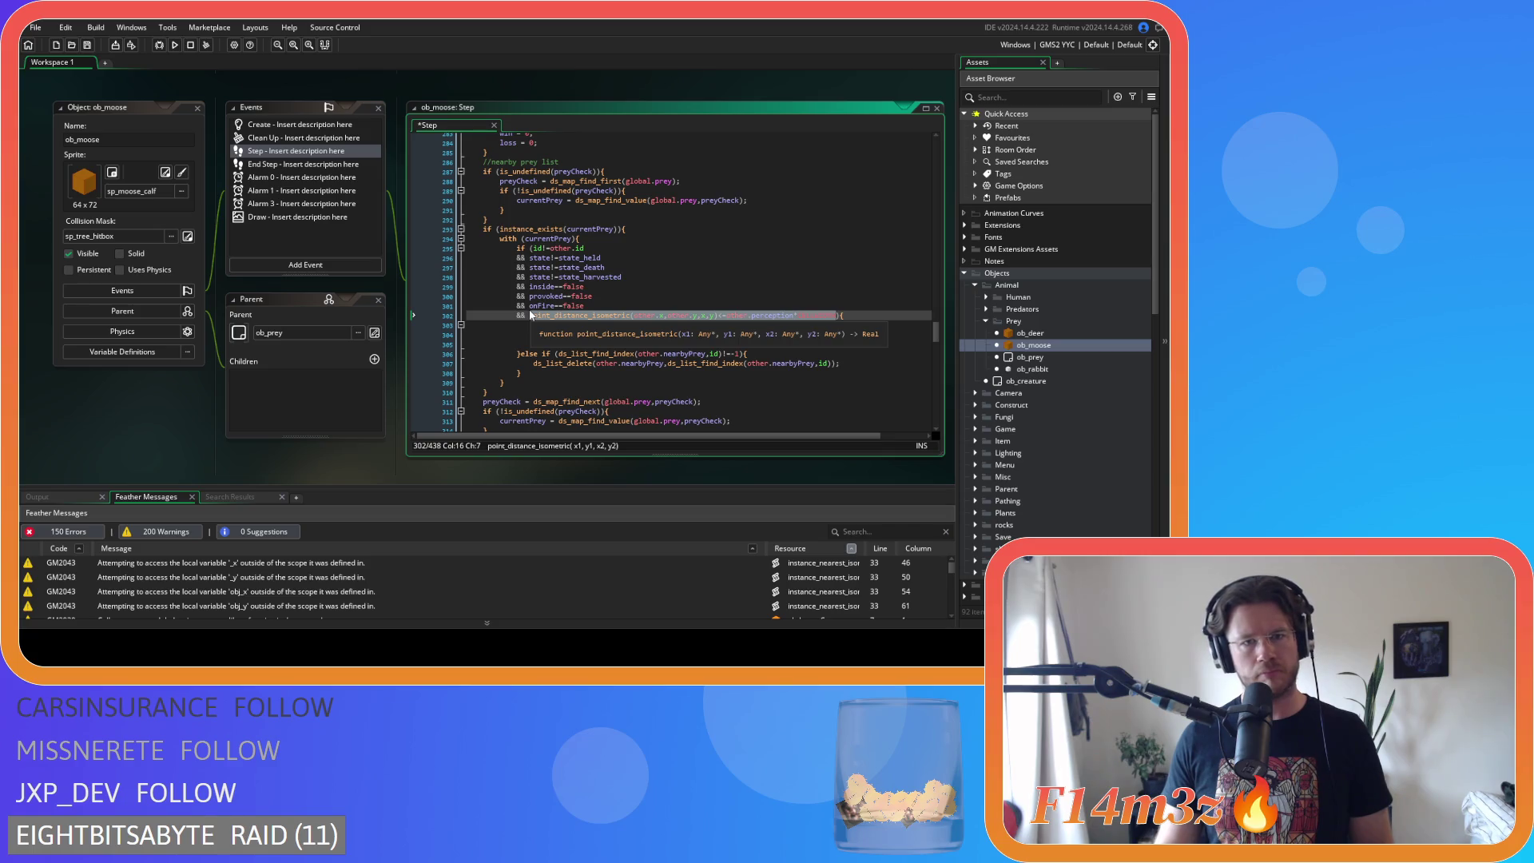
{"action": "type", "text": "("}
{"action": "key", "text": "BackSpace"}
{"action": "key", "text": "BackSpace"}
{"action": "key", "text": "BackSpace"}
{"action": "left_click", "coordinate": [532, 248]}
{"action": "key", "text": "Return"}
{"action": "type", "text": "&&"}
{"action": "key", "text": "Up"}
{"action": "key", "text": "End"}
{"action": "type", "text": "point_distance_isometric(other.x,other.y,x,y)<=other.perception*CELLWIDTH"}
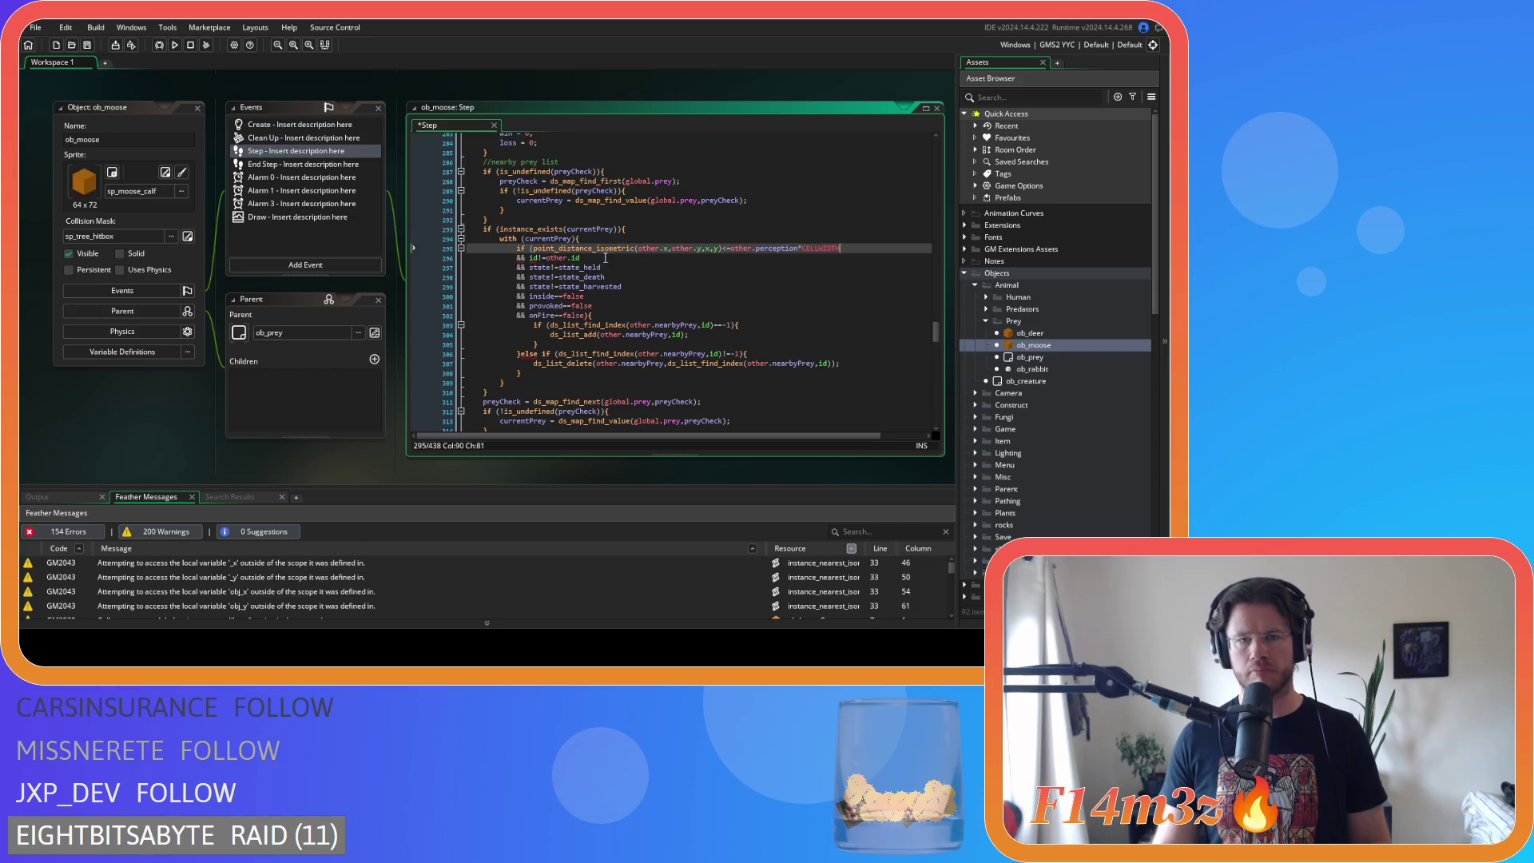
{"action": "key", "text": "ctrl+s"}
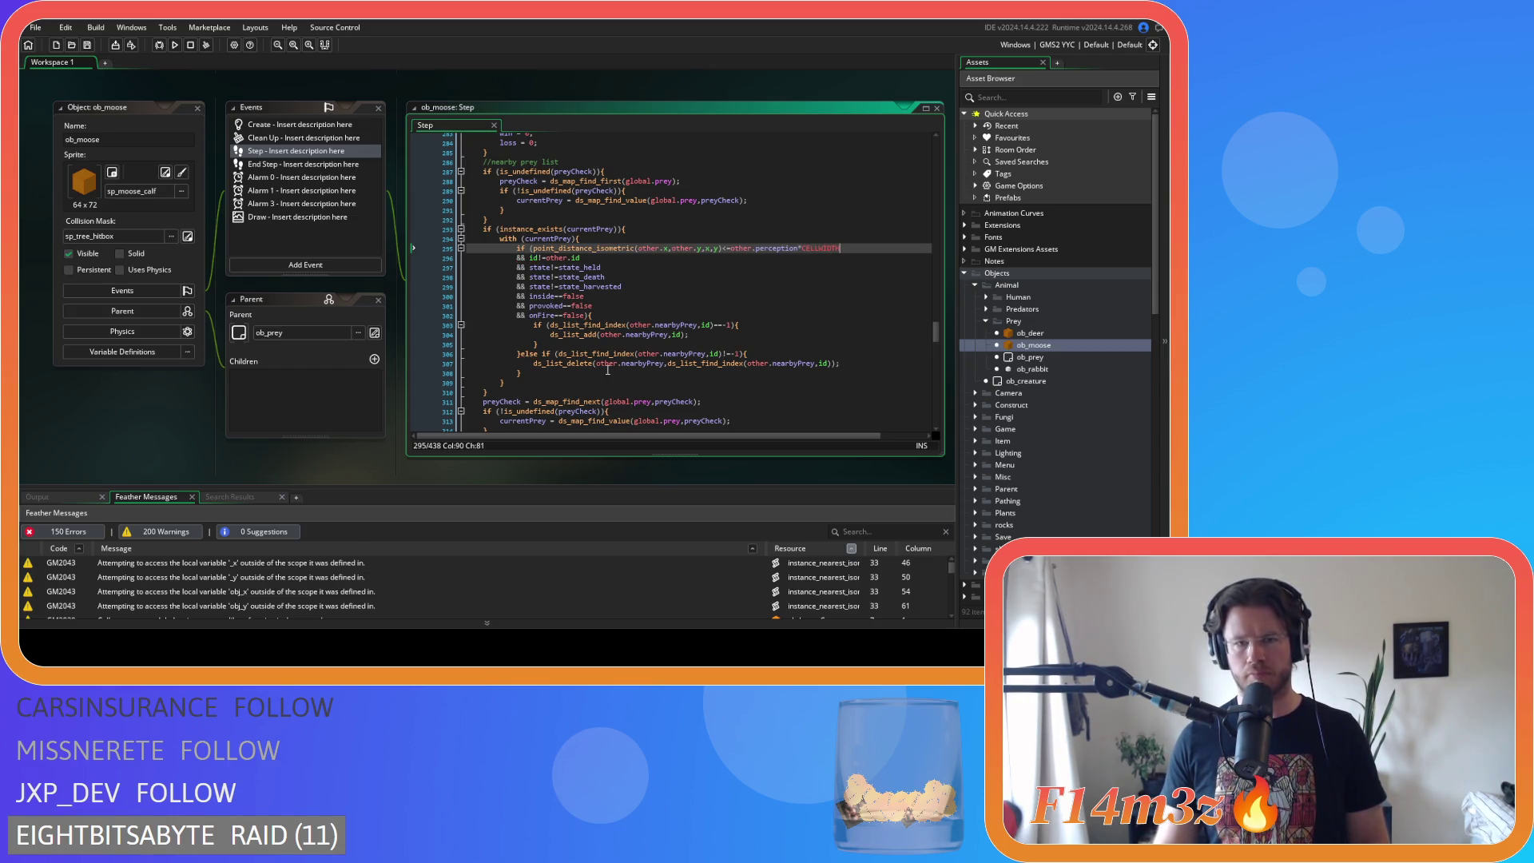
- Scroll the Asset Browser down and open the ob_rabbit object
{"action": "scroll", "coordinate": [607, 370], "scroll_direction": "down", "scroll_amount": 3}
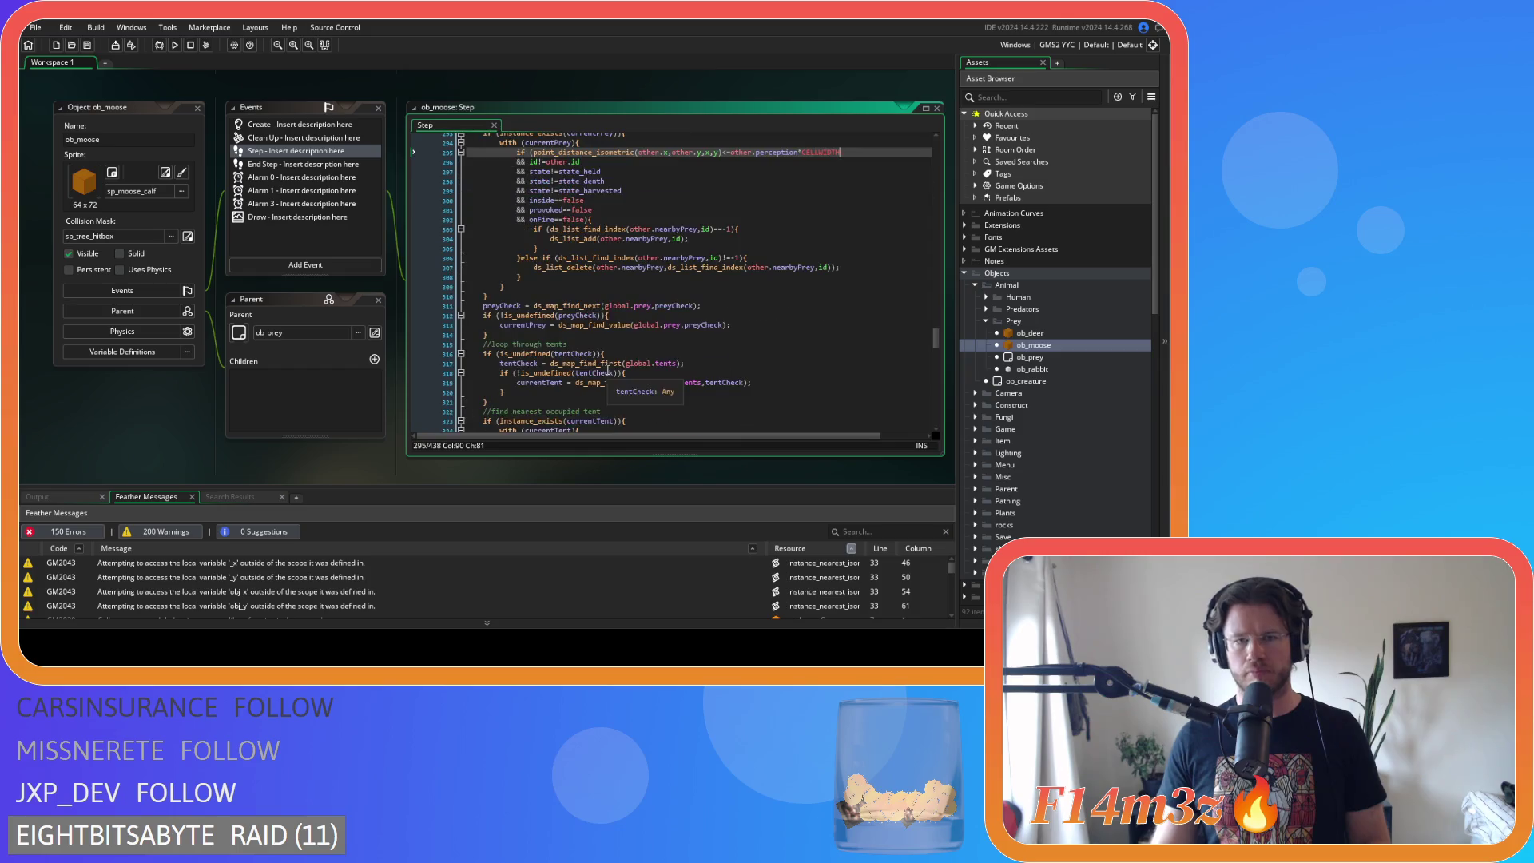
{"action": "scroll", "coordinate": [603, 348], "scroll_direction": "down", "scroll_amount": 3}
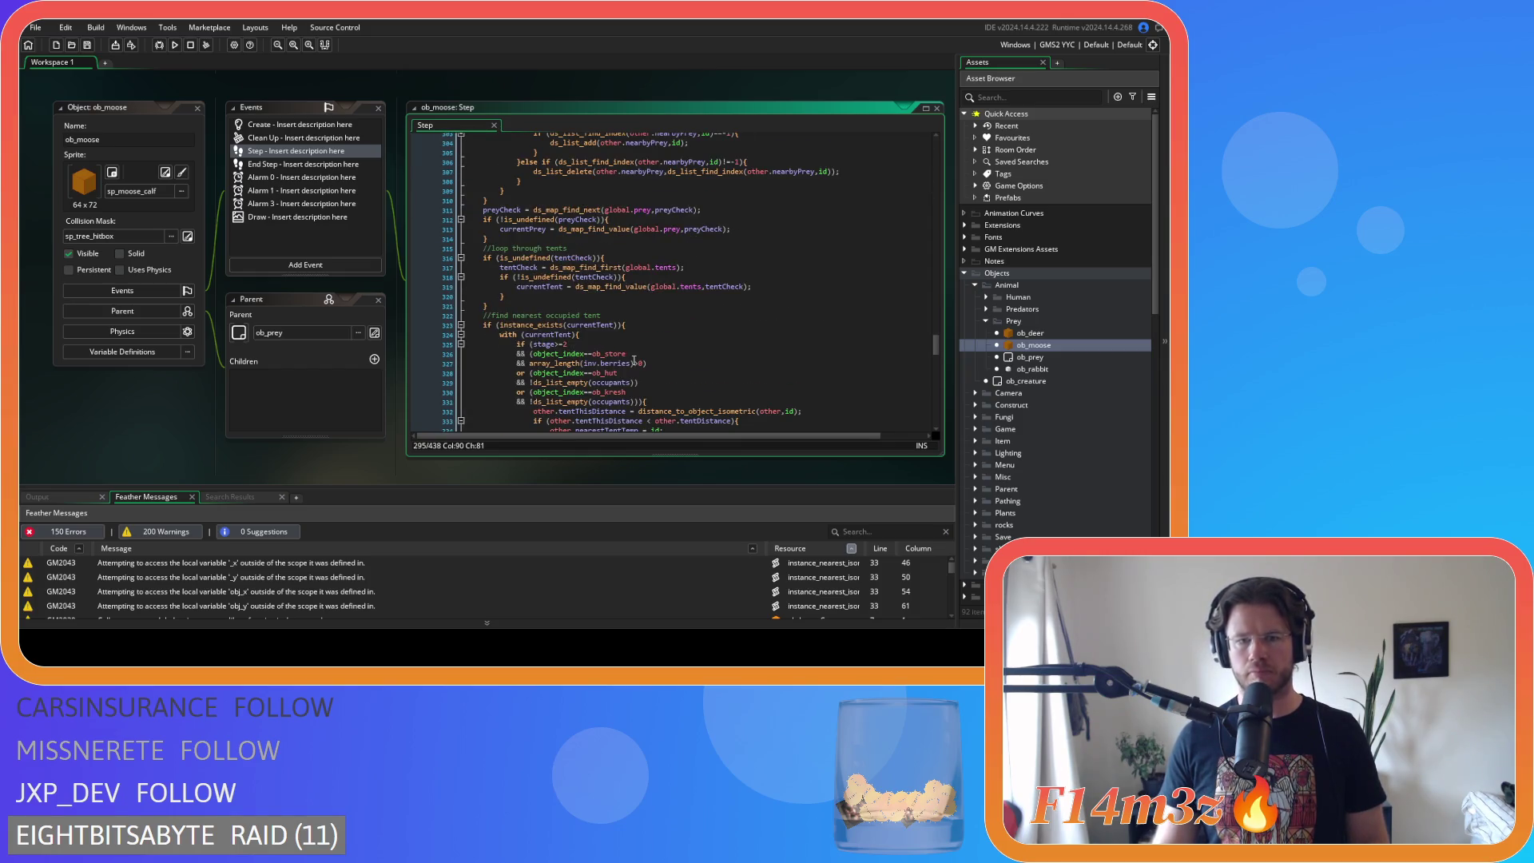
{"action": "scroll", "coordinate": [634, 361], "scroll_direction": "down", "scroll_amount": 3}
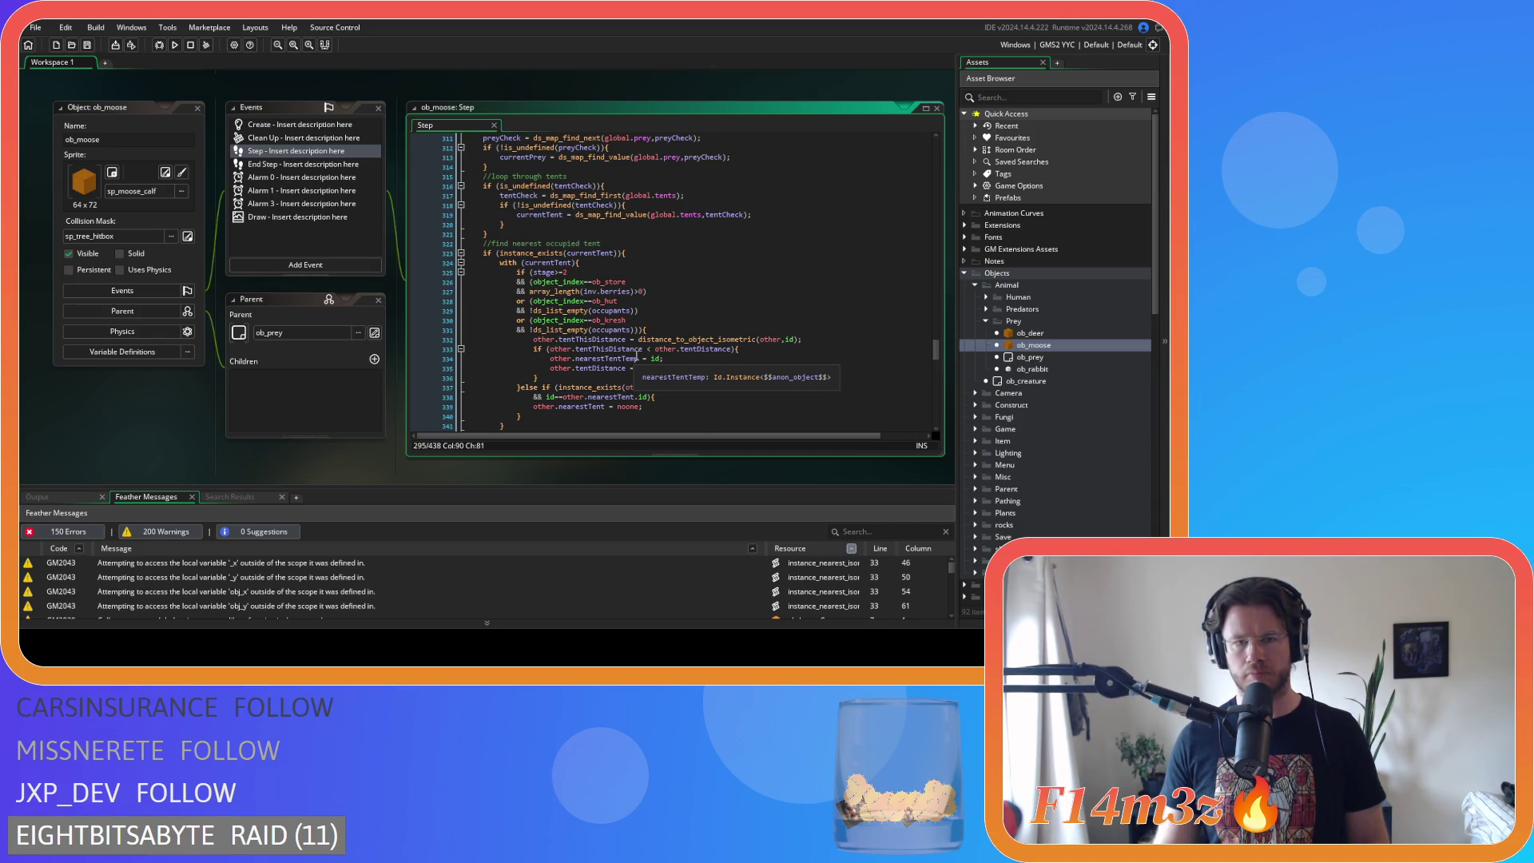
{"action": "scroll", "coordinate": [636, 356], "scroll_direction": "down", "scroll_amount": 1}
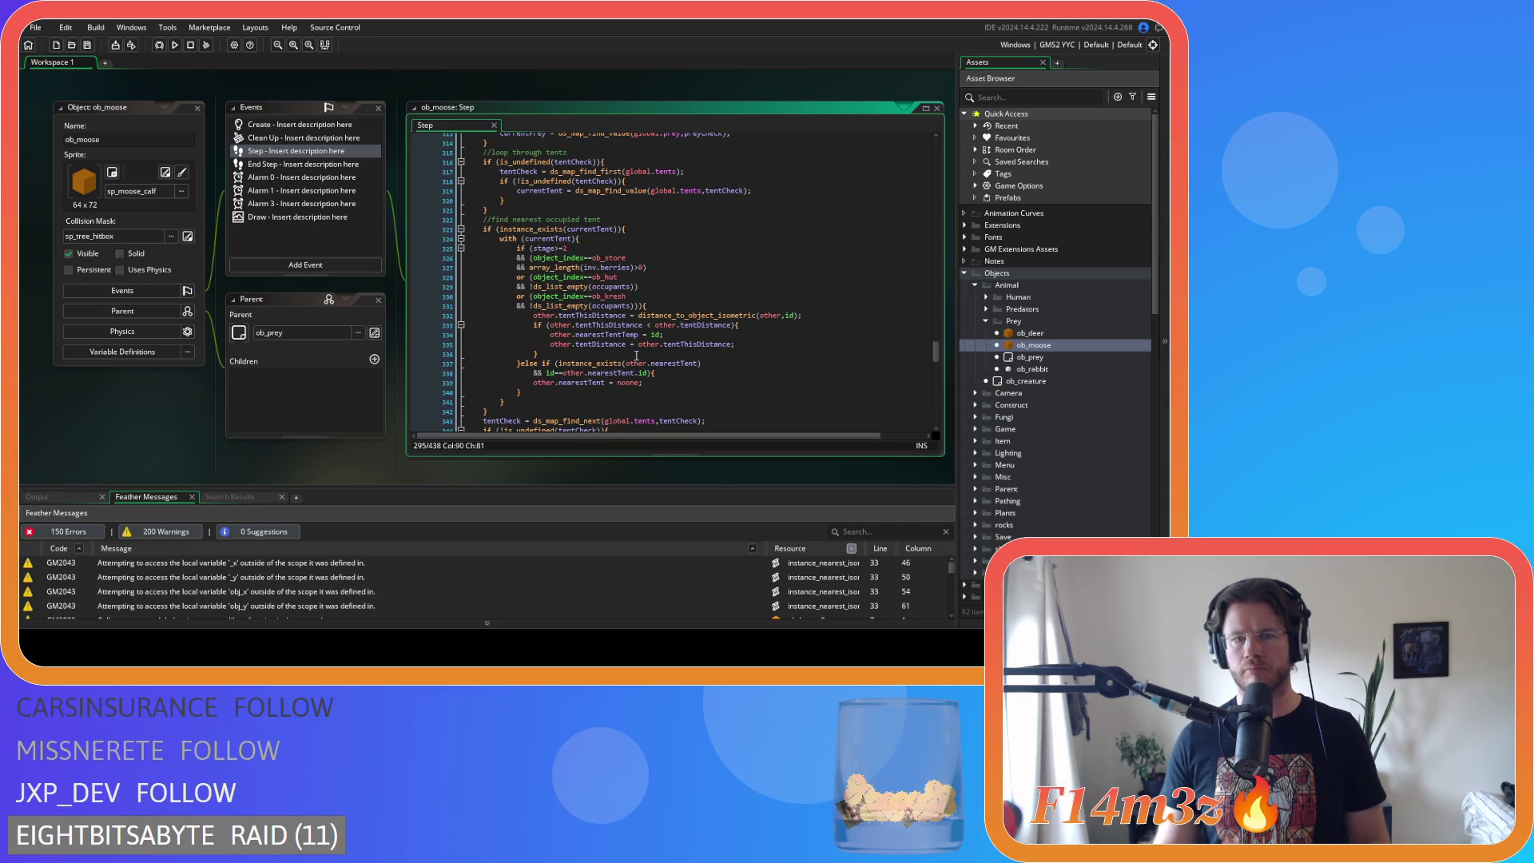
{"action": "scroll", "coordinate": [637, 355], "scroll_direction": "down", "scroll_amount": 5}
{"action": "scroll", "coordinate": [636, 355], "scroll_direction": "down", "scroll_amount": 5}
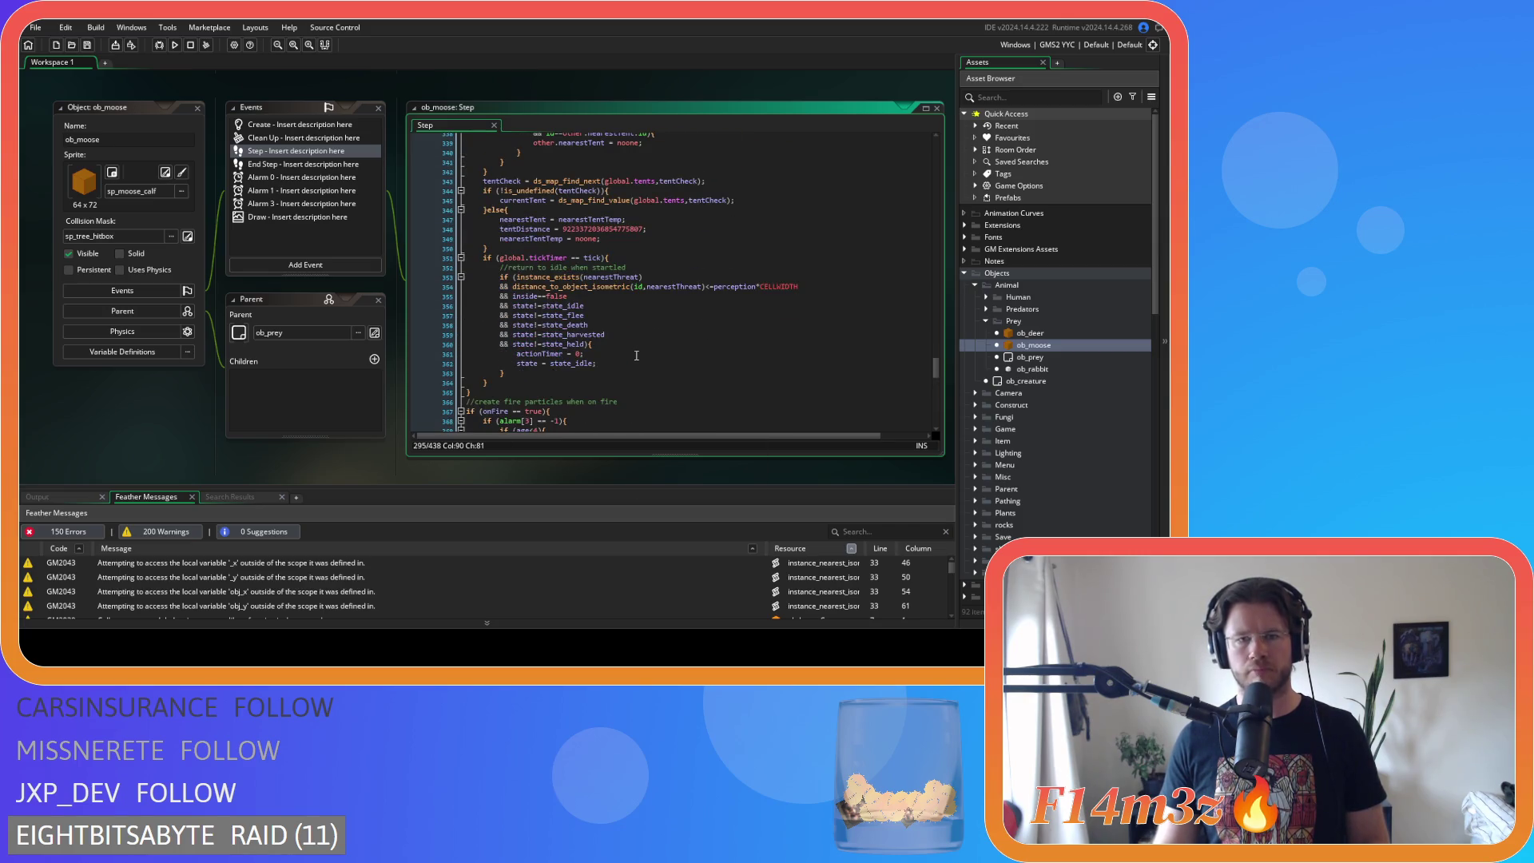
{"action": "double_click", "coordinate": [1057, 368]}
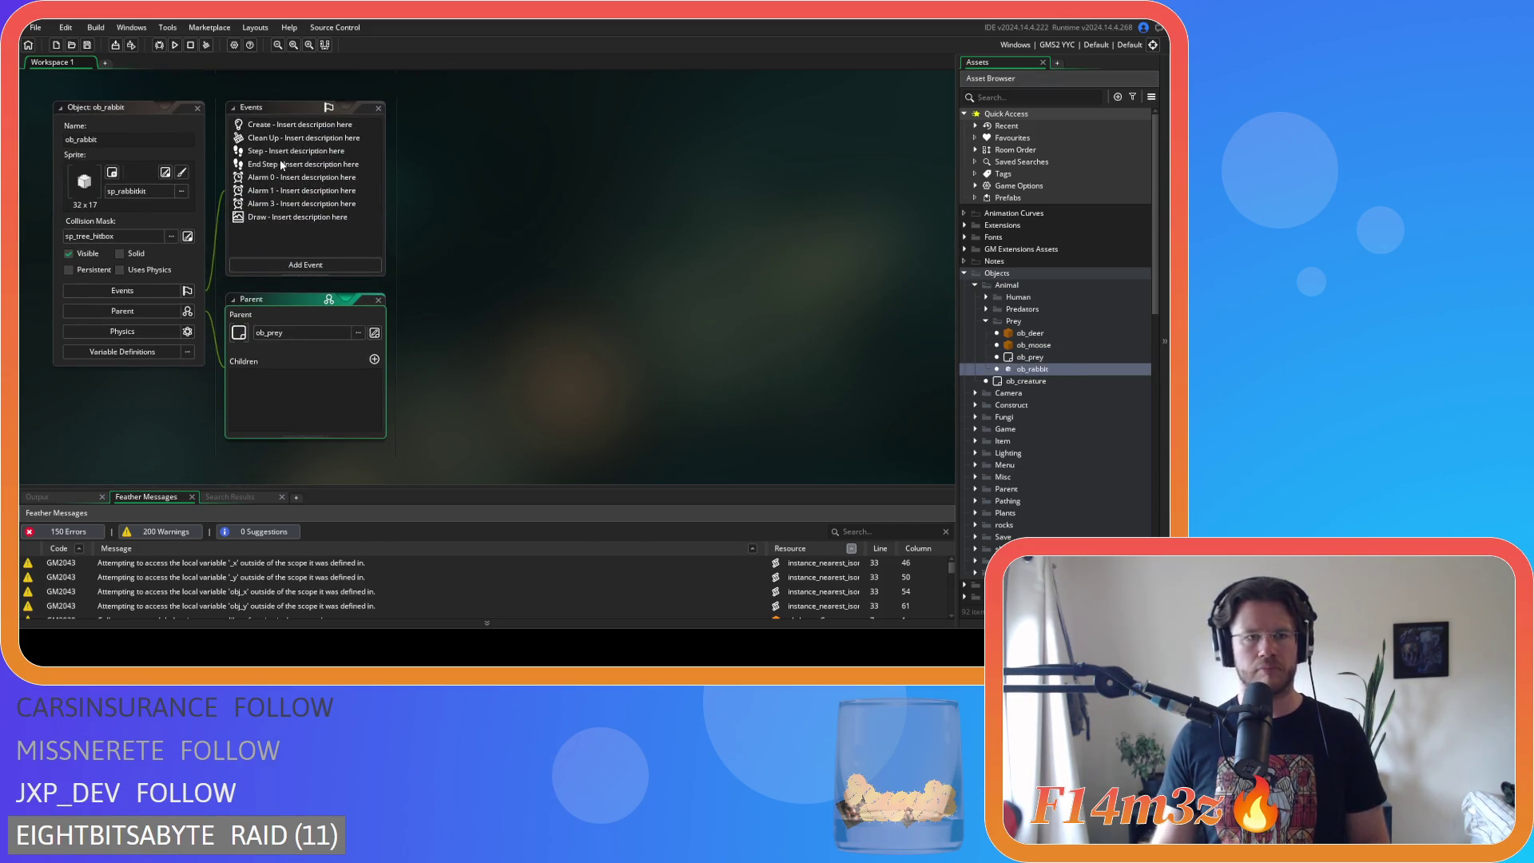
- Open ob_rabbit's Step event and remove spaces around != on the state_death and state_harvested lines
{"action": "left_click", "coordinate": [280, 153]}
{"action": "scroll", "coordinate": [675, 287], "scroll_direction": "down", "scroll_amount": 10}
{"action": "scroll", "coordinate": [675, 287], "scroll_direction": "down", "scroll_amount": 2}
{"action": "left_click", "coordinate": [509, 197]}
{"action": "key", "text": "BackSpace"}
{"action": "key", "text": "Right"}
{"action": "key", "text": "Right"}
{"action": "key", "text": "Delete"}
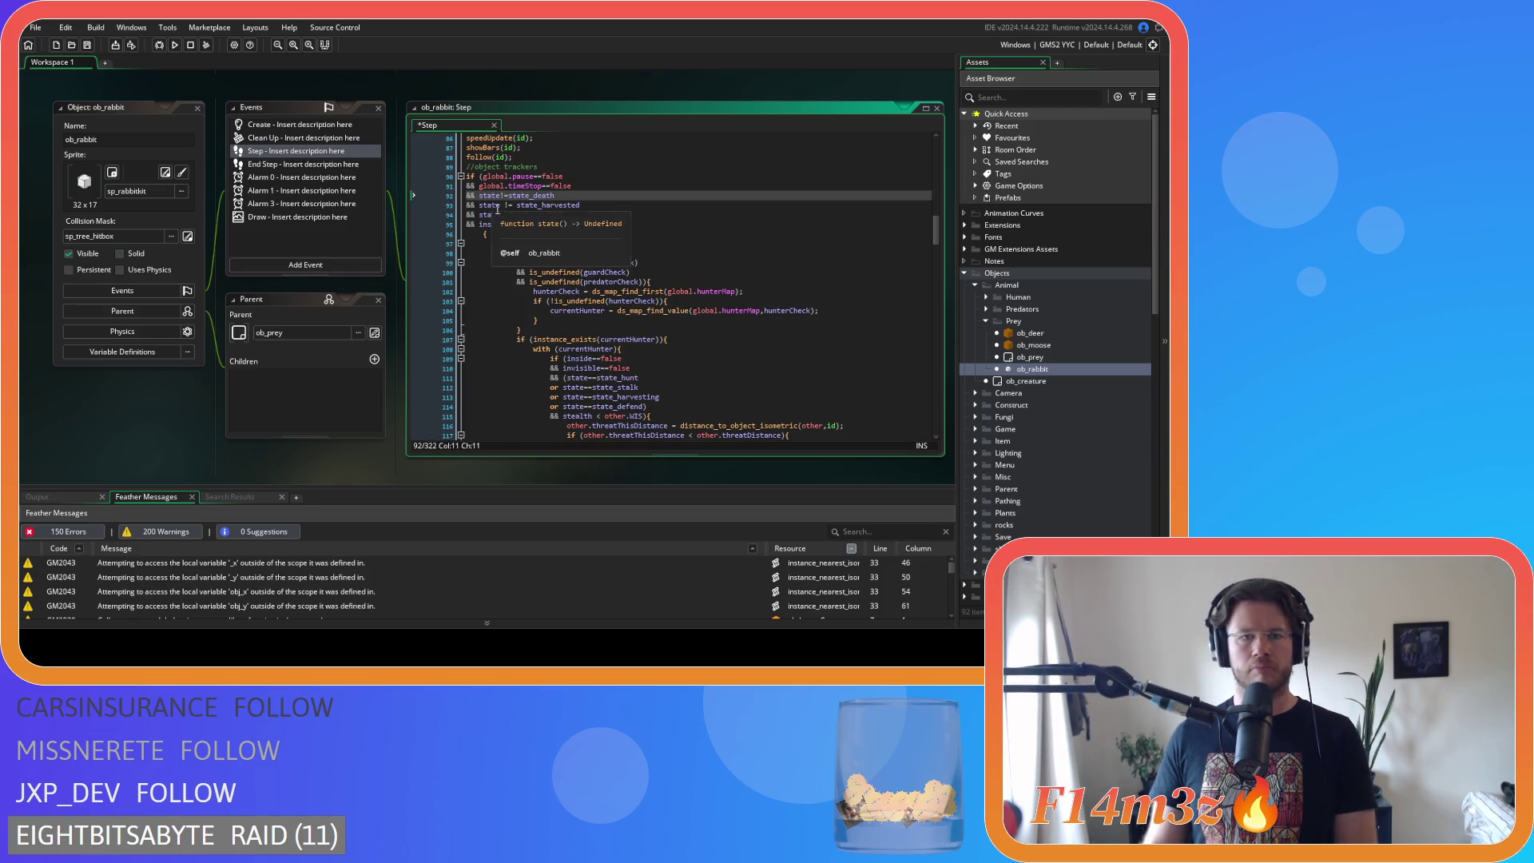
{"action": "left_click", "coordinate": [509, 206]}
{"action": "key", "text": "BackSpace"}
{"action": "key", "text": "Right"}
{"action": "key", "text": "Right"}
{"action": "key", "text": "Delete"}
- Tighten the state_held != and inside==false checks, and join the opening brace onto line 95
{"action": "left_click", "coordinate": [509, 214]}
{"action": "key", "text": "BackSpace"}
{"action": "key", "text": "Right"}
{"action": "key", "text": "Right"}
{"action": "key", "text": "Delete"}
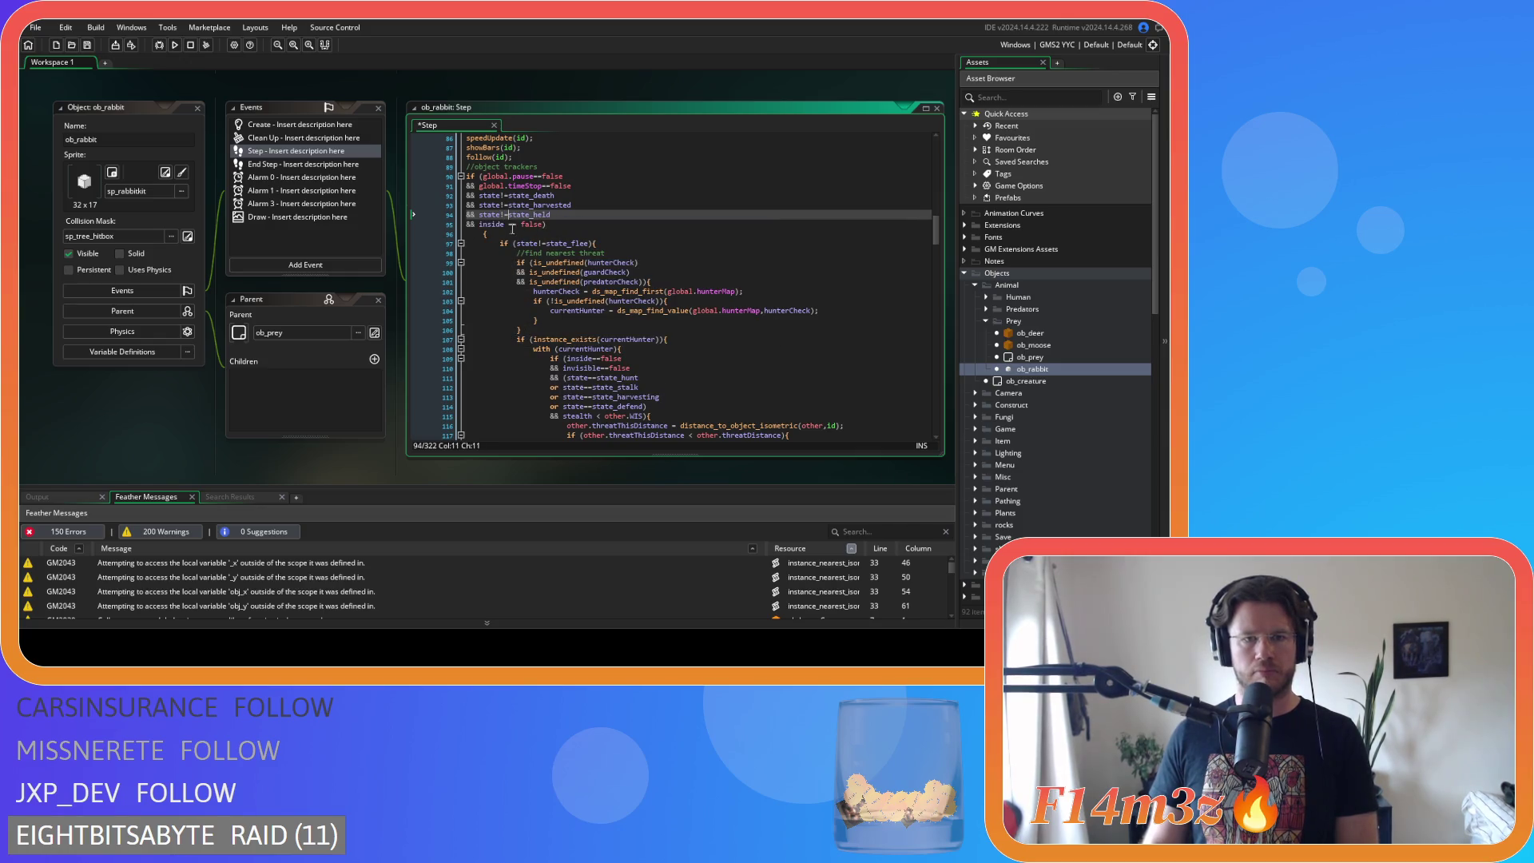
{"action": "left_click", "coordinate": [512, 225]}
{"action": "key", "text": "BackSpace"}
{"action": "key", "text": "Right"}
{"action": "key", "text": "Right"}
{"action": "key", "text": "Delete"}
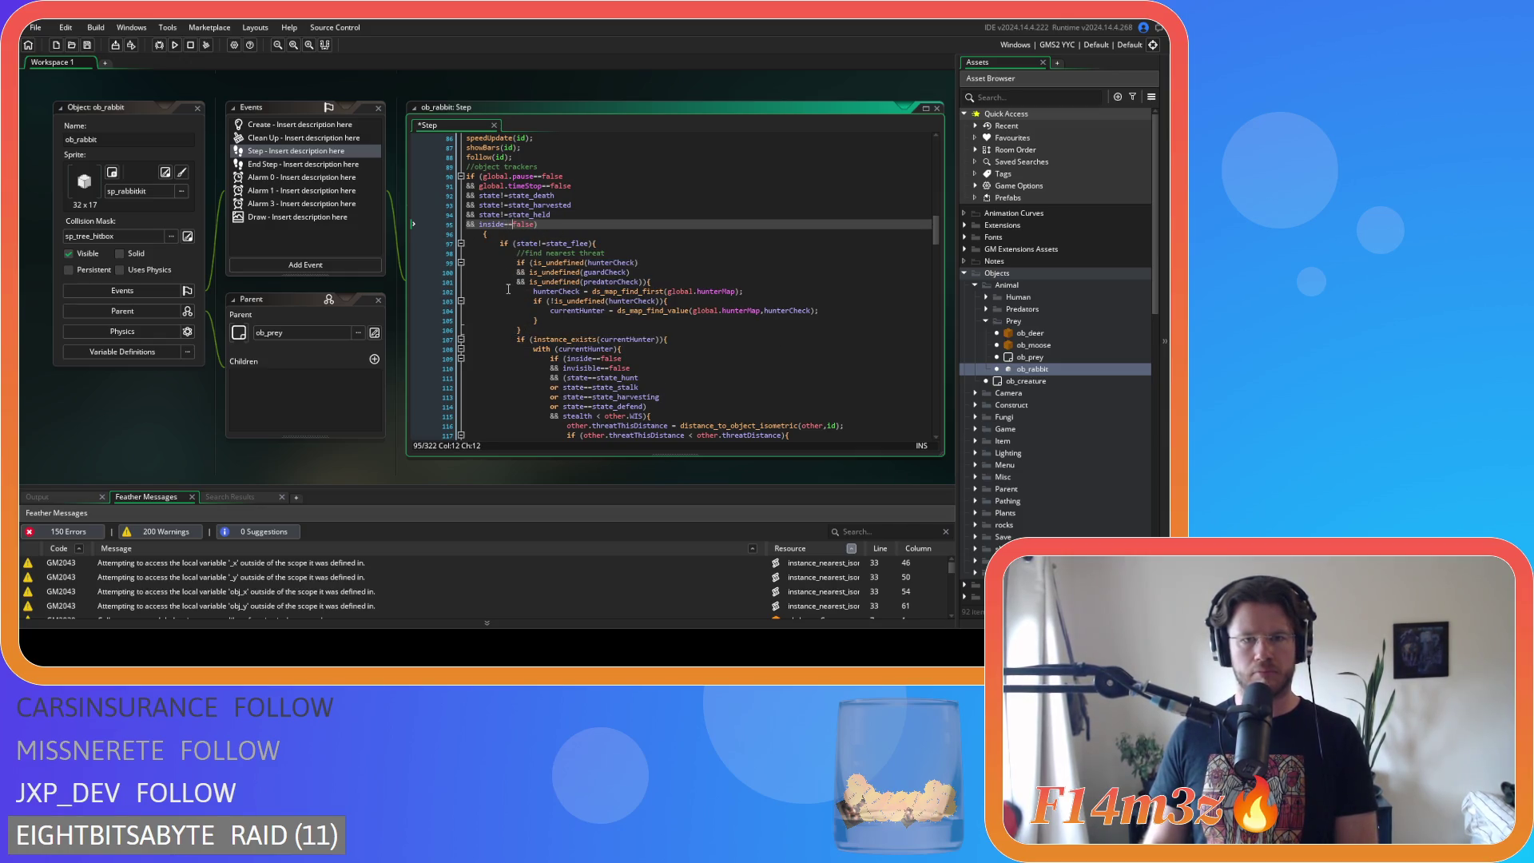
{"action": "key", "text": "End"}
{"action": "key", "text": "Delete"}
- Outdent the code block on lines 96–117 by one level
{"action": "scroll", "coordinate": [625, 329], "scroll_direction": "down", "scroll_amount": 10}
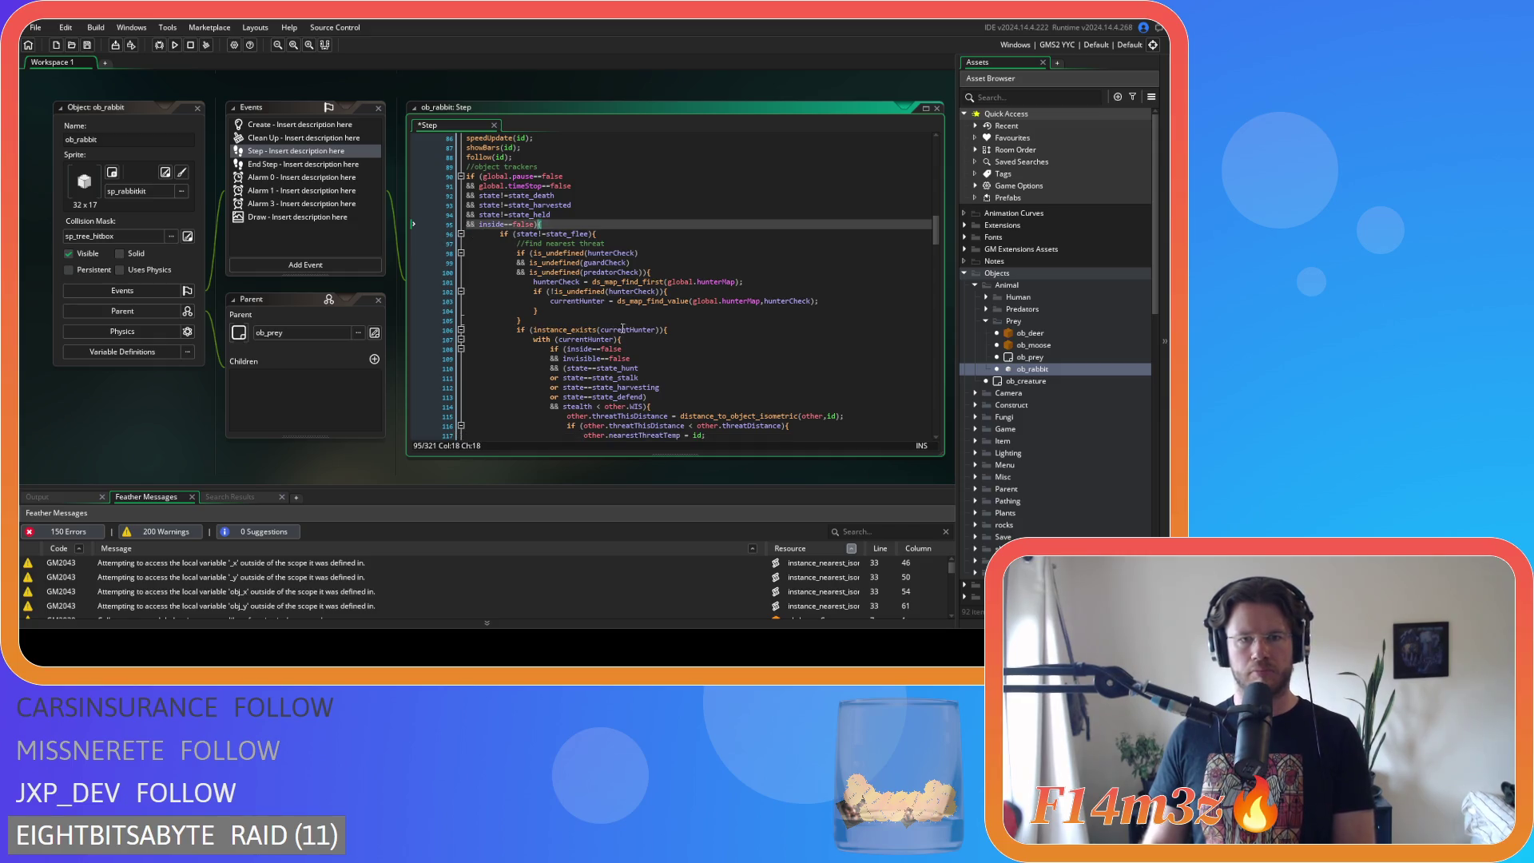
{"action": "scroll", "coordinate": [625, 329], "scroll_direction": "down", "scroll_amount": 20}
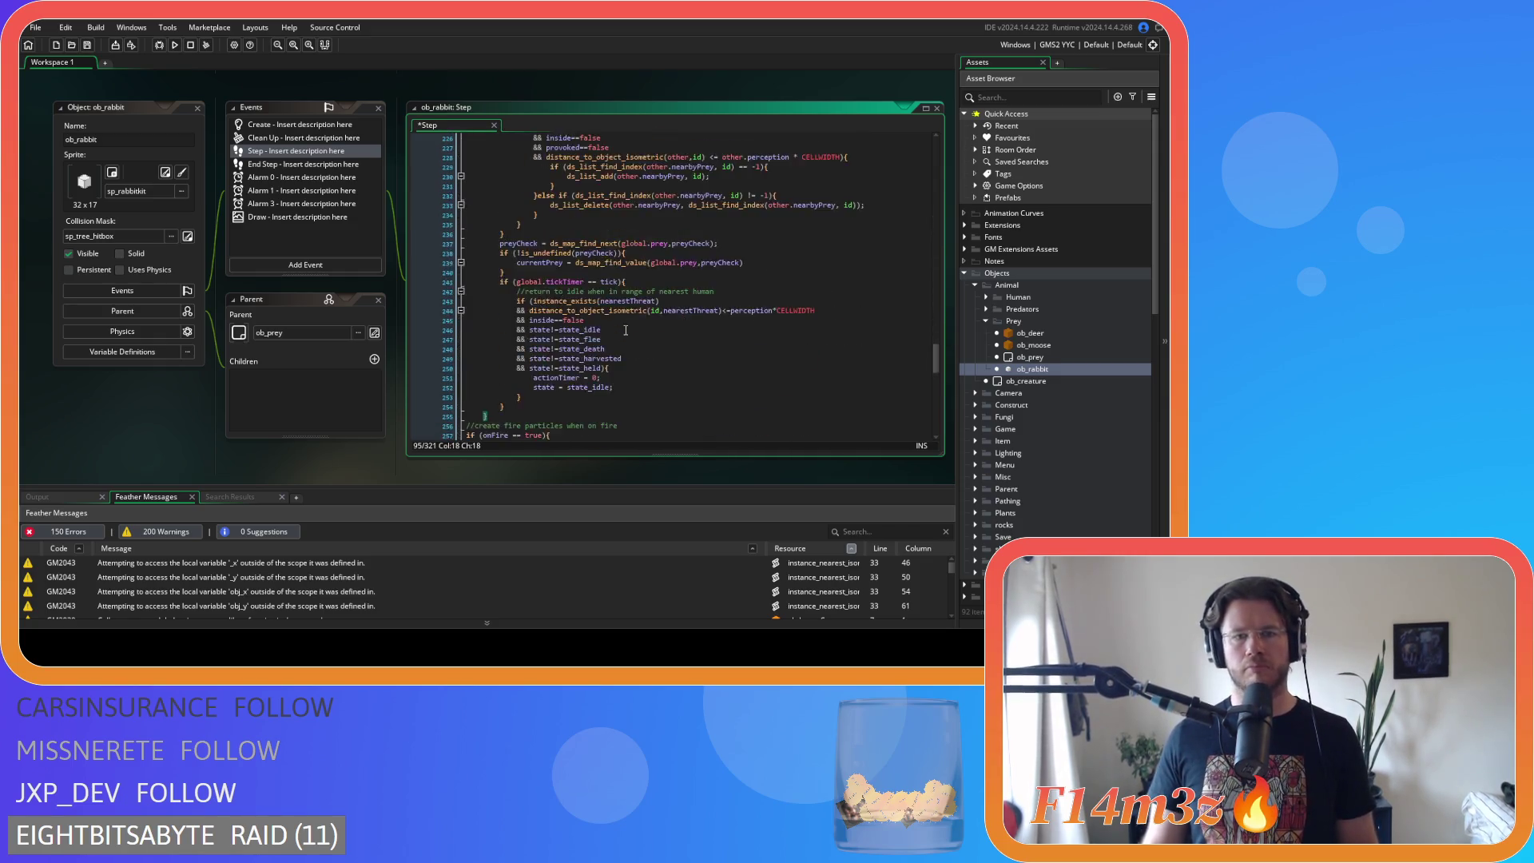
{"action": "mouse_move", "coordinate": [517, 294]}
{"action": "left_mouse_down"}
{"action": "mouse_move", "coordinate": [438, 248]}
{"action": "mouse_move", "coordinate": [481, 265]}
{"action": "mouse_move", "coordinate": [479, 281]}
{"action": "mouse_move", "coordinate": [471, 233]}
{"action": "left_mouse_up"}
{"action": "scroll", "coordinate": [438, 248], "scroll_direction": "up", "scroll_amount": 15}
{"action": "scroll", "coordinate": [479, 276], "scroll_direction": "up", "scroll_amount": 20}
{"action": "key", "text": "shift+Tab"}
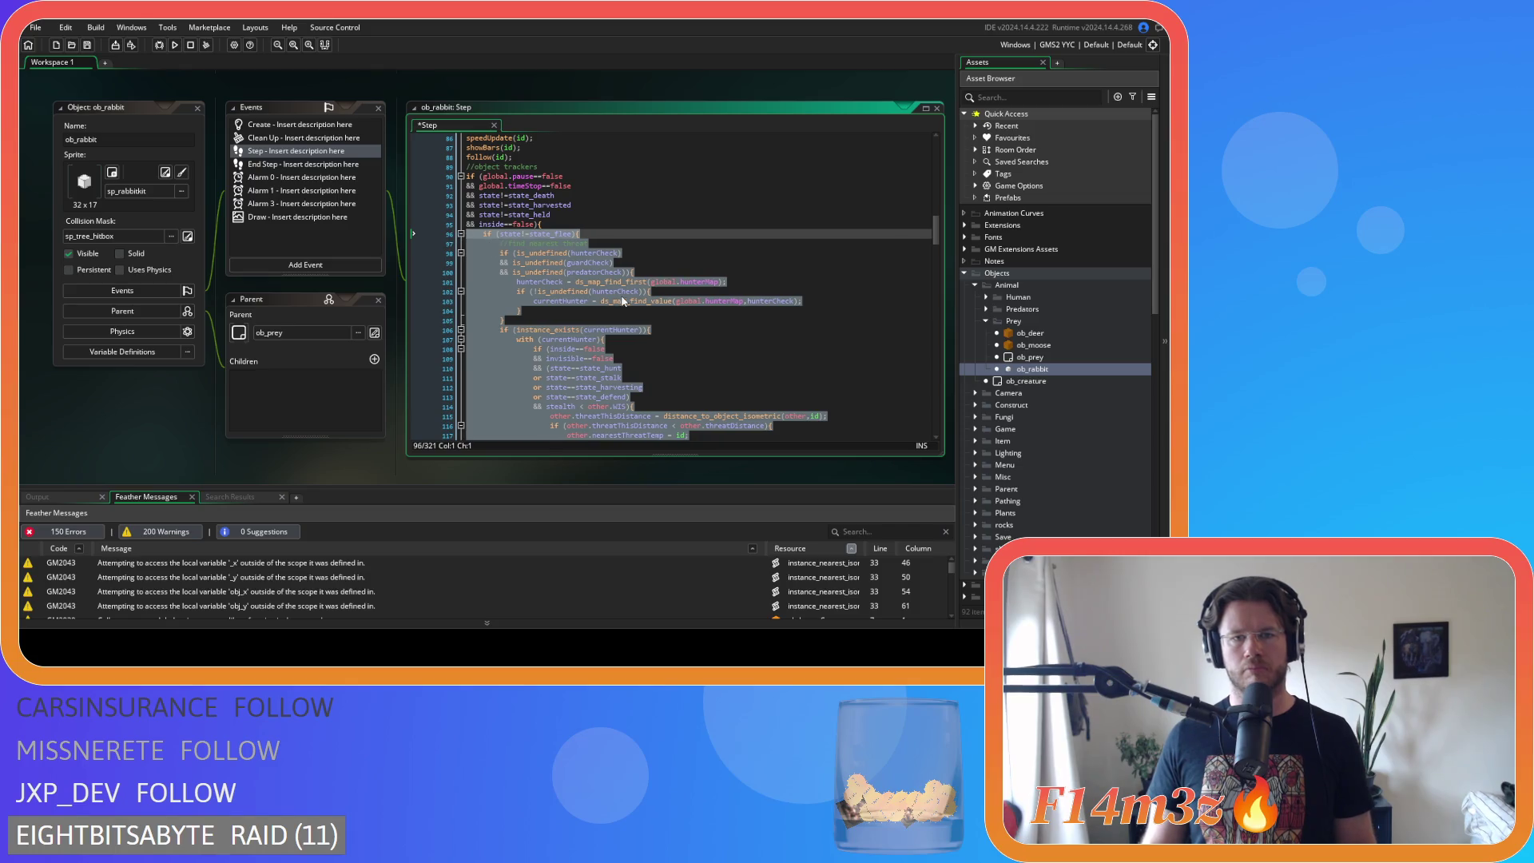
- Tighten line 114's stealth '<' comparison, close the hunter-state alternatives with ')' on line 113, and save
{"action": "left_click", "coordinate": [630, 292]}
{"action": "key", "text": "ctrl+s"}
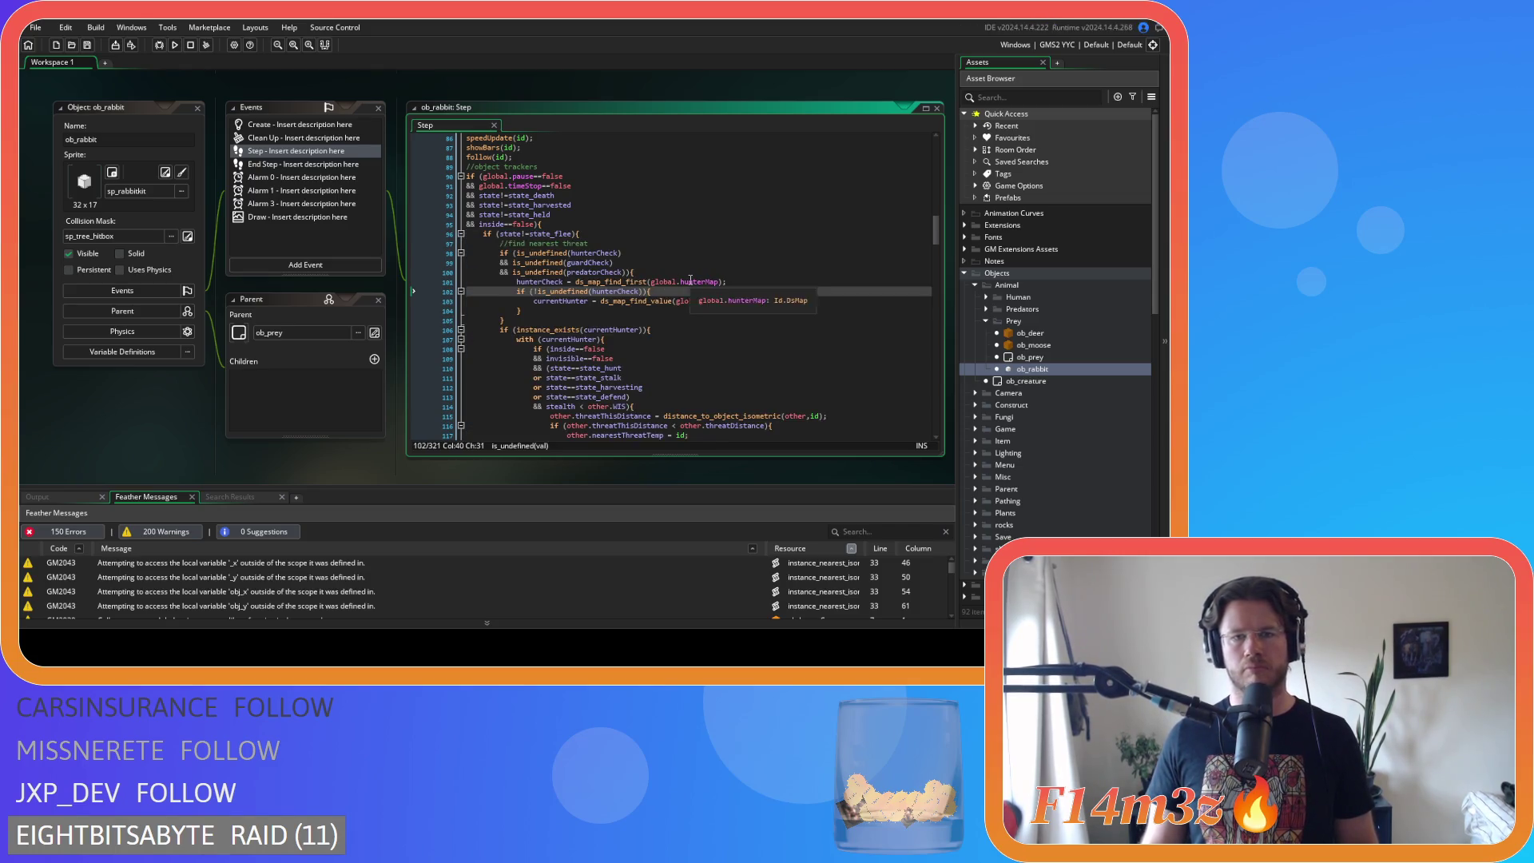
{"action": "scroll", "coordinate": [687, 291], "scroll_direction": "down", "scroll_amount": 3}
{"action": "left_click", "coordinate": [710, 279]}
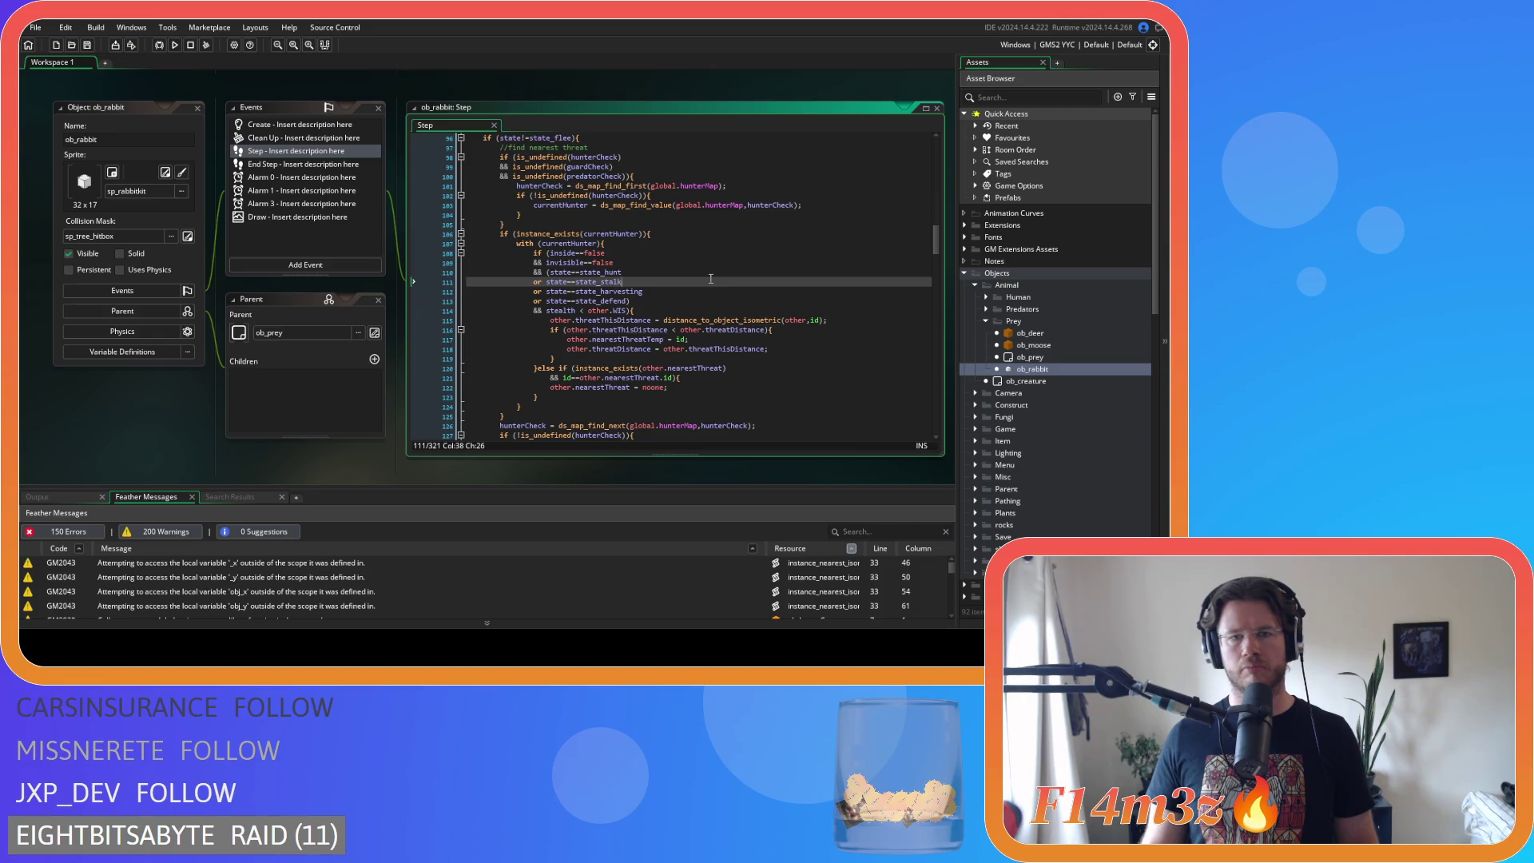
{"action": "left_click", "coordinate": [587, 310]}
{"action": "key", "text": "Delete"}
{"action": "key", "text": "Left"}
{"action": "key", "text": "BackSpace"}
{"action": "left_click", "coordinate": [662, 303]}
{"action": "type", "text": ")"}
{"action": "key", "text": "ctrl+s"}
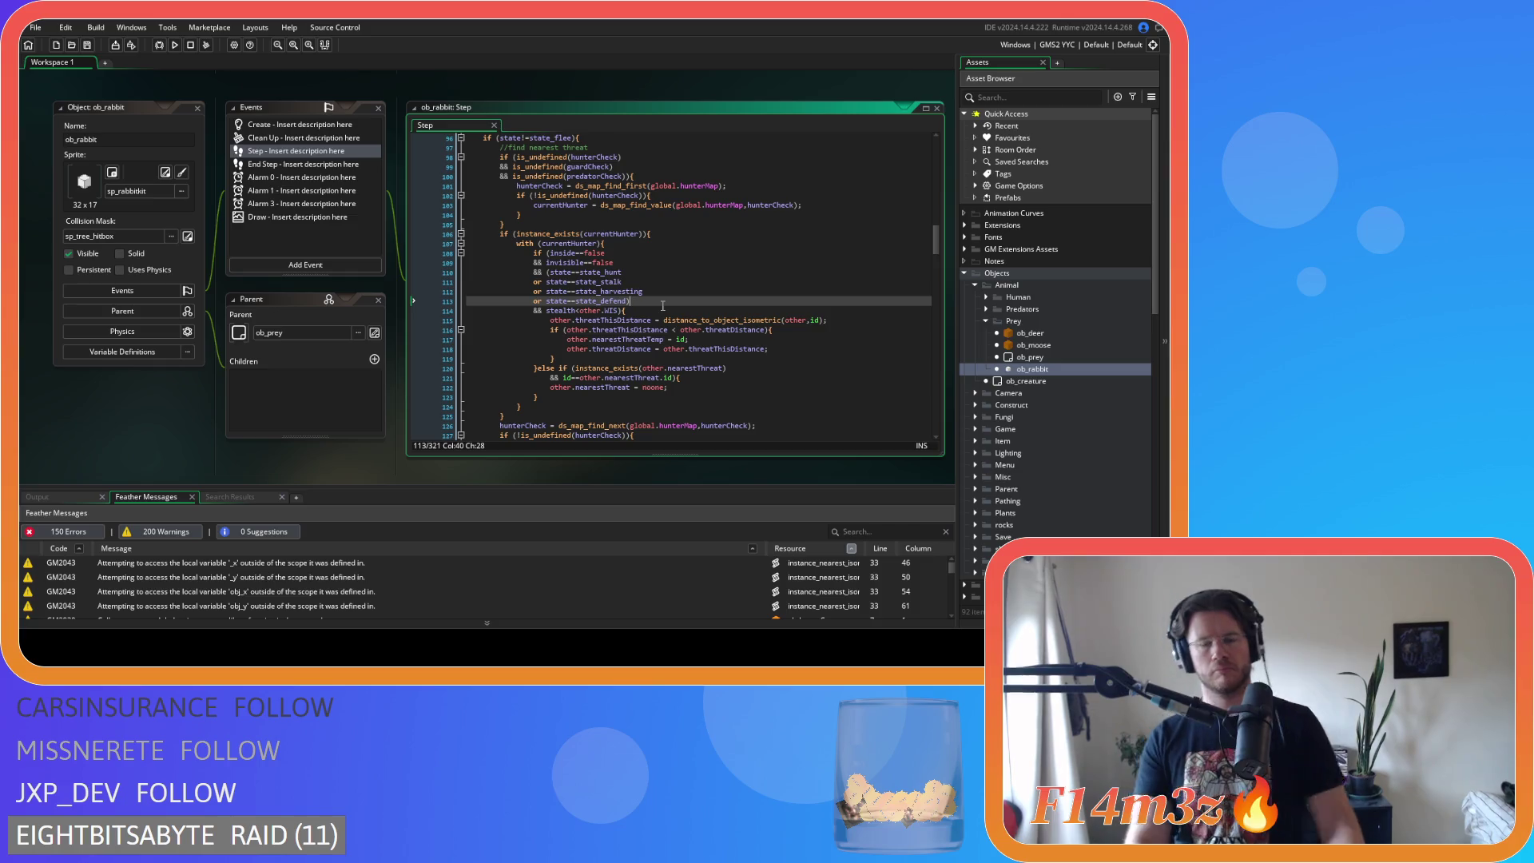
- Scroll through the guard and predator code to the inside == false check on line 174
{"action": "scroll", "coordinate": [662, 306], "scroll_direction": "down", "scroll_amount": 8}
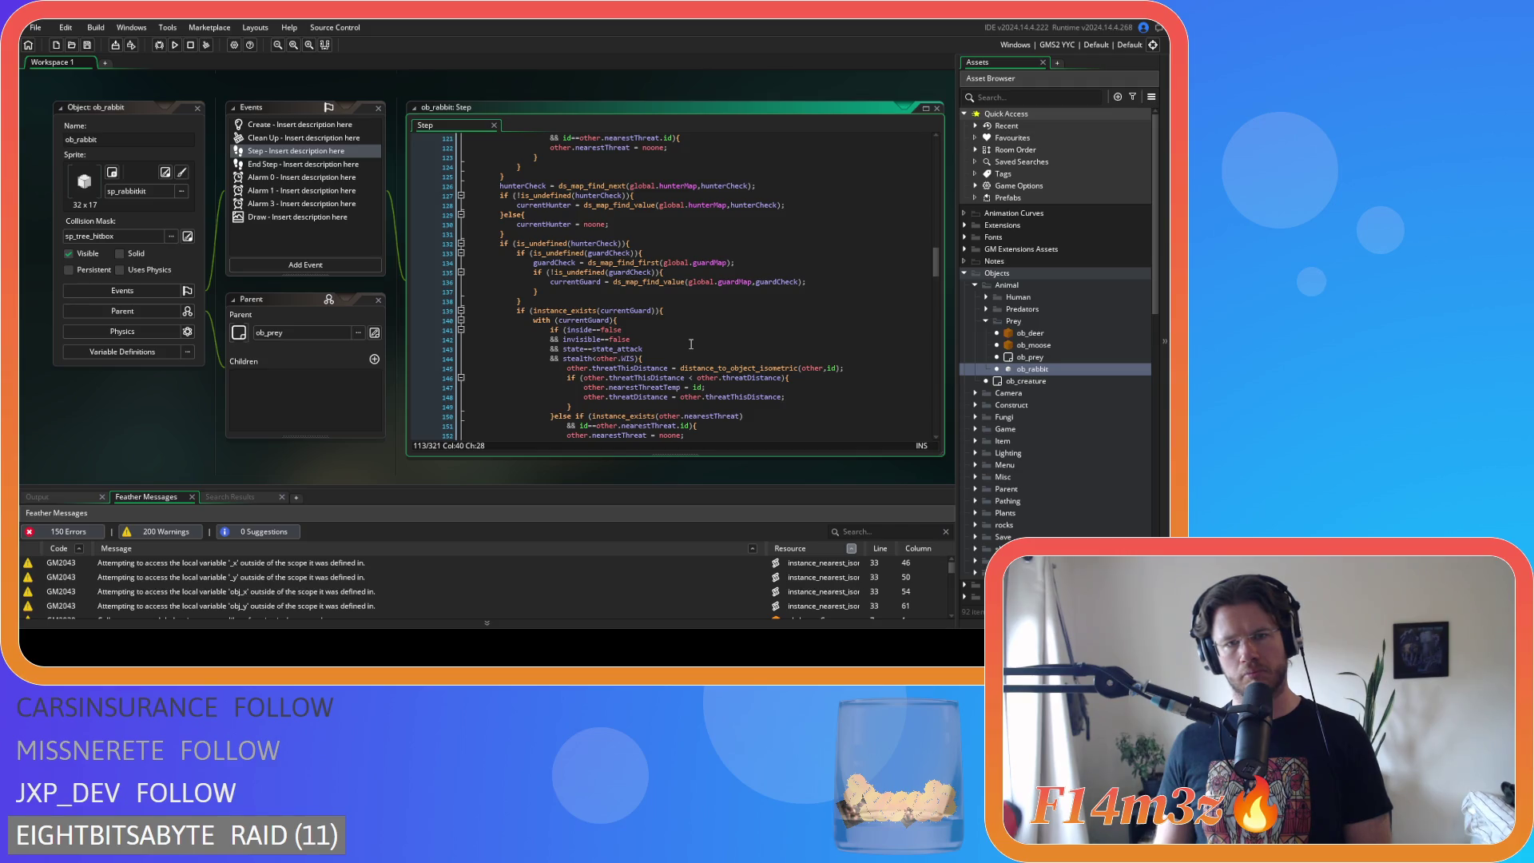
{"action": "scroll", "coordinate": [691, 344], "scroll_direction": "up", "scroll_amount": 5}
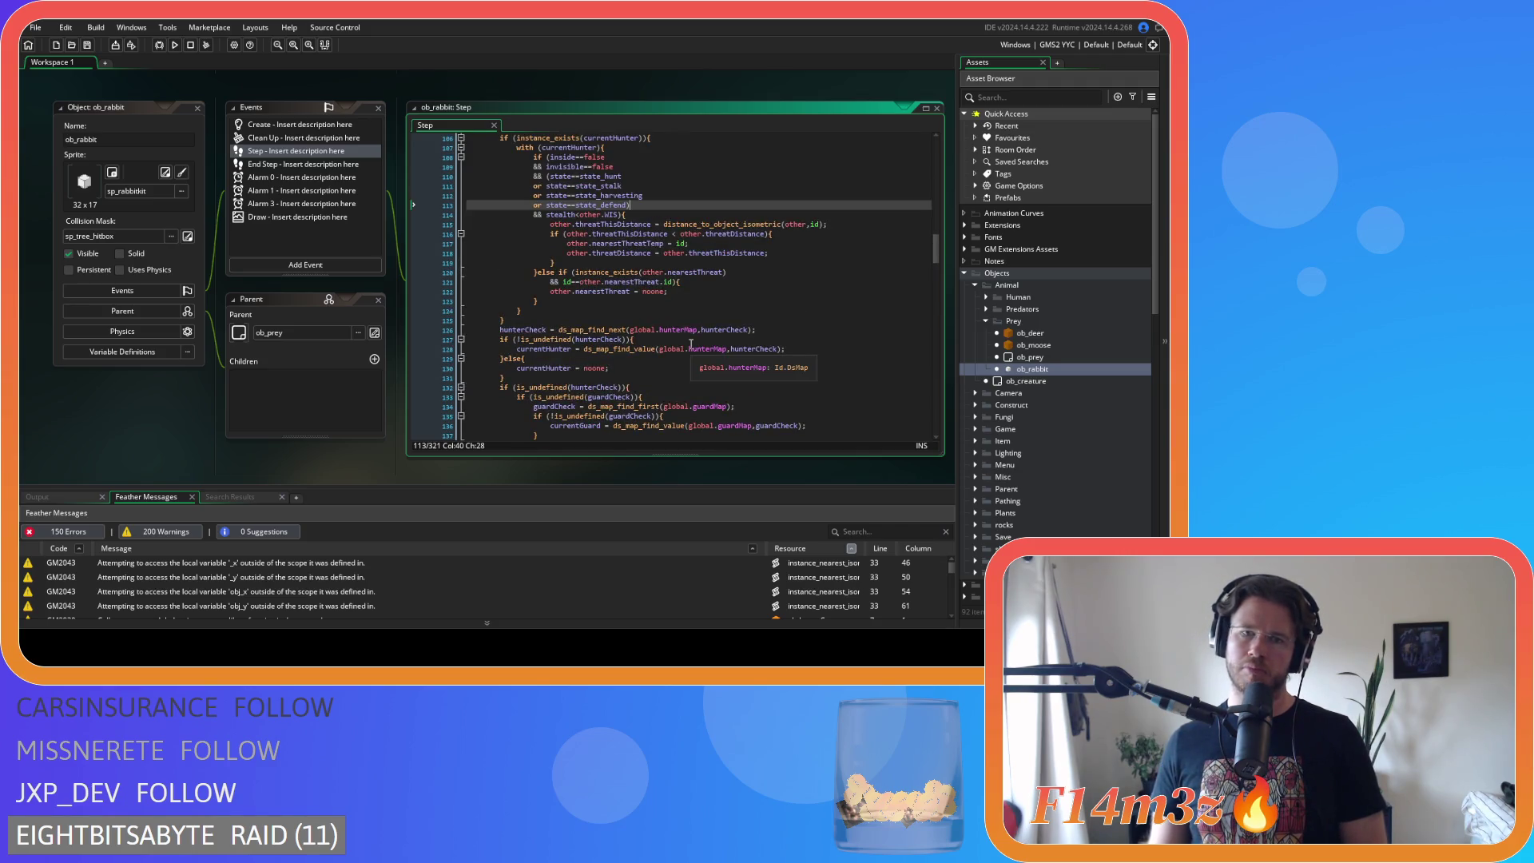
{"action": "scroll", "coordinate": [691, 343], "scroll_direction": "up", "scroll_amount": 2}
{"action": "scroll", "coordinate": [691, 344], "scroll_direction": "down", "scroll_amount": 5}
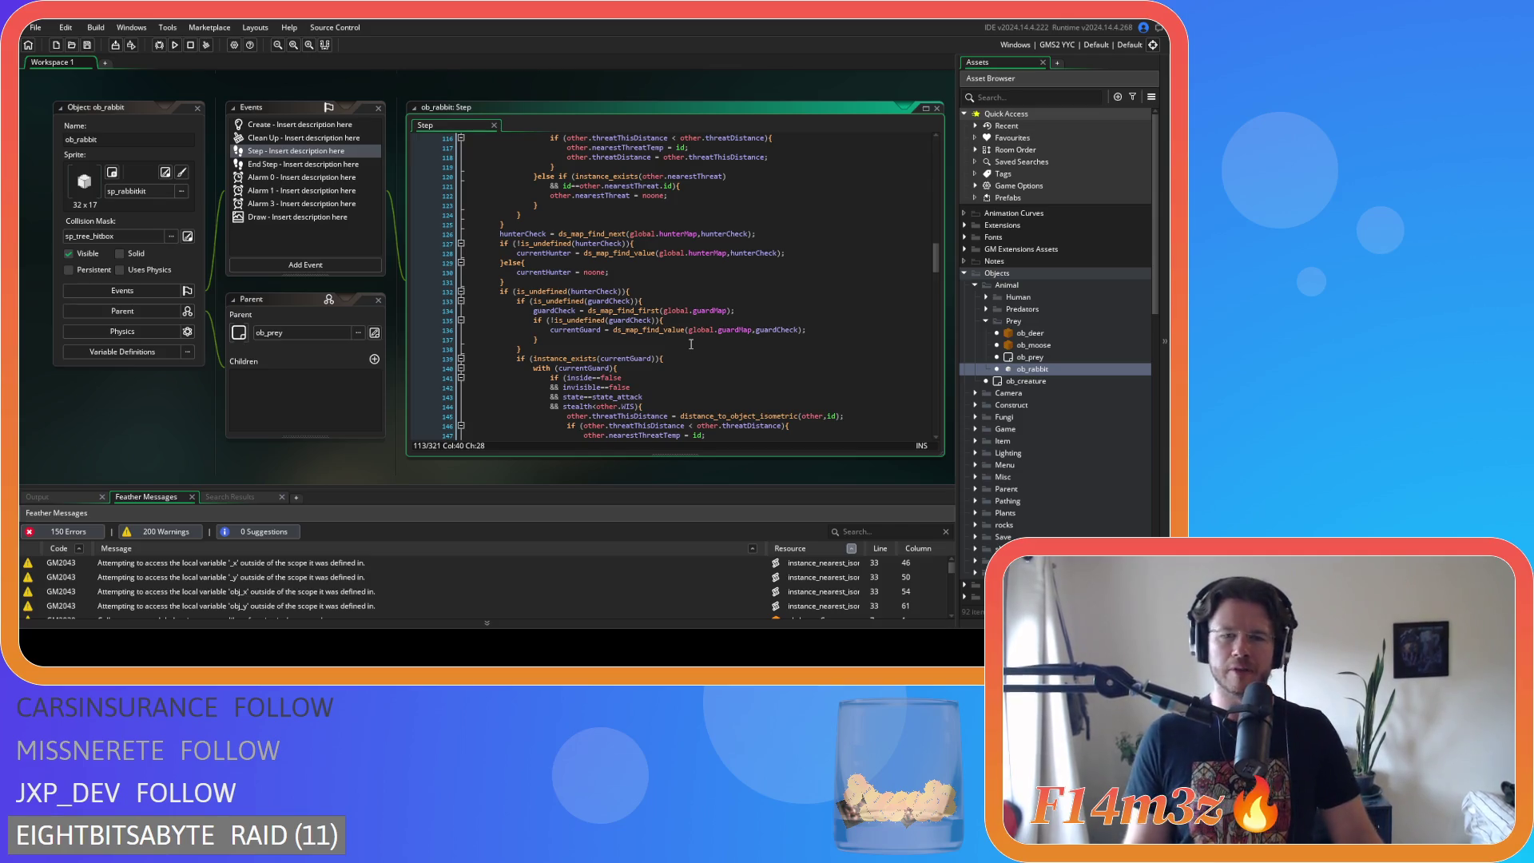
{"action": "scroll", "coordinate": [691, 344], "scroll_direction": "up", "scroll_amount": 1}
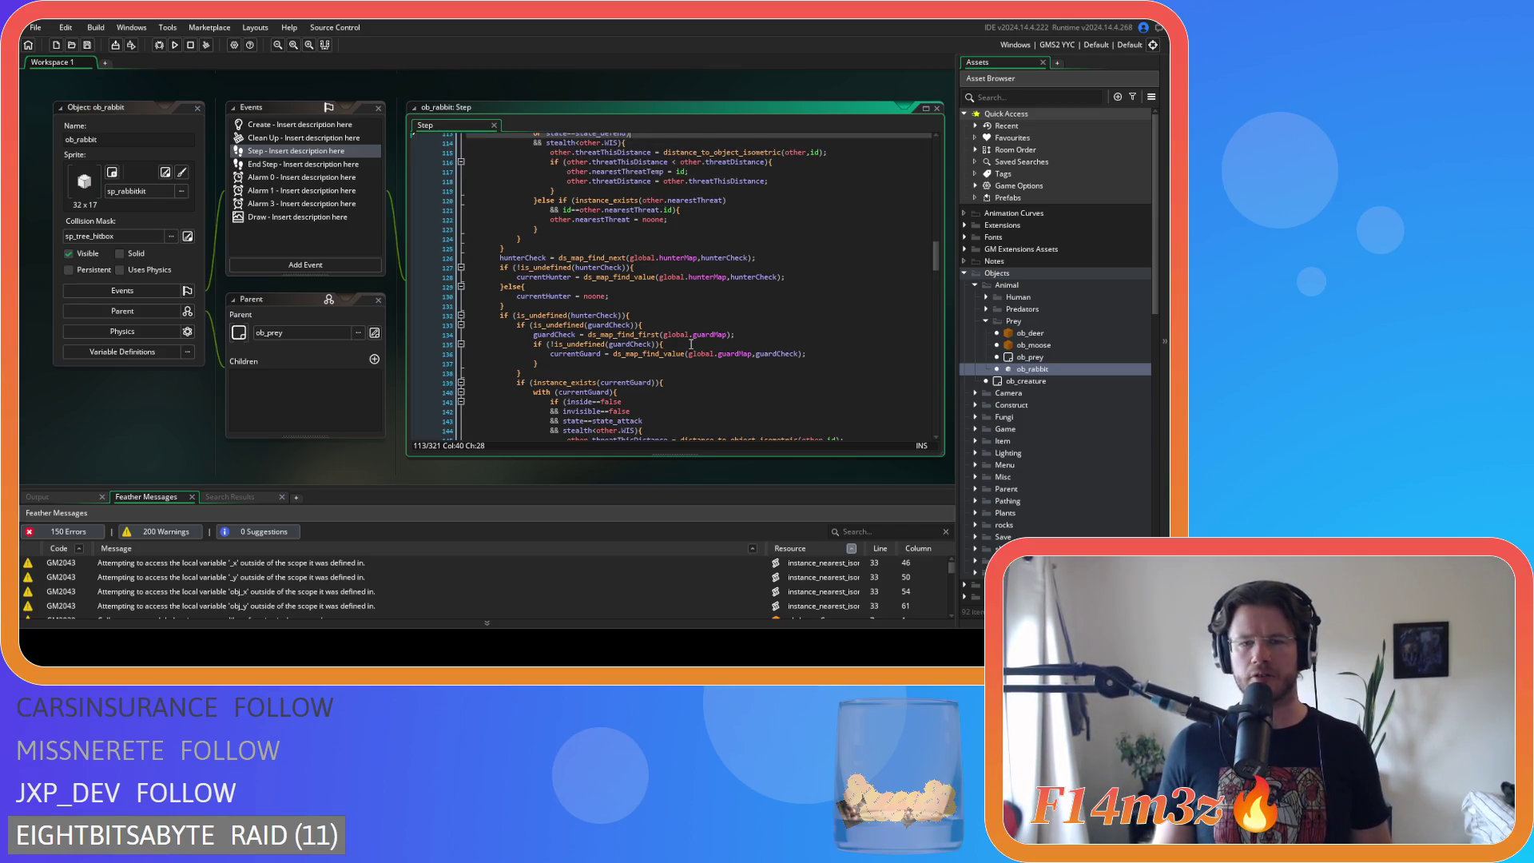
{"action": "scroll", "coordinate": [691, 344], "scroll_direction": "down", "scroll_amount": 4}
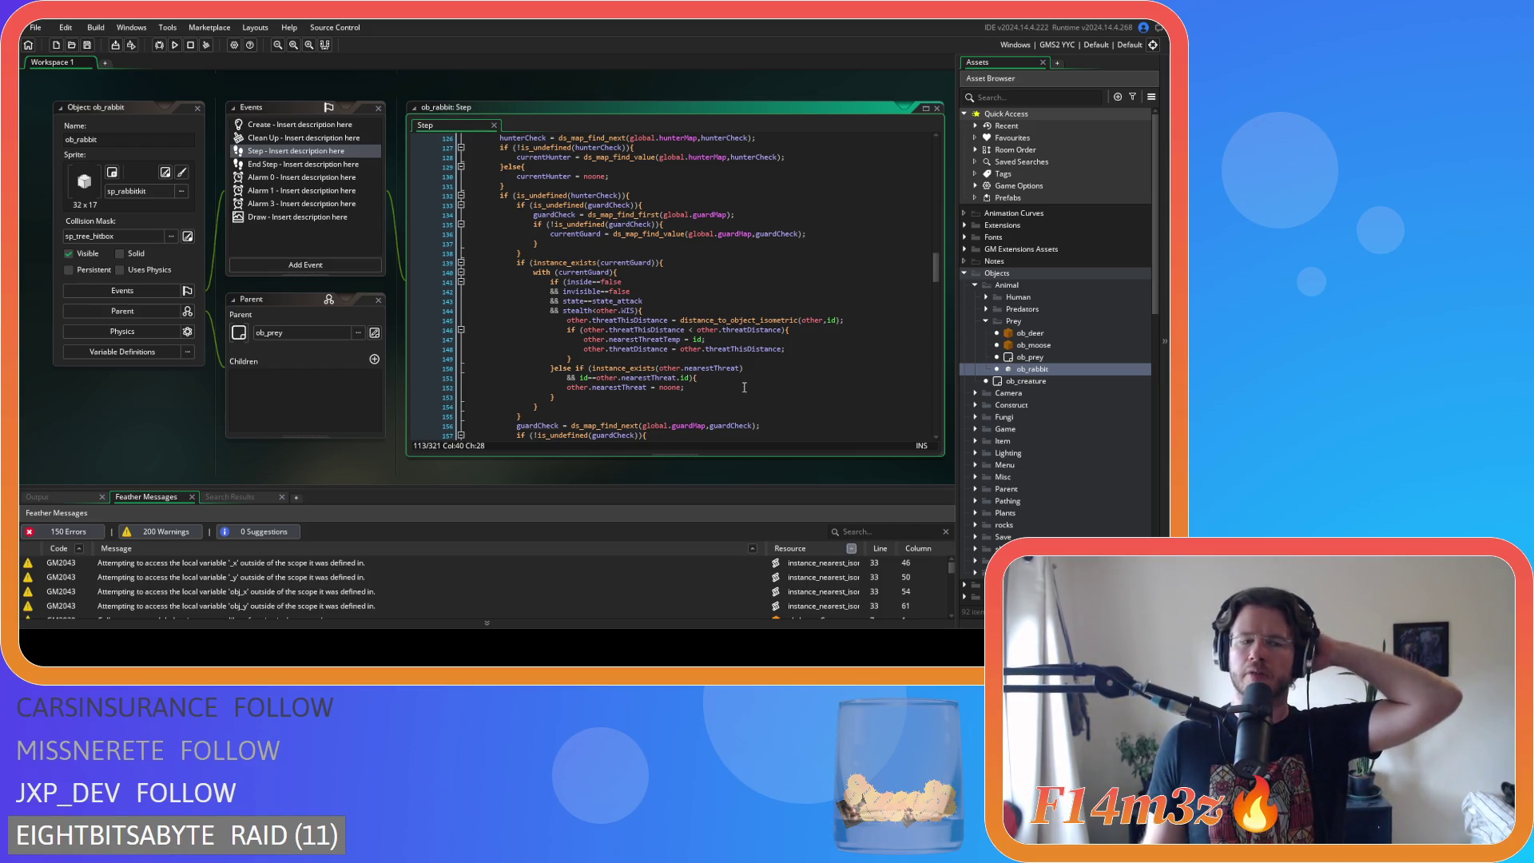
{"action": "scroll", "coordinate": [745, 399], "scroll_direction": "down", "scroll_amount": 7}
{"action": "scroll", "coordinate": [744, 387], "scroll_direction": "down", "scroll_amount": 2}
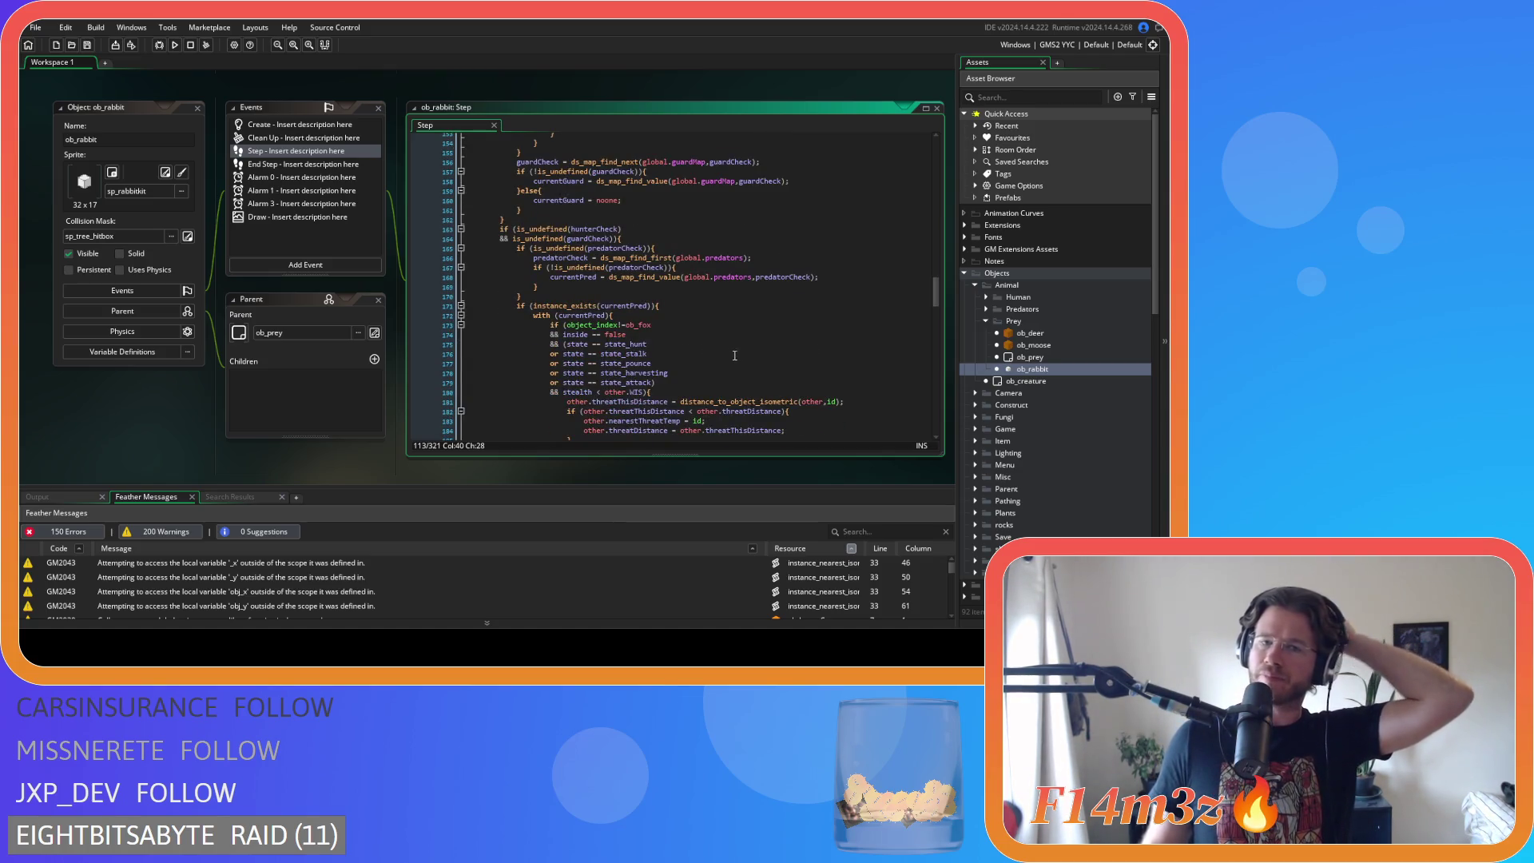
{"action": "scroll", "coordinate": [700, 358], "scroll_direction": "down", "scroll_amount": 1}
{"action": "scroll", "coordinate": [700, 358], "scroll_direction": "down", "scroll_amount": 2}
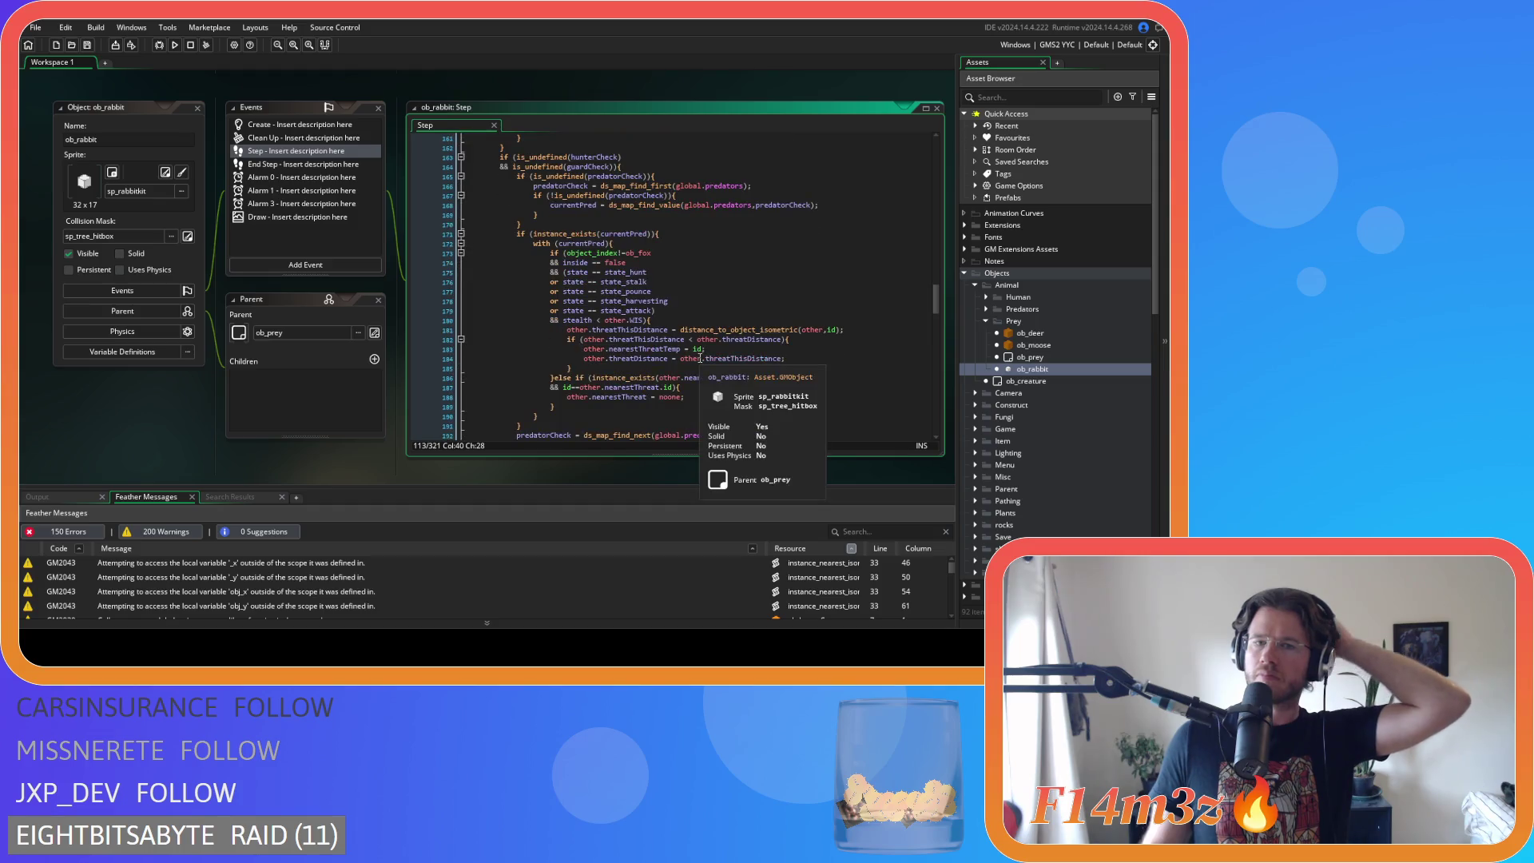
{"action": "left_click", "coordinate": [591, 264]}
- Compact the inside==false, state==state_hunt and state==state_stalk comparisons in the predator-threat check
{"action": "key", "text": "Delete"}
{"action": "key", "text": "Right"}
{"action": "key", "text": "Right"}
{"action": "key", "text": "Delete"}
{"action": "left_click", "coordinate": [591, 273]}
{"action": "key", "text": "Delete"}
{"action": "key", "text": "Right"}
{"action": "key", "text": "Right"}
{"action": "key", "text": "Delete"}
{"action": "left_click", "coordinate": [588, 281]}
{"action": "key", "text": "Delete"}
{"action": "key", "text": "Right"}
{"action": "key", "text": "Right"}
{"action": "key", "text": "Delete"}
{"action": "key", "text": "Down"}
- Compact the state_pounce, state_harvesting, state_attack and stealth<other.sES checks, then save the Step event
{"action": "key", "text": "Delete"}
{"action": "key", "text": "Right"}
{"action": "key", "text": "Right"}
{"action": "key", "text": "Delete"}
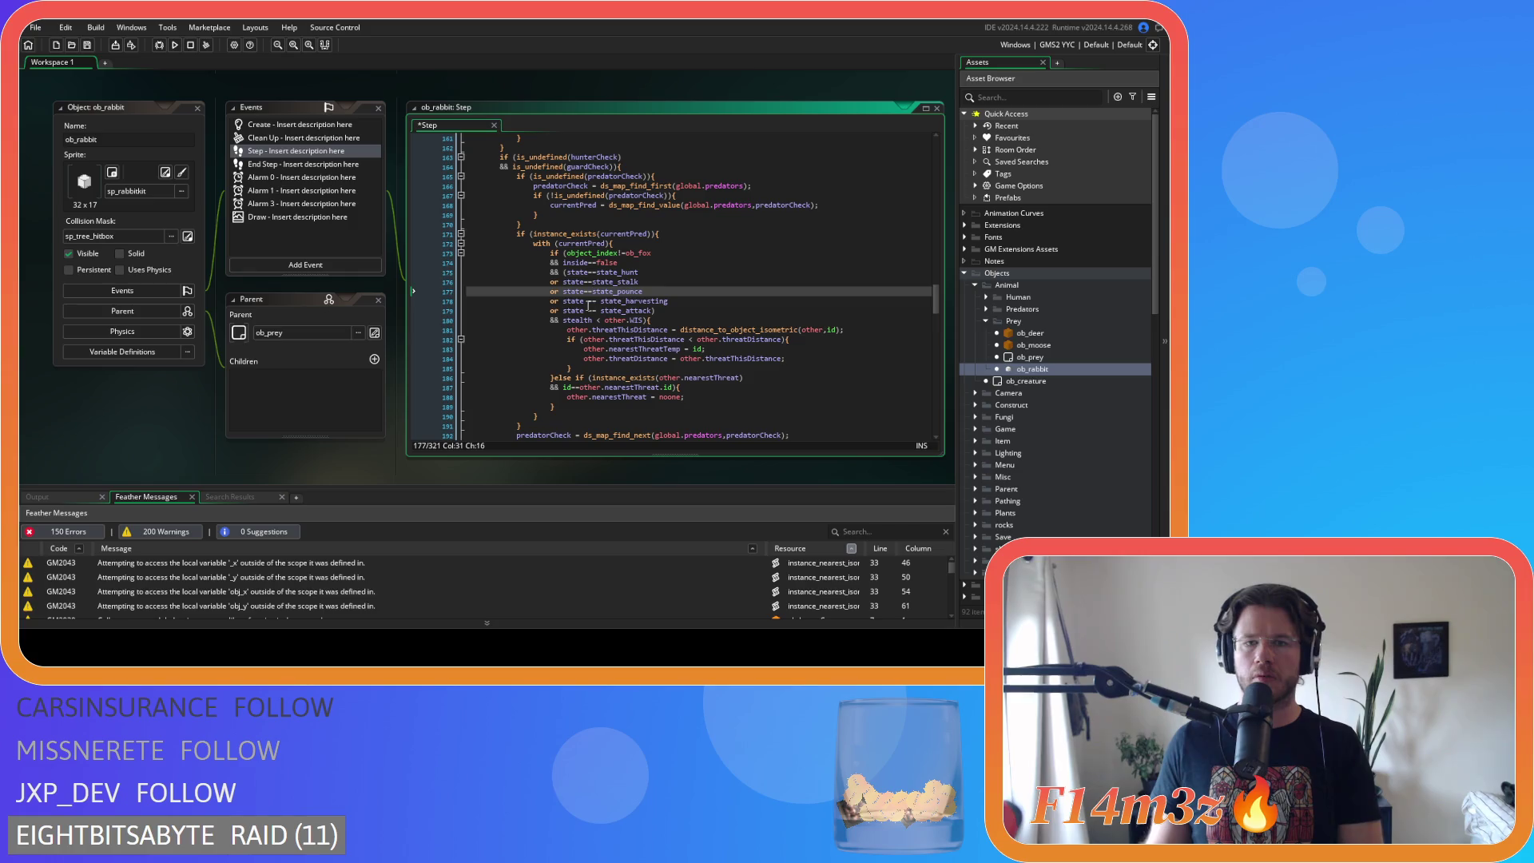
{"action": "key", "text": "Down"}
{"action": "key", "text": "Delete"}
{"action": "key", "text": "Right"}
{"action": "key", "text": "Right"}
{"action": "key", "text": "Delete"}
{"action": "key", "text": "Down"}
{"action": "key", "text": "Delete"}
{"action": "key", "text": "Right"}
{"action": "key", "text": "Right"}
{"action": "key", "text": "Delete"}
{"action": "key", "text": "Down"}
{"action": "key", "text": "Delete"}
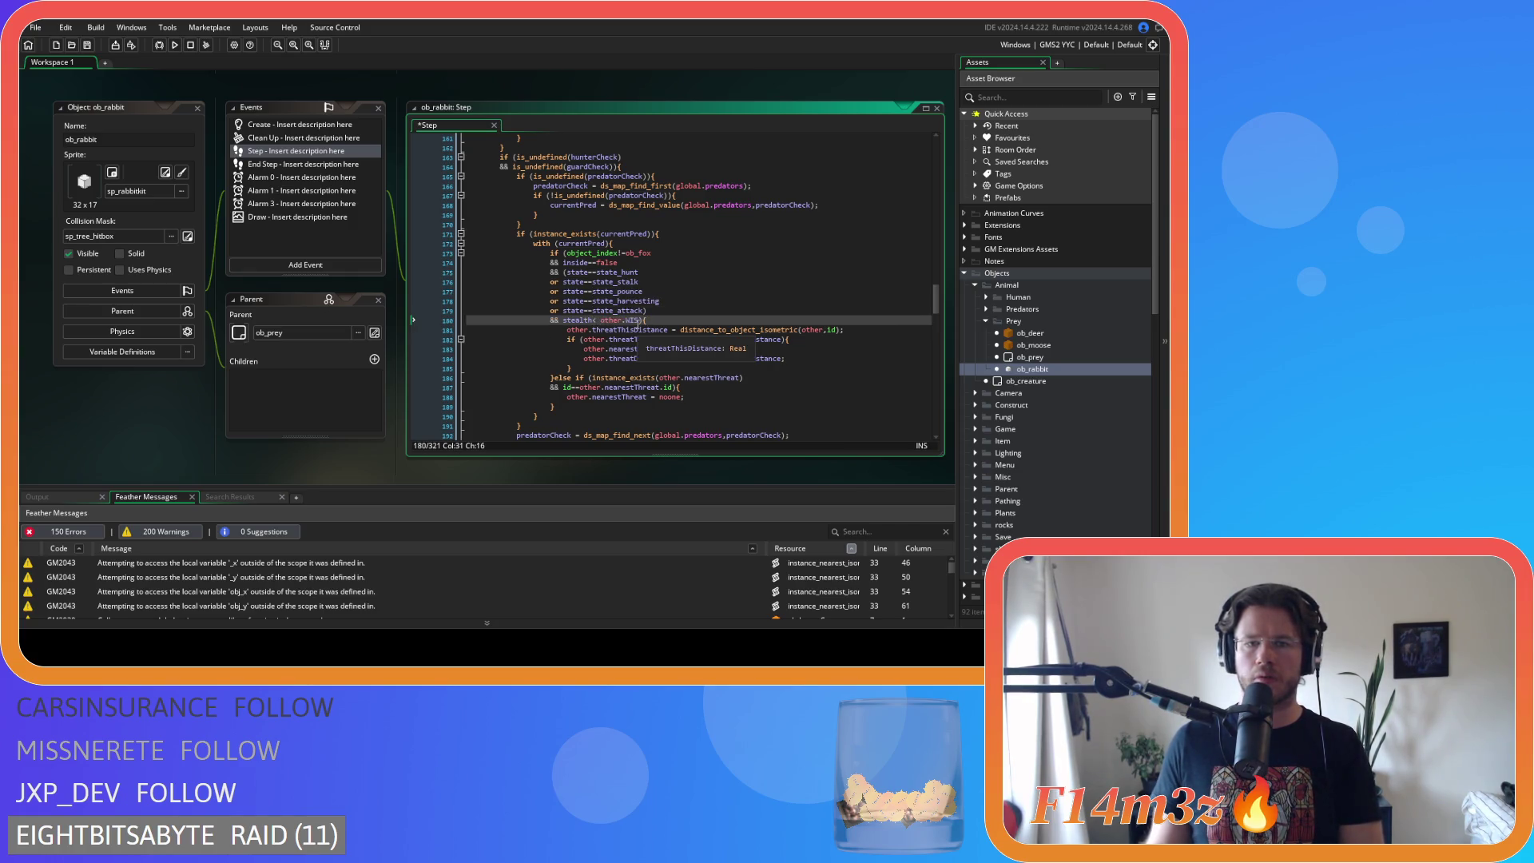
{"action": "key", "text": "BackSpace"}
{"action": "key", "text": "End"}
{"action": "key", "text": "ctrl+s"}
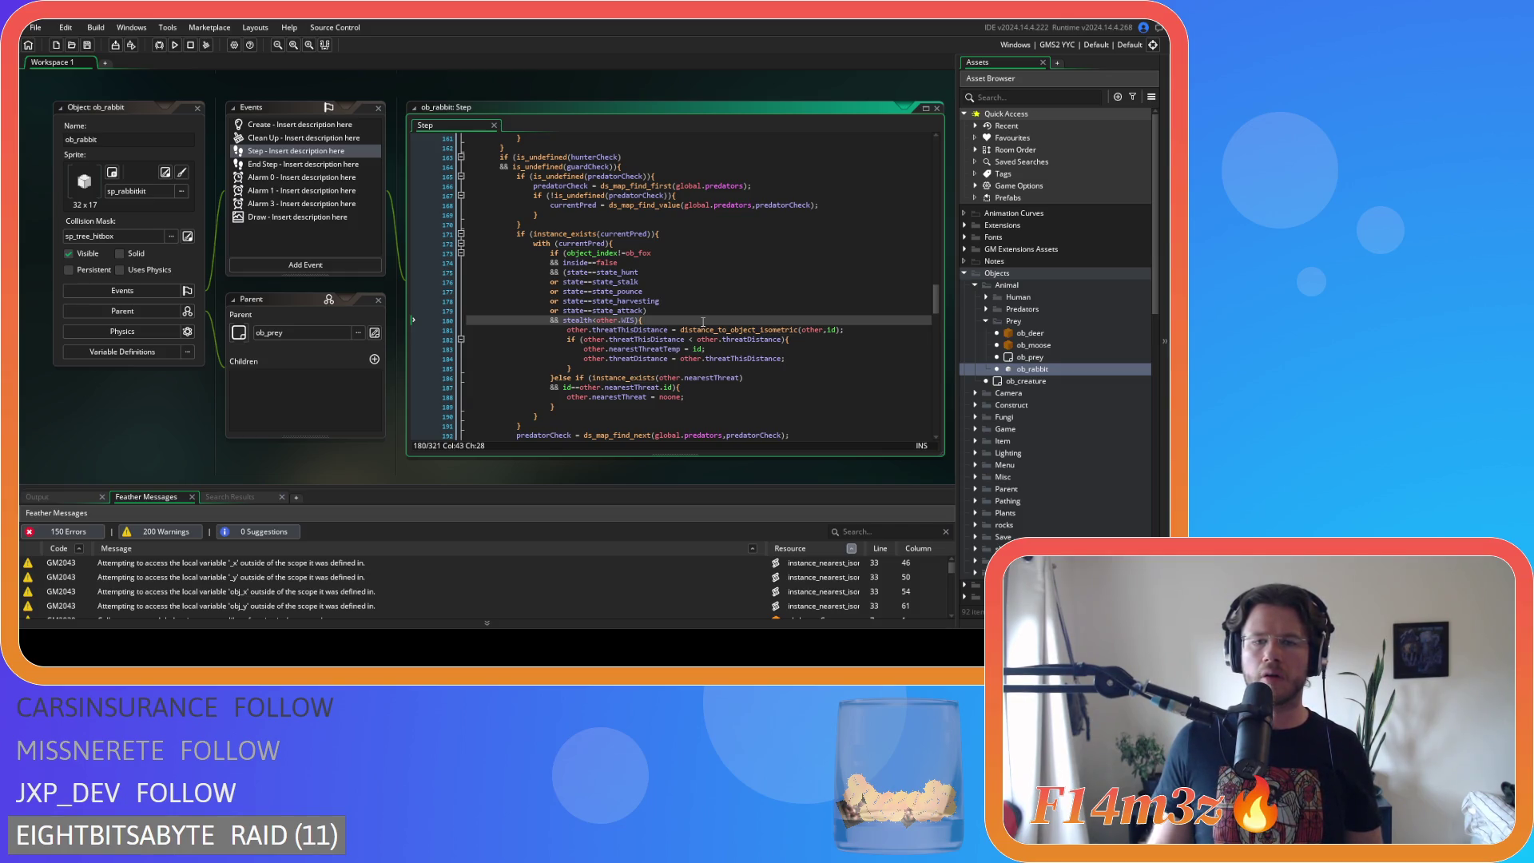
- Replace the spaced <= comparison with a compact <= further down the rabbit Step
{"action": "scroll", "coordinate": [703, 322], "scroll_direction": "down", "scroll_amount": 5}
{"action": "scroll", "coordinate": [703, 322], "scroll_direction": "down", "scroll_amount": 7}
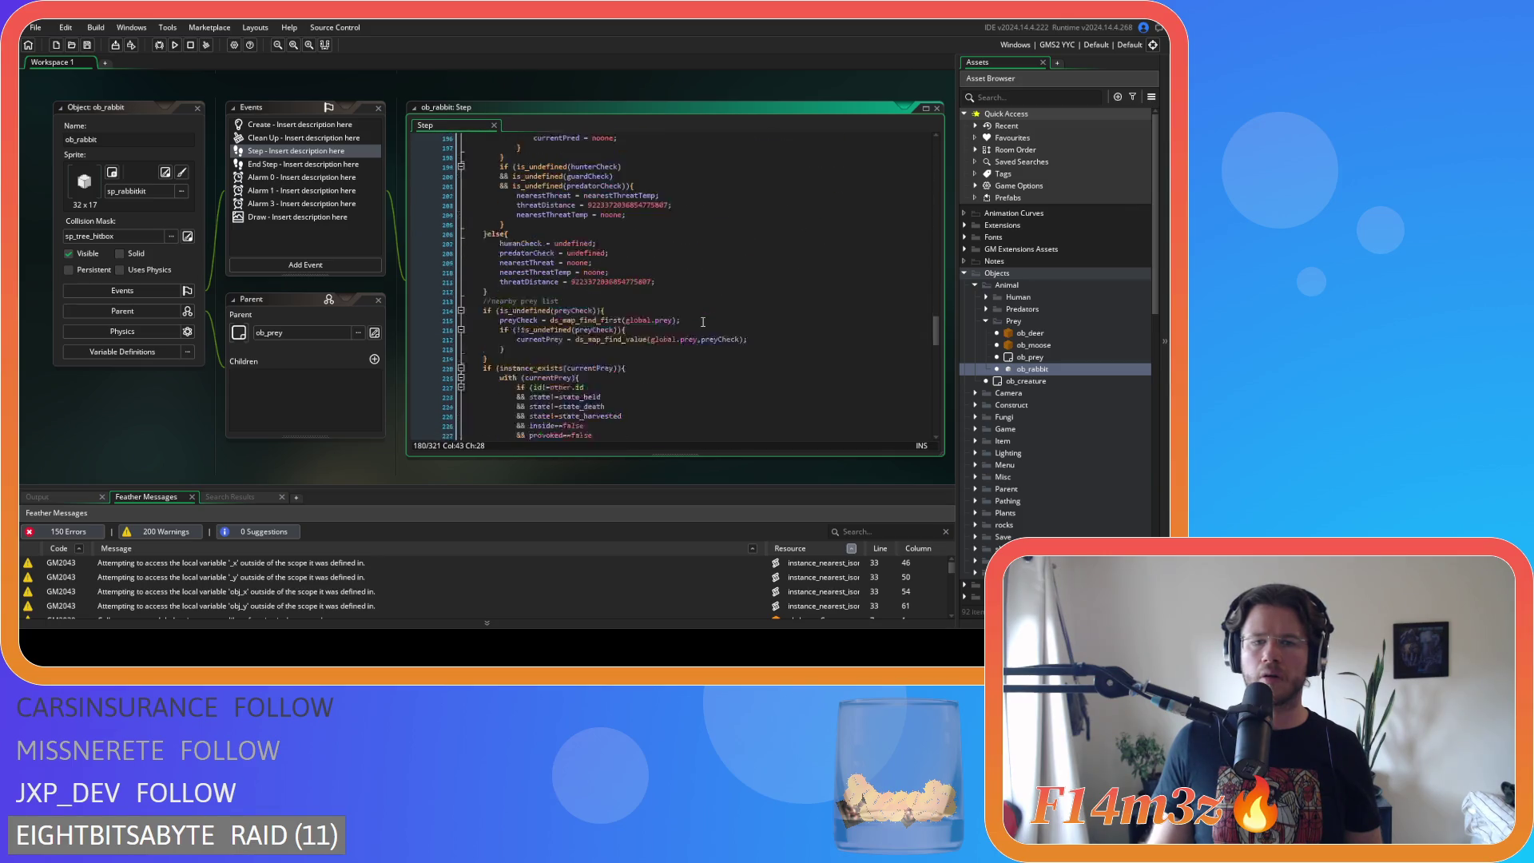
{"action": "scroll", "coordinate": [703, 322], "scroll_direction": "down", "scroll_amount": 4}
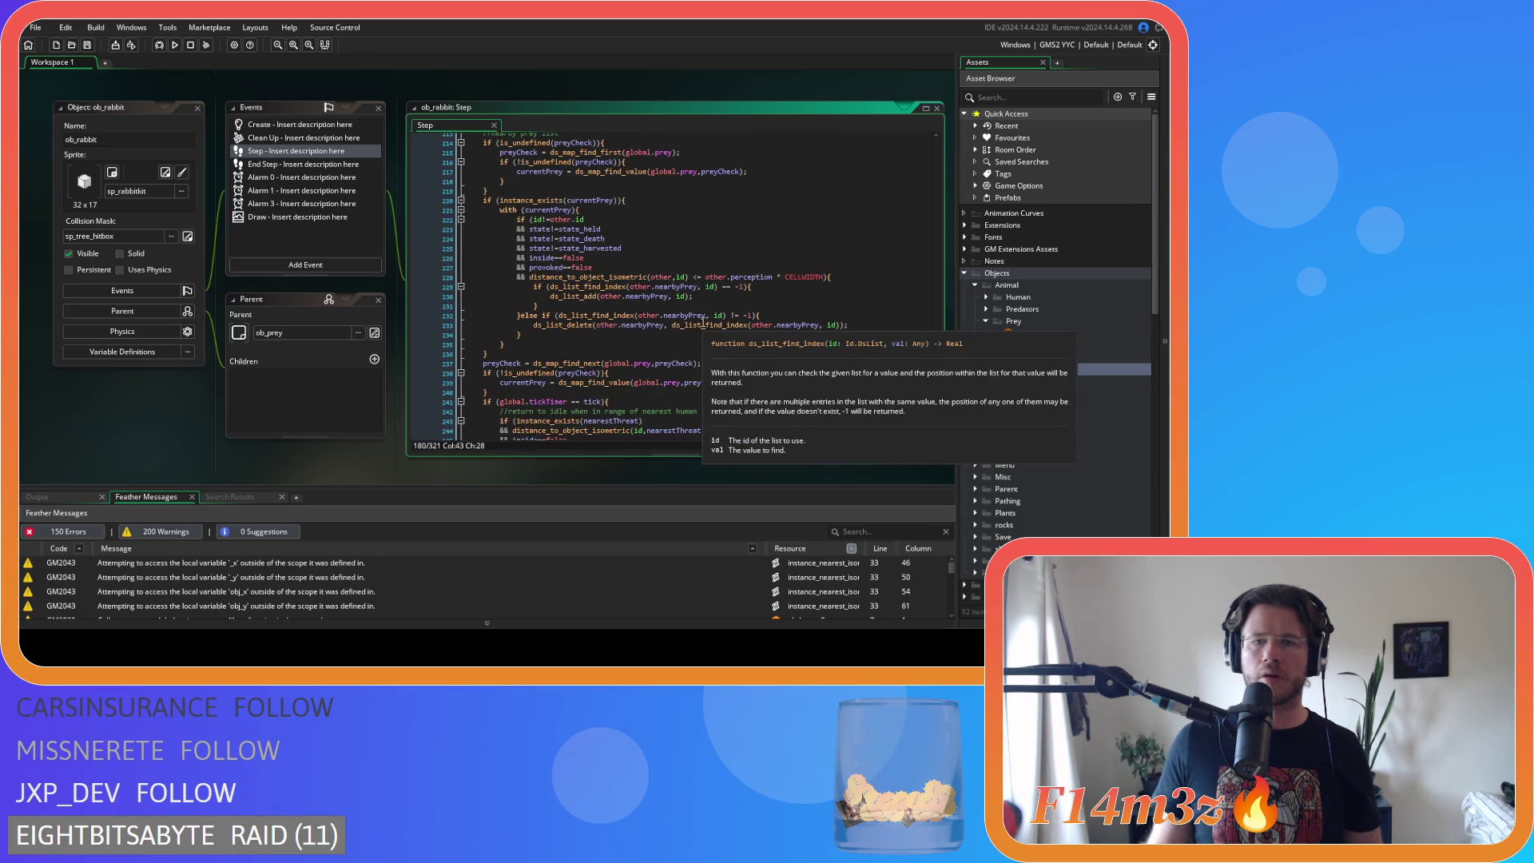
{"action": "double_click", "coordinate": [695, 276]}
{"action": "type", "text": "<="}
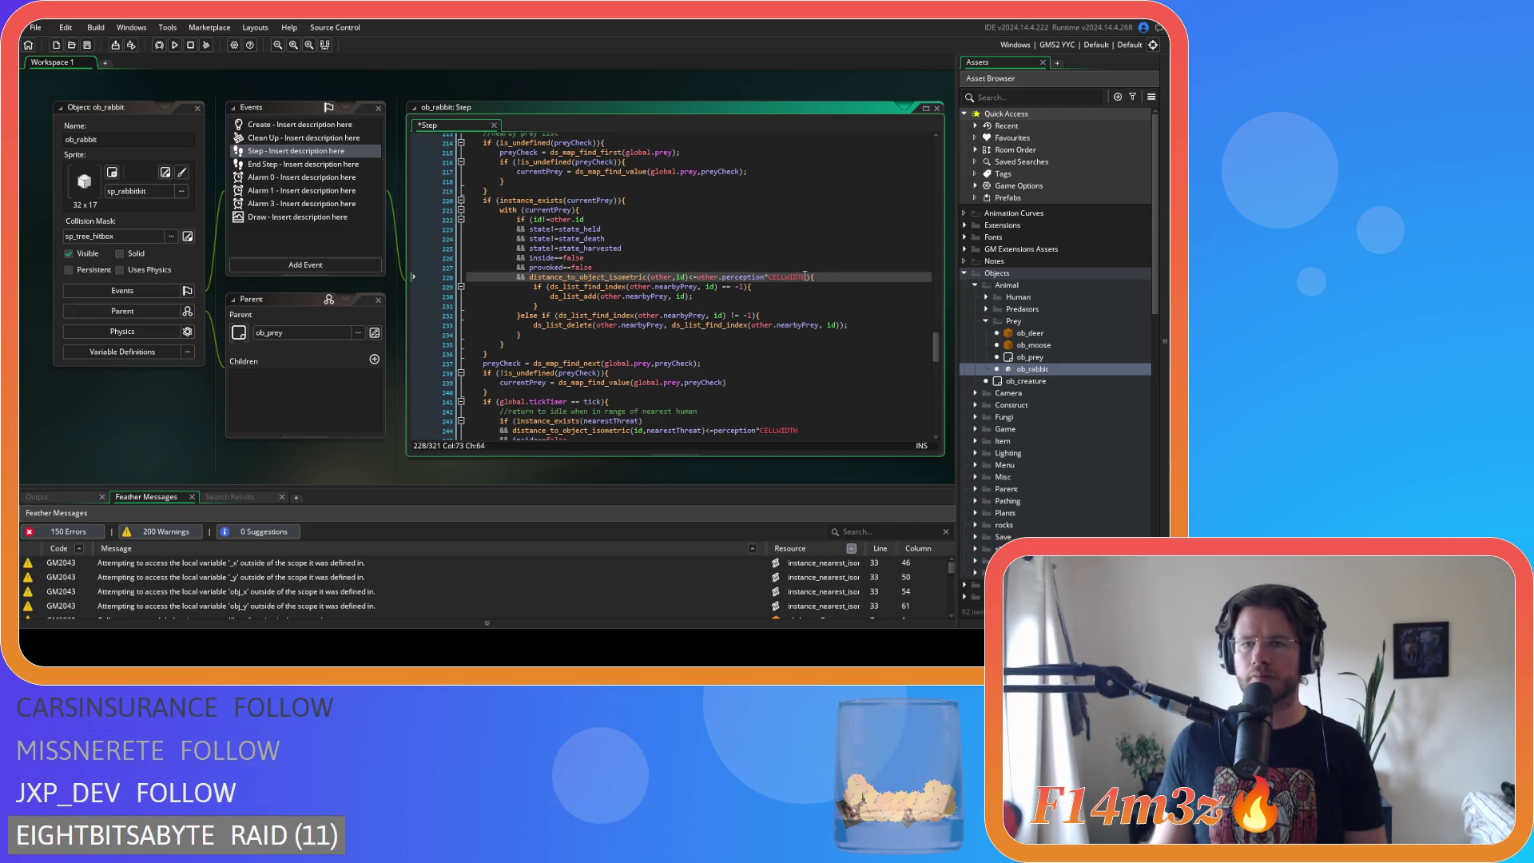
- Move the distance_to_object_isometric perception check to lead the nearby-prey conditions, joined with &&, and save
{"action": "left_click_drag", "start_coordinate": [809, 277], "coordinate": [616, 285]}
{"action": "key", "text": "BackSpace"}
{"action": "key", "text": "ctrl+BackSpace"}
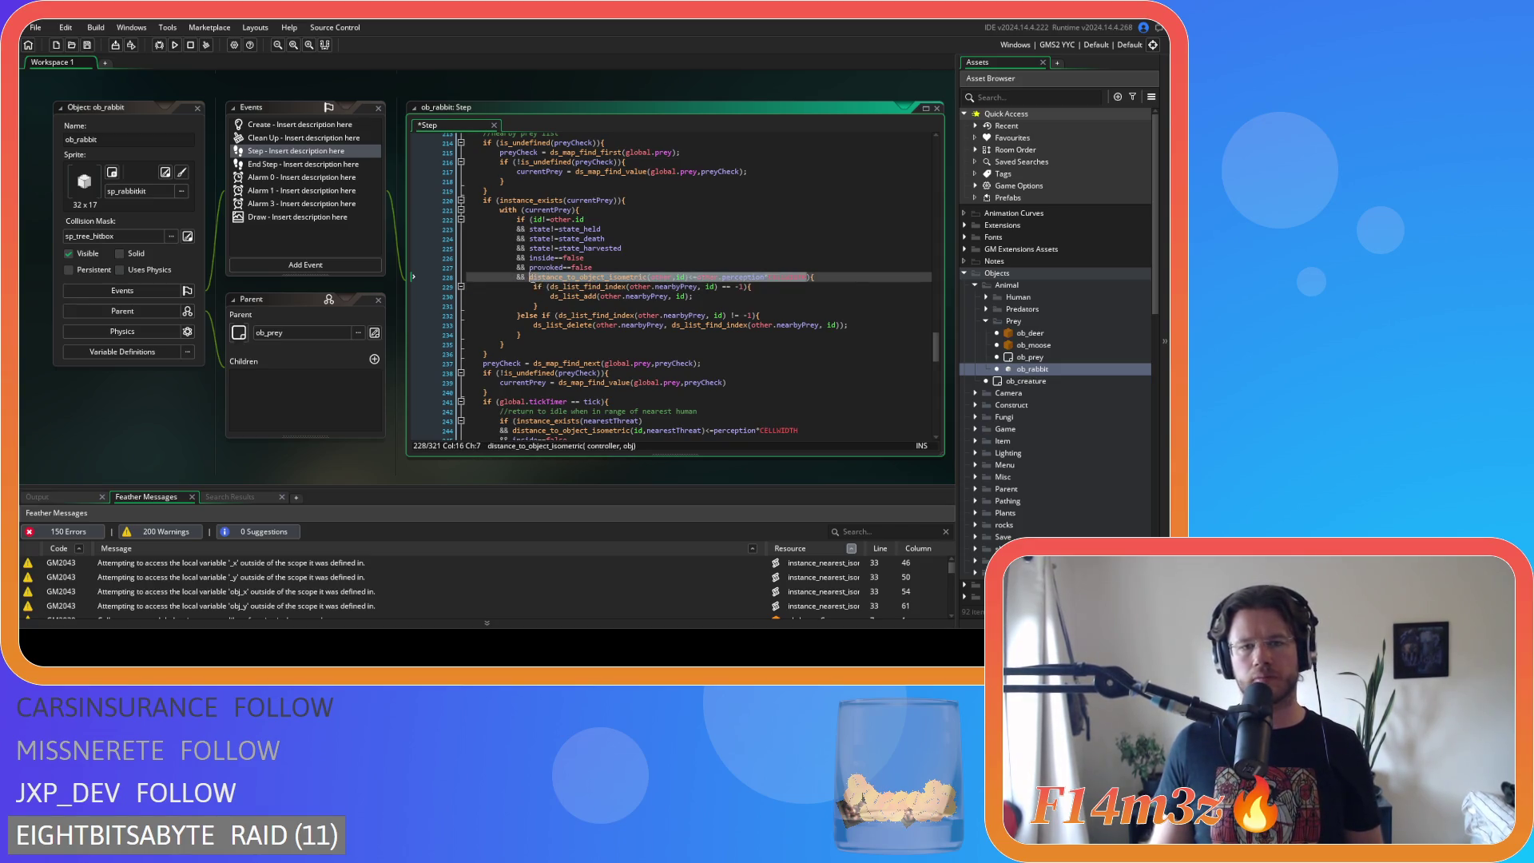
{"action": "key", "text": "ctrl+BackSpace"}
{"action": "key", "text": "ctrl+BackSpace"}
{"action": "key", "text": "ctrl+BackSpace"}
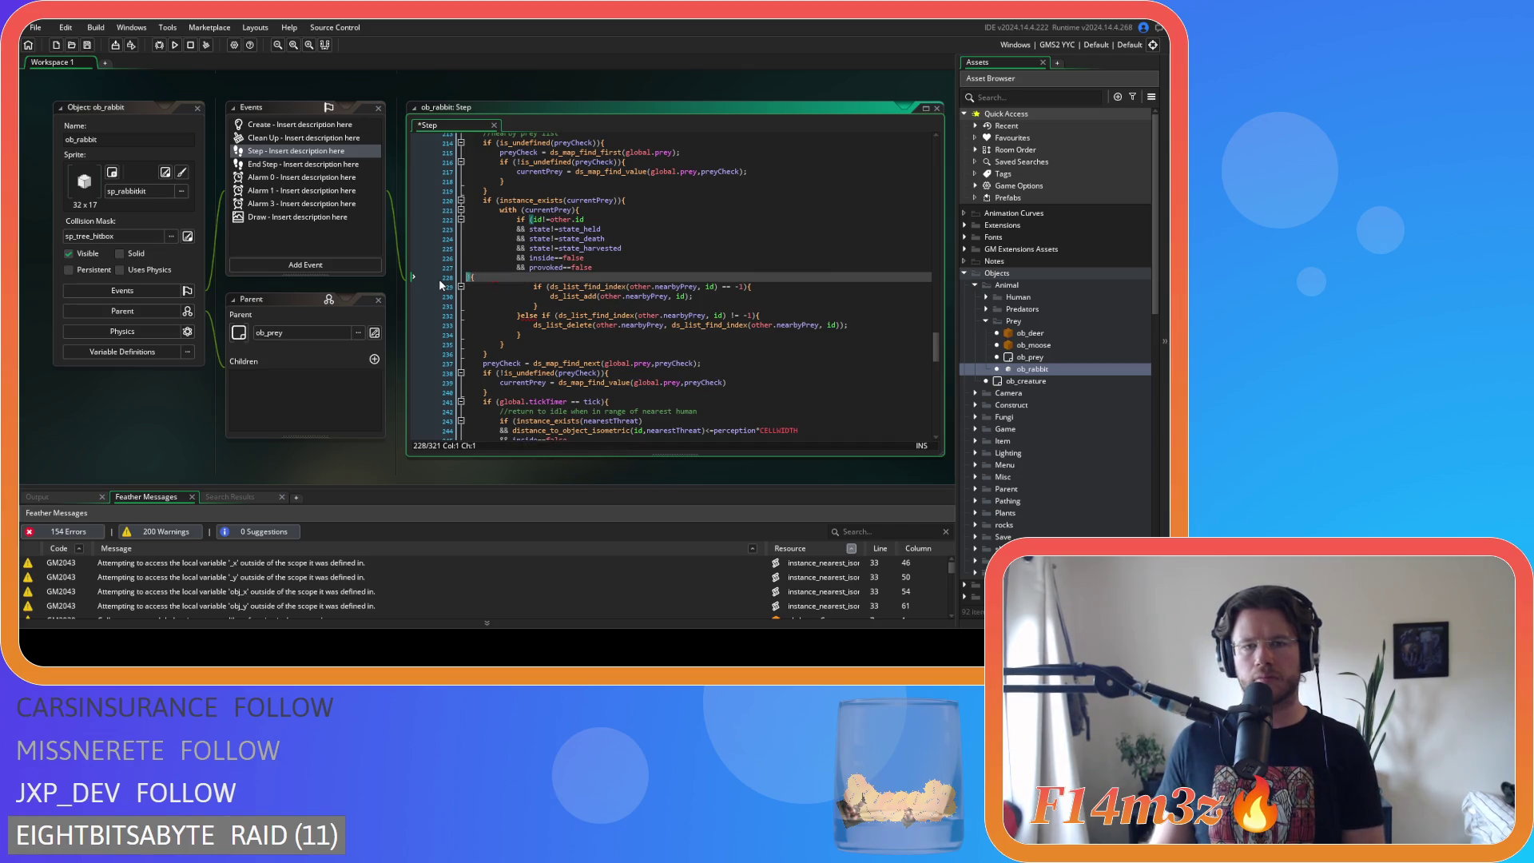
{"action": "left_click", "coordinate": [531, 220]}
{"action": "key", "text": "Return"}
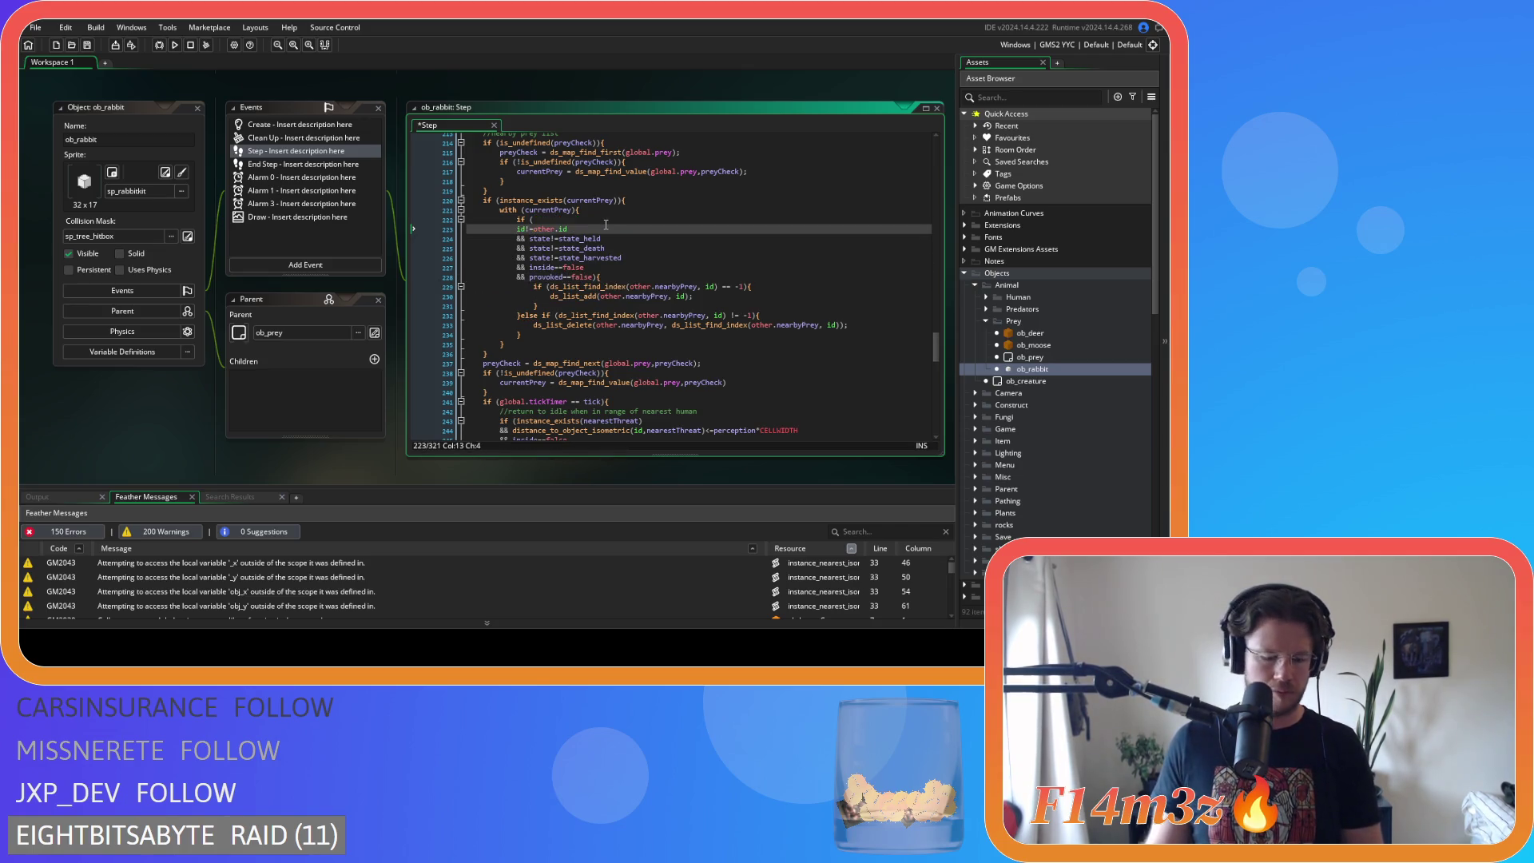
{"action": "type", "text": "&&"}
{"action": "left_click", "coordinate": [586, 220]}
{"action": "key", "text": "ctrl+v"}
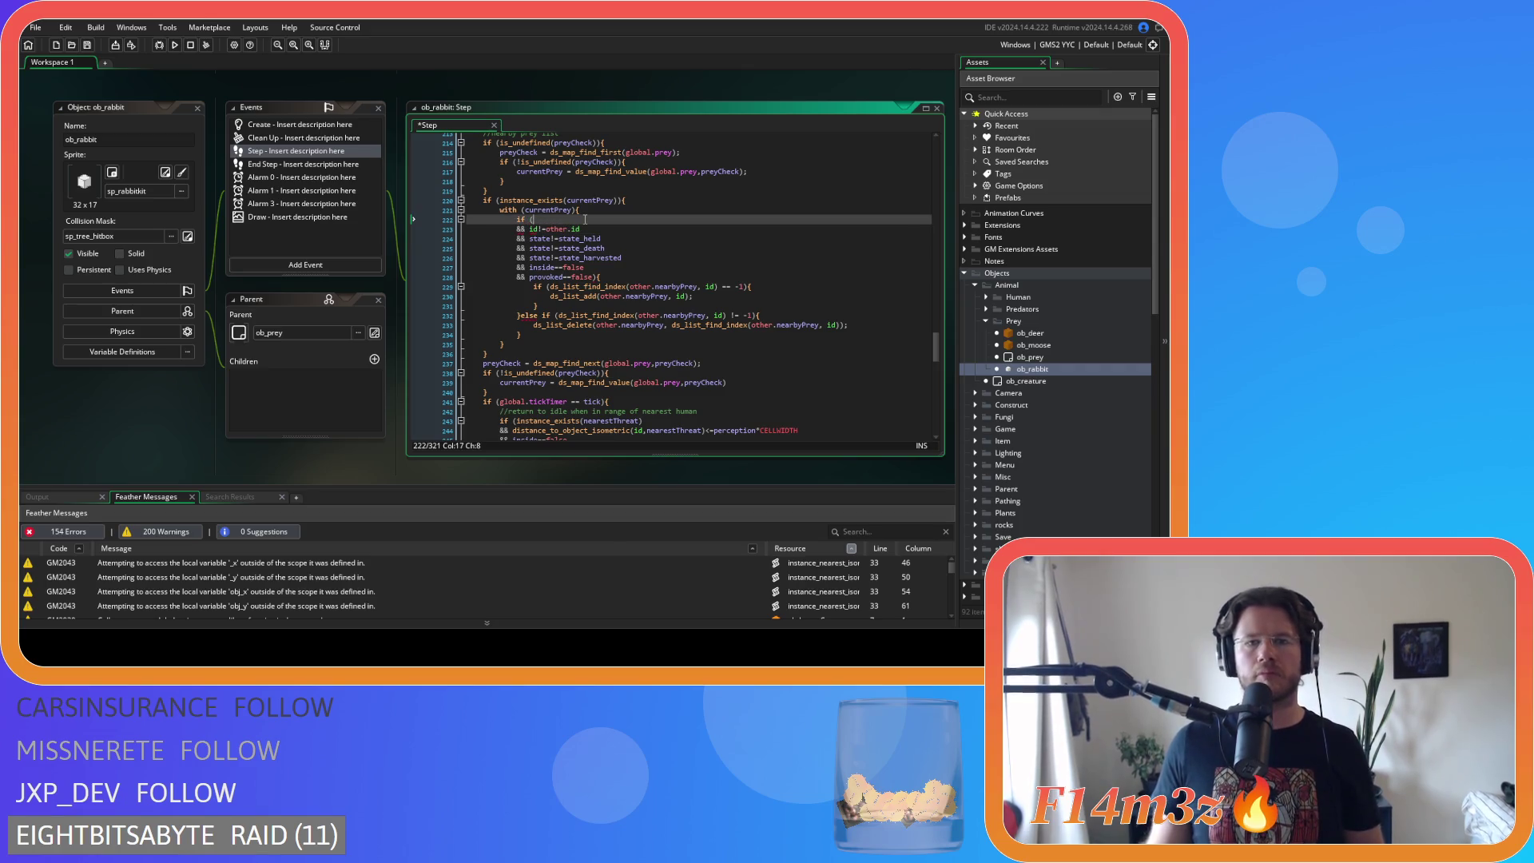
{"action": "key", "text": "ctrl+s"}
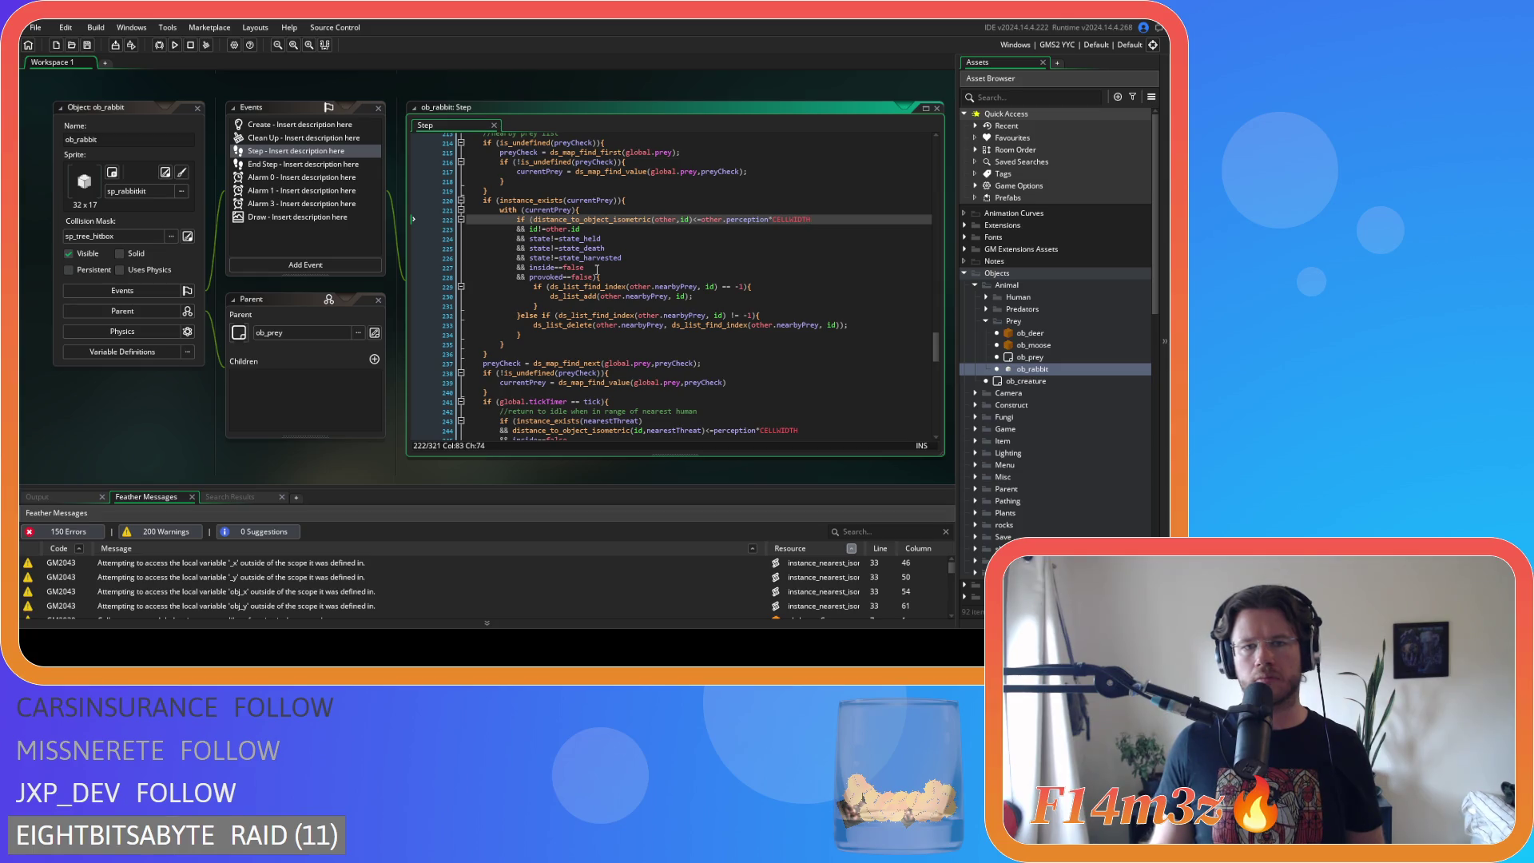
- Remove the spaces around == in the global.tickTimer == tick check
{"action": "scroll", "coordinate": [597, 270], "scroll_direction": "down", "scroll_amount": 4}
{"action": "left_click", "coordinate": [571, 282]}
{"action": "key", "text": "BackSpace"}
{"action": "key", "text": "Right"}
{"action": "key", "text": "Right"}
{"action": "key", "text": "Delete"}
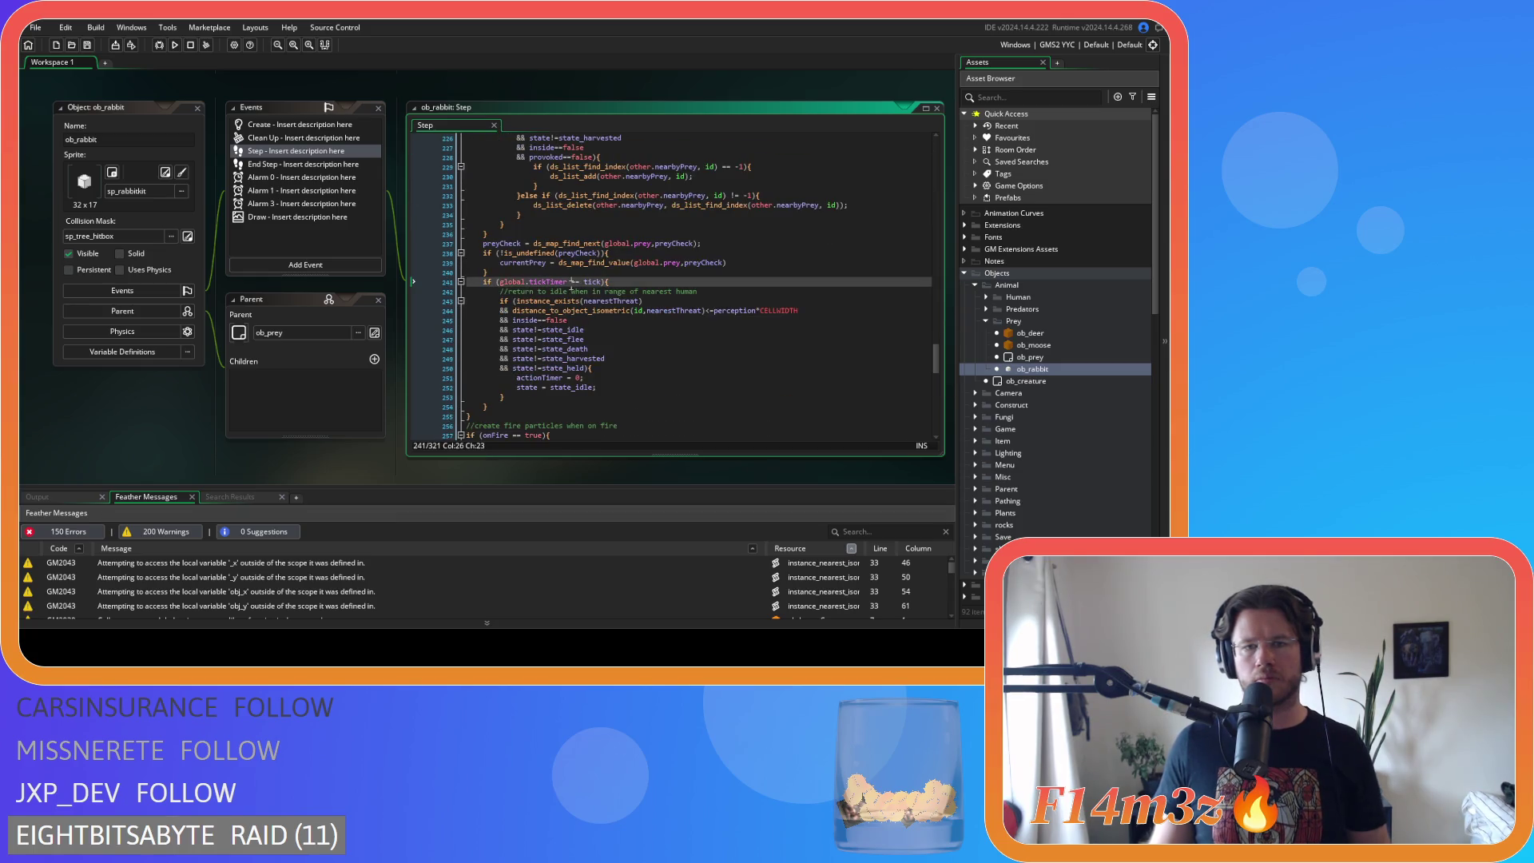
- Save the compact tickTimer==tick check, then compact onFire==true in the fire-particle block
{"action": "left_click", "coordinate": [672, 290]}
{"action": "key", "text": "ctrl+s"}
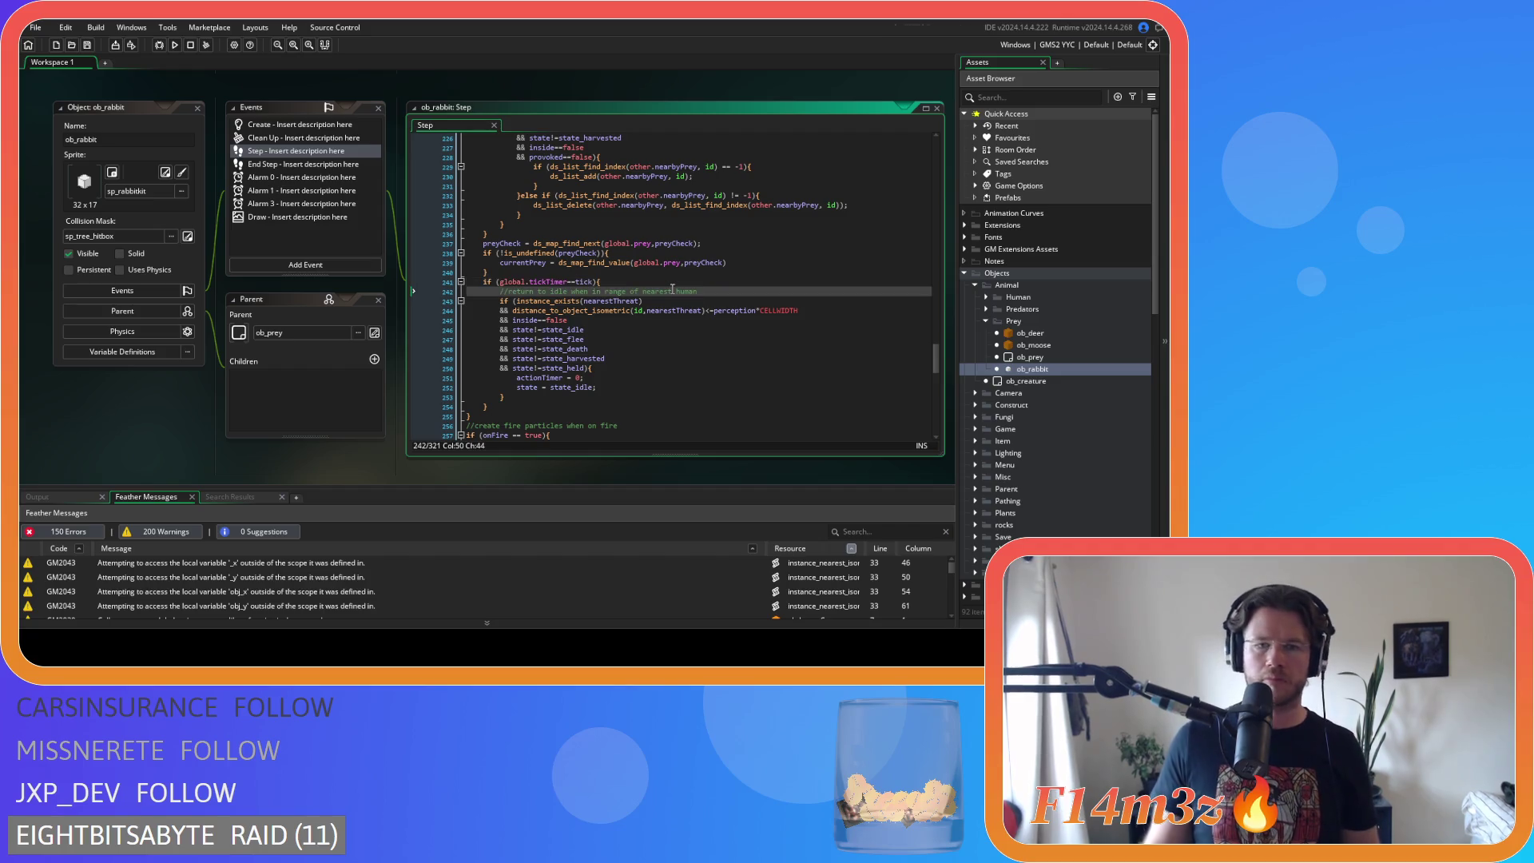
{"action": "scroll", "coordinate": [672, 289], "scroll_direction": "down", "scroll_amount": 2}
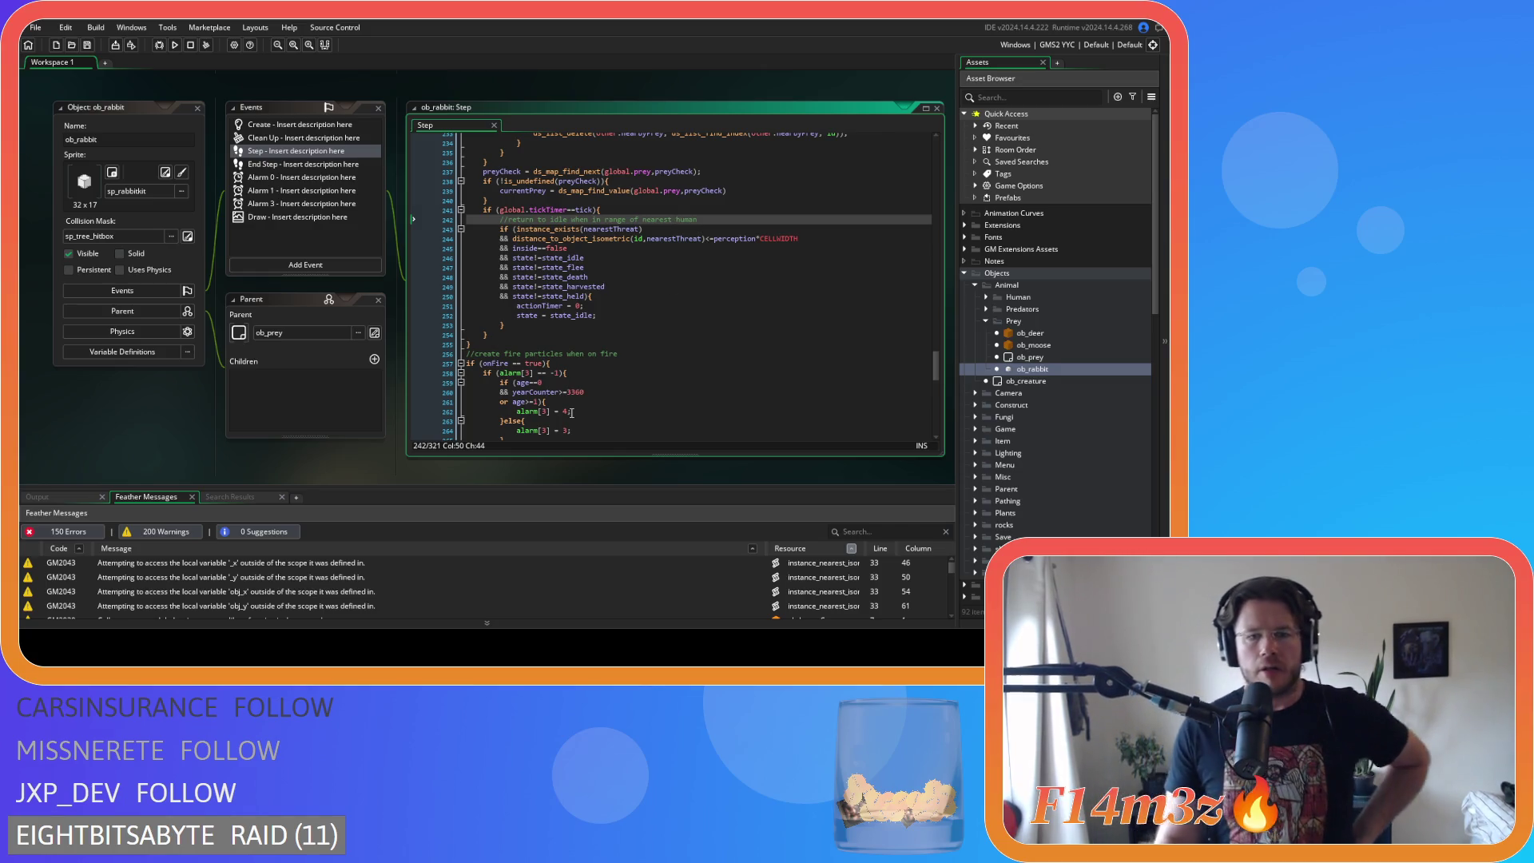
{"action": "scroll", "coordinate": [557, 378], "scroll_direction": "down", "scroll_amount": 2}
{"action": "left_click", "coordinate": [512, 316]}
{"action": "key", "text": "BackSpace"}
{"action": "key", "text": "Right"}
{"action": "key", "text": "Right"}
{"action": "key", "text": "Delete"}
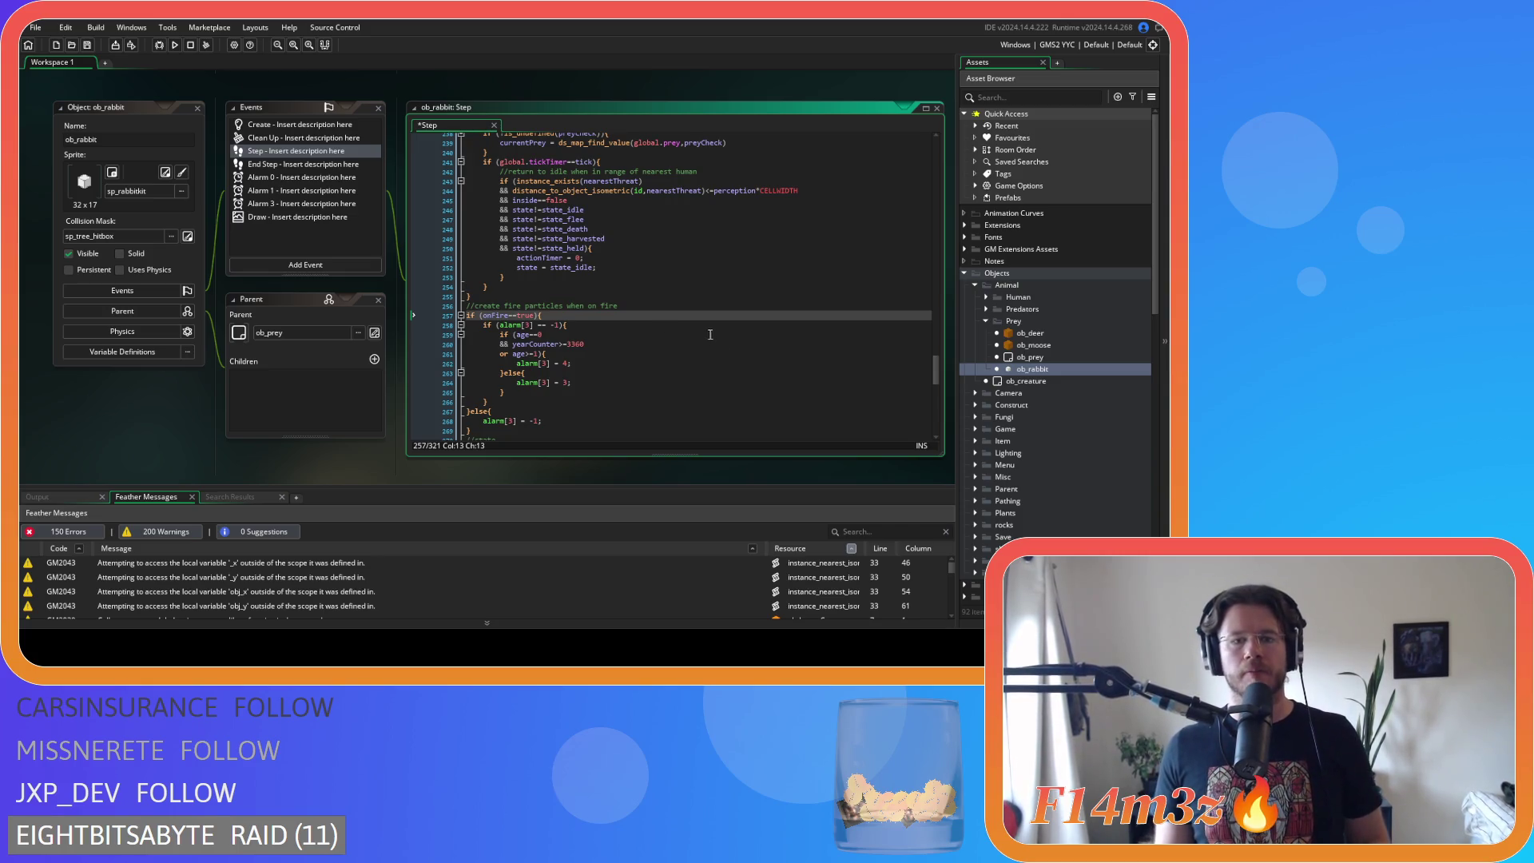
{"action": "scroll", "coordinate": [709, 334], "scroll_direction": "down", "scroll_amount": 5}
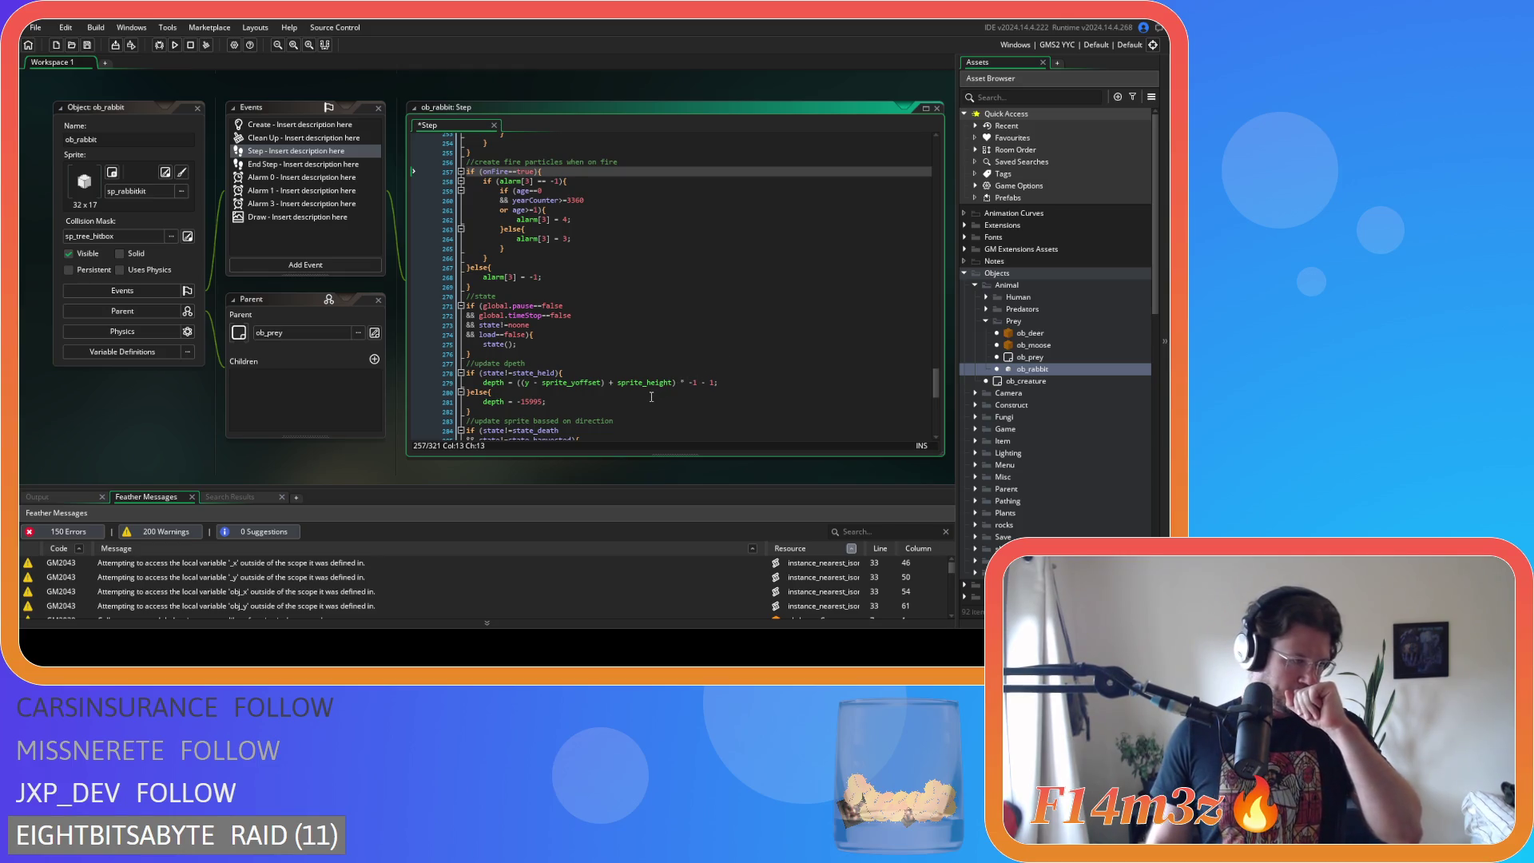
{"action": "right_click", "coordinate": [130, 399]}
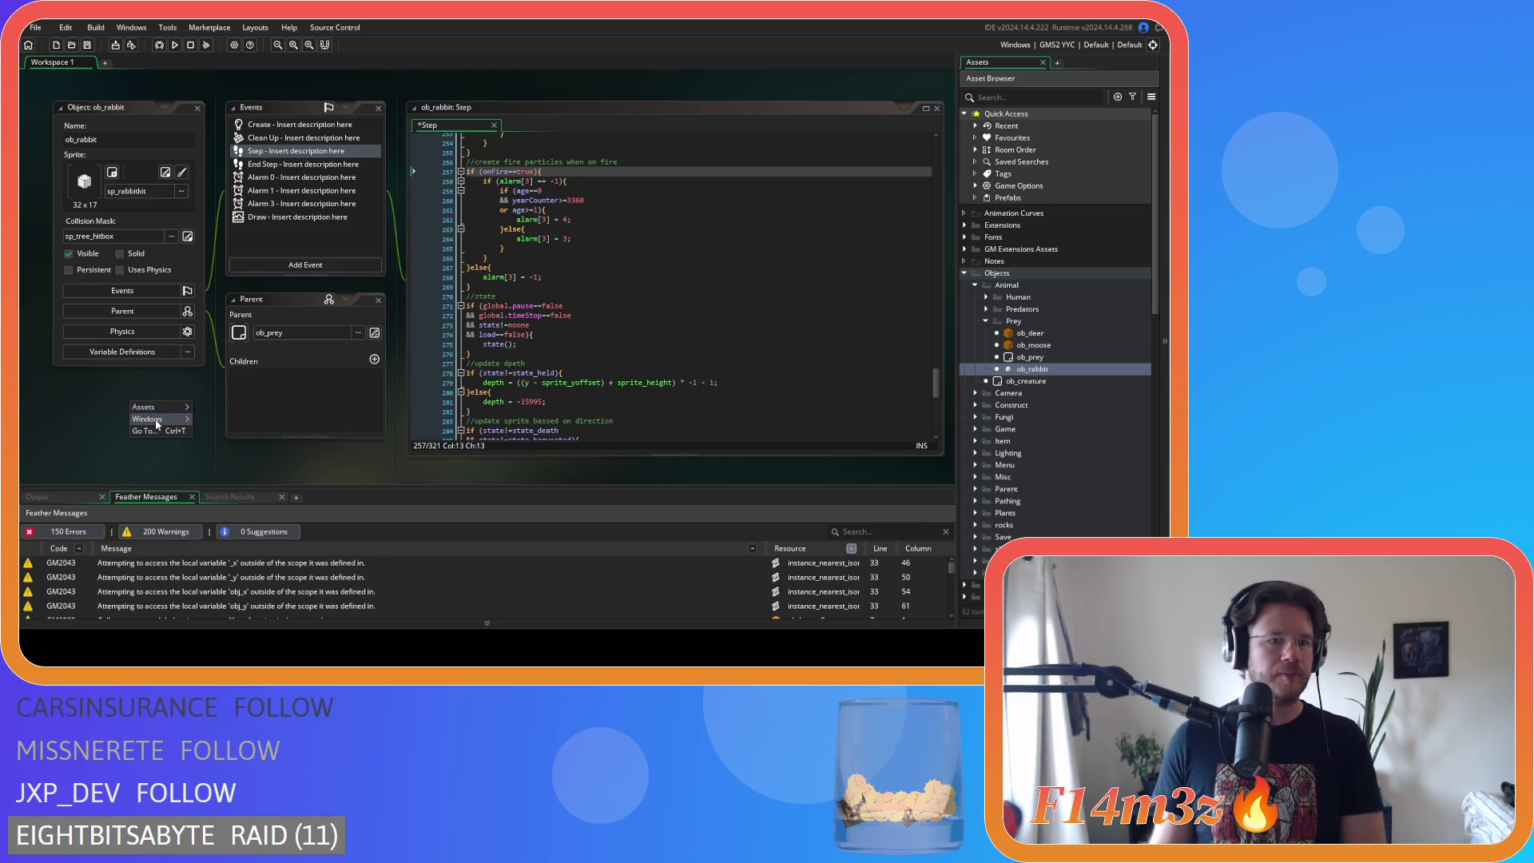
- Close all editor windows, collapse the Prey, Animal and Objects folders, and open sc_trackersUpdateBear
{"action": "mouse_move", "coordinate": [159, 419]}
{"action": "left_click", "coordinate": [210, 508]}
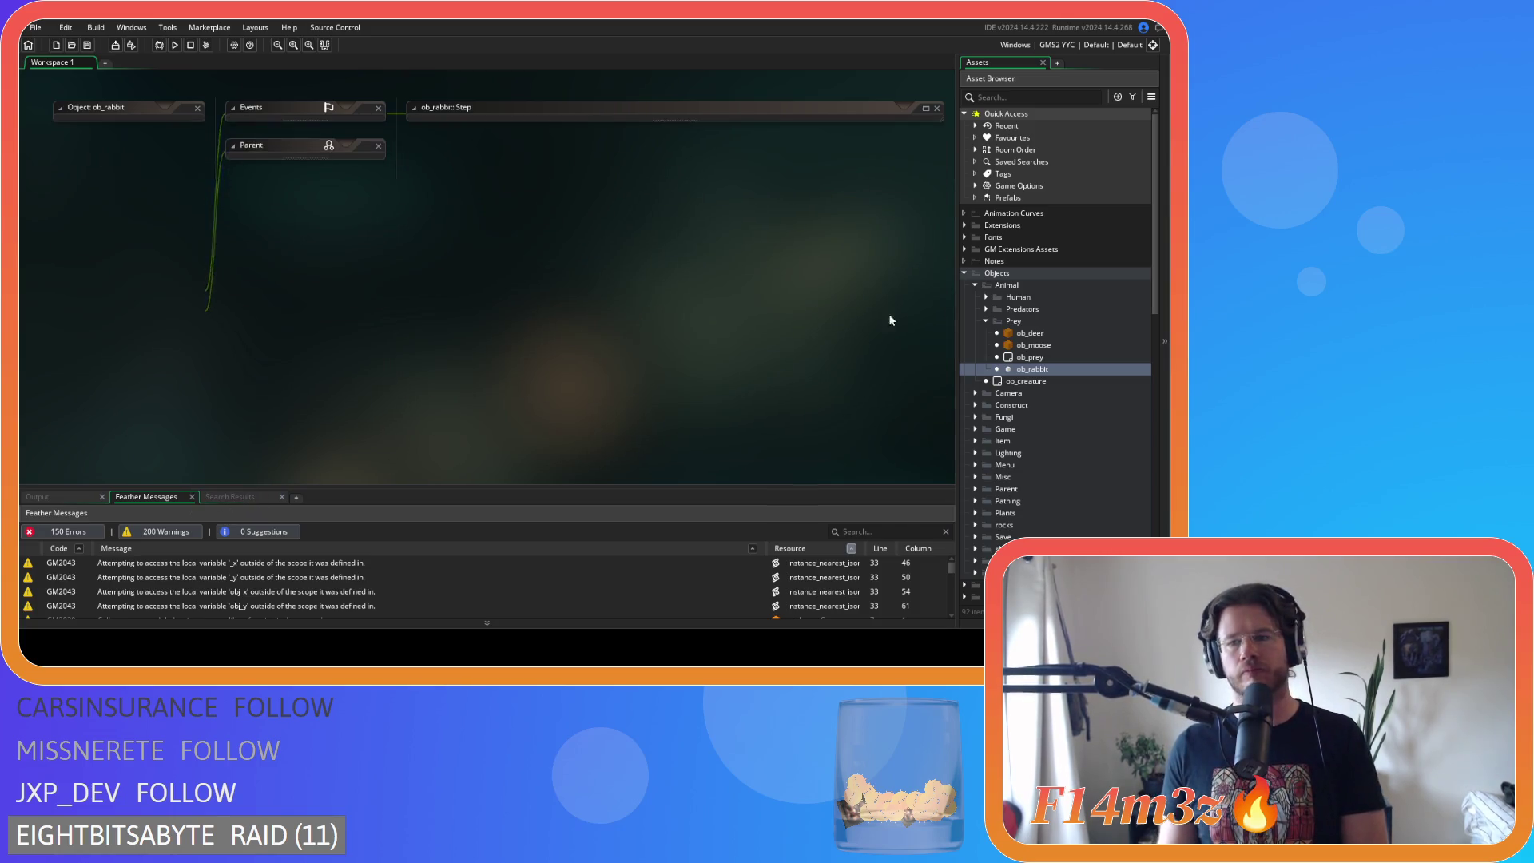
{"action": "left_click", "coordinate": [985, 320]}
{"action": "left_click", "coordinate": [975, 286]}
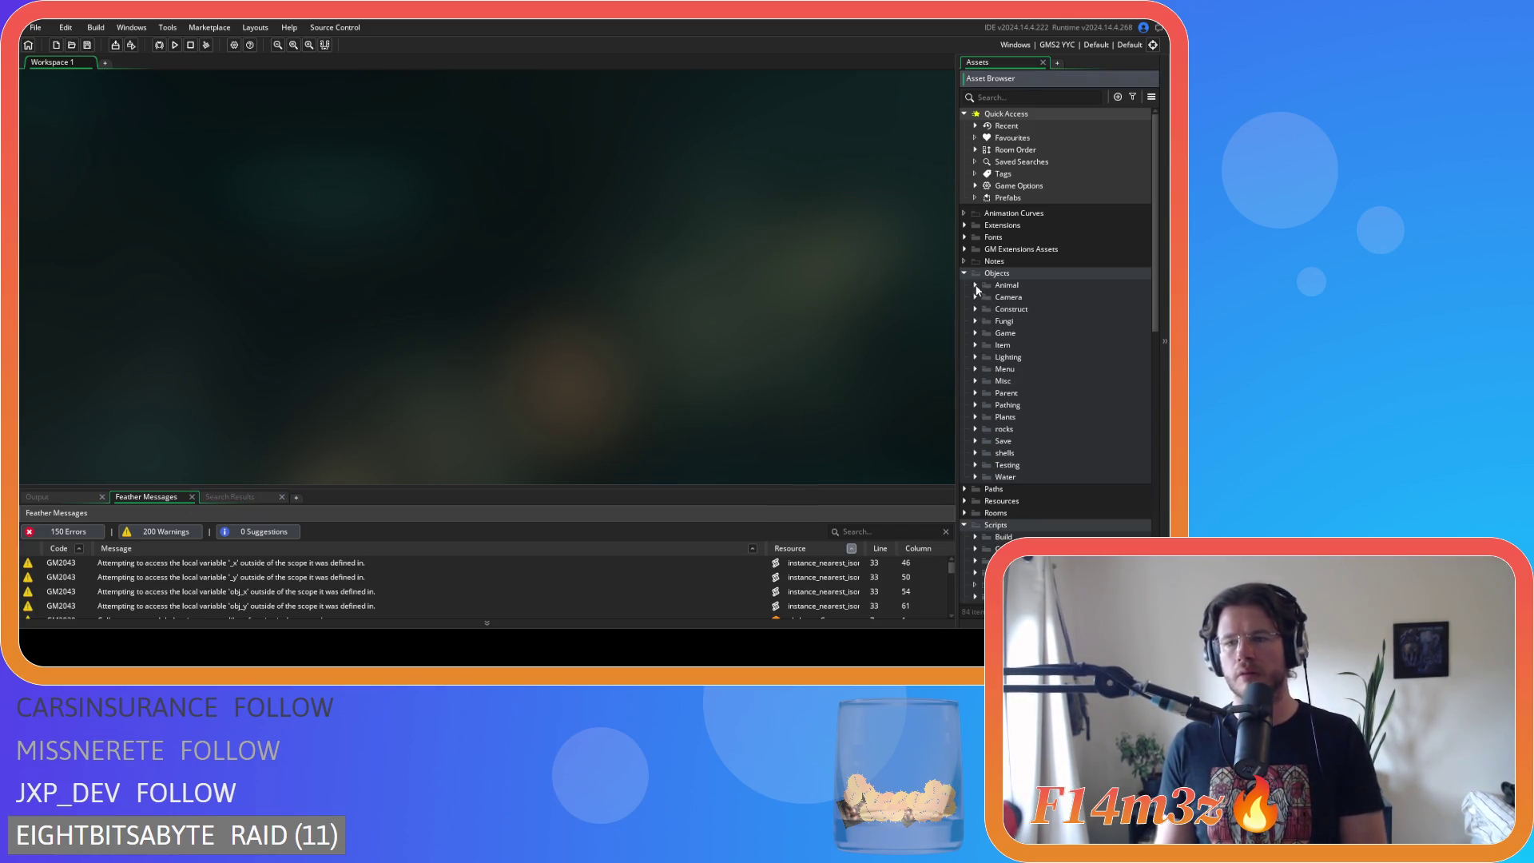
{"action": "left_click", "coordinate": [964, 273]}
{"action": "scroll", "coordinate": [997, 400], "scroll_direction": "down", "scroll_amount": 6}
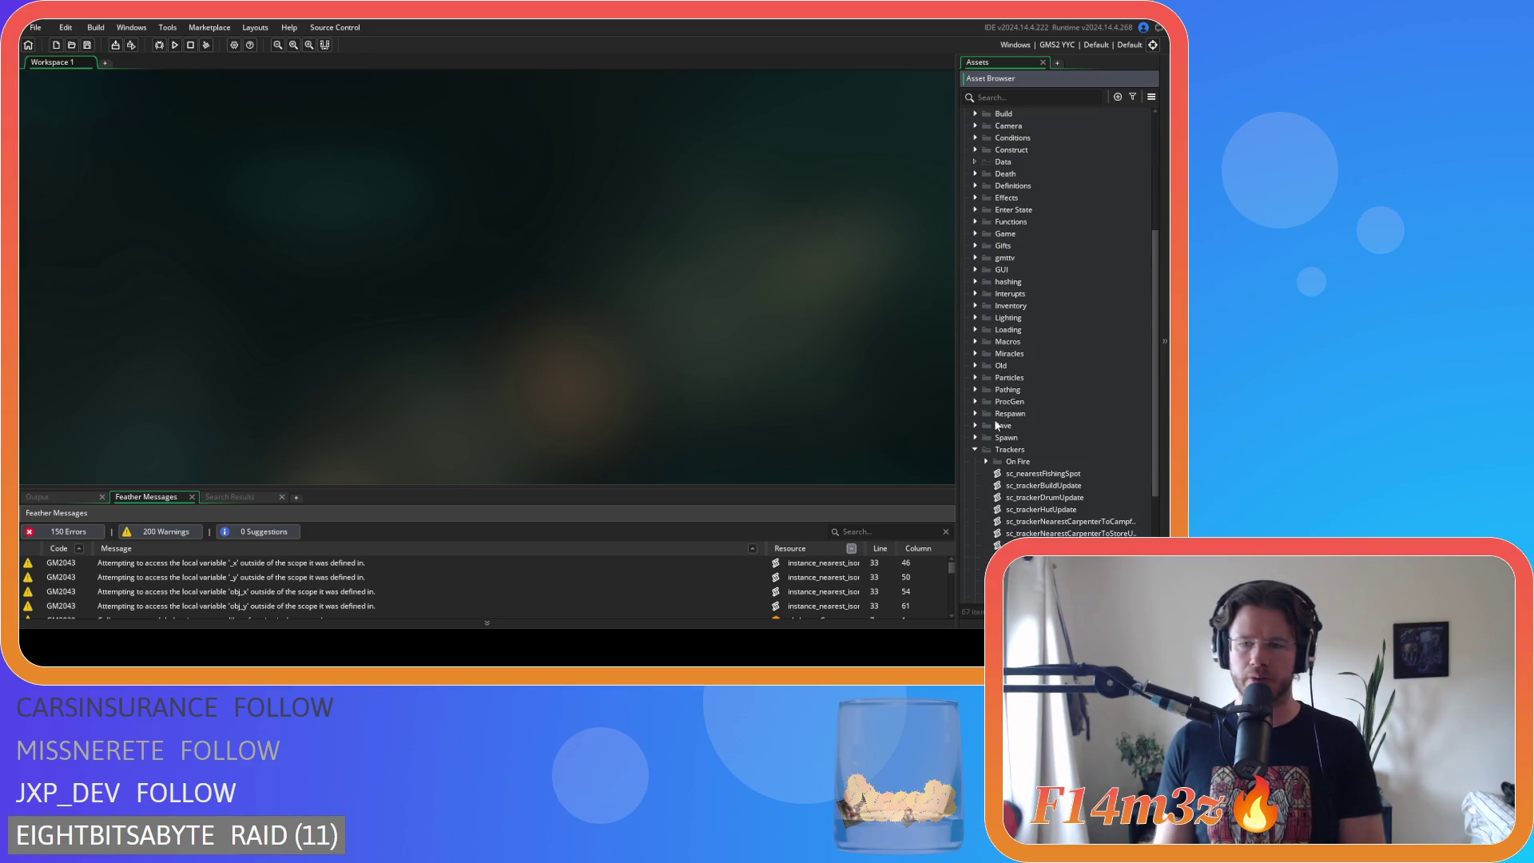
{"action": "scroll", "coordinate": [997, 425], "scroll_direction": "down", "scroll_amount": 5}
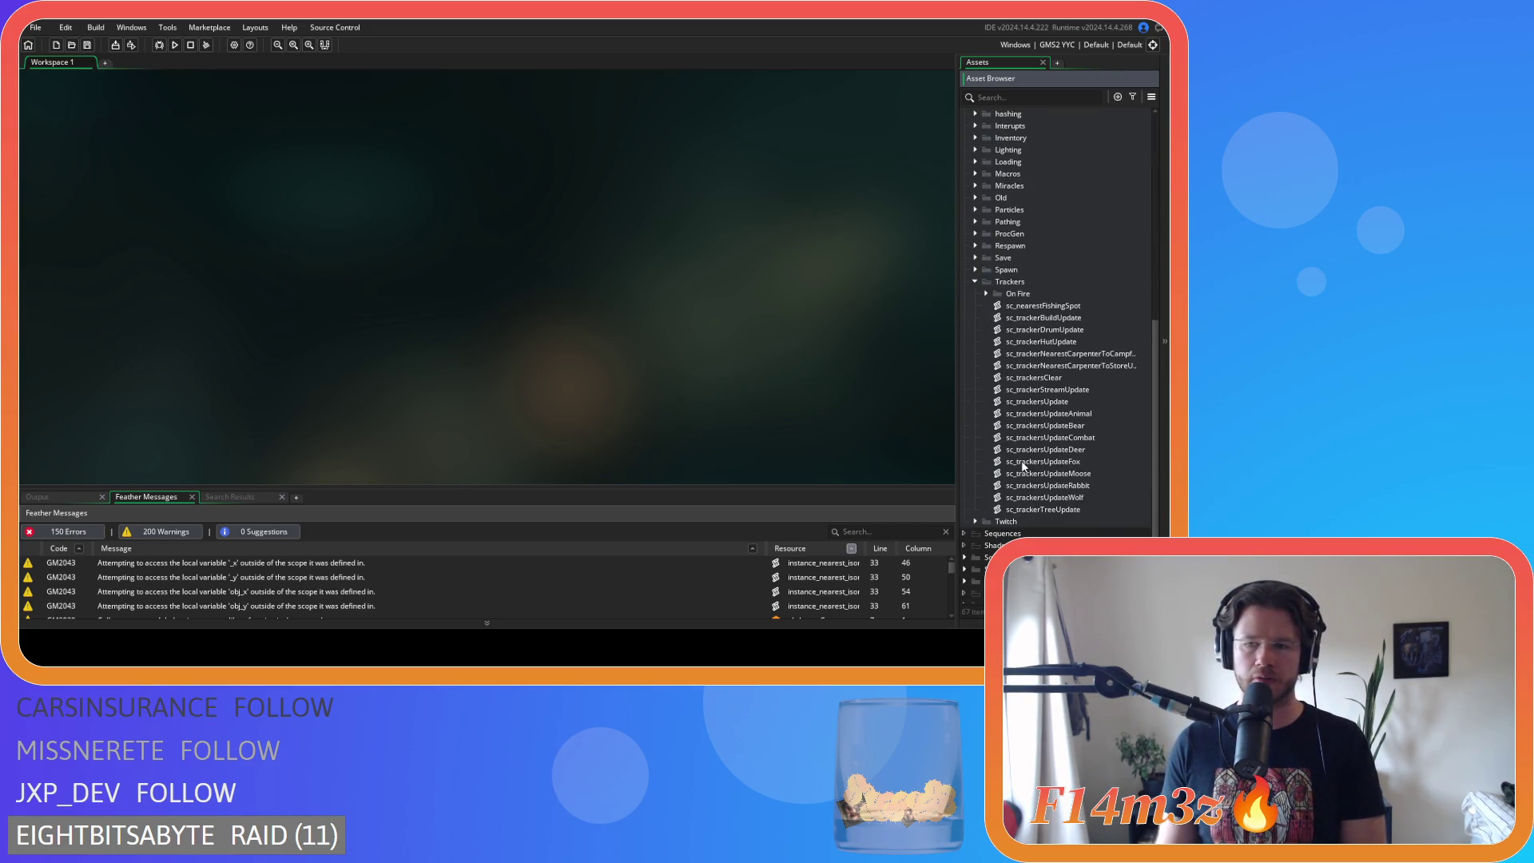
{"action": "double_click", "coordinate": [1098, 425]}
- Compact the == on line 14 and the != comparisons on lines 15 and 16
{"action": "scroll", "coordinate": [433, 321], "scroll_direction": "down", "scroll_amount": 2}
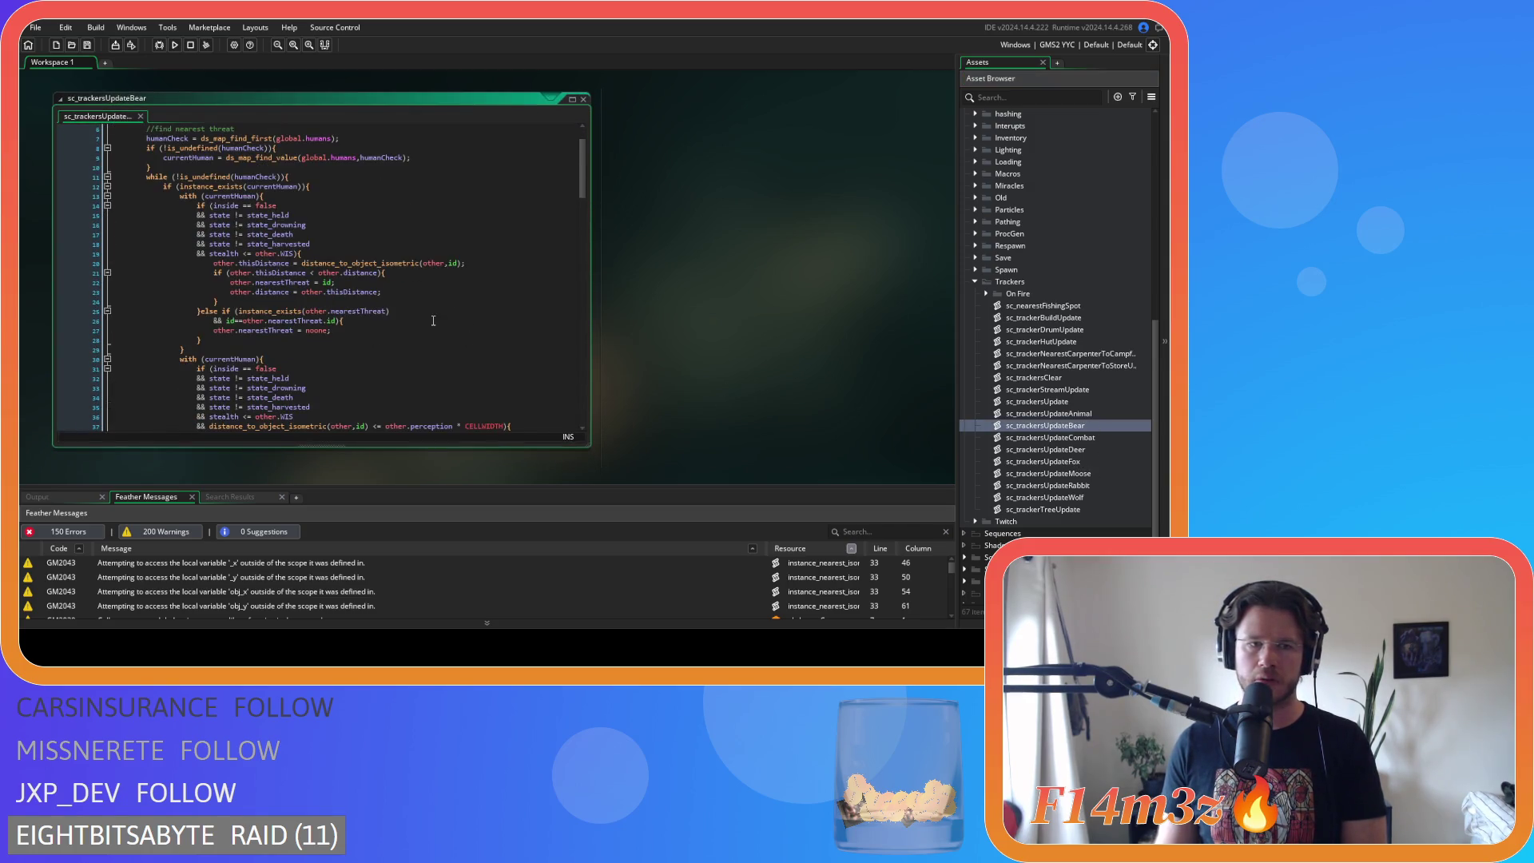
{"action": "left_click", "coordinate": [240, 205]}
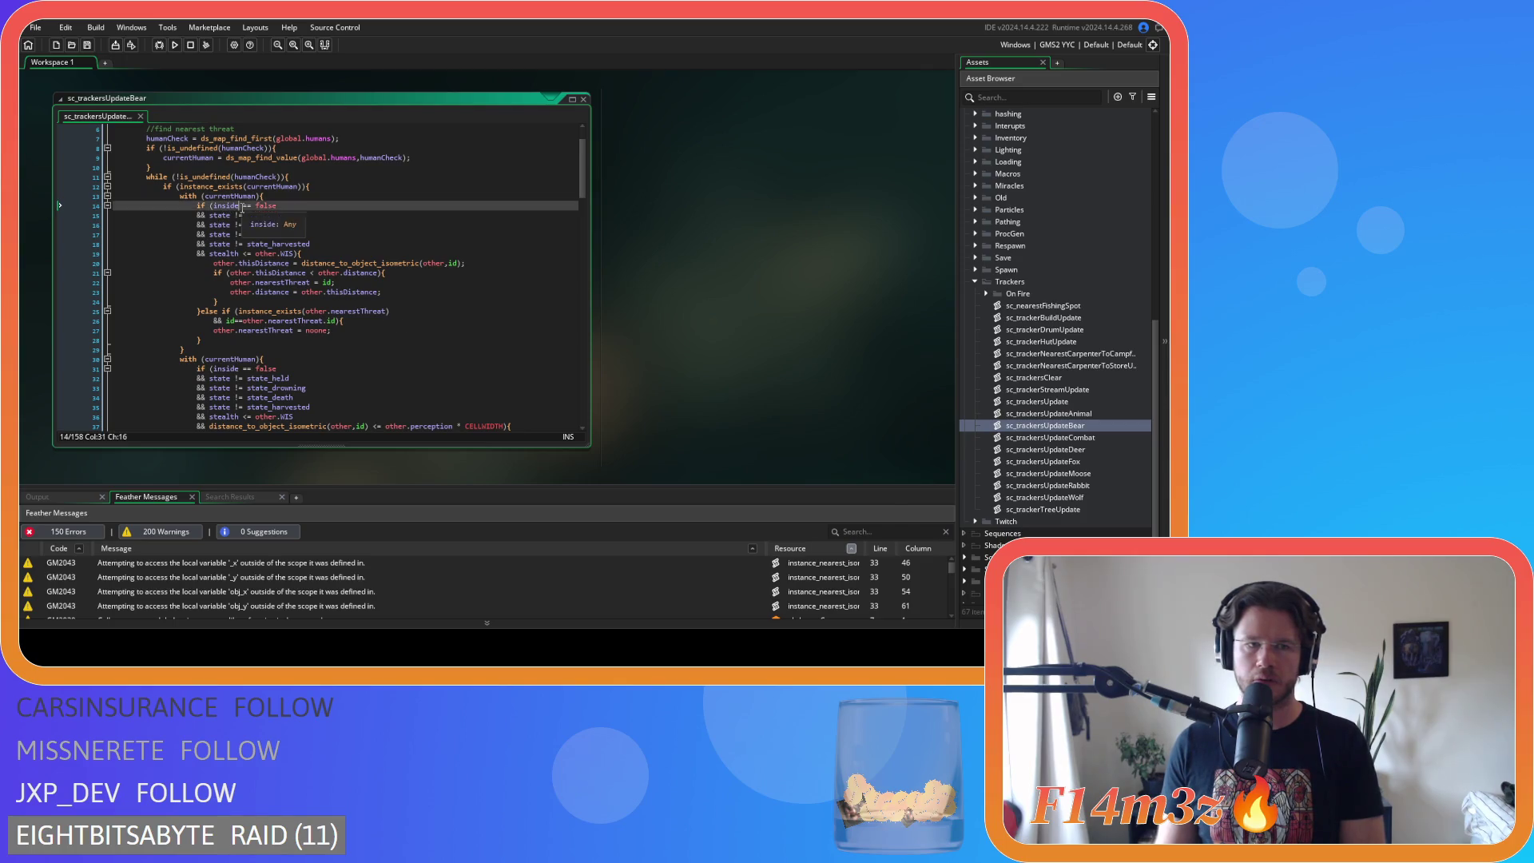
{"action": "key", "text": "BackSpace"}
{"action": "left_click", "coordinate": [241, 217]}
{"action": "key", "text": "BackSpace"}
{"action": "key", "text": "Delete"}
{"action": "left_click", "coordinate": [233, 225]}
{"action": "key", "text": "BackSpace"}
{"action": "key", "text": "Delete"}
- Compact the != comparisons on lines 17 and 18, reach line 19's stealth check, and save
{"action": "left_click", "coordinate": [233, 234]}
{"action": "key", "text": "BackSpace"}
{"action": "left_click", "coordinate": [236, 234]}
{"action": "key", "text": "Delete"}
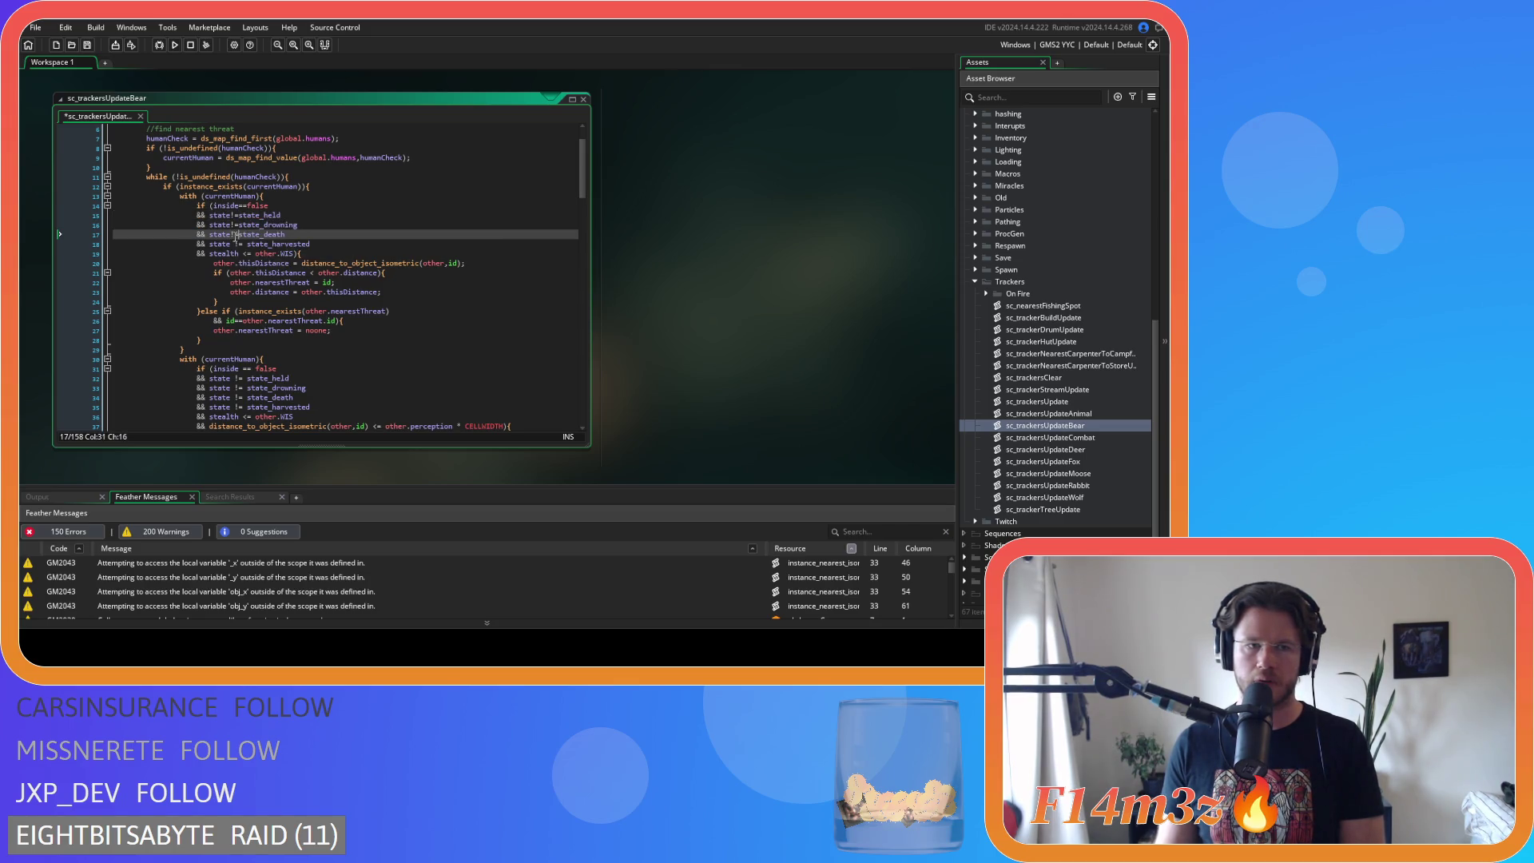
{"action": "left_click", "coordinate": [231, 243]}
{"action": "key", "text": "Right"}
{"action": "key", "text": "Delete"}
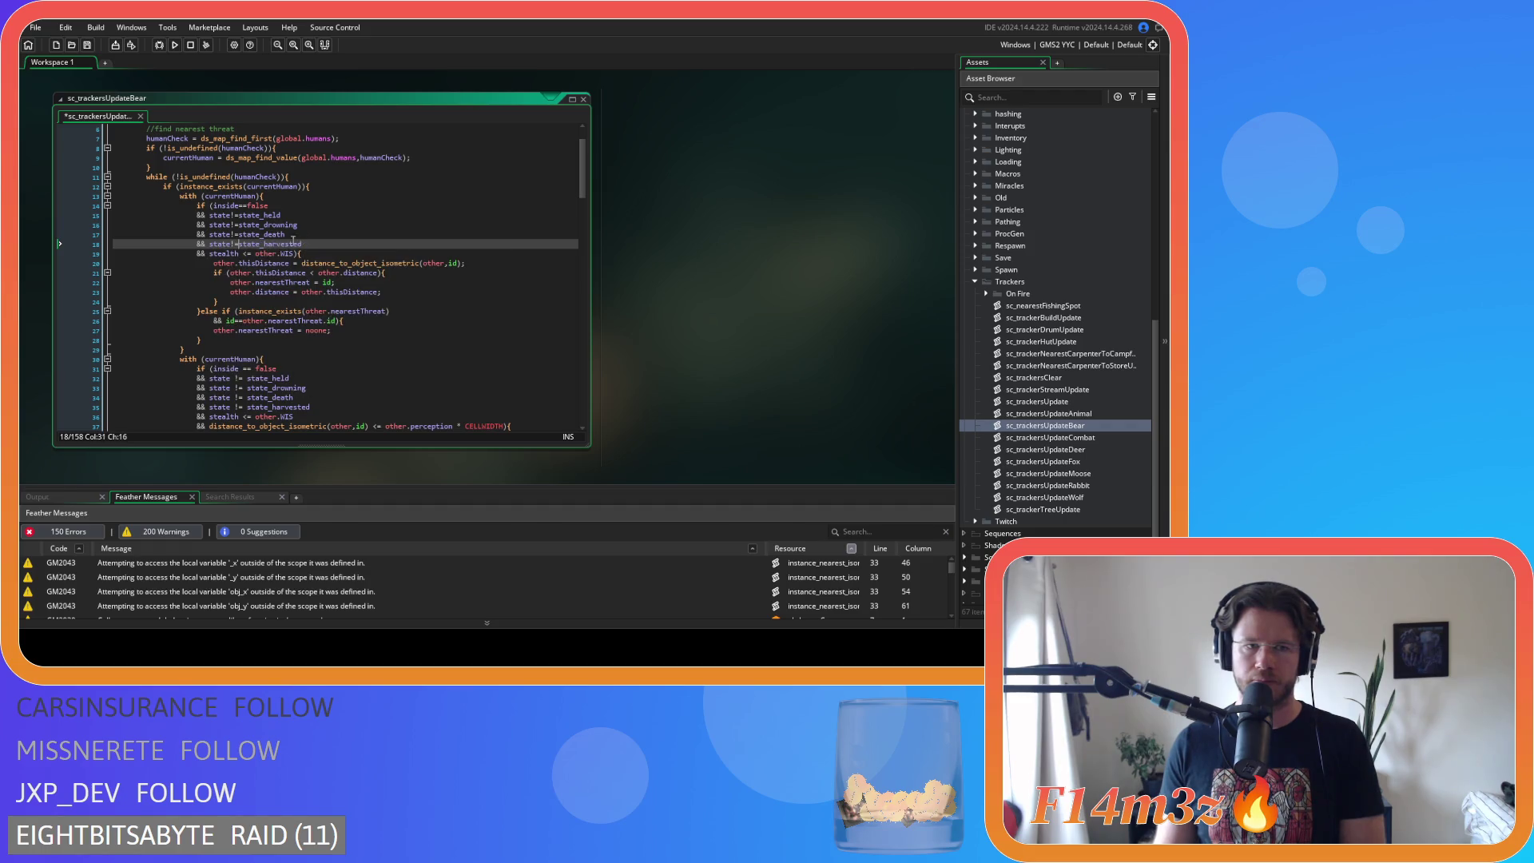
{"action": "left_click", "coordinate": [241, 253]}
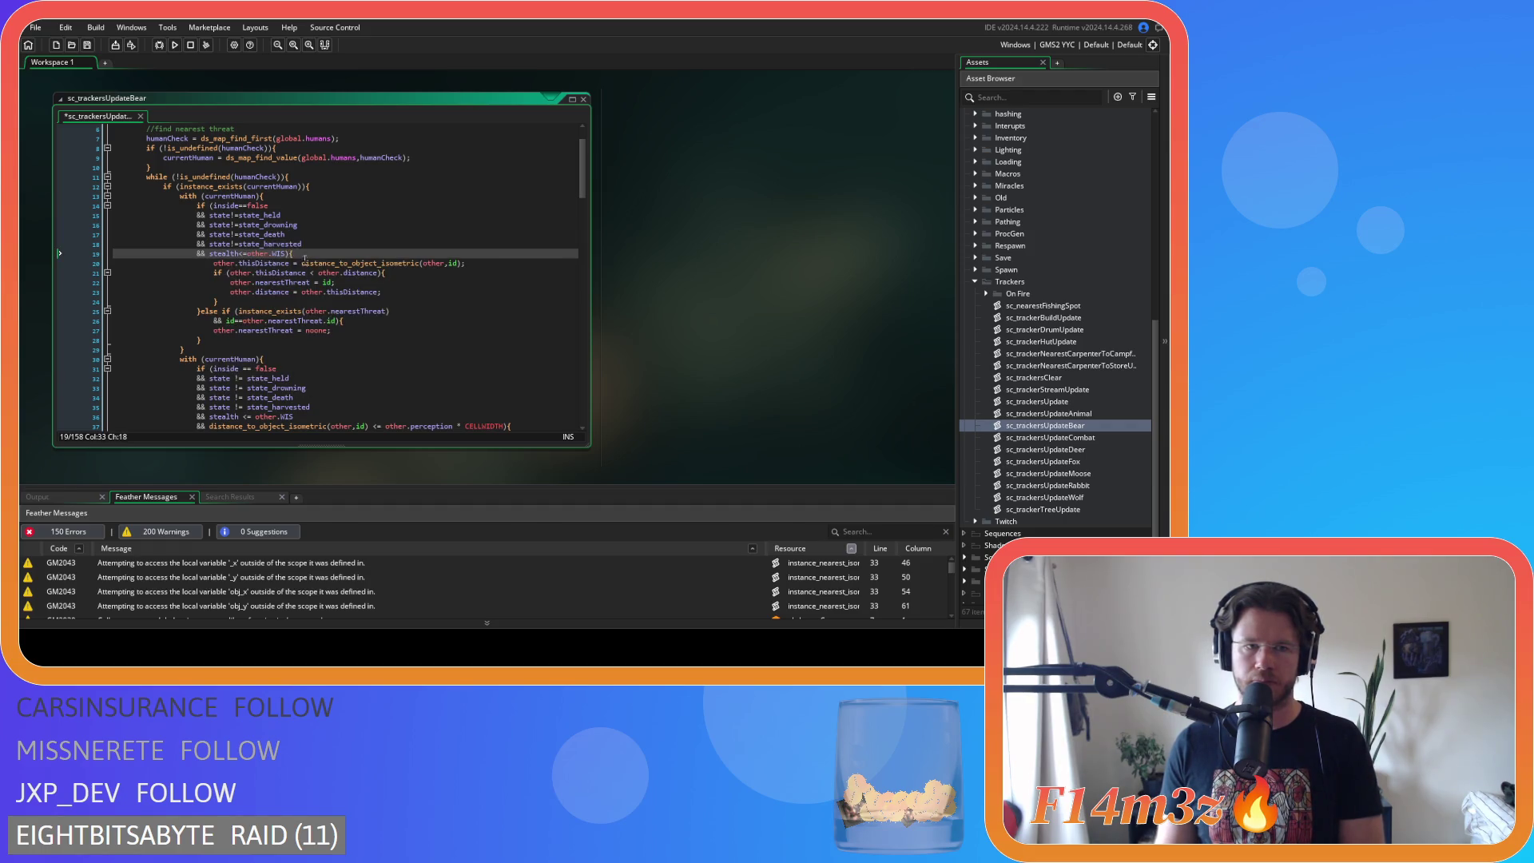
{"action": "key", "text": "End"}
{"action": "key", "text": "ctrl+s"}
- Compact the == on line 31 and the != comparisons on lines 32 and 33
{"action": "scroll", "coordinate": [253, 248], "scroll_direction": "down", "scroll_amount": 5}
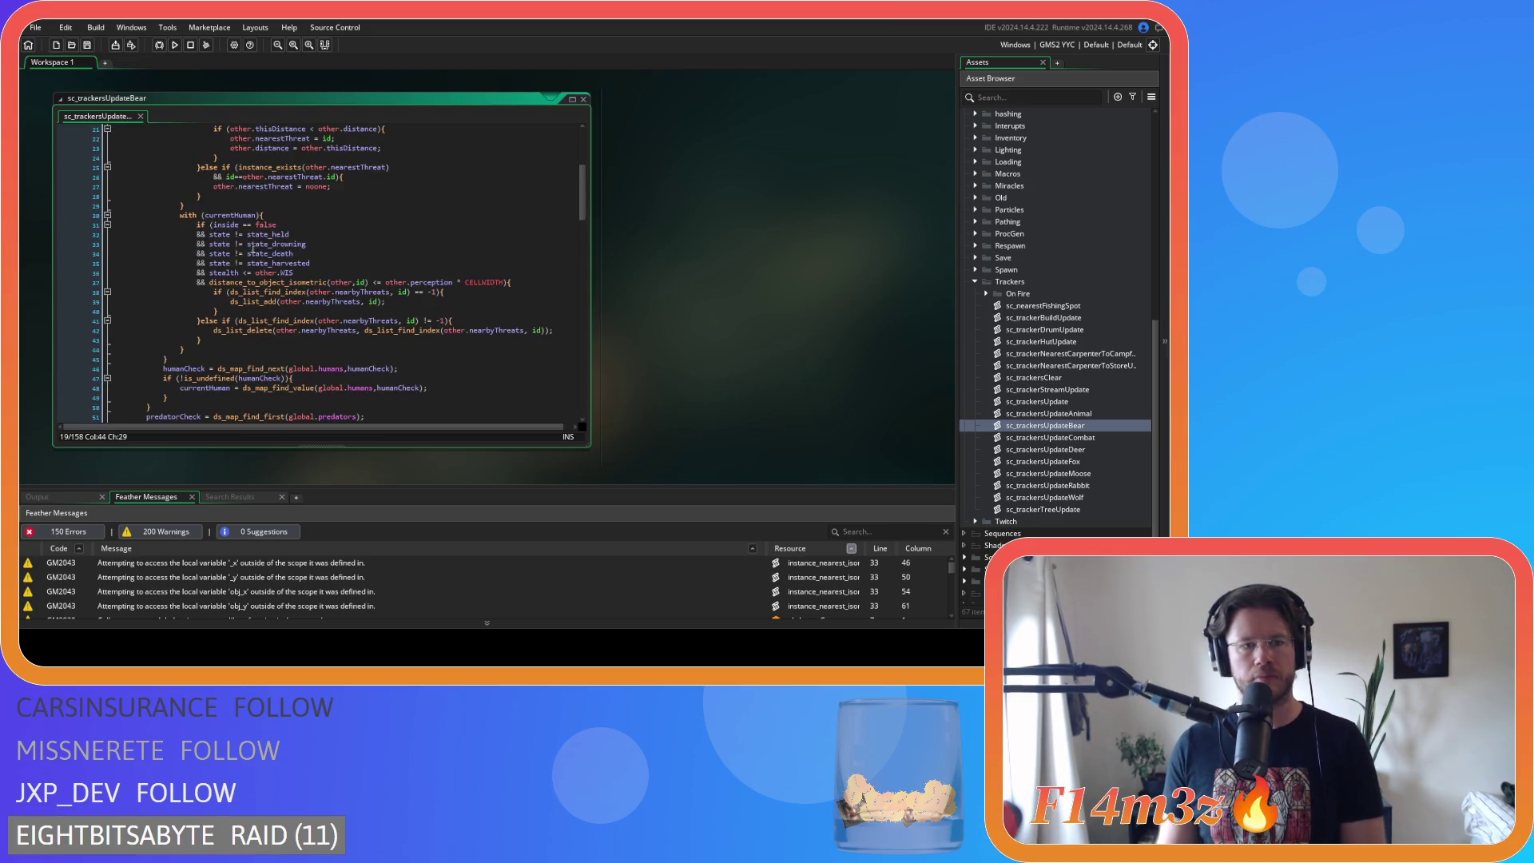
{"action": "left_click", "coordinate": [237, 224]}
{"action": "key", "text": "Delete"}
{"action": "key", "text": "Right"}
{"action": "key", "text": "Right"}
{"action": "key", "text": "Delete"}
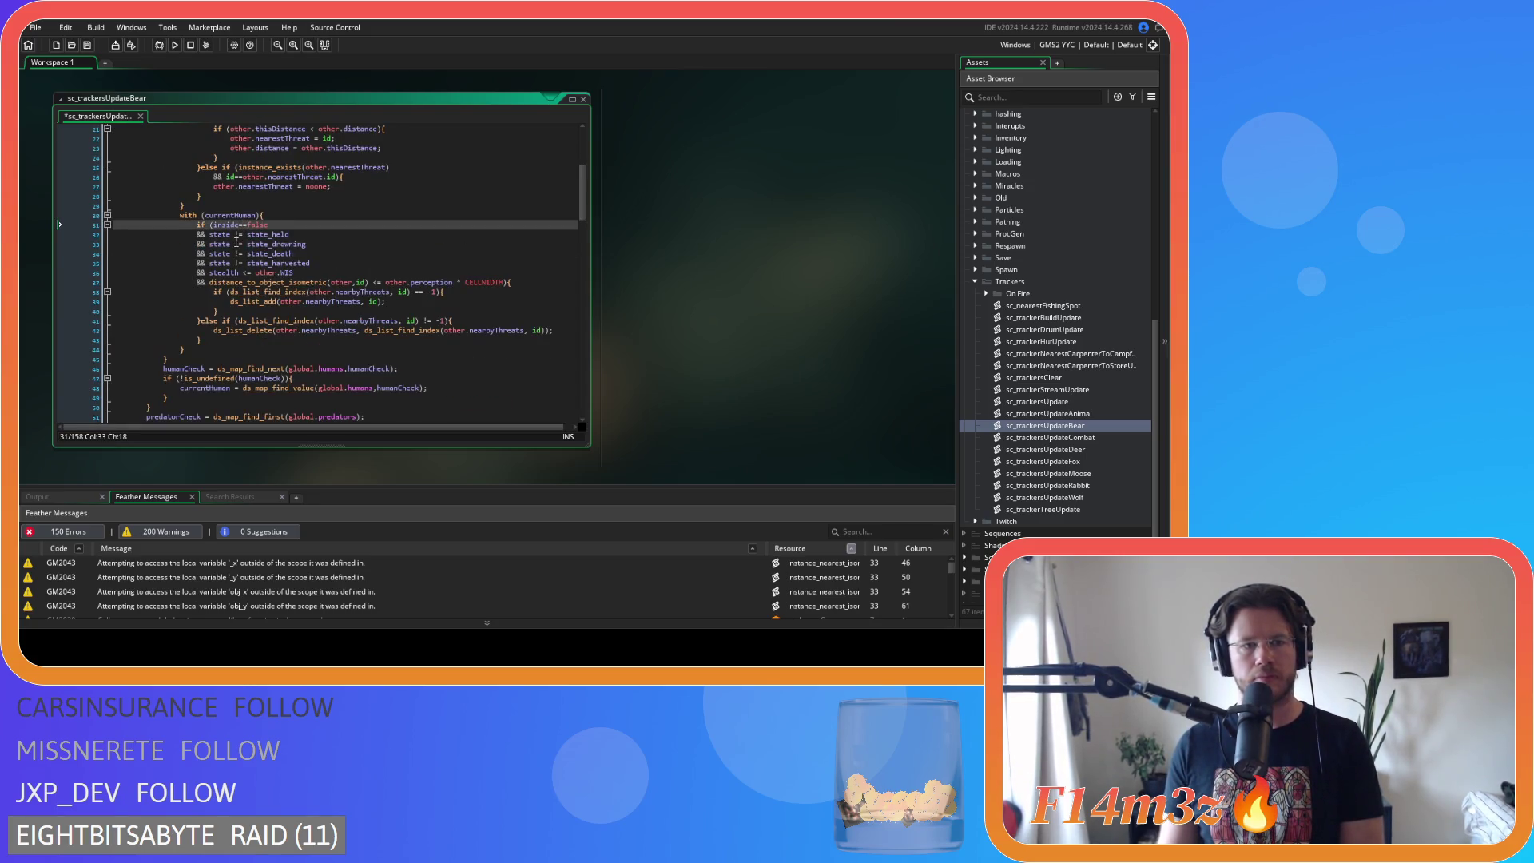
{"action": "left_click", "coordinate": [237, 234]}
{"action": "key", "text": "BackSpace"}
{"action": "key", "text": "Right"}
{"action": "key", "text": "Right"}
{"action": "key", "text": "Delete"}
{"action": "left_click", "coordinate": [234, 243]}
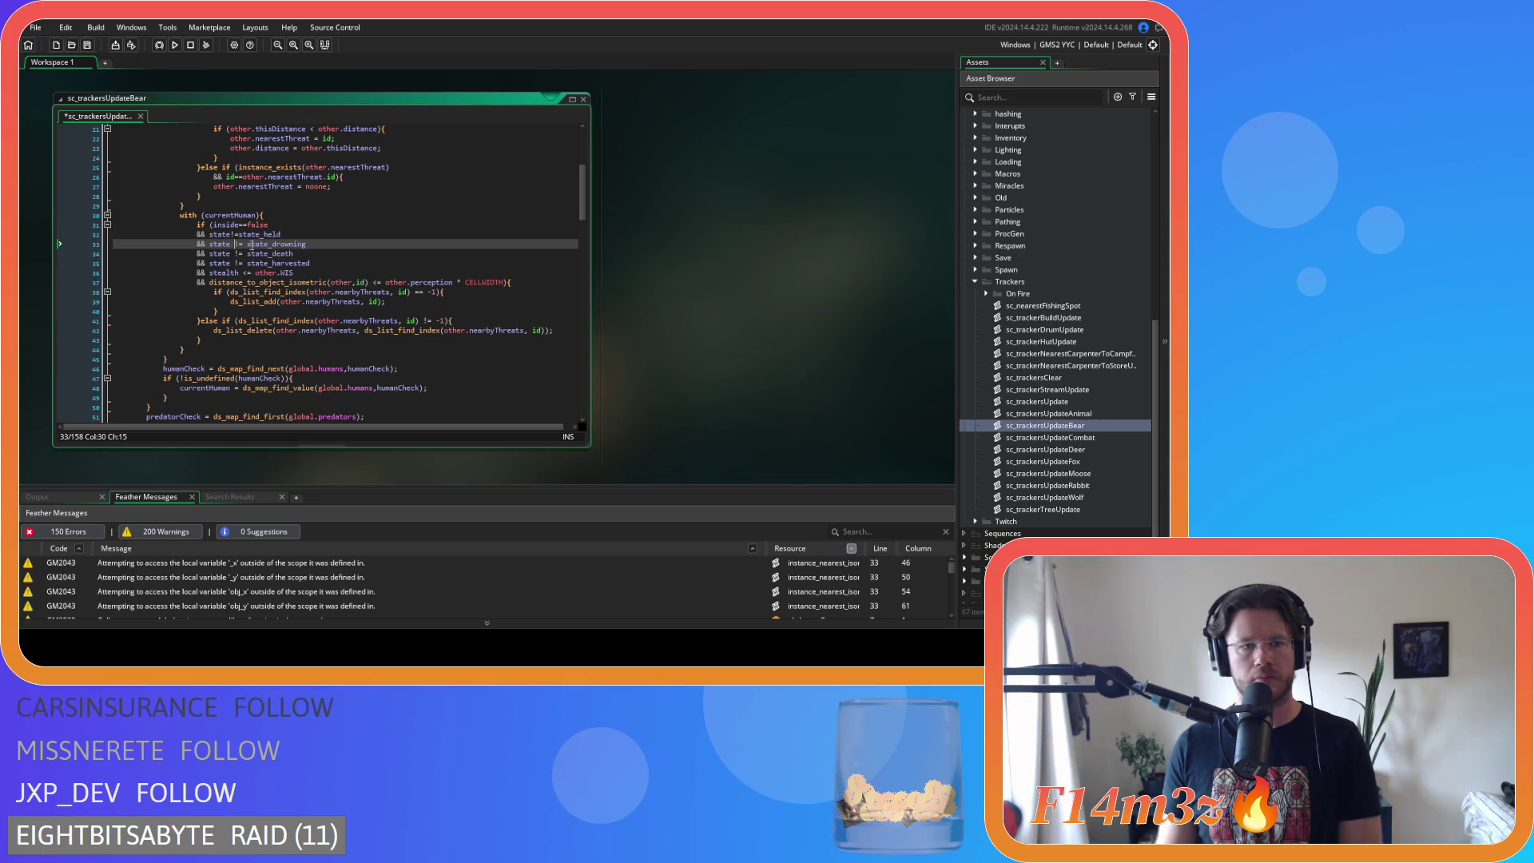
{"action": "key", "text": "BackSpace"}
{"action": "key", "text": "Right"}
{"action": "key", "text": "Right"}
{"action": "key", "text": "Delete"}
- Compact the != comparisons on lines 34 and 35 and the <= in the stealth check
{"action": "left_click", "coordinate": [232, 253]}
{"action": "key", "text": "BackSpace"}
{"action": "key", "text": "Right"}
{"action": "key", "text": "Right"}
{"action": "key", "text": "Delete"}
{"action": "left_click", "coordinate": [234, 263]}
{"action": "key", "text": "BackSpace"}
{"action": "key", "text": "Right"}
{"action": "key", "text": "Right"}
{"action": "key", "text": "Delete"}
{"action": "key", "text": "Down"}
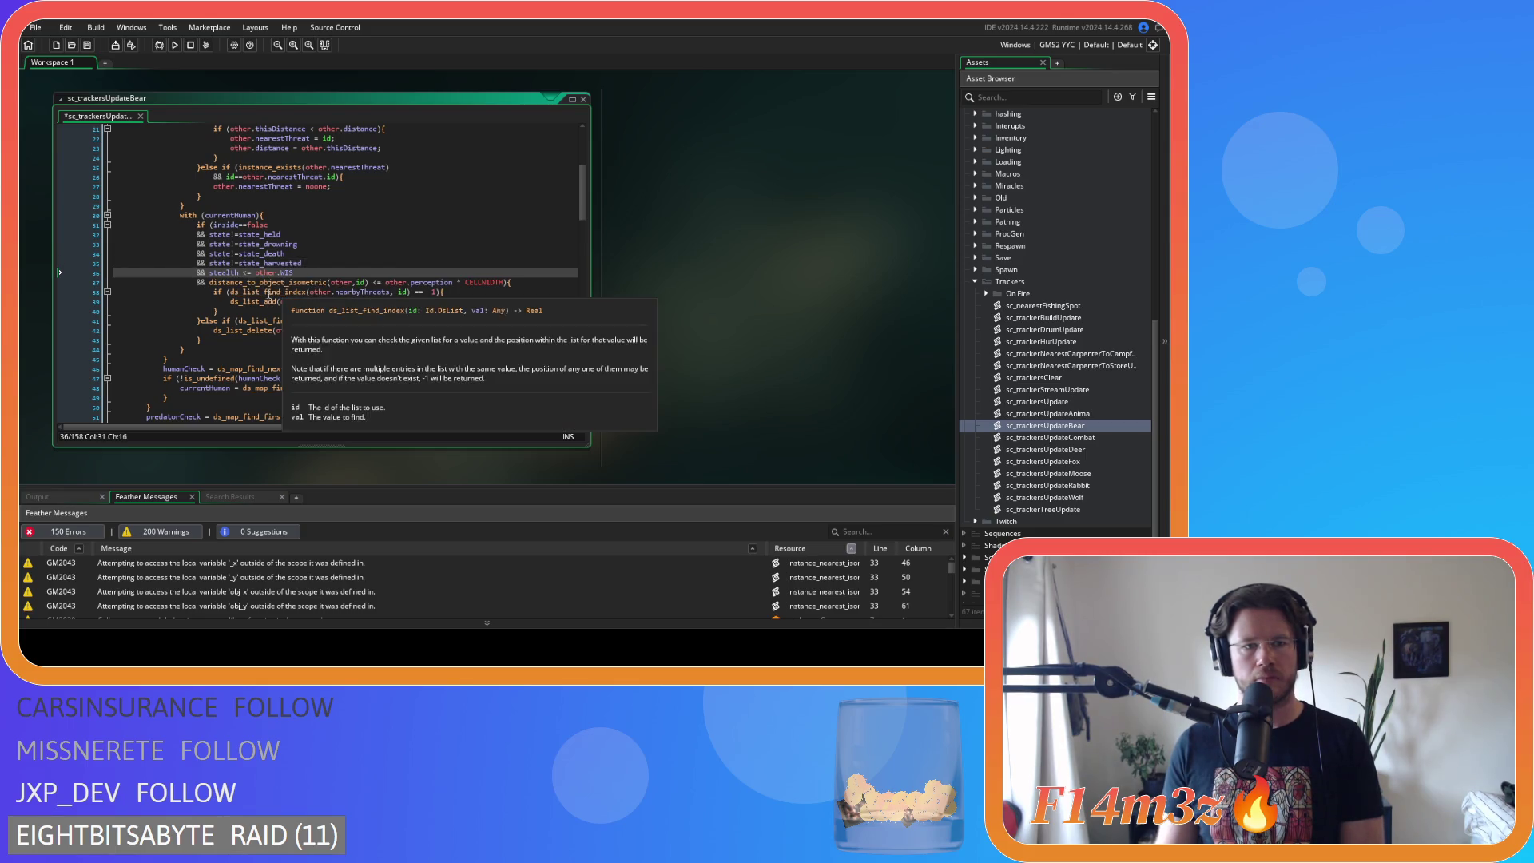
{"action": "key", "text": "Delete"}
{"action": "key", "text": "Right"}
{"action": "key", "text": "Right"}
{"action": "key", "text": "Delete"}
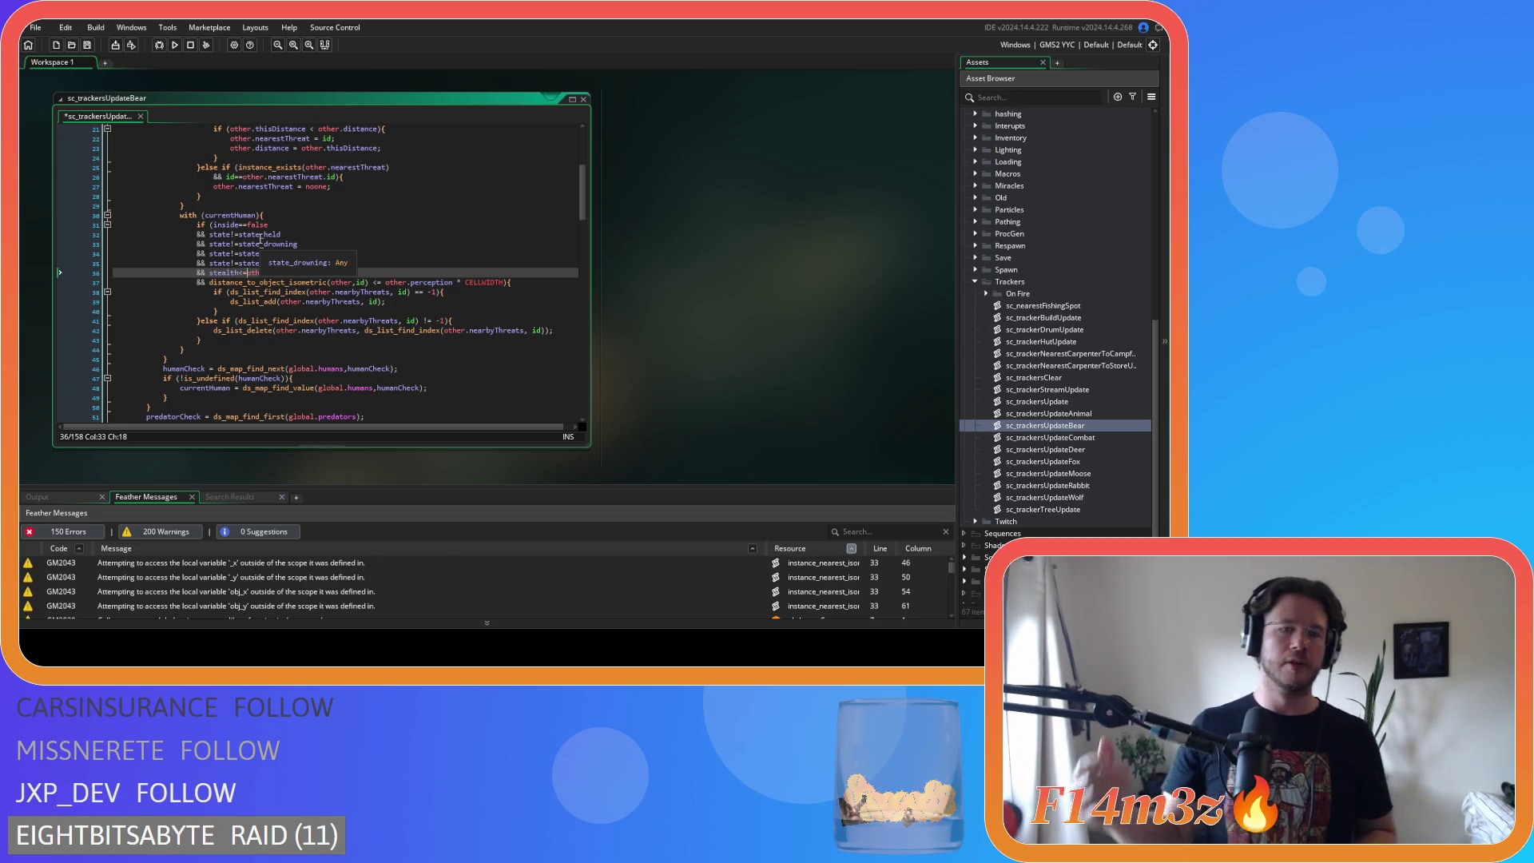
{"action": "type", "text": "other.WIS"}
- Remove the extra spaces around <= and * in the distance check on line 37
{"action": "left_click", "coordinate": [369, 282]}
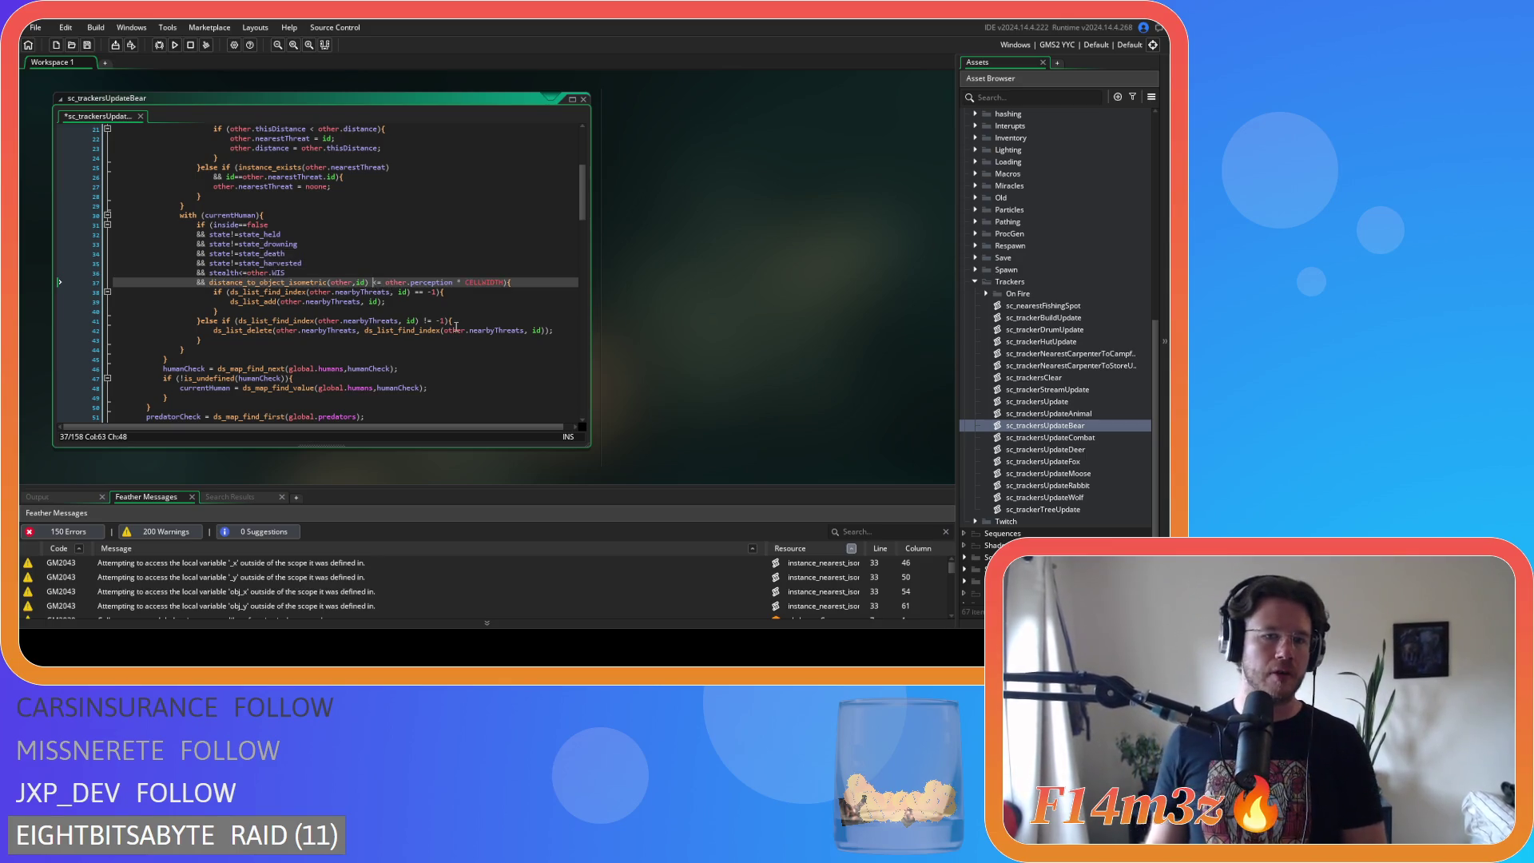
{"action": "key", "text": "Right"}
{"action": "key", "text": "Right"}
{"action": "key", "text": "Delete"}
{"action": "key", "text": "ctrl+Right"}
{"action": "key", "text": "ctrl+Right"}
{"action": "key", "text": "ctrl+Right"}
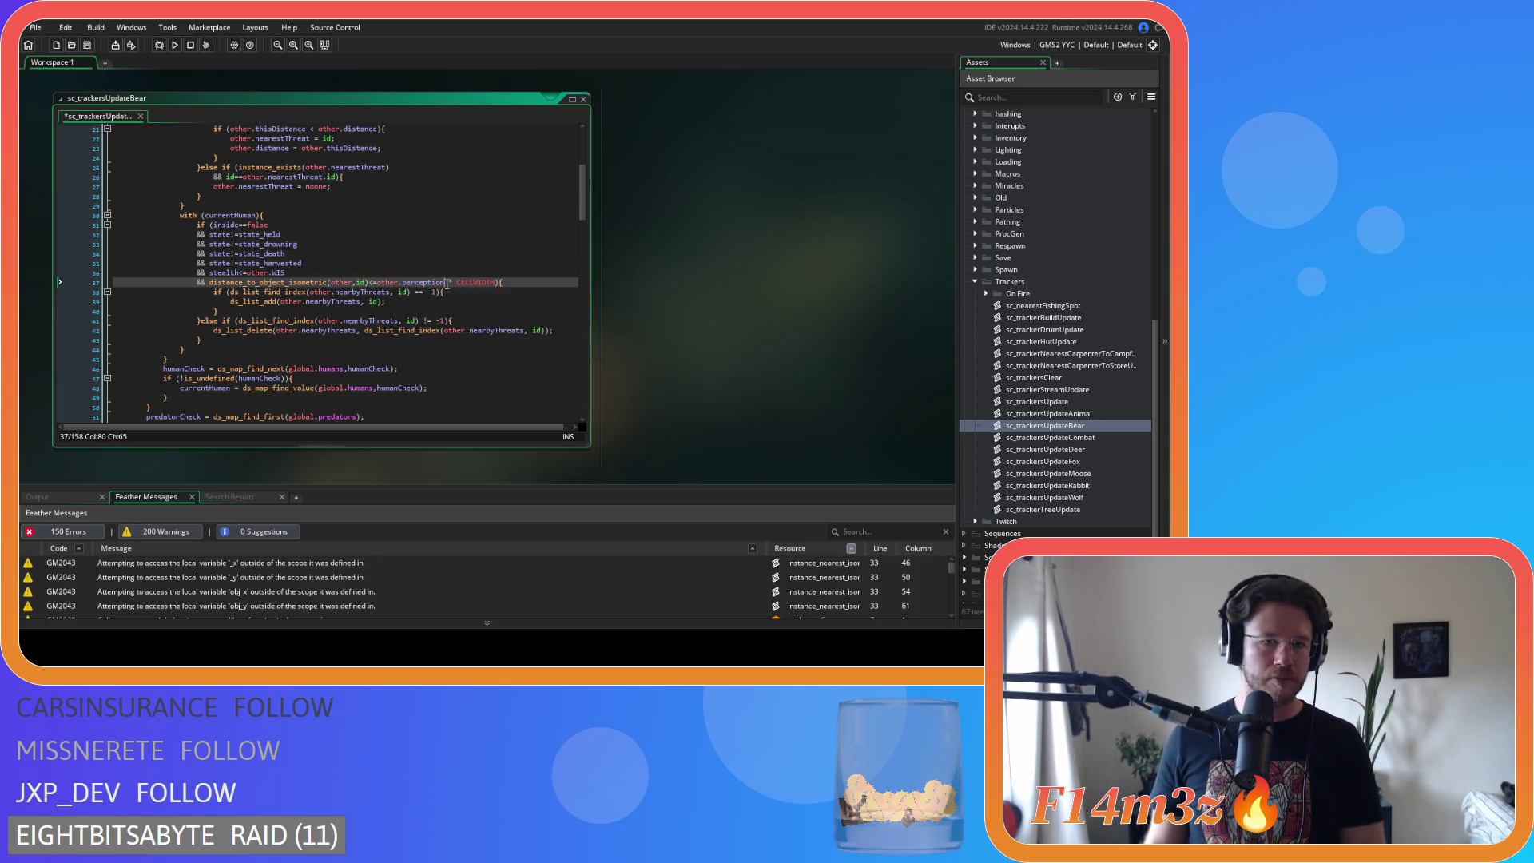
{"action": "key", "text": "Delete"}
{"action": "key", "text": "Right"}
- Move the distance-to-human check from line 37 to right after 'if (' on line 31, prefixing inside==false with &&
{"action": "left_click_drag", "start_coordinate": [485, 285], "coordinate": [144, 282]}
{"action": "key", "text": "Delete"}
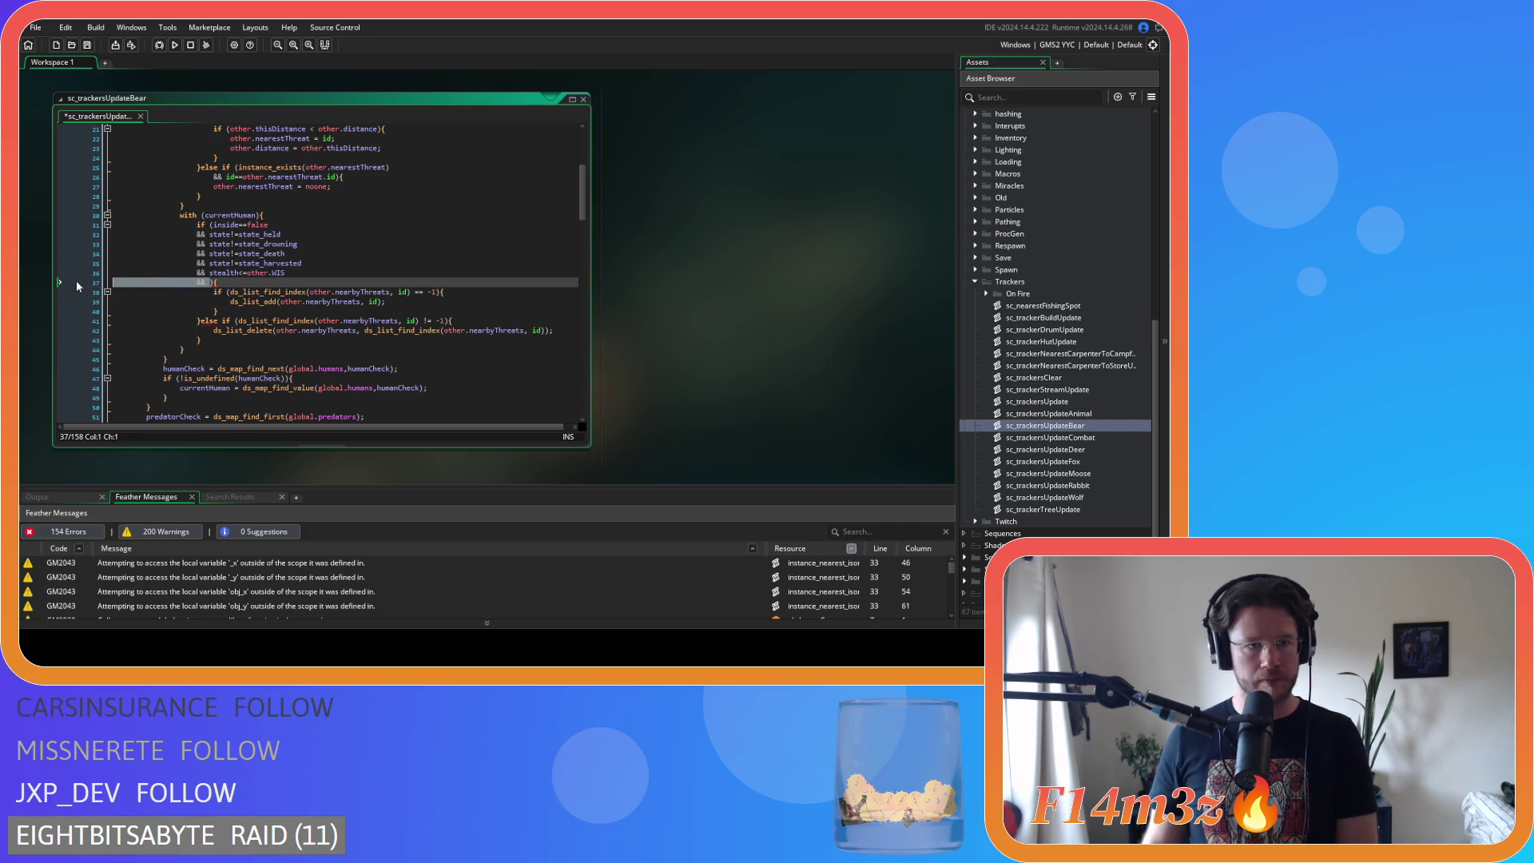
{"action": "key", "text": "BackSpace"}
{"action": "key", "text": "BackSpace"}
{"action": "left_click", "coordinate": [213, 225]}
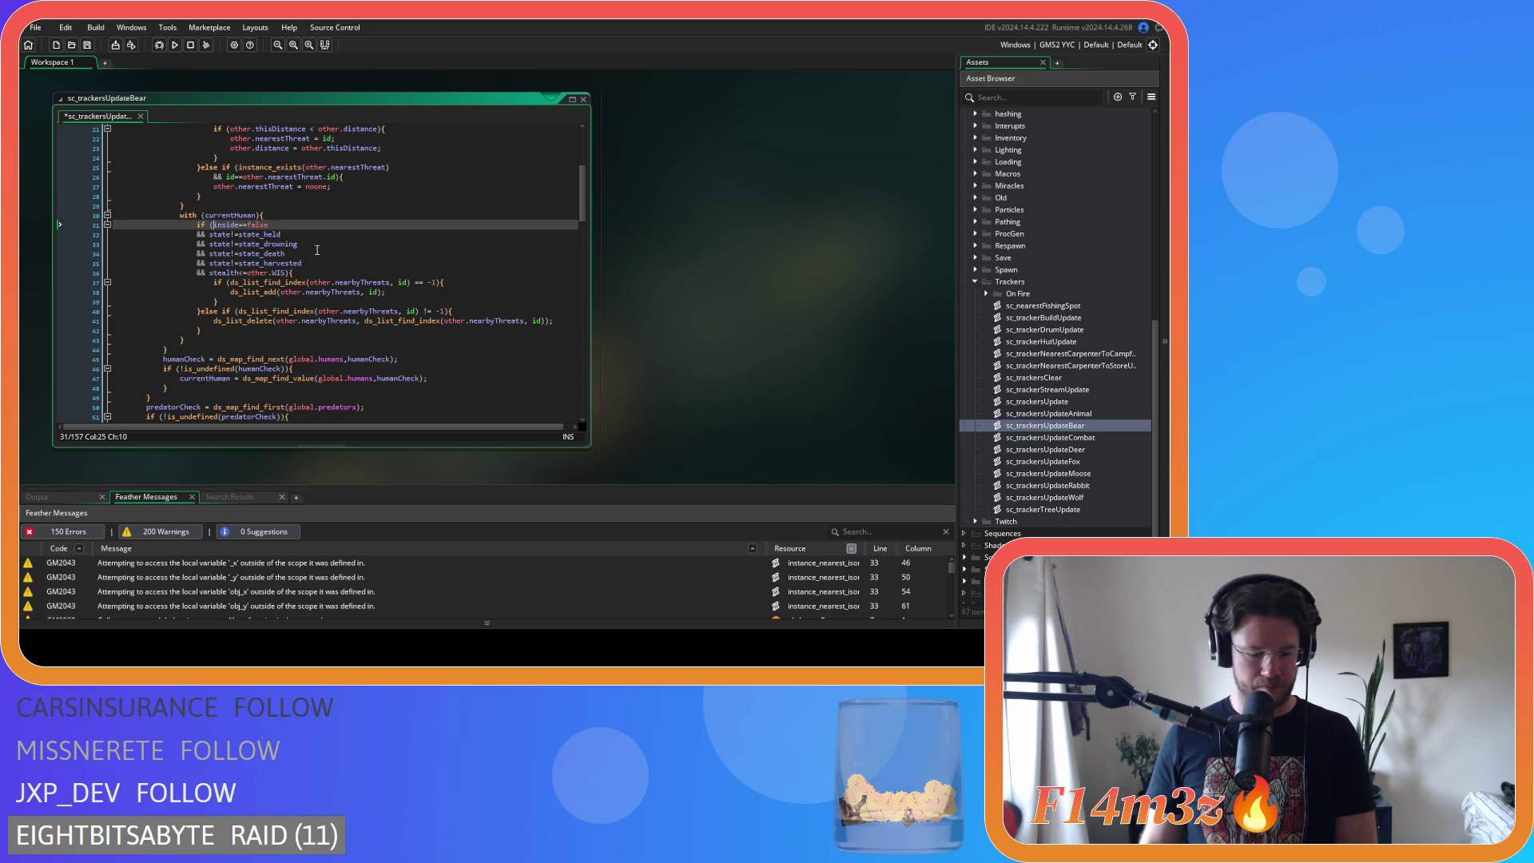
{"action": "key", "text": "Return"}
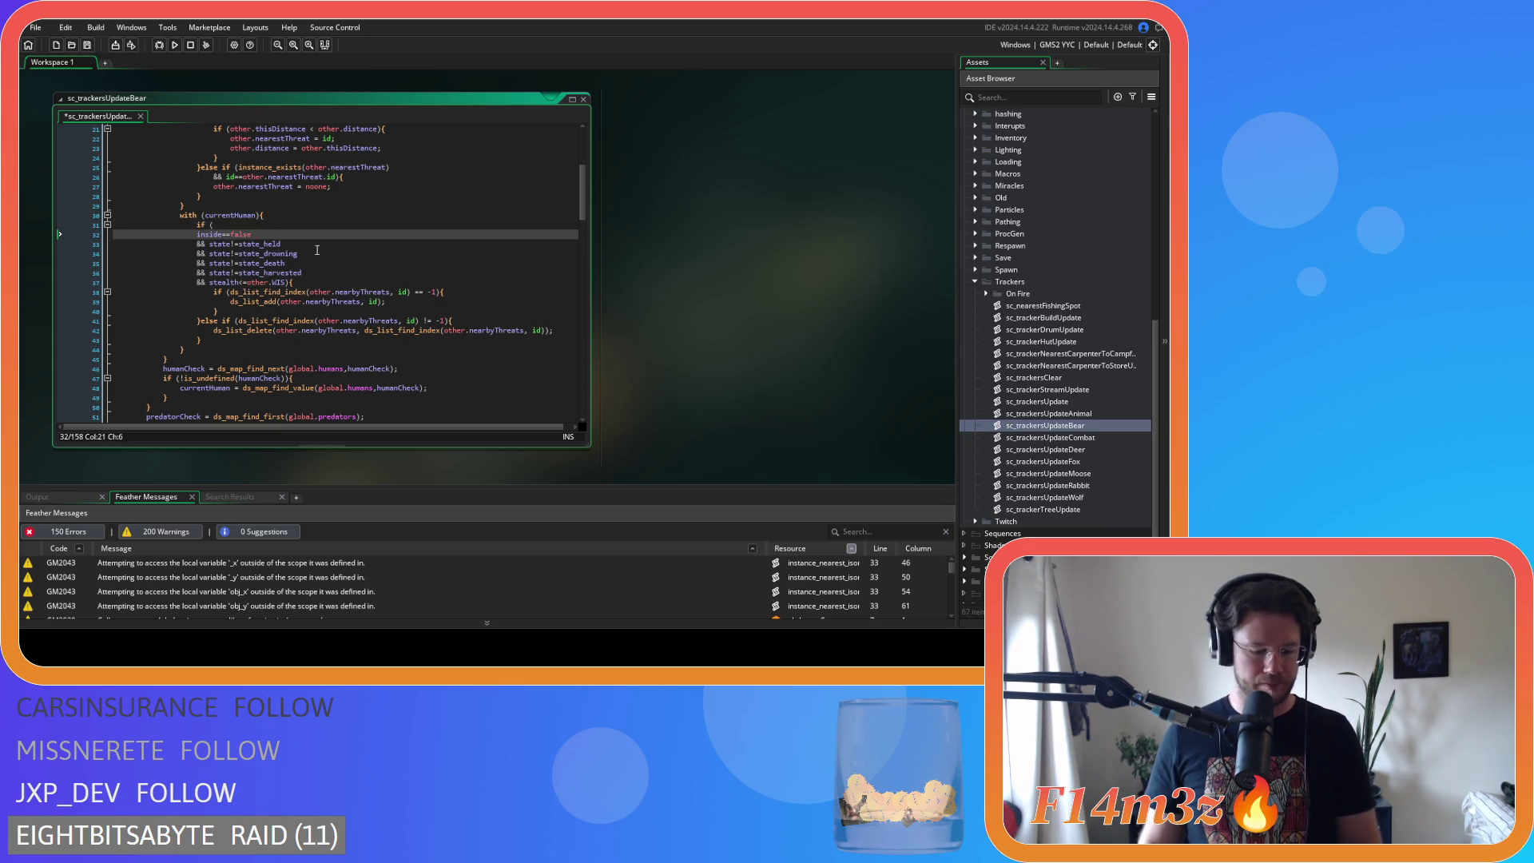
{"action": "type", "text": "&&"}
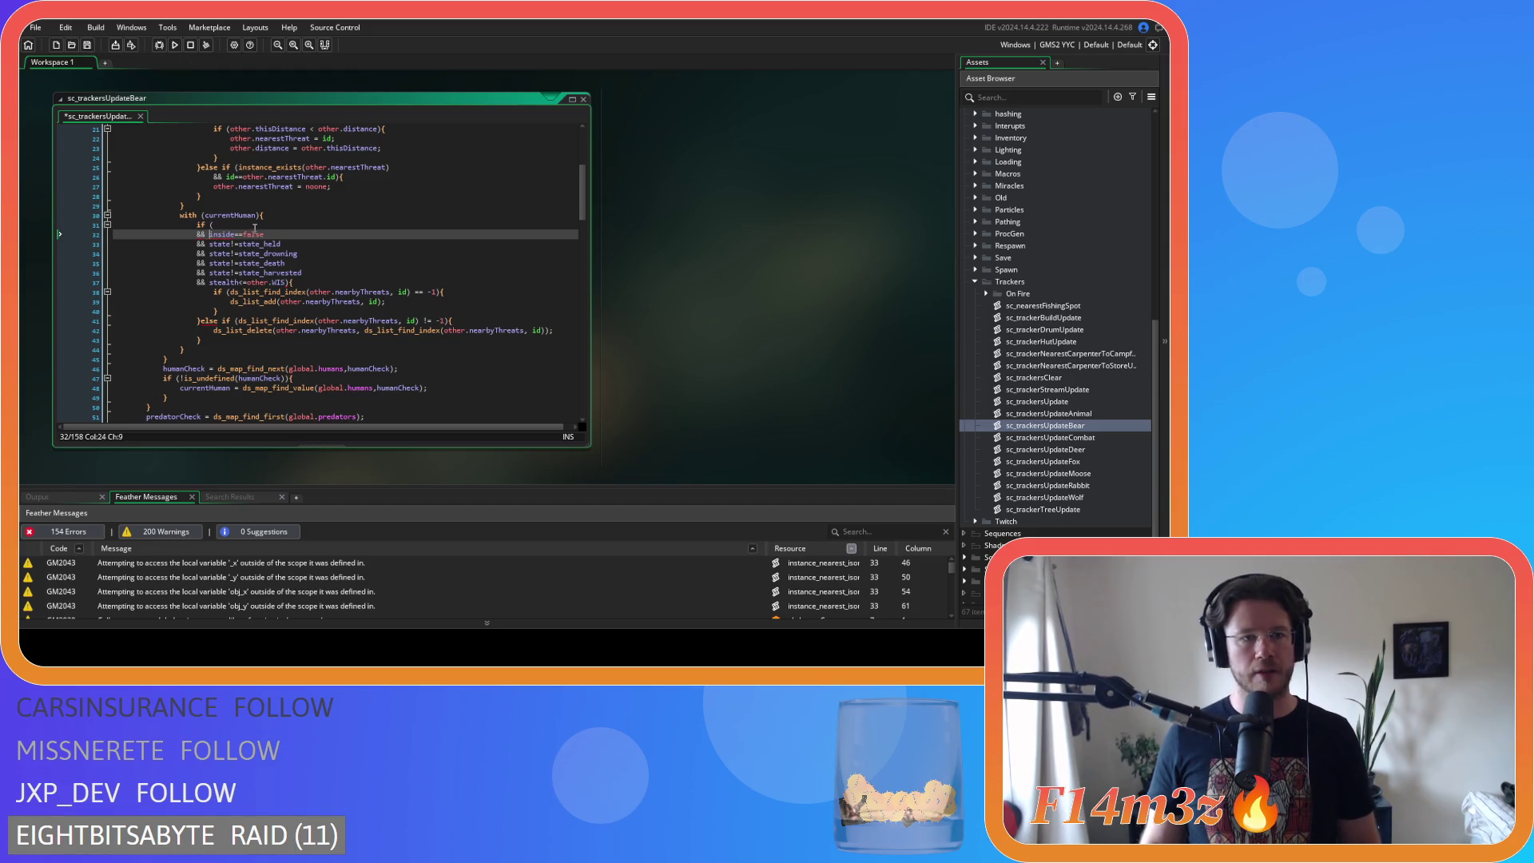
{"action": "left_click", "coordinate": [254, 227]}
{"action": "type", "text": "distance_to_object_isometric(other,id)<=other.perception*CELLWIDTH"}
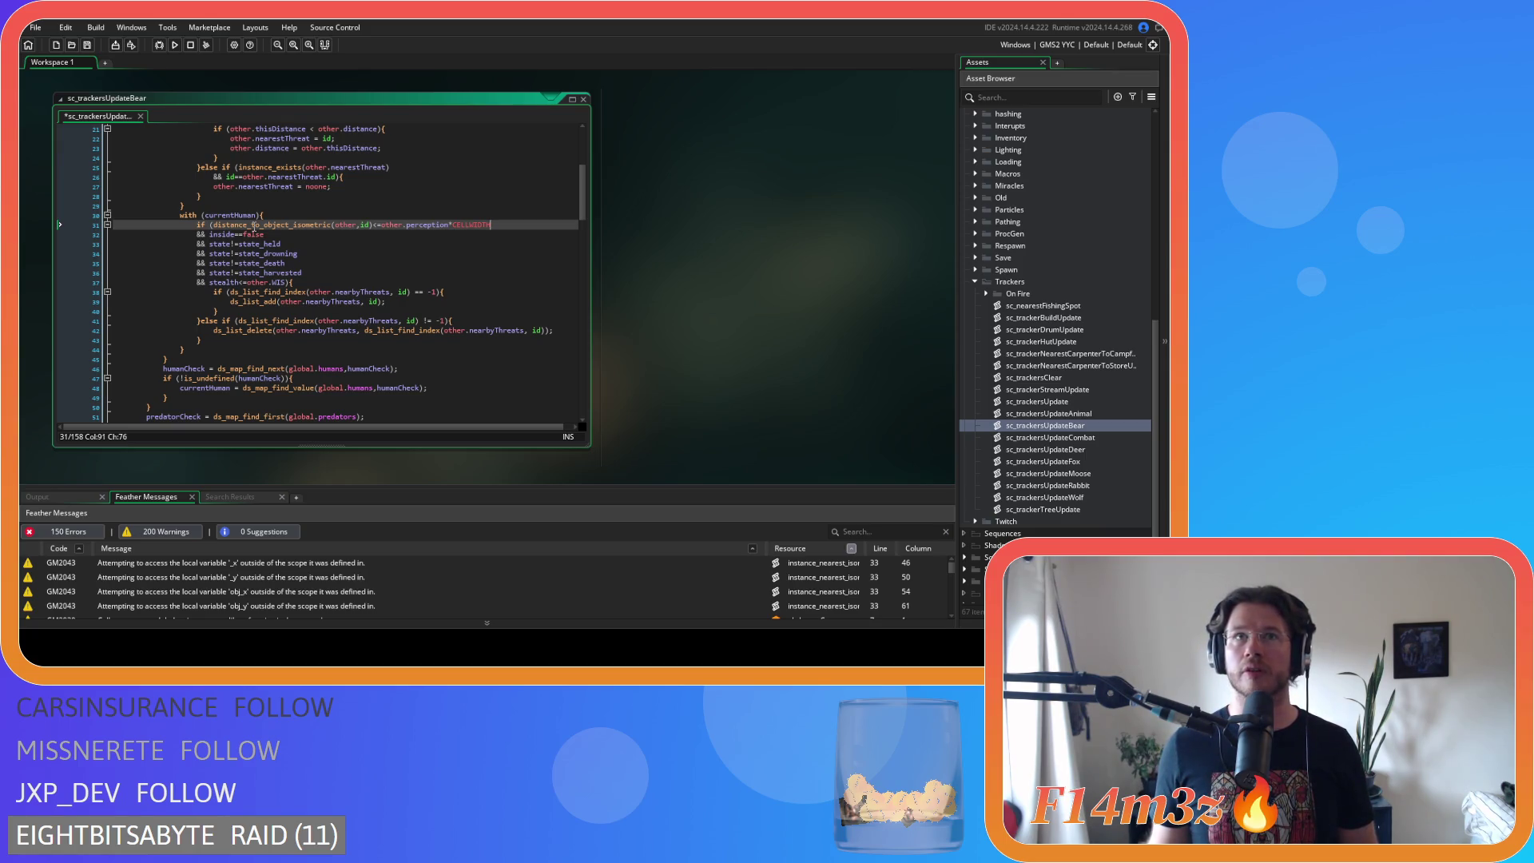
- Save sc_trackersUpdateBear and look over the reordered human check
{"action": "key", "text": "Down"}
{"action": "key", "text": "Down"}
{"action": "key", "text": "Down"}
{"action": "key", "text": "ctrl+s"}
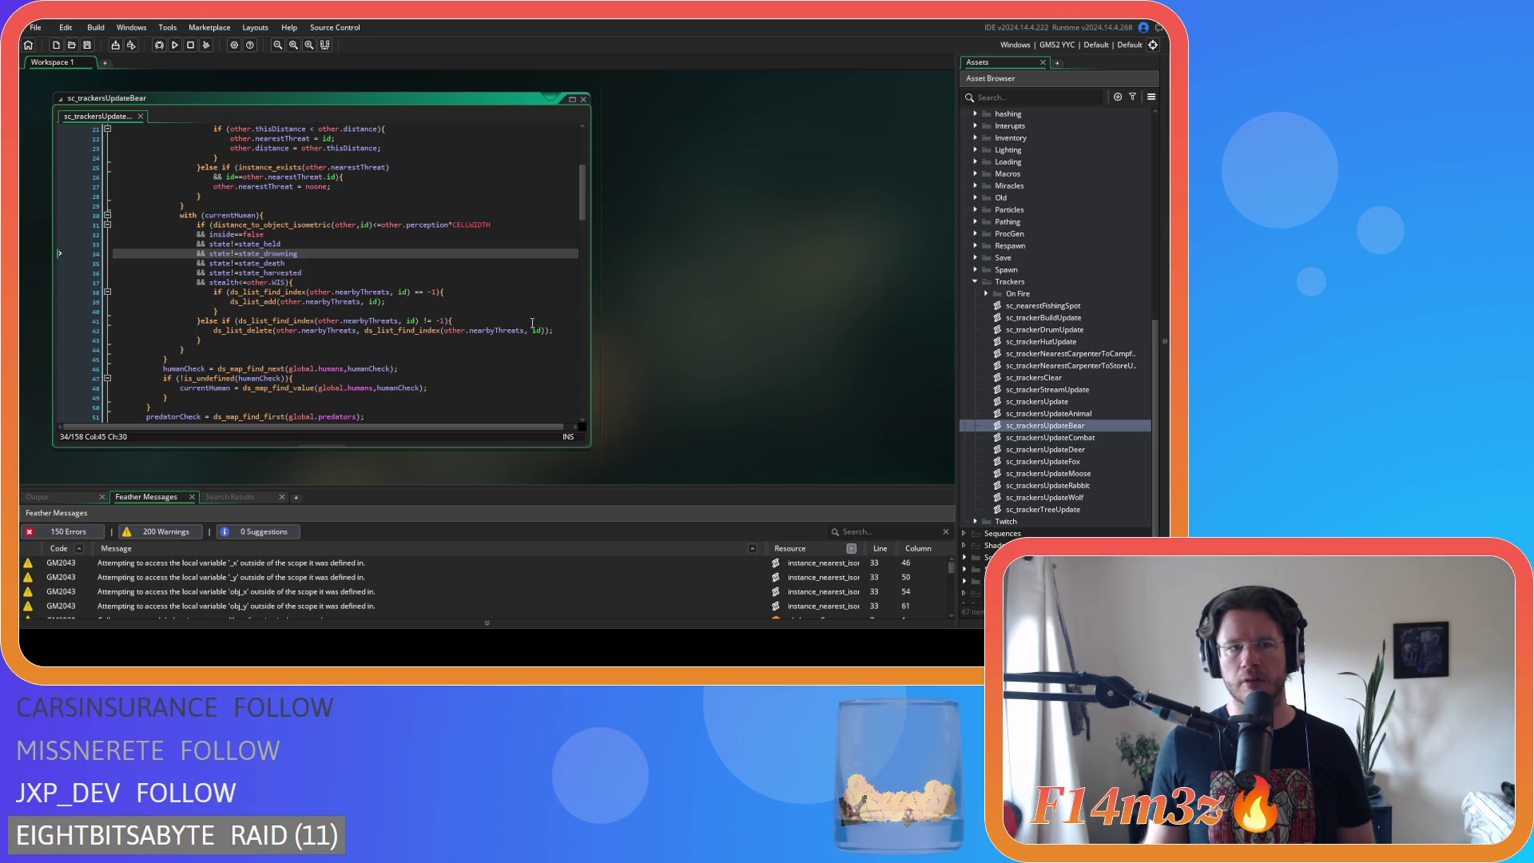
{"action": "scroll", "coordinate": [1059, 385], "scroll_direction": "up", "scroll_amount": 8}
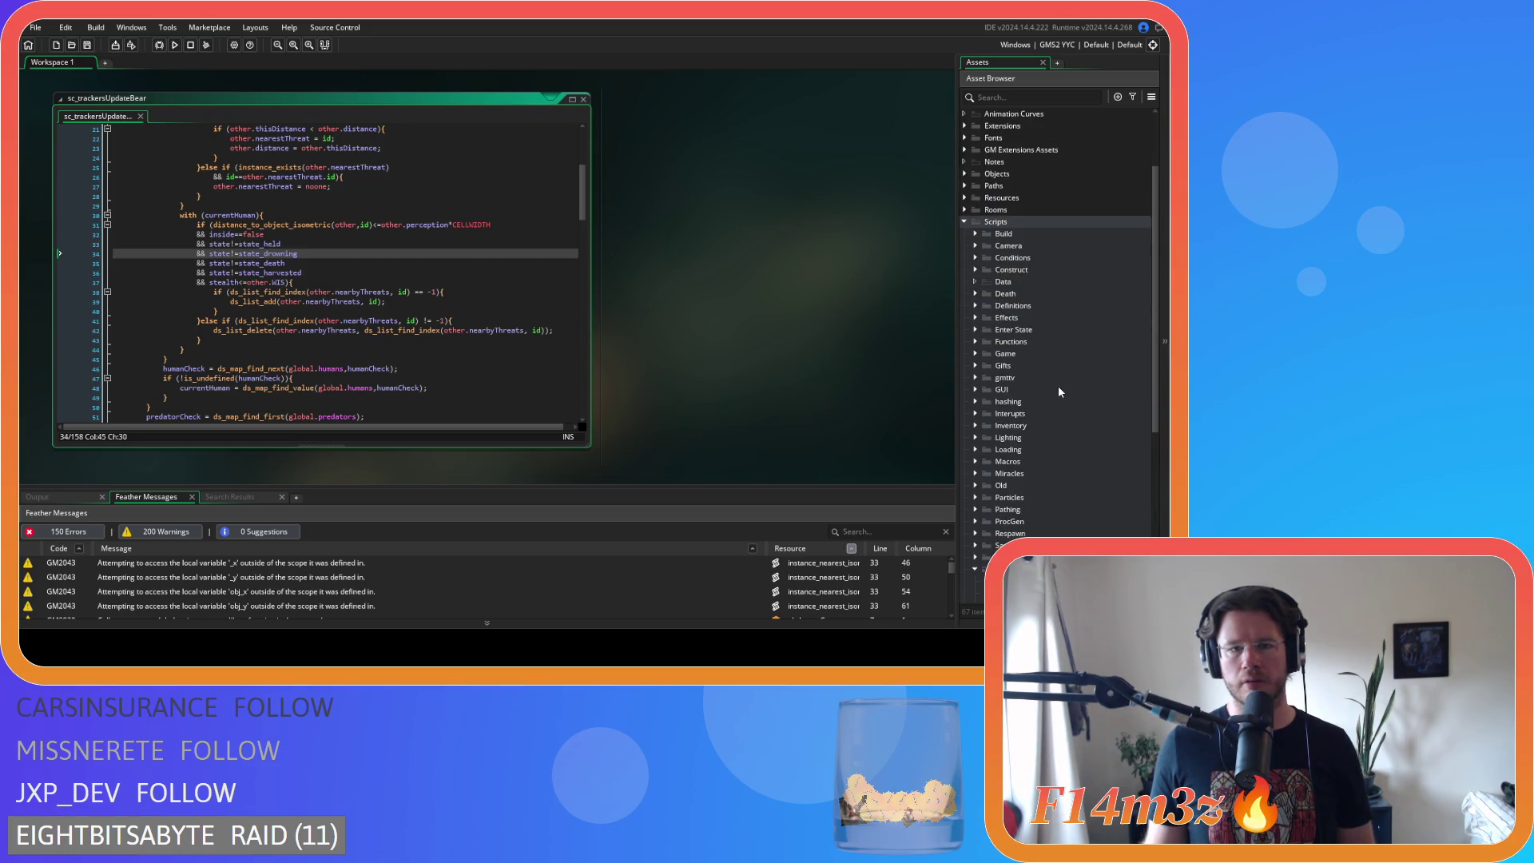
{"action": "scroll", "coordinate": [1058, 390], "scroll_direction": "down", "scroll_amount": 3}
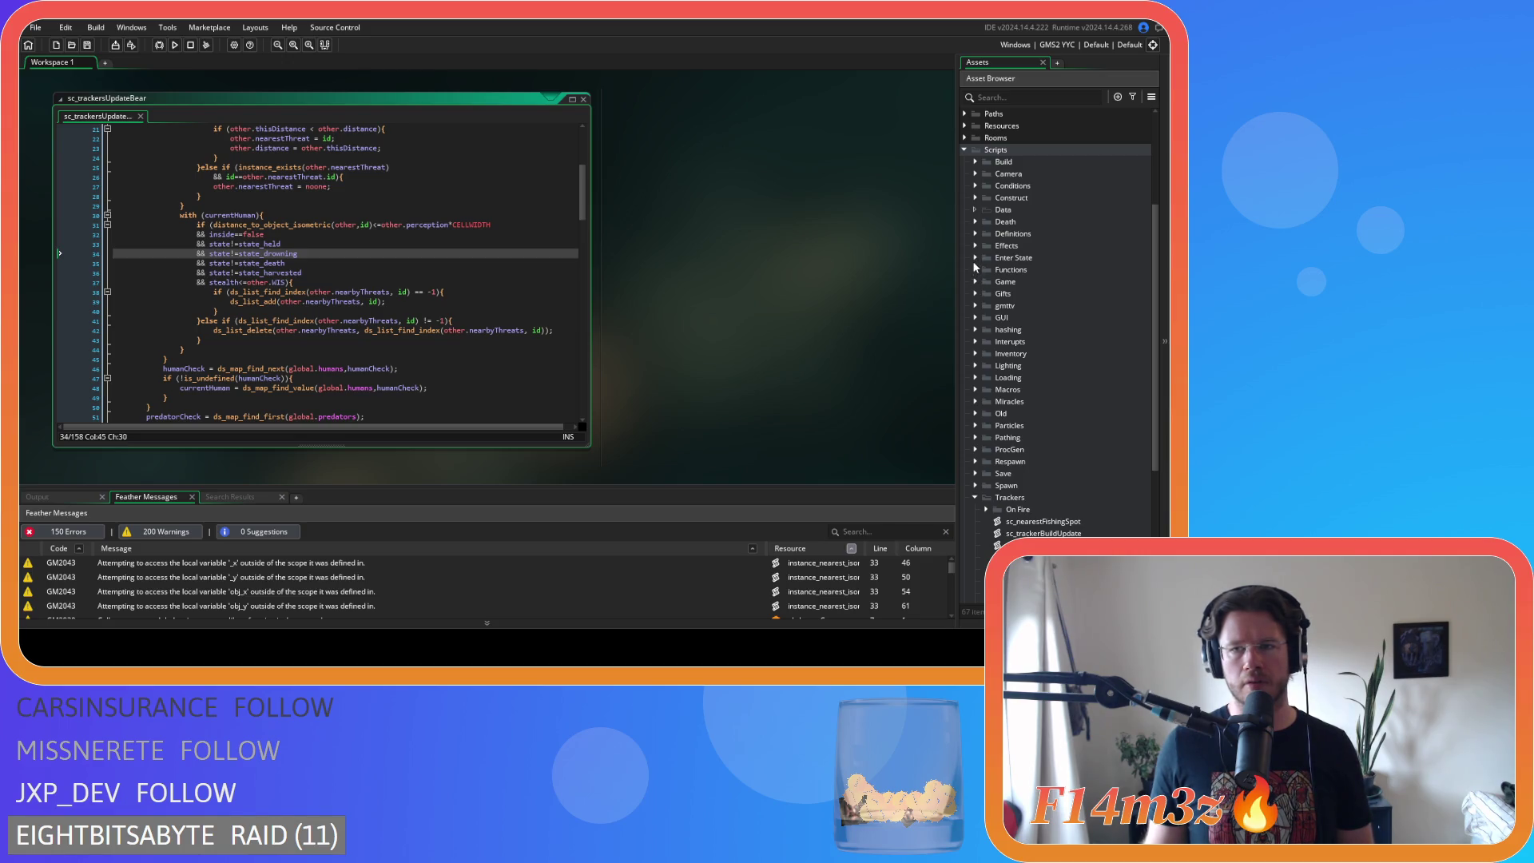
{"action": "scroll", "coordinate": [983, 312], "scroll_direction": "up", "scroll_amount": 5}
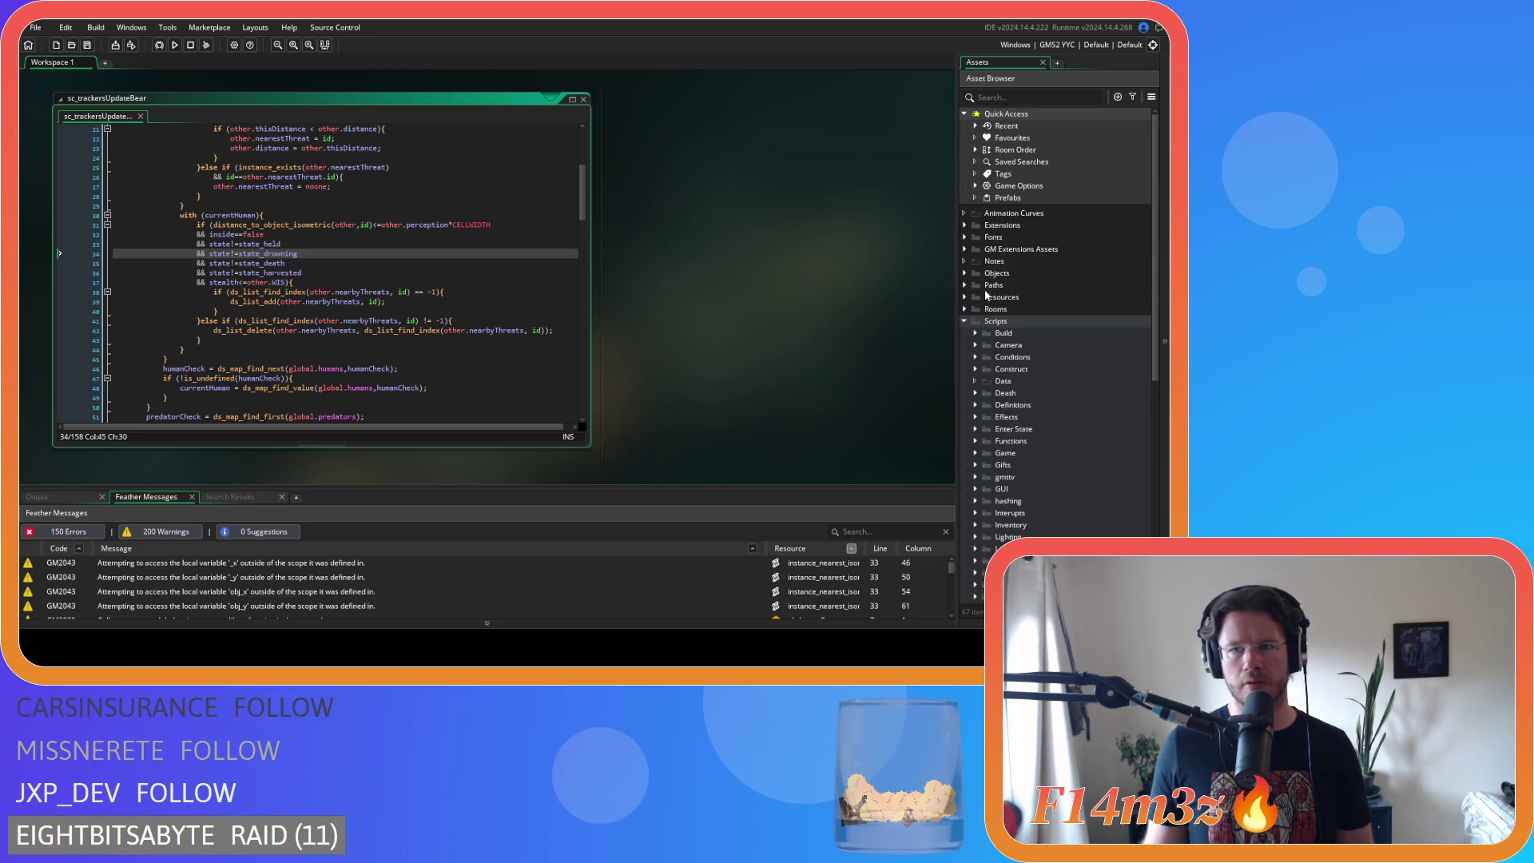
- Expand Objects > Animal > Prey and open ob_rabbit
{"action": "left_click", "coordinate": [965, 272]}
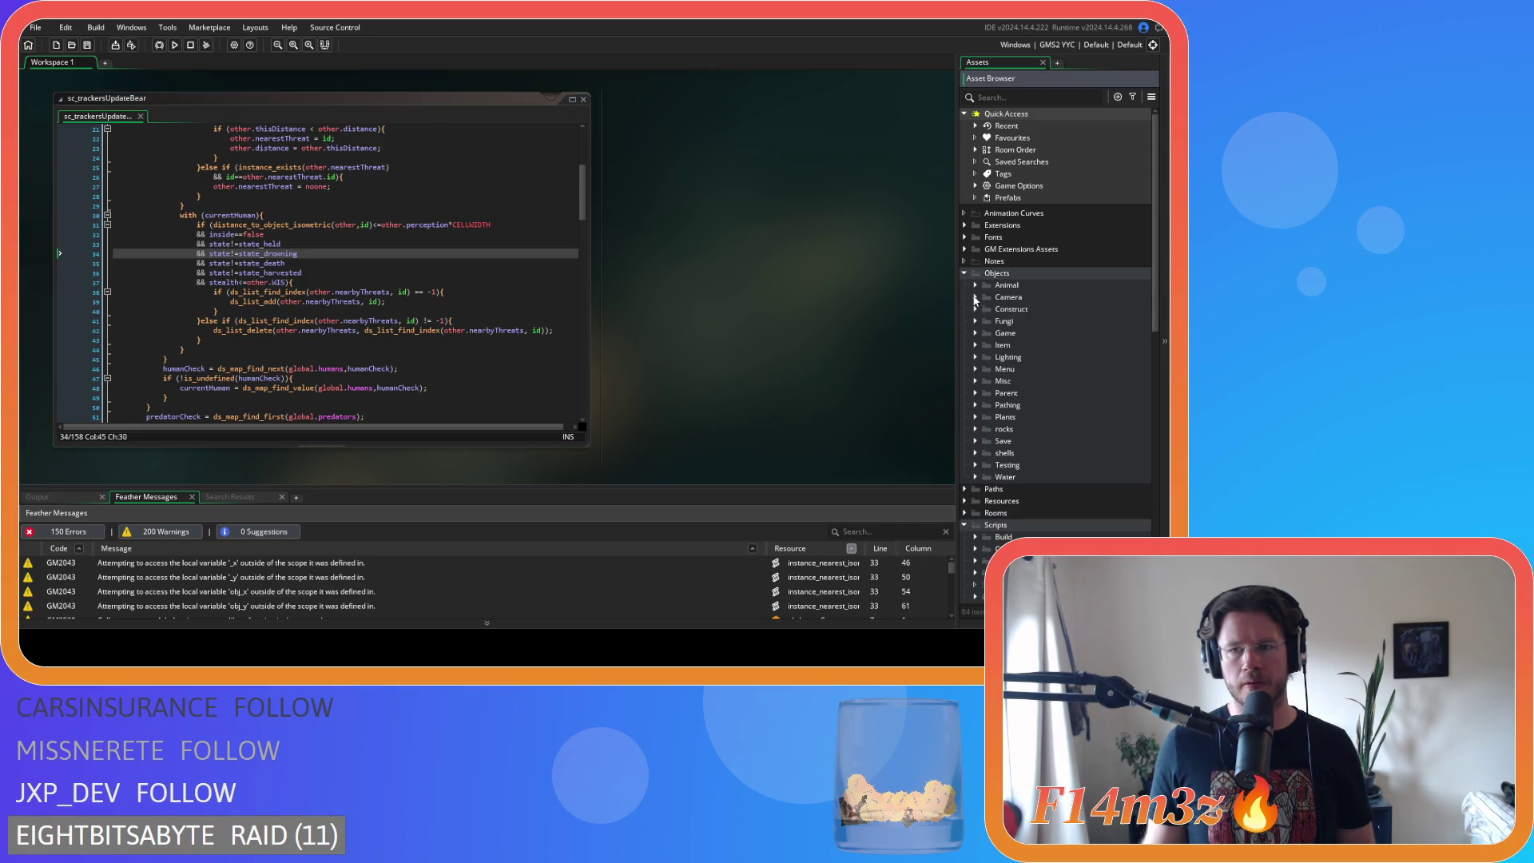
{"action": "left_click", "coordinate": [976, 285]}
{"action": "left_click", "coordinate": [986, 321]}
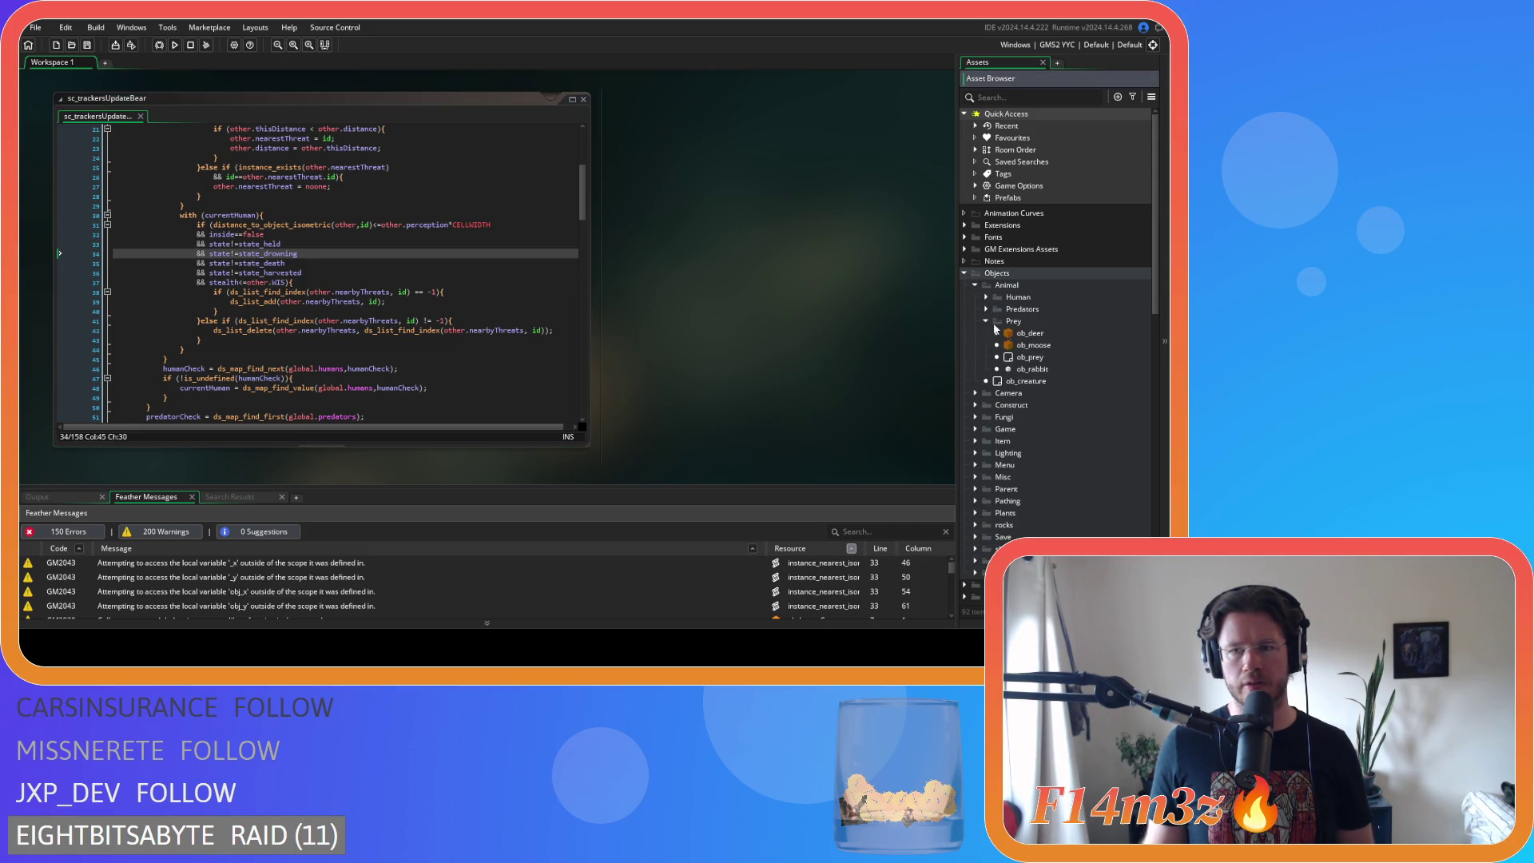
{"action": "double_click", "coordinate": [1031, 368]}
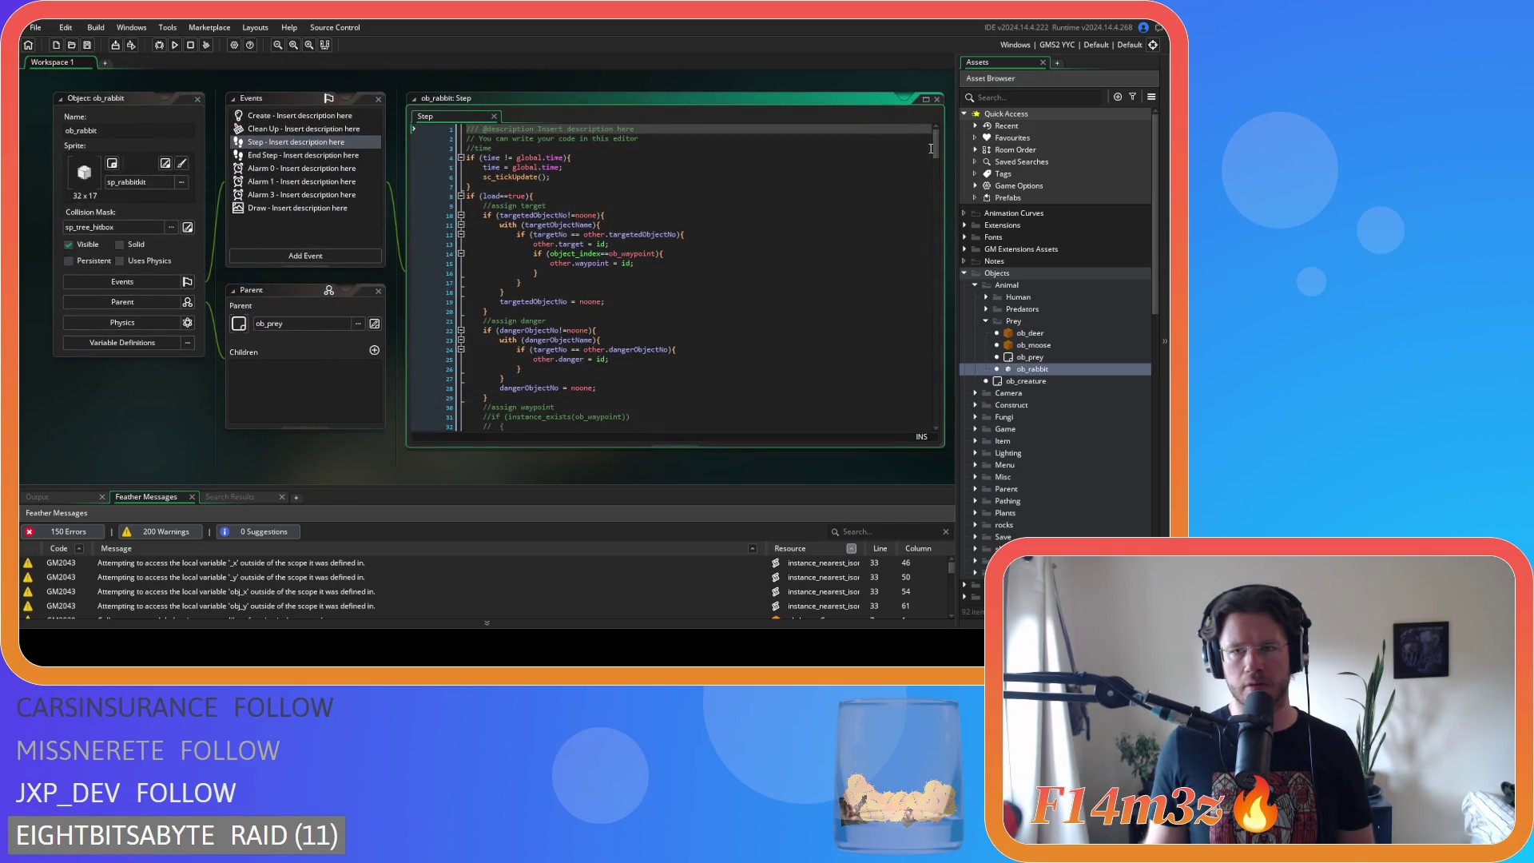
- Scroll through ob_rabbit's Step code, then open ob_deer's Step event
{"action": "left_click_drag", "start_coordinate": [937, 161], "coordinate": [926, 239]}
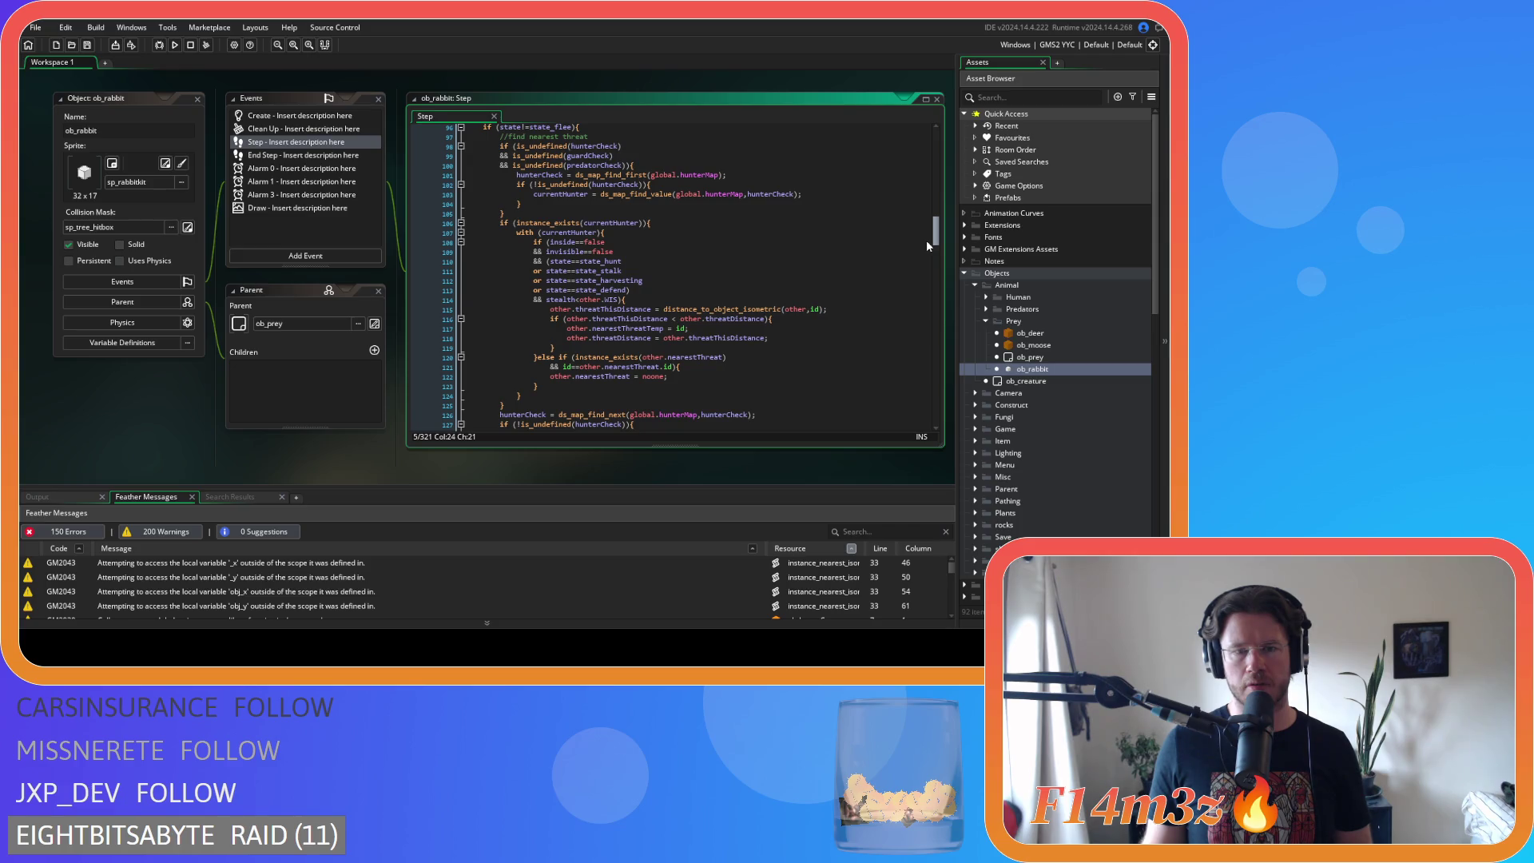
{"action": "left_click_drag", "start_coordinate": [926, 239], "coordinate": [927, 237]}
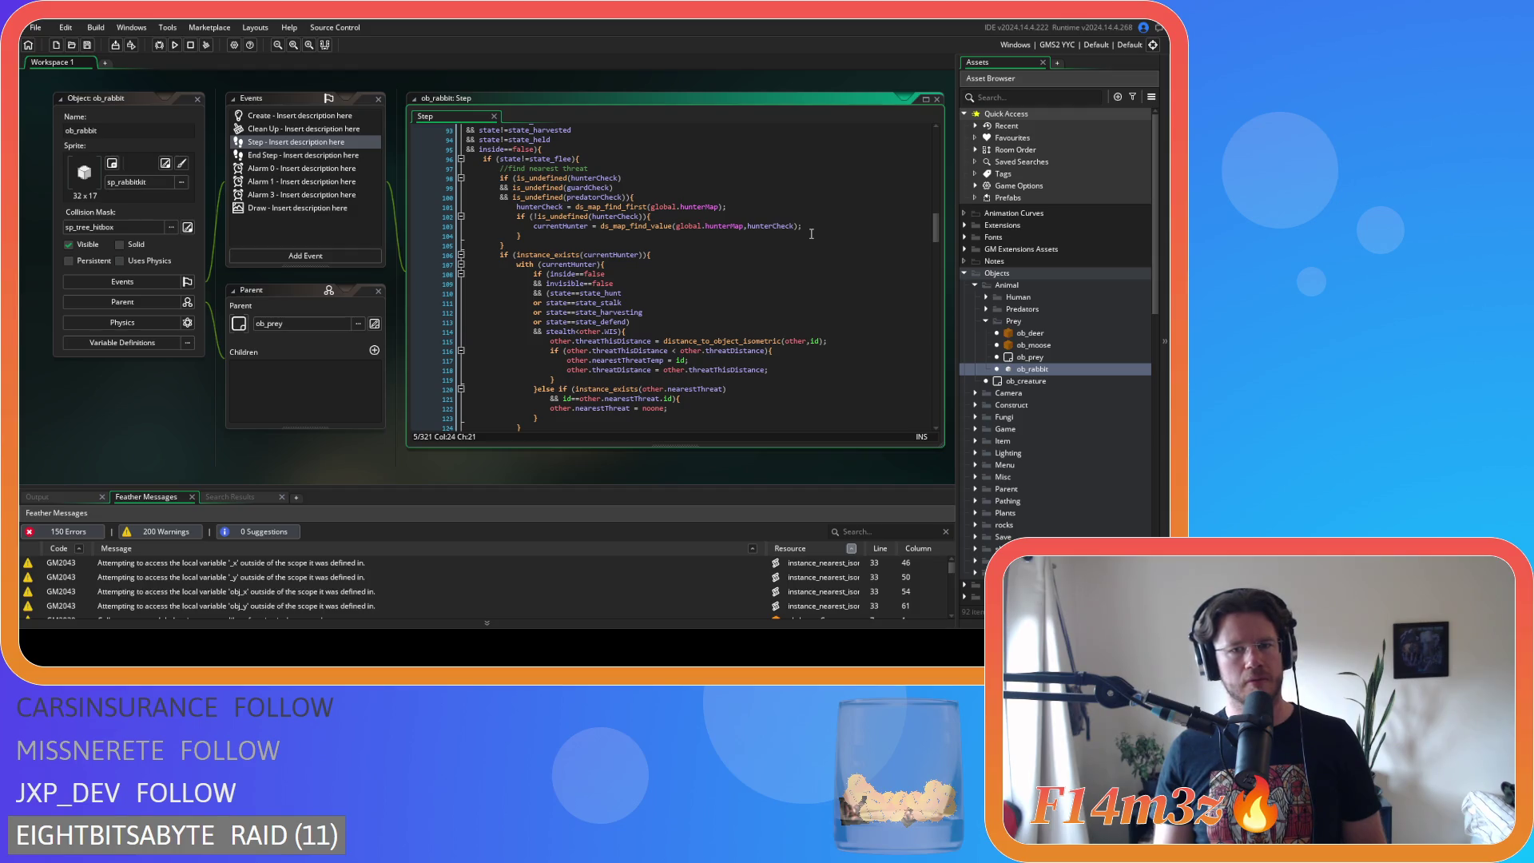
{"action": "left_click_drag", "start_coordinate": [932, 226], "coordinate": [936, 266]}
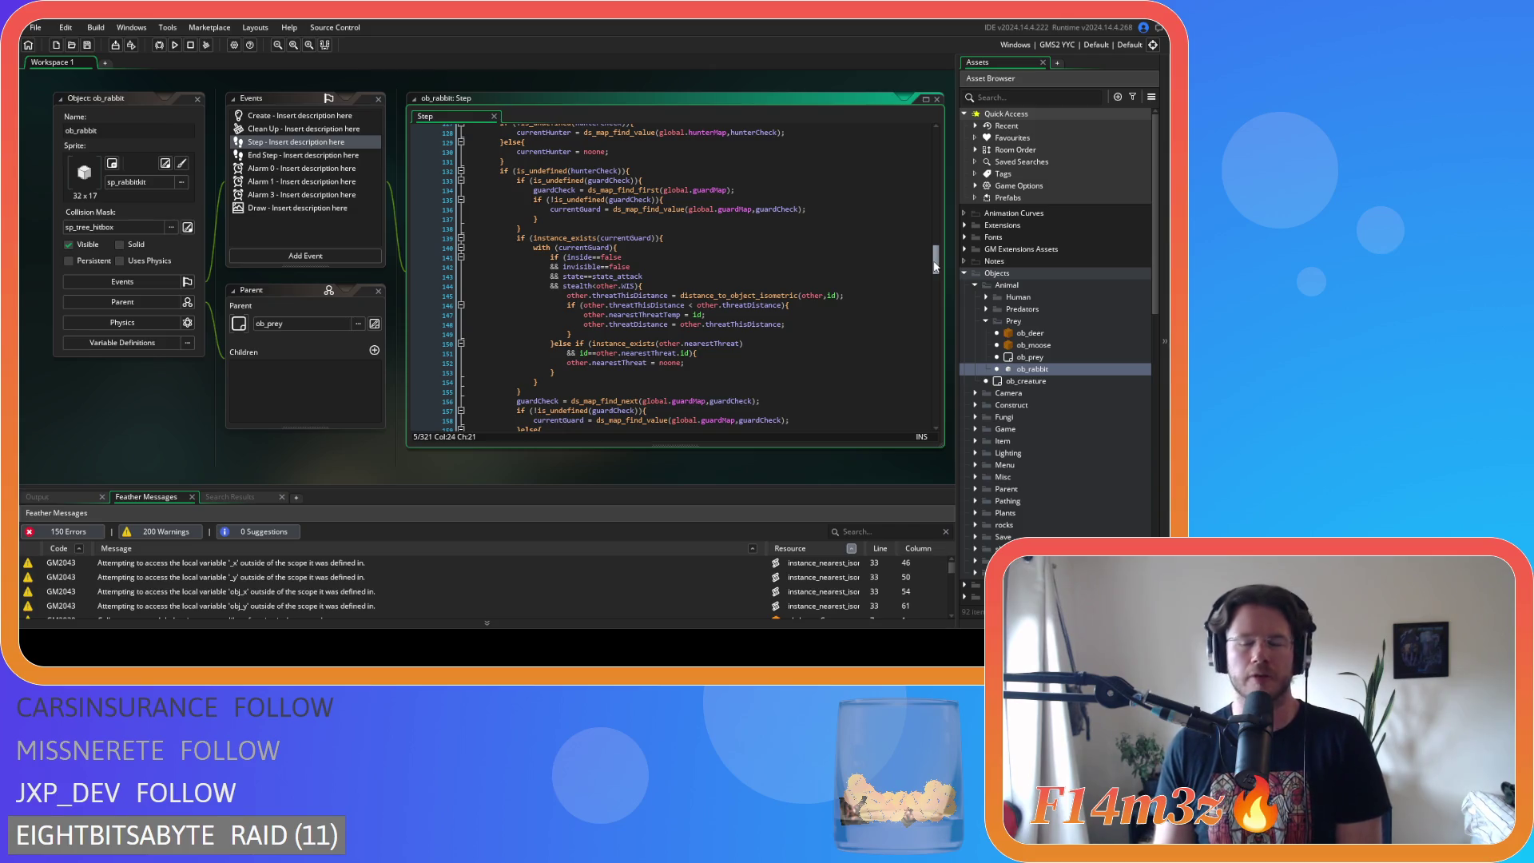
{"action": "left_click_drag", "start_coordinate": [934, 266], "coordinate": [931, 289]}
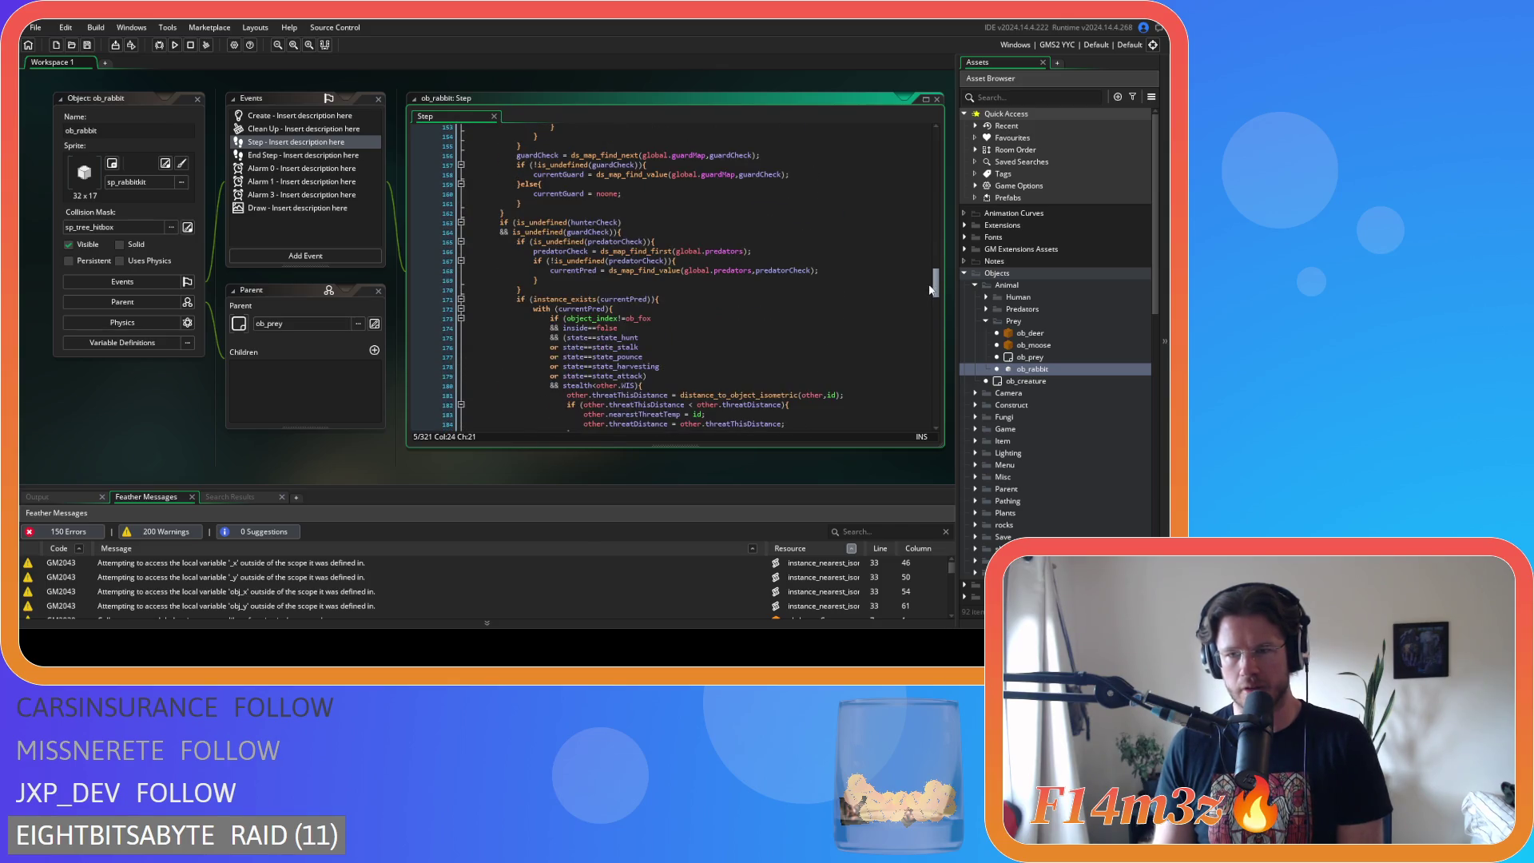
{"action": "double_click", "coordinate": [1009, 333]}
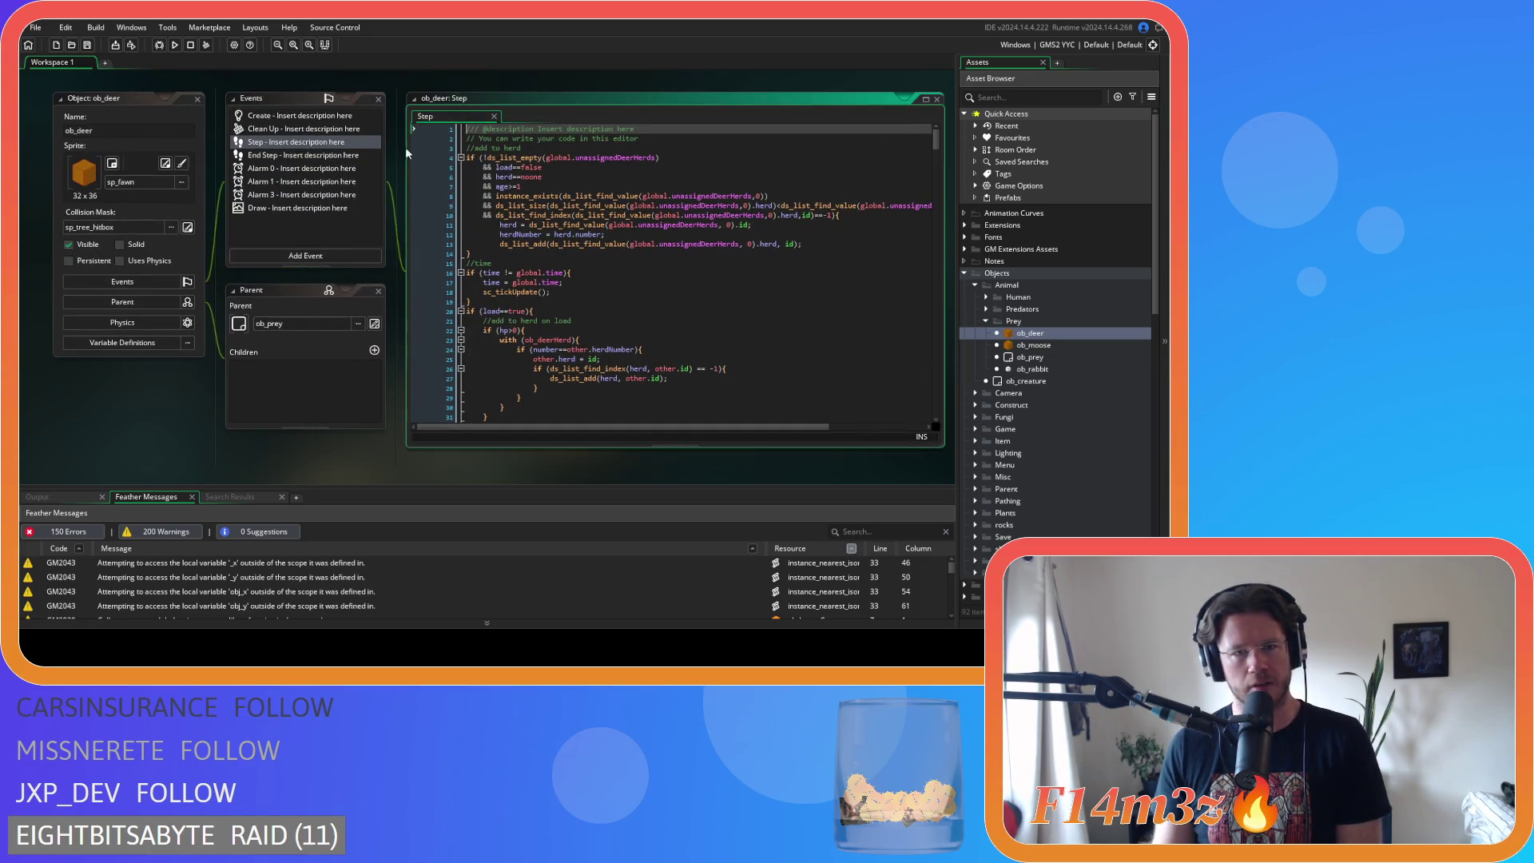
- Scroll ob_deer's Step code to its threat checks and expand the Human folder to show ob_human
{"action": "left_click_drag", "start_coordinate": [936, 141], "coordinate": [928, 198]}
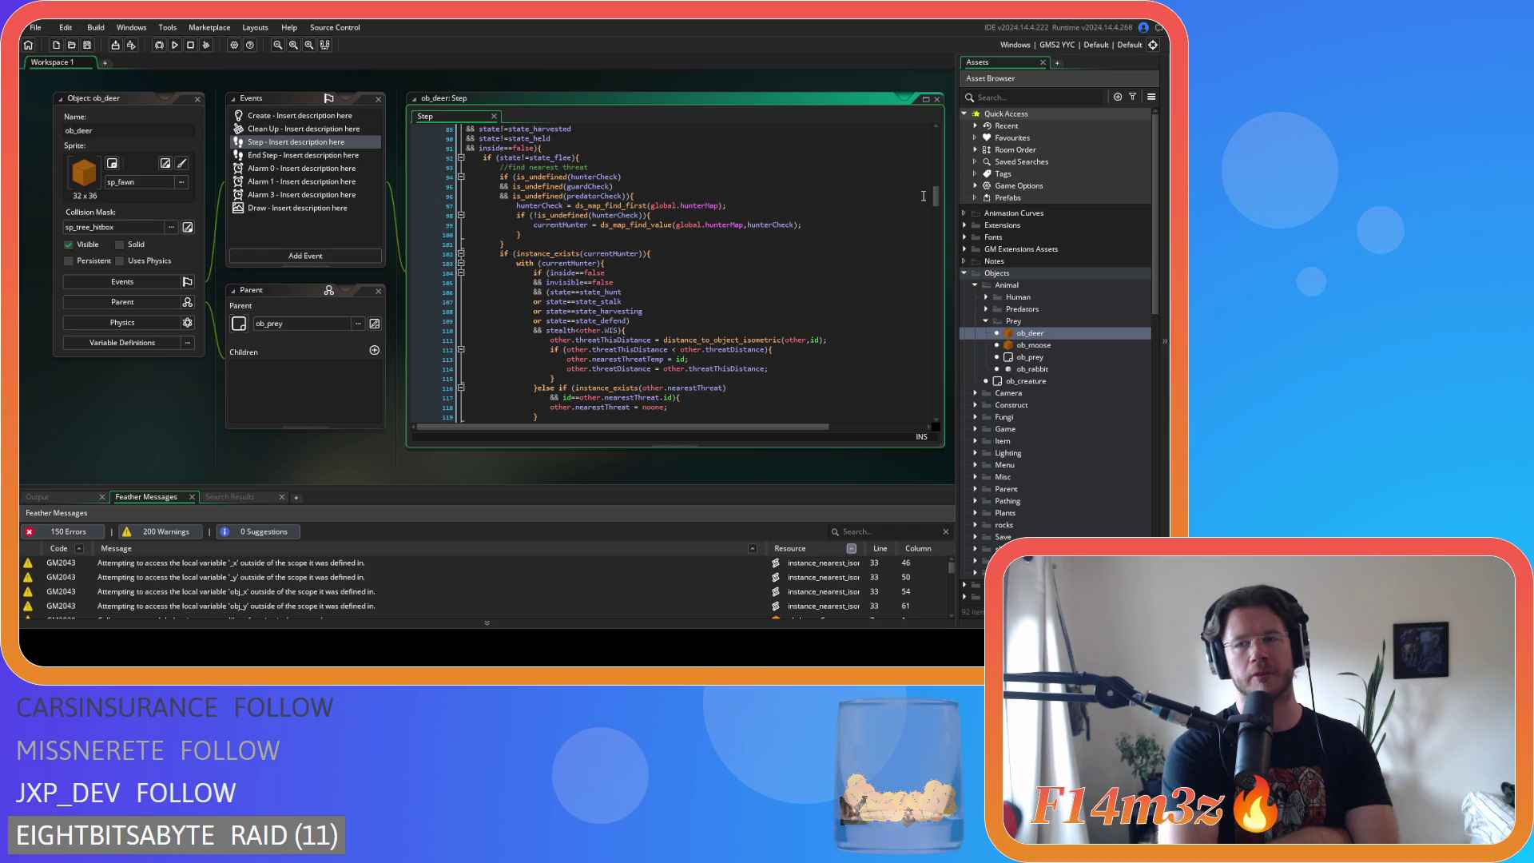
{"action": "left_click", "coordinate": [986, 297]}
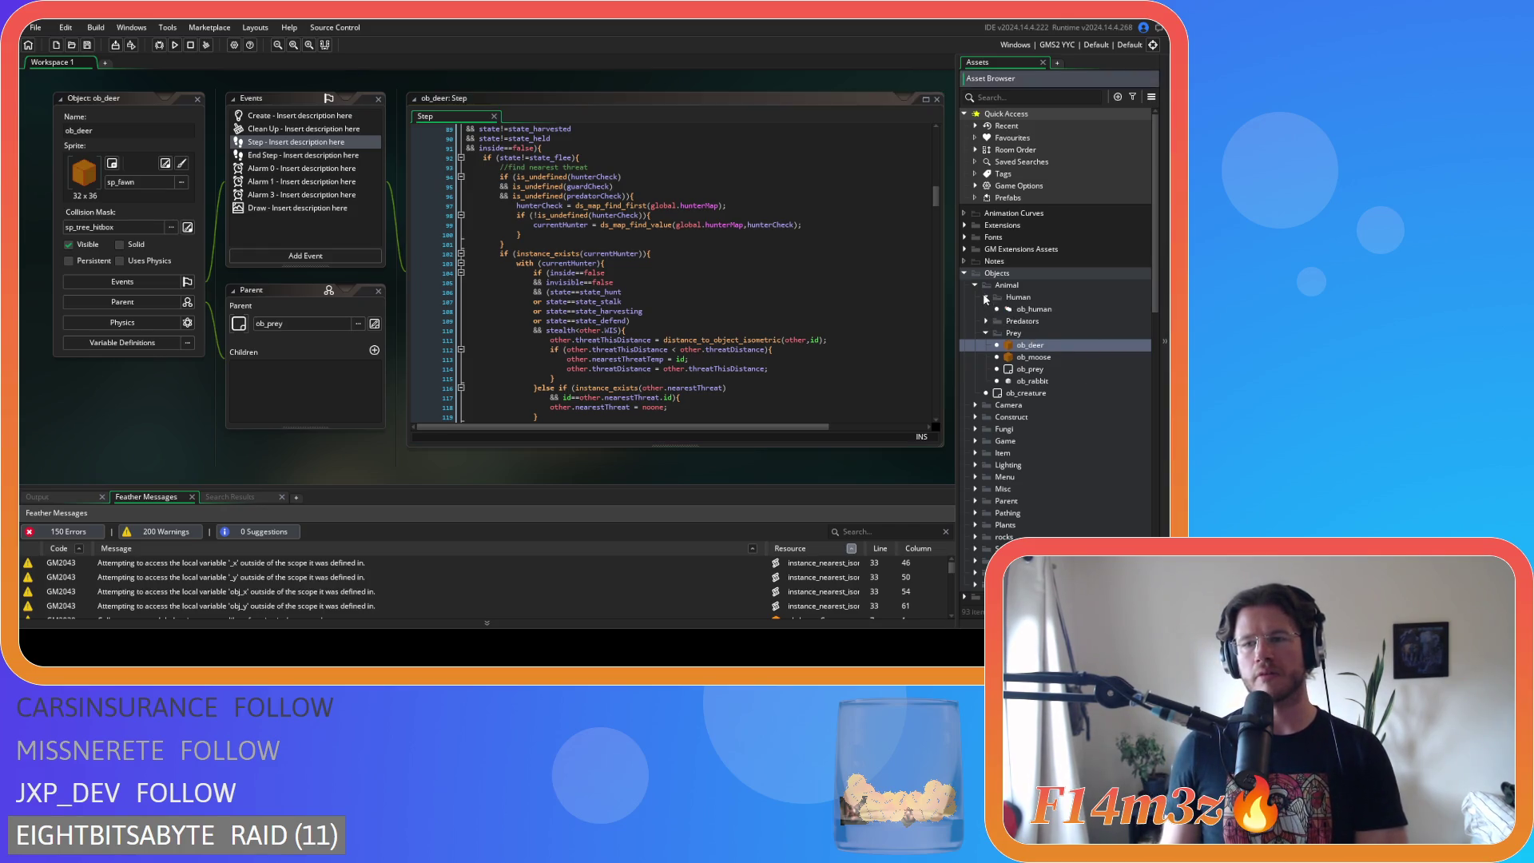
{"action": "left_click", "coordinate": [998, 310]}
- Open ob_human's Step code, scroll to its predator checks, then back to ob_rabbit's Step code
{"action": "double_click", "coordinate": [998, 310]}
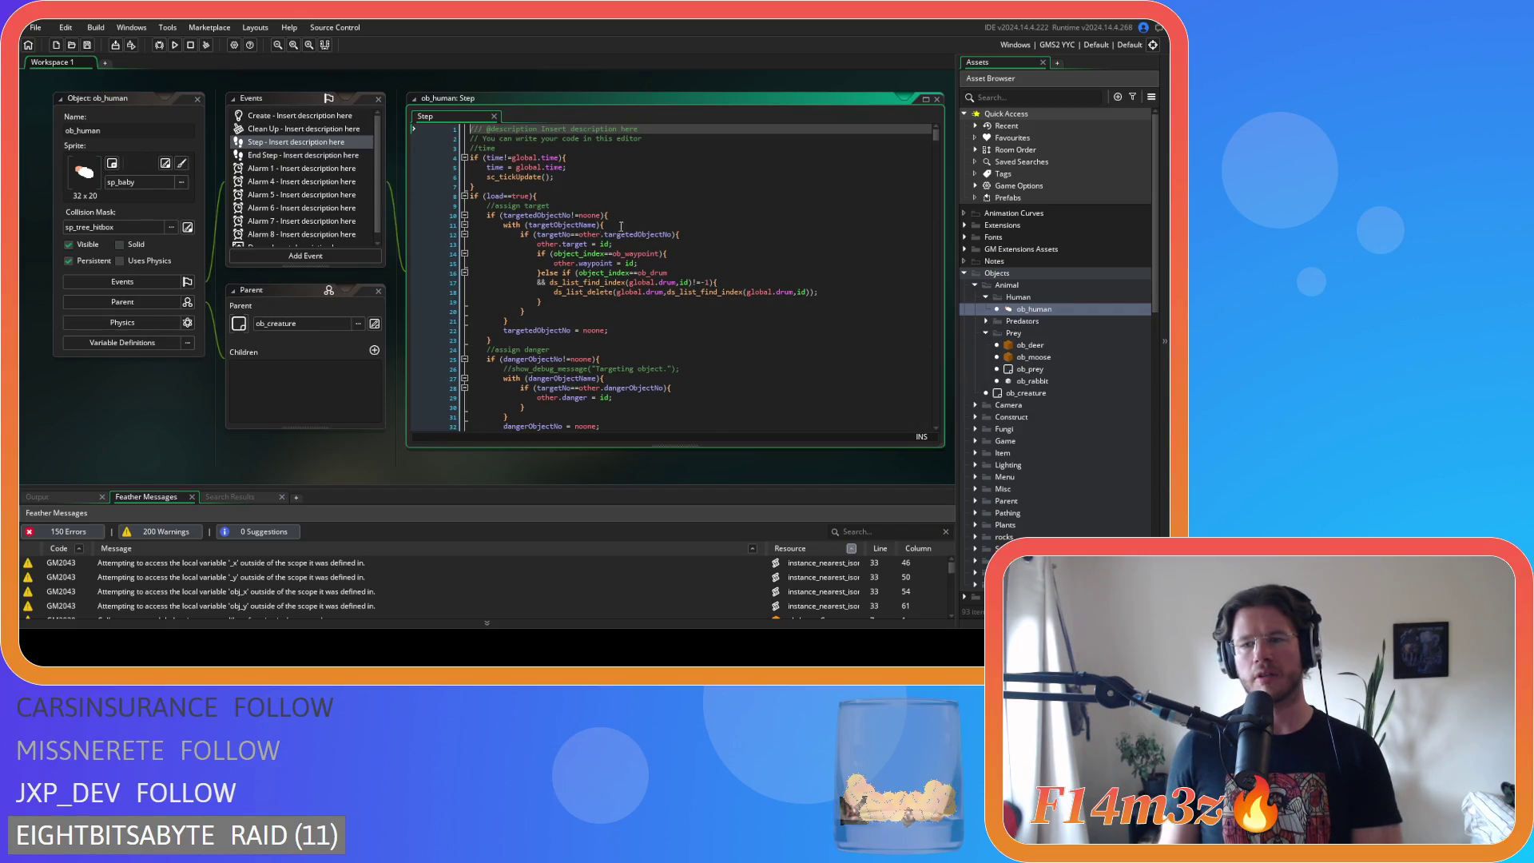
{"action": "scroll", "coordinate": [649, 223], "scroll_direction": "down", "scroll_amount": 20}
{"action": "scroll", "coordinate": [649, 223], "scroll_direction": "down", "scroll_amount": 20}
{"action": "scroll", "coordinate": [648, 223], "scroll_direction": "down", "scroll_amount": 20}
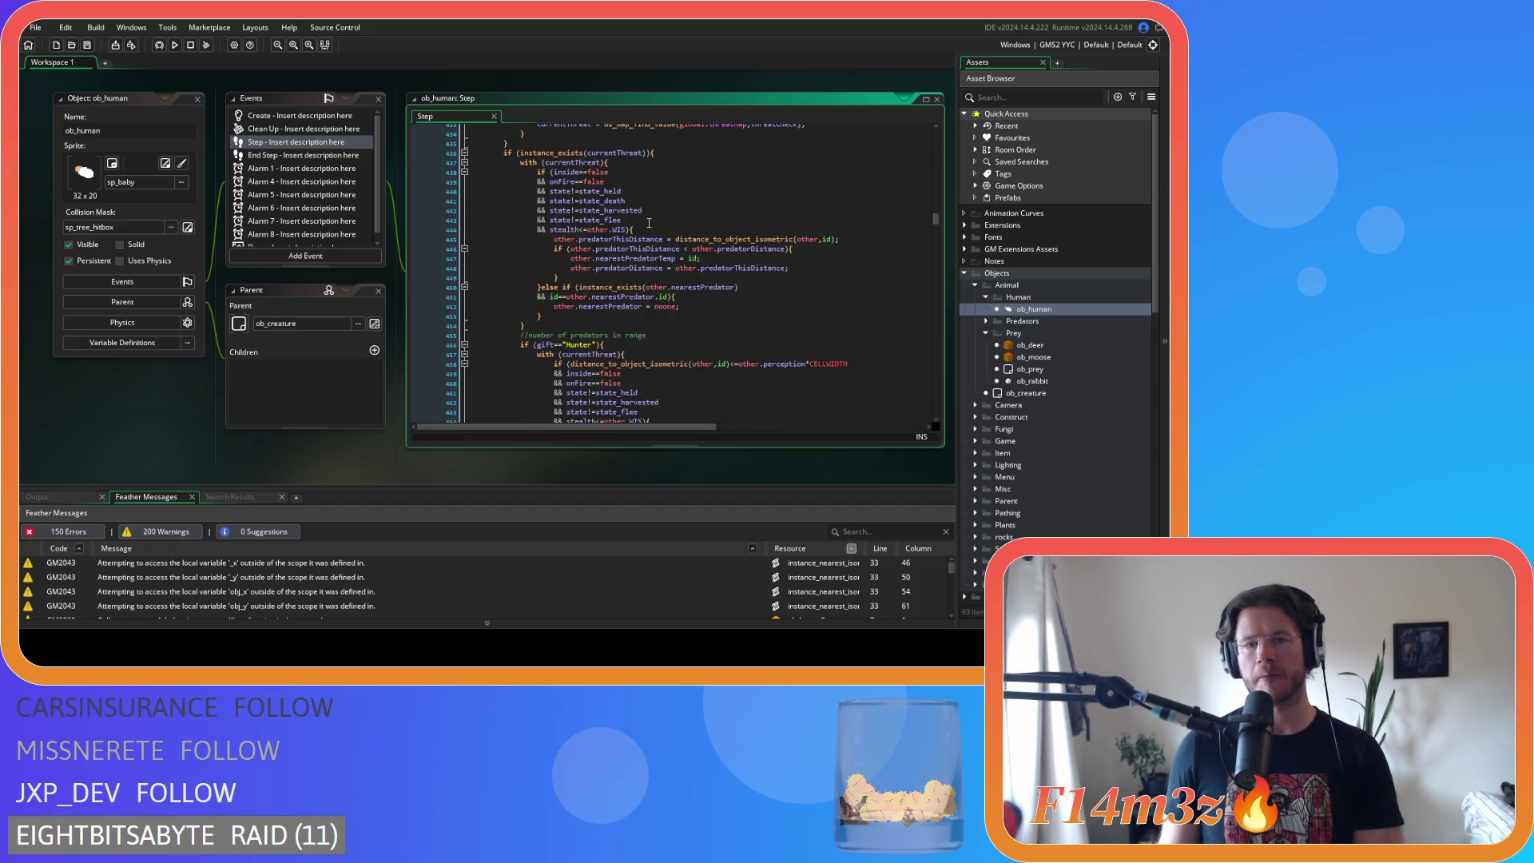
{"action": "scroll", "coordinate": [589, 248], "scroll_direction": "up", "scroll_amount": 2}
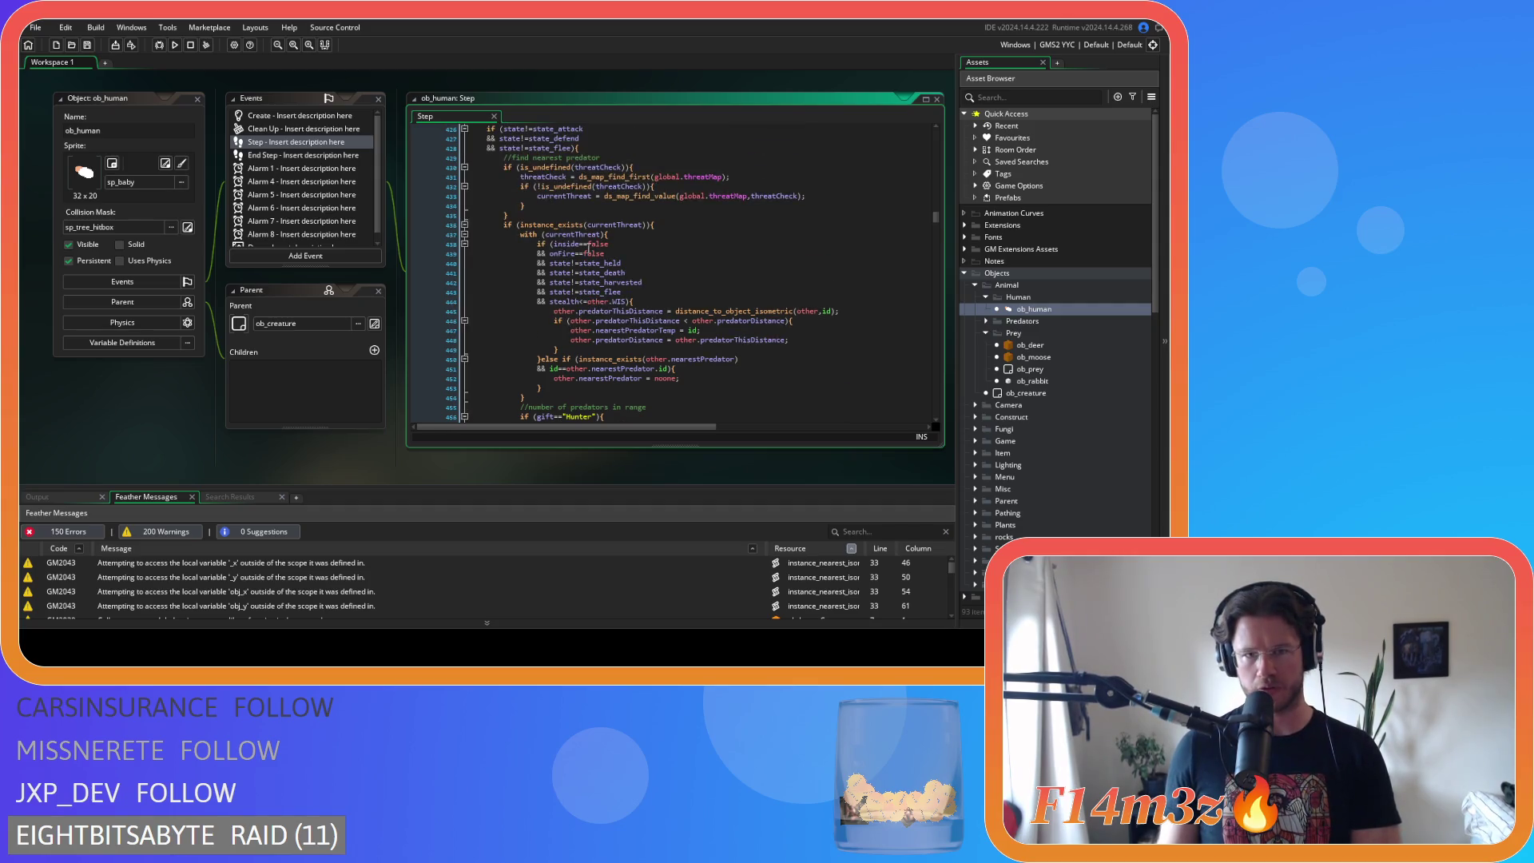
{"action": "scroll", "coordinate": [613, 297], "scroll_direction": "up", "scroll_amount": 2}
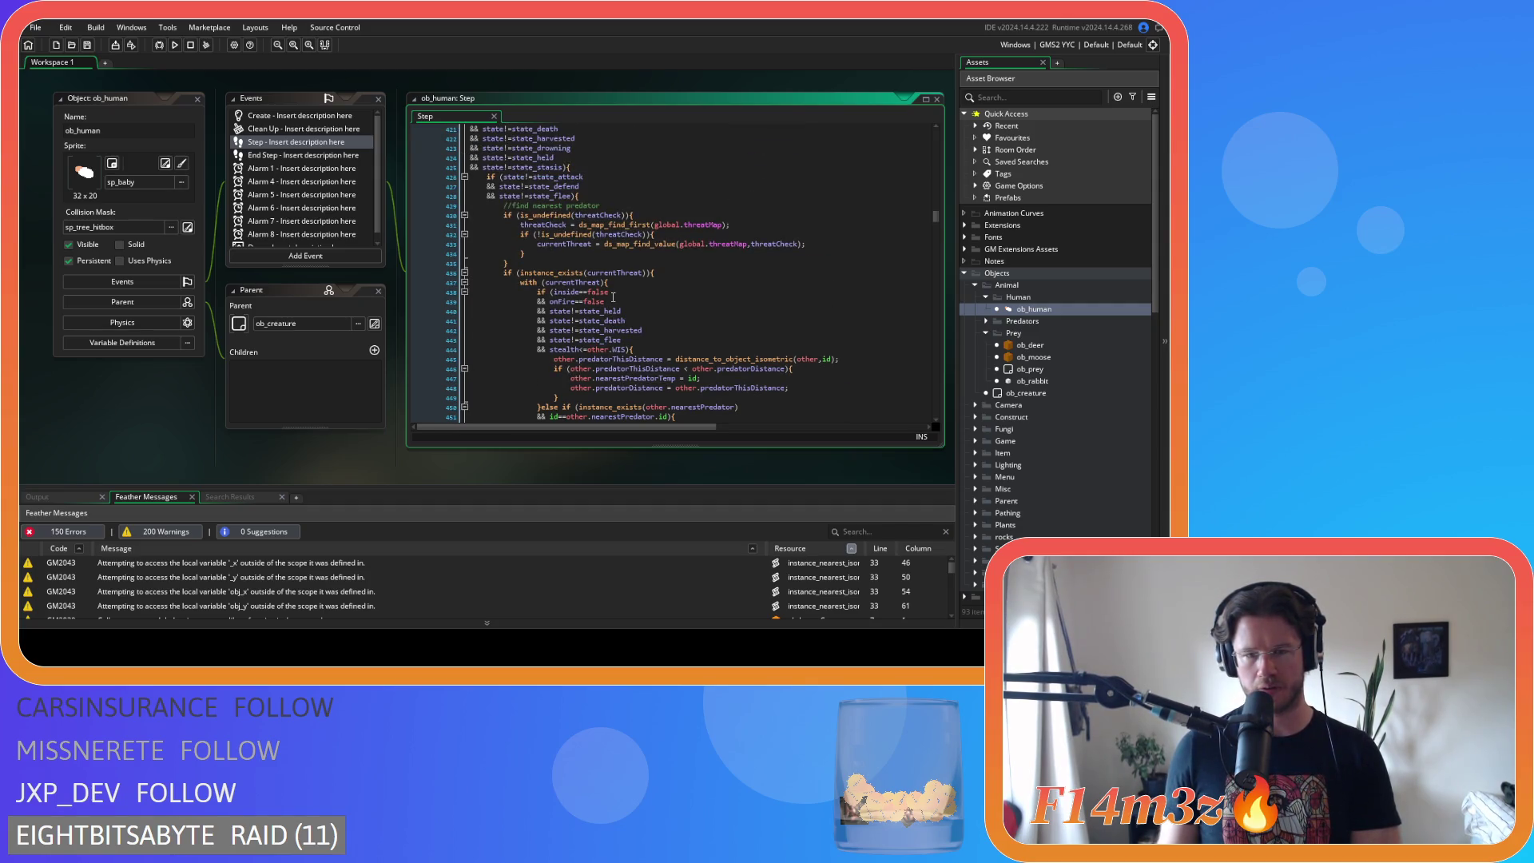
{"action": "scroll", "coordinate": [613, 297], "scroll_direction": "down", "scroll_amount": 2}
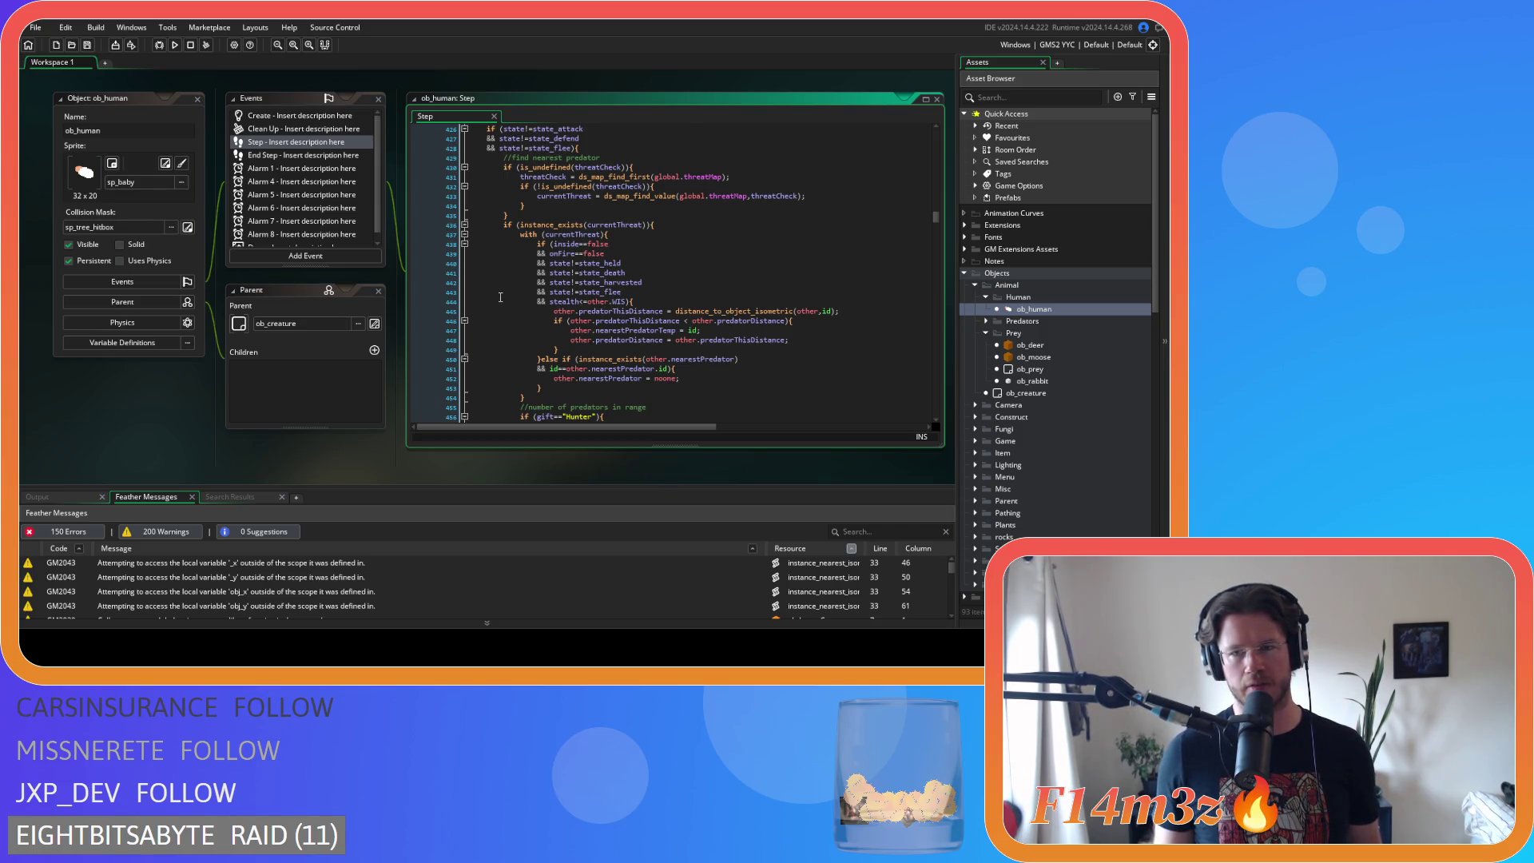
{"action": "scroll", "coordinate": [203, 98], "scroll_direction": "up", "scroll_amount": 10}
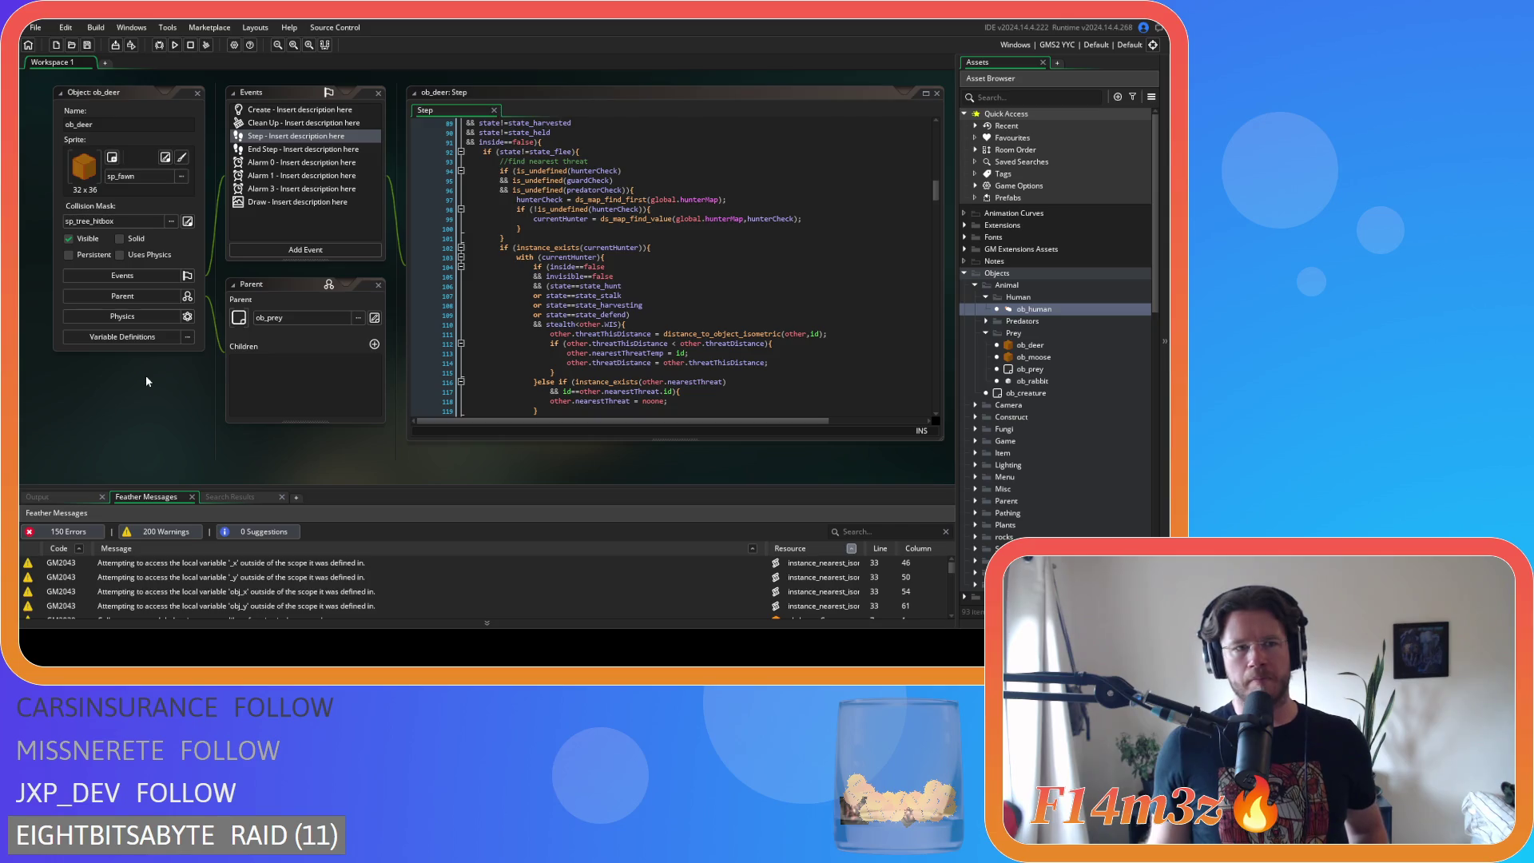
{"action": "scroll", "coordinate": [238, 423], "scroll_direction": "down", "scroll_amount": 5}
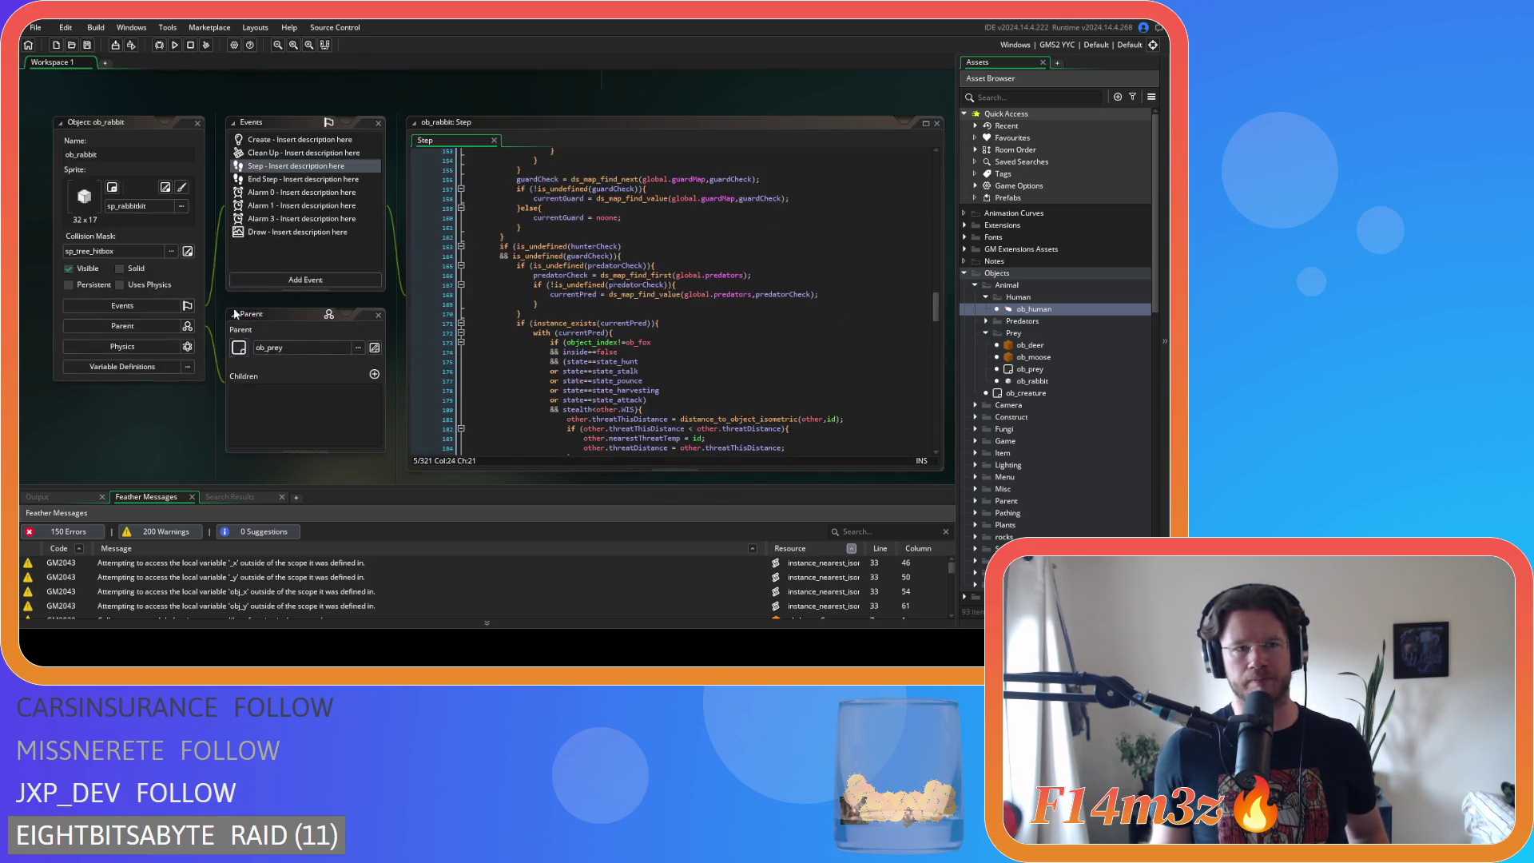
- Close ob_rabbit's windows and remove the spaces around <= in the bear script's stealth check
{"action": "left_click", "coordinate": [197, 123]}
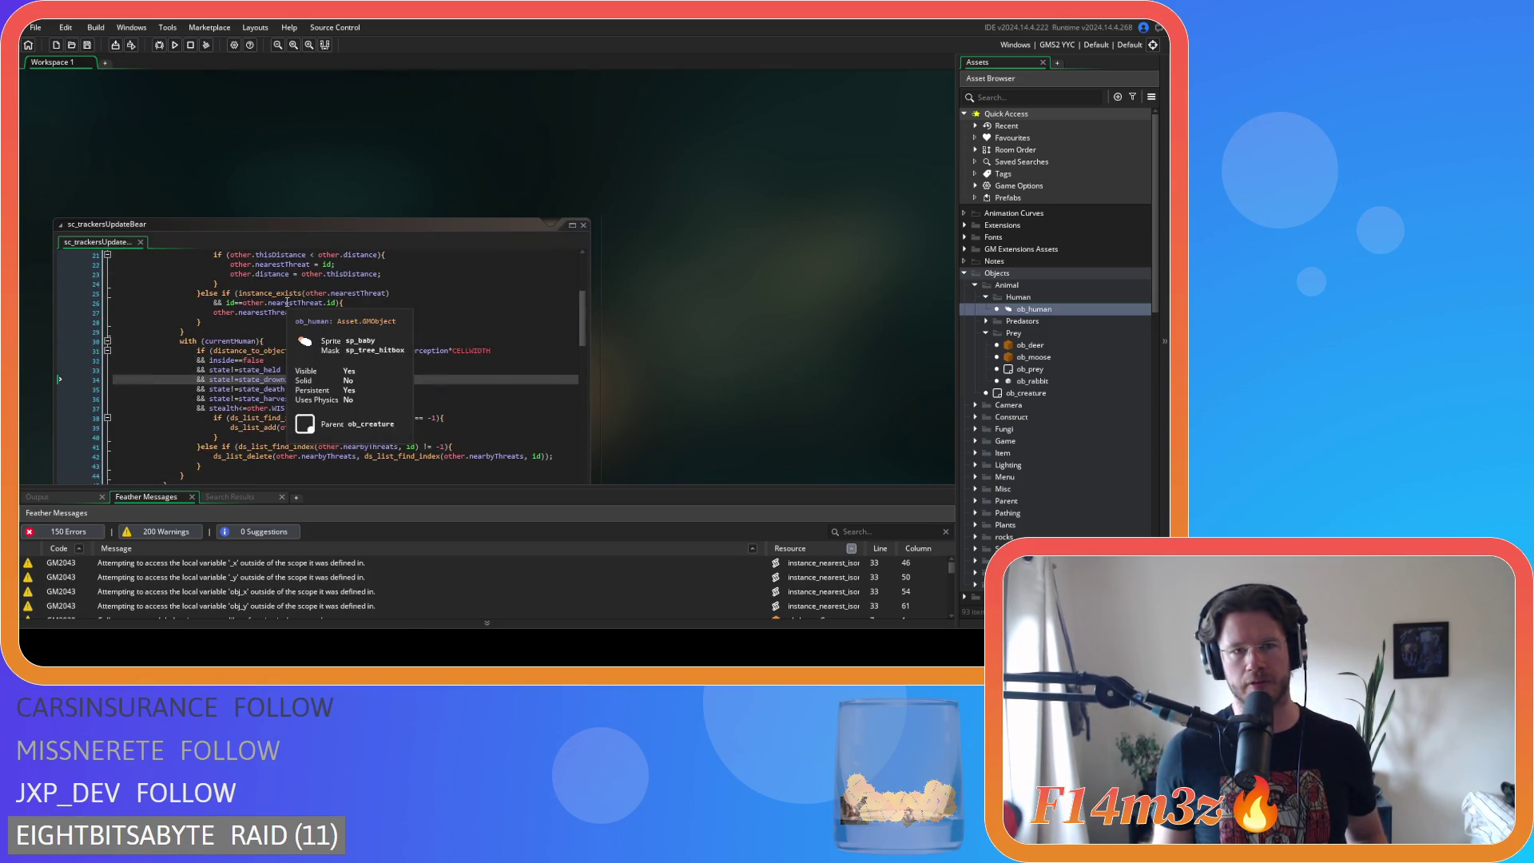
{"action": "left_click", "coordinate": [371, 272]}
{"action": "left_click", "coordinate": [372, 286]}
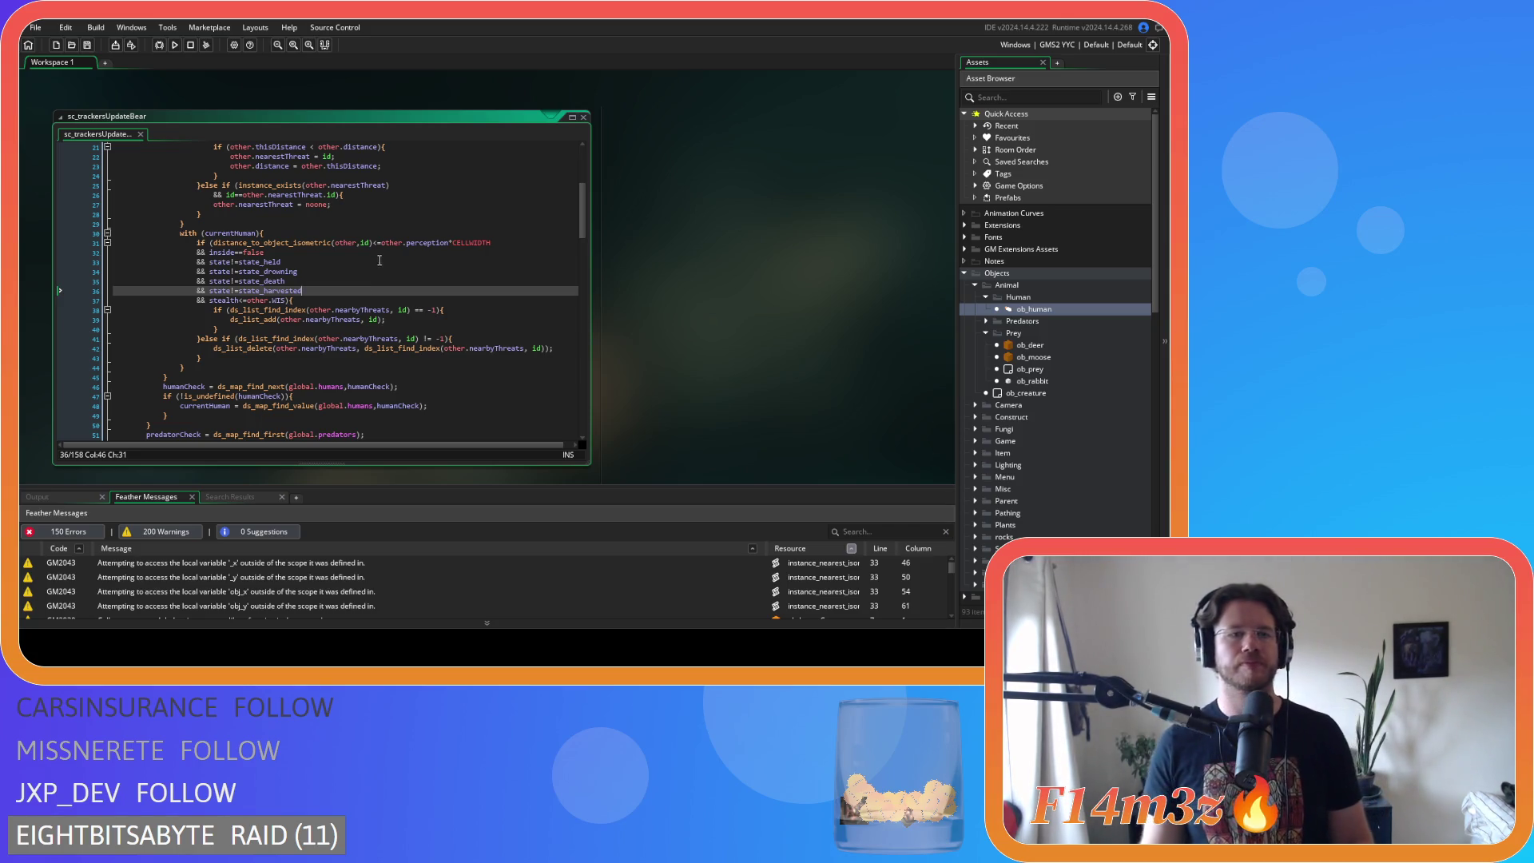
{"action": "left_click", "coordinate": [393, 269]}
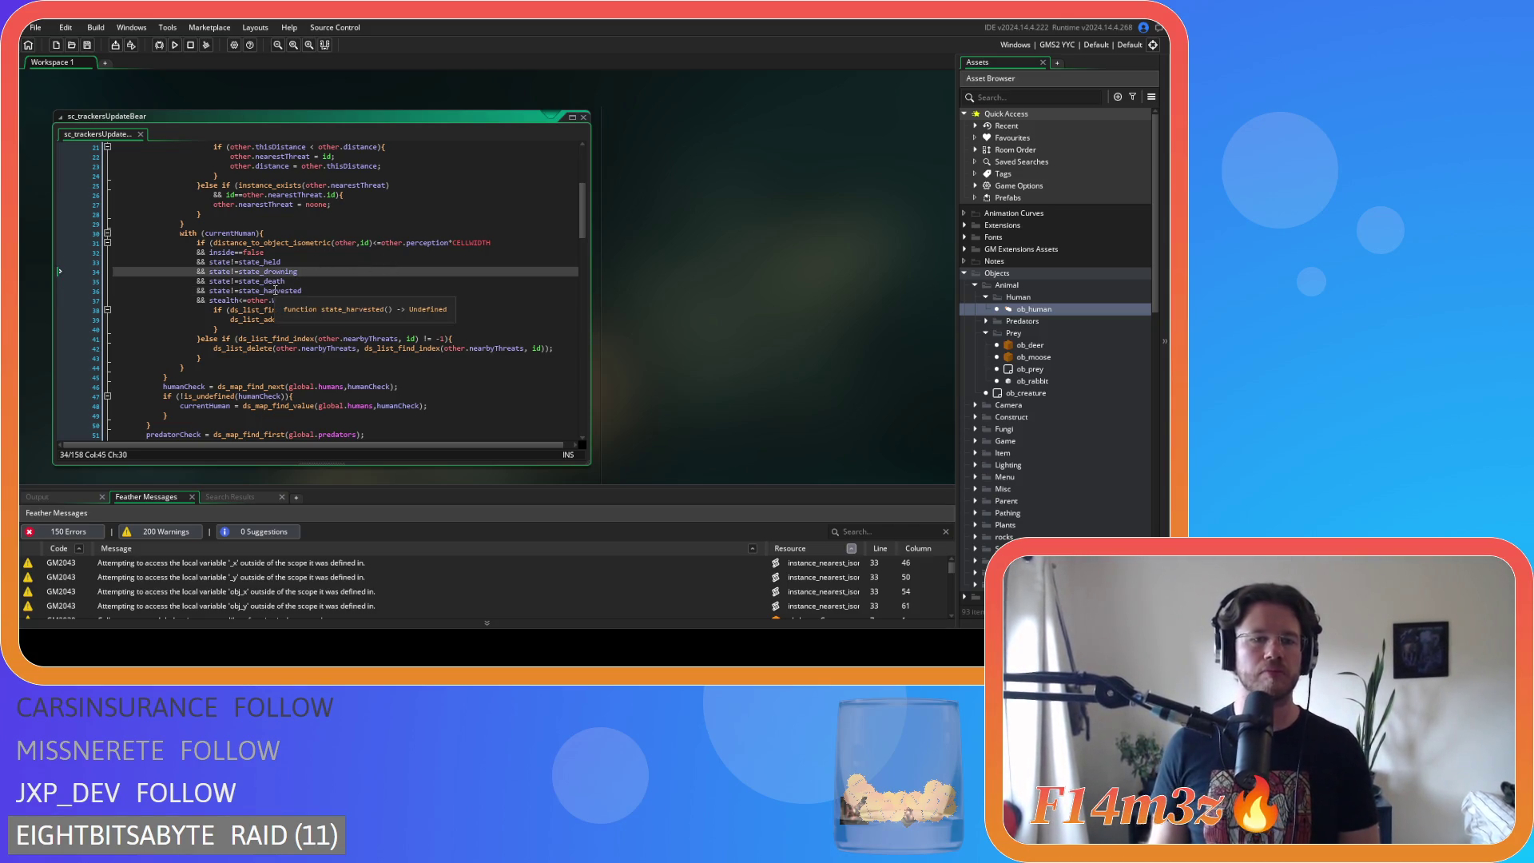
{"action": "scroll", "coordinate": [276, 291], "scroll_direction": "down", "scroll_amount": 10}
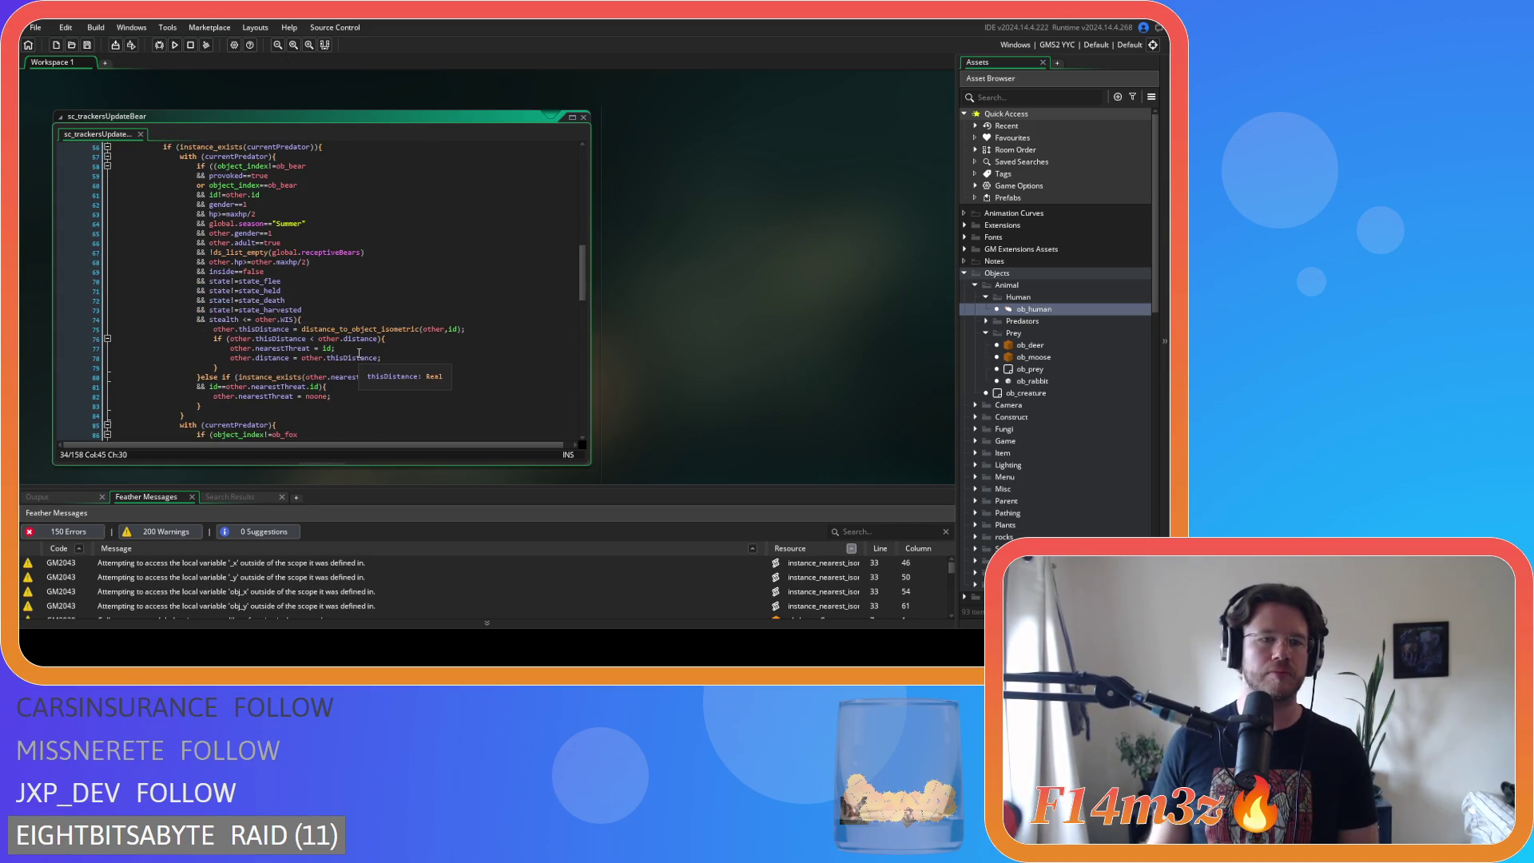
{"action": "left_click", "coordinate": [243, 320]}
{"action": "key", "text": "BackSpace"}
{"action": "key", "text": "Right"}
{"action": "key", "text": "Right"}
{"action": "key", "text": "Delete"}
{"action": "scroll", "coordinate": [286, 305], "scroll_direction": "up", "scroll_amount": 1}
{"action": "scroll", "coordinate": [285, 305], "scroll_direction": "up", "scroll_amount": 1}
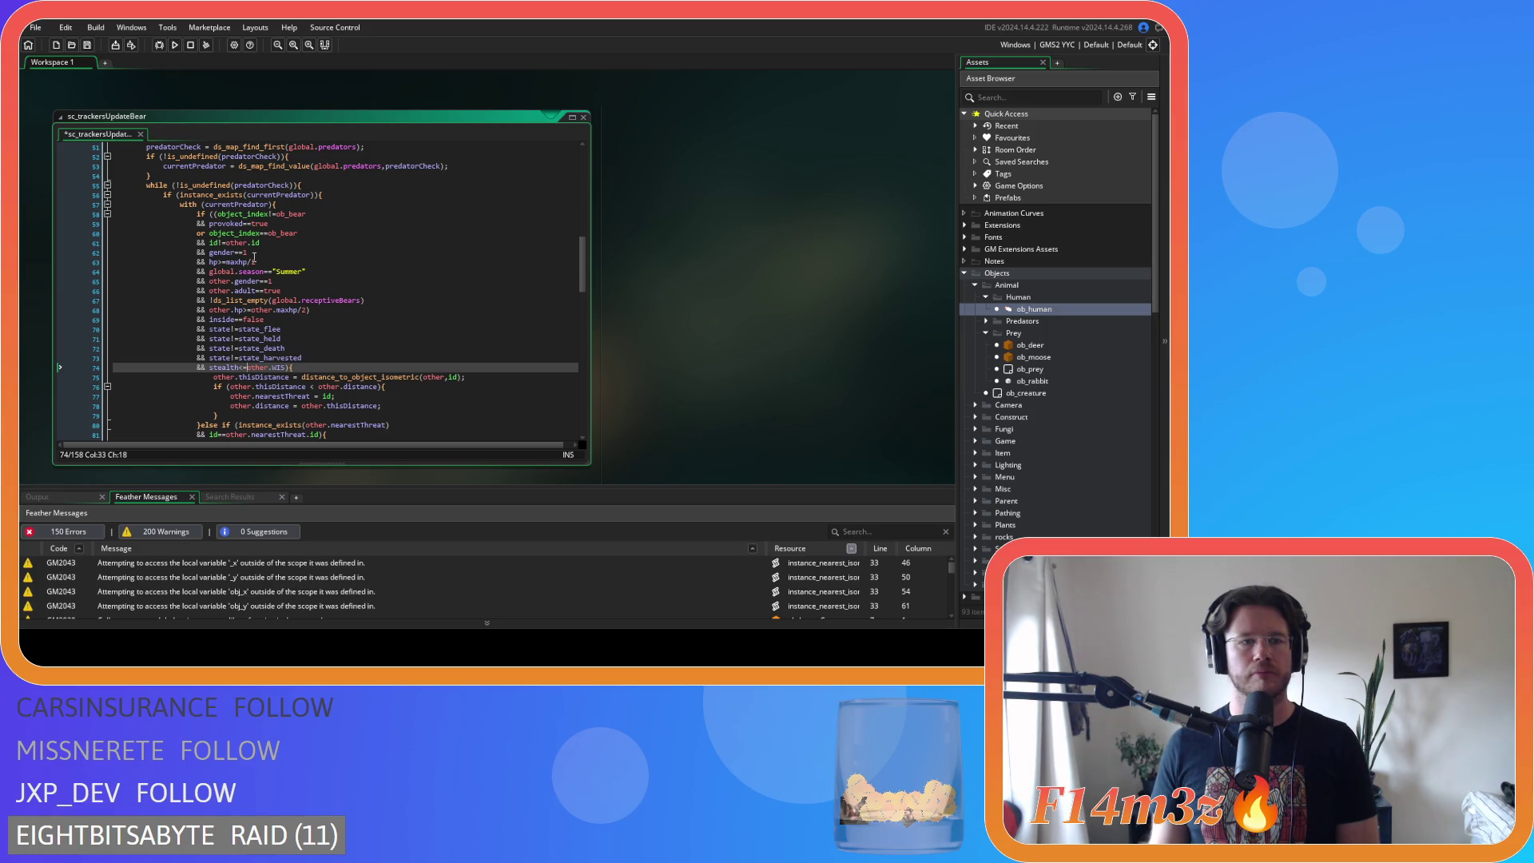
- Remove the spaces around <= and * in the distance comparison on line 102
{"action": "left_click", "coordinate": [413, 339]}
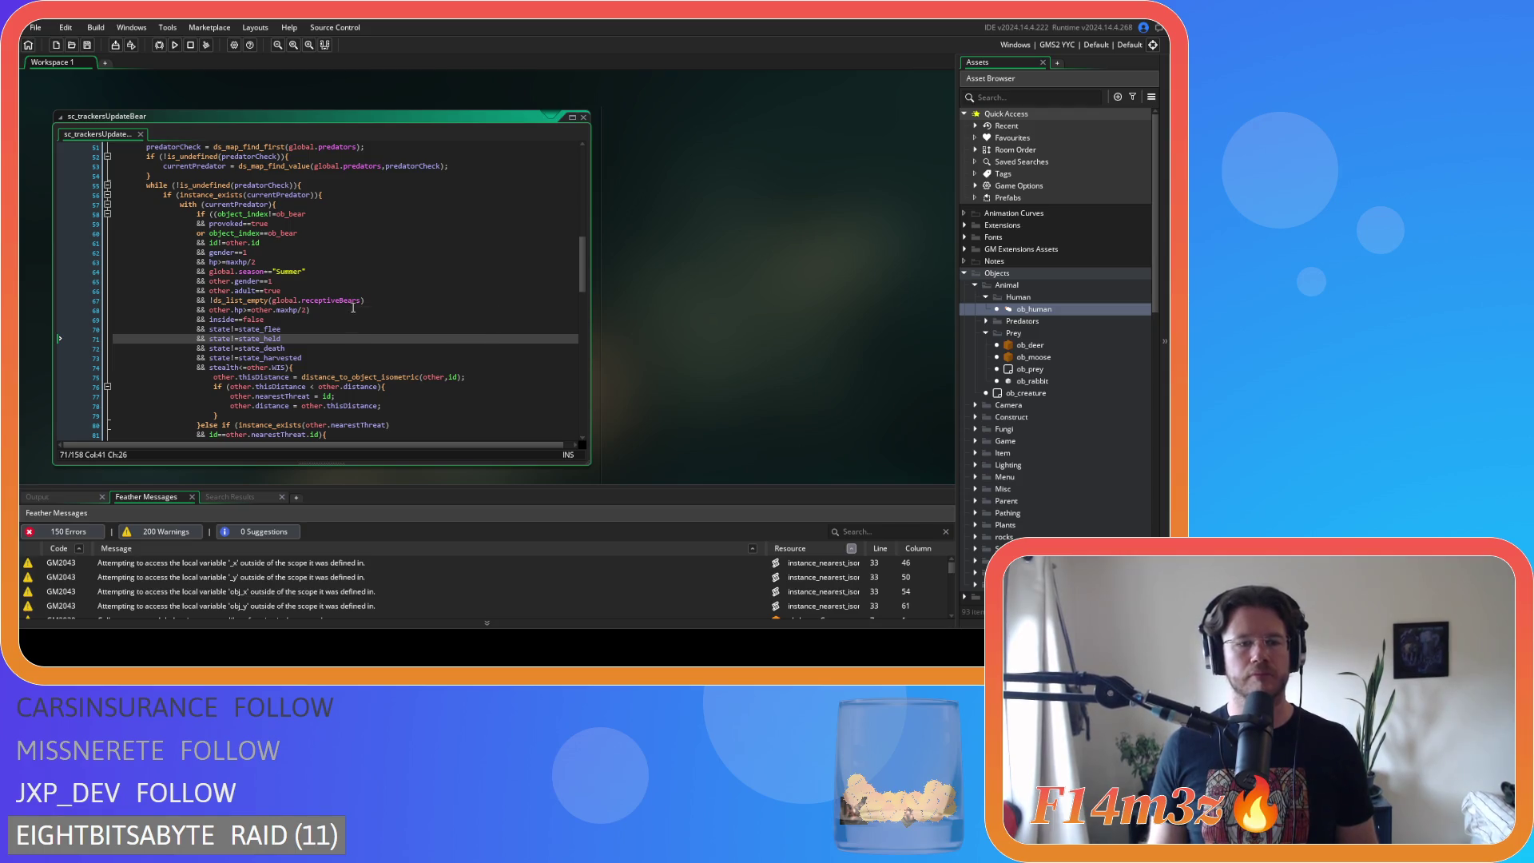
{"action": "scroll", "coordinate": [369, 331], "scroll_direction": "down", "scroll_amount": 9}
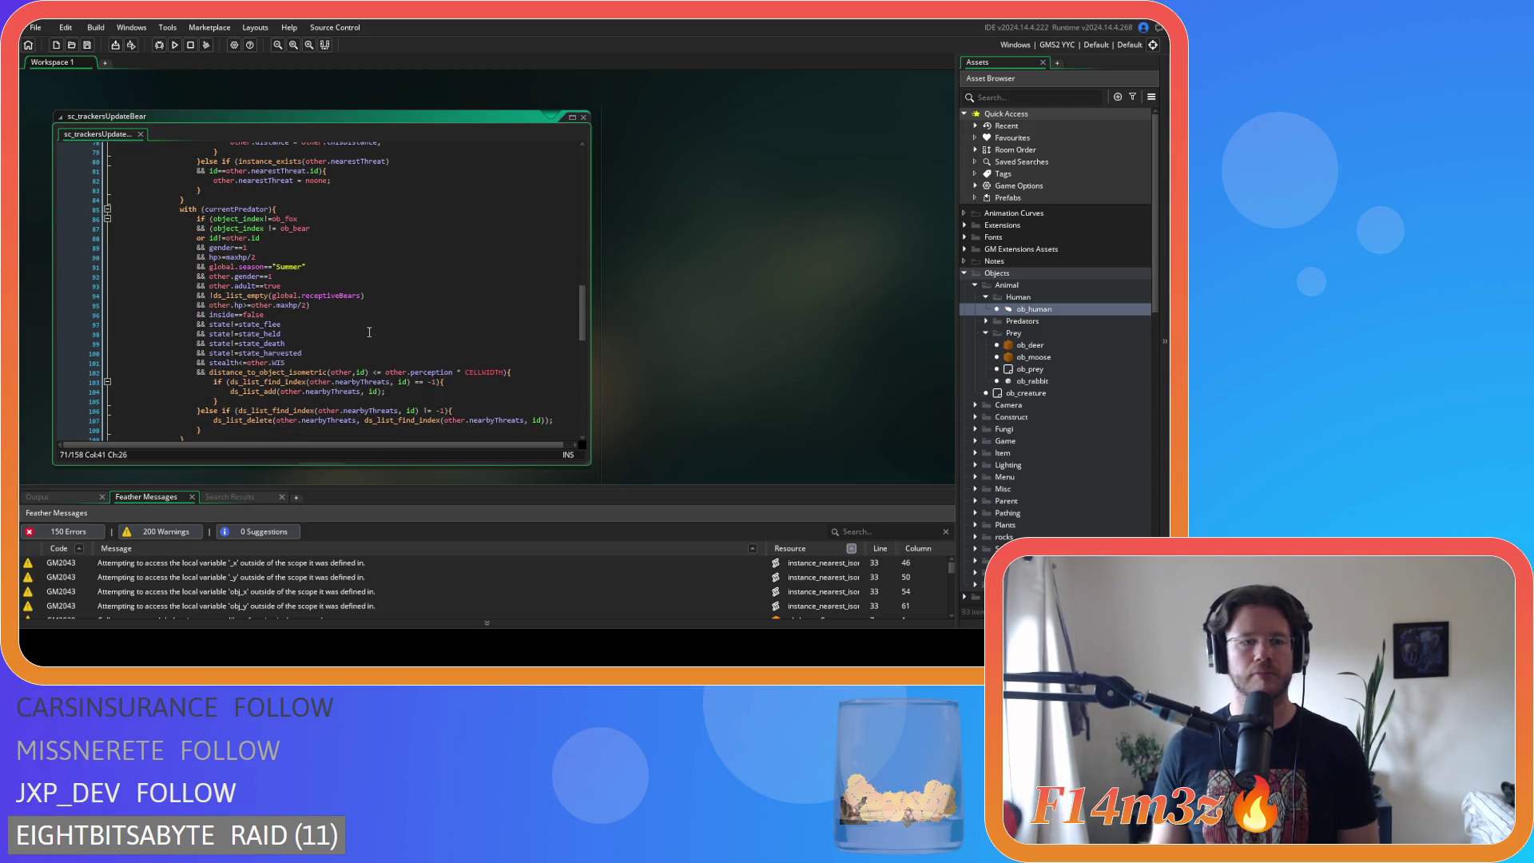
{"action": "left_click", "coordinate": [375, 372]}
{"action": "key", "text": "BackSpace"}
{"action": "key", "text": "Delete"}
{"action": "left_click", "coordinate": [443, 372]}
{"action": "key", "text": "Delete"}
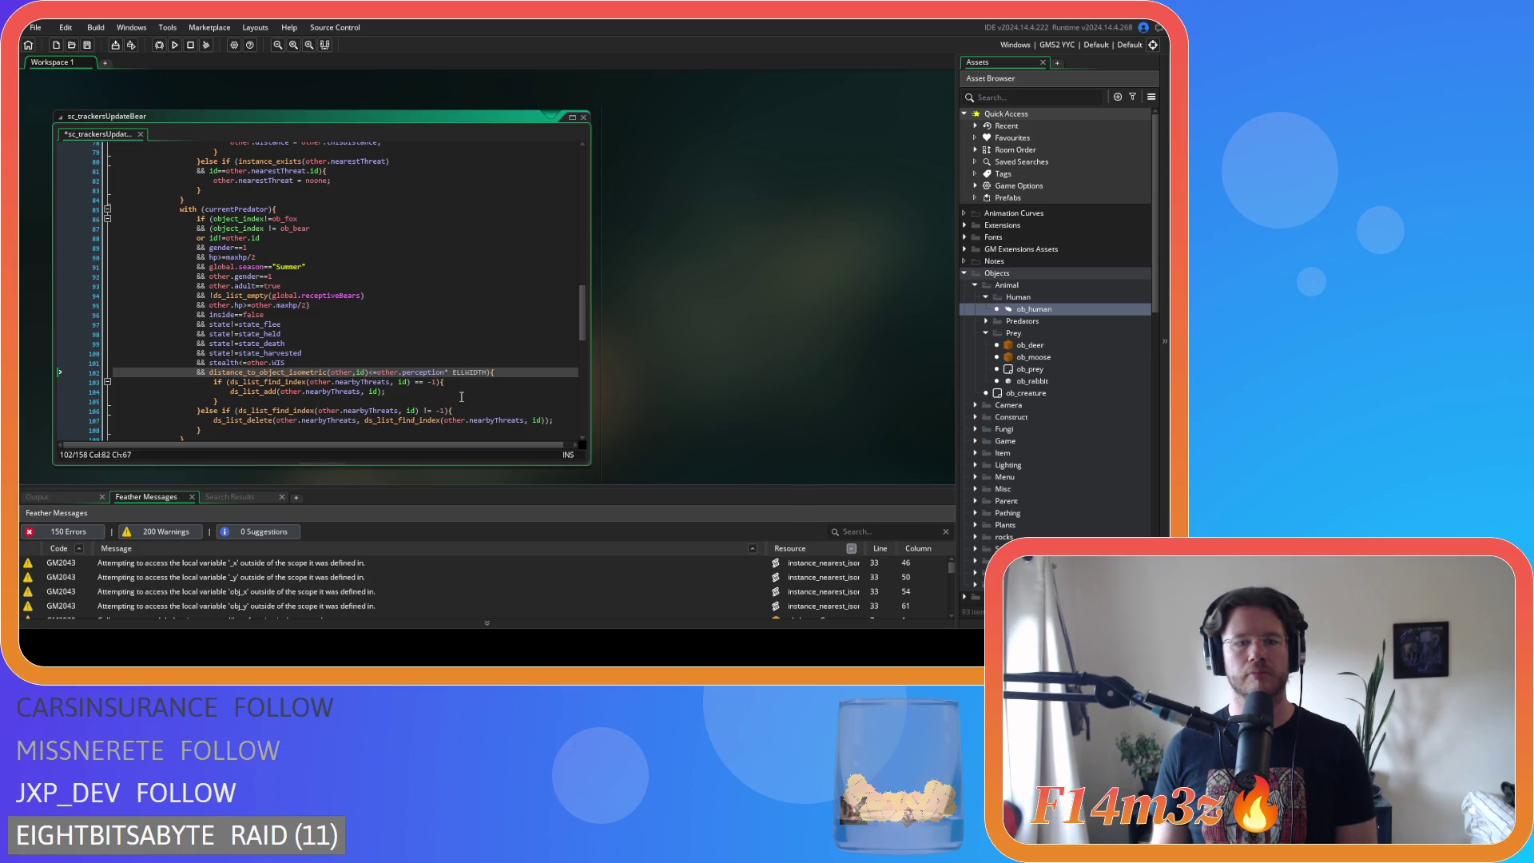
{"action": "key", "text": "Right"}
{"action": "key", "text": "Right"}
{"action": "key", "text": "BackSpace"}
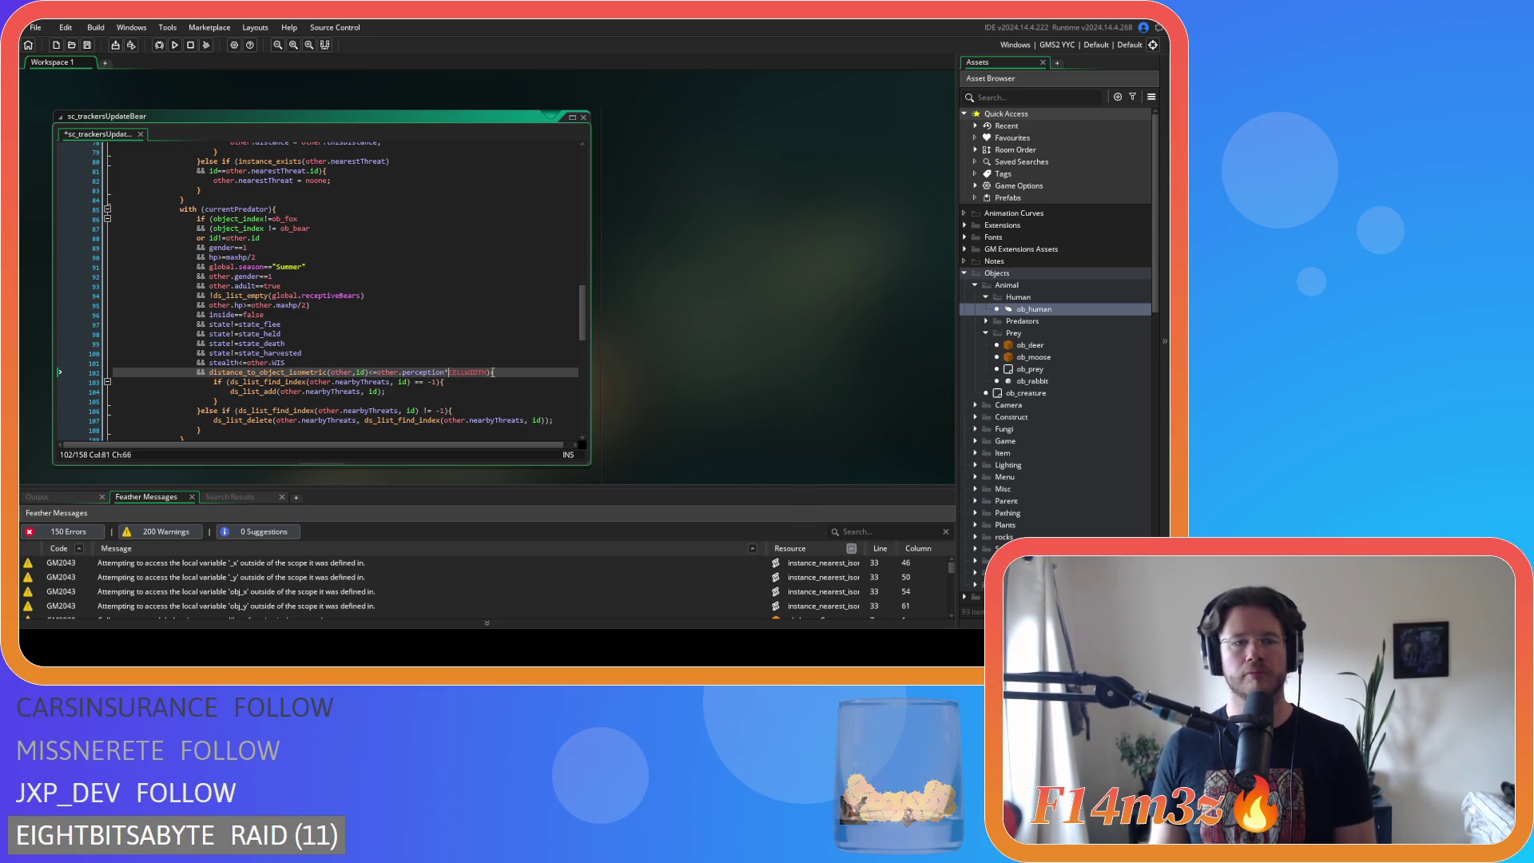
- Delete the space after object_index on line 87, add ')' to line 95, and save
{"action": "left_click", "coordinate": [266, 229]}
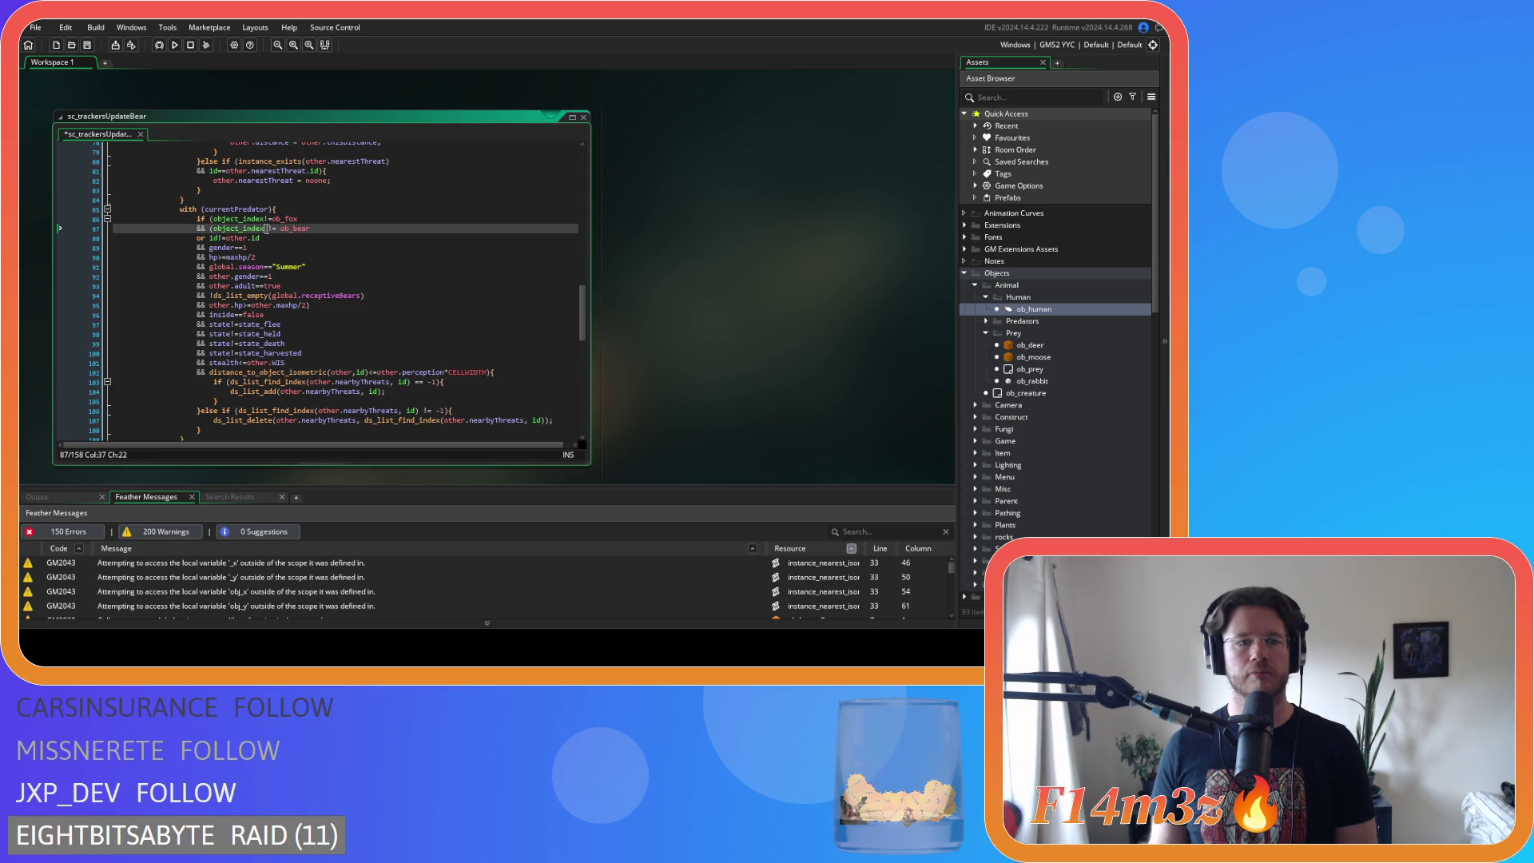
{"action": "key", "text": "Delete"}
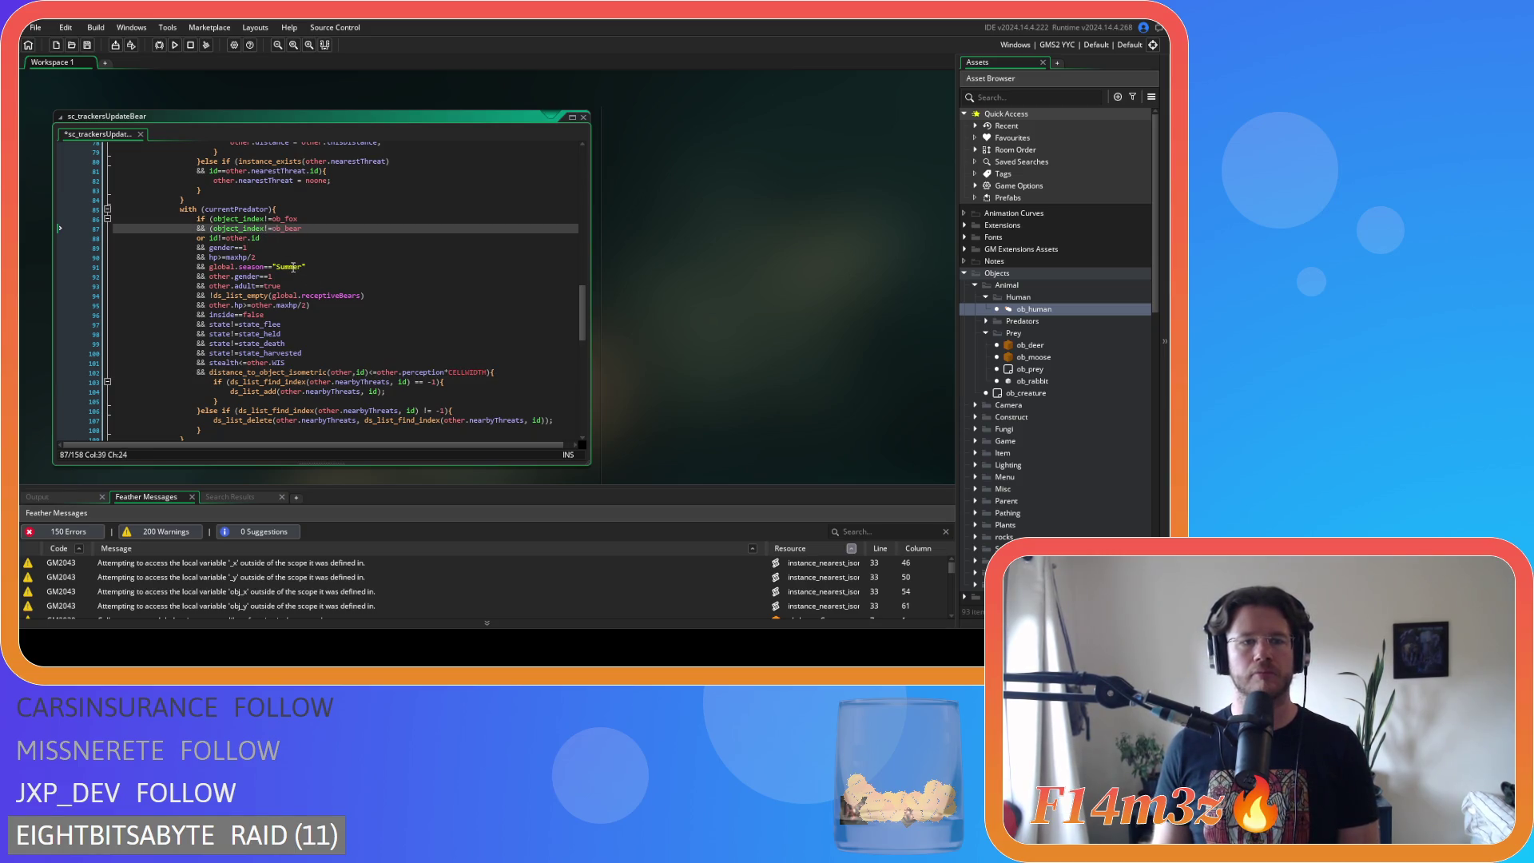
{"action": "left_click", "coordinate": [369, 305]}
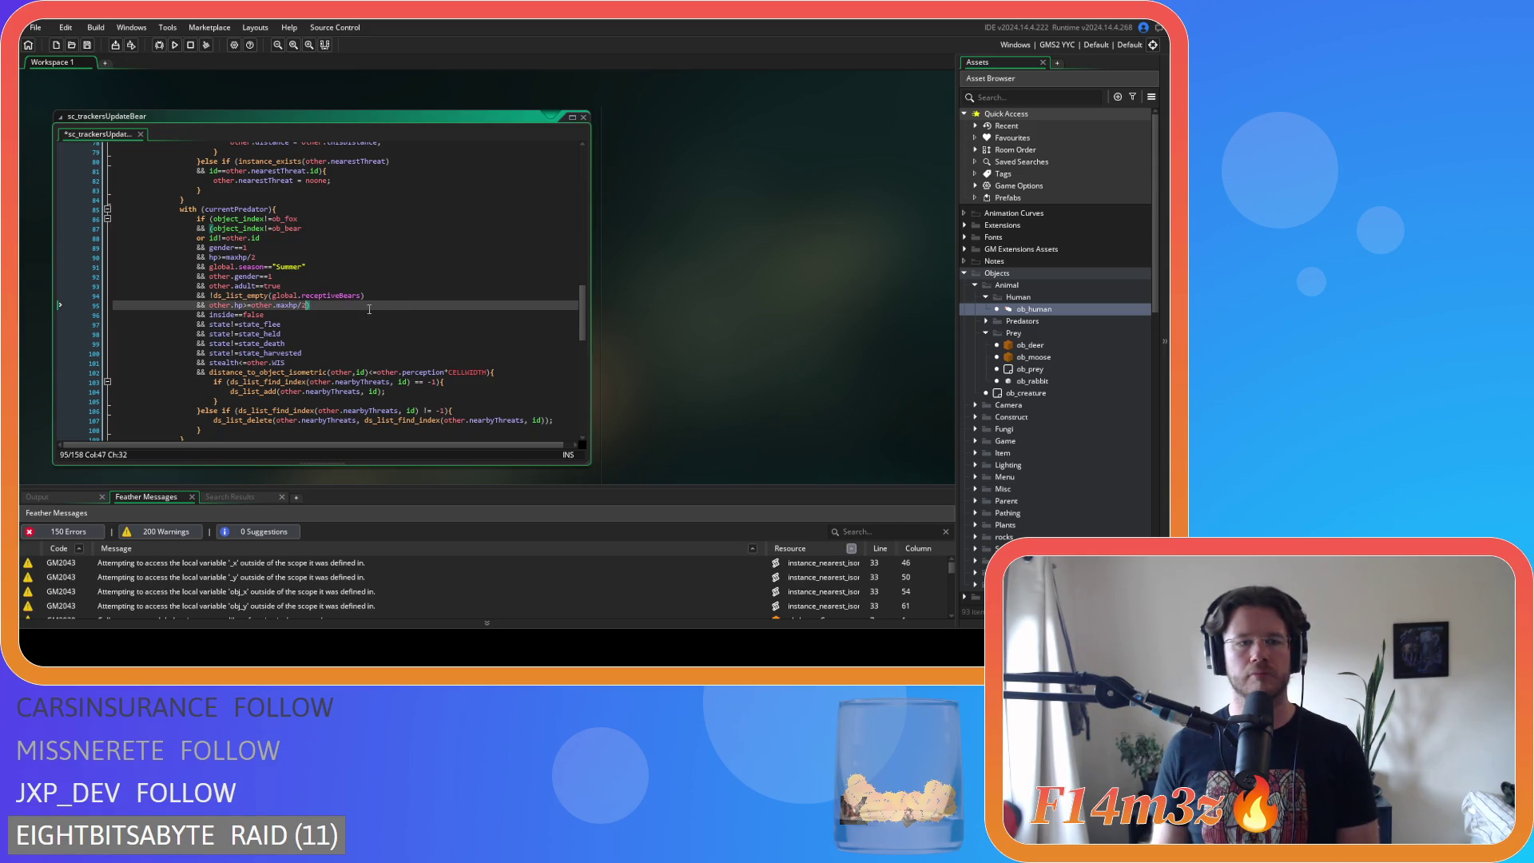
{"action": "type", "text": ")"}
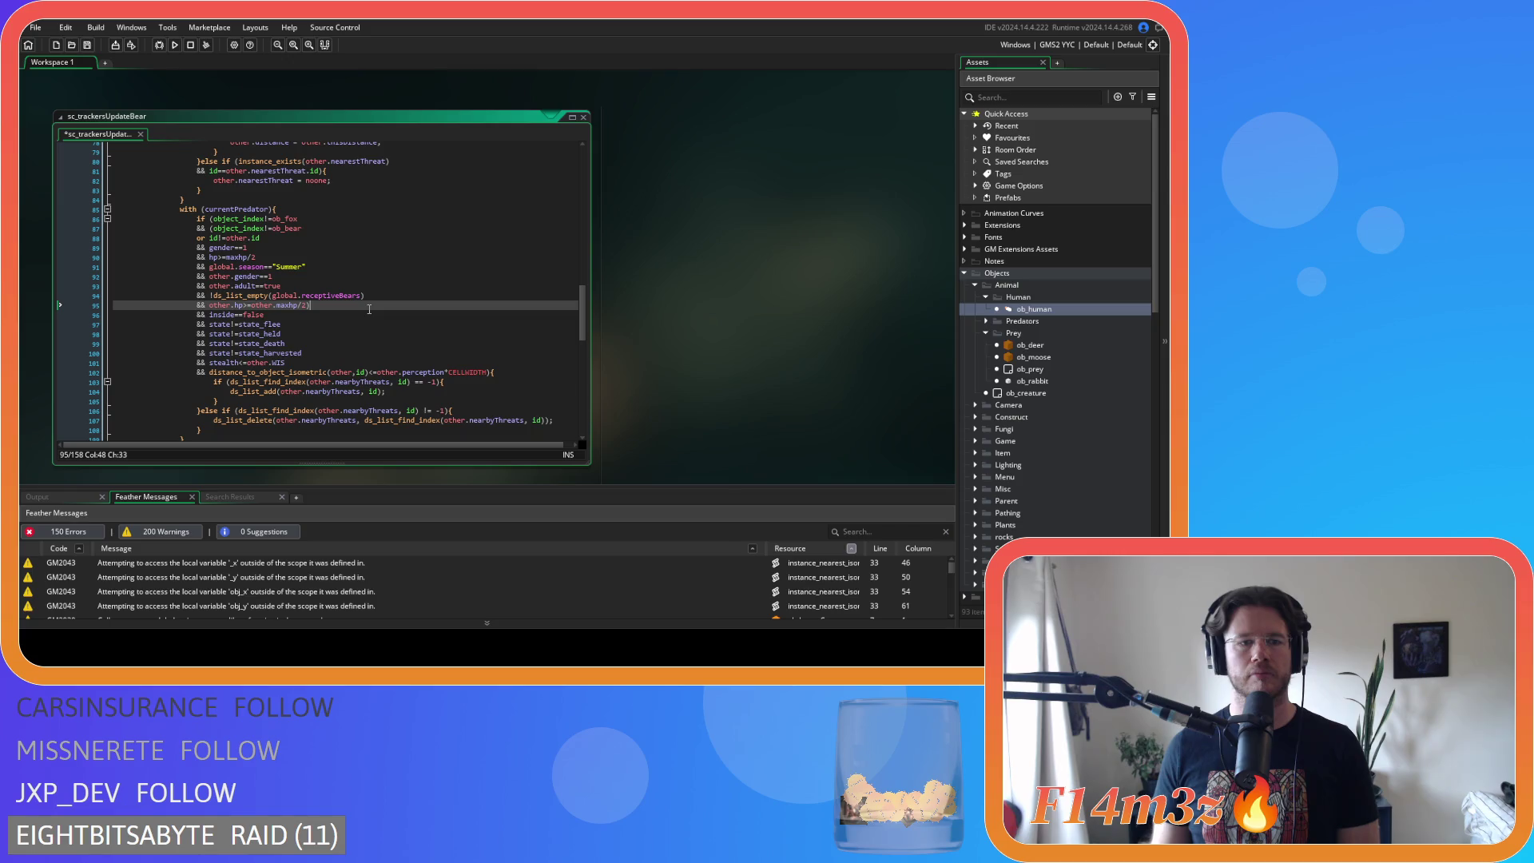
{"action": "left_click", "coordinate": [374, 343]}
{"action": "key", "text": "ctrl+s"}
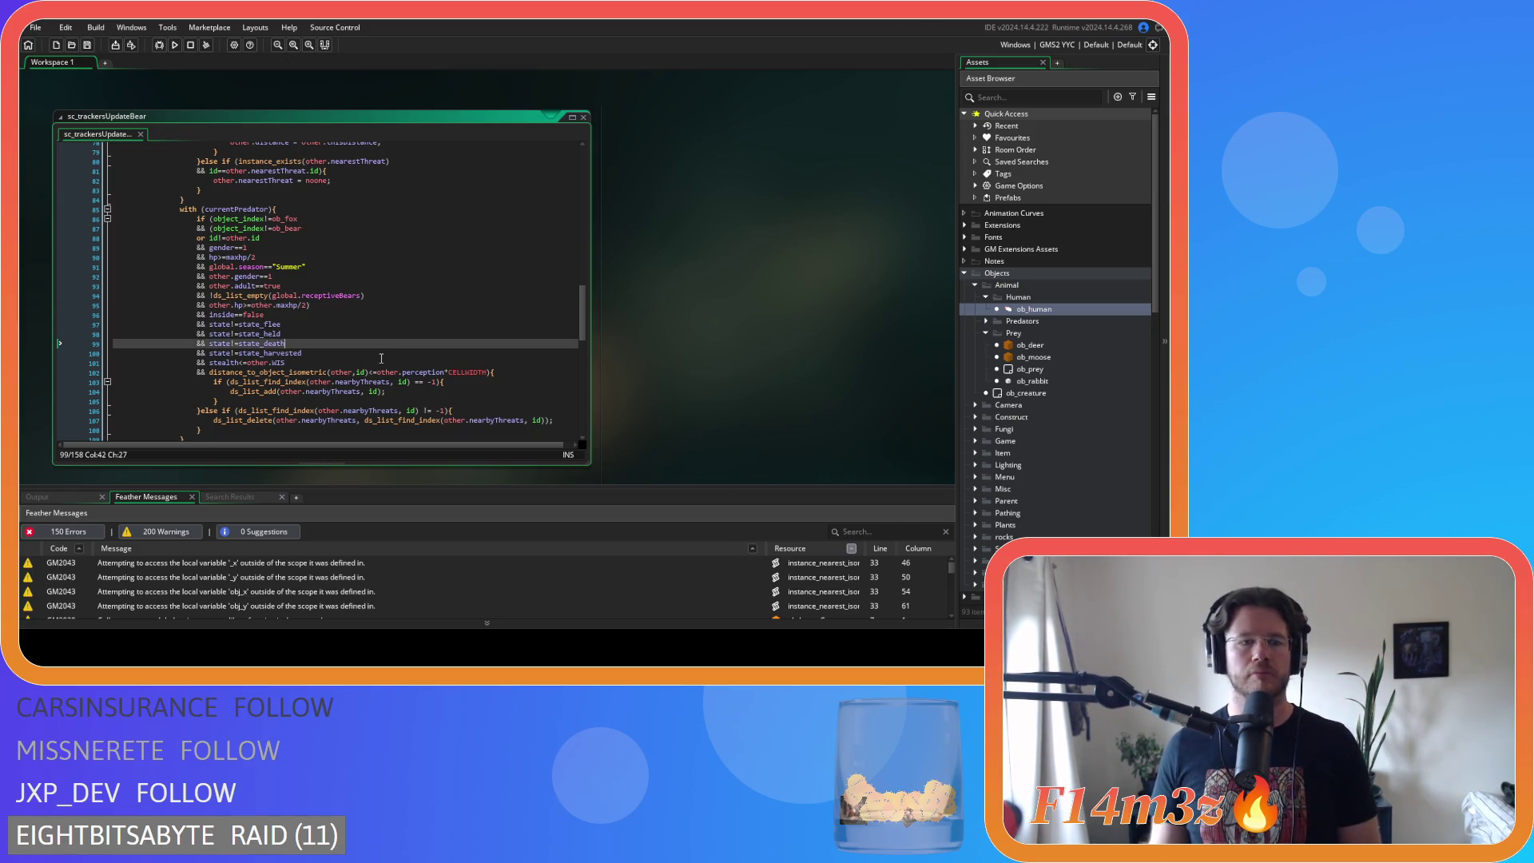
{"action": "mouse_move", "coordinate": [488, 372]}
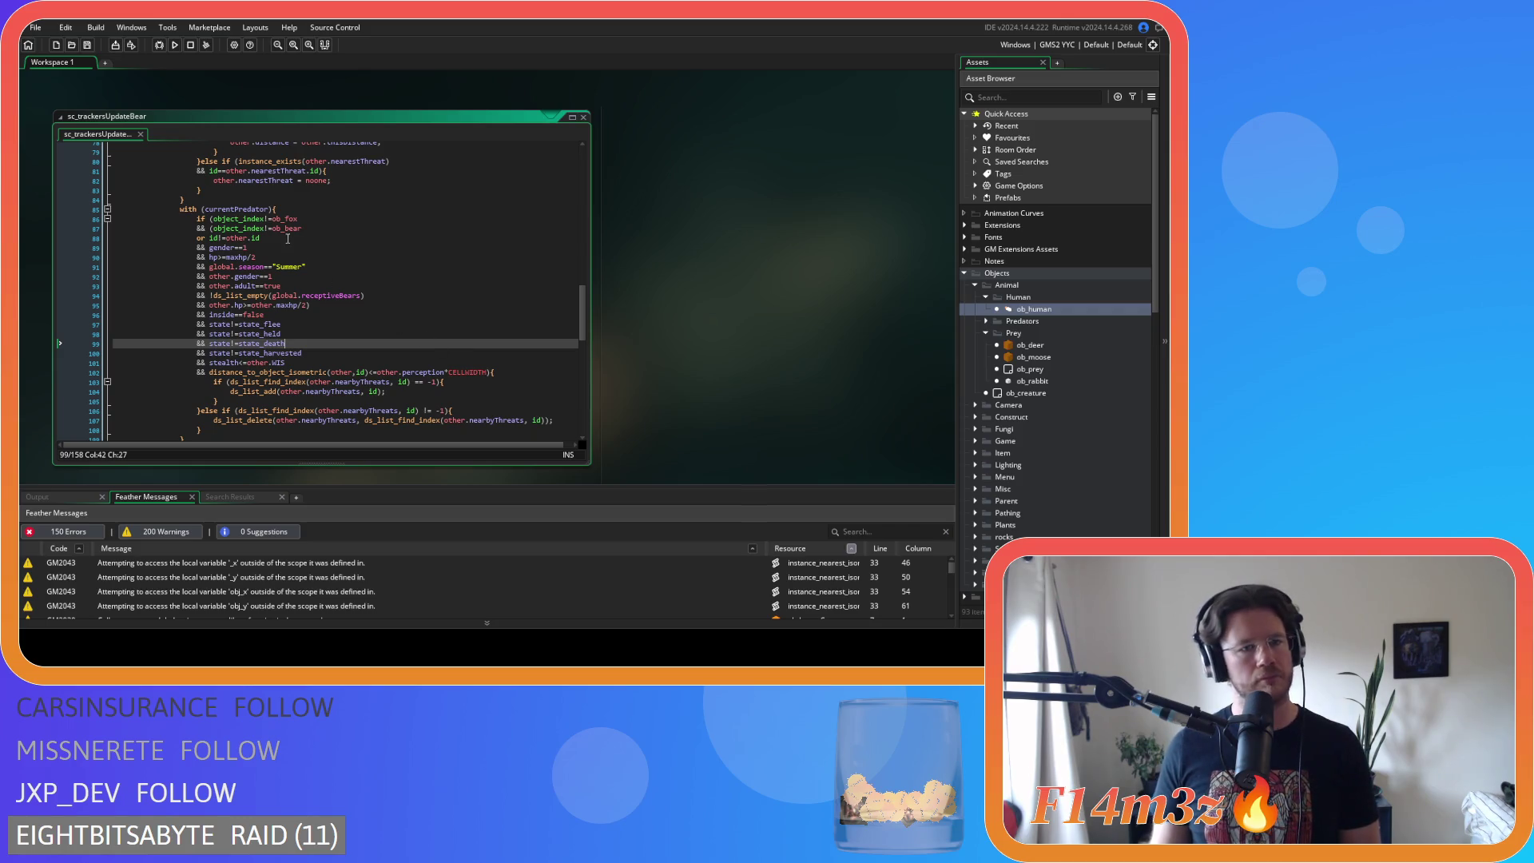
{"action": "left_click", "coordinate": [213, 229]}
{"action": "key", "text": "Left"}
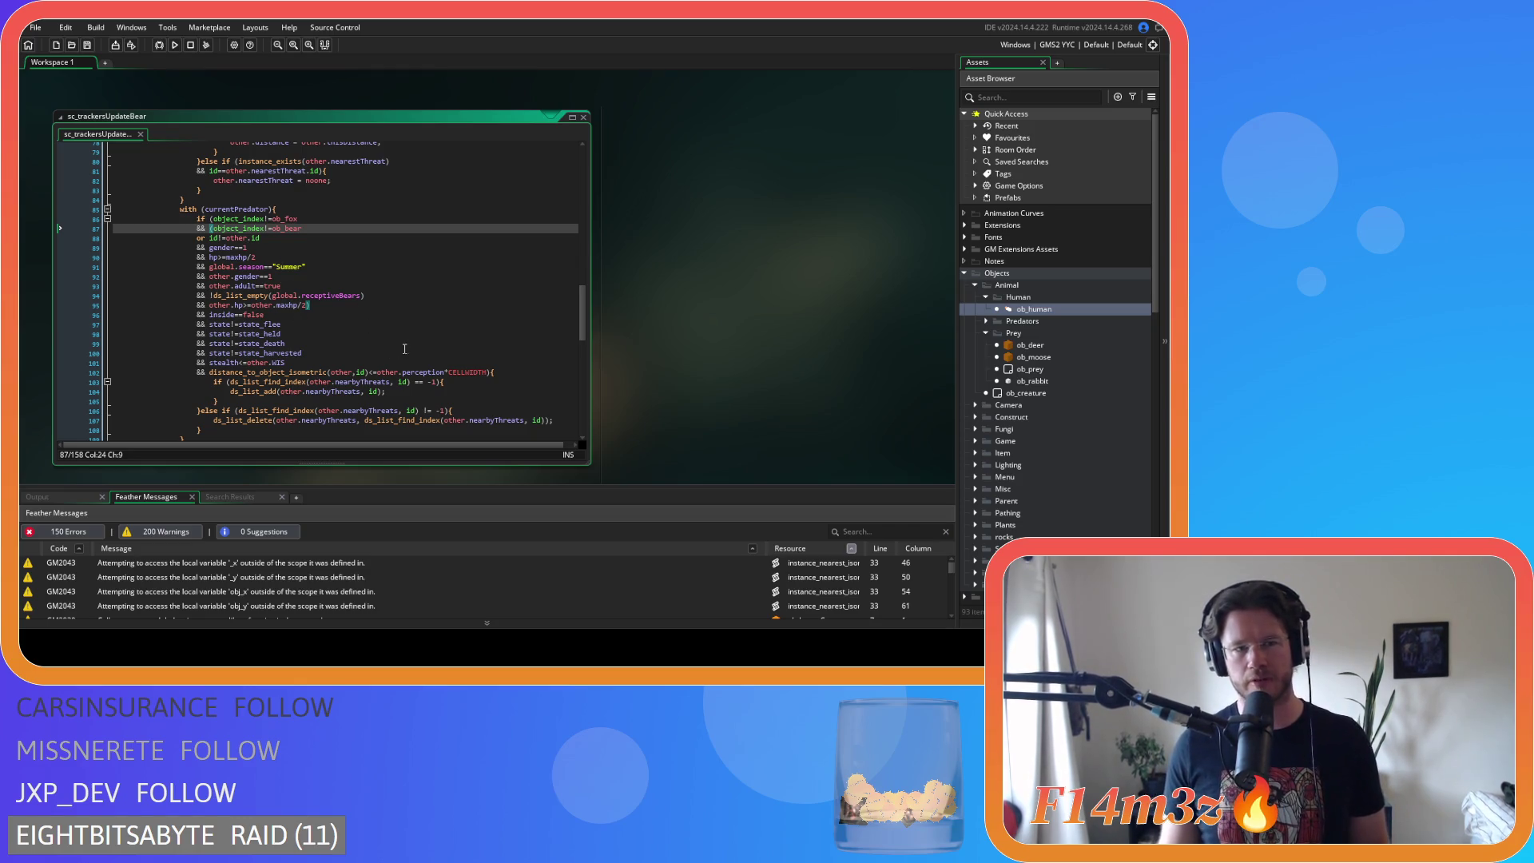
{"action": "left_click", "coordinate": [213, 219]}
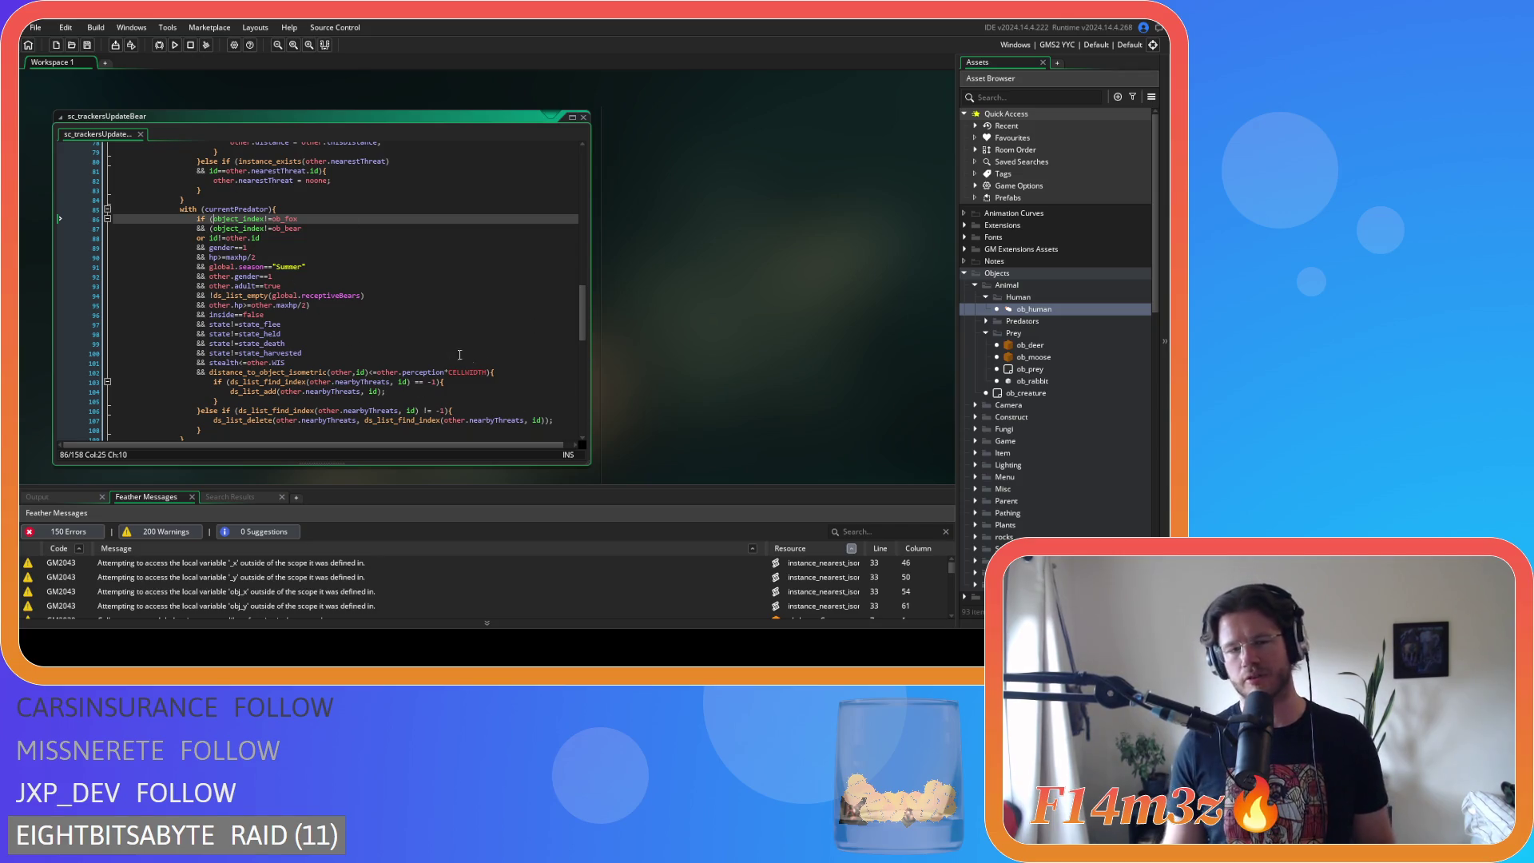
- Move the distance_to_object_isometric check from line 102 to right after 'if (' on line 86, adding &&, and save
{"action": "left_click_drag", "start_coordinate": [488, 373], "coordinate": [69, 377]}
{"action": "key", "text": "BackSpace"}
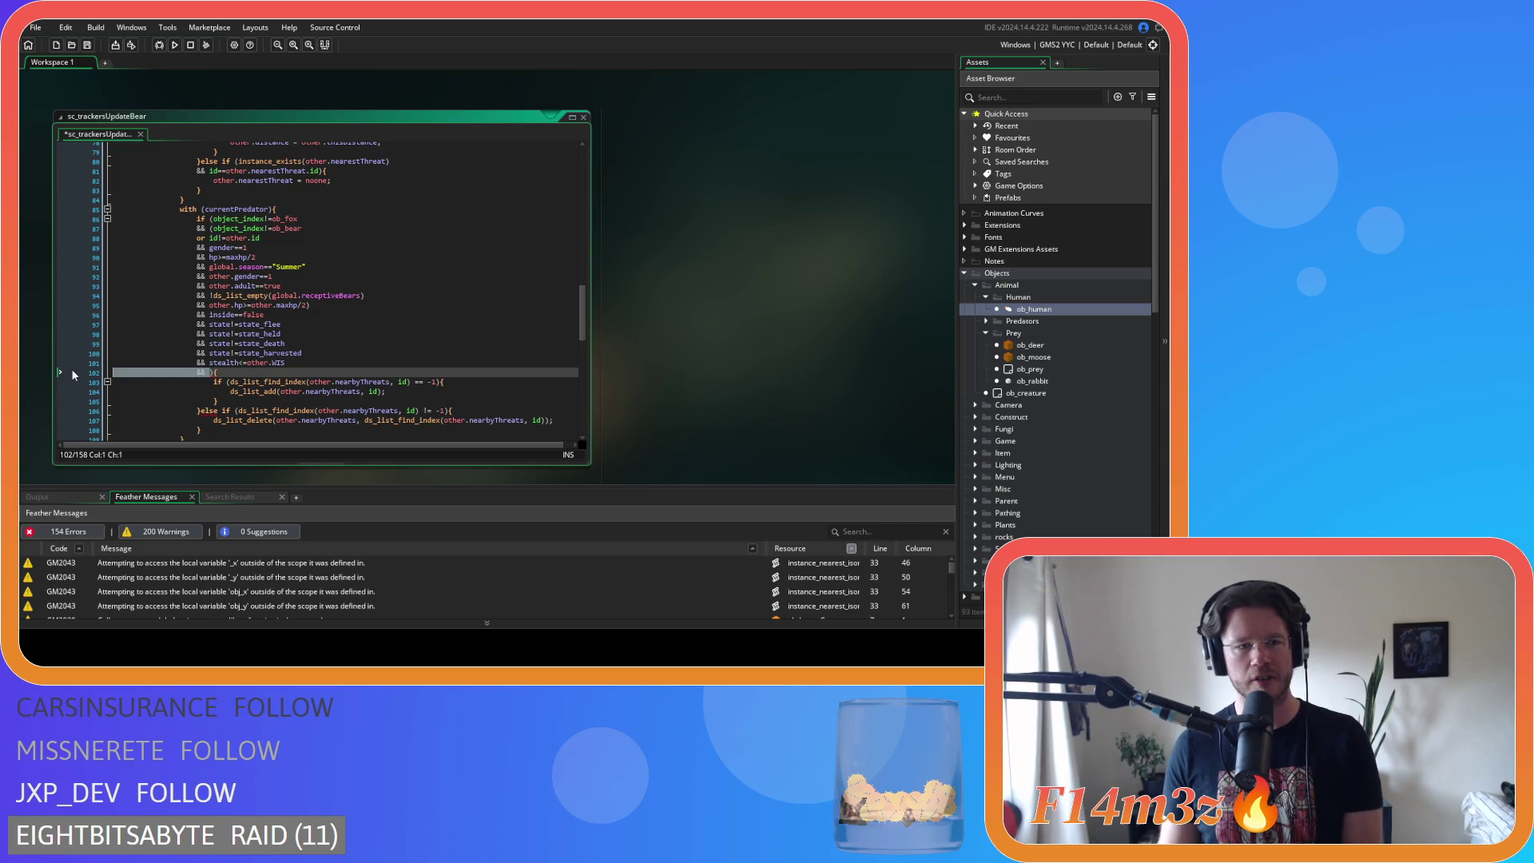
{"action": "key", "text": "BackSpace"}
{"action": "key", "text": "BackSpace"}
{"action": "left_click", "coordinate": [212, 219]}
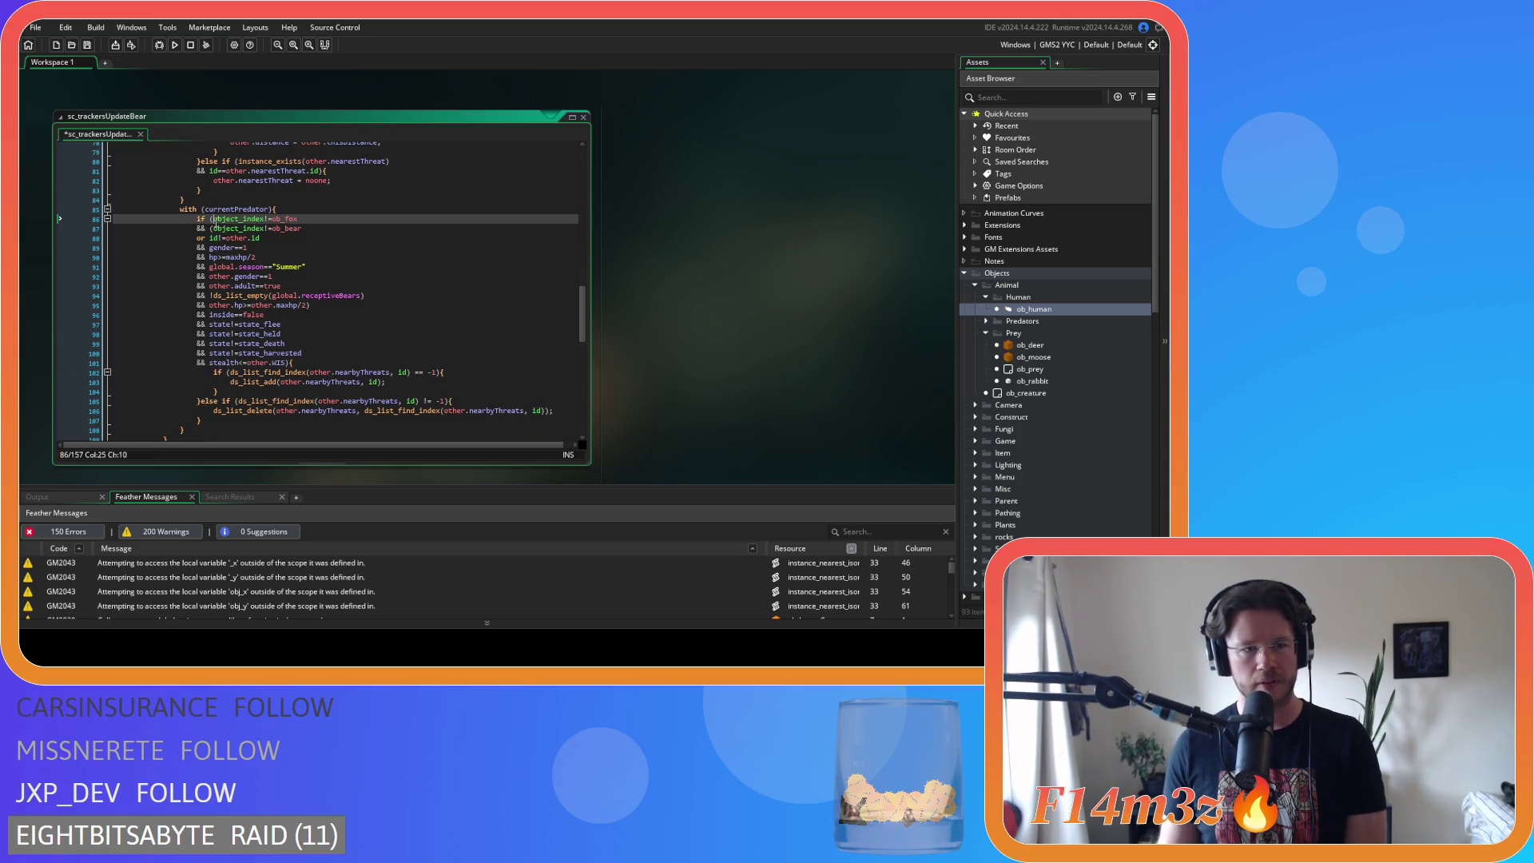
{"action": "key", "text": "Return"}
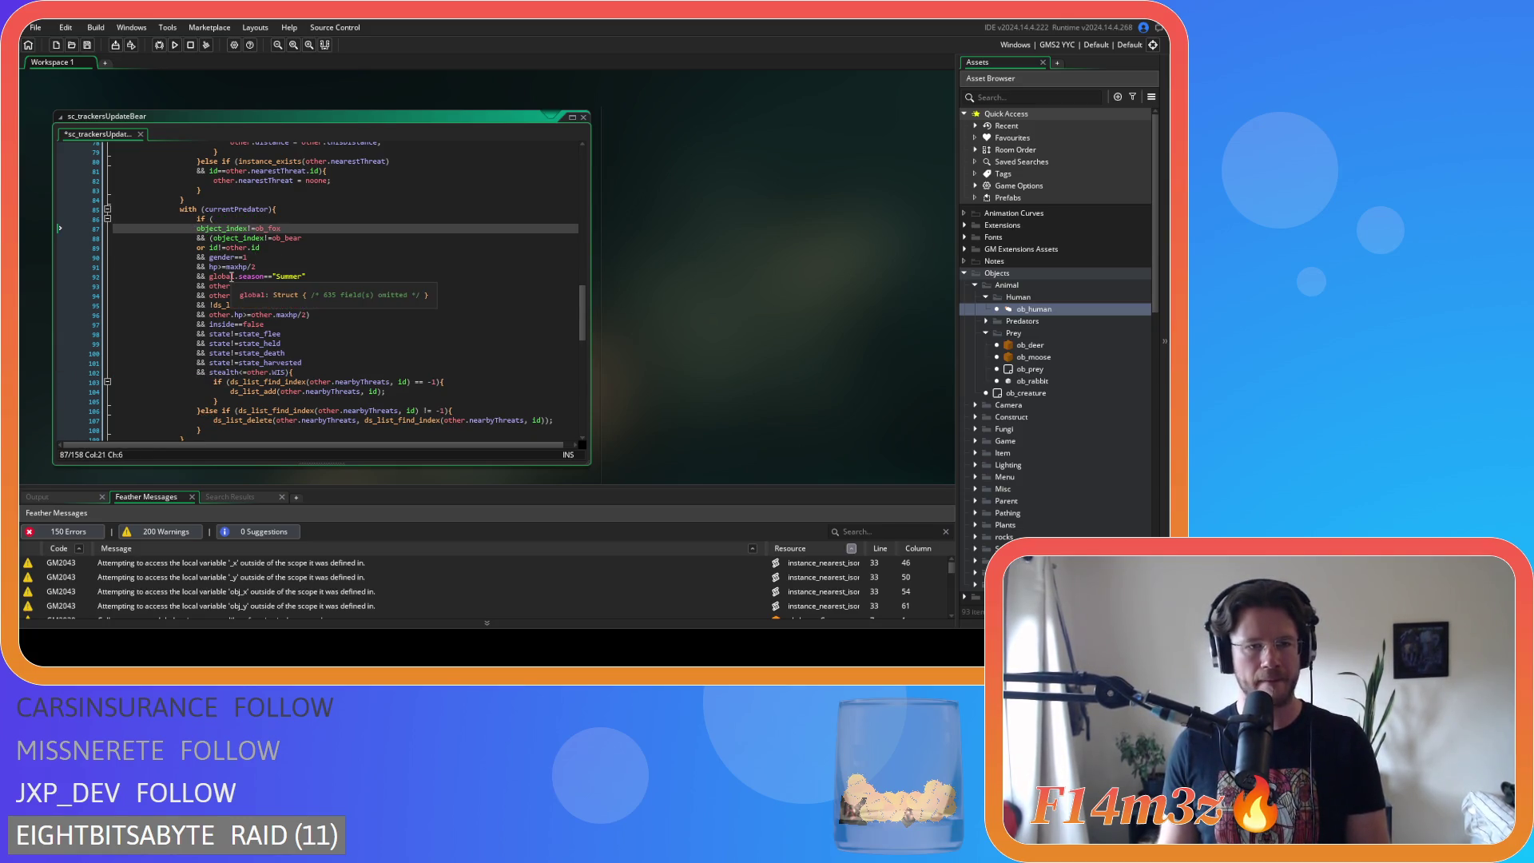
{"action": "type", "text": "&&"}
{"action": "key", "text": "Up"}
{"action": "key", "text": "End"}
{"action": "key", "text": "ctrl+v"}
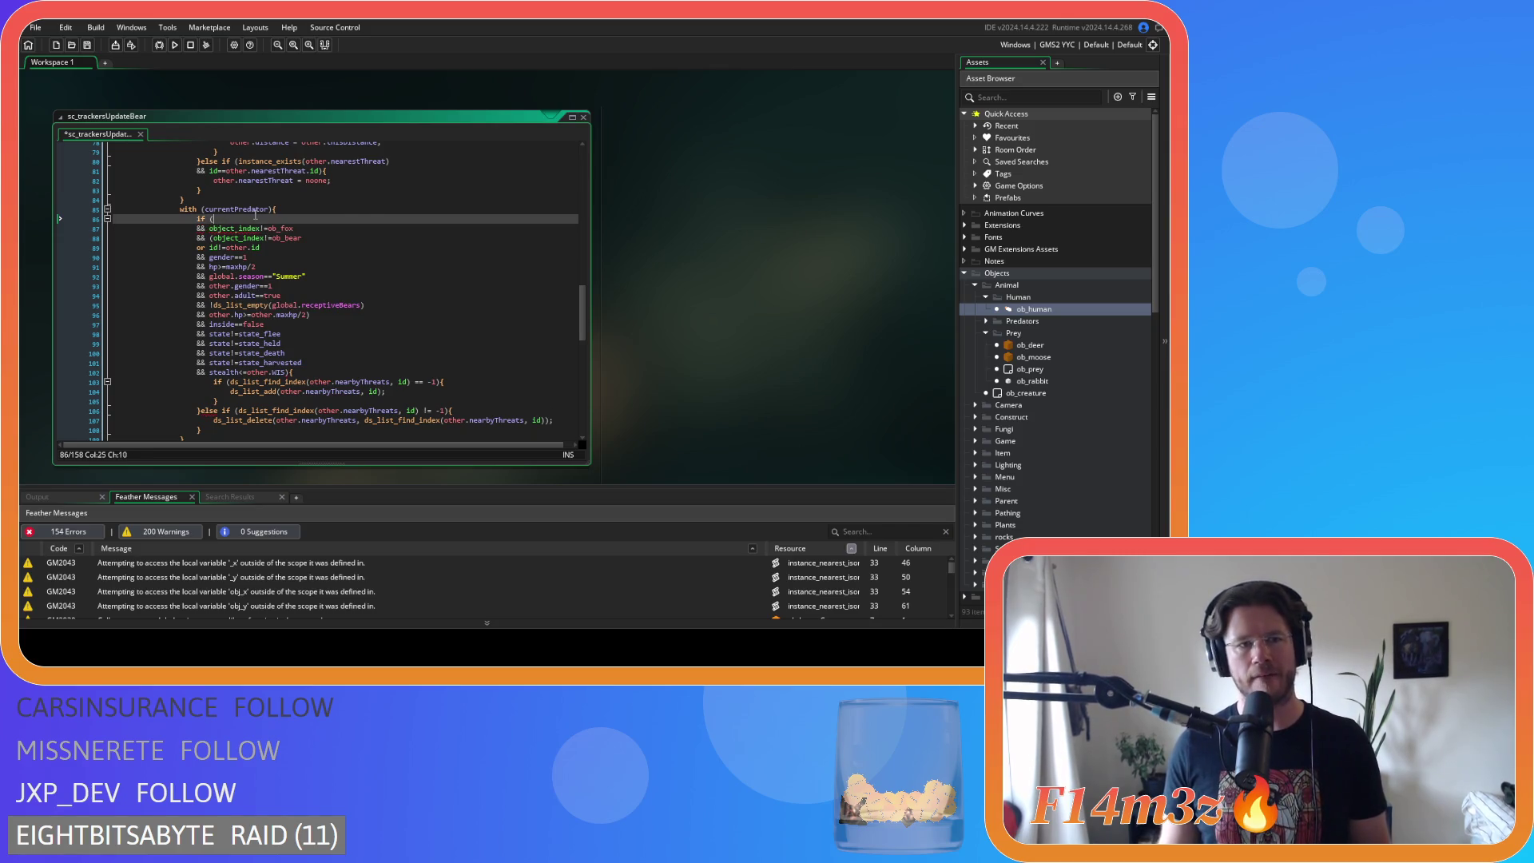
{"action": "key", "text": "ctrl+s"}
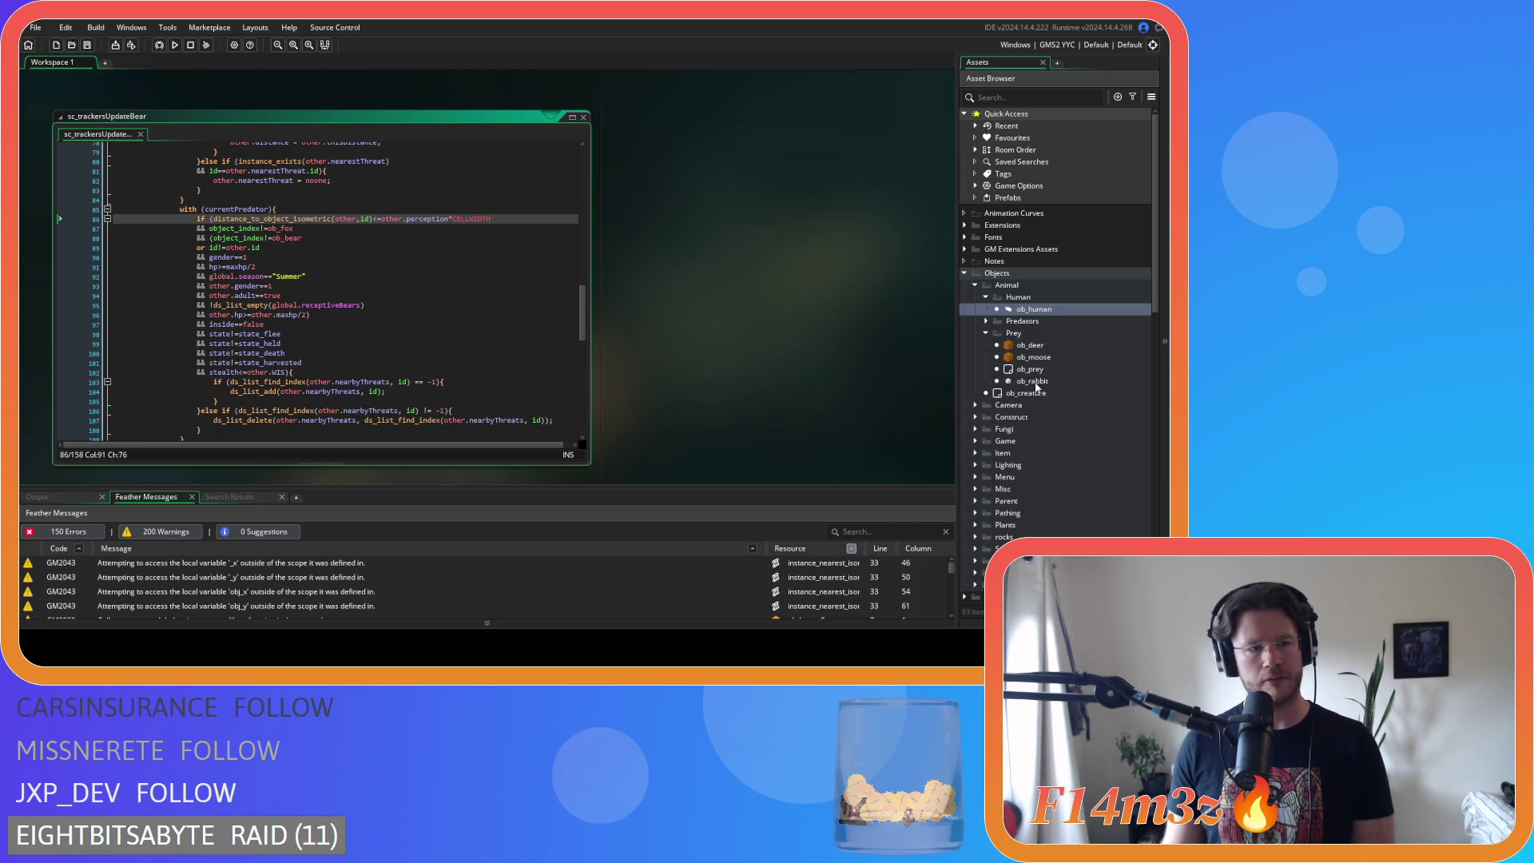
{"action": "double_click", "coordinate": [1033, 358]}
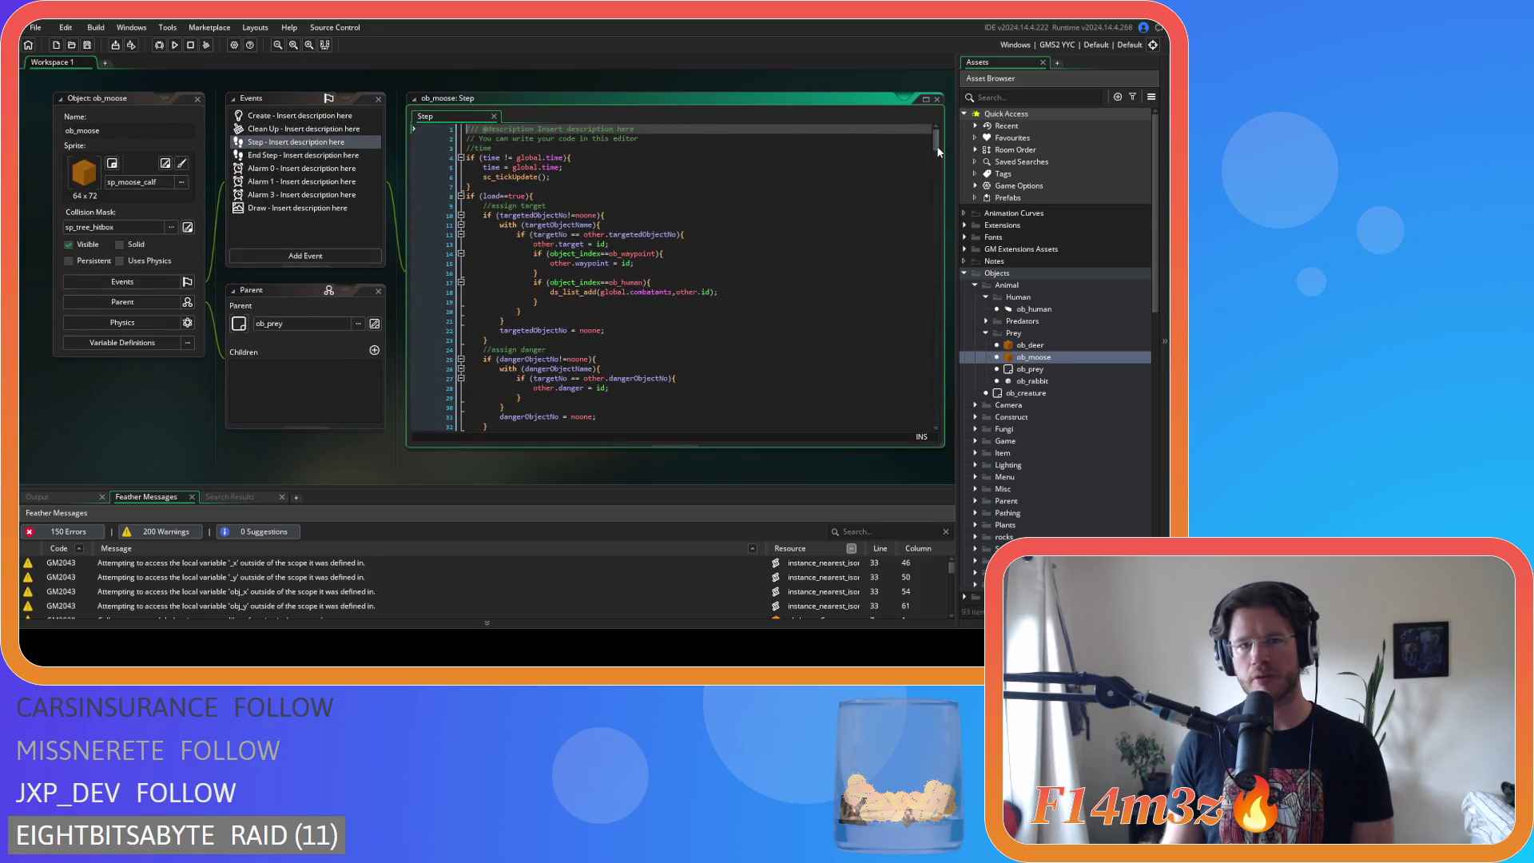
- Move the distance check from line 156 to right after 'if (' on line 155, adding &&, and save
{"action": "left_click_drag", "start_coordinate": [935, 141], "coordinate": [930, 233]}
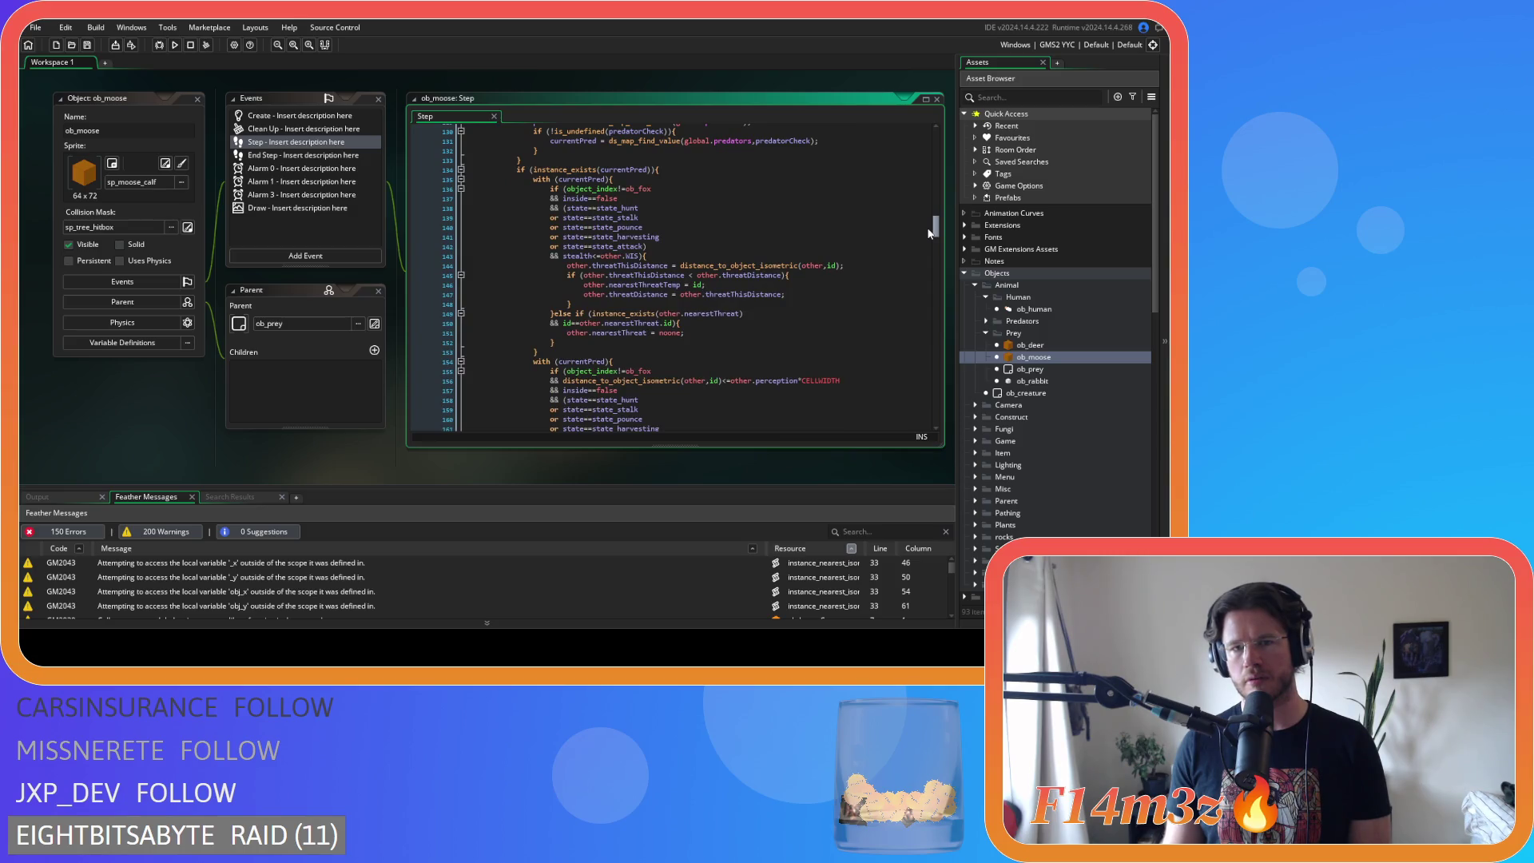
{"action": "scroll", "coordinate": [888, 262], "scroll_direction": "down", "scroll_amount": 3}
{"action": "left_click_drag", "start_coordinate": [839, 285], "coordinate": [565, 286]}
{"action": "key", "text": "BackSpace"}
{"action": "key", "text": "BackSpace"}
{"action": "key", "text": "BackSpace"}
{"action": "key", "text": "BackSpace"}
{"action": "key", "text": "BackSpace"}
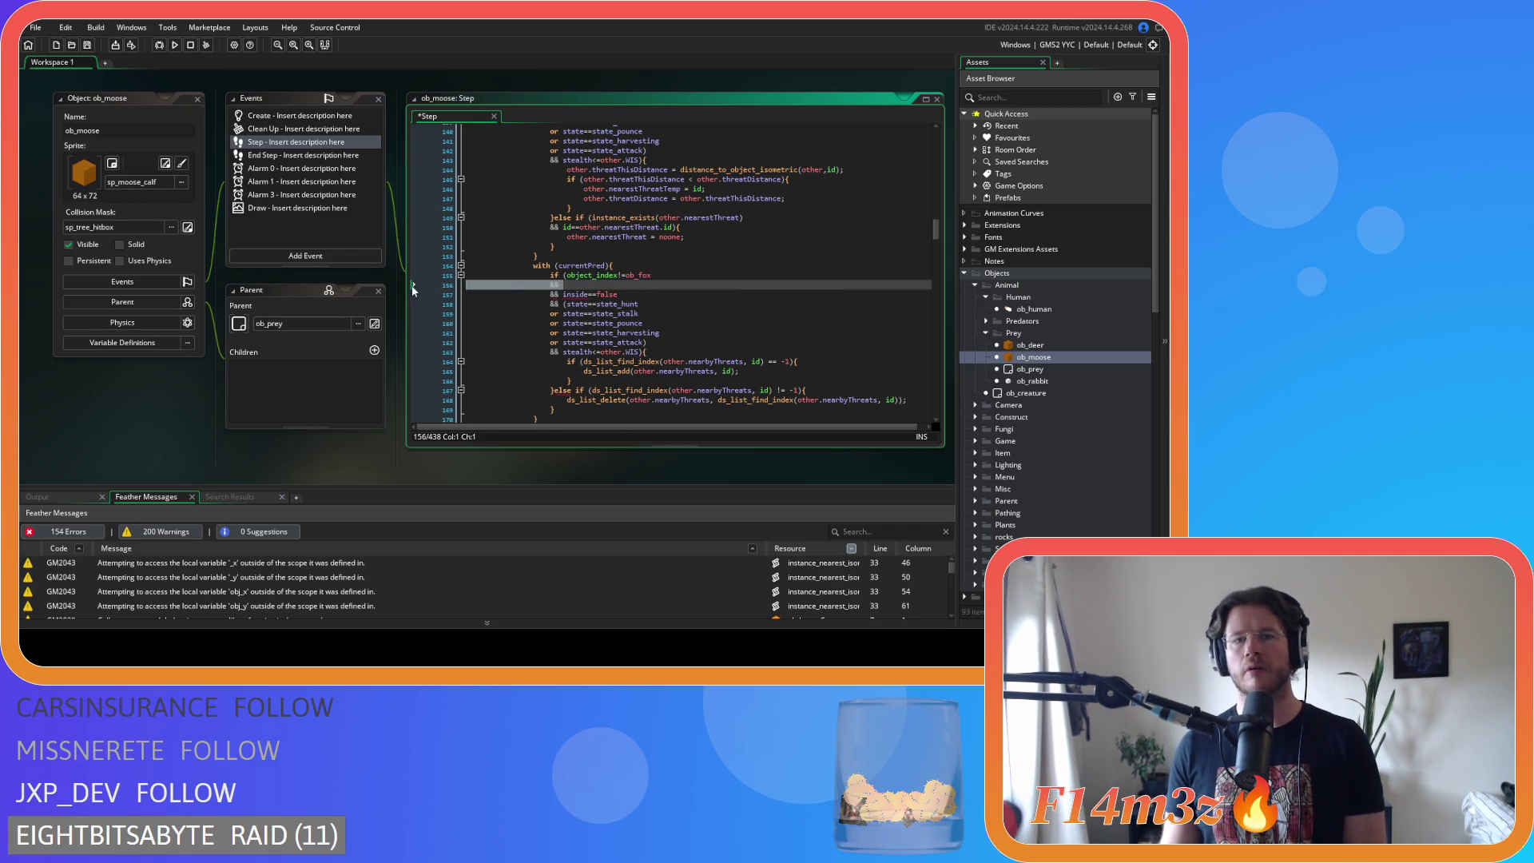
{"action": "left_click", "coordinate": [565, 276]}
{"action": "key", "text": "Return"}
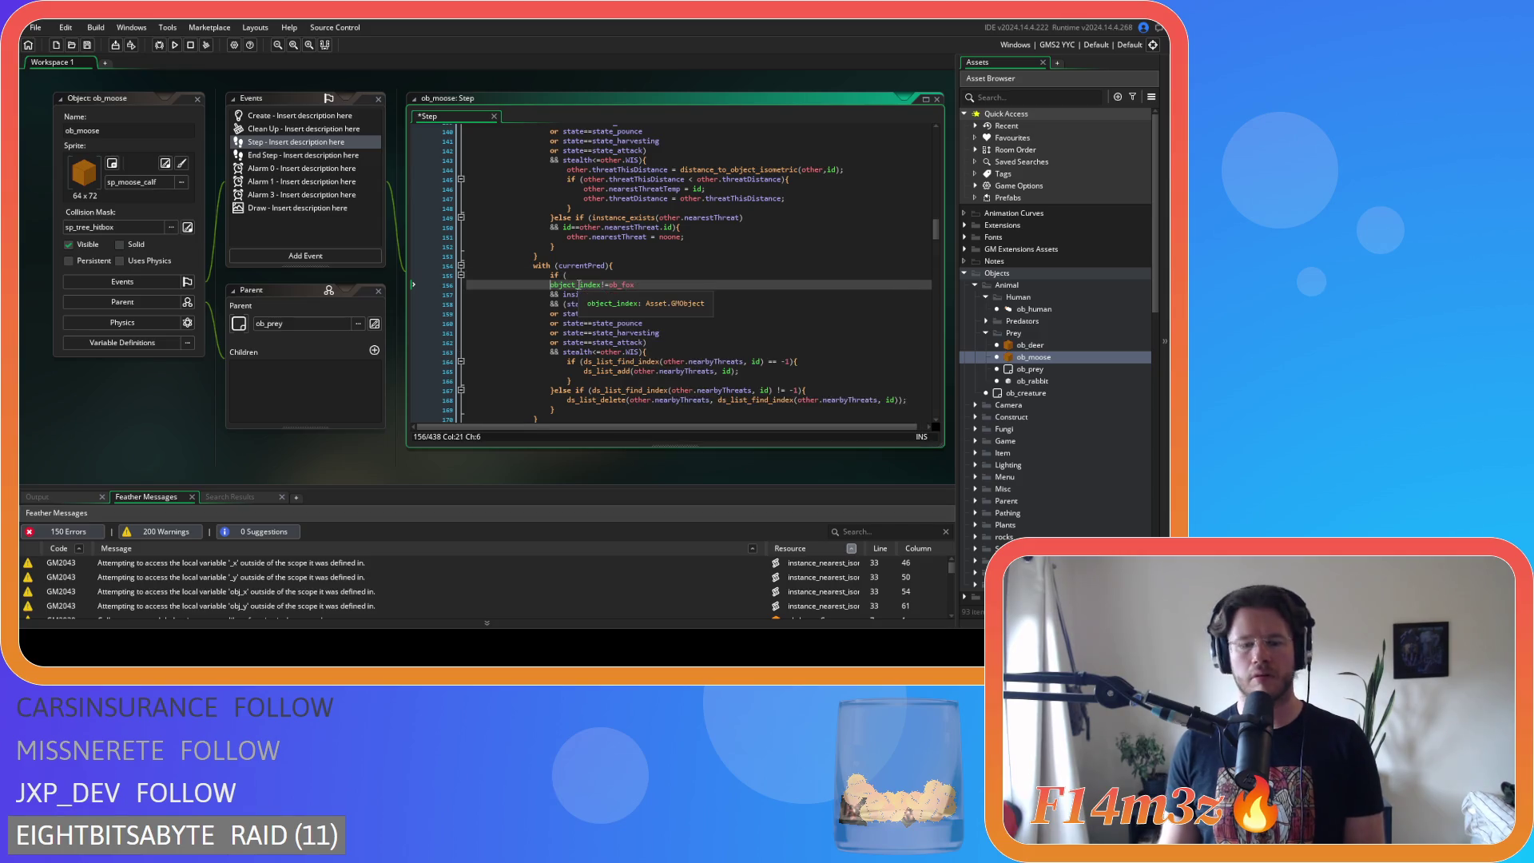
{"action": "type", "text": "&&"}
{"action": "key", "text": "Up"}
{"action": "key", "text": "ctrl+v"}
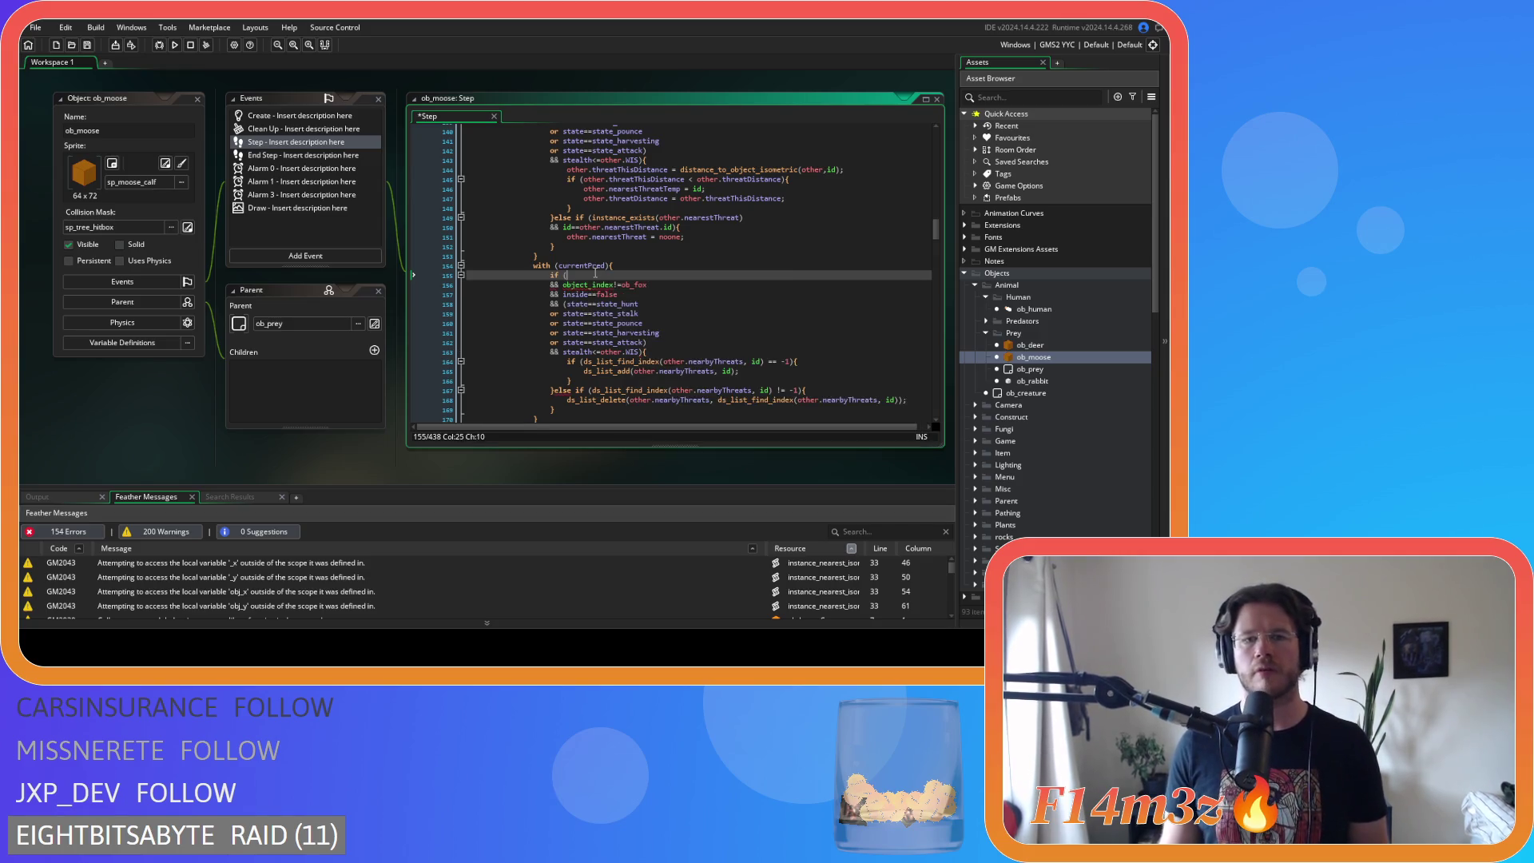
{"action": "type", "text": "distance_to_object_isometric(other,id)<=other.perception*CELLSIZE"}
{"action": "key", "text": "ctrl+s"}
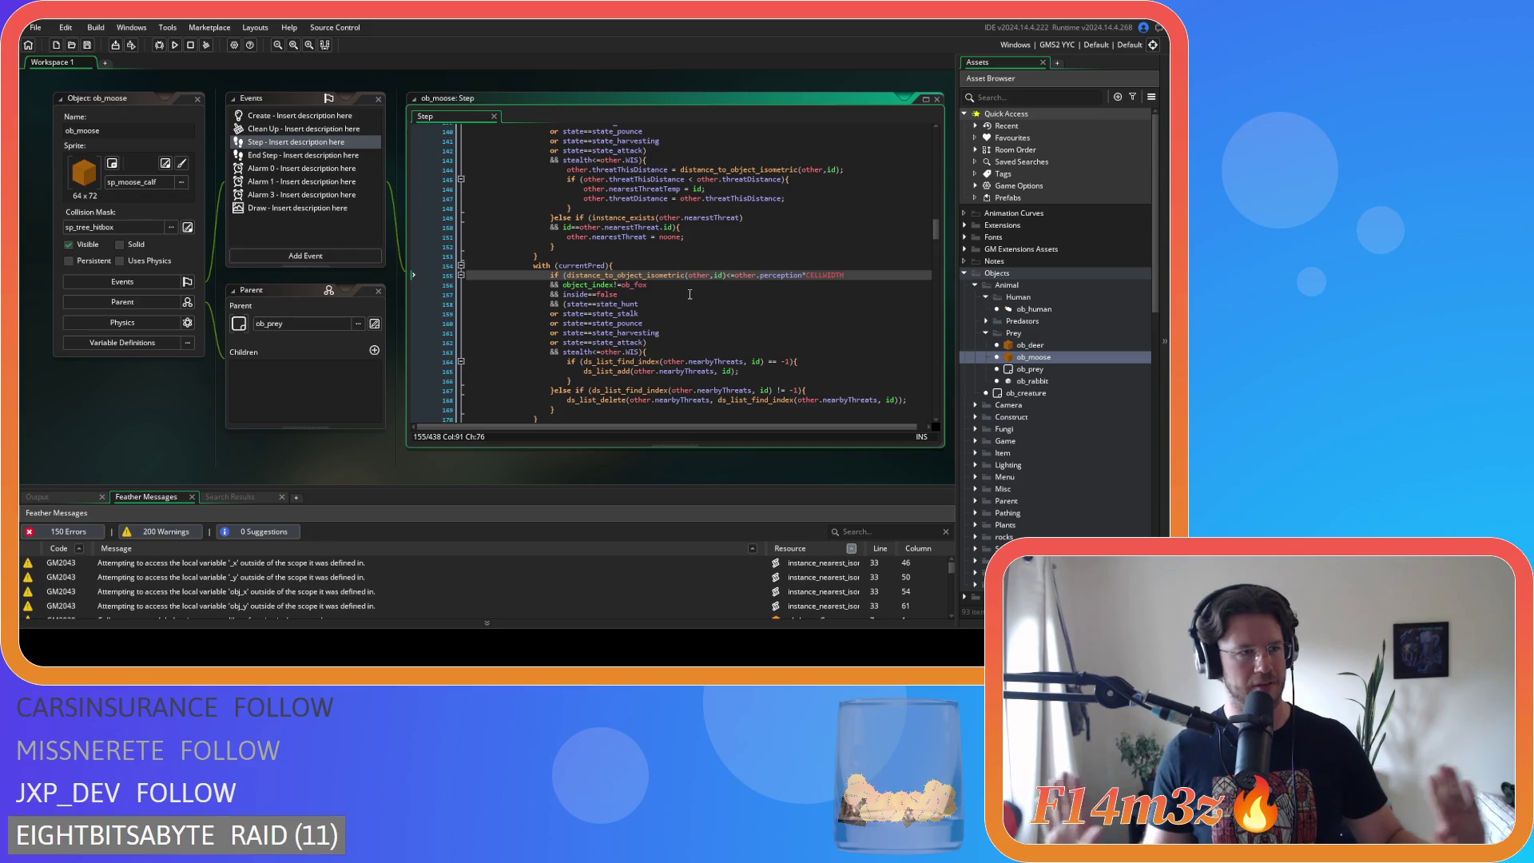
- Remove the extra spaces in the -1 comparison on line 164 and save the moose Step event
{"action": "left_click", "coordinate": [719, 294]}
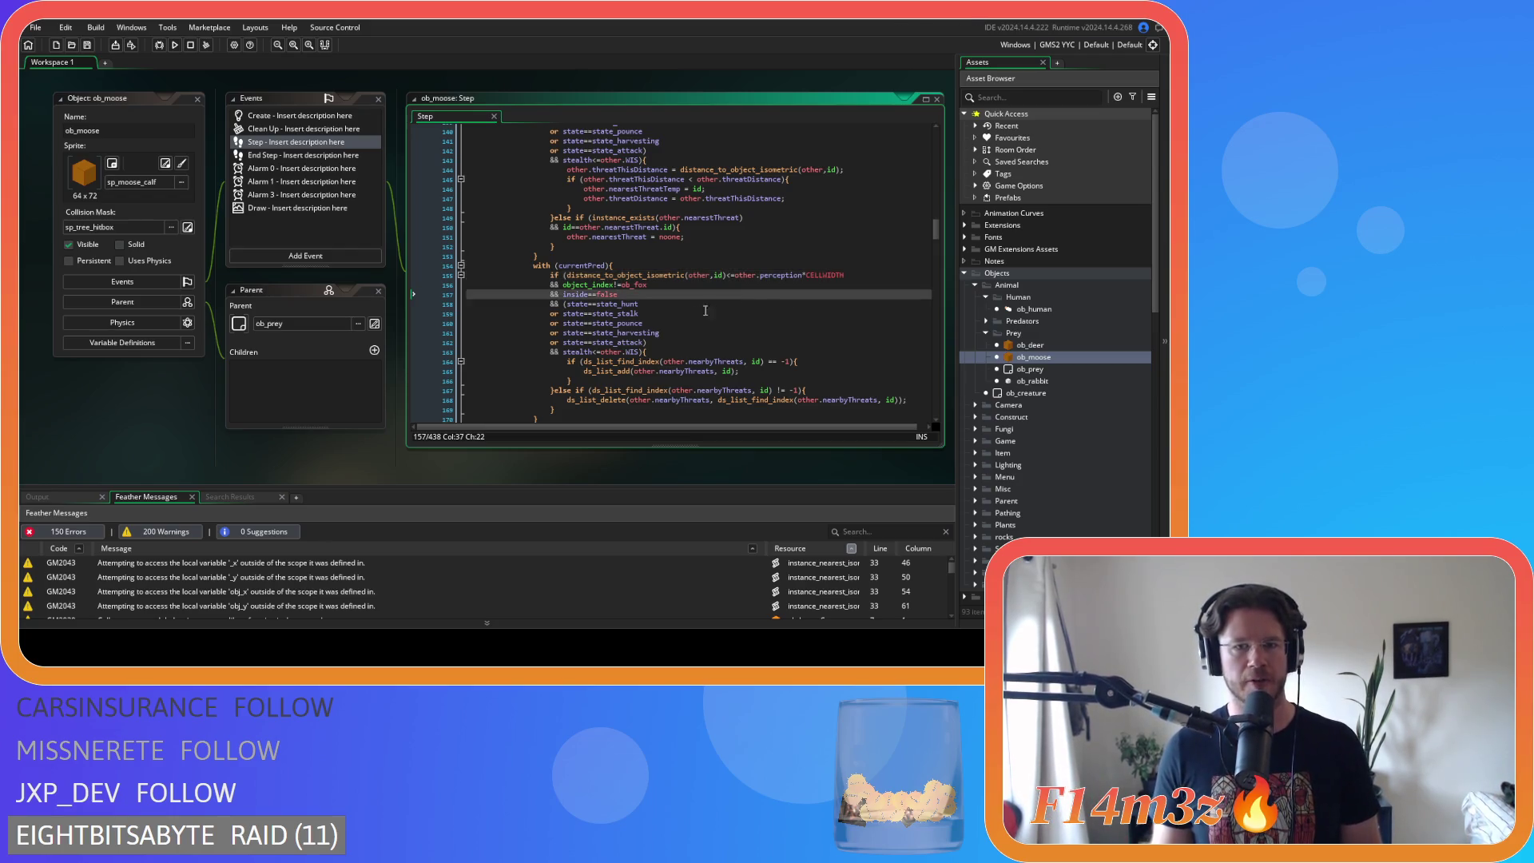
{"action": "key", "text": "Down"}
{"action": "key", "text": "Down"}
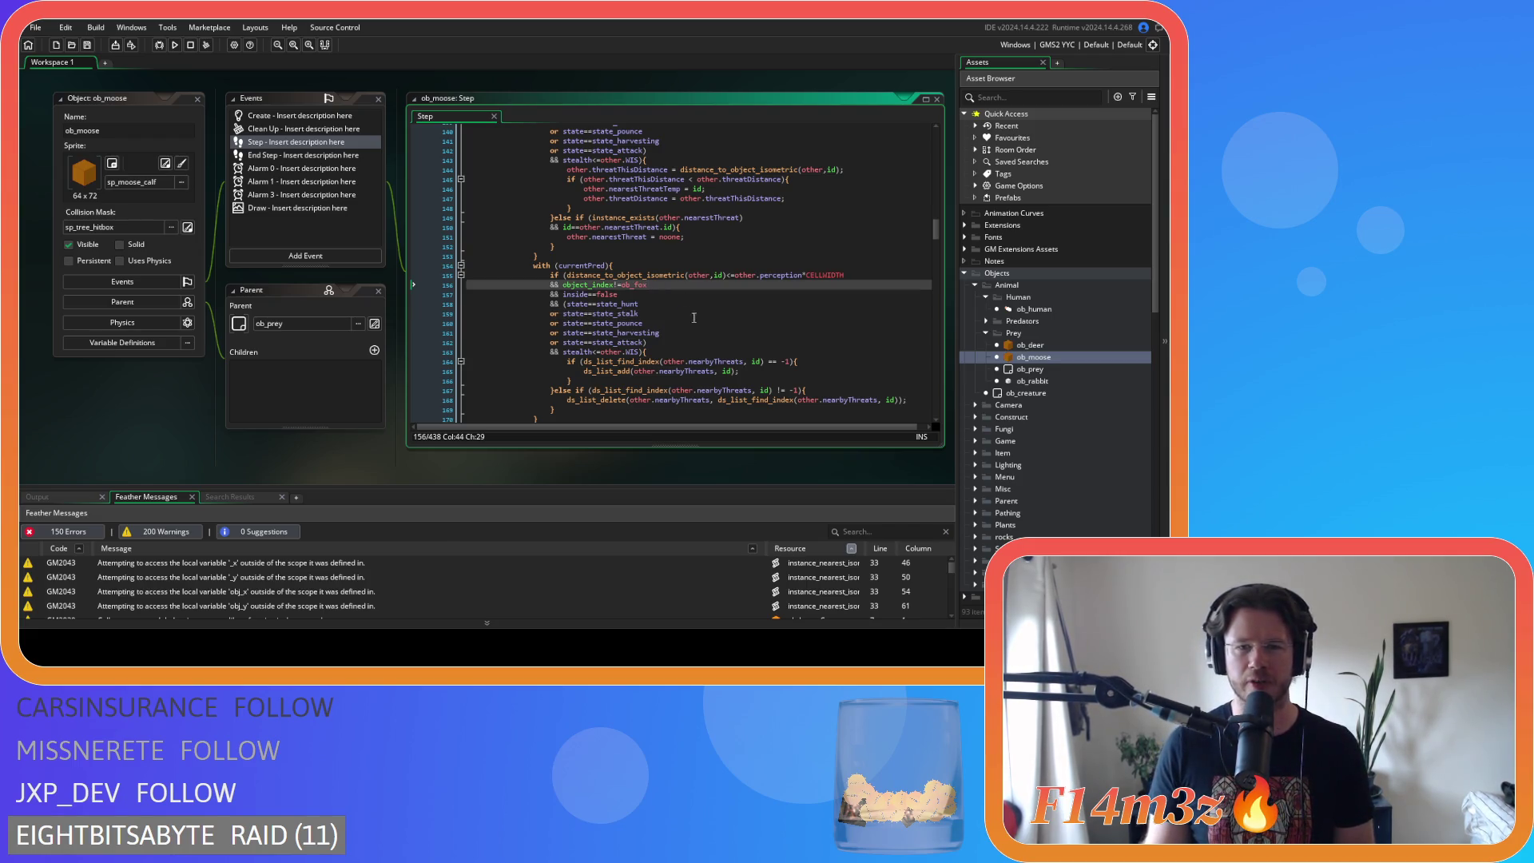
{"action": "left_click", "coordinate": [754, 320]}
{"action": "left_click", "coordinate": [783, 285]}
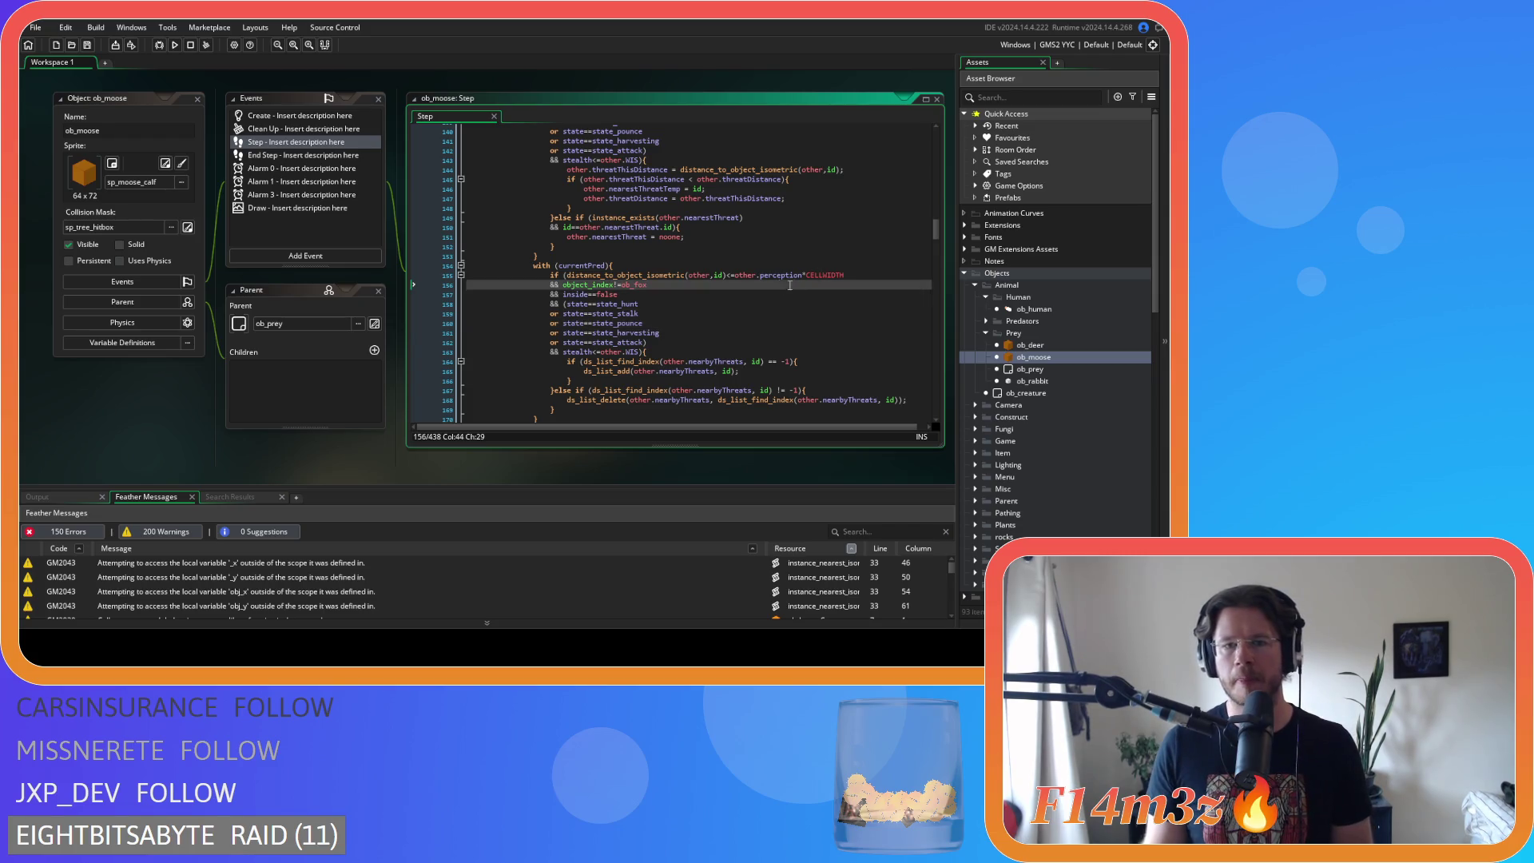
{"action": "scroll", "coordinate": [774, 282], "scroll_direction": "down", "scroll_amount": 2}
{"action": "left_click", "coordinate": [699, 294]}
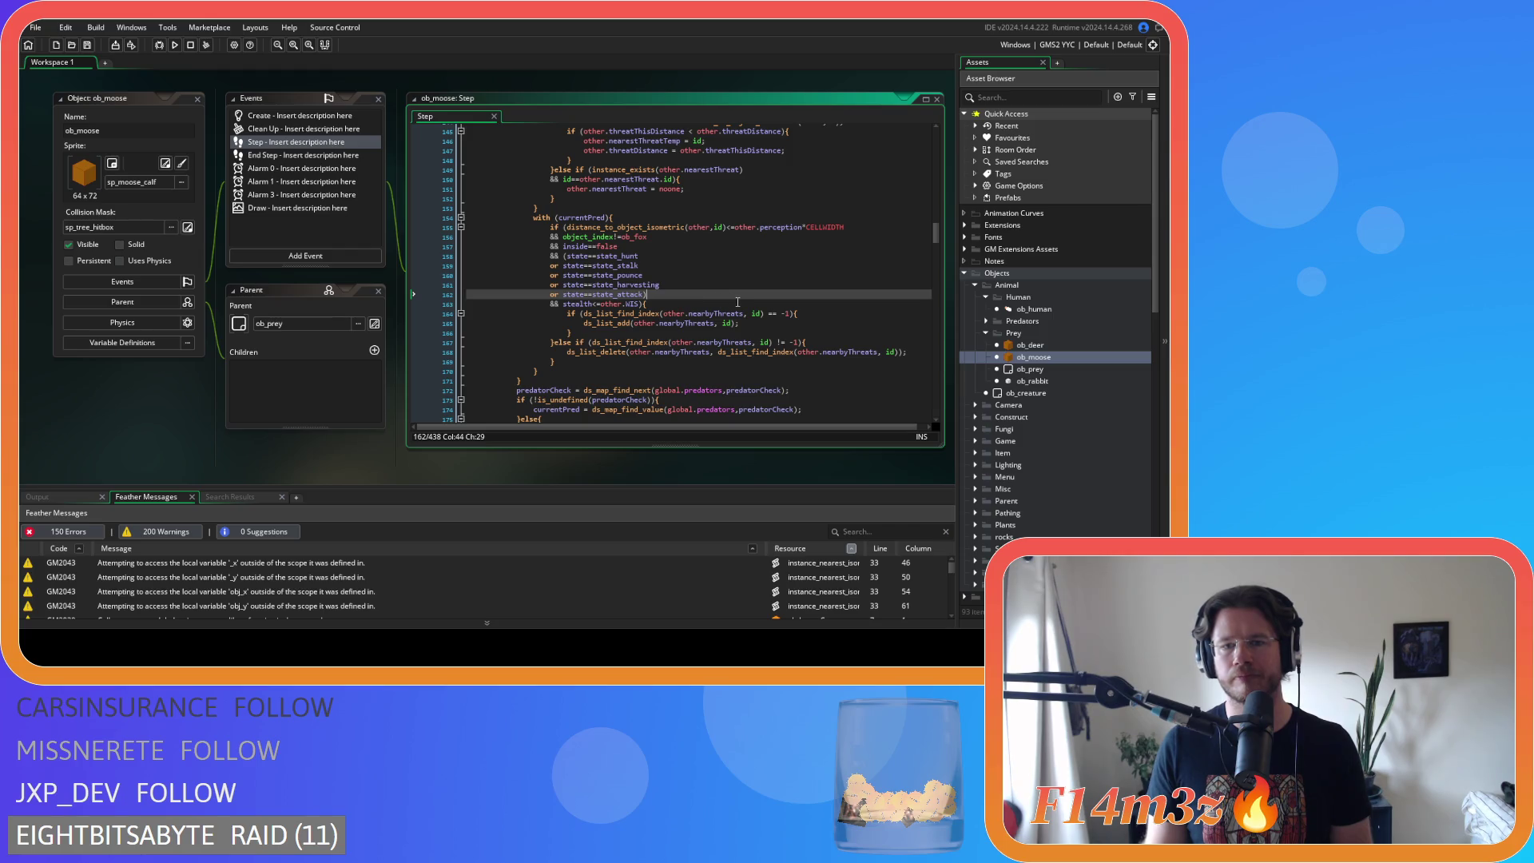
{"action": "left_click", "coordinate": [768, 313]}
{"action": "key", "text": "BackSpace"}
{"action": "key", "text": "Delete"}
{"action": "left_click", "coordinate": [839, 279]}
{"action": "left_click", "coordinate": [840, 228]}
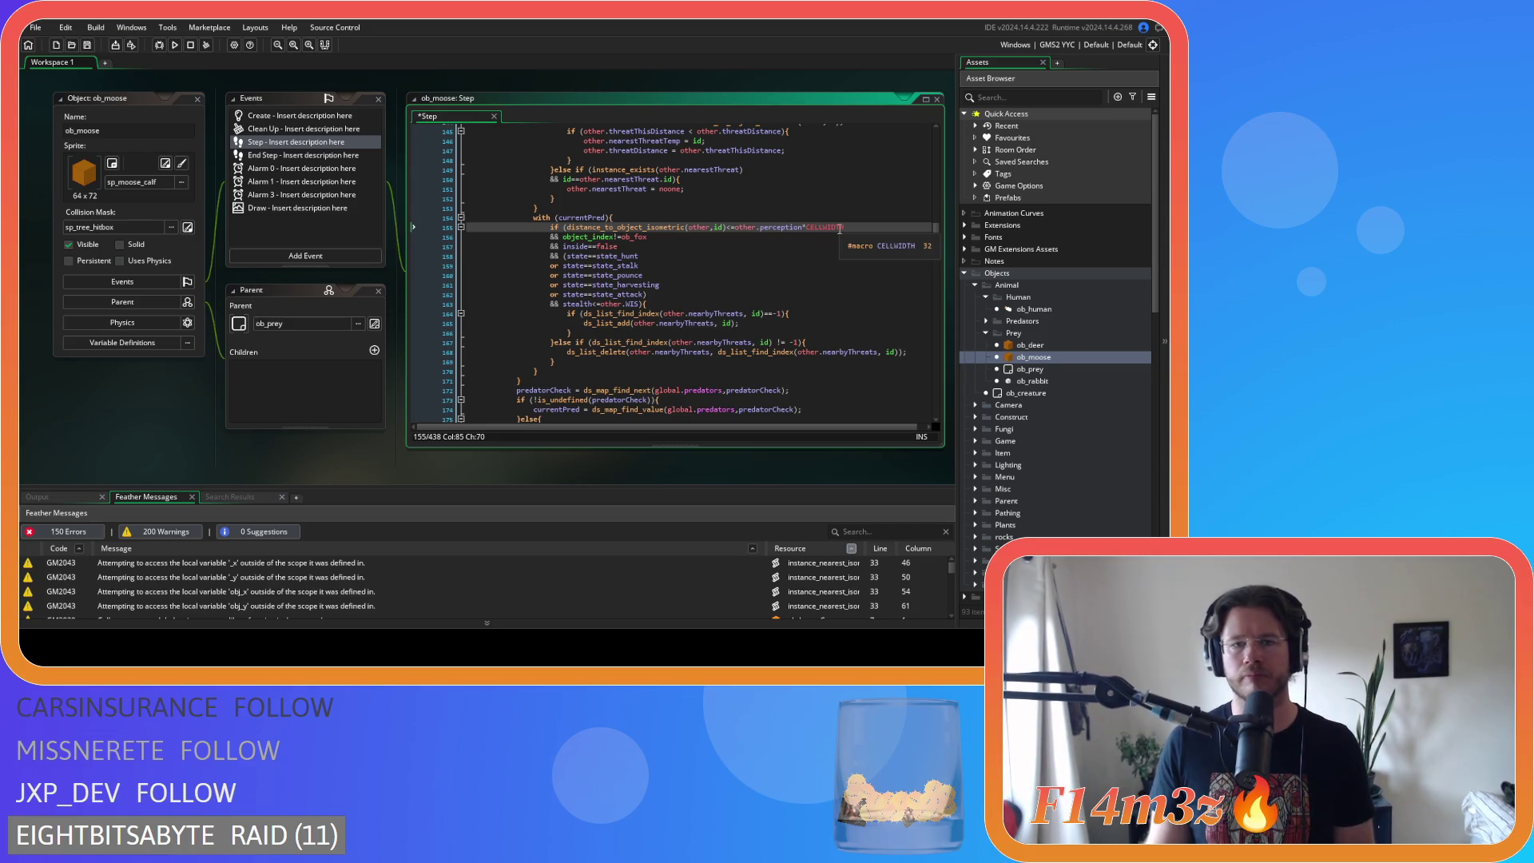
{"action": "key", "text": "ctrl+s"}
- Review the remaining distance_to_object_isometric checks on lines 155 and 210 in ob_moose
{"action": "scroll", "coordinate": [849, 237], "scroll_direction": "down", "scroll_amount": 2}
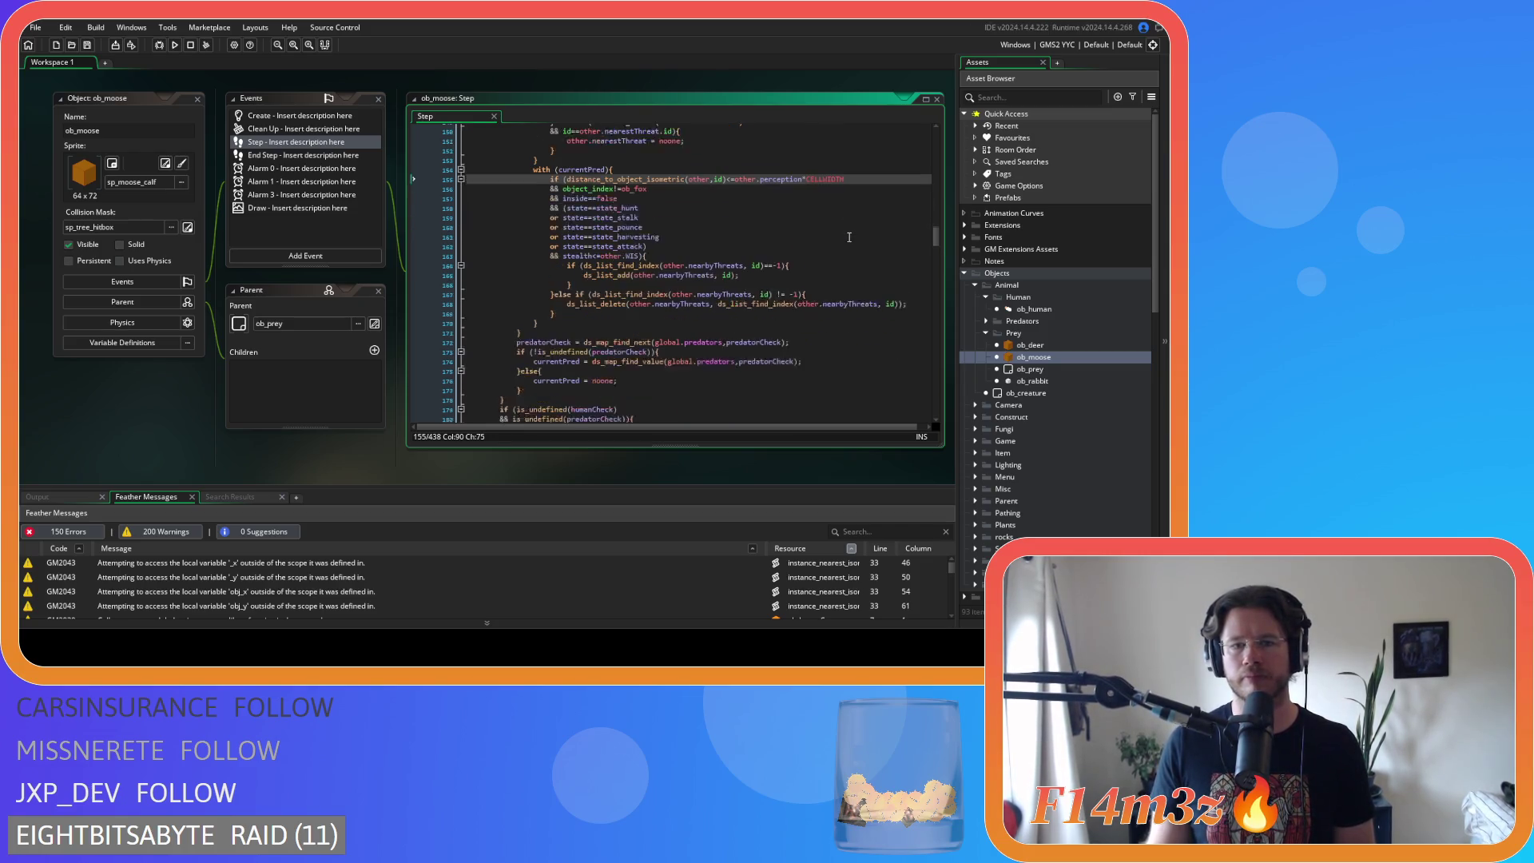
{"action": "scroll", "coordinate": [849, 237], "scroll_direction": "down", "scroll_amount": 1}
{"action": "scroll", "coordinate": [849, 237], "scroll_direction": "down", "scroll_amount": 8}
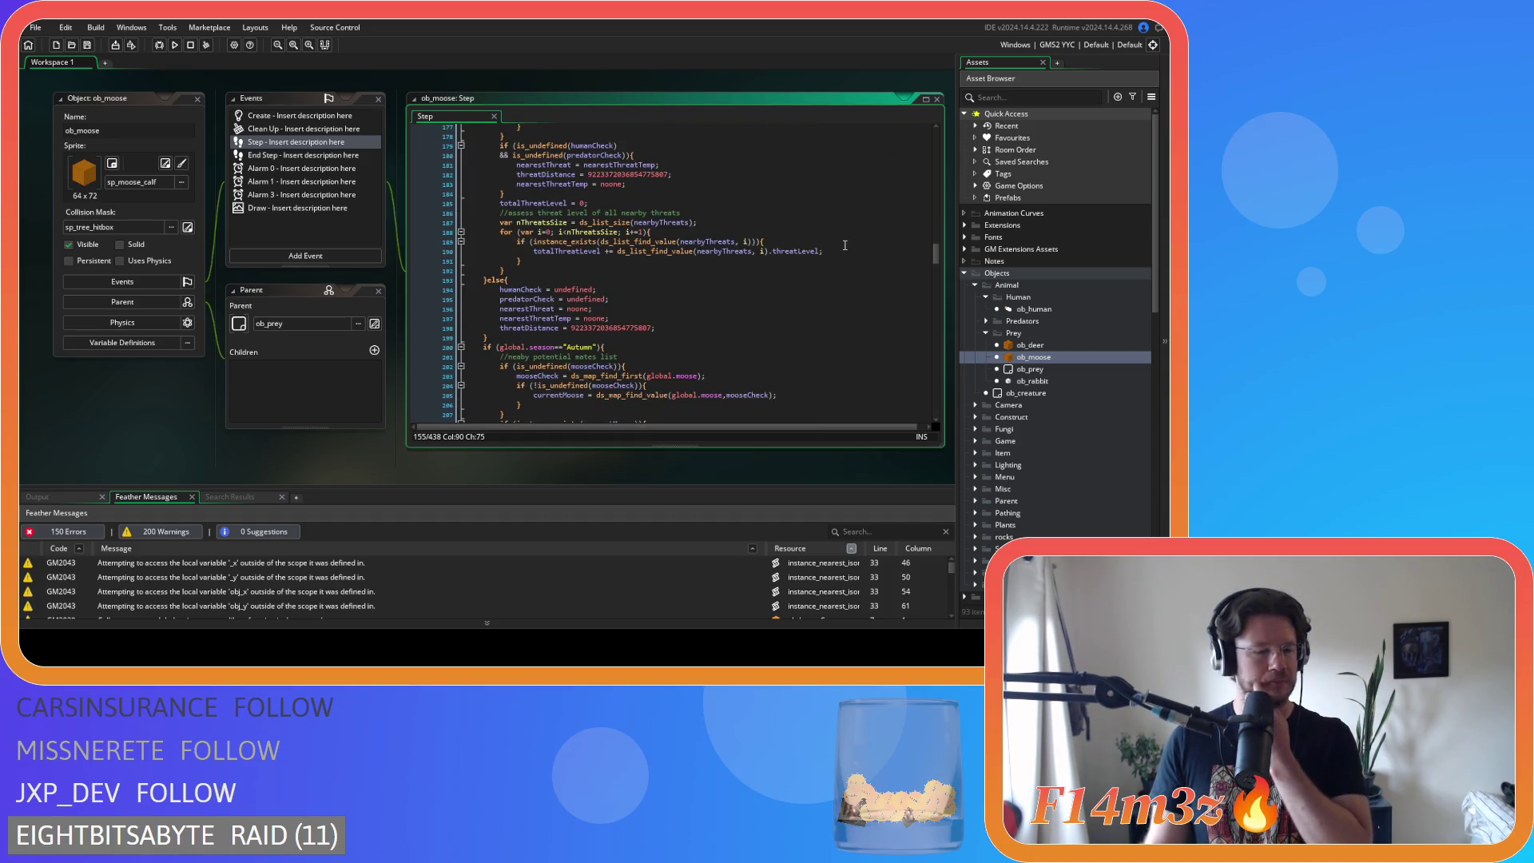
{"action": "scroll", "coordinate": [835, 288], "scroll_direction": "up", "scroll_amount": 5}
{"action": "scroll", "coordinate": [820, 299], "scroll_direction": "up", "scroll_amount": 4}
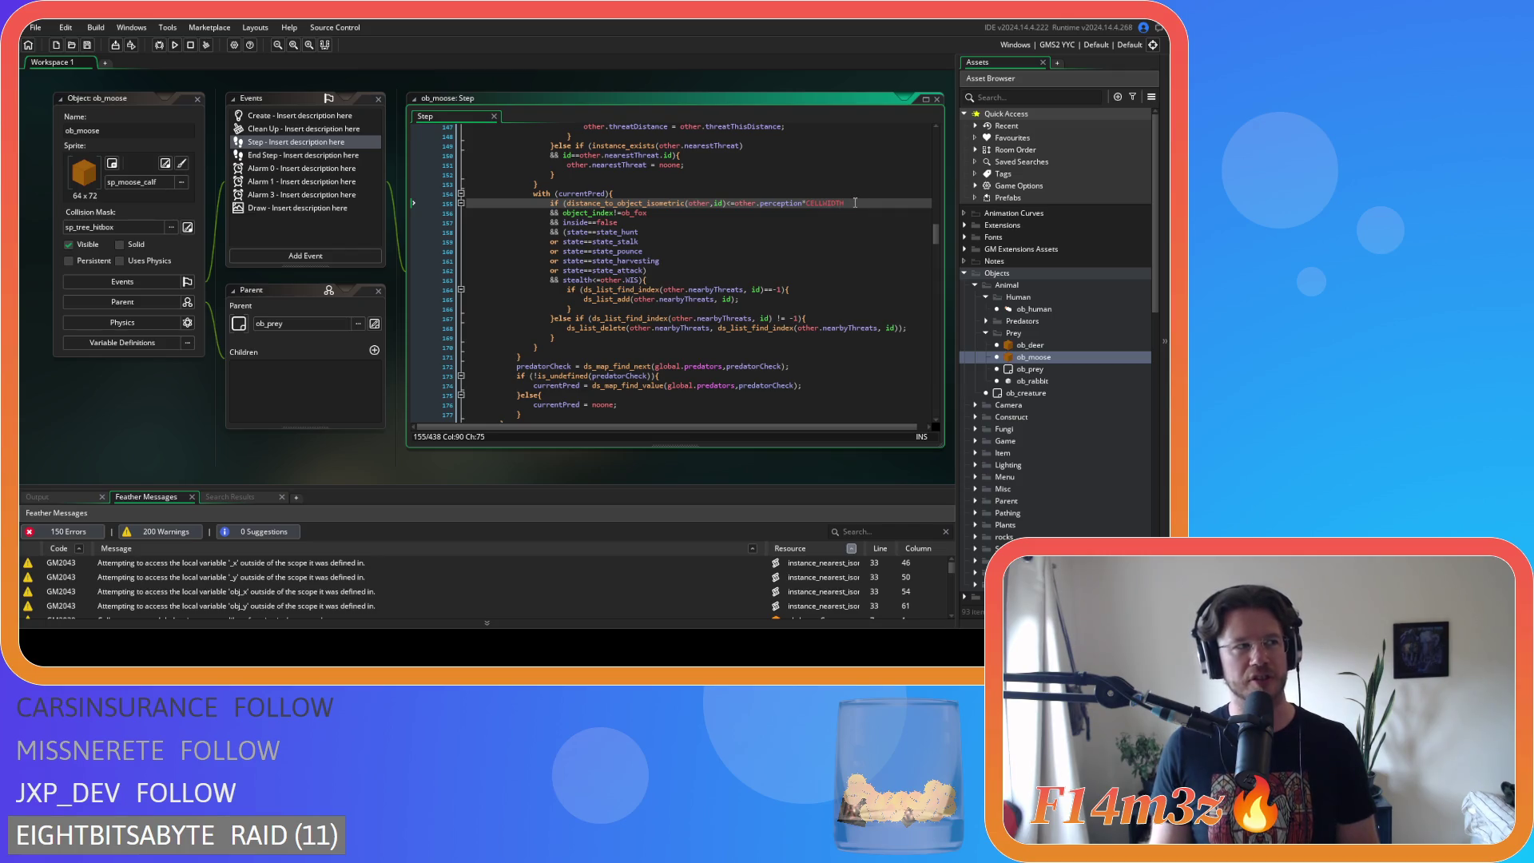
{"action": "left_click_drag", "start_coordinate": [855, 203], "coordinate": [567, 204]}
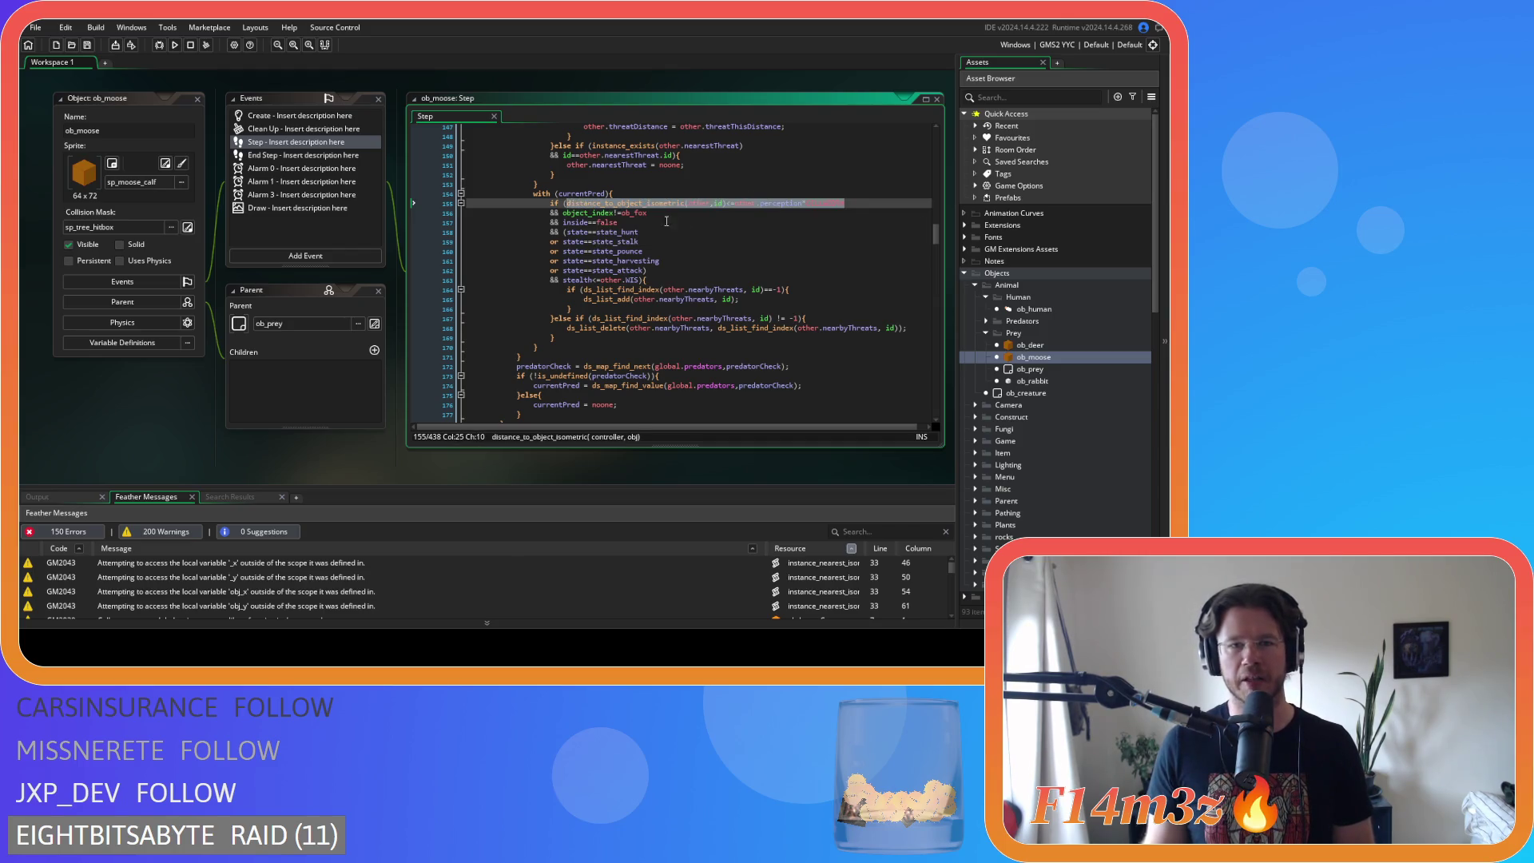
{"action": "left_click", "coordinate": [764, 230]}
{"action": "type", "text": "H"}
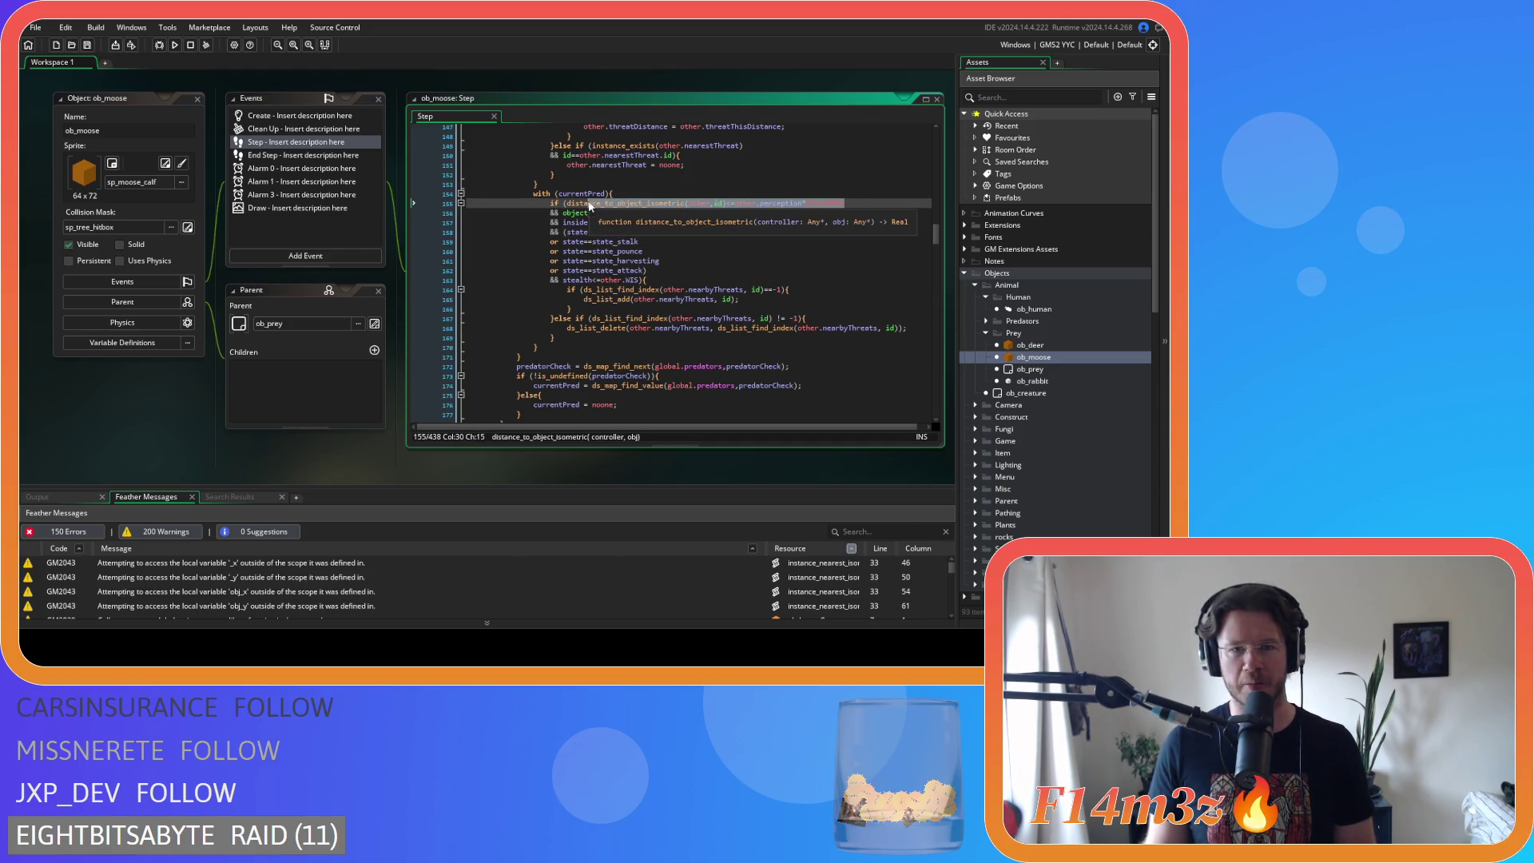
{"action": "left_click", "coordinate": [763, 236]}
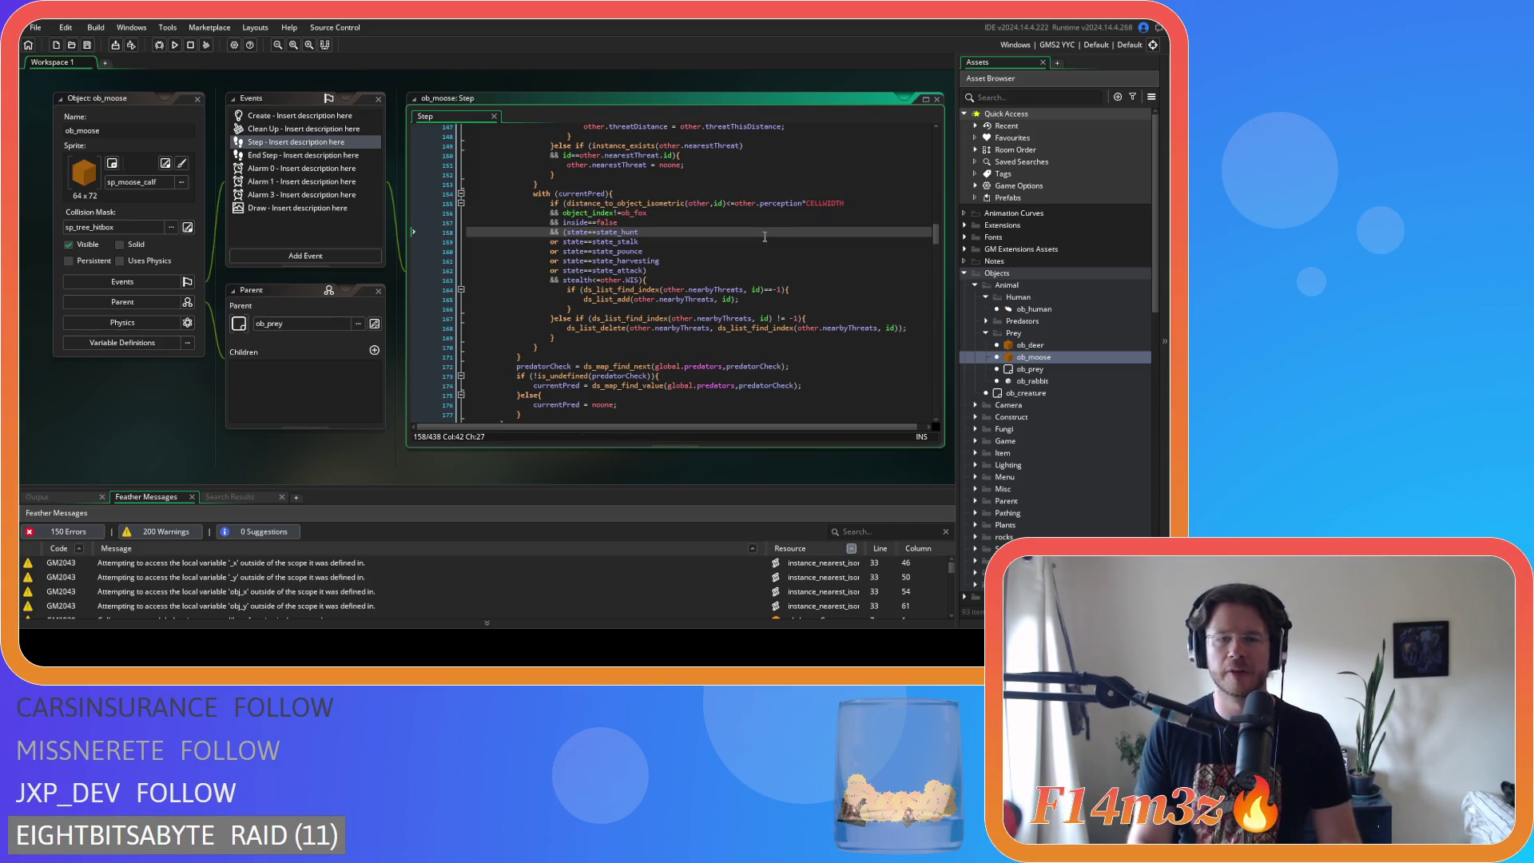
{"action": "scroll", "coordinate": [661, 238], "scroll_direction": "down", "scroll_amount": 5}
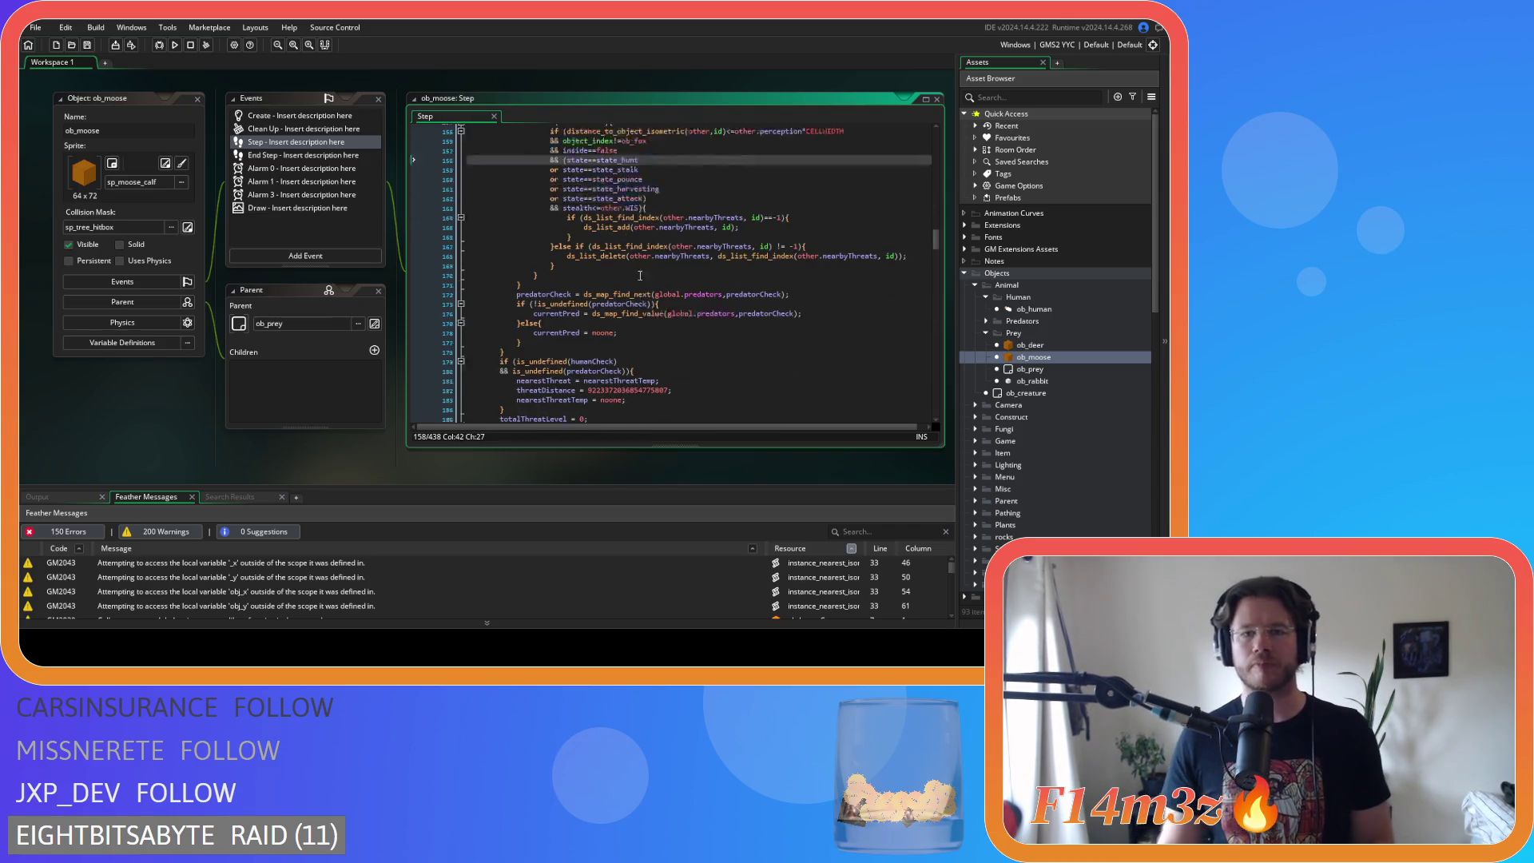
{"action": "scroll", "coordinate": [662, 238], "scroll_direction": "down", "scroll_amount": 7}
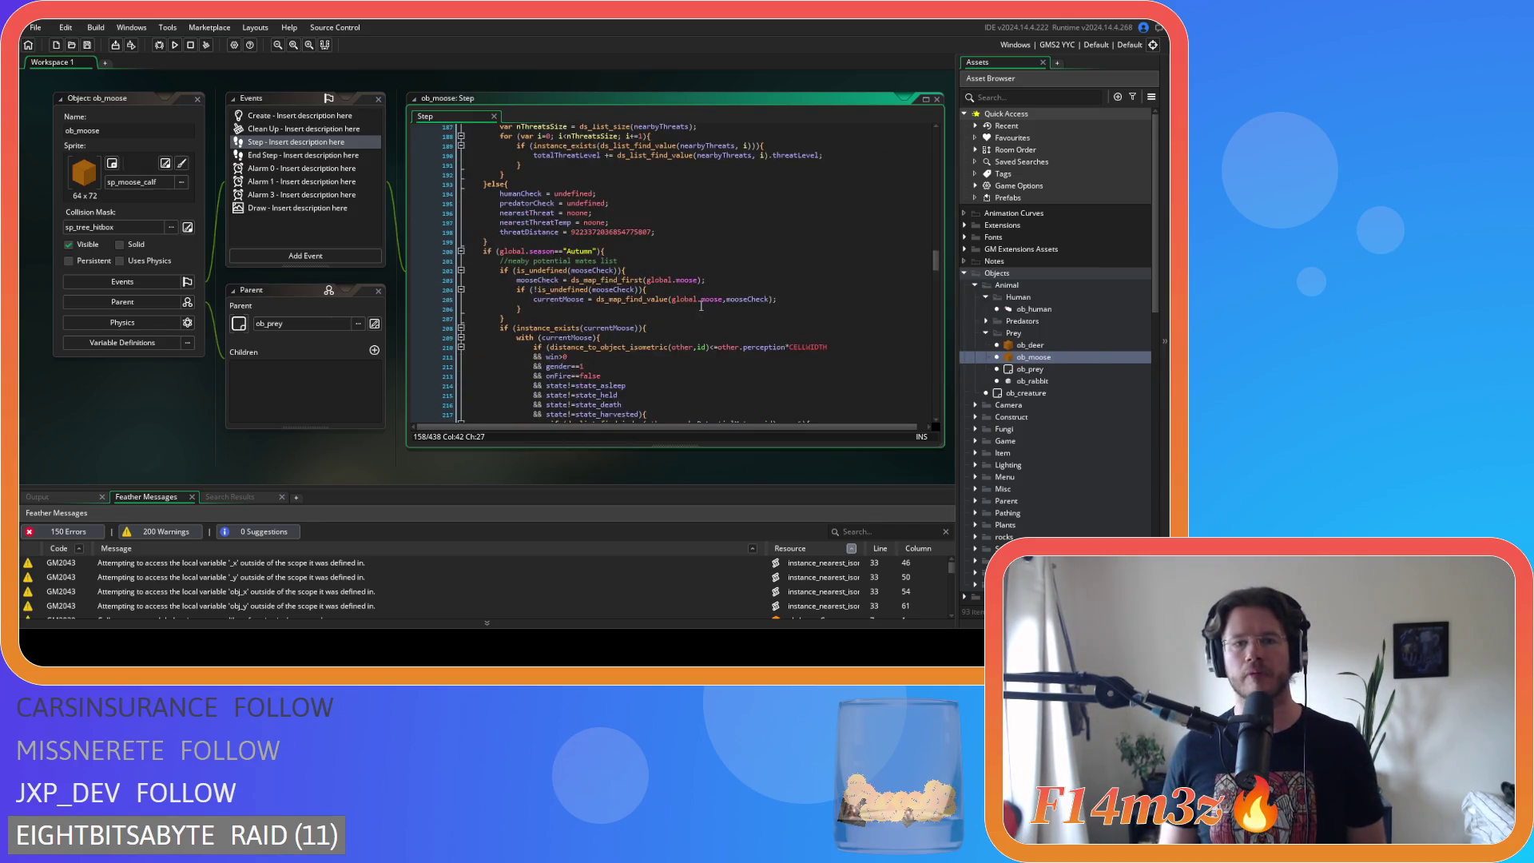
{"action": "left_click_drag", "start_coordinate": [834, 274], "coordinate": [549, 275]}
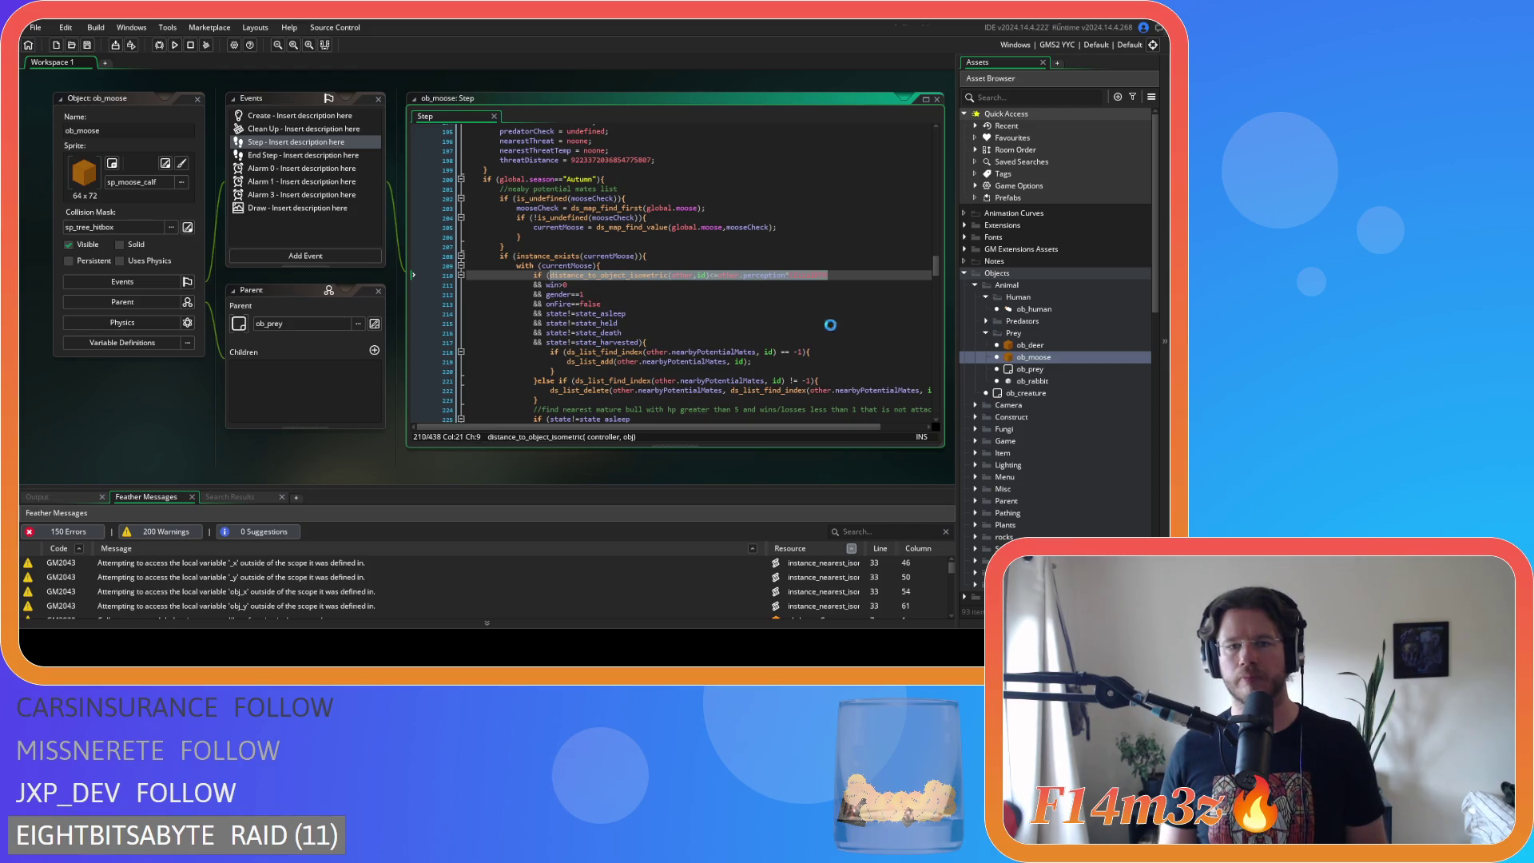
{"action": "scroll", "coordinate": [350, 330], "scroll_direction": "up", "scroll_amount": 3}
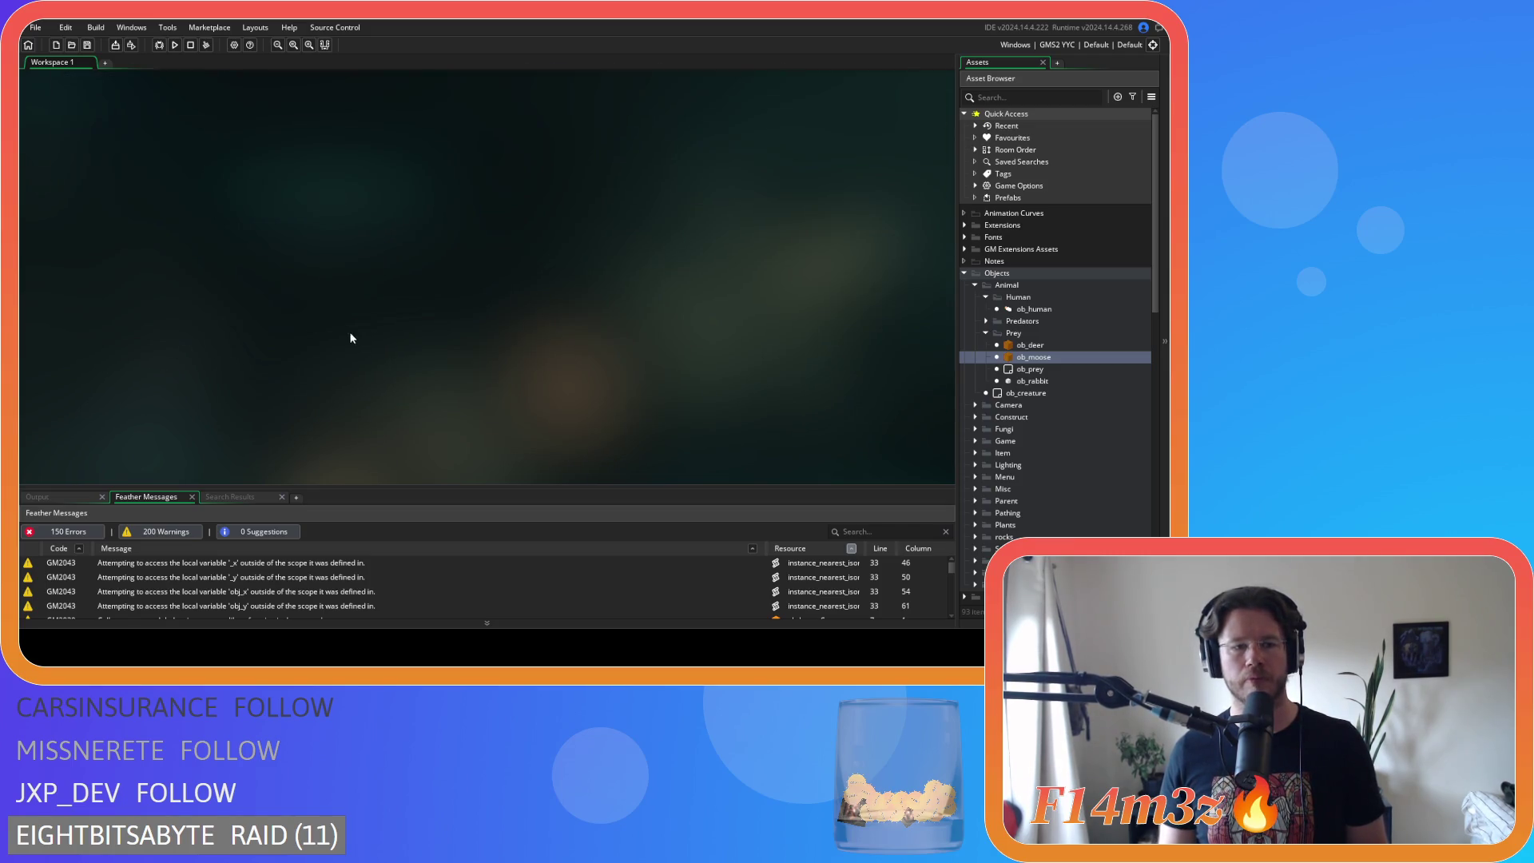
- Bring sc_trackersUpdateBear into focus and put the caret on the ob_bear prey condition
{"action": "left_click", "coordinate": [197, 279]}
{"action": "scroll", "coordinate": [651, 289], "scroll_direction": "up", "scroll_amount": 3}
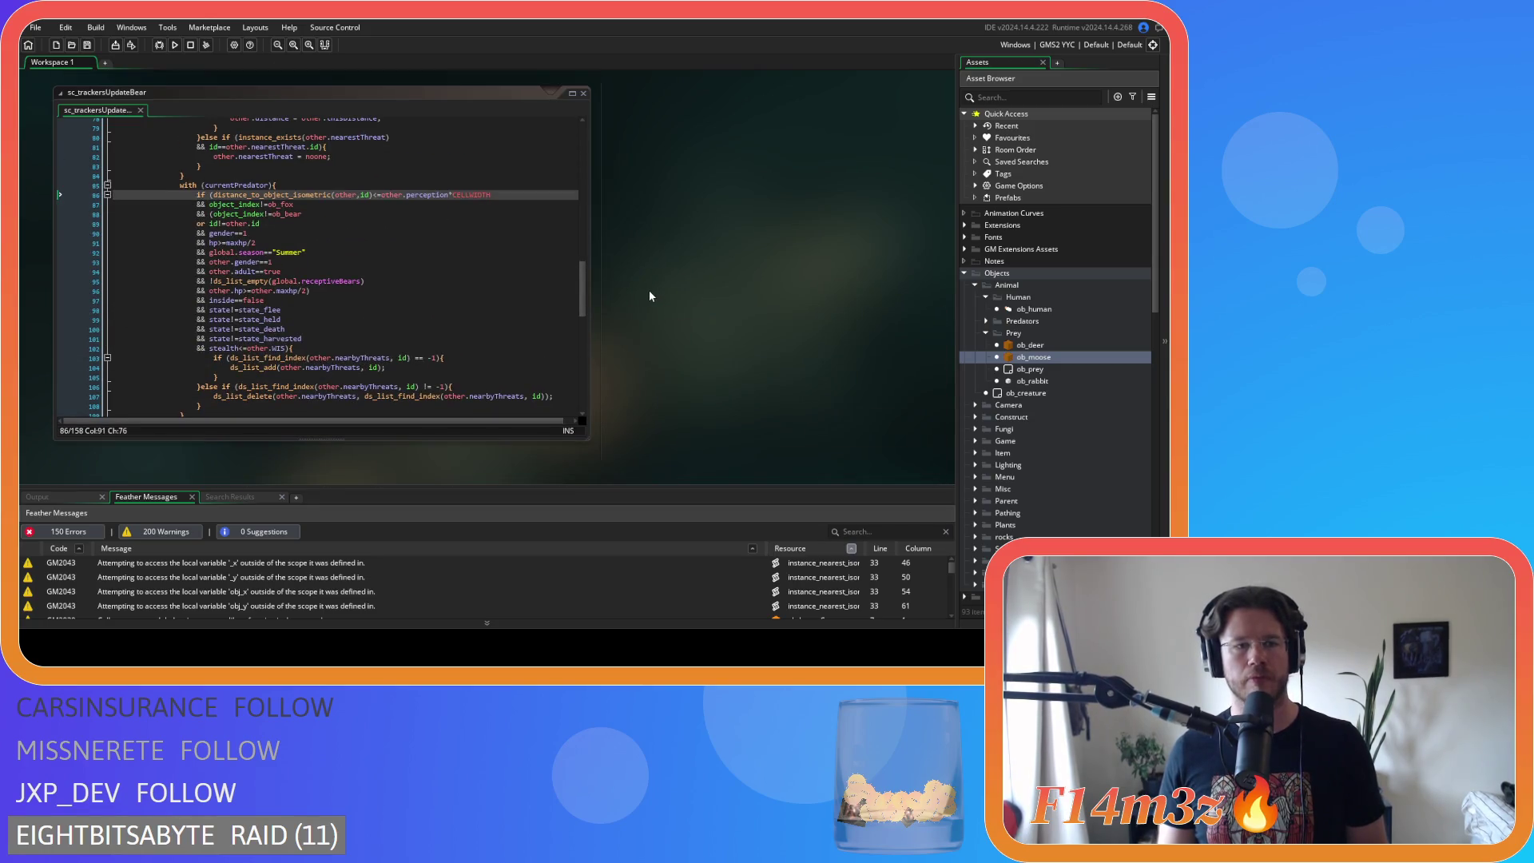
{"action": "left_click", "coordinate": [548, 231]}
{"action": "left_click", "coordinate": [283, 205]}
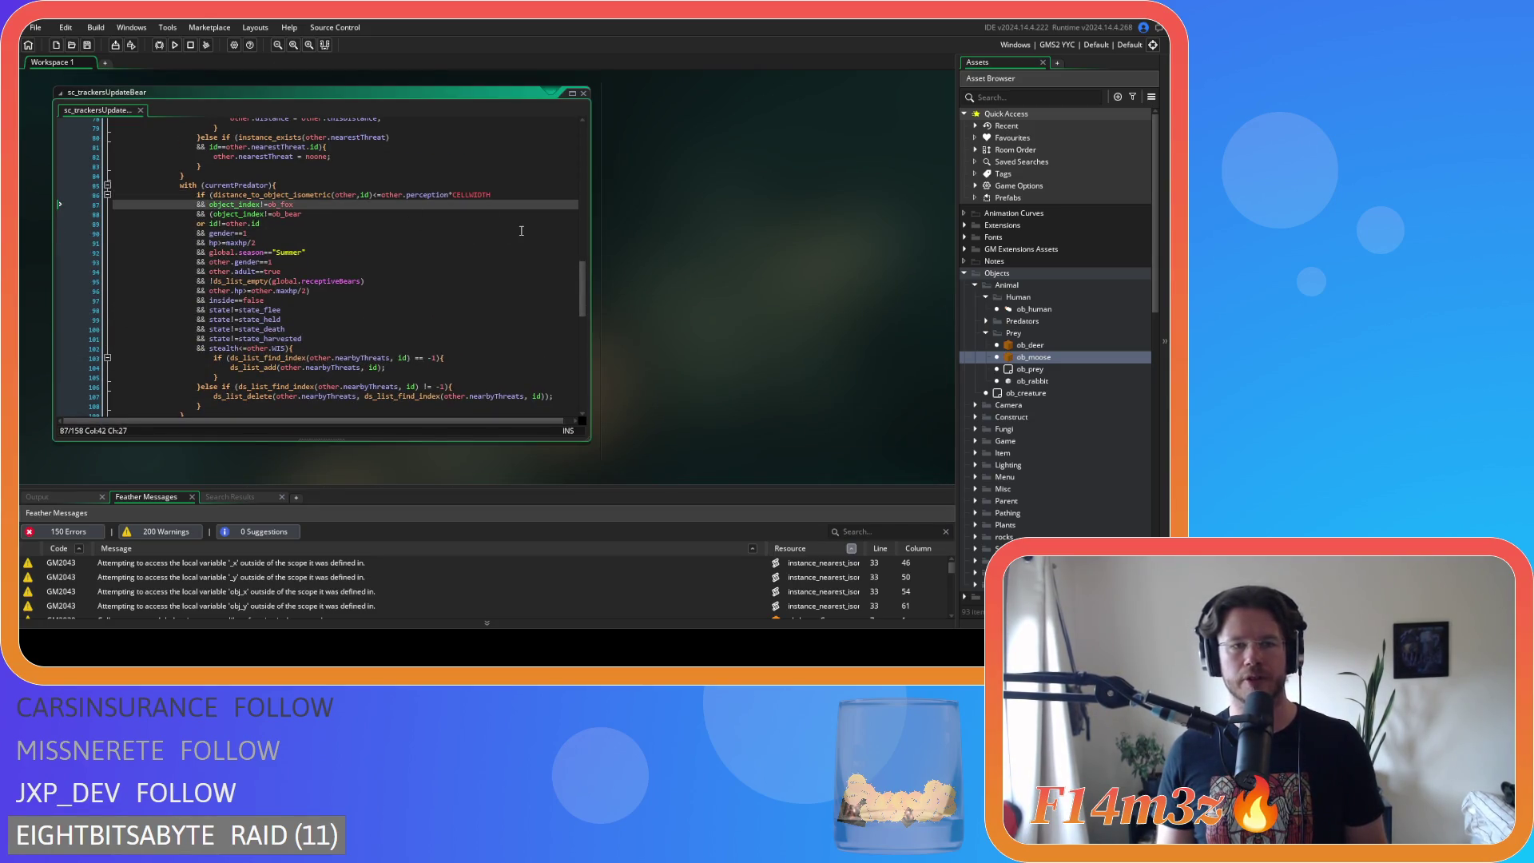
{"action": "key", "text": "Up"}
{"action": "key", "text": "Down"}
{"action": "key", "text": "Up"}
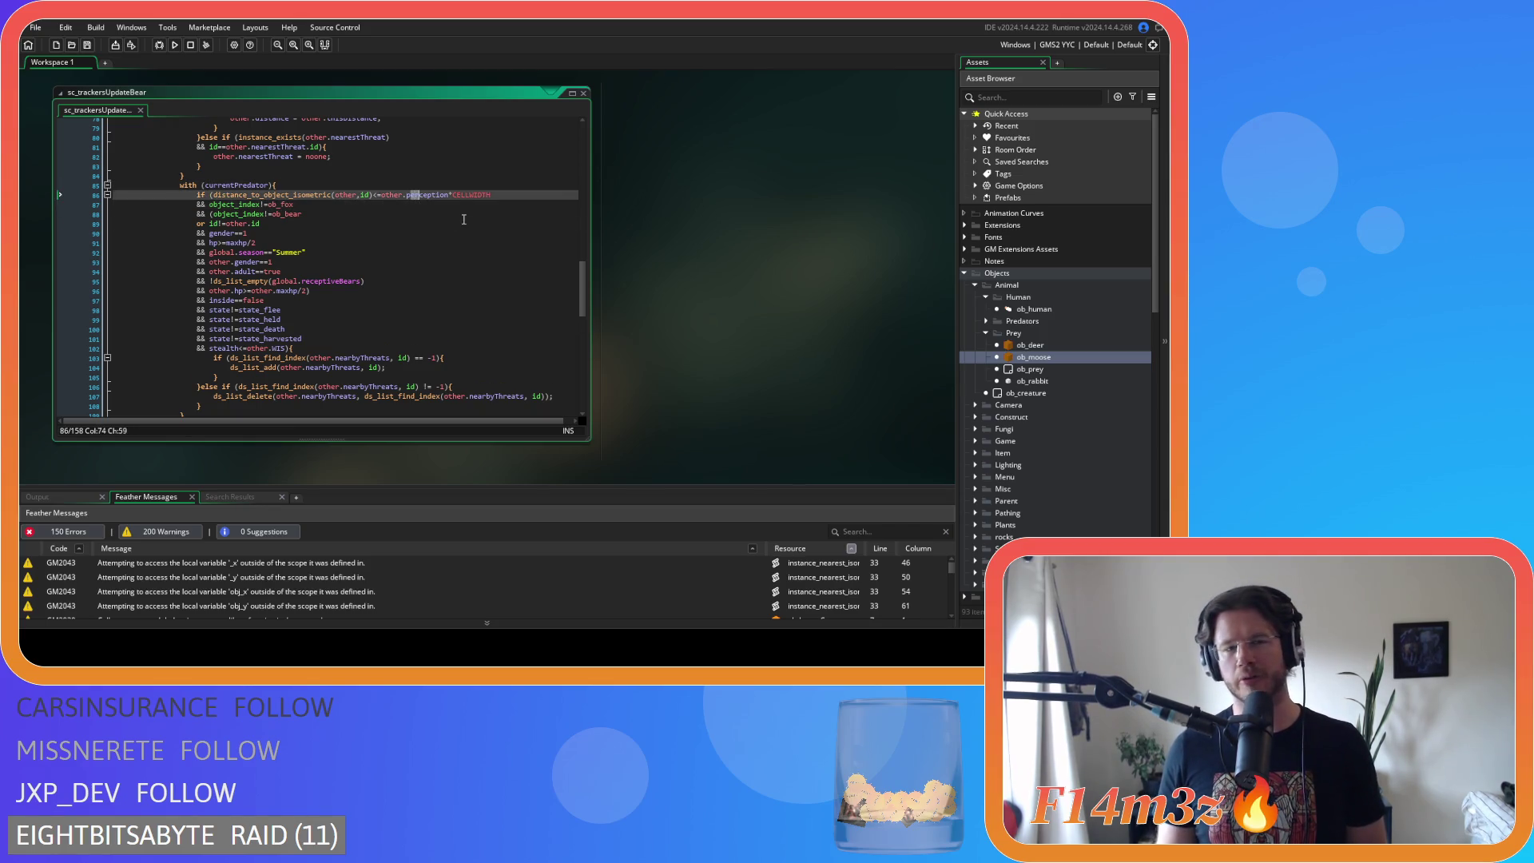
{"action": "key", "text": "Down"}
{"action": "key", "text": "Down"}
{"action": "key", "text": "Up"}
{"action": "key", "text": "Down"}
{"action": "left_click", "coordinate": [215, 215]}
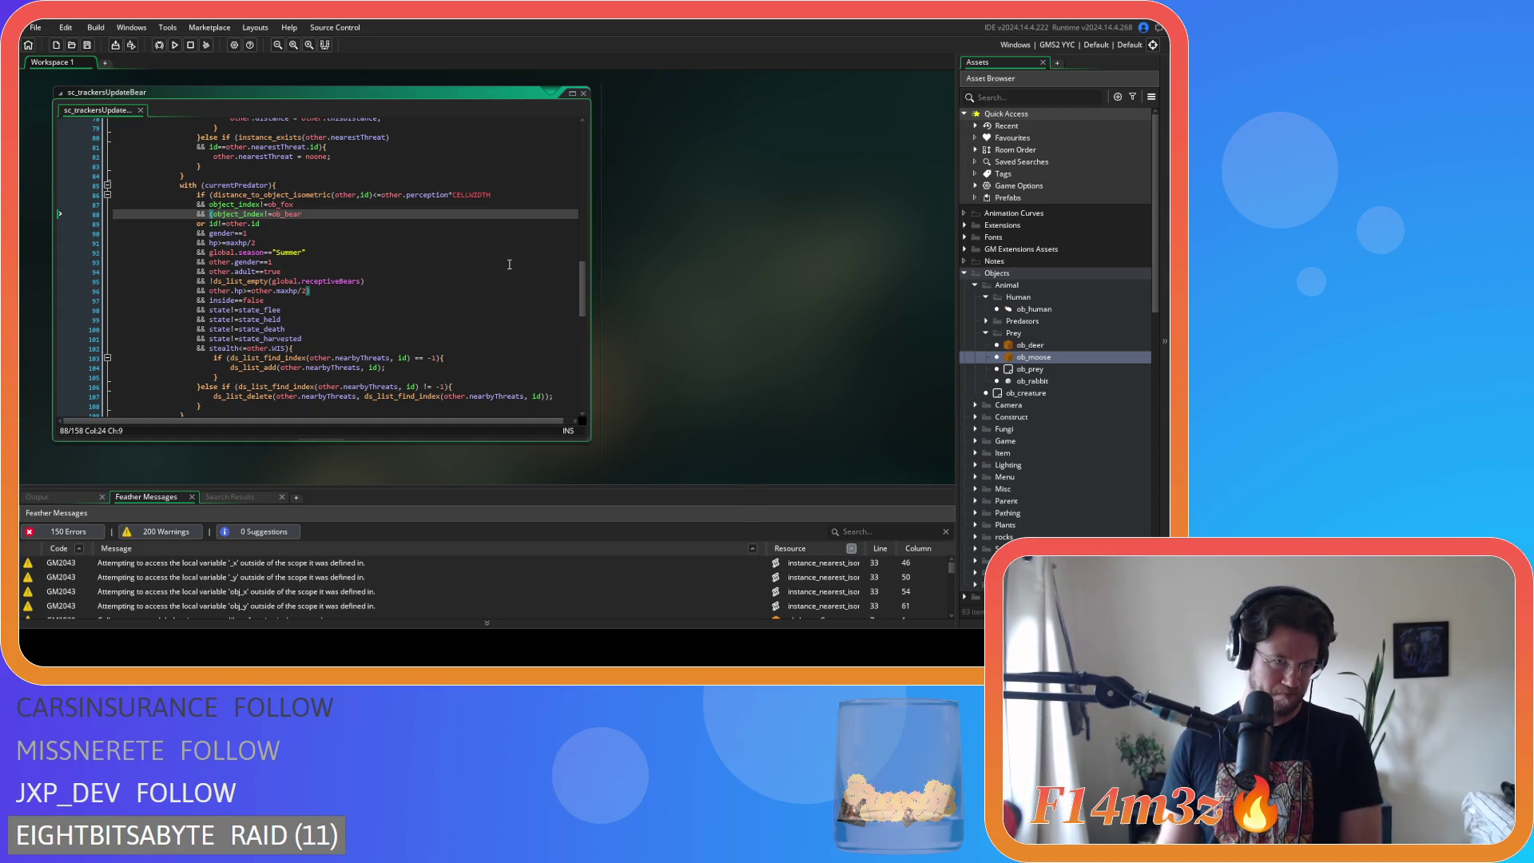
- Remove the spaces around == in the Small, Medium and Large prey size checks
{"action": "scroll", "coordinate": [494, 266], "scroll_direction": "down", "scroll_amount": 4}
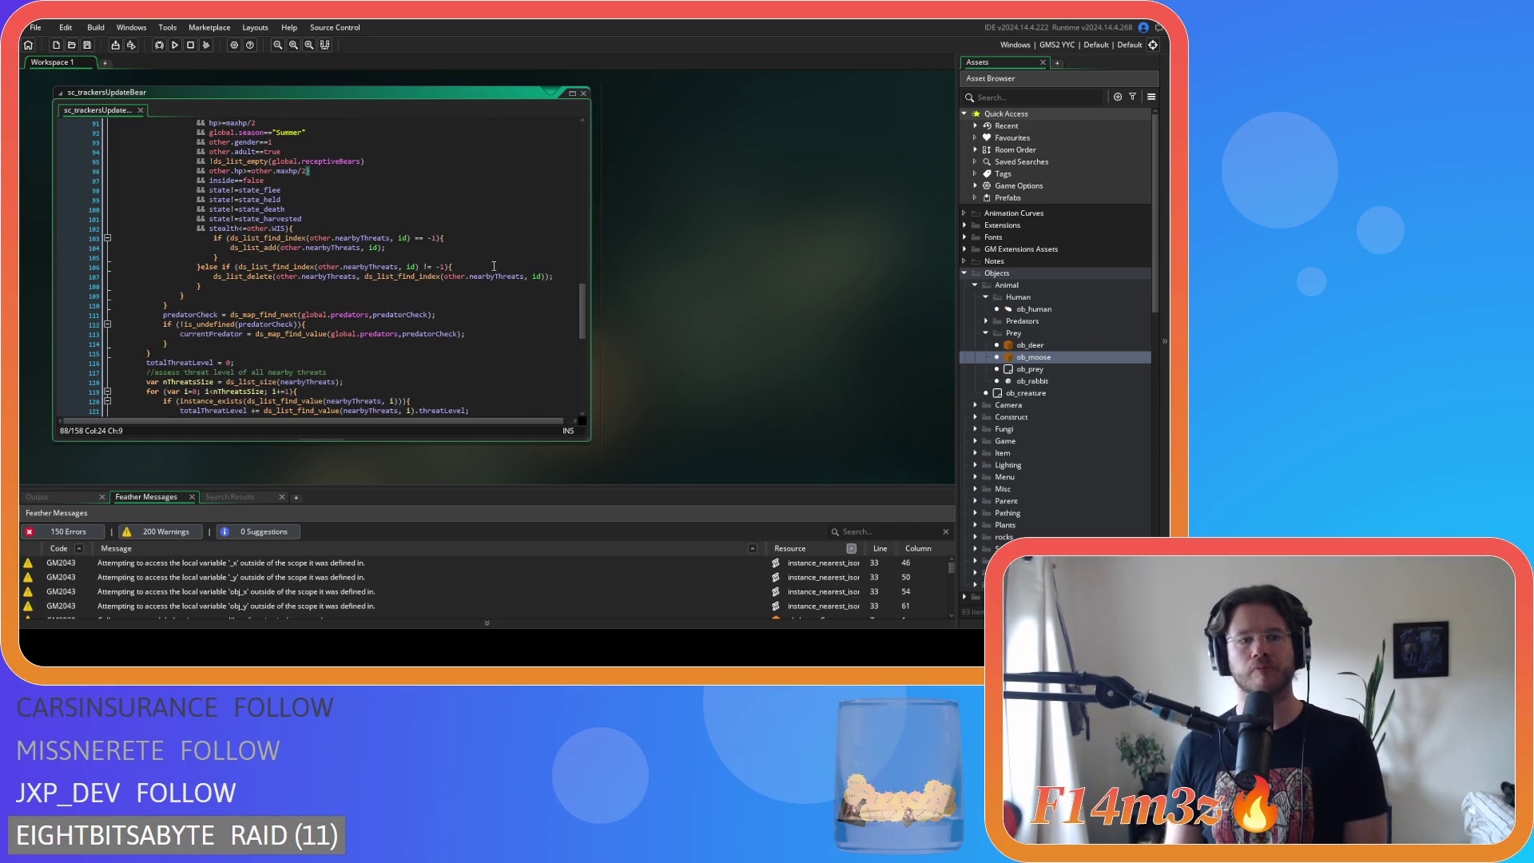
{"action": "scroll", "coordinate": [493, 266], "scroll_direction": "down", "scroll_amount": 10}
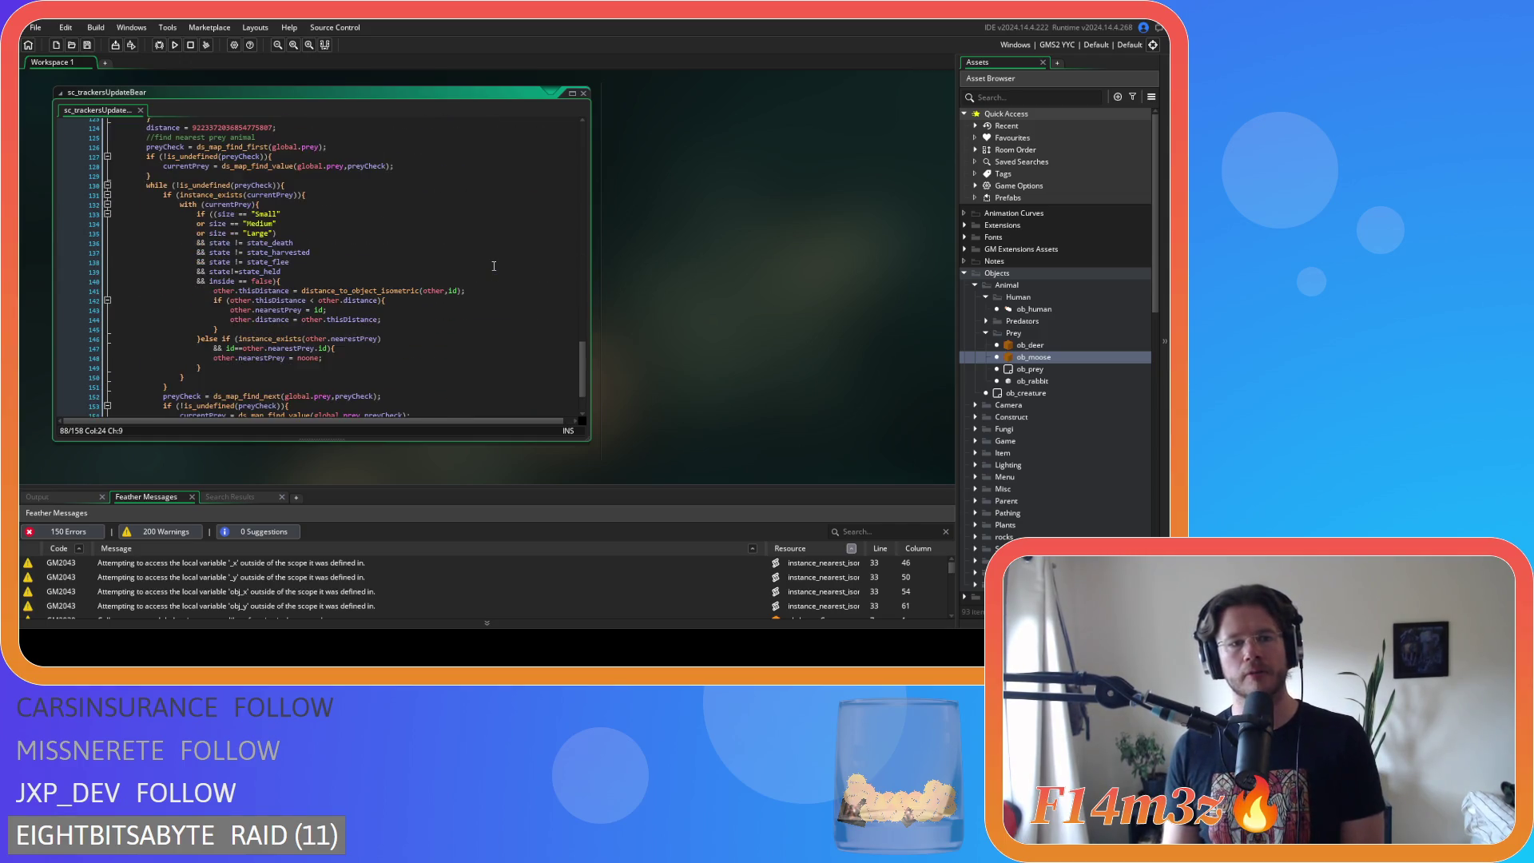
{"action": "left_click", "coordinate": [232, 214]}
{"action": "key", "text": "Delete"}
{"action": "key", "text": "Right"}
{"action": "key", "text": "Right"}
{"action": "key", "text": "Delete"}
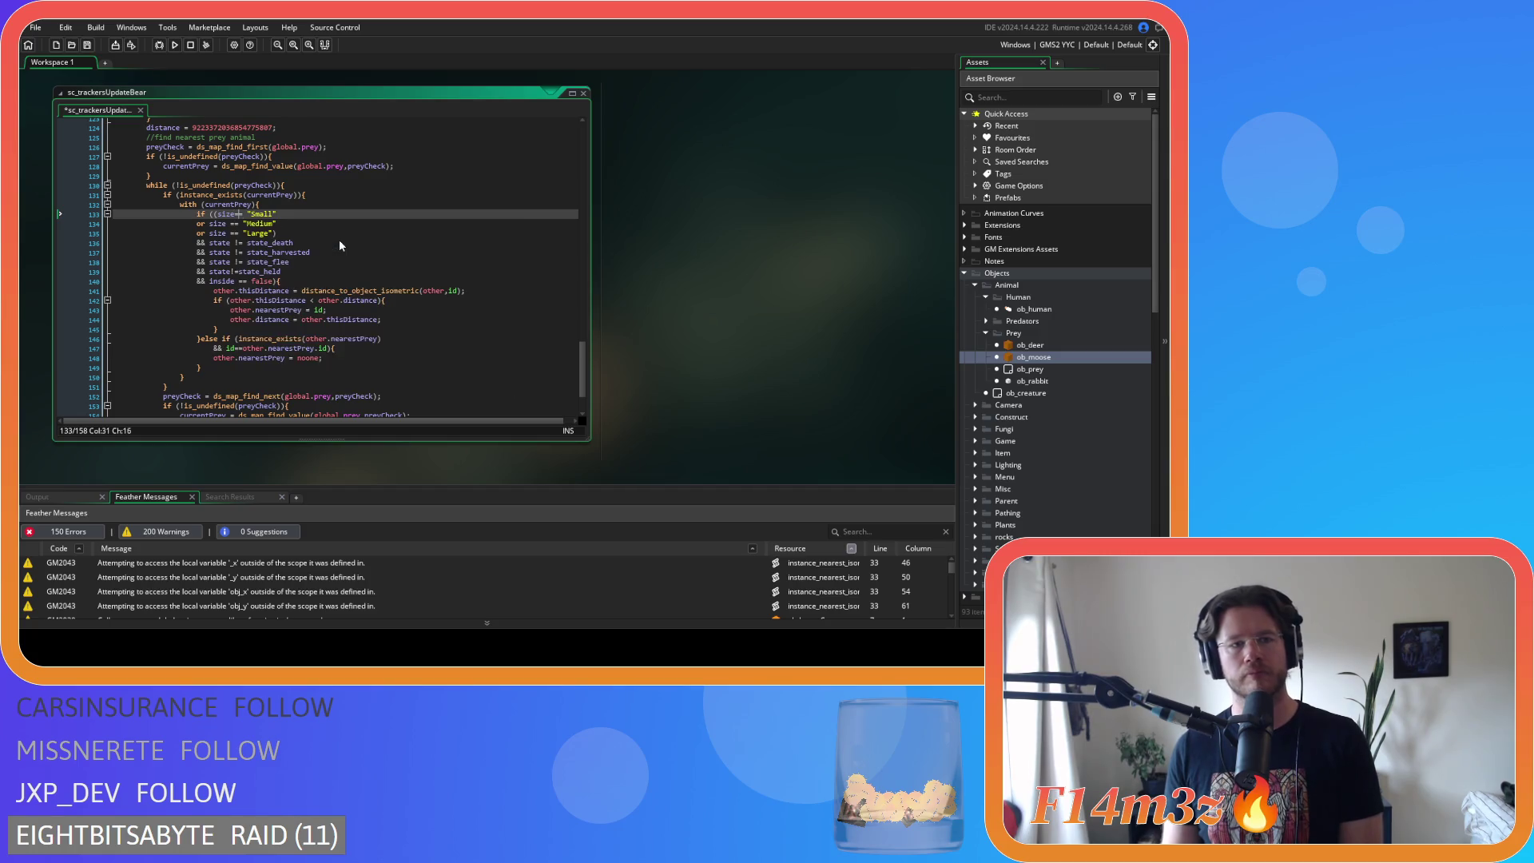
{"action": "key", "text": "Down"}
{"action": "key", "text": "Left"}
{"action": "key", "text": "Left"}
{"action": "key", "text": "Left"}
{"action": "key", "text": "Delete"}
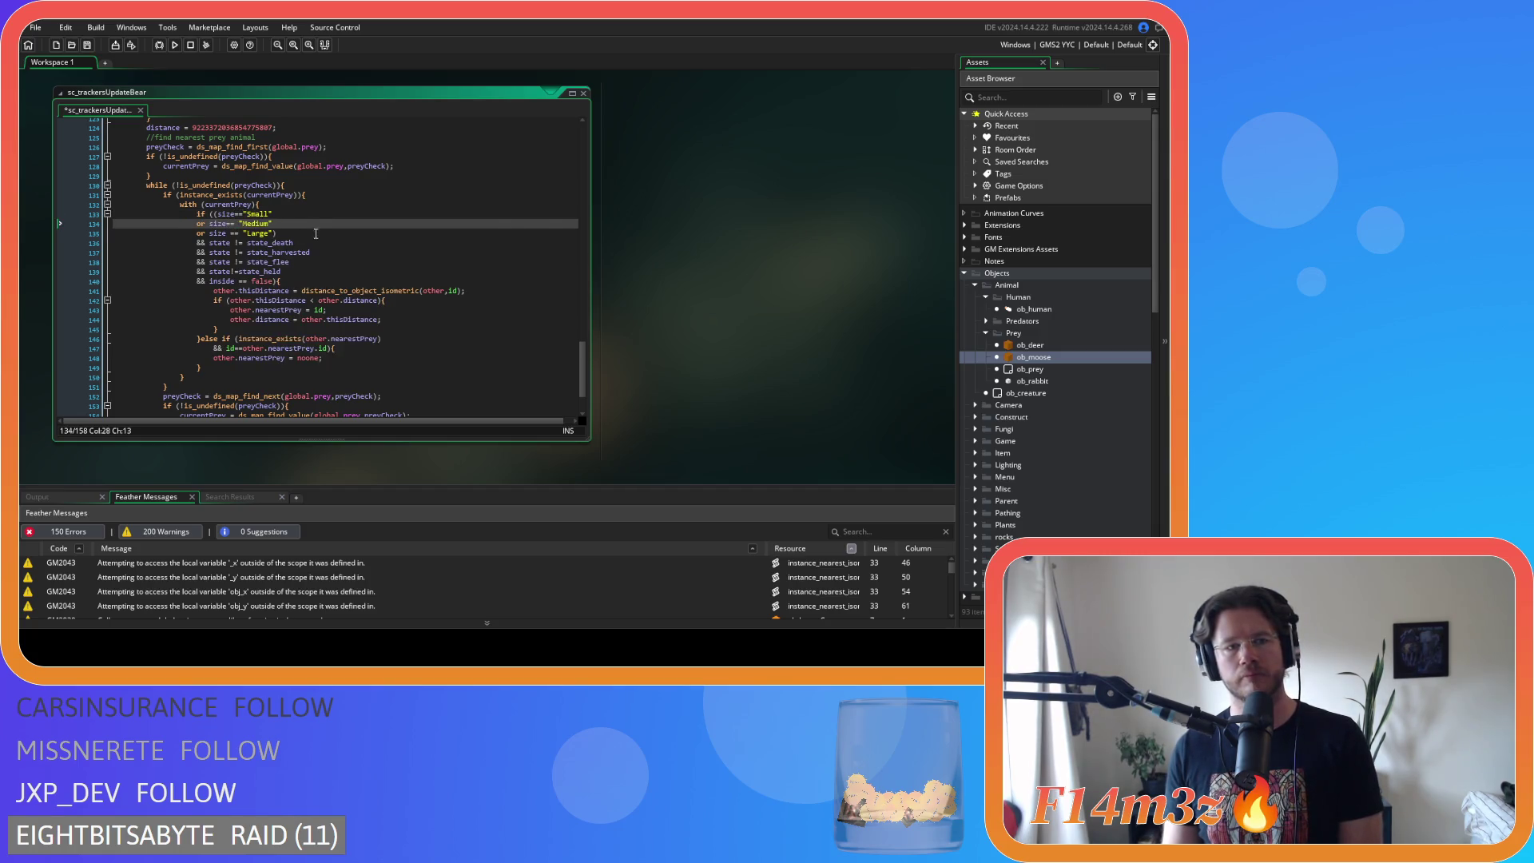
{"action": "key", "text": "Delete"}
{"action": "key", "text": "Down"}
{"action": "key", "text": "Left"}
{"action": "key", "text": "Left"}
{"action": "key", "text": "Delete"}
{"action": "key", "text": "Right"}
{"action": "key", "text": "Right"}
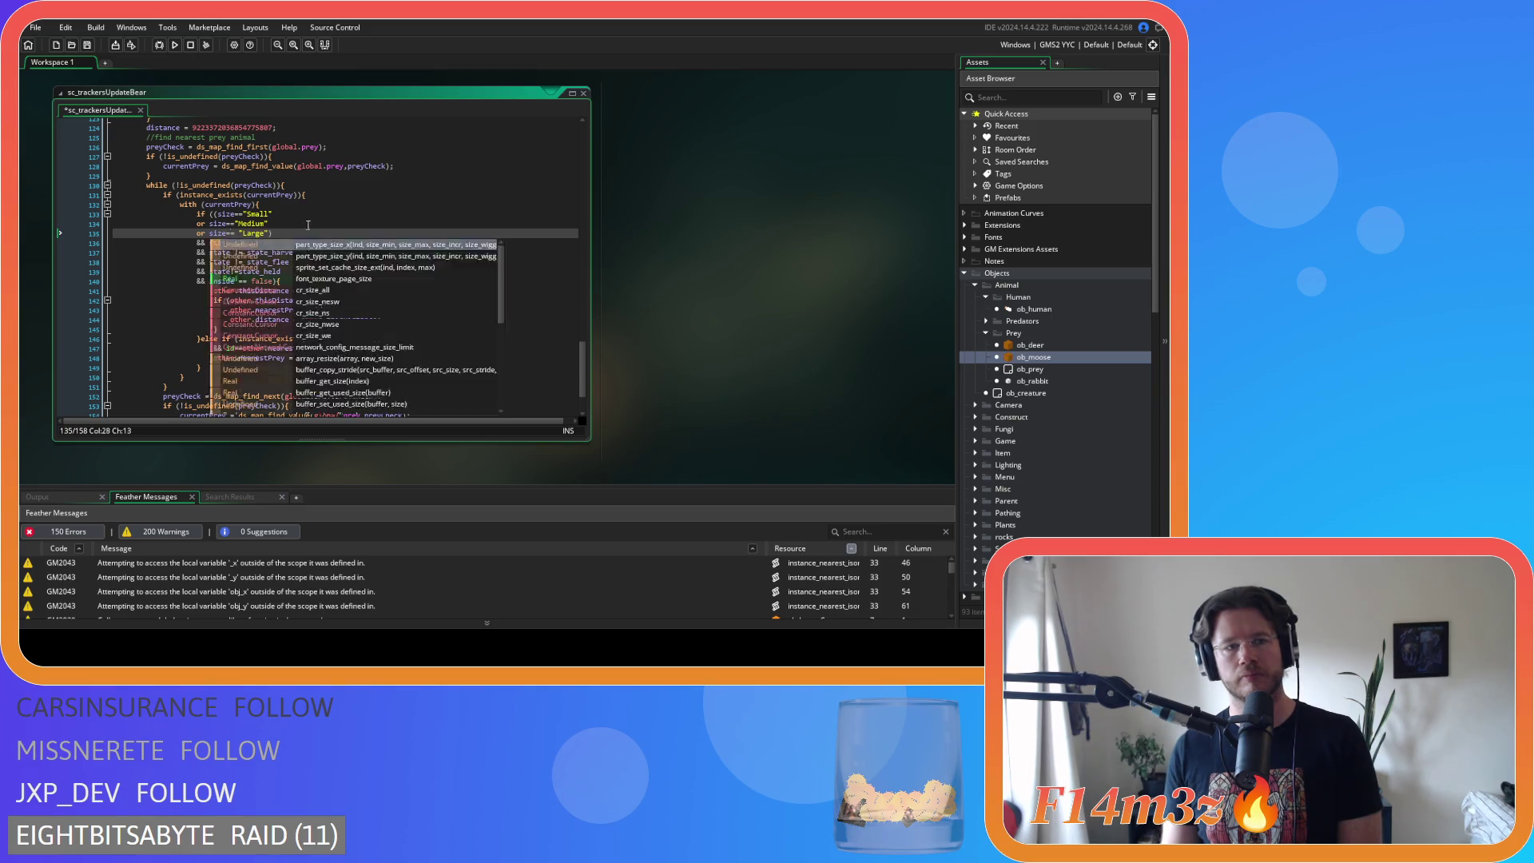
{"action": "key", "text": "Delete"}
{"action": "key", "text": "Down"}
- Tighten the state_death, state_harvested and state_flee comparisons and the inside==false check
{"action": "key", "text": "Delete"}
{"action": "key", "text": "Right"}
{"action": "key", "text": "Right"}
{"action": "key", "text": "Delete"}
{"action": "key", "text": "Down"}
{"action": "key", "text": "Left"}
{"action": "key", "text": "Left"}
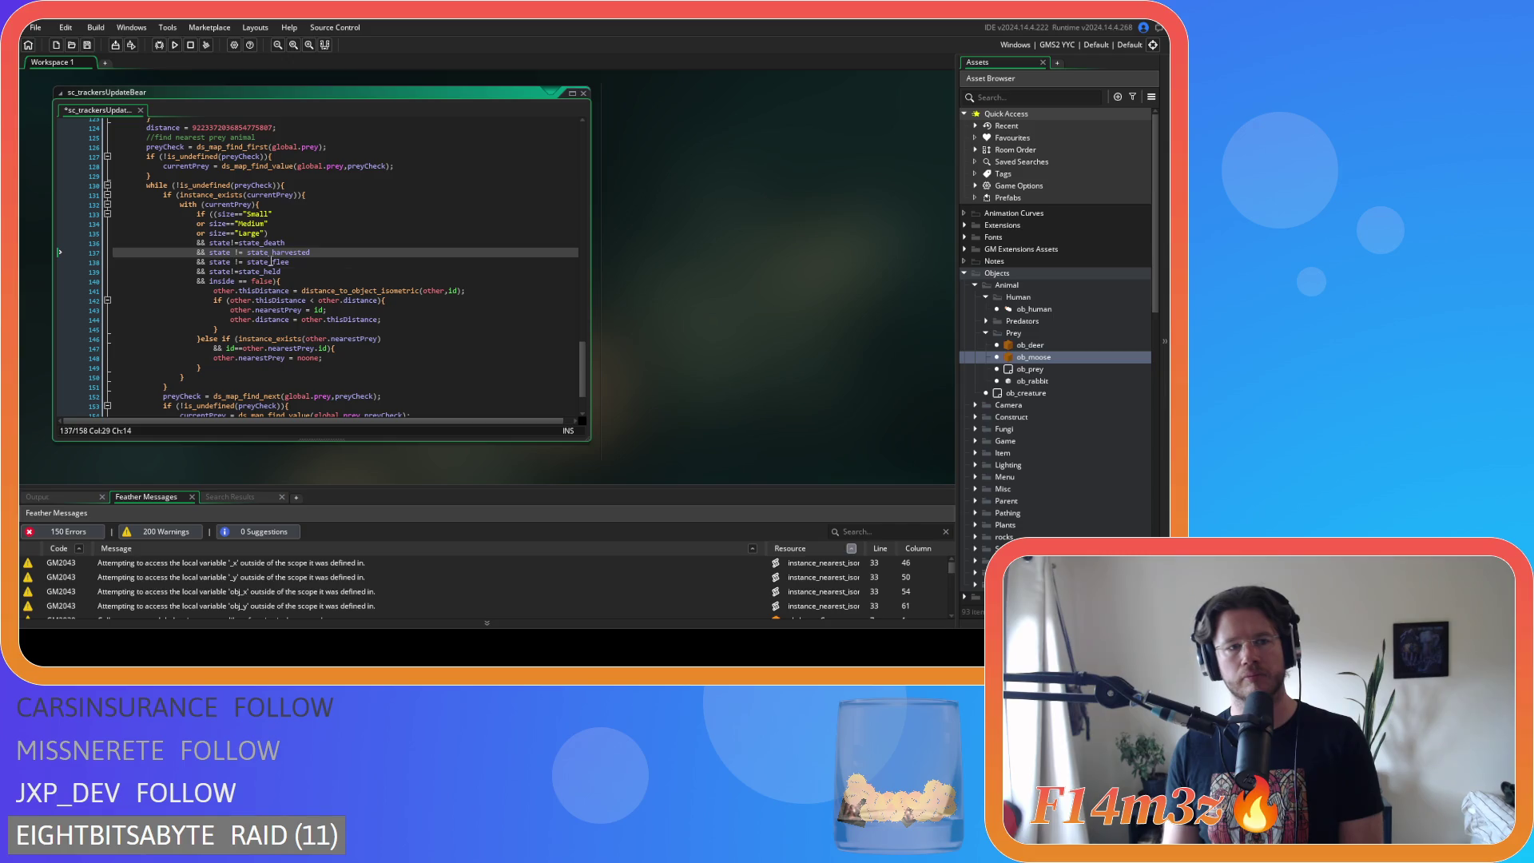
{"action": "key", "text": "Delete"}
{"action": "key", "text": "Right"}
{"action": "key", "text": "Right"}
{"action": "key", "text": "Delete"}
{"action": "left_click", "coordinate": [232, 262]}
{"action": "key", "text": "Delete"}
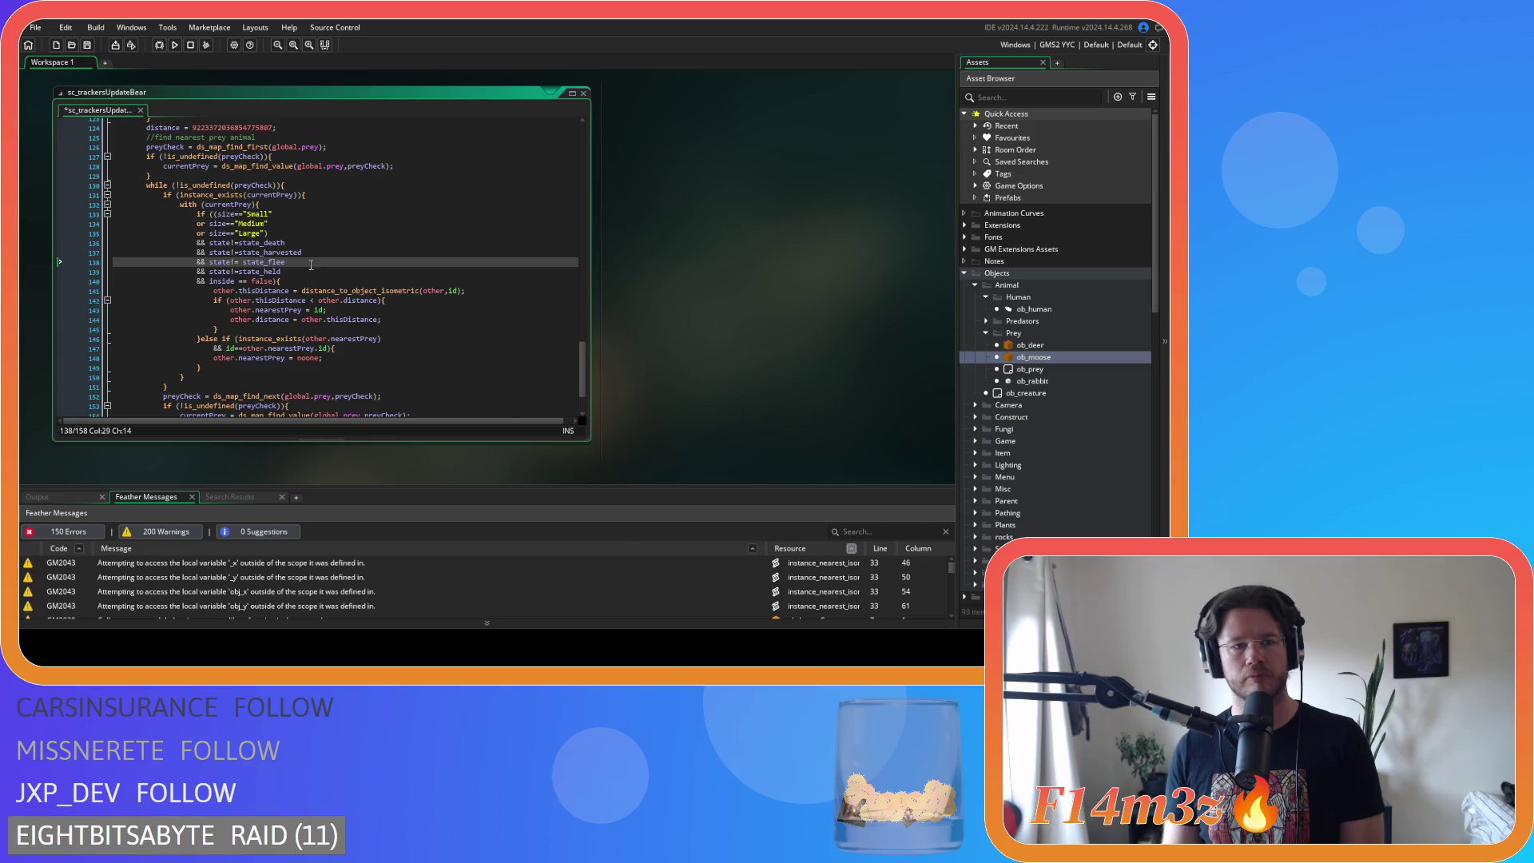
{"action": "key", "text": "Delete"}
{"action": "key", "text": "Down"}
{"action": "key", "text": "Down"}
{"action": "key", "text": "BackSpace"}
{"action": "key", "text": "Delete"}
{"action": "key", "text": "End"}
- Save sc_trackersUpdateBear, review it, and collapse its editor
{"action": "key", "text": "ctrl+s"}
{"action": "scroll", "coordinate": [344, 308], "scroll_direction": "up", "scroll_amount": 2}
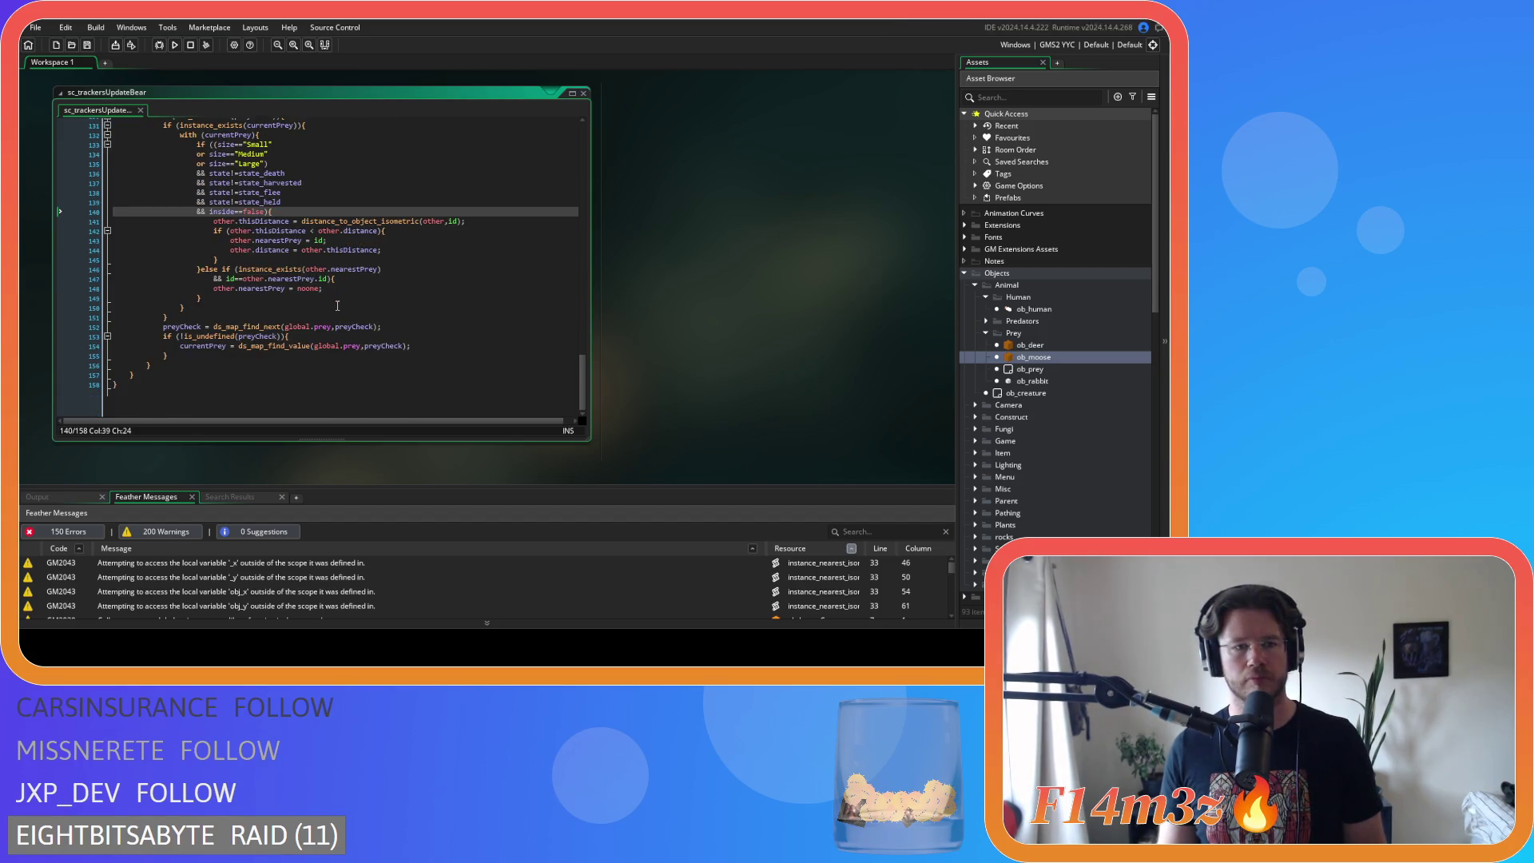
{"action": "scroll", "coordinate": [345, 308], "scroll_direction": "up", "scroll_amount": 20}
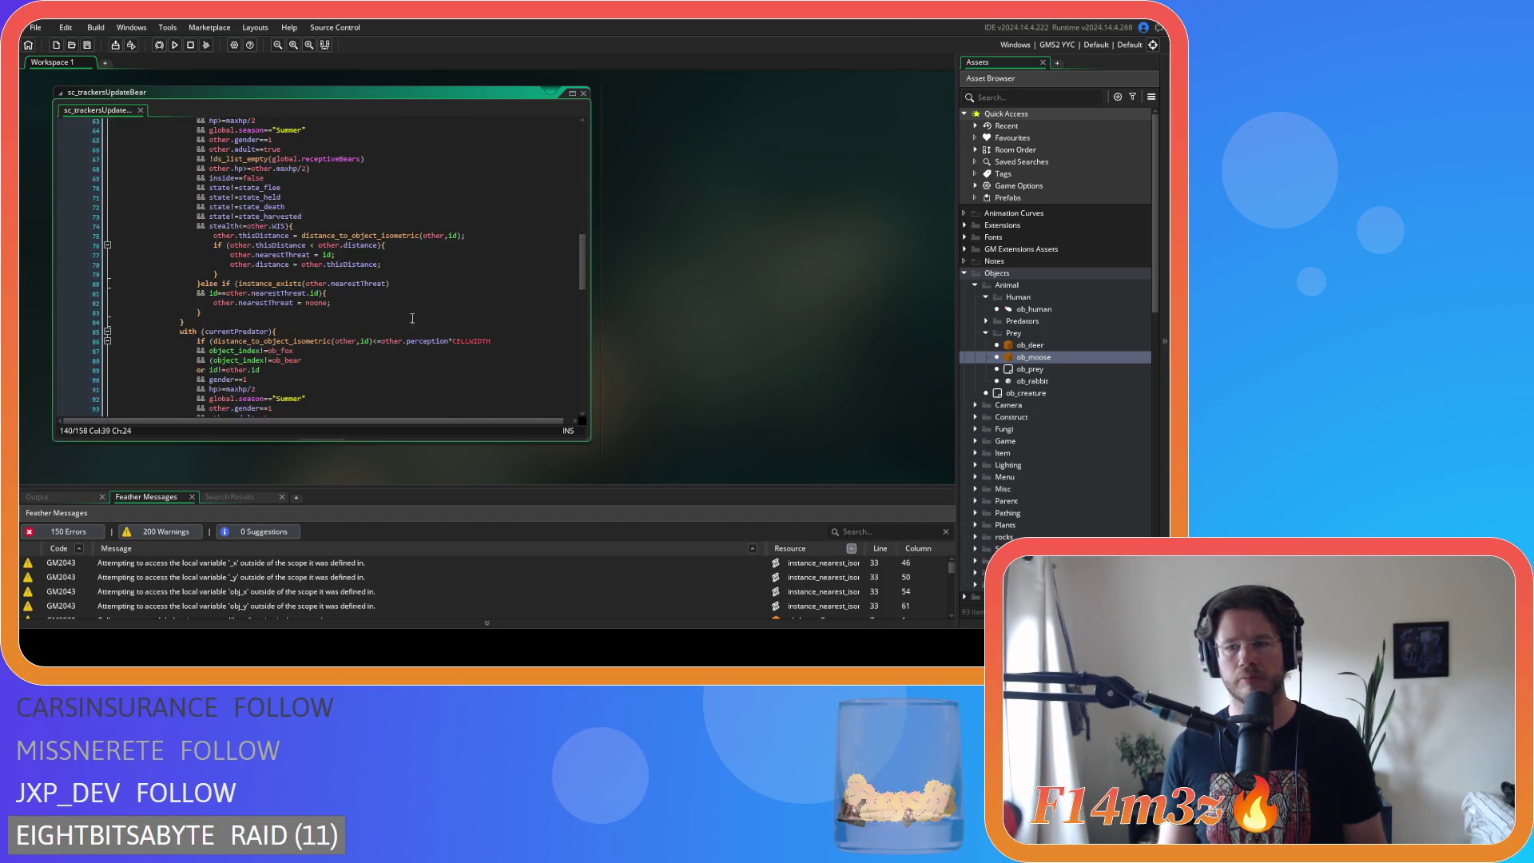
{"action": "scroll", "coordinate": [479, 300], "scroll_direction": "up", "scroll_amount": 1}
{"action": "scroll", "coordinate": [1006, 399], "scroll_direction": "down", "scroll_amount": 7}
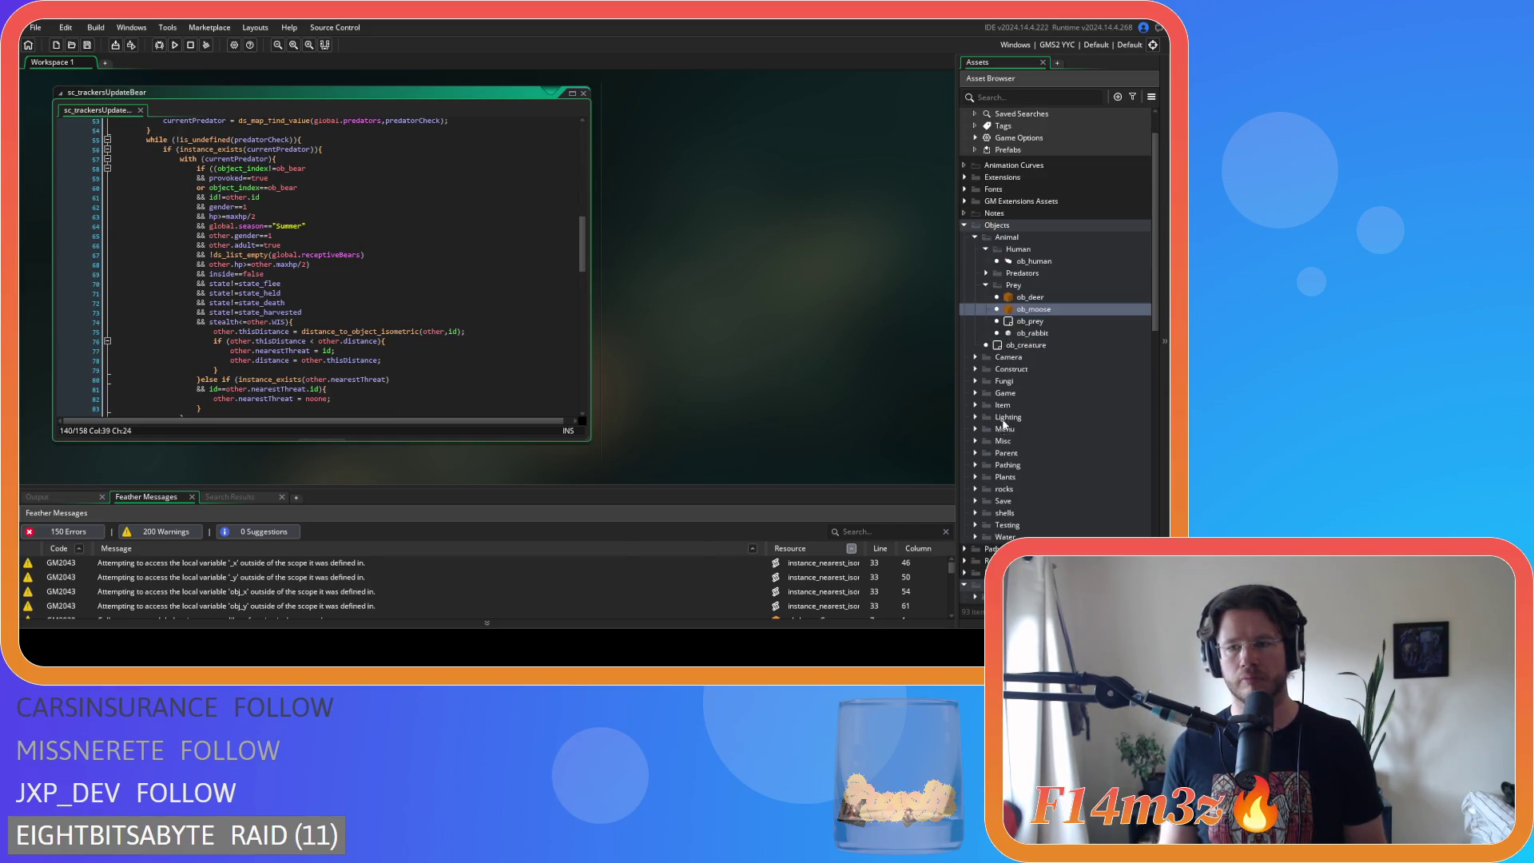
{"action": "scroll", "coordinate": [1006, 410], "scroll_direction": "down", "scroll_amount": 10}
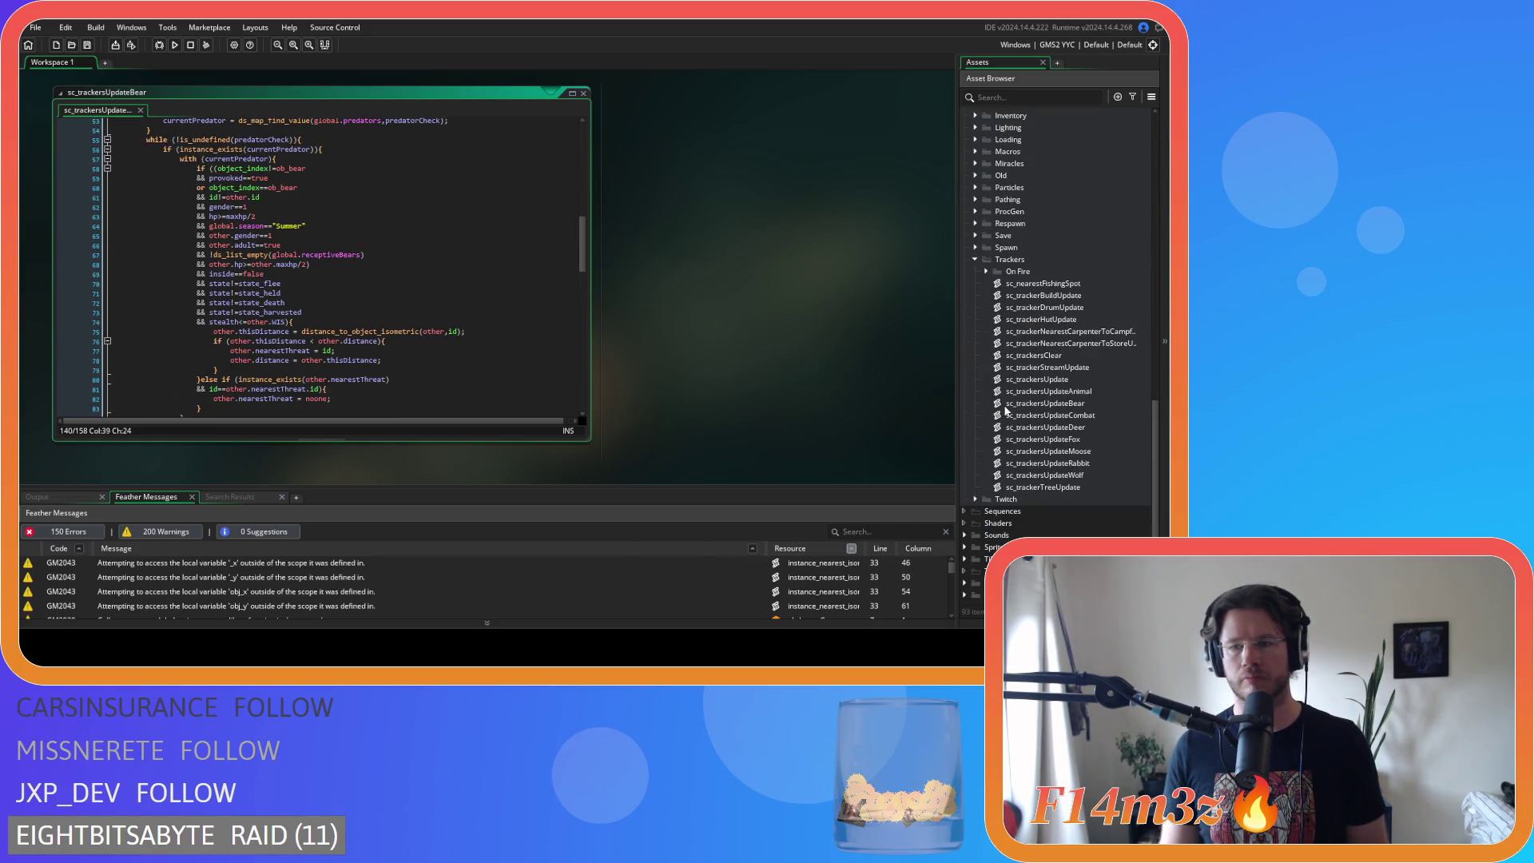
{"action": "double_click", "coordinate": [585, 96]}
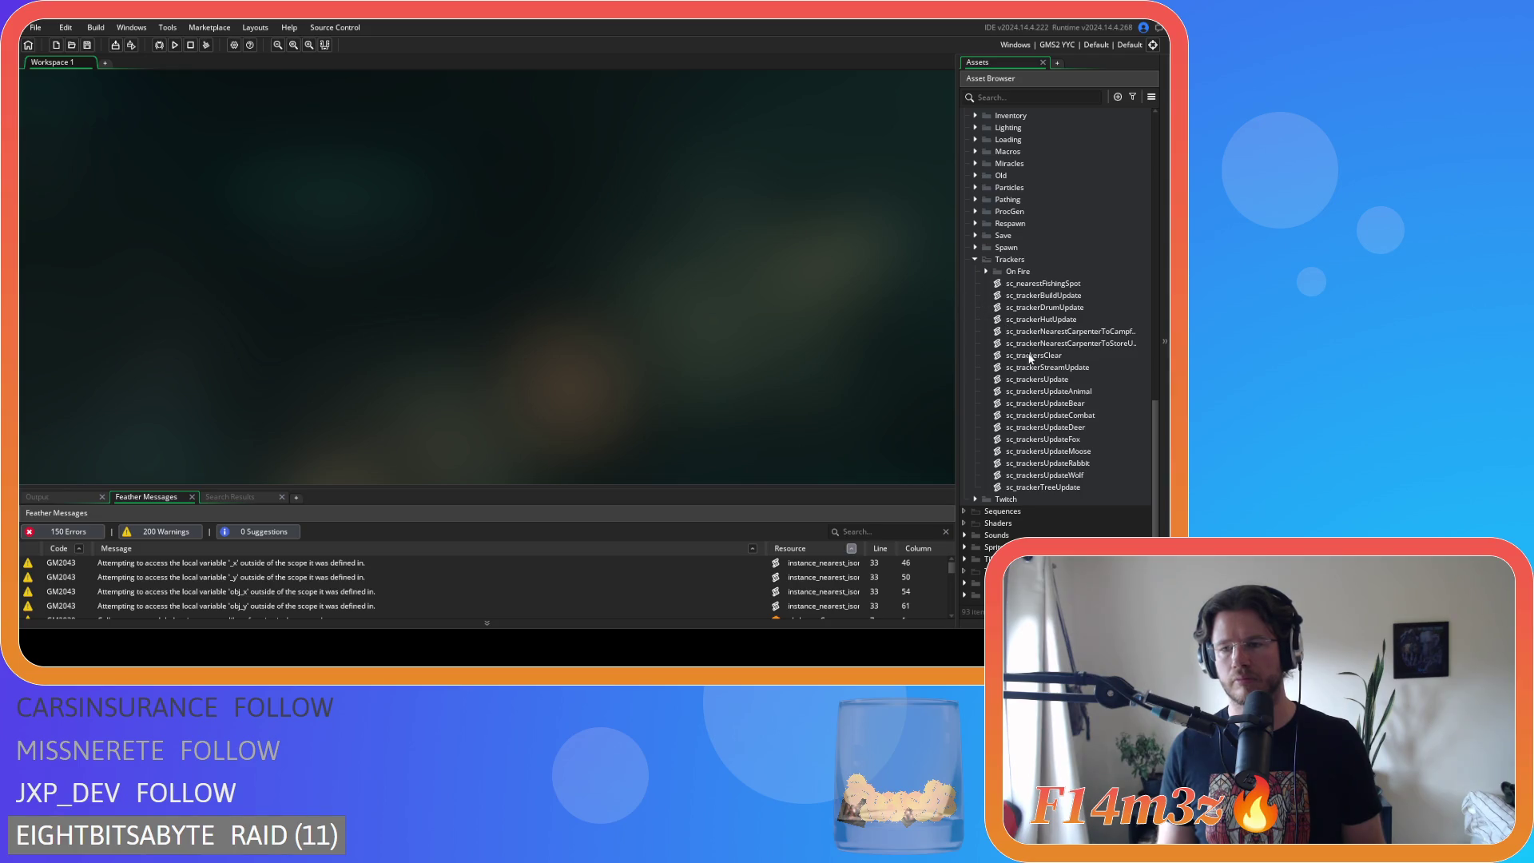
- Open sc_trackersUpdateCombat and delete the spaces around < in the hunter stealth check
{"action": "double_click", "coordinate": [1050, 414]}
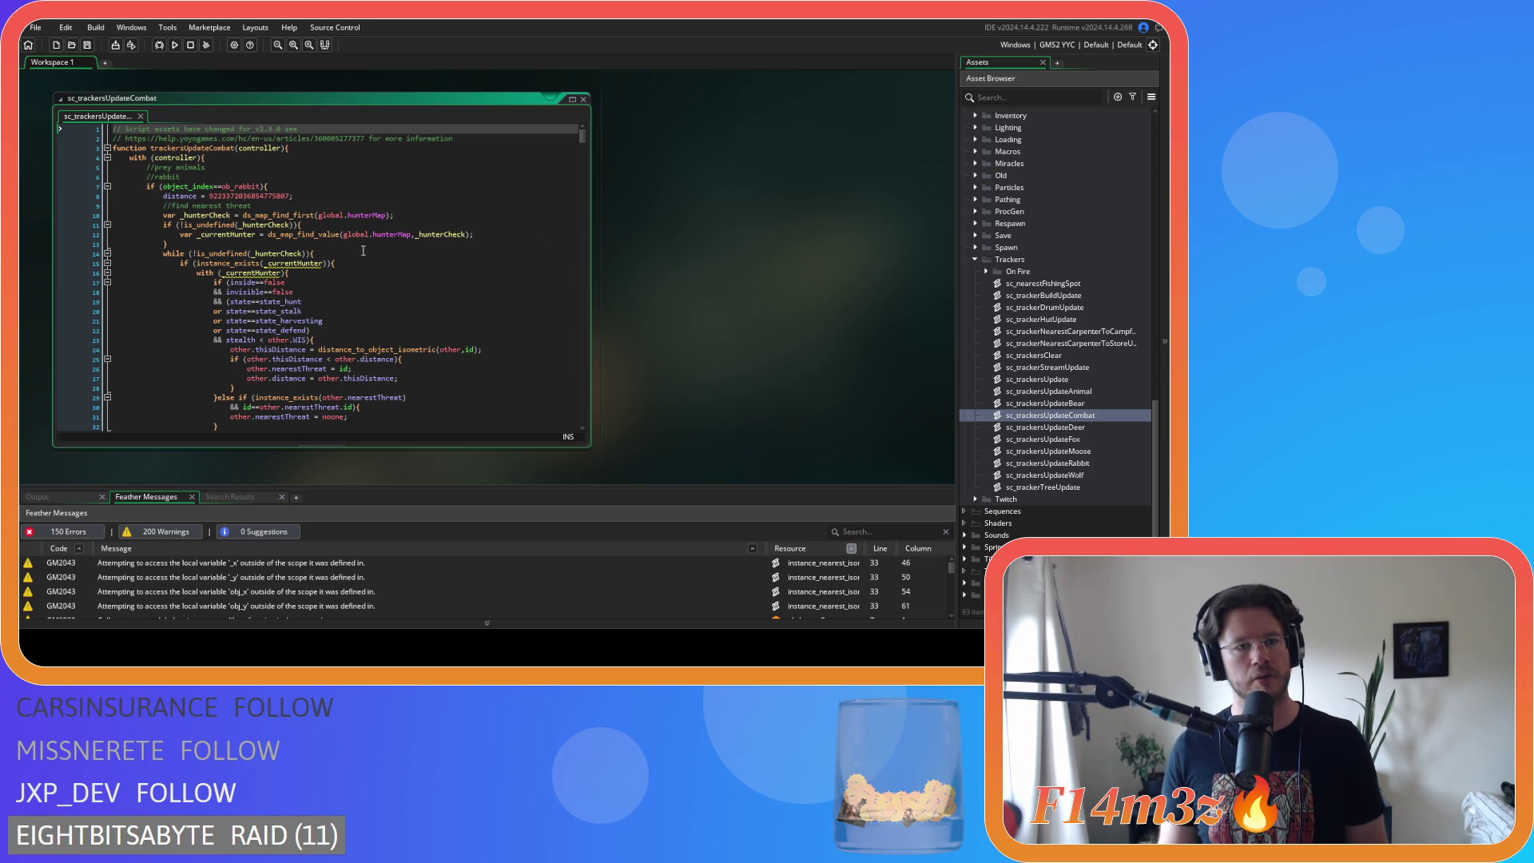
{"action": "mouse_move", "coordinate": [288, 262]}
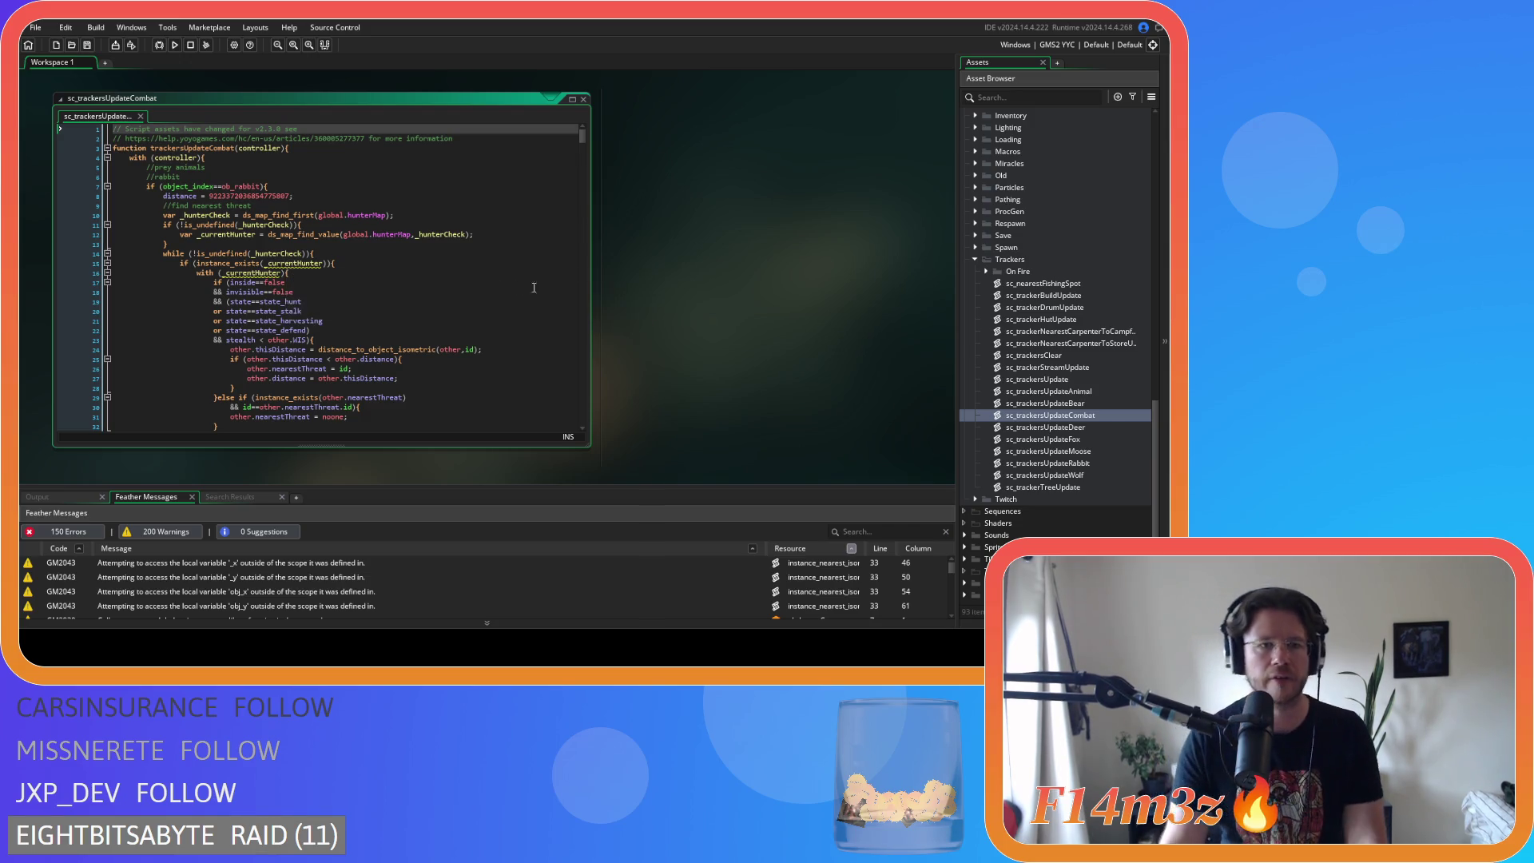
{"action": "scroll", "coordinate": [454, 296], "scroll_direction": "down", "scroll_amount": 3}
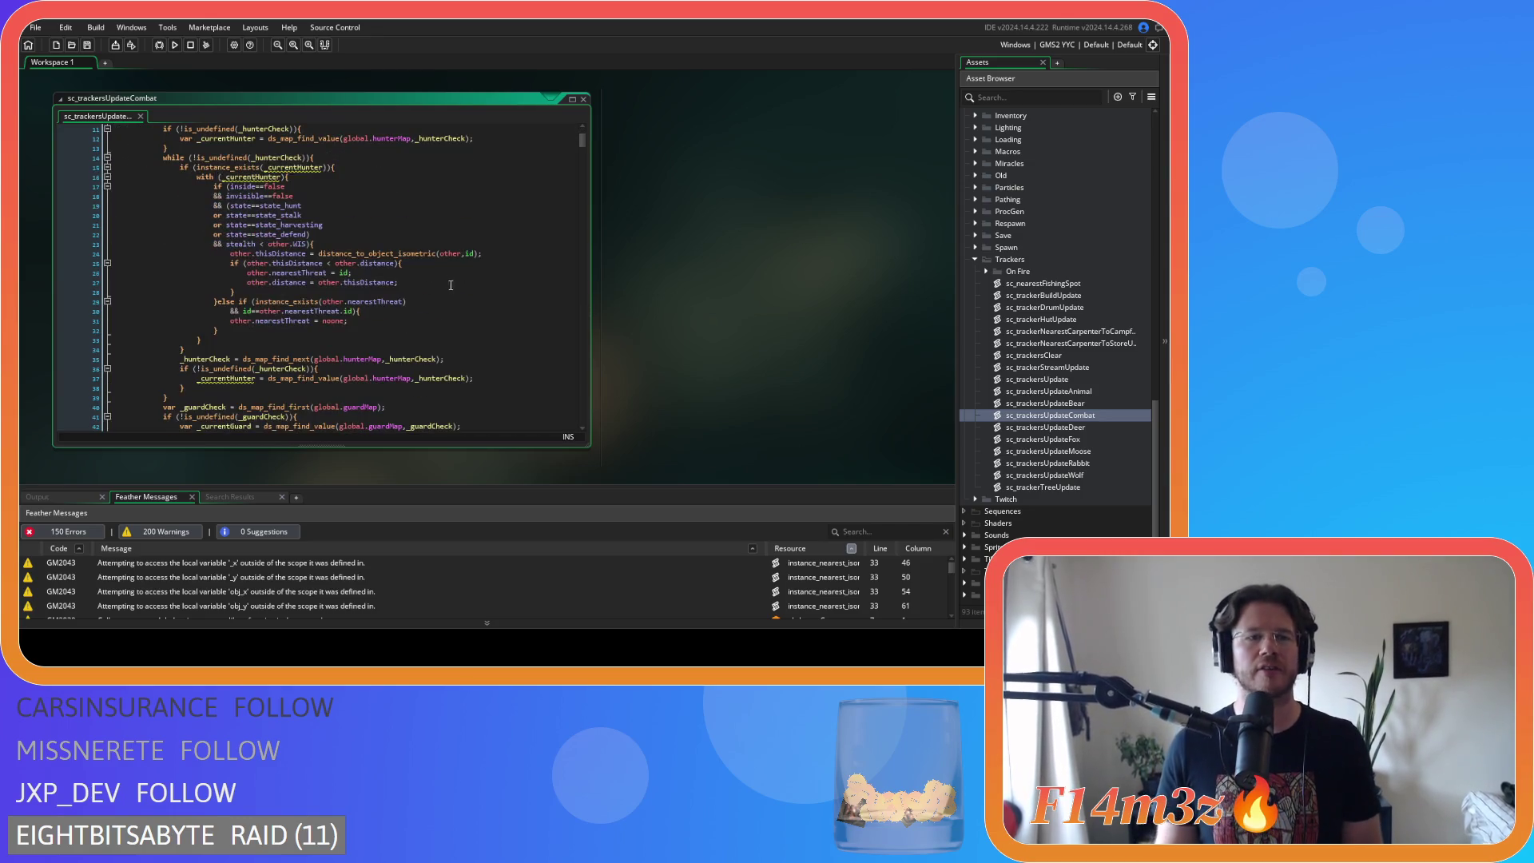
{"action": "left_click", "coordinate": [277, 244]}
{"action": "key", "text": "BackSpace"}
{"action": "key", "text": "BackSpace"}
{"action": "key", "text": "BackSpace"}
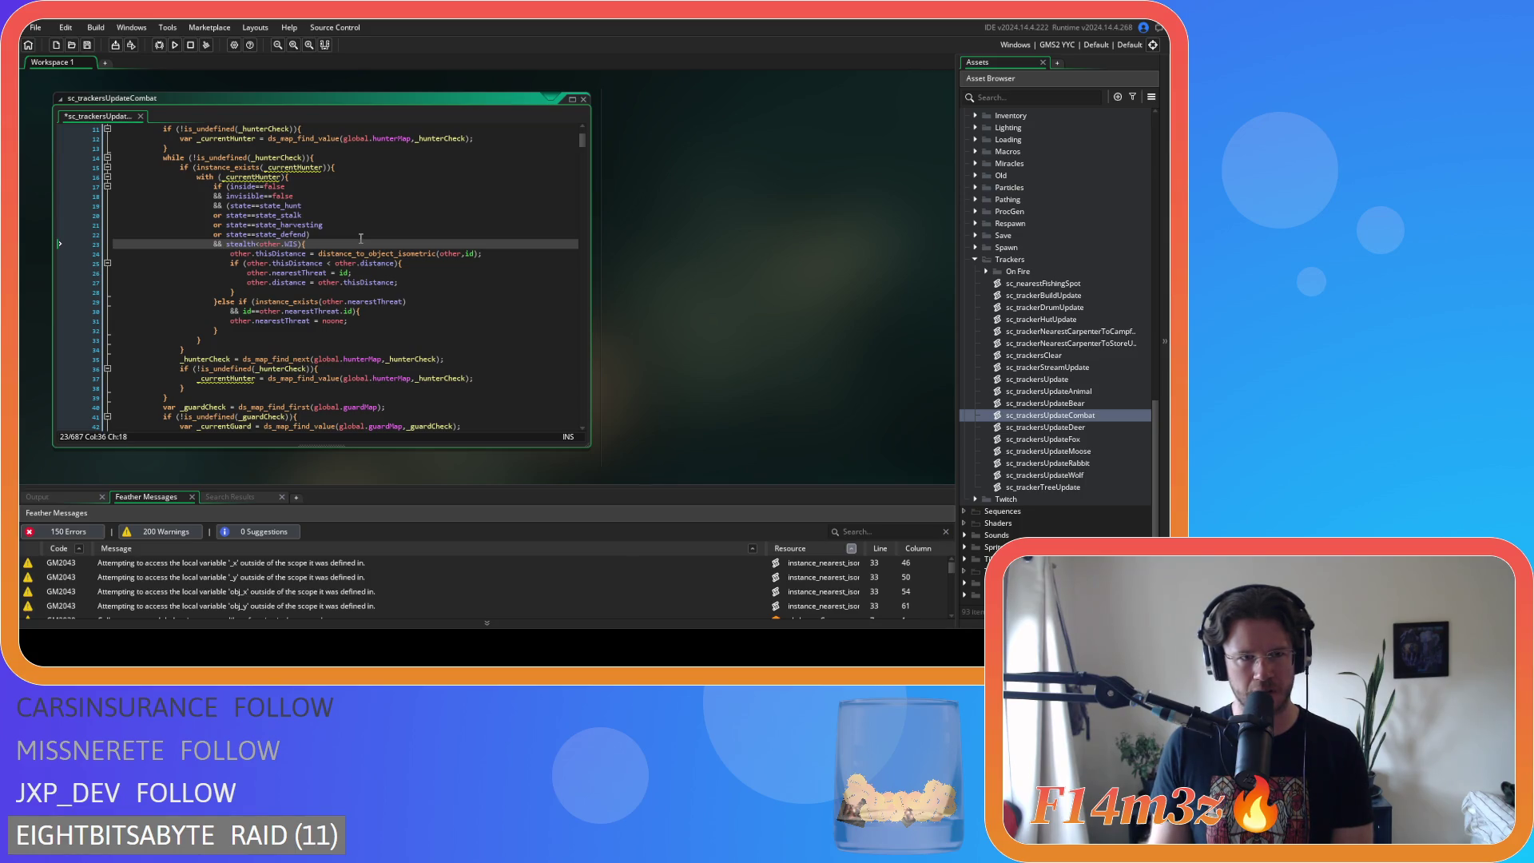
- Scroll through sc_trackersUpdateCombat to review the guard, predator and human threat checks
{"action": "scroll", "coordinate": [360, 238], "scroll_direction": "up", "scroll_amount": 2}
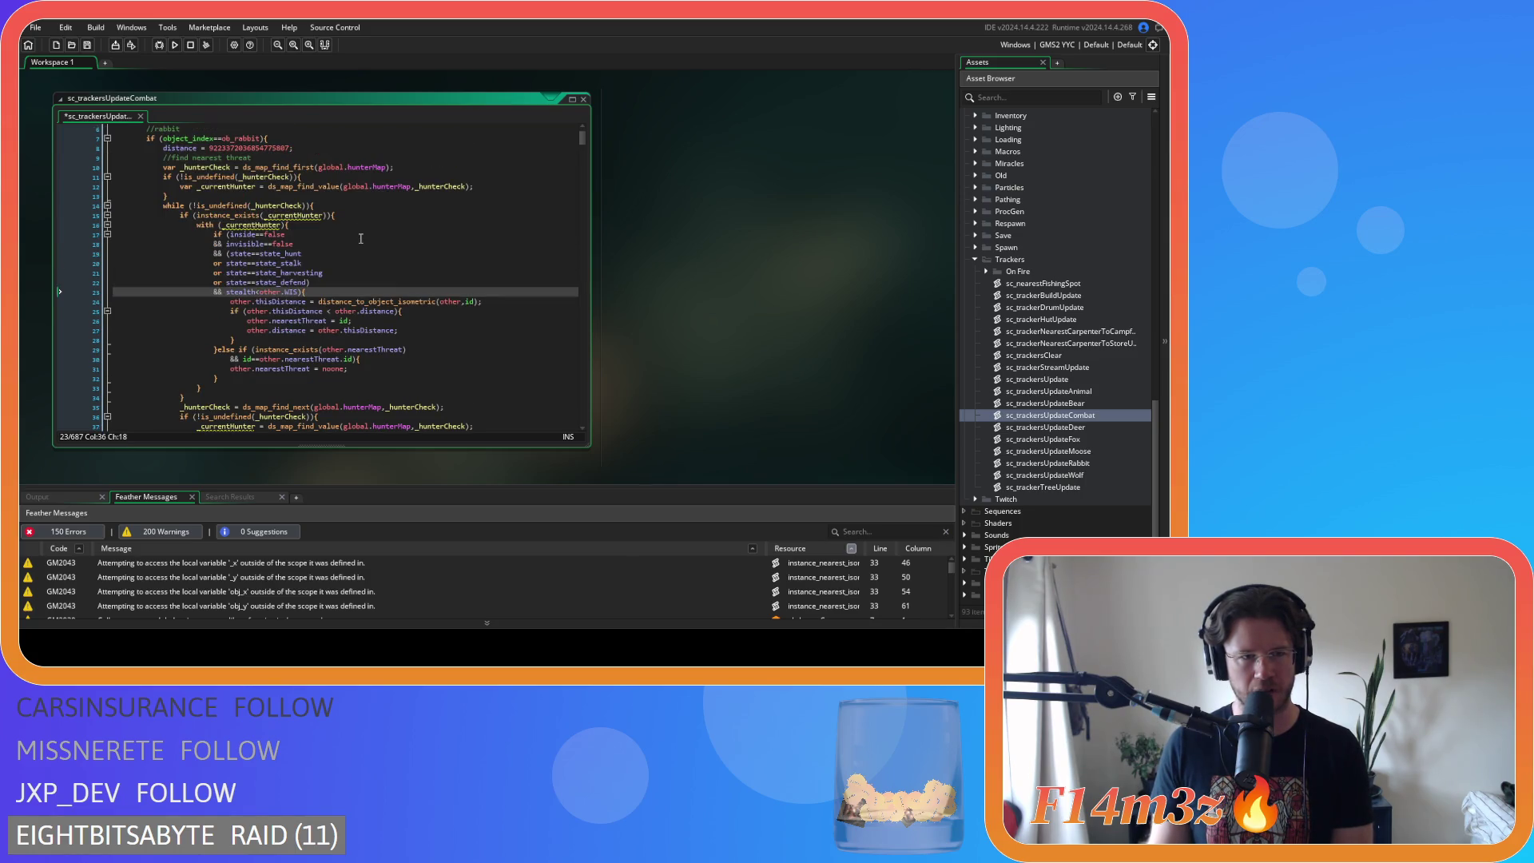
{"action": "scroll", "coordinate": [360, 238], "scroll_direction": "up", "scroll_amount": 2}
{"action": "scroll", "coordinate": [360, 238], "scroll_direction": "down", "scroll_amount": 1}
{"action": "scroll", "coordinate": [360, 238], "scroll_direction": "up", "scroll_amount": 1}
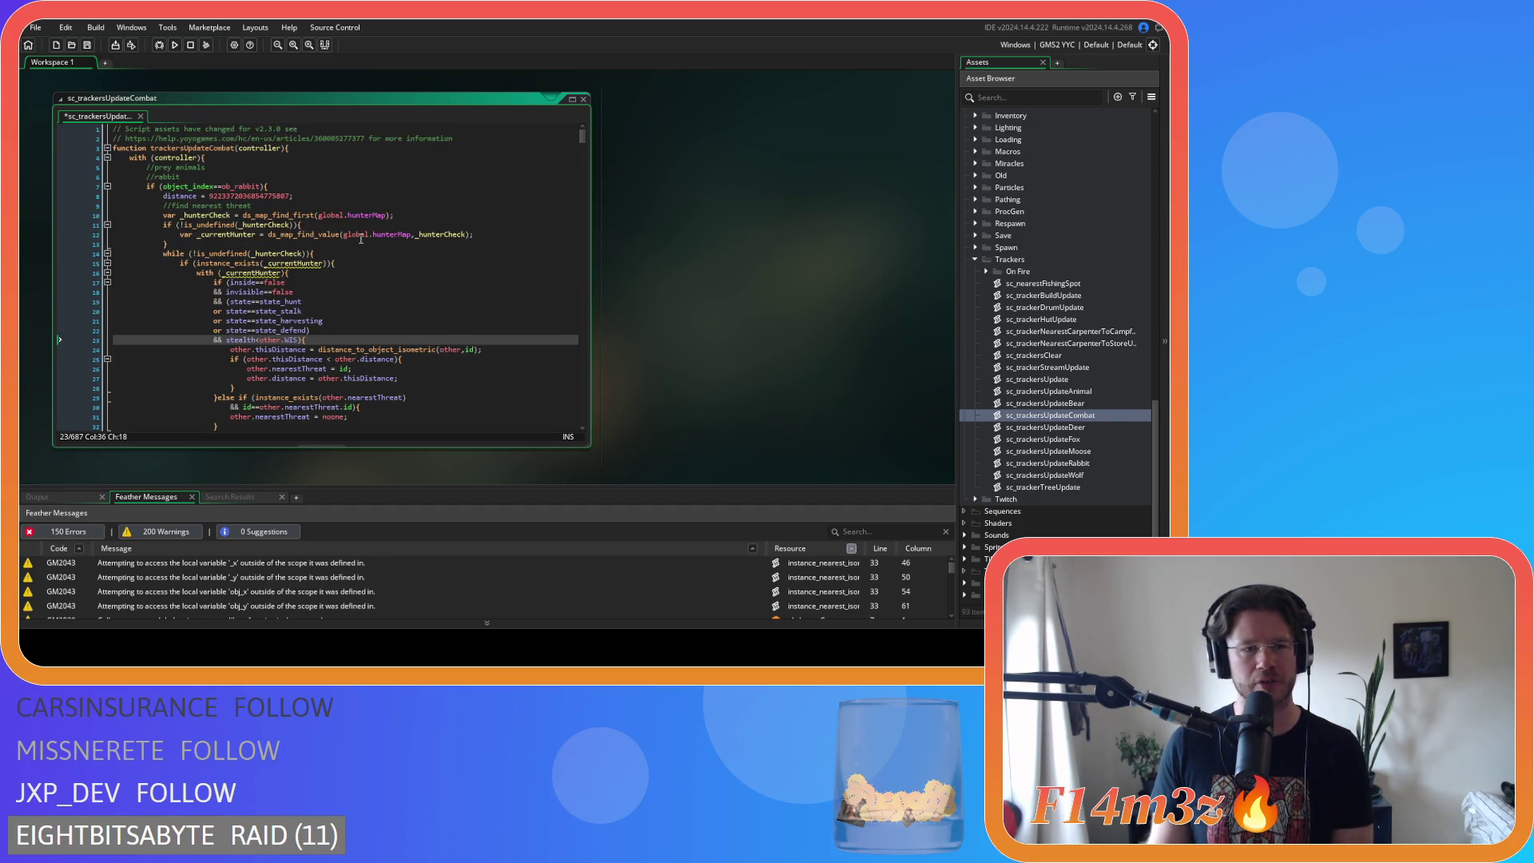
{"action": "scroll", "coordinate": [360, 238], "scroll_direction": "down", "scroll_amount": 20}
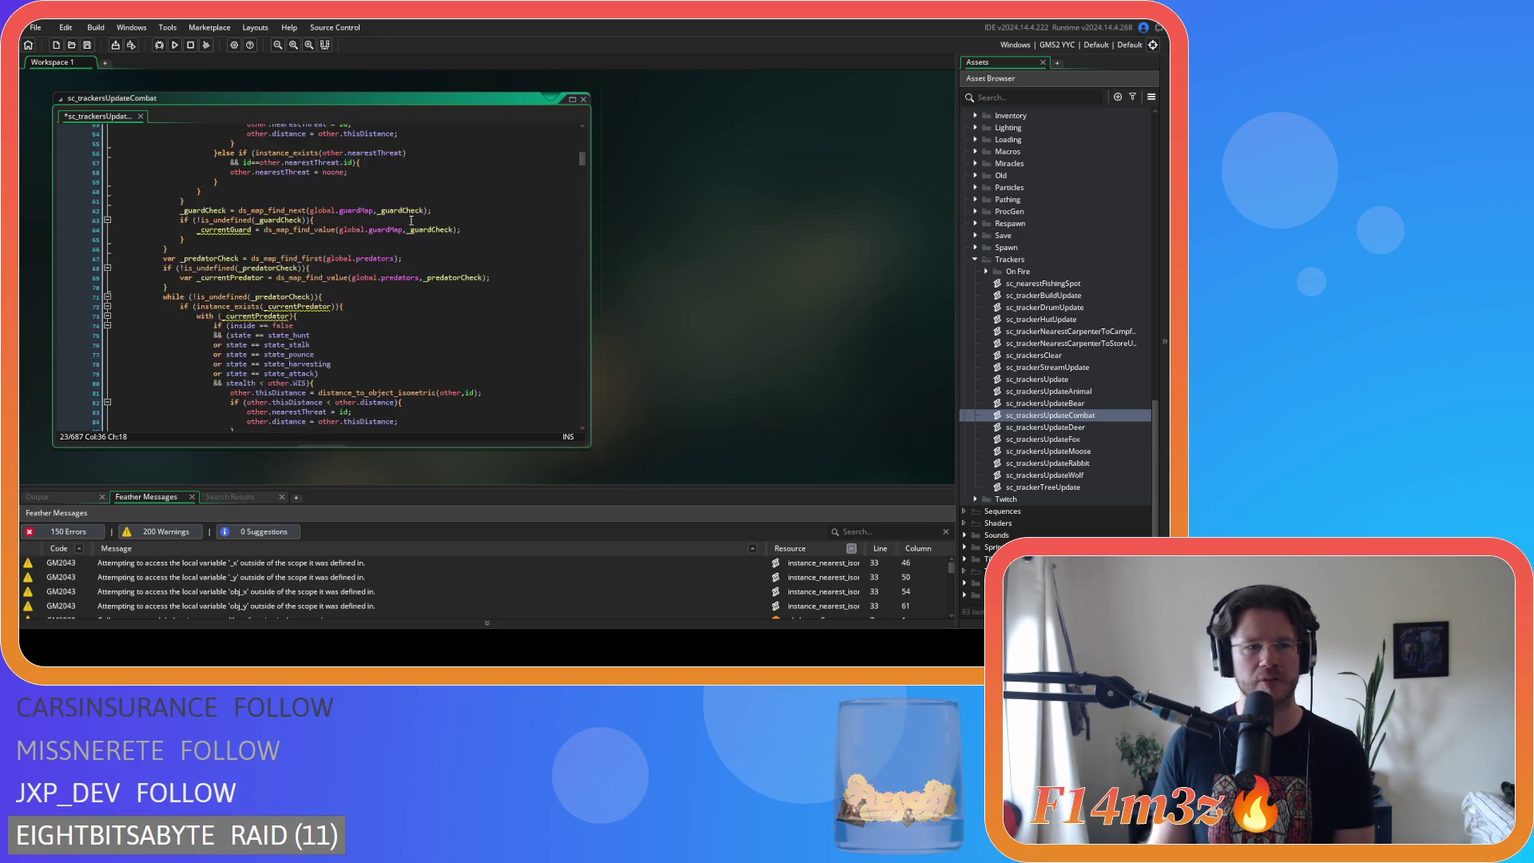
{"action": "scroll", "coordinate": [412, 221], "scroll_direction": "down", "scroll_amount": 16}
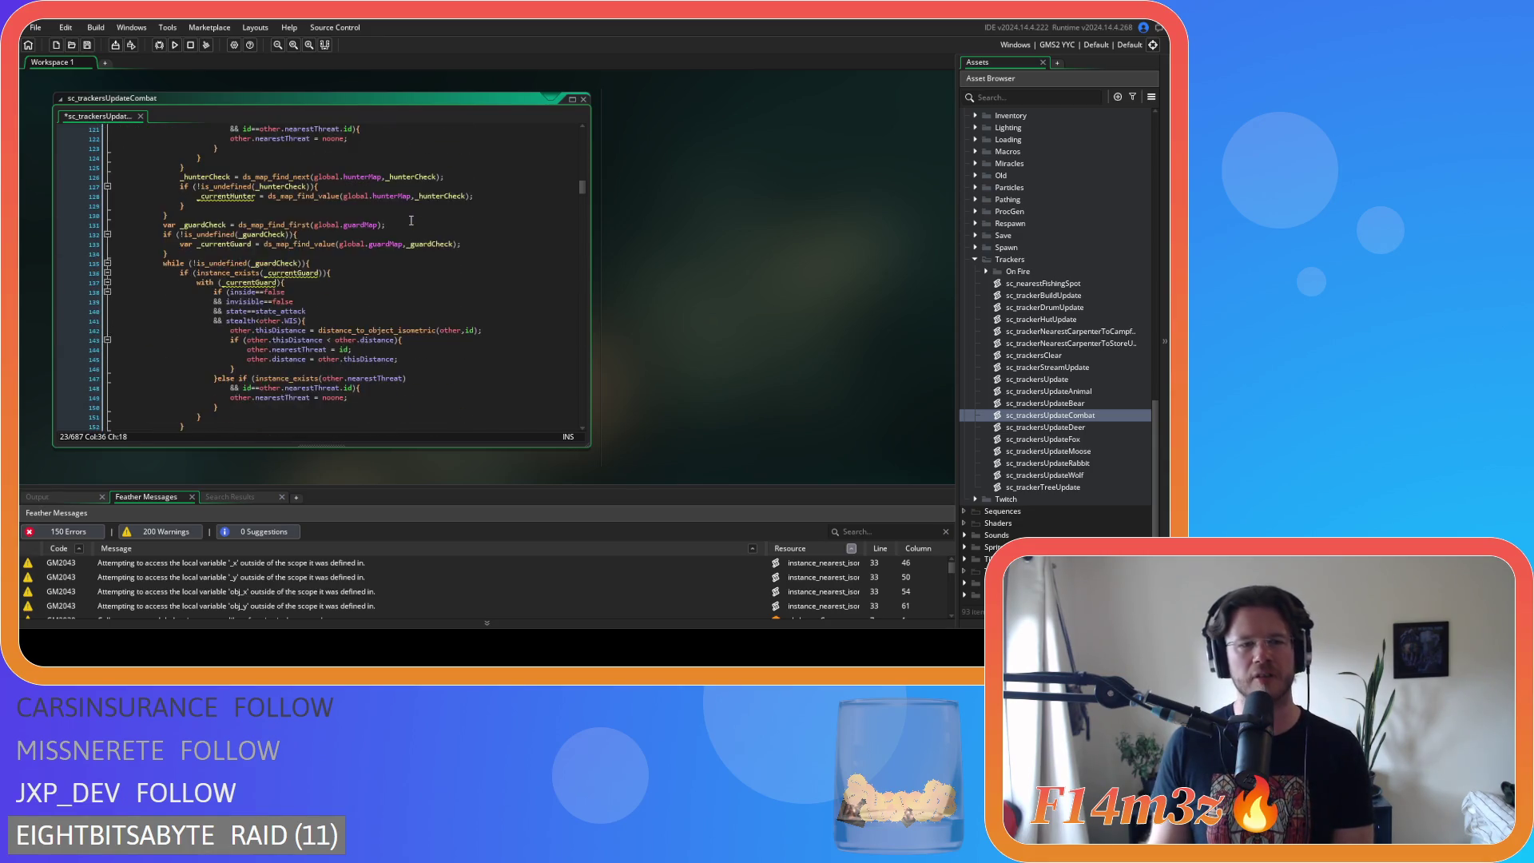
{"action": "scroll", "coordinate": [411, 221], "scroll_direction": "down", "scroll_amount": 6}
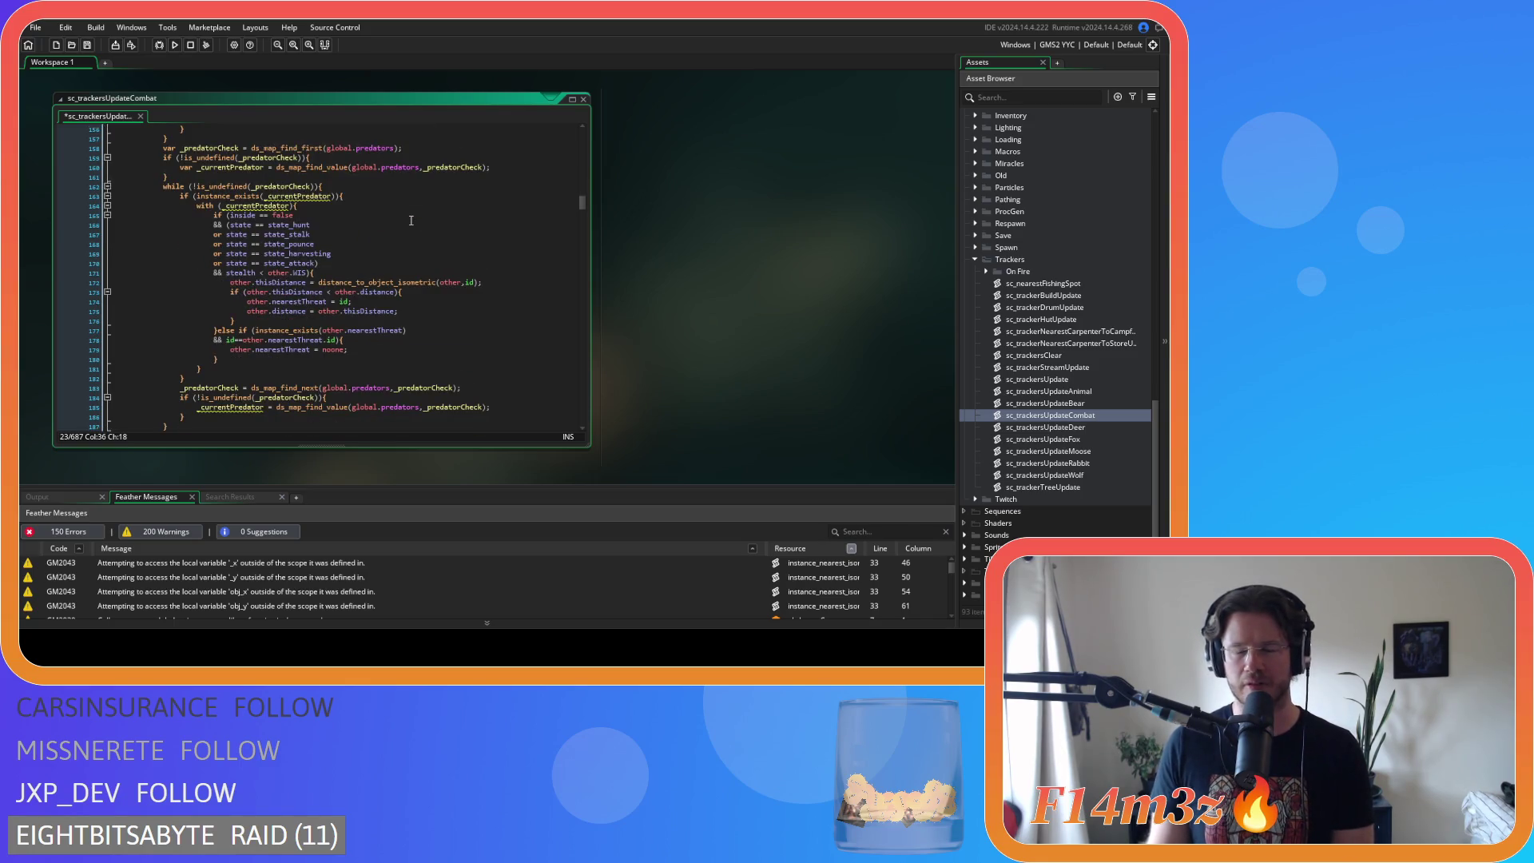
{"action": "scroll", "coordinate": [408, 211], "scroll_direction": "down", "scroll_amount": 9}
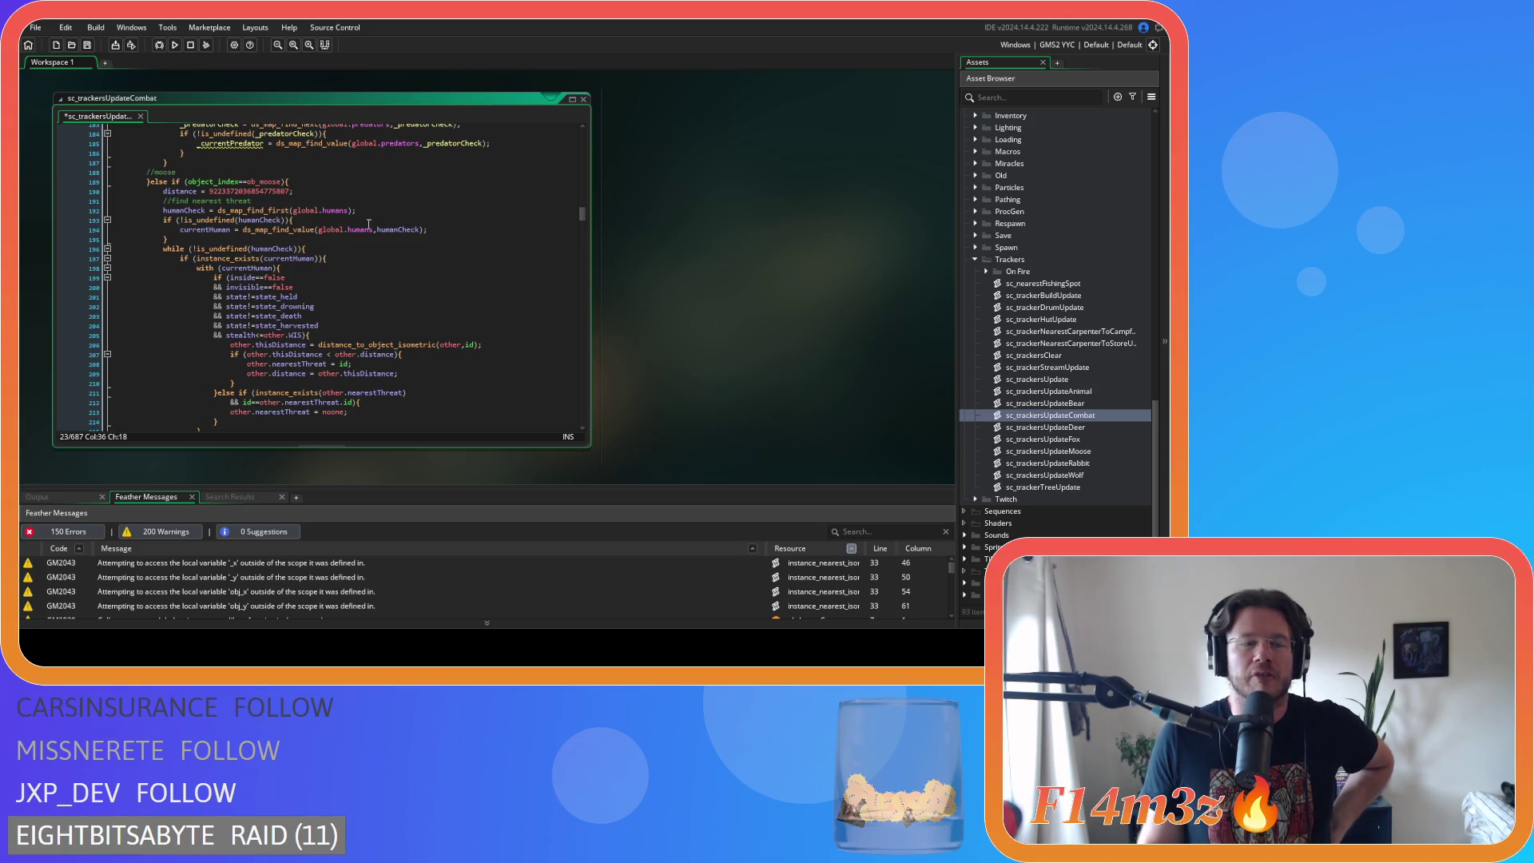
{"action": "scroll", "coordinate": [369, 224], "scroll_direction": "down", "scroll_amount": 18}
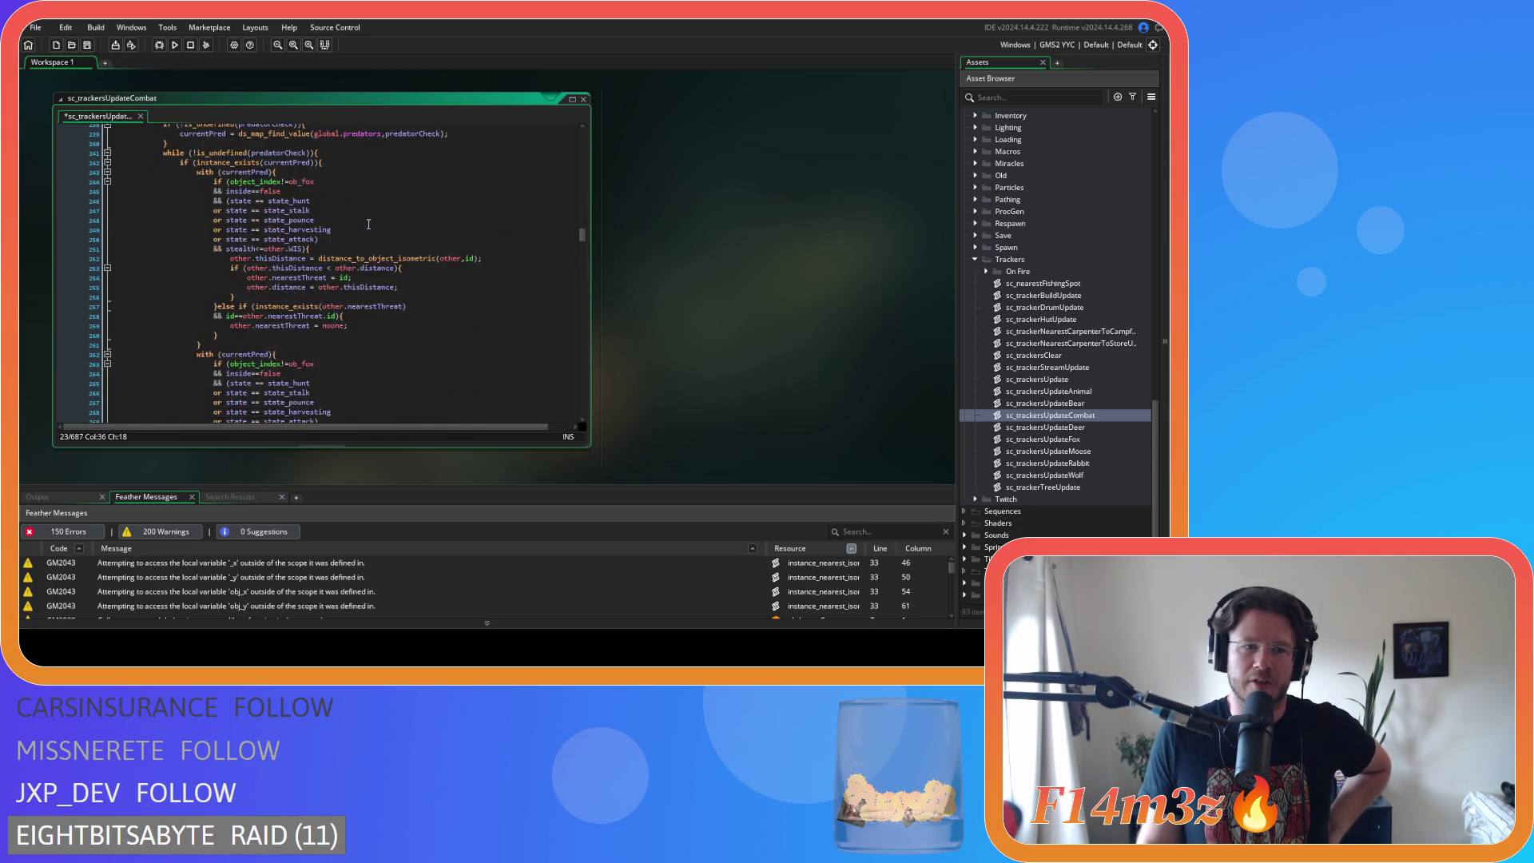
{"action": "scroll", "coordinate": [369, 223], "scroll_direction": "down", "scroll_amount": 5}
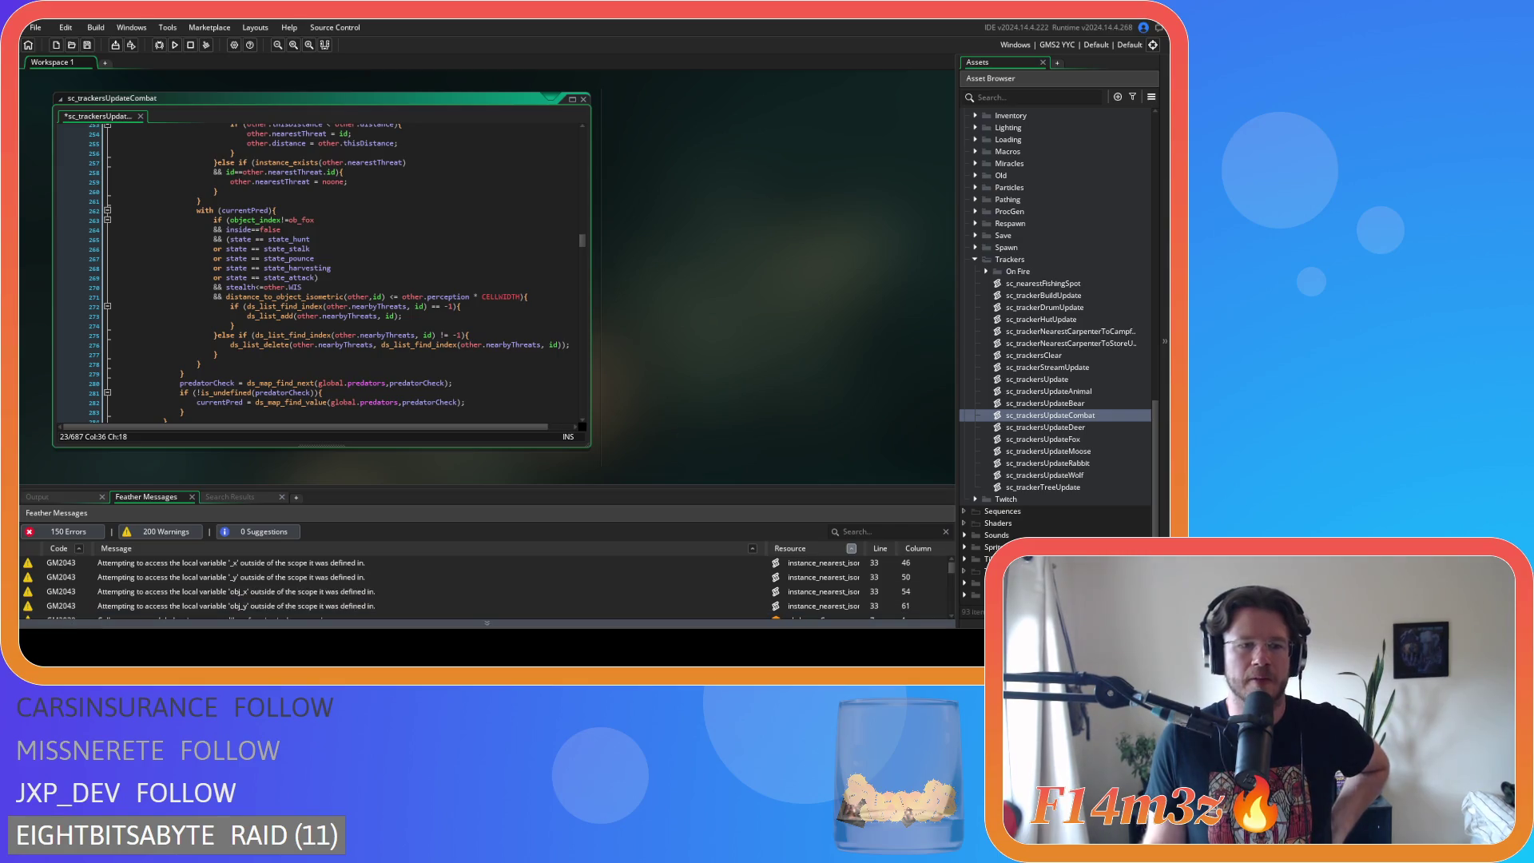
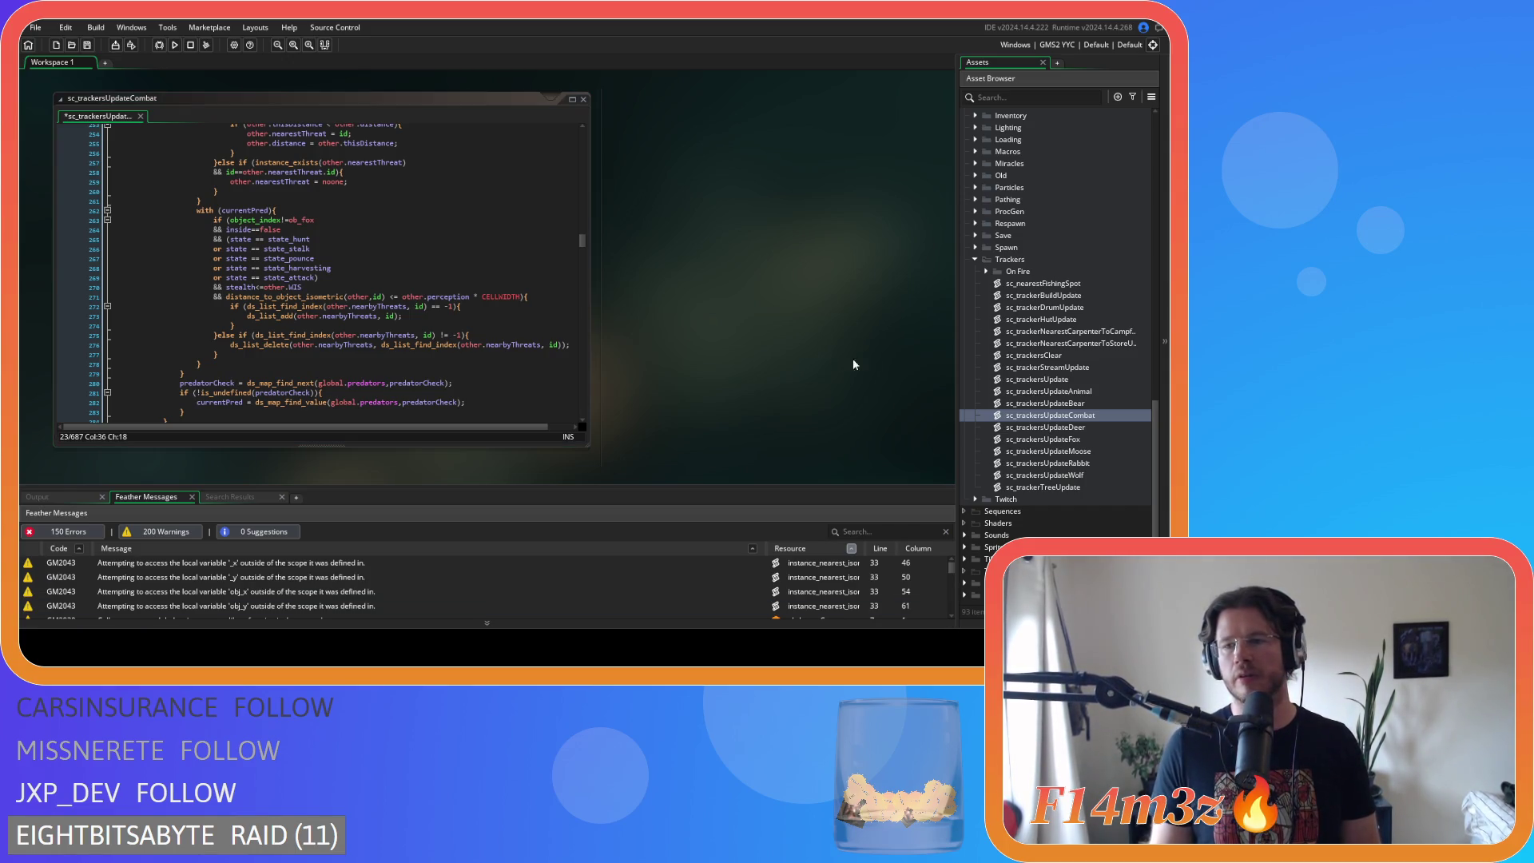
- Glance at sc_trackersUpdateAnimal twice, then return to the combat code near lines 274–276
{"action": "double_click", "coordinate": [1099, 391]}
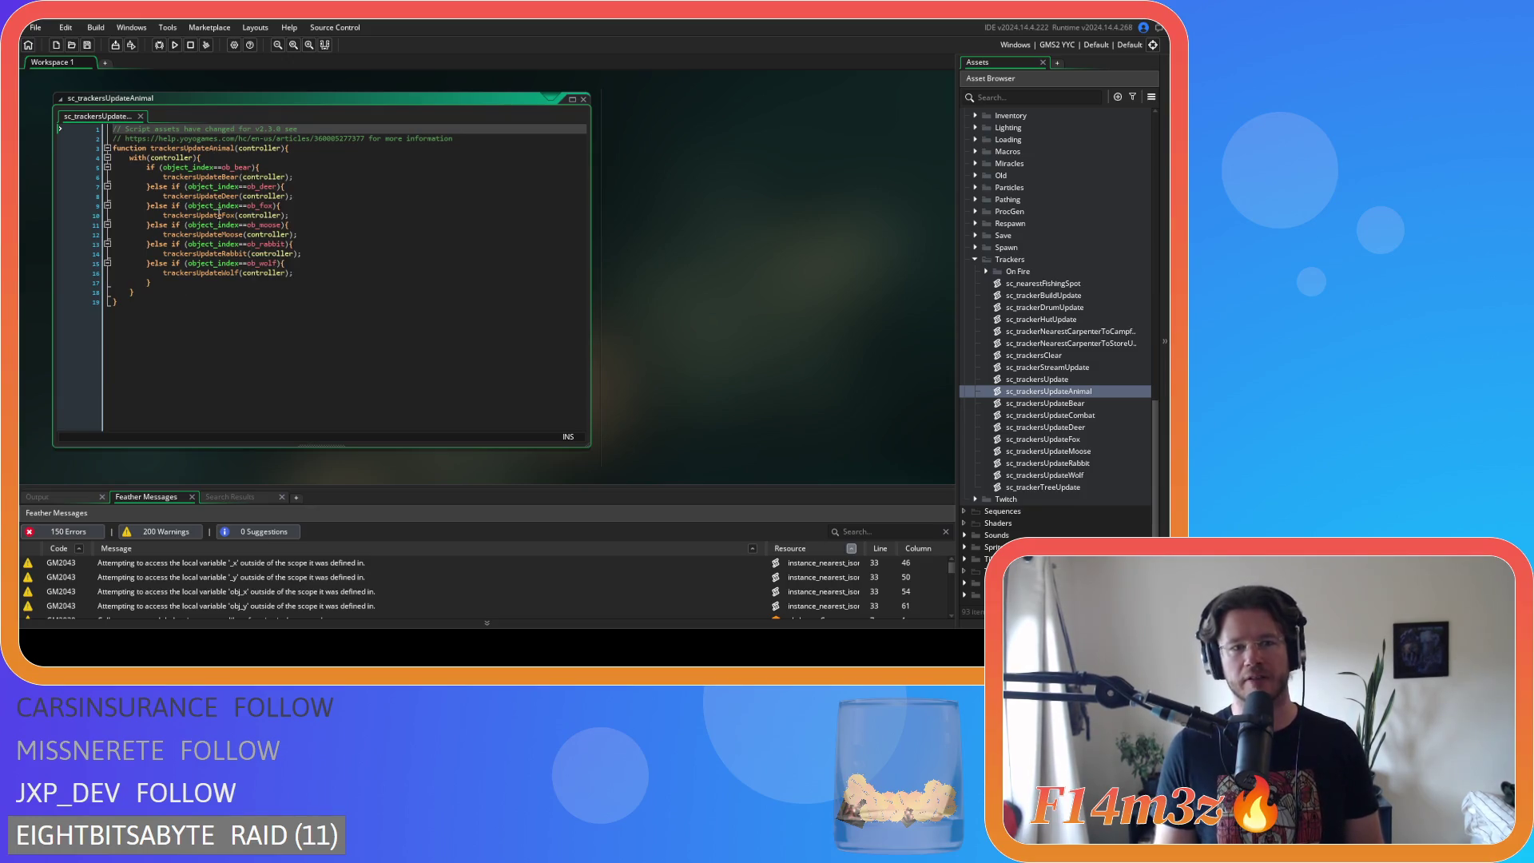
{"action": "left_click", "coordinate": [584, 100]}
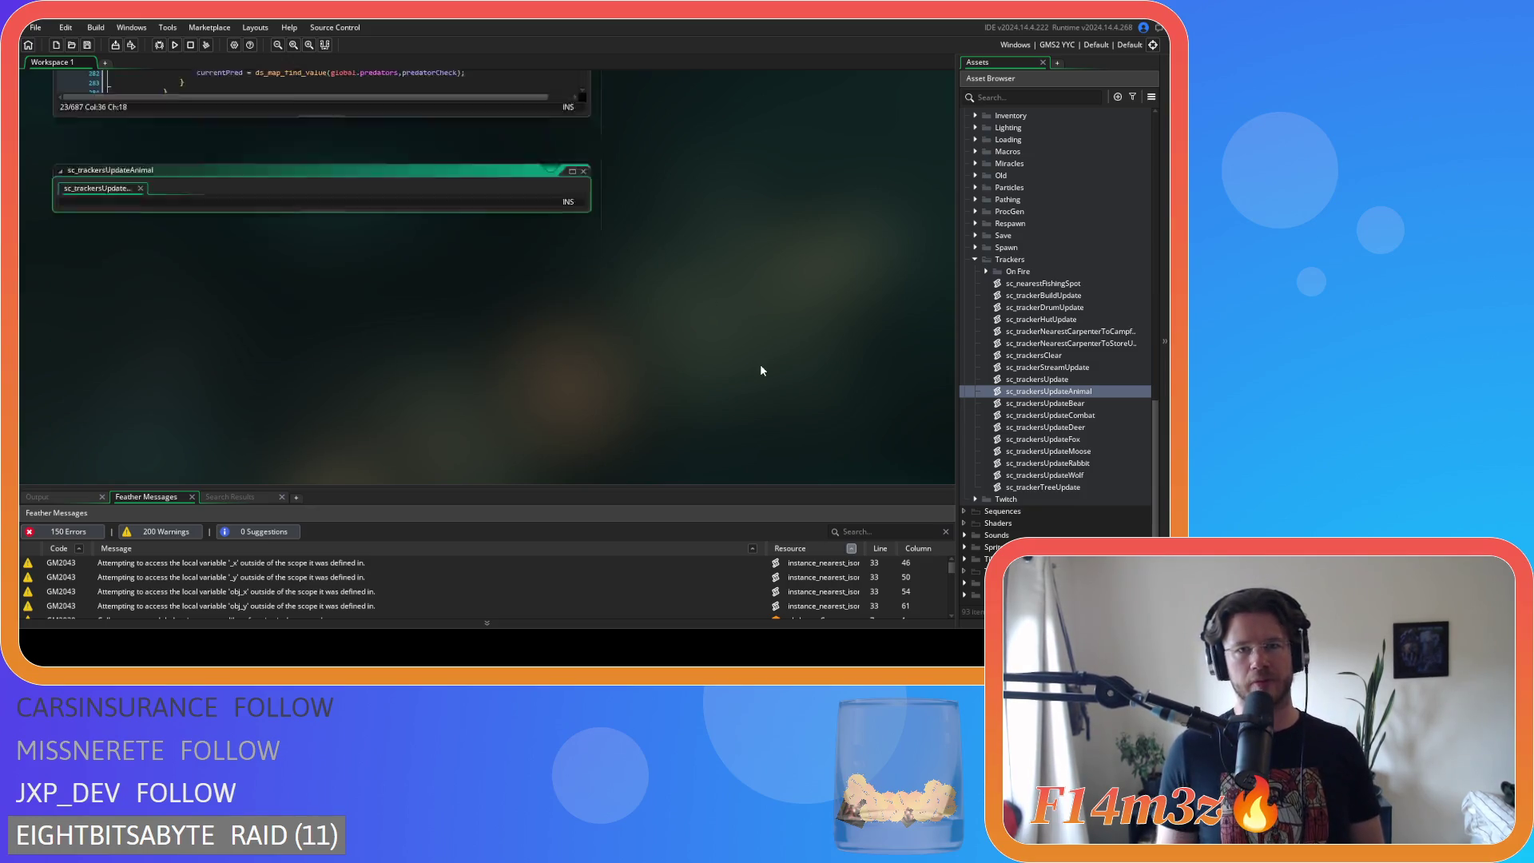
{"action": "left_click", "coordinate": [385, 272]}
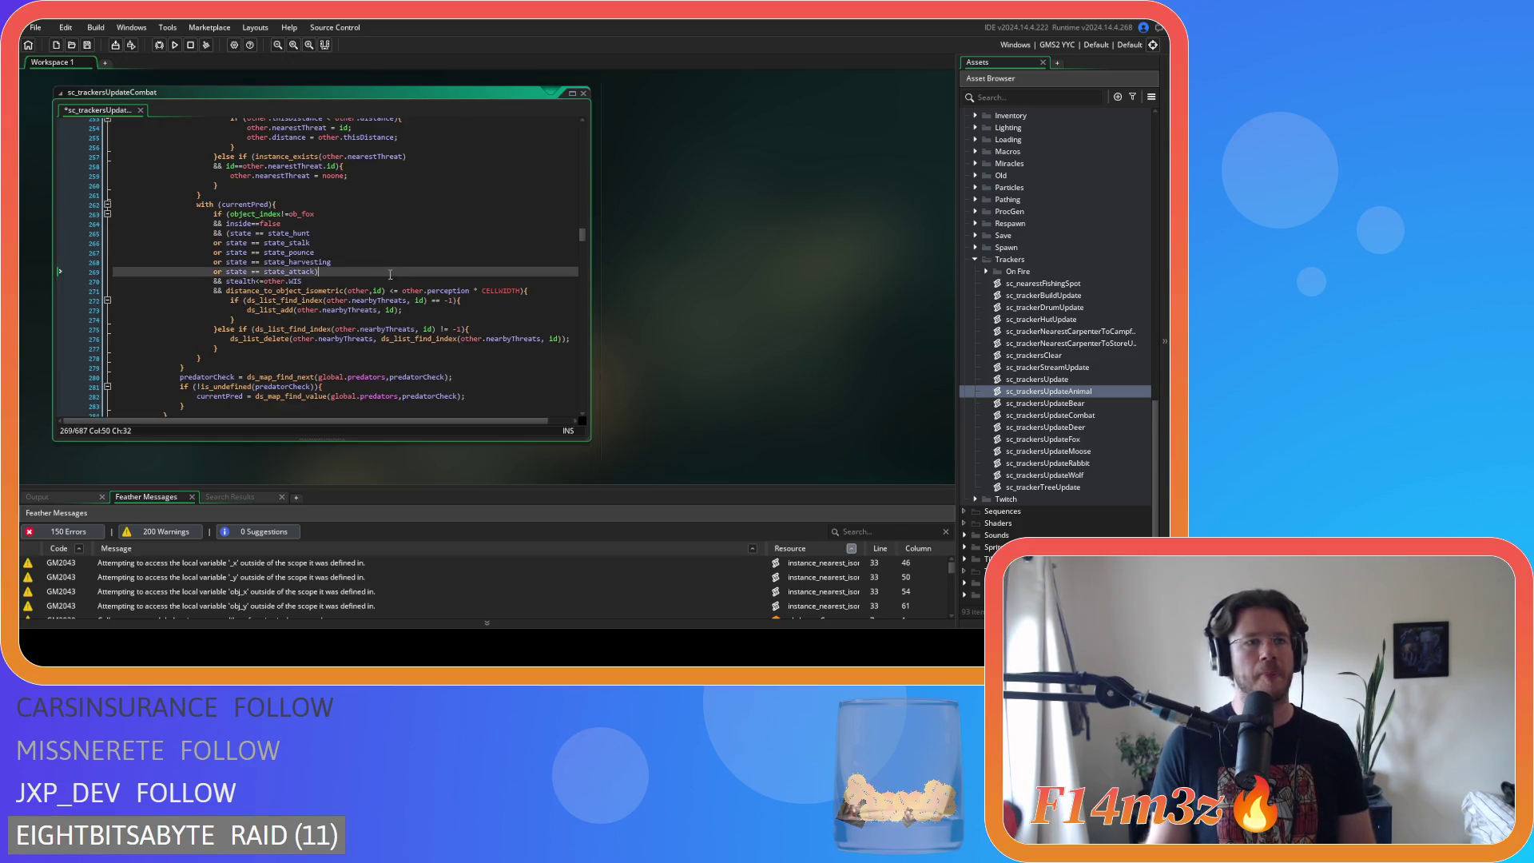
{"action": "double_click", "coordinate": [1040, 396]}
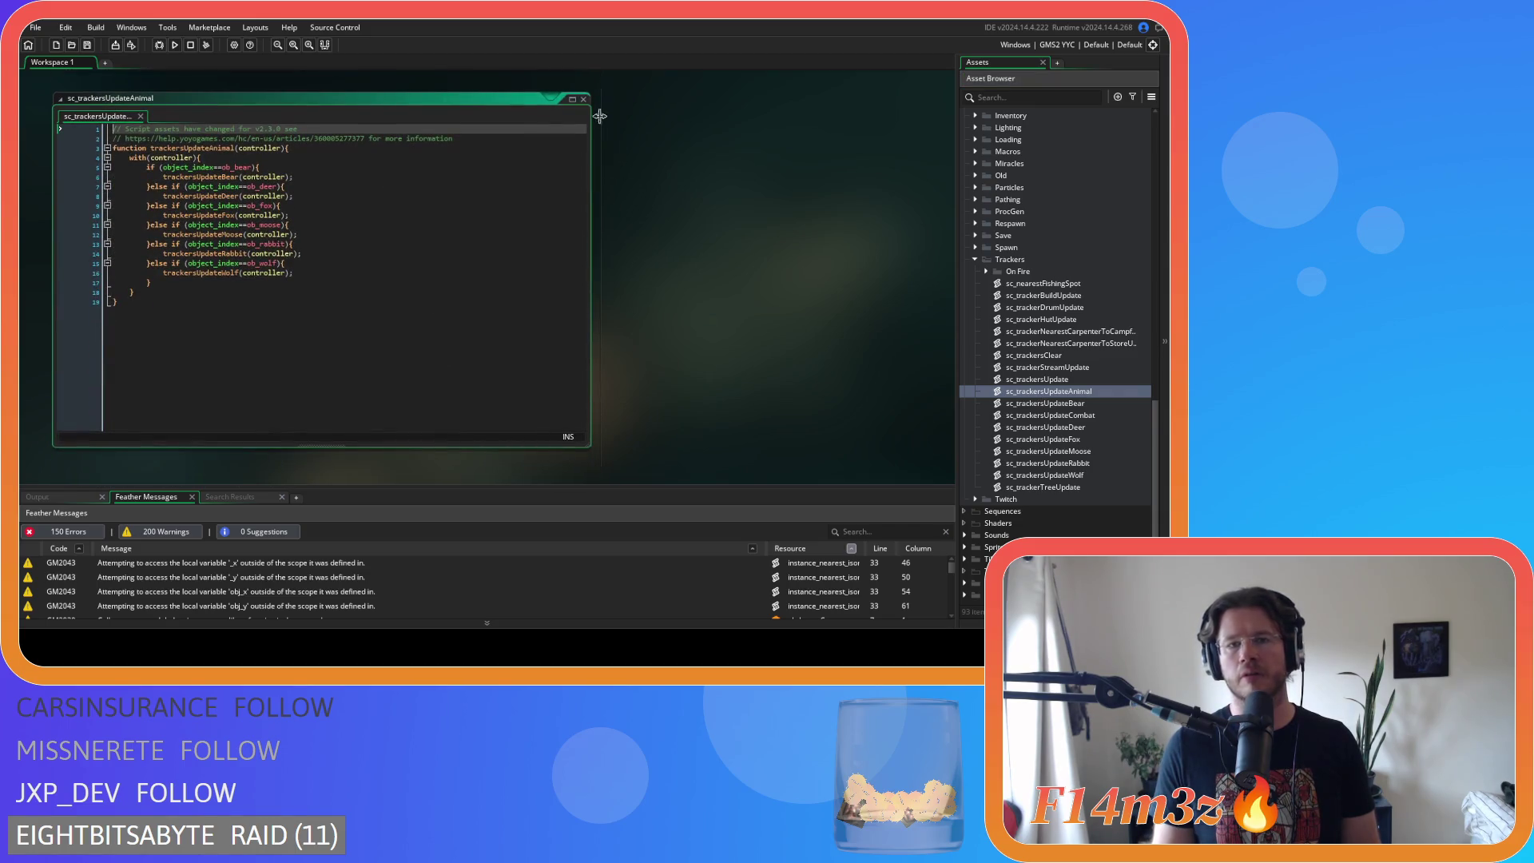
{"action": "left_click", "coordinate": [583, 99]}
{"action": "double_click", "coordinate": [1070, 415]}
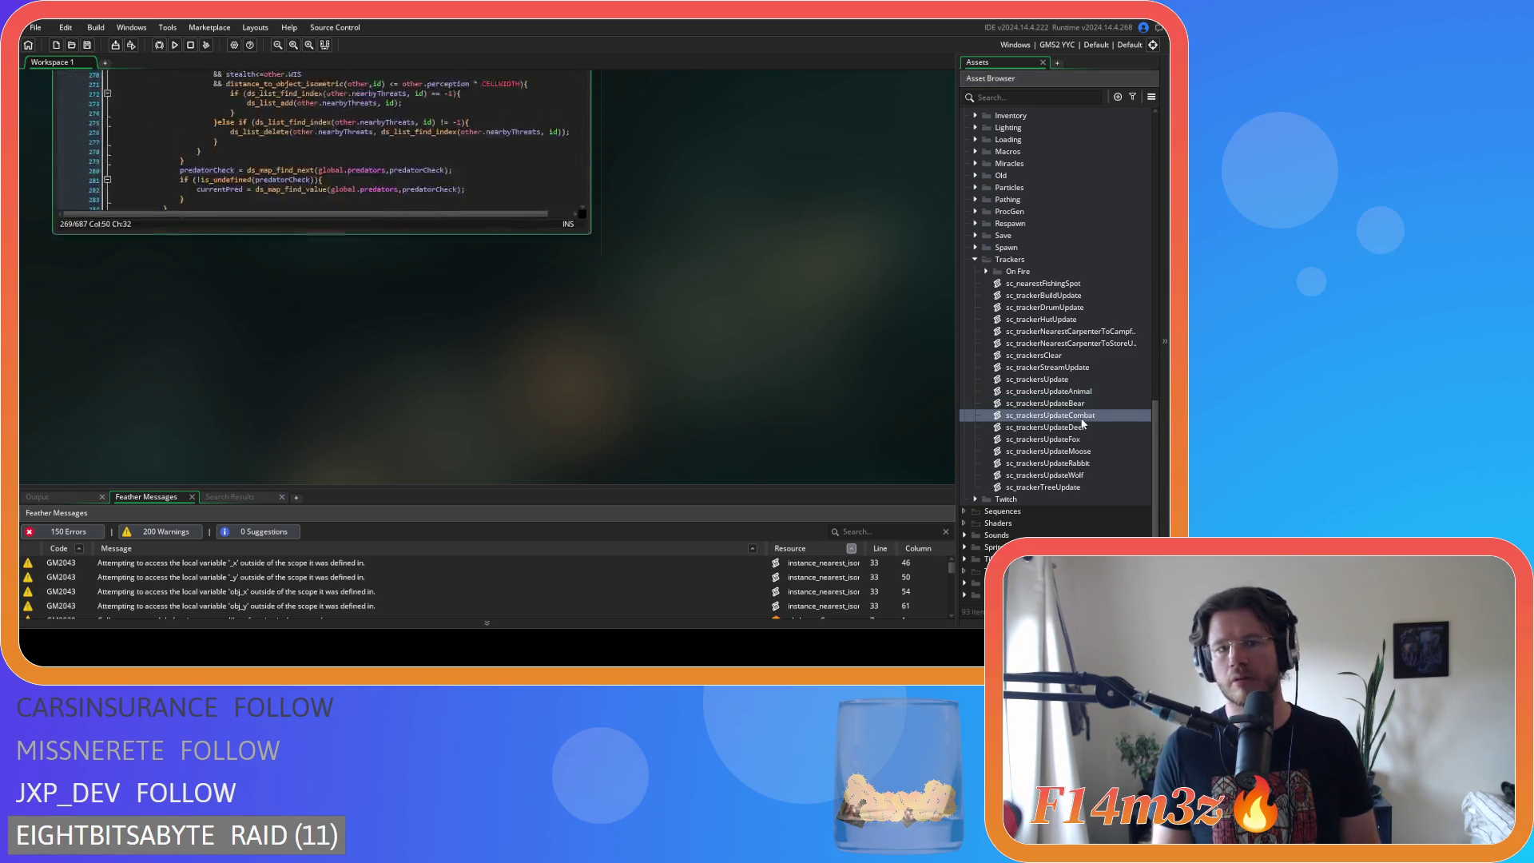
{"action": "left_click", "coordinate": [415, 323]}
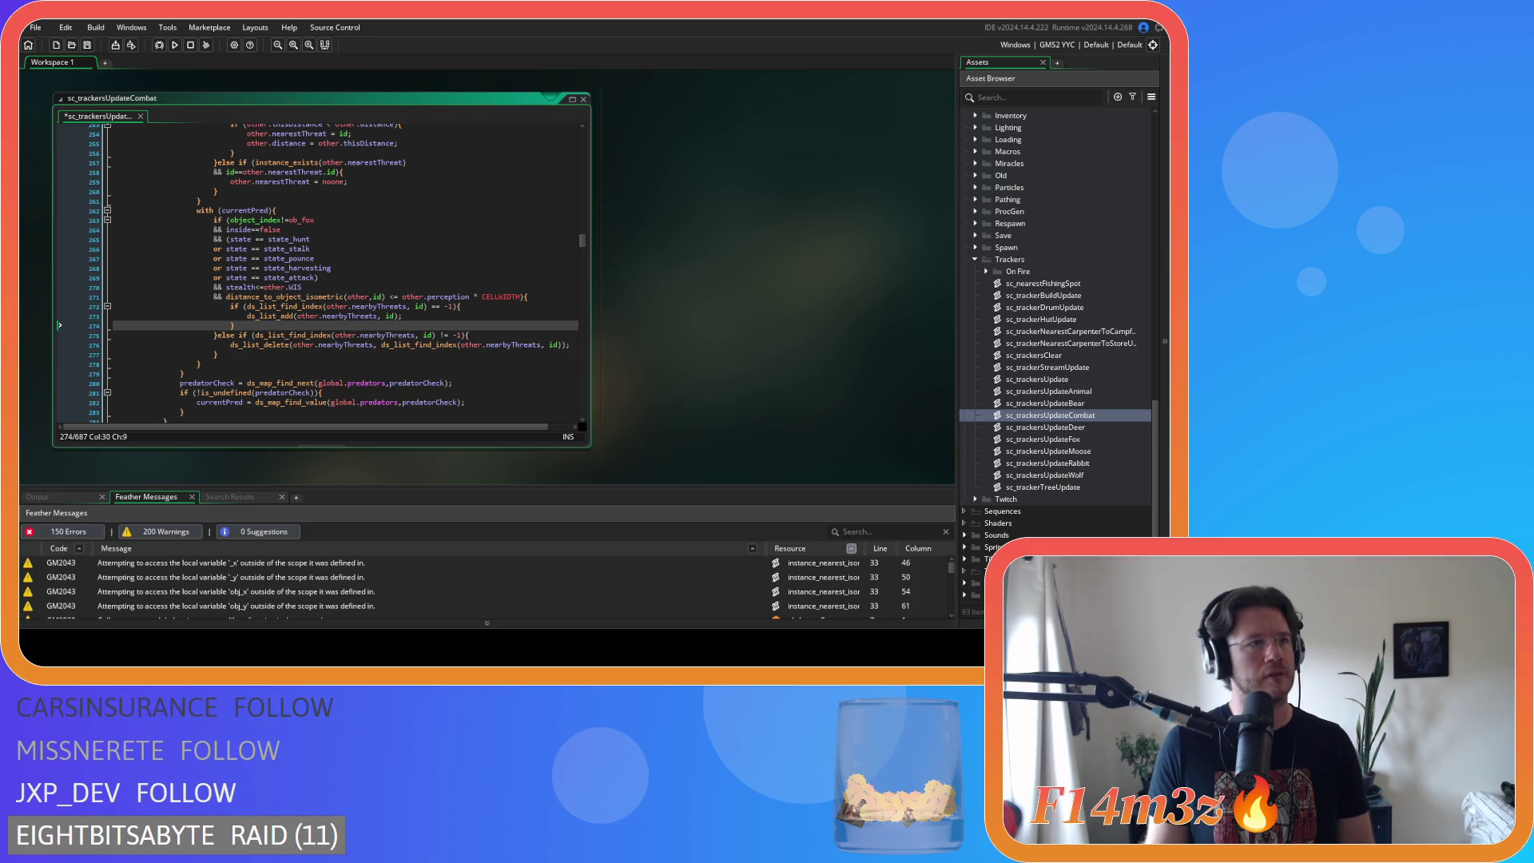
{"action": "left_click", "coordinate": [463, 344]}
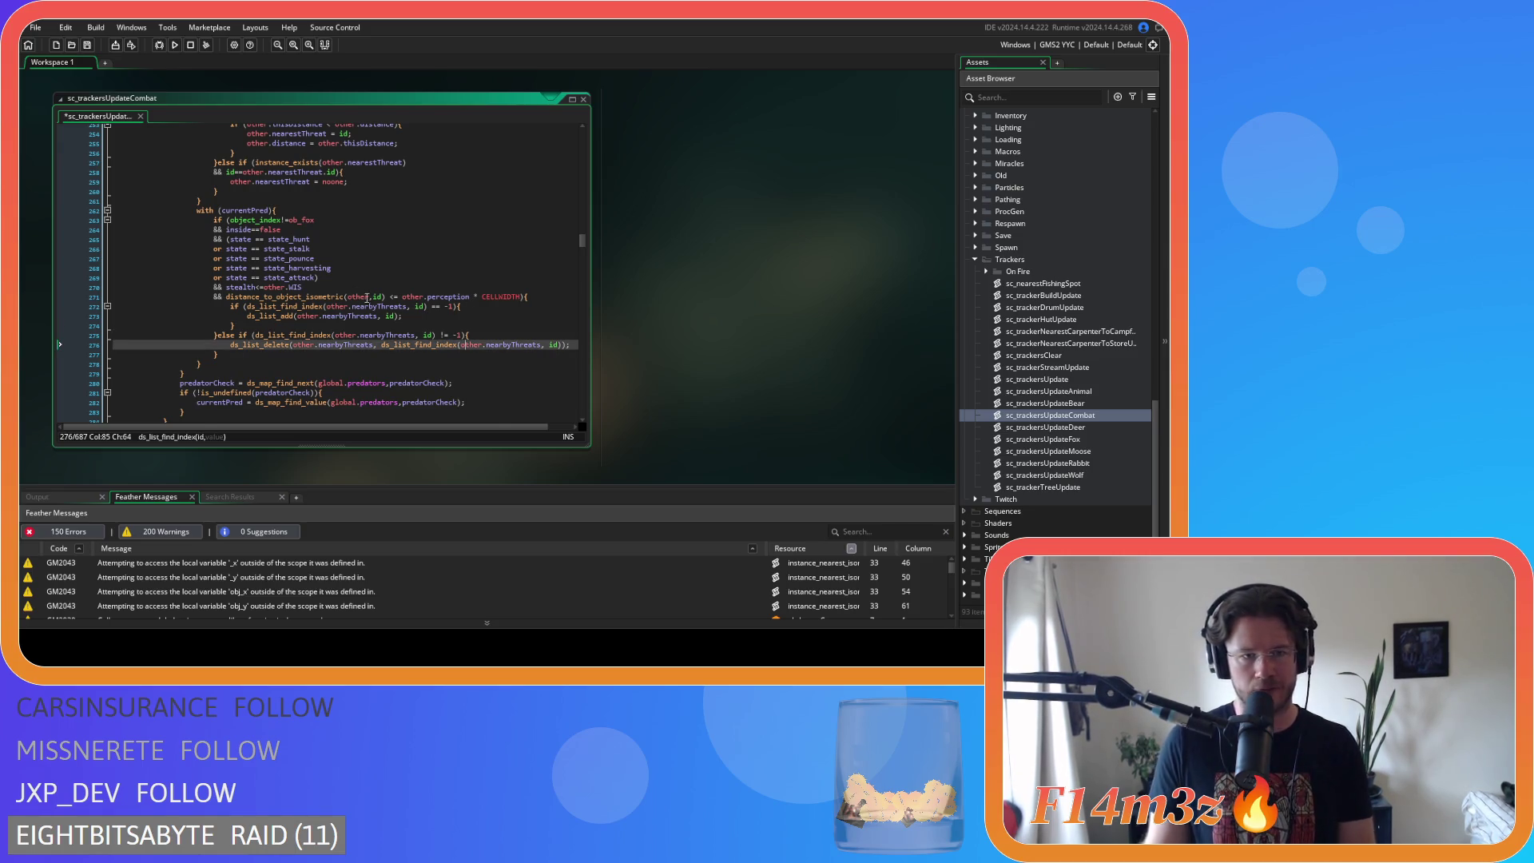
- Tighten the == comparisons for state_hunt, state_stalk and state_pounce on lines 265–267
{"action": "left_click", "coordinate": [256, 239]}
{"action": "type", "text": "="}
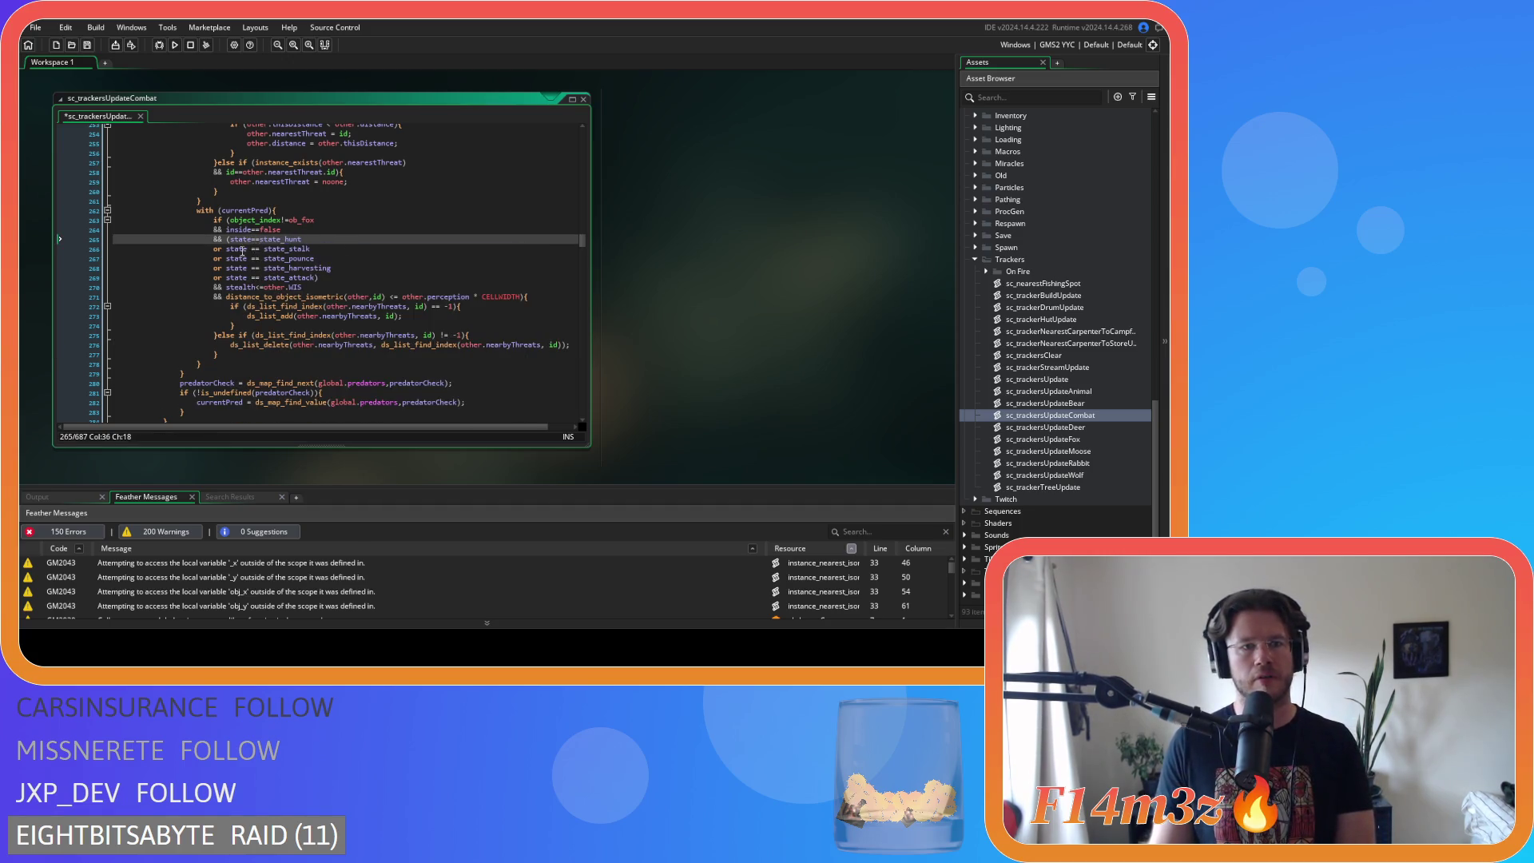
{"action": "left_click", "coordinate": [243, 249]}
{"action": "key", "text": "Delete"}
{"action": "key", "text": "Right"}
{"action": "key", "text": "Right"}
{"action": "key", "text": "Delete"}
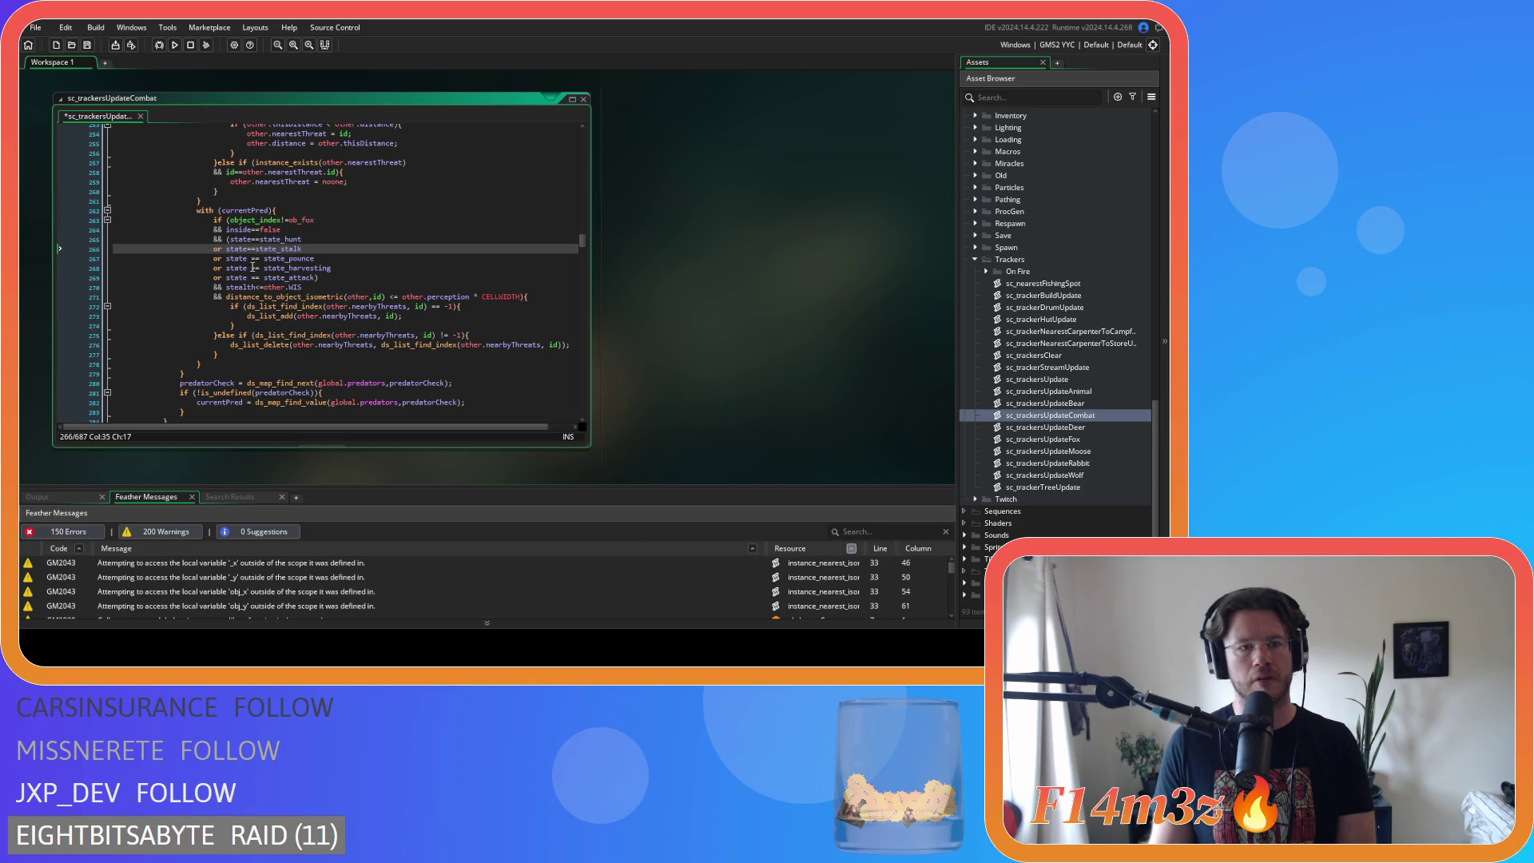
{"action": "left_click", "coordinate": [249, 258]}
- Tighten the state_harvesting and state_attack comparisons on lines 268–269 and save
{"action": "key", "text": "Delete"}
{"action": "key", "text": "Right"}
{"action": "key", "text": "Right"}
{"action": "key", "text": "Delete"}
{"action": "left_click", "coordinate": [248, 267]}
{"action": "key", "text": "Delete"}
{"action": "key", "text": "Right"}
{"action": "key", "text": "Right"}
{"action": "key", "text": "Delete"}
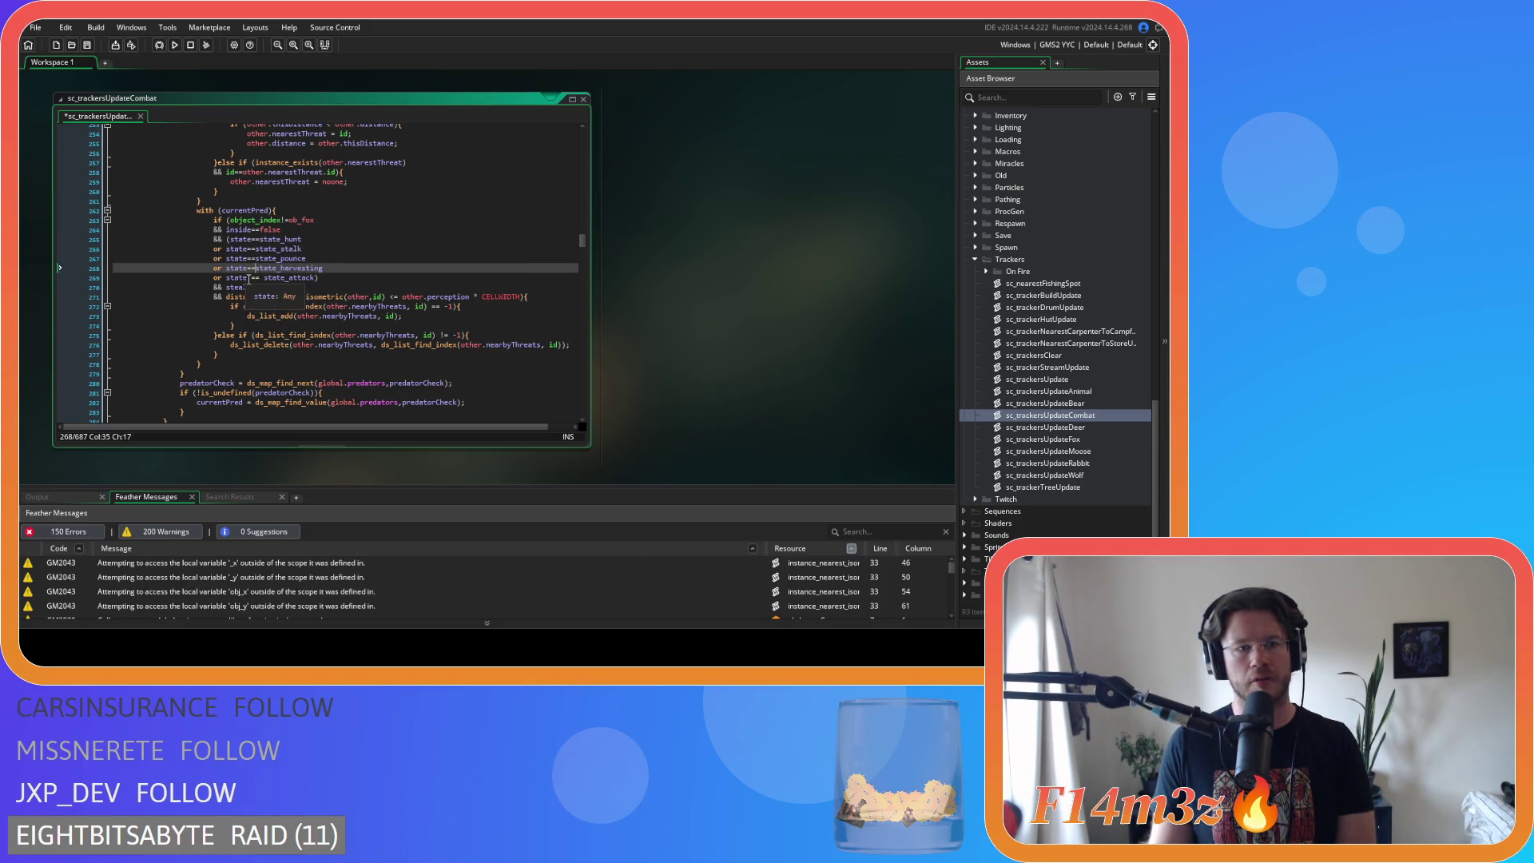
{"action": "left_click", "coordinate": [248, 277]}
{"action": "key", "text": "Delete"}
{"action": "key", "text": "Right"}
{"action": "key", "text": "Right"}
- Remove spaces around <= and * in the line 271 distance check, then save
{"action": "key", "text": "Delete"}
{"action": "key", "text": "ctrl+s"}
{"action": "left_click", "coordinate": [384, 296]}
{"action": "key", "text": "Delete"}
{"action": "key", "text": "Delete"}
{"action": "left_click", "coordinate": [461, 297]}
{"action": "key", "text": "Delete"}
{"action": "key", "text": "Right"}
{"action": "key", "text": "Down"}
{"action": "key", "text": "Down"}
{"action": "key", "text": "ctrl+s"}
- Remove the spaces around != on line 272 and save the combat script
{"action": "left_click", "coordinate": [435, 306]}
{"action": "key", "text": "BackSpace"}
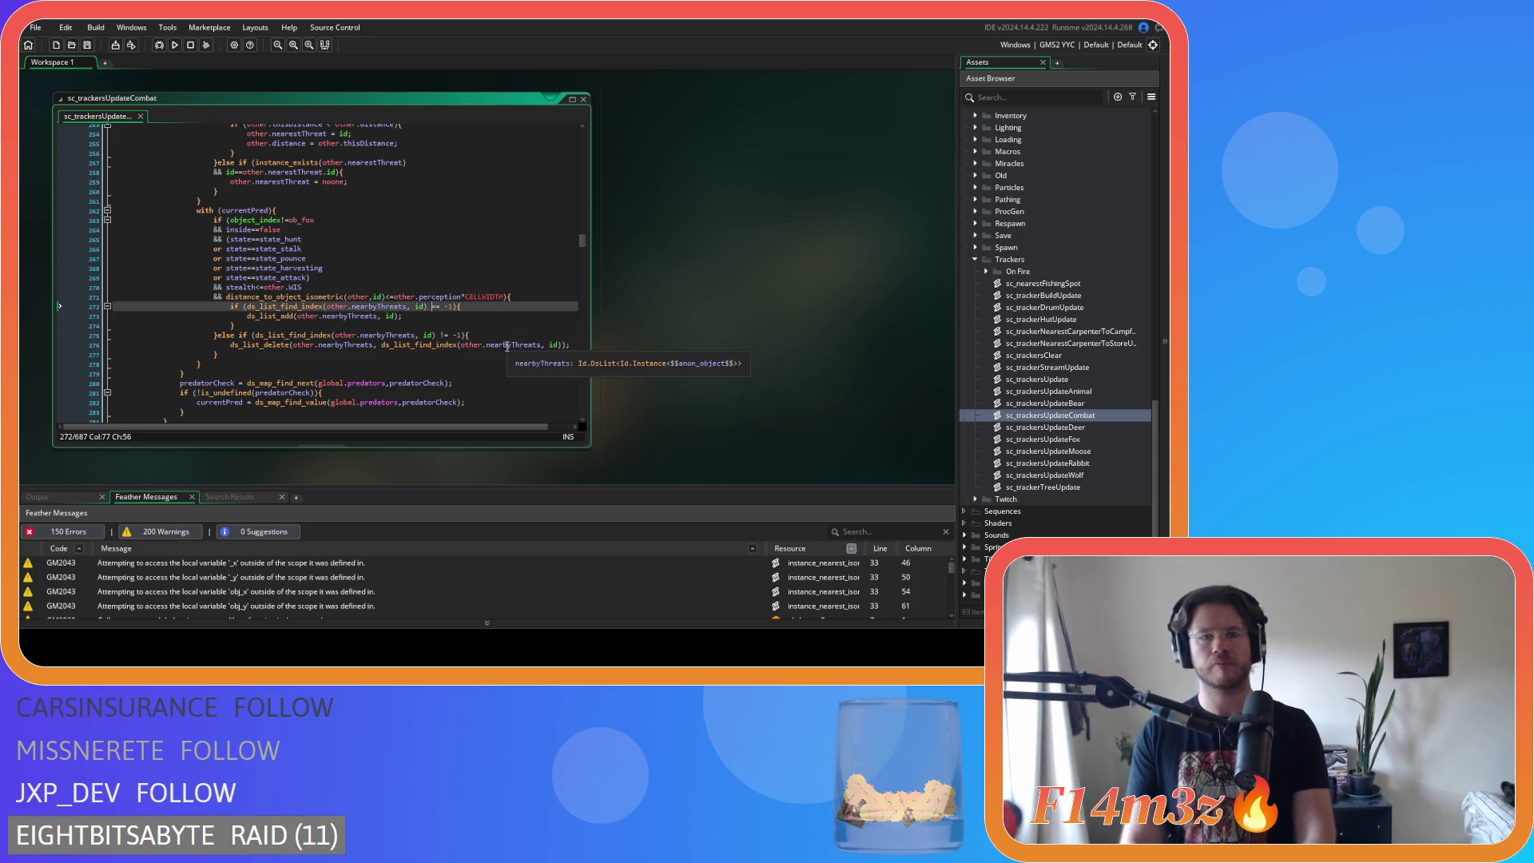
{"action": "key", "text": "Right"}
{"action": "key", "text": "Right"}
{"action": "key", "text": "Delete"}
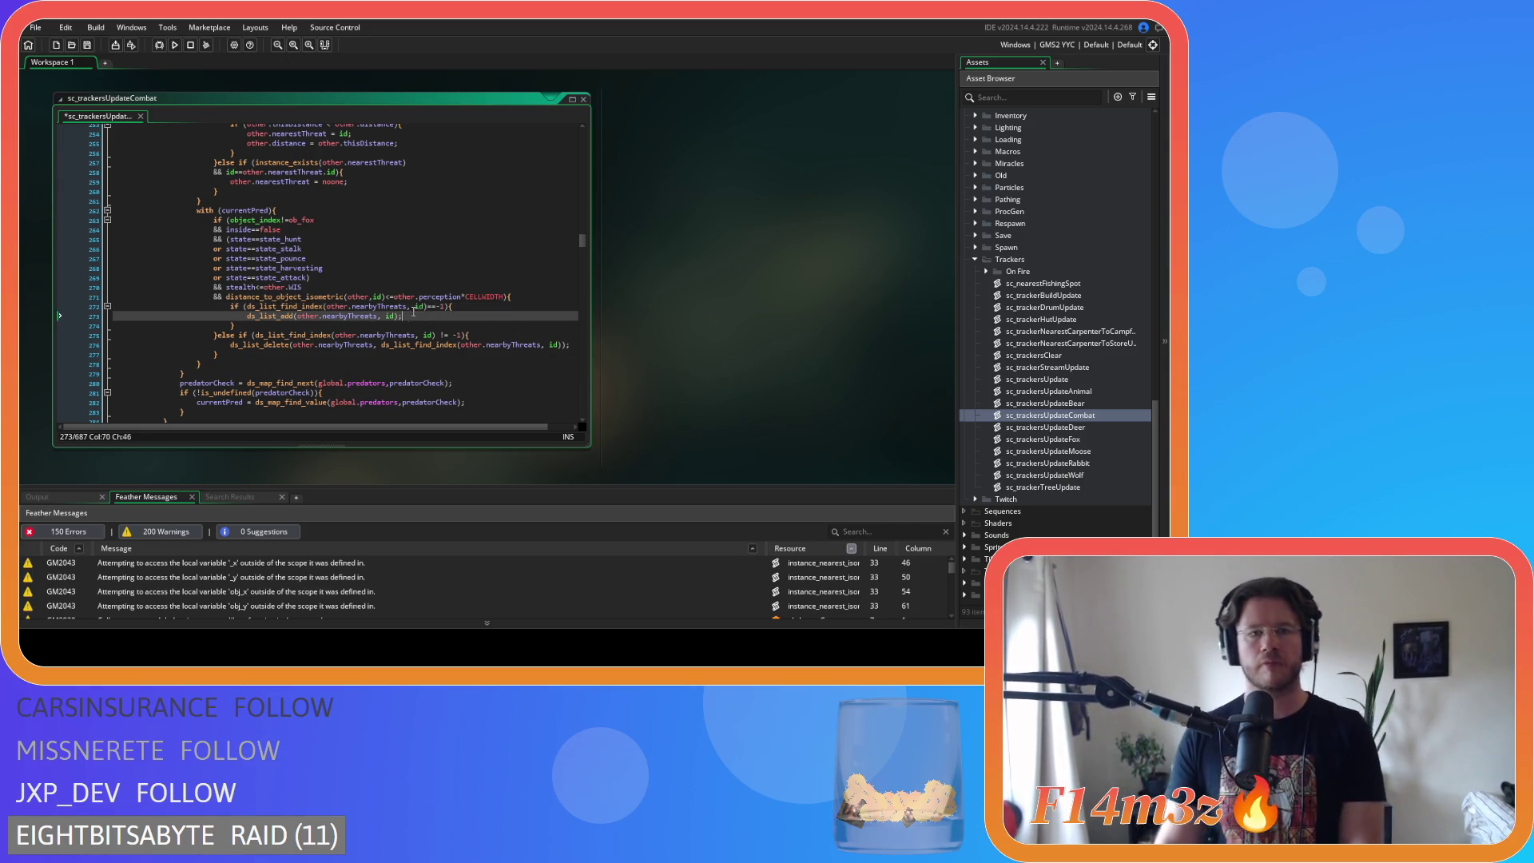
{"action": "key", "text": "Down"}
{"action": "key", "text": "Down"}
{"action": "key", "text": "ctrl+s"}
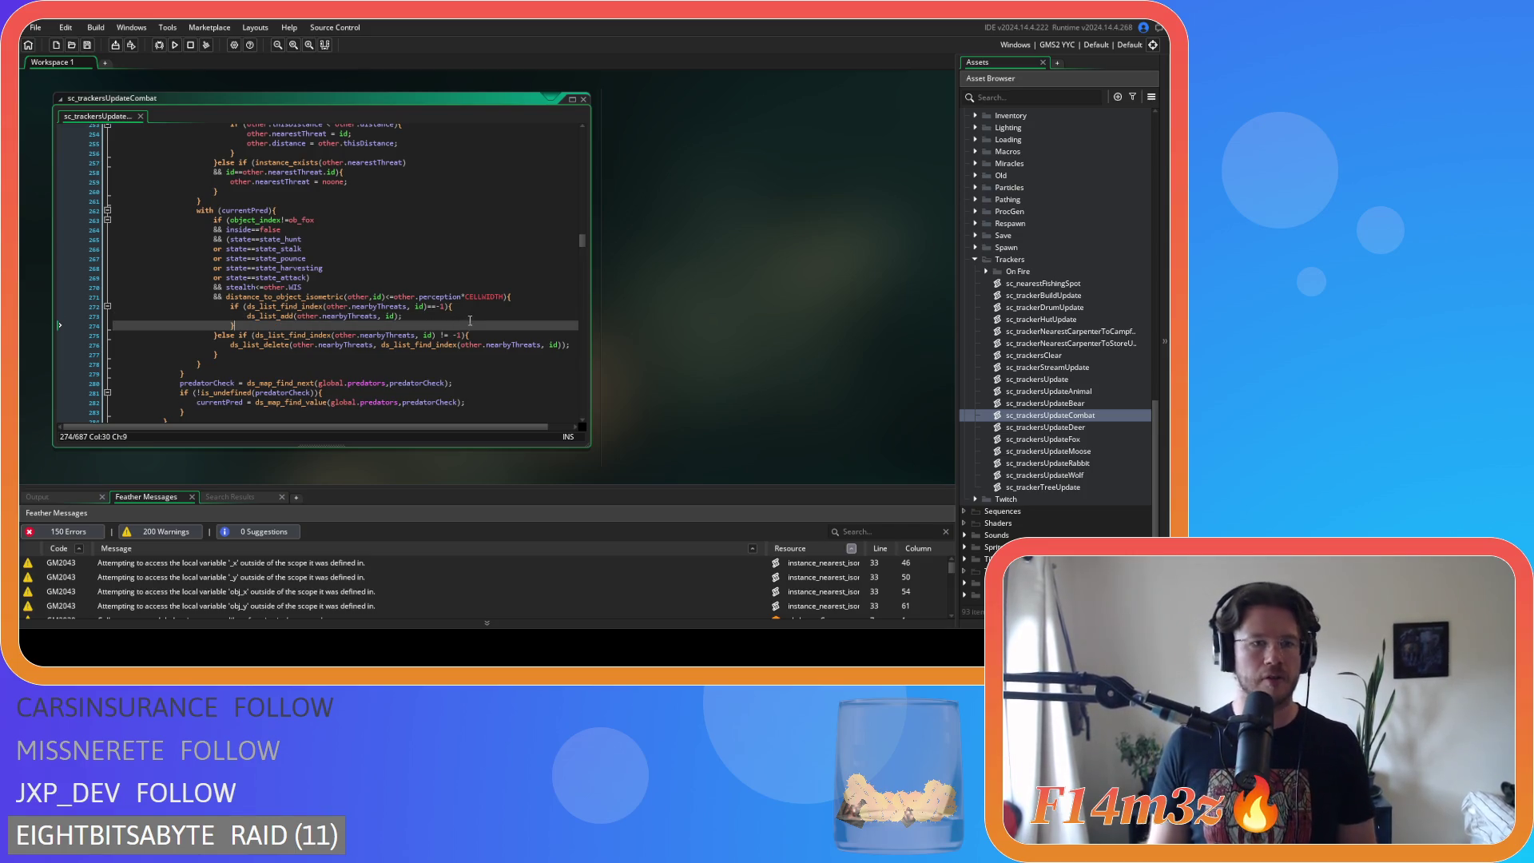
{"action": "scroll", "coordinate": [469, 321], "scroll_direction": "up", "scroll_amount": 20}
{"action": "scroll", "coordinate": [465, 339], "scroll_direction": "up", "scroll_amount": 20}
{"action": "scroll", "coordinate": [466, 341], "scroll_direction": "up", "scroll_amount": 12}
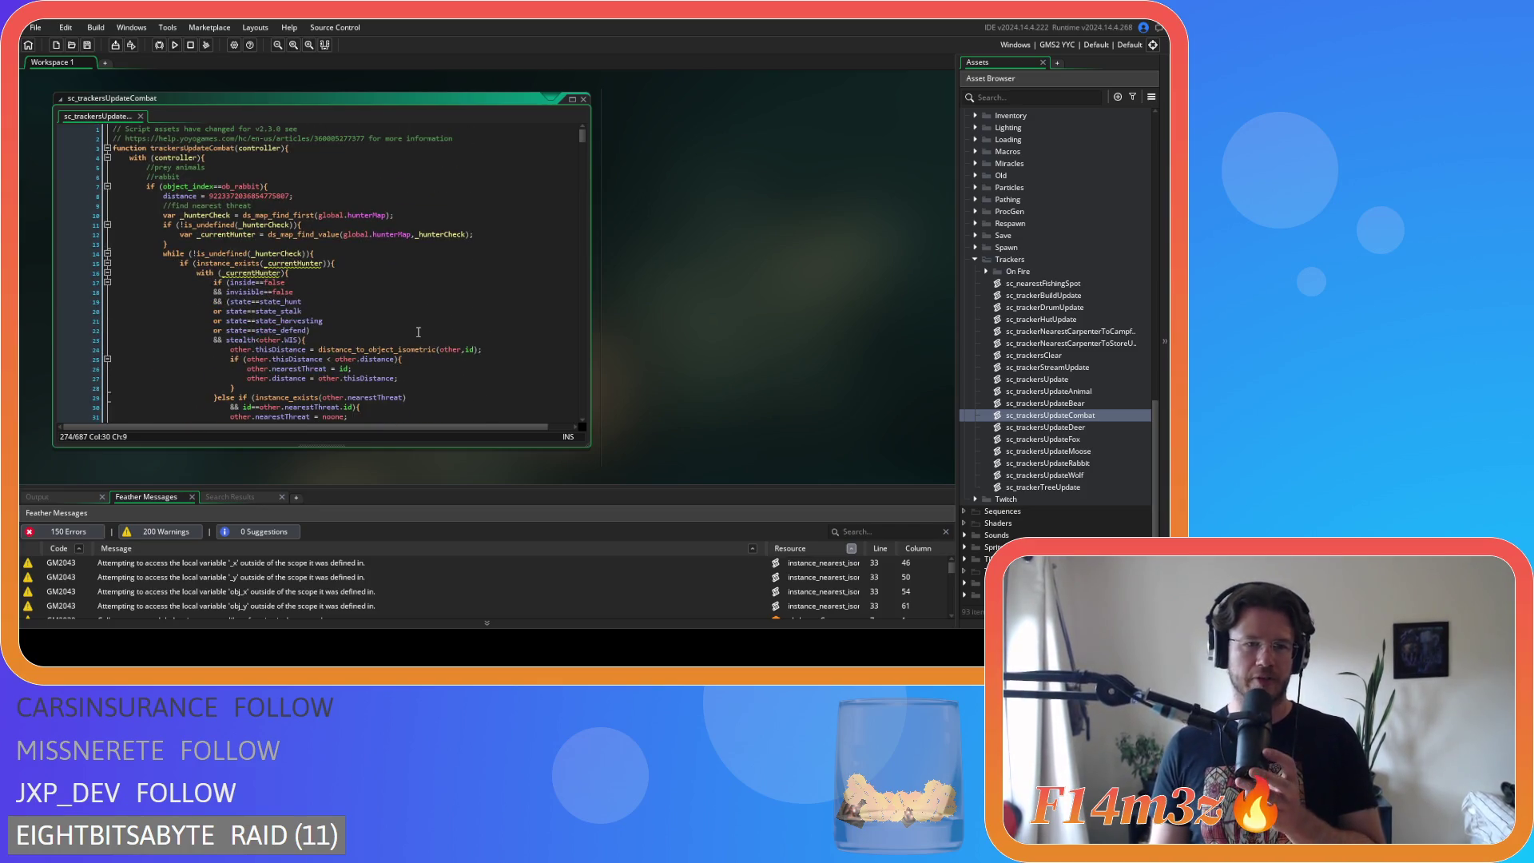
{"action": "mouse_move", "coordinate": [299, 264]}
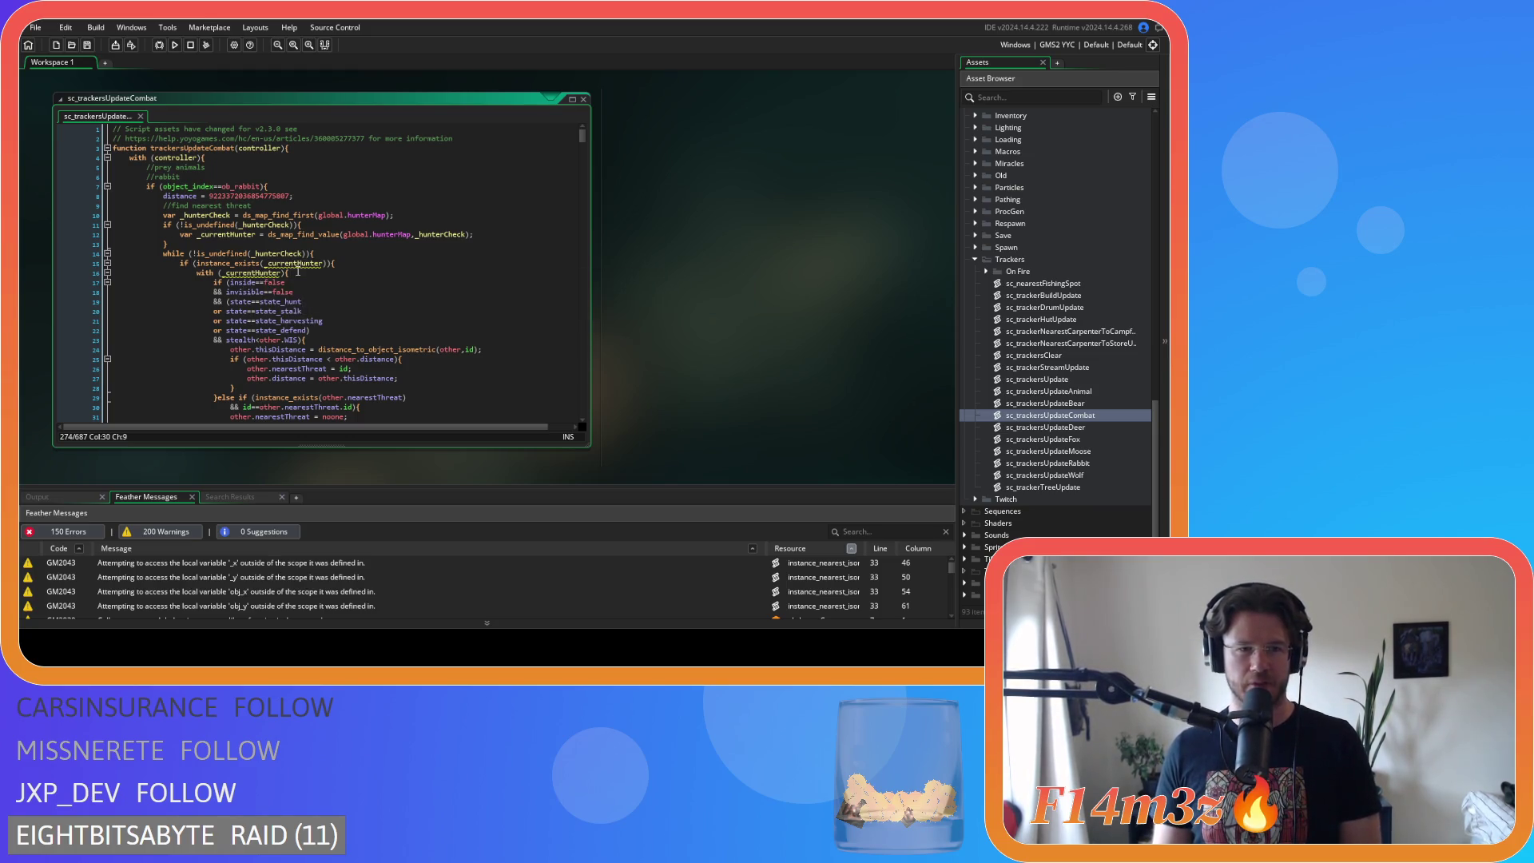
{"action": "mouse_move", "coordinate": [277, 330]}
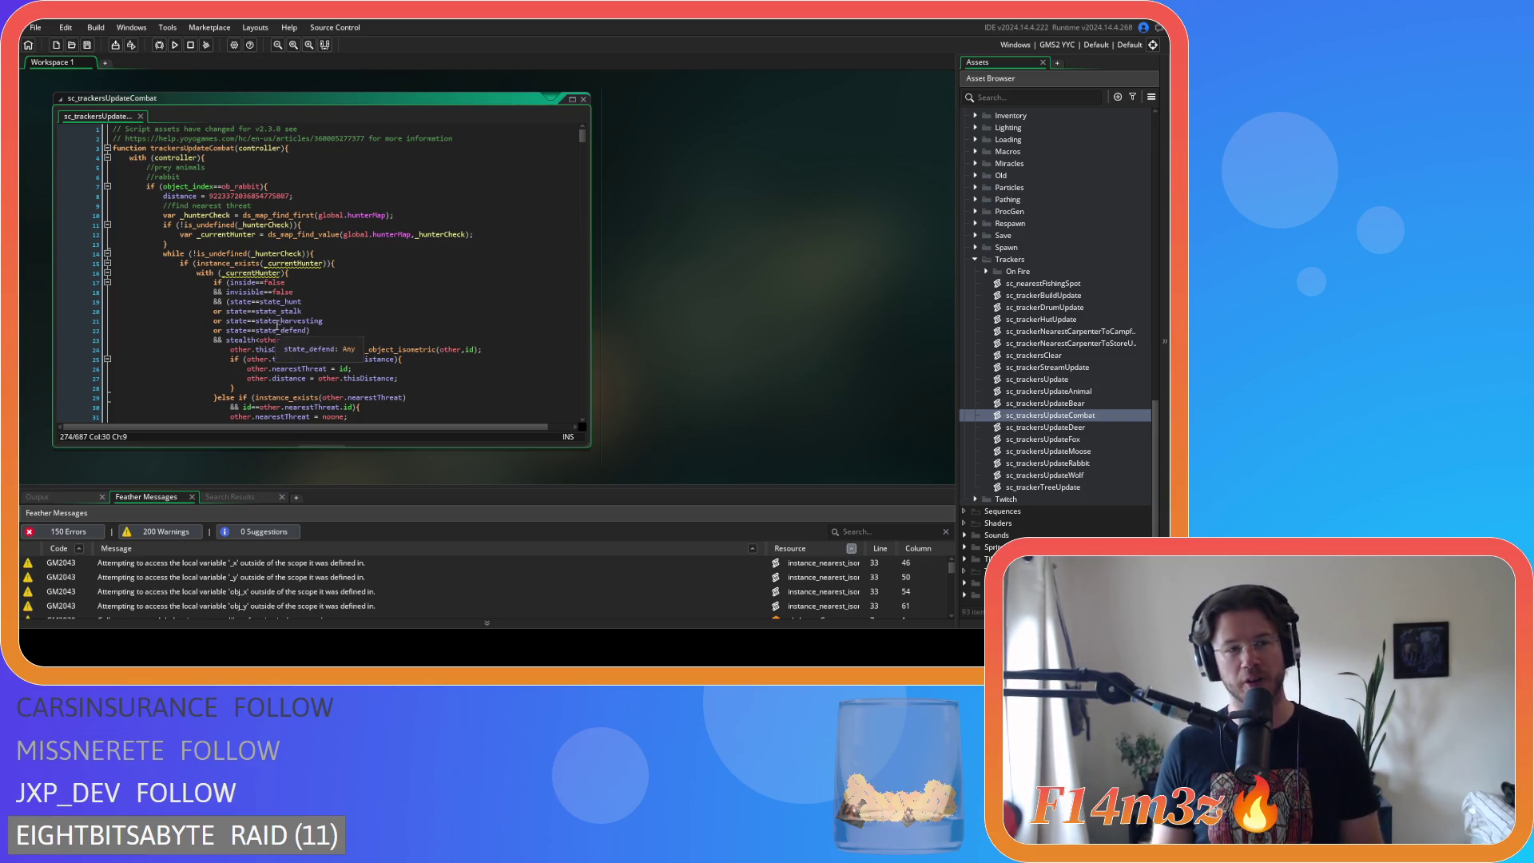
{"action": "left_click", "coordinate": [399, 251]}
{"action": "left_click", "coordinate": [376, 275]}
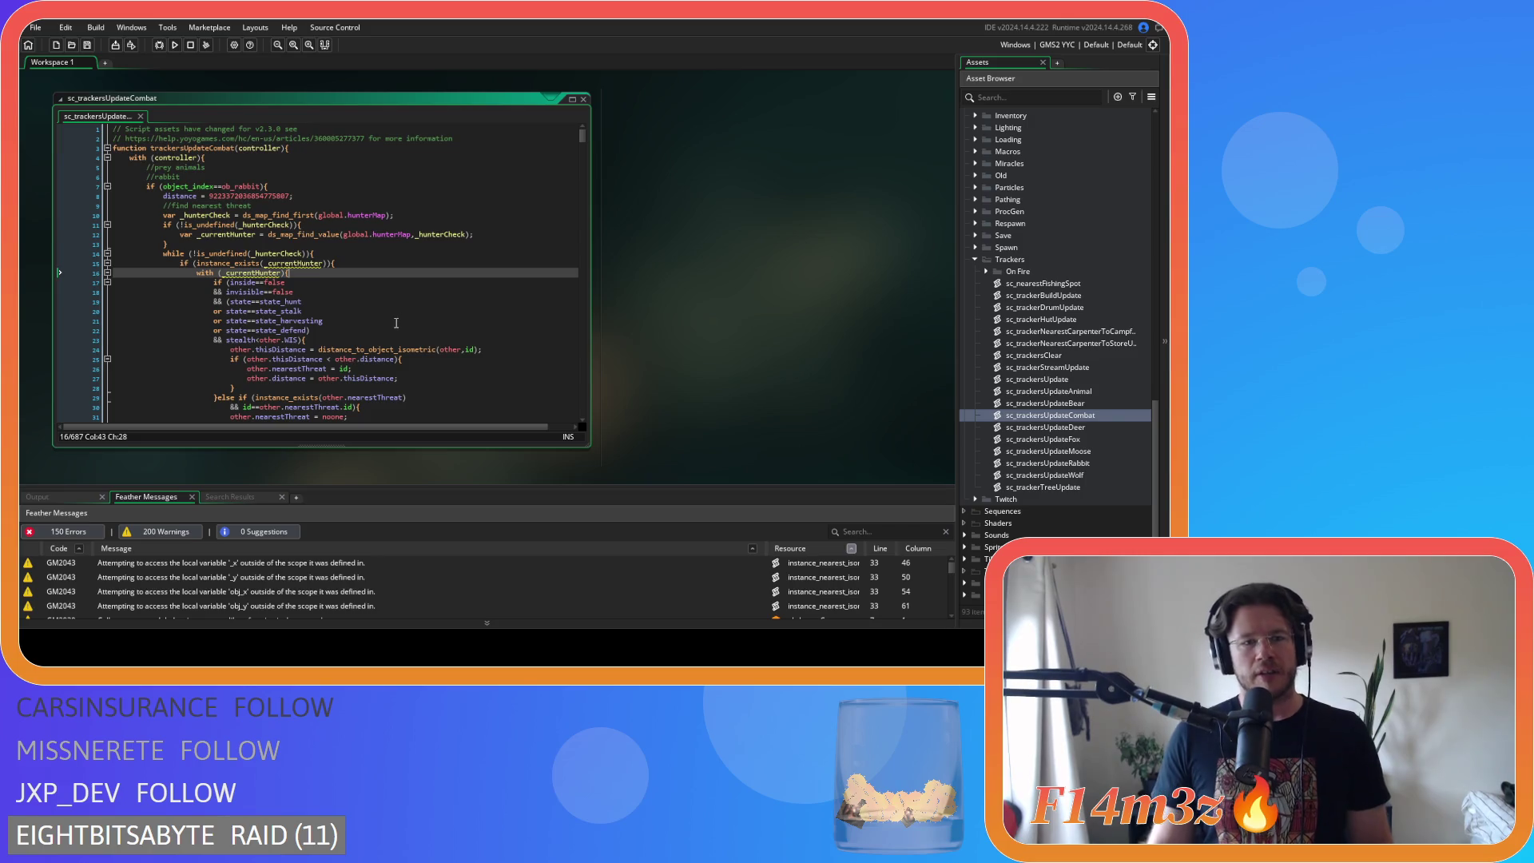
{"action": "scroll", "coordinate": [396, 323], "scroll_direction": "down", "scroll_amount": 2}
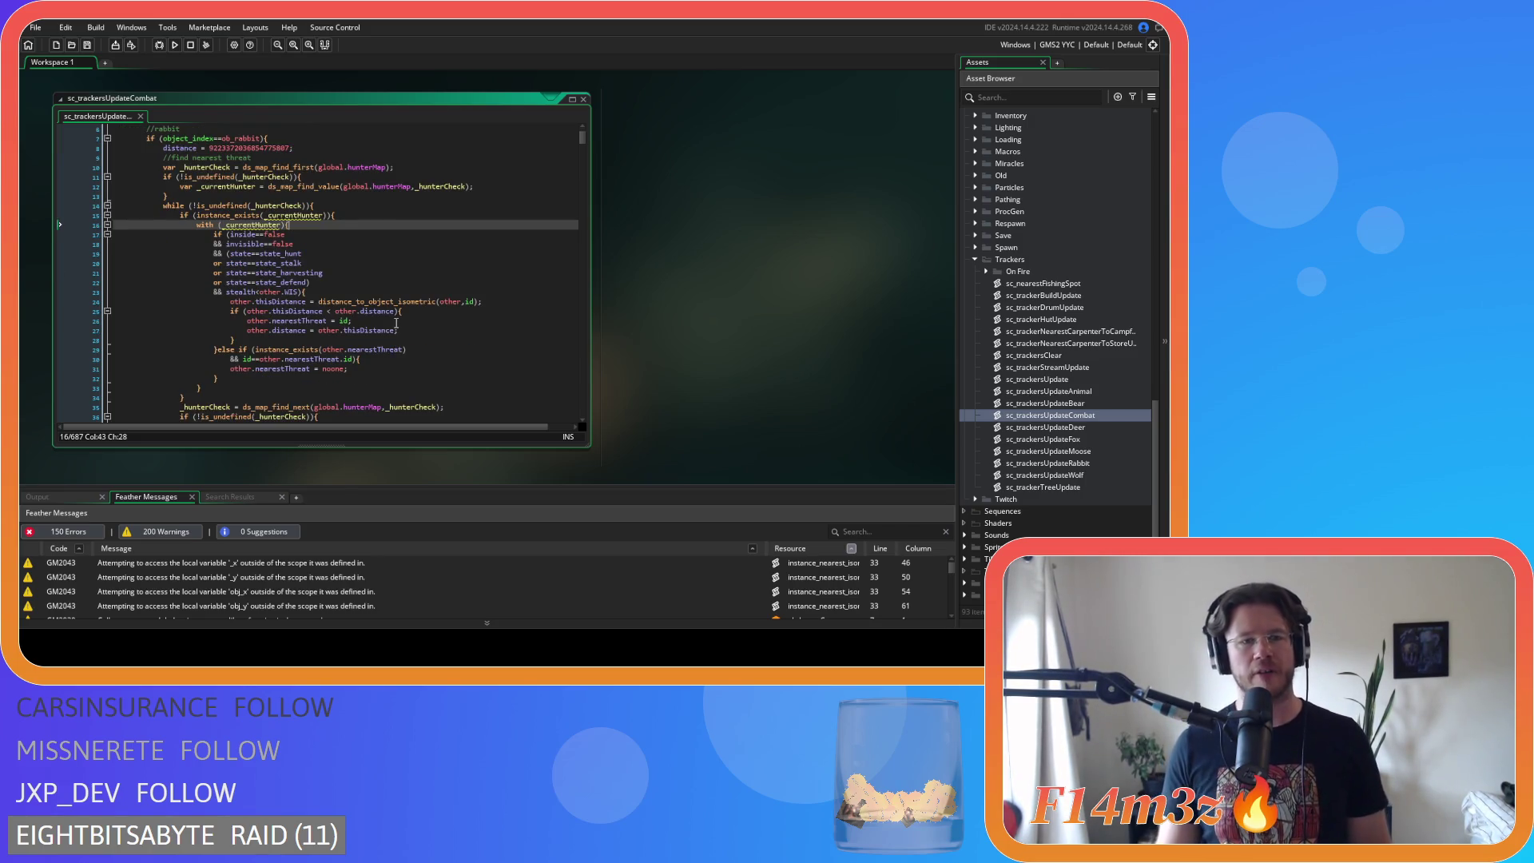
{"action": "scroll", "coordinate": [396, 323], "scroll_direction": "down", "scroll_amount": 4}
{"action": "scroll", "coordinate": [396, 322], "scroll_direction": "down", "scroll_amount": 7}
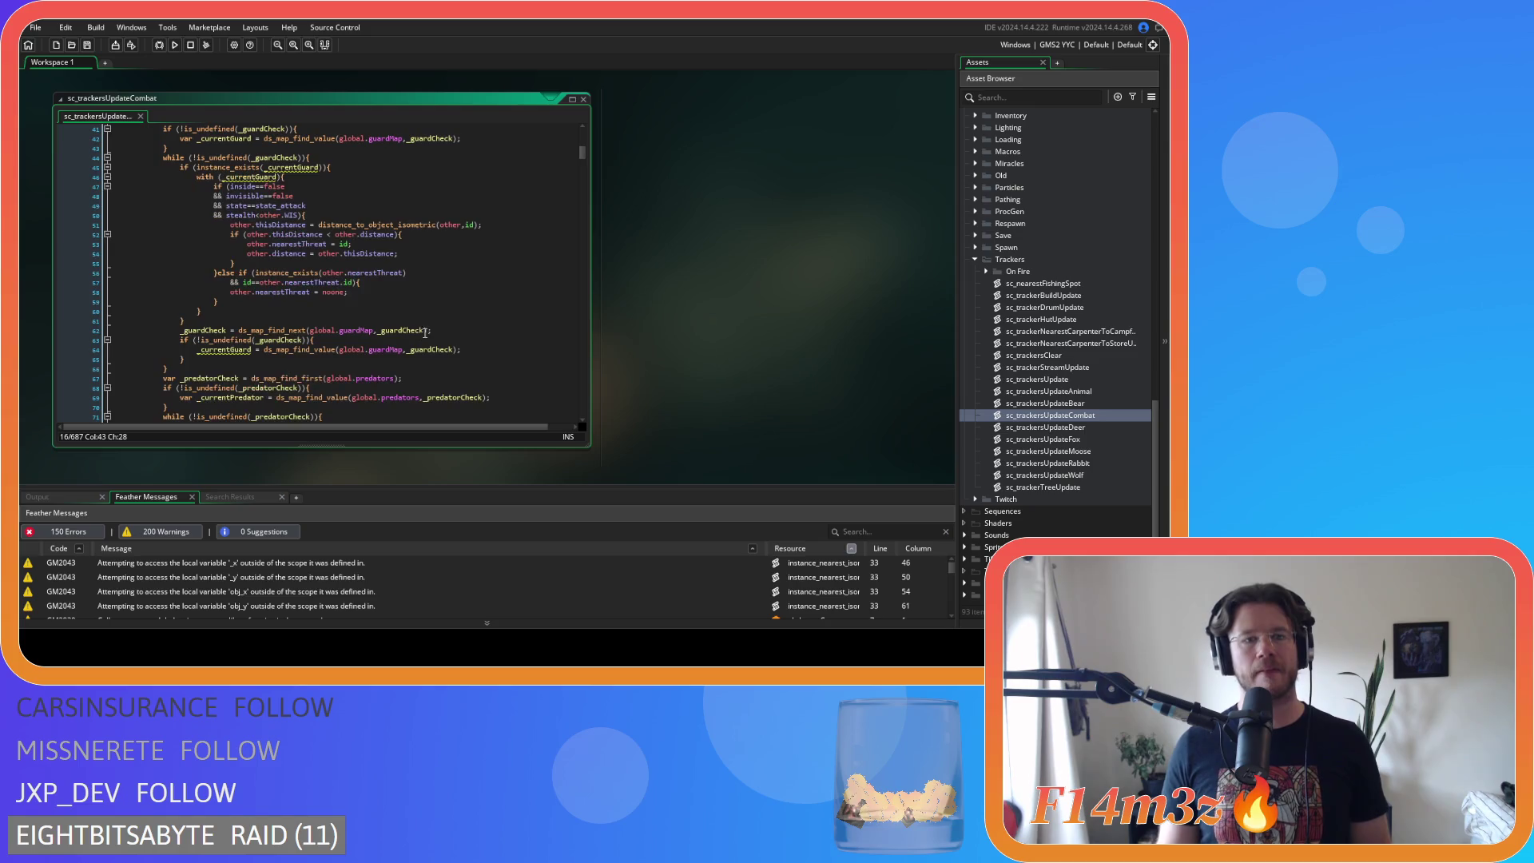
{"action": "scroll", "coordinate": [441, 308], "scroll_direction": "down", "scroll_amount": 6}
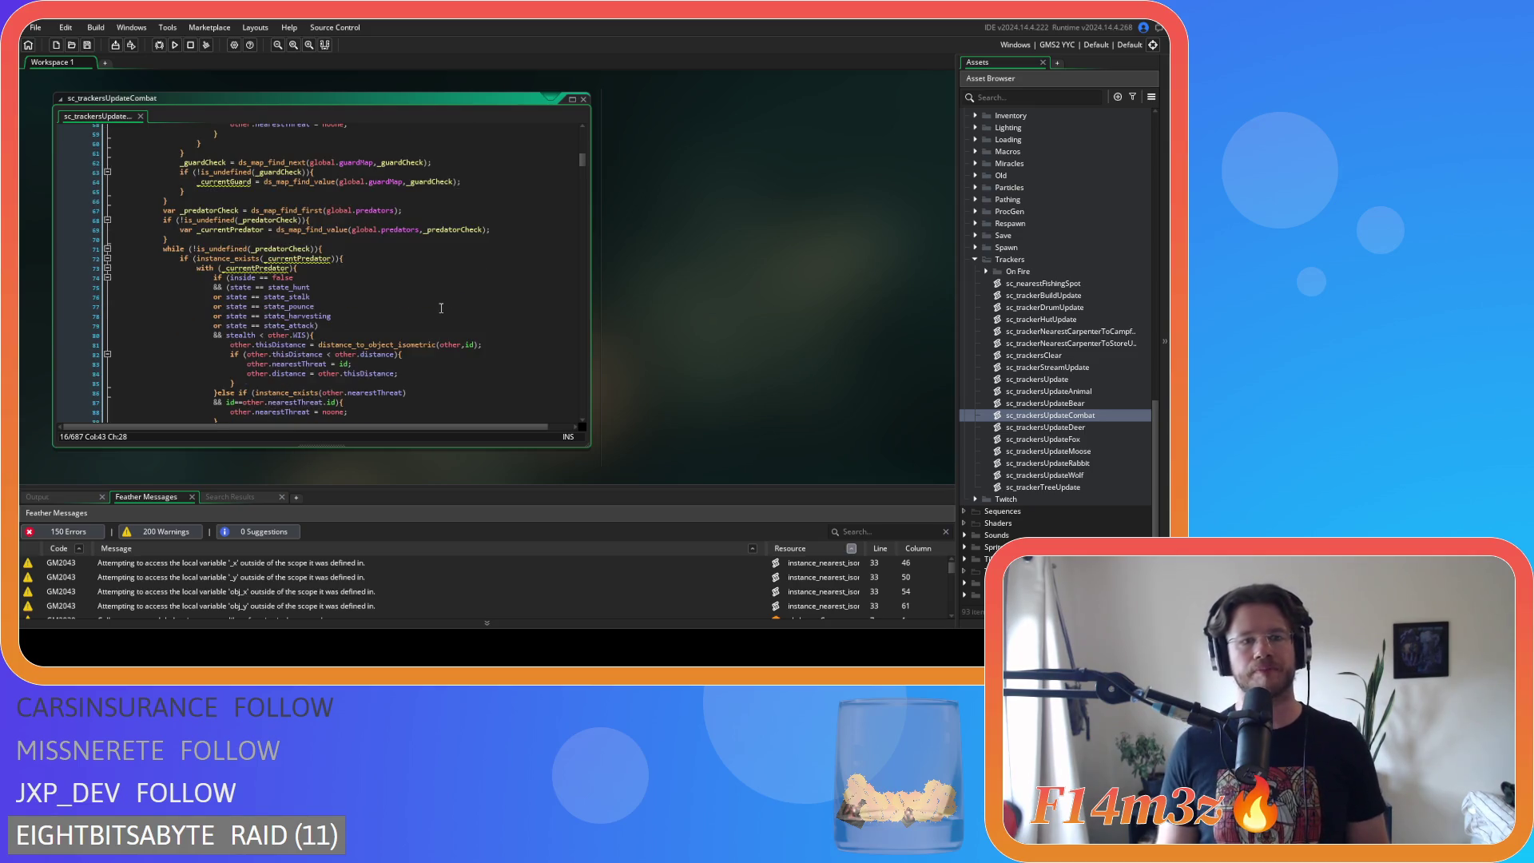
{"action": "scroll", "coordinate": [441, 307], "scroll_direction": "up", "scroll_amount": 8}
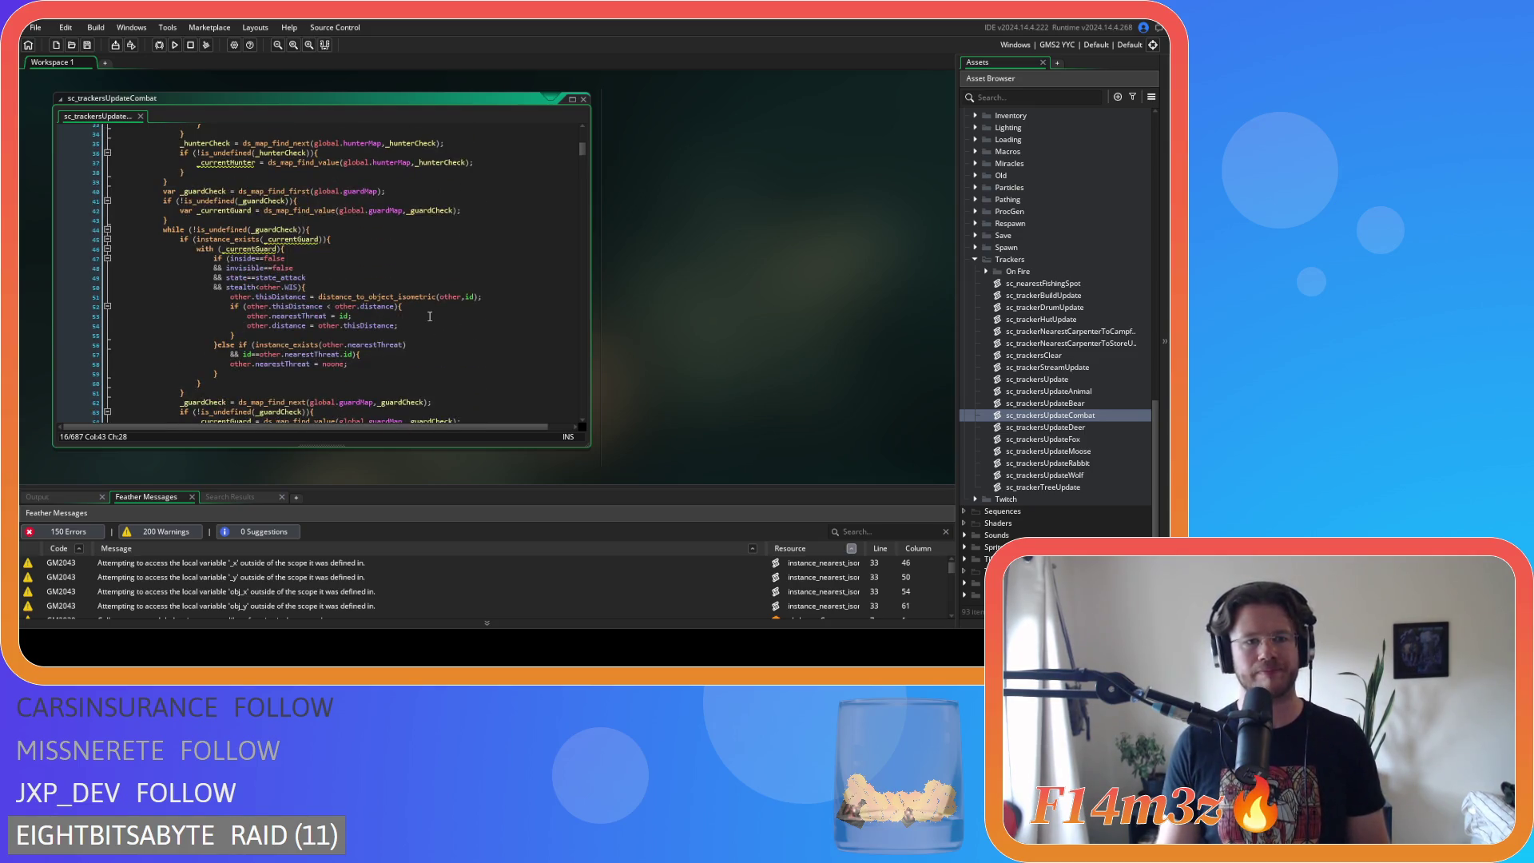
{"action": "scroll", "coordinate": [429, 316], "scroll_direction": "up", "scroll_amount": 10}
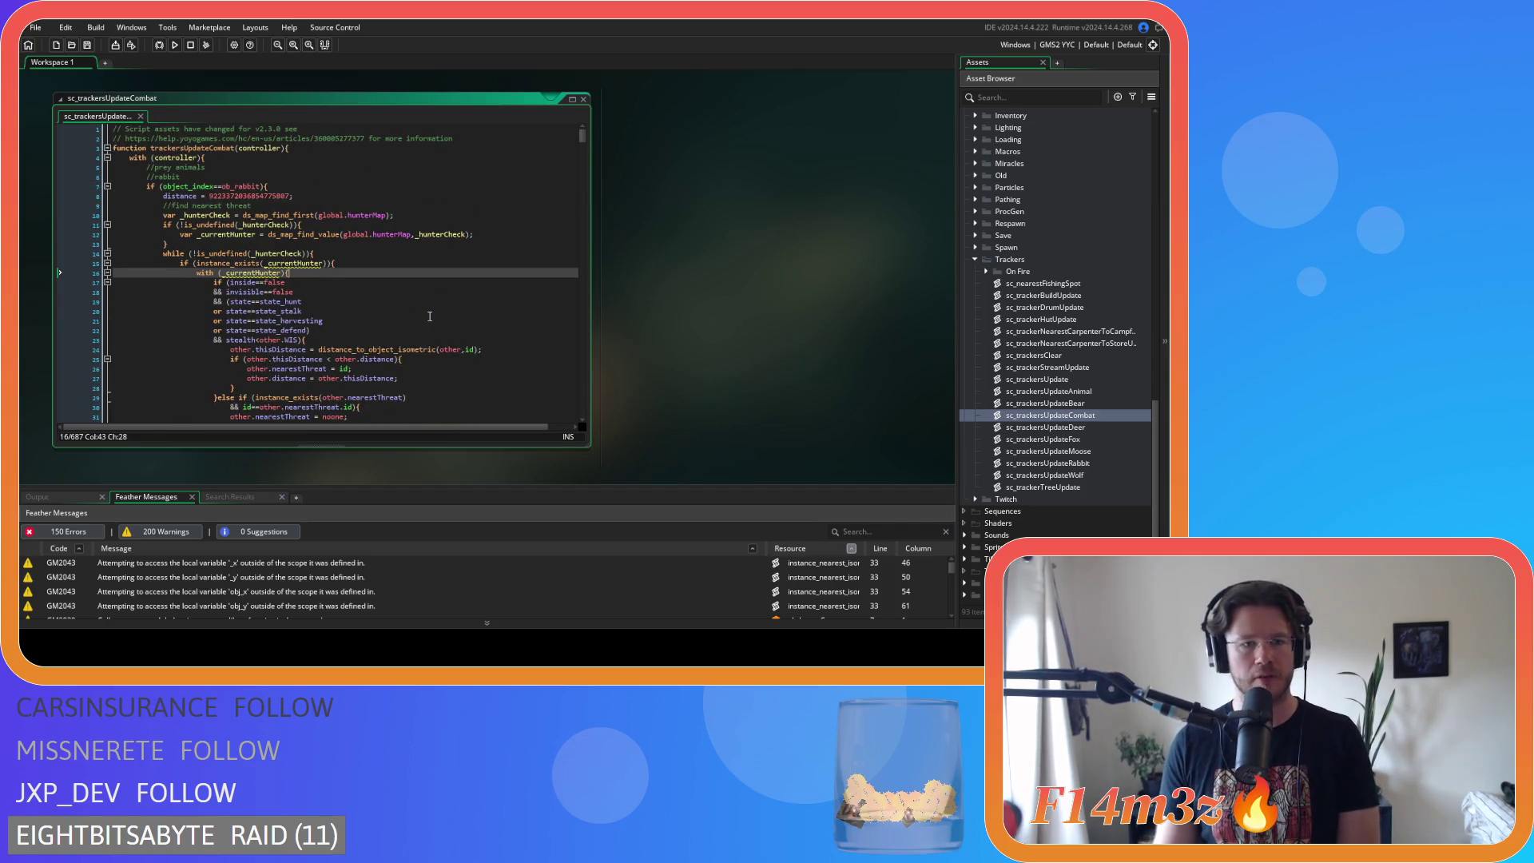
{"action": "scroll", "coordinate": [429, 316], "scroll_direction": "down", "scroll_amount": 20}
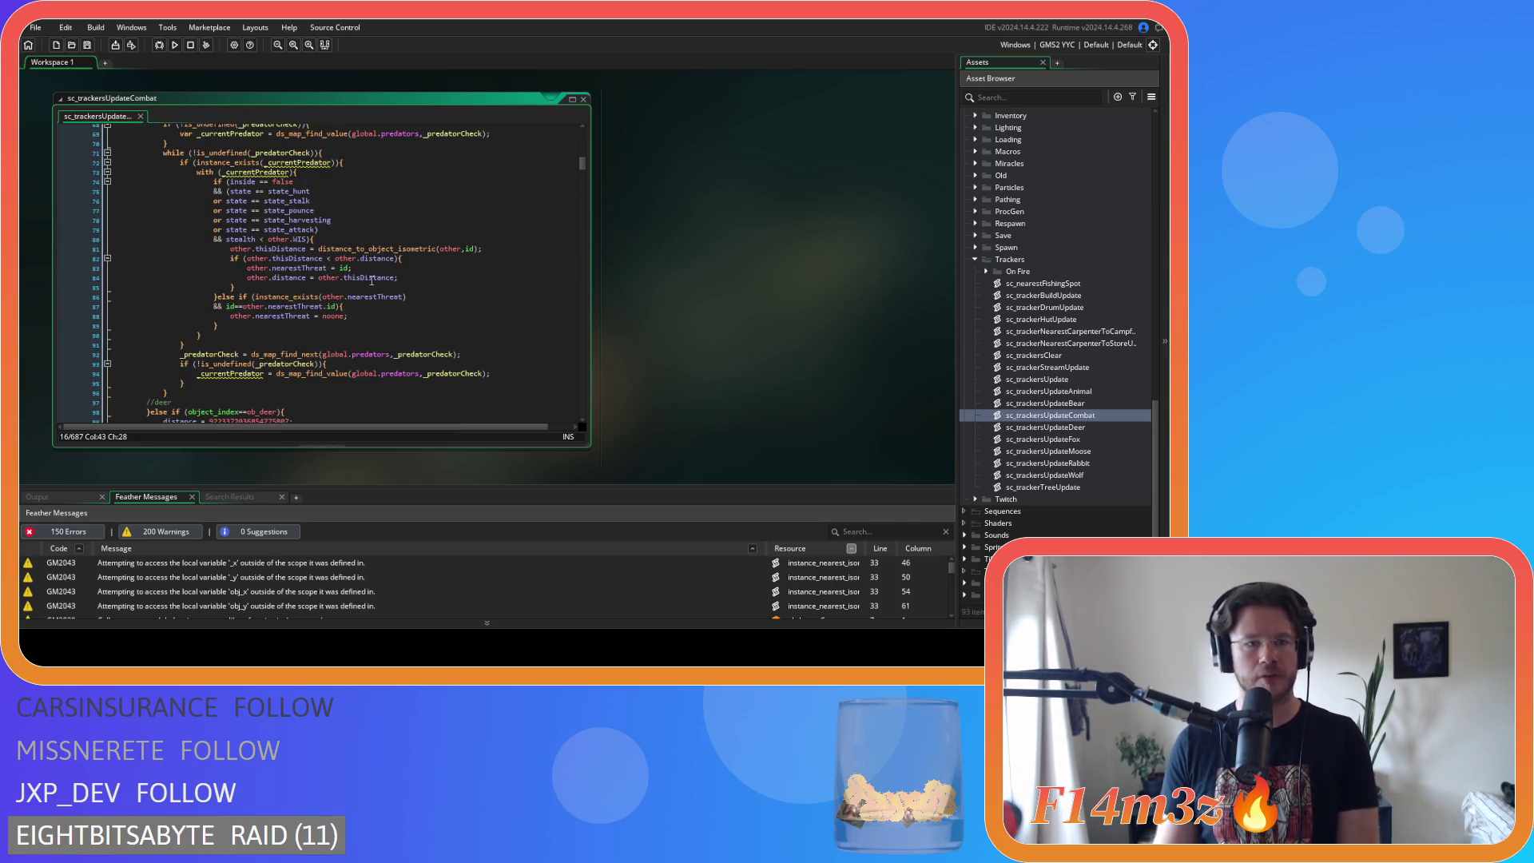
- Compact the inside==false and state_hunt comparisons on lines 74–75
{"action": "left_click", "coordinate": [271, 182]}
{"action": "key", "text": "BackSpace"}
{"action": "key", "text": "Left"}
{"action": "key", "text": "Left"}
{"action": "key", "text": "BackSpace"}
{"action": "key", "text": "Right"}
{"action": "key", "text": "Right"}
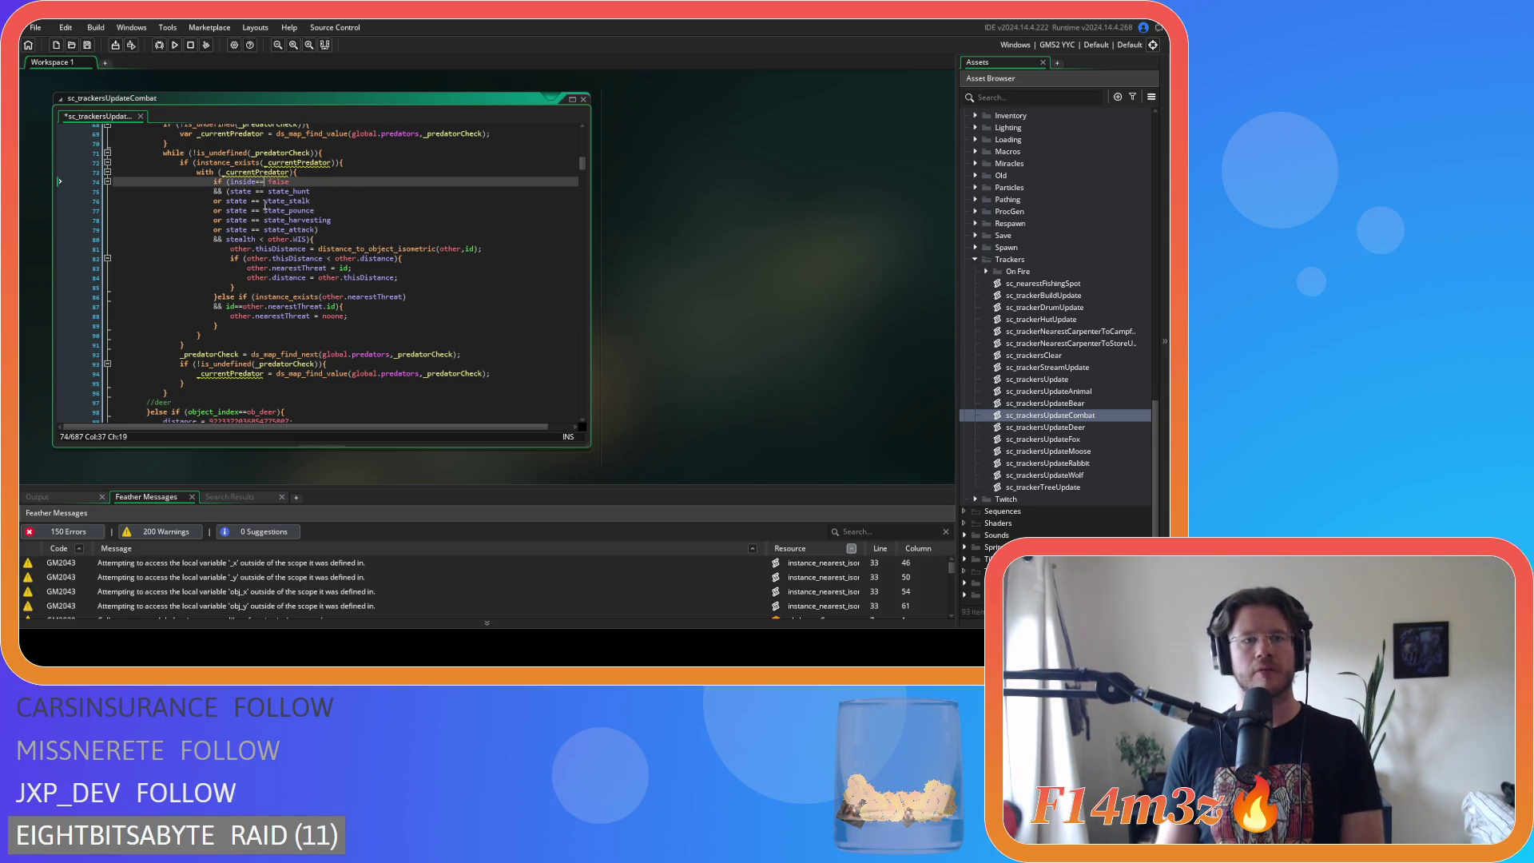
{"action": "left_click", "coordinate": [252, 192]}
{"action": "key", "text": "Delete"}
{"action": "key", "text": "Right"}
{"action": "key", "text": "Right"}
- Compact the state_stalk, state_pounce and state_harvesting comparisons on lines 76–78
{"action": "key", "text": "Delete"}
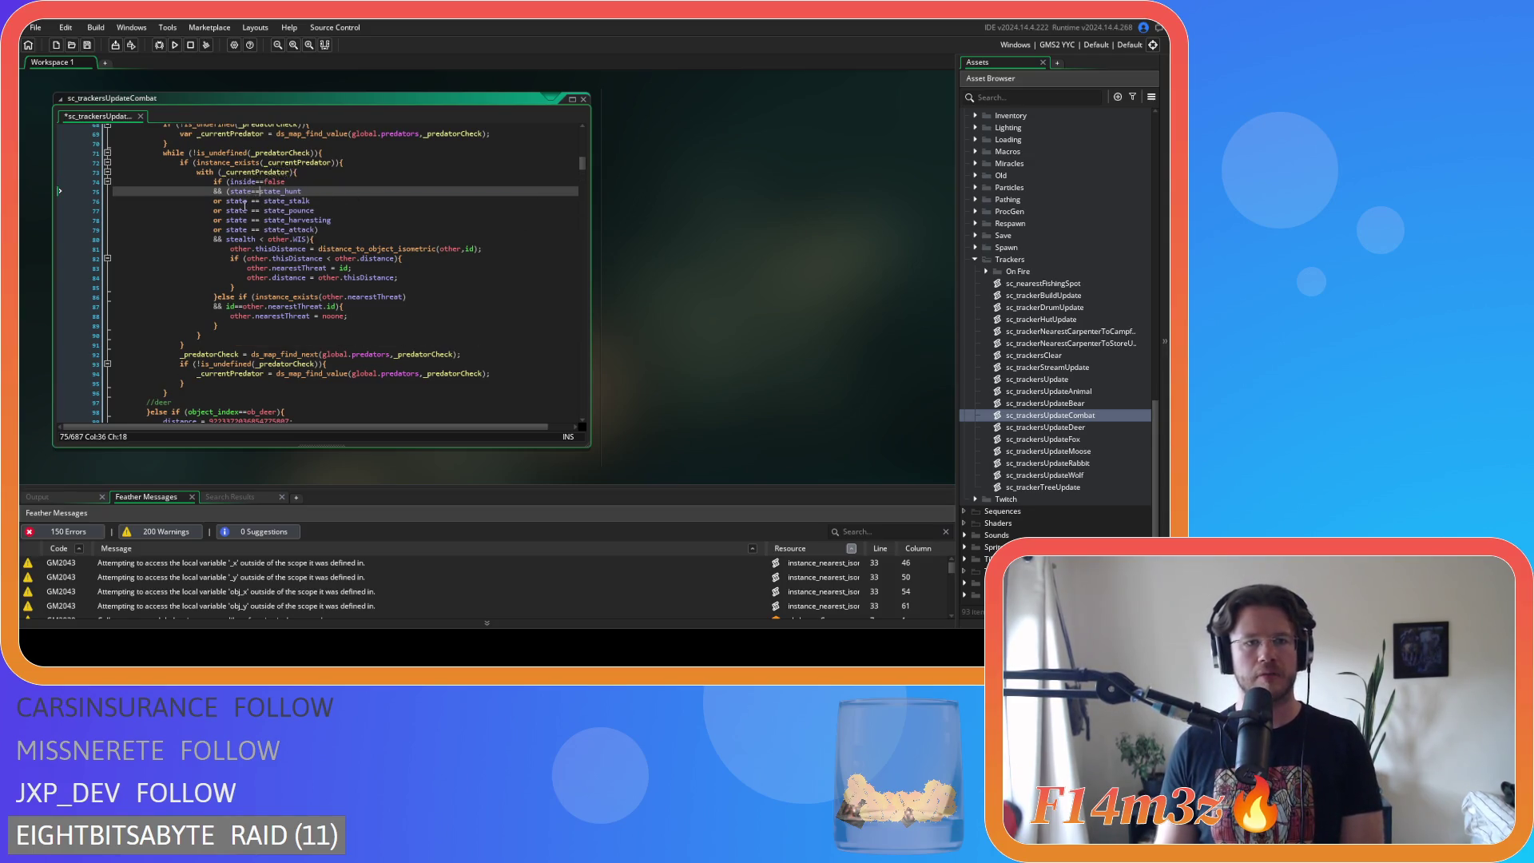
{"action": "left_click", "coordinate": [249, 201]}
{"action": "key", "text": "Delete"}
{"action": "key", "text": "Right"}
{"action": "key", "text": "Right"}
{"action": "key", "text": "Delete"}
{"action": "left_click", "coordinate": [252, 211]}
{"action": "key", "text": "BackSpace"}
{"action": "key", "text": "Right"}
{"action": "key", "text": "Right"}
- Compact the state_attack comparison and stealth<other.WIS check on lines 79–80, then save
{"action": "key", "text": "Delete"}
{"action": "left_click", "coordinate": [253, 220]}
{"action": "key", "text": "BackSpace"}
{"action": "key", "text": "Right"}
{"action": "key", "text": "Right"}
{"action": "key", "text": "Delete"}
{"action": "left_click", "coordinate": [255, 230]}
{"action": "key", "text": "BackSpace"}
{"action": "key", "text": "Right"}
{"action": "key", "text": "Right"}
{"action": "key", "text": "Delete"}
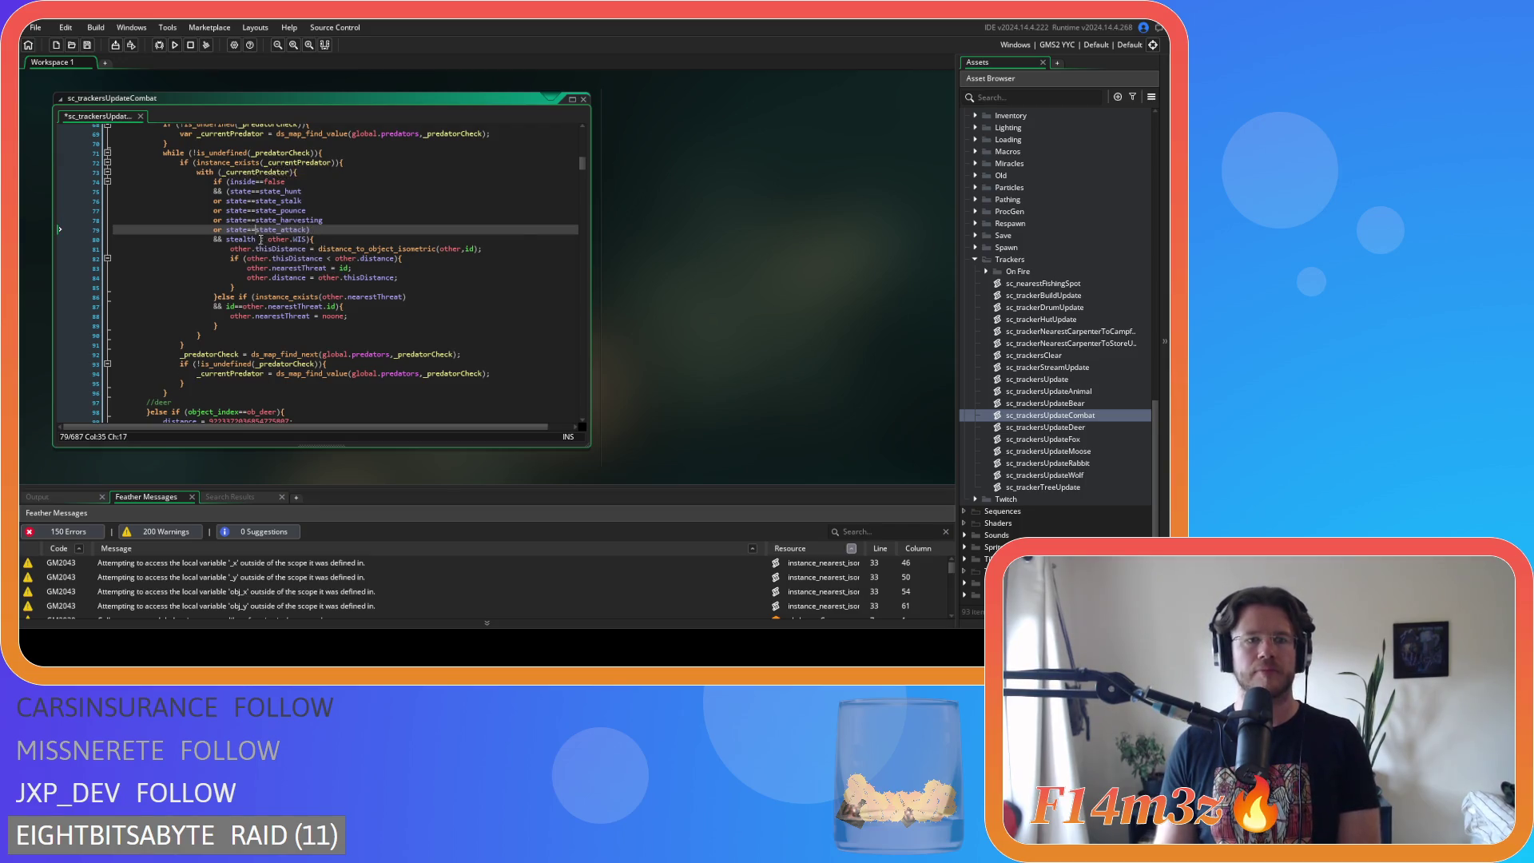
{"action": "left_click", "coordinate": [260, 240]}
{"action": "key", "text": "BackSpace"}
{"action": "key", "text": "Right"}
{"action": "key", "text": "Delete"}
{"action": "key", "text": "ctrl+s"}
- In the next predator block further down, compact the inside==false and state_hunt checks
{"action": "scroll", "coordinate": [354, 280], "scroll_direction": "down", "scroll_amount": 8}
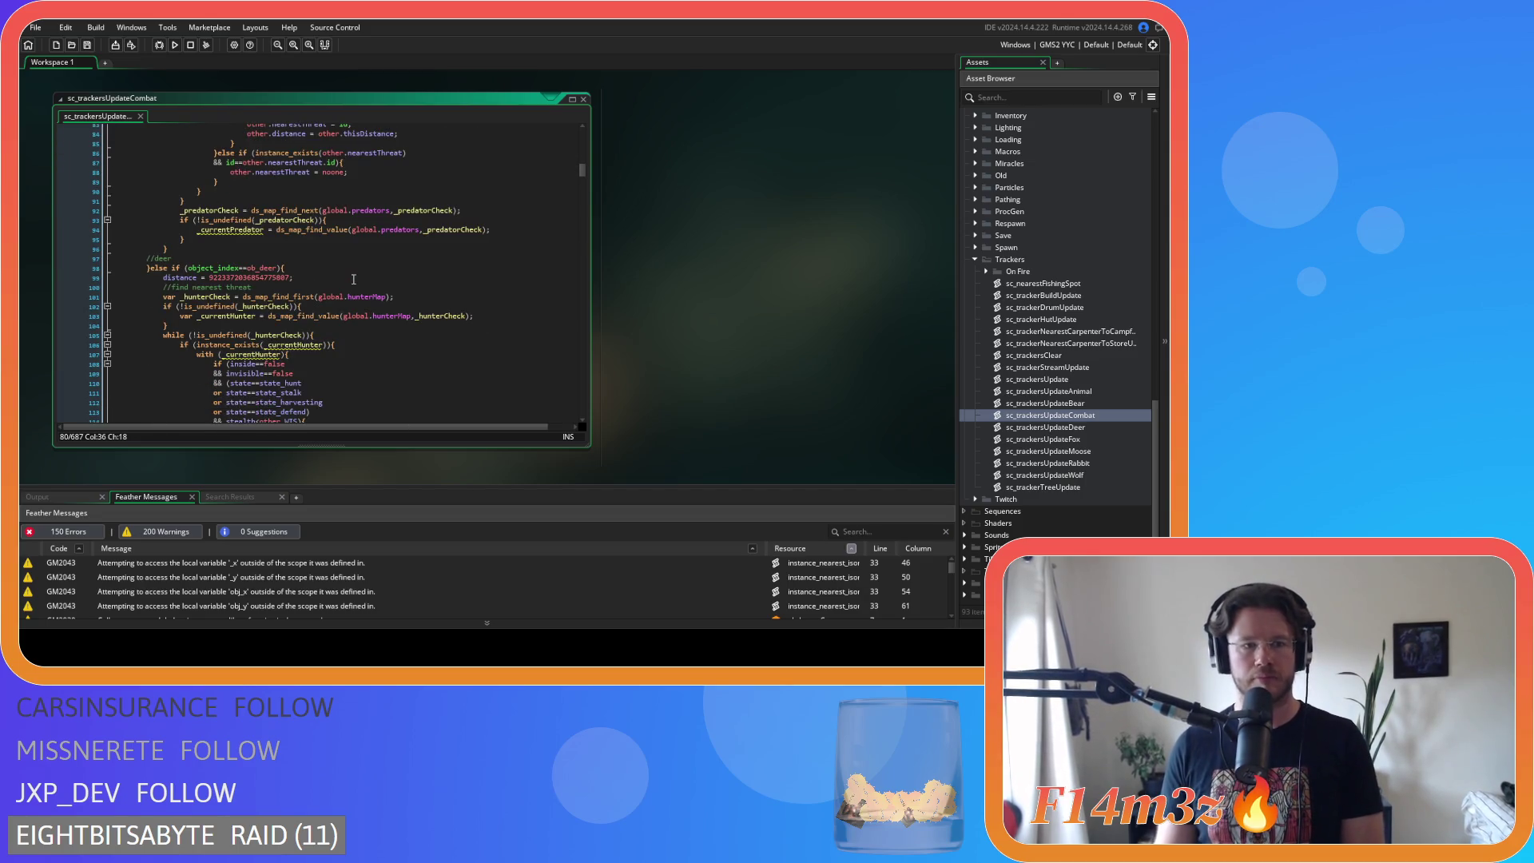
{"action": "scroll", "coordinate": [354, 280], "scroll_direction": "down", "scroll_amount": 3}
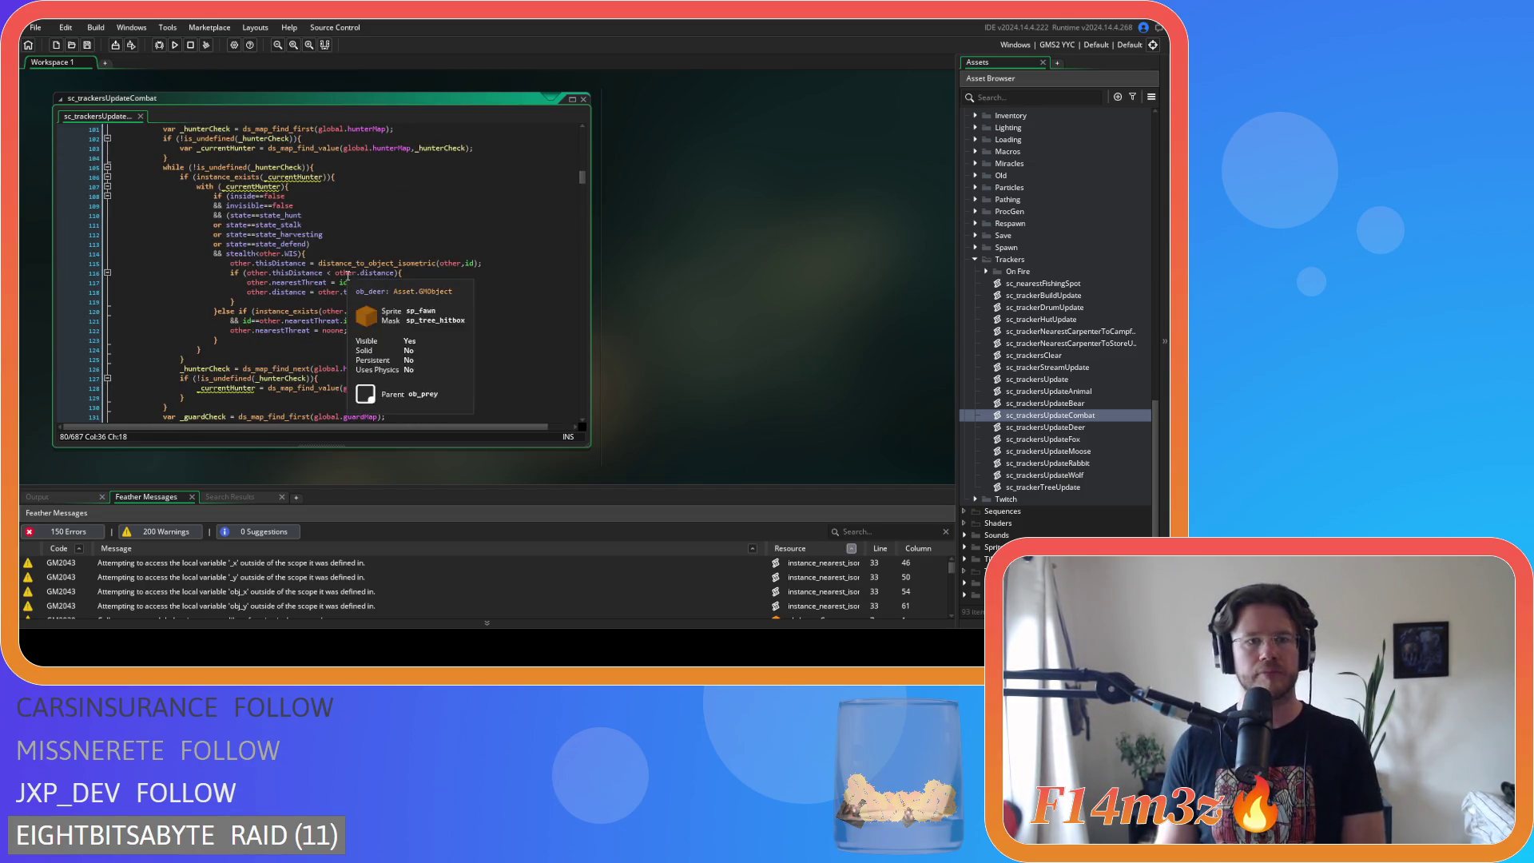
{"action": "scroll", "coordinate": [351, 314], "scroll_direction": "down", "scroll_amount": 7}
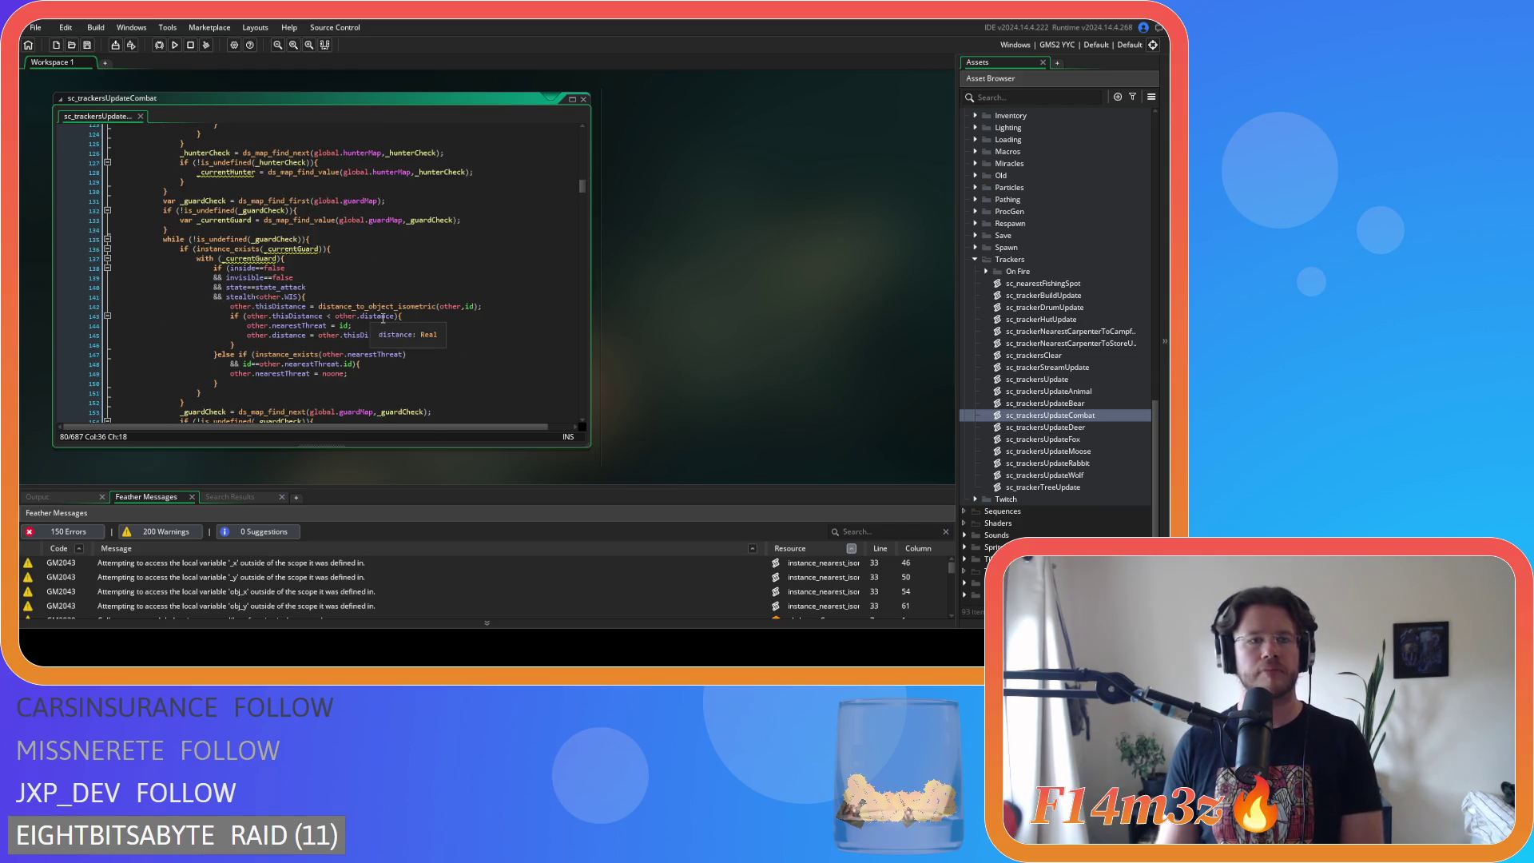
{"action": "scroll", "coordinate": [382, 318], "scroll_direction": "down", "scroll_amount": 11}
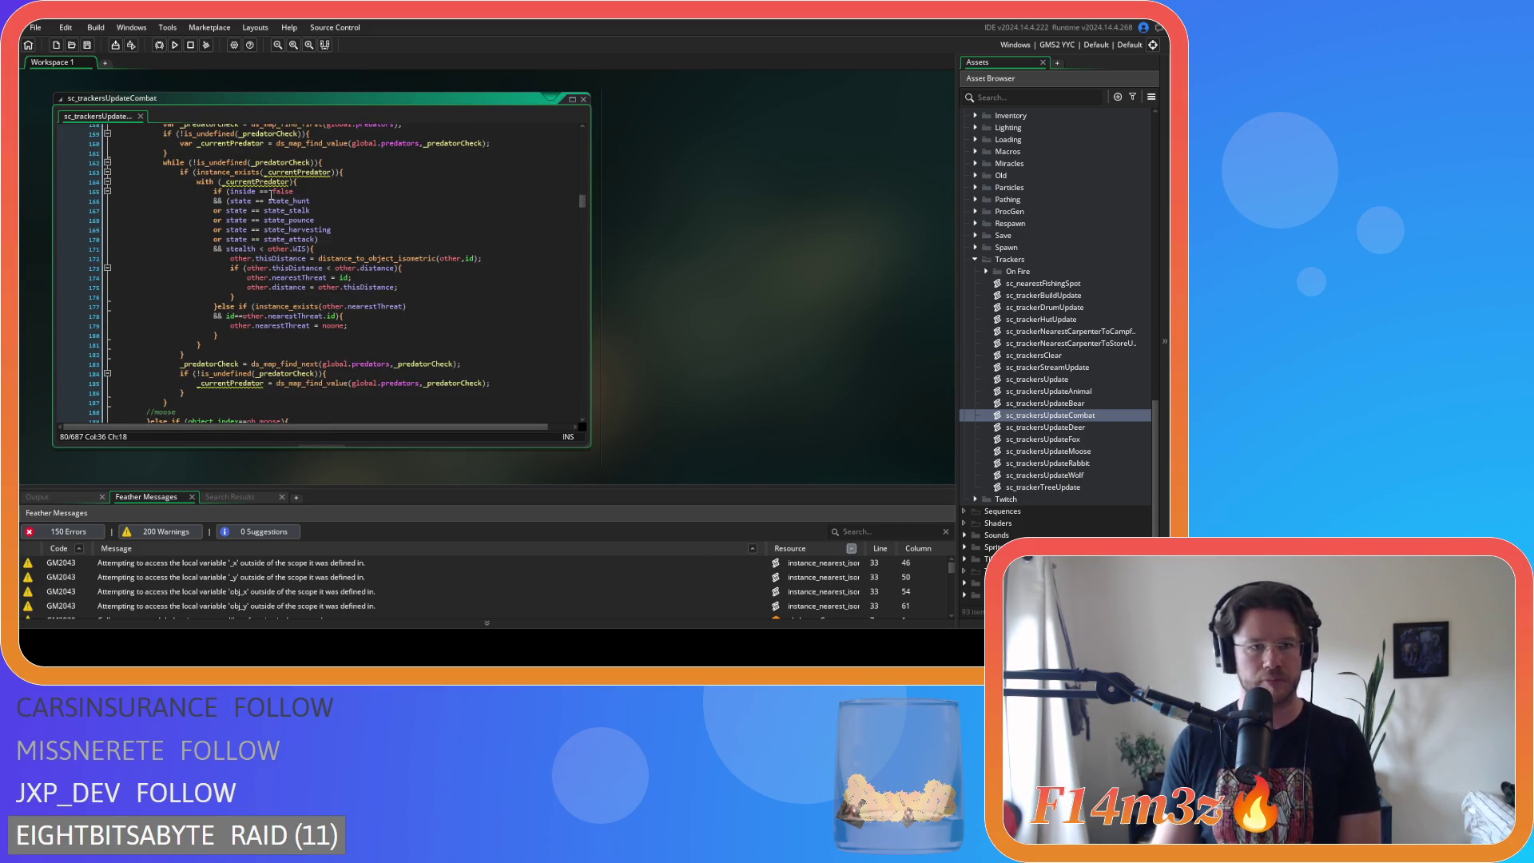
{"action": "left_click", "coordinate": [256, 192]}
{"action": "key", "text": "Delete"}
{"action": "key", "text": "Right"}
{"action": "key", "text": "Right"}
{"action": "key", "text": "Delete"}
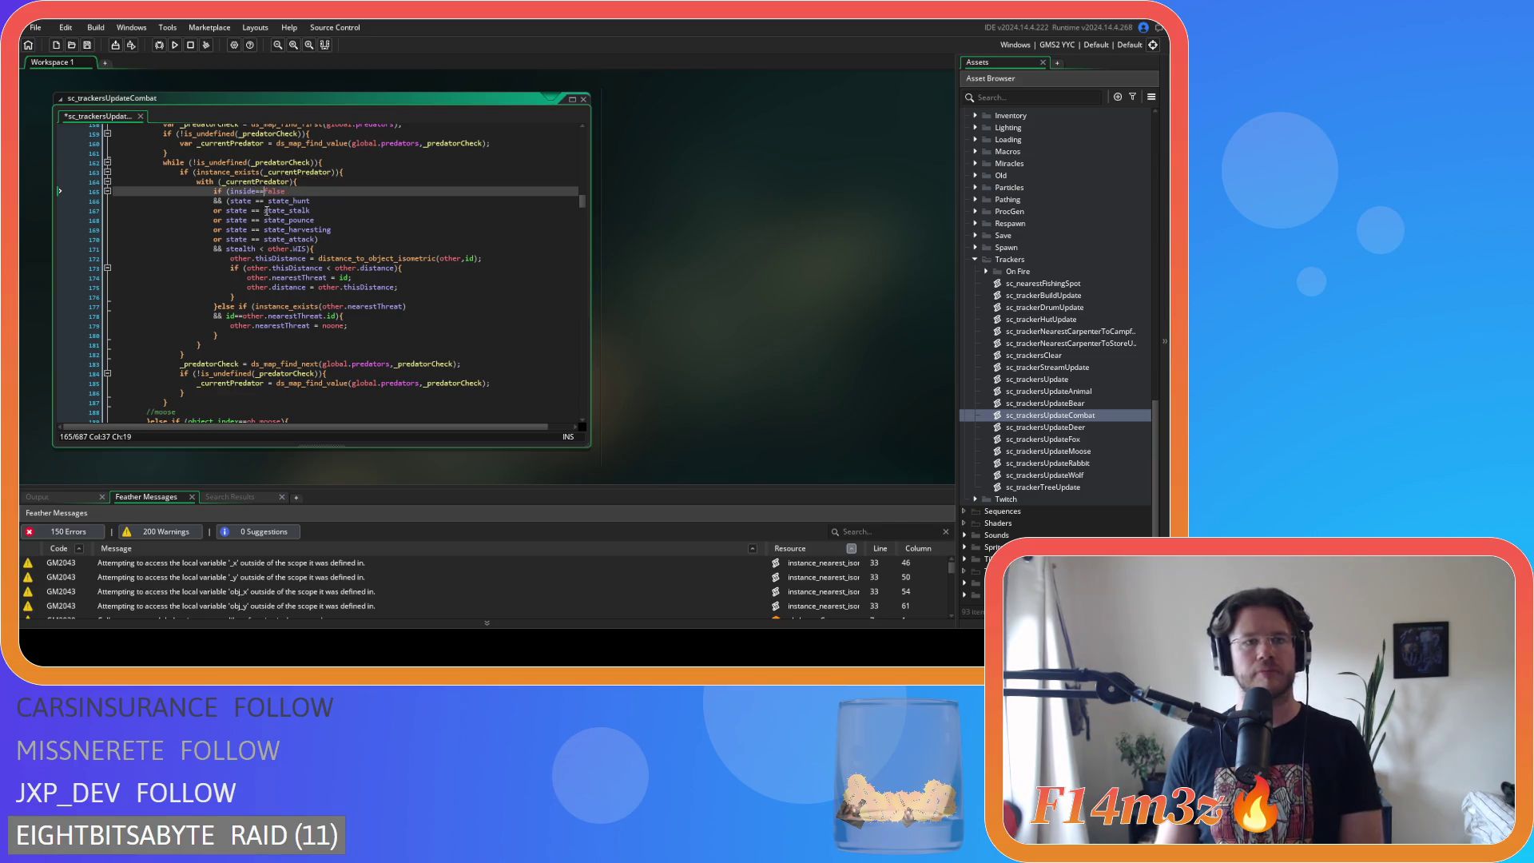
{"action": "left_click", "coordinate": [254, 202]}
{"action": "key", "text": "Delete"}
{"action": "key", "text": "Right"}
{"action": "key", "text": "Right"}
- Compact the state_stalk and state_pounce comparisons in that second block
{"action": "key", "text": "Delete"}
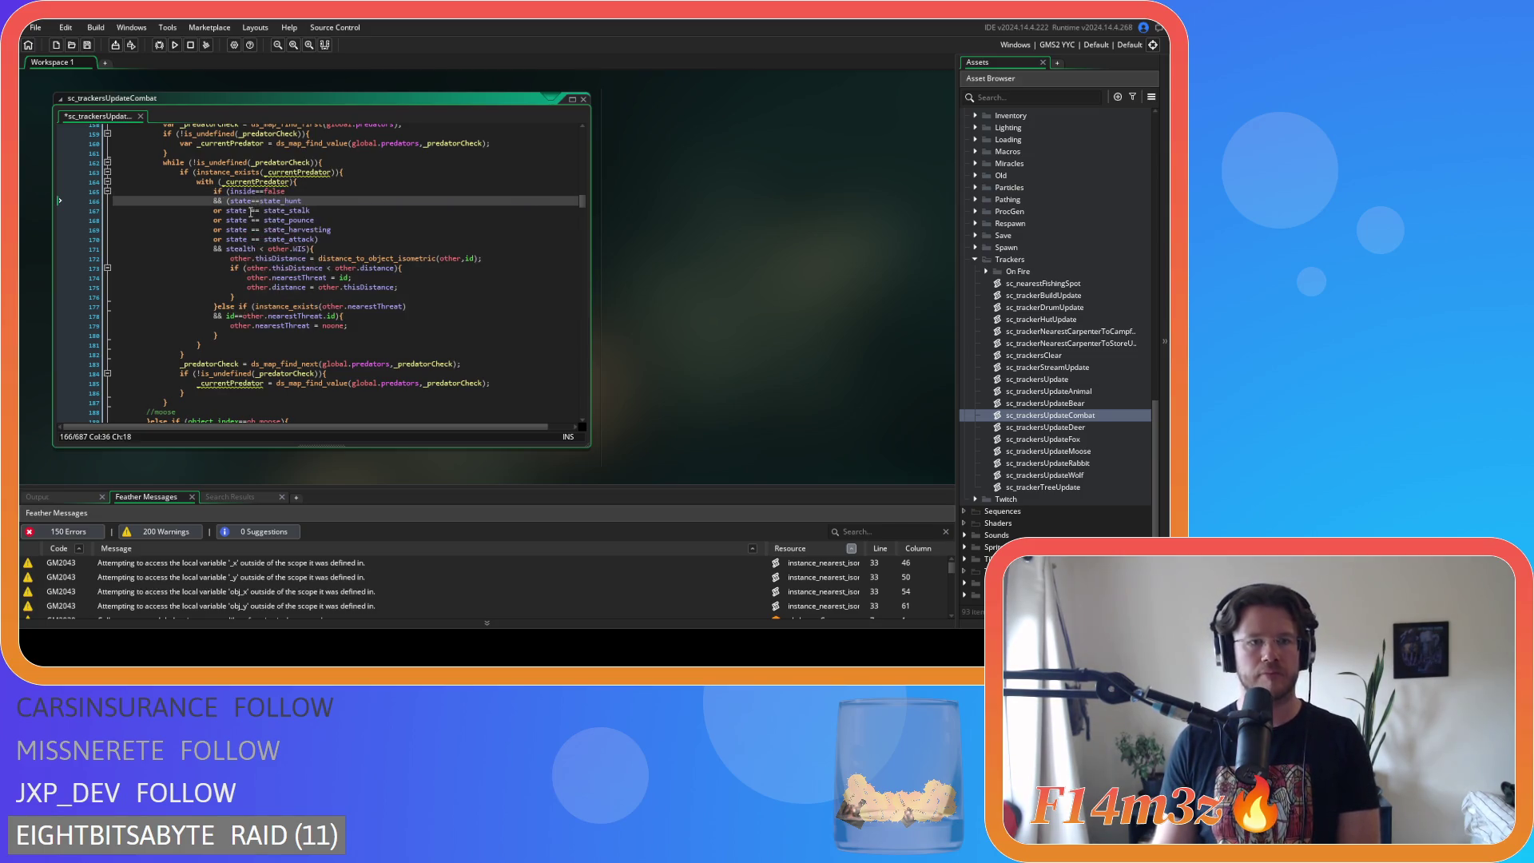
{"action": "left_click", "coordinate": [248, 211]}
{"action": "key", "text": "Delete"}
{"action": "key", "text": "Right"}
{"action": "key", "text": "Right"}
{"action": "key", "text": "Delete"}
{"action": "left_click", "coordinate": [253, 220]}
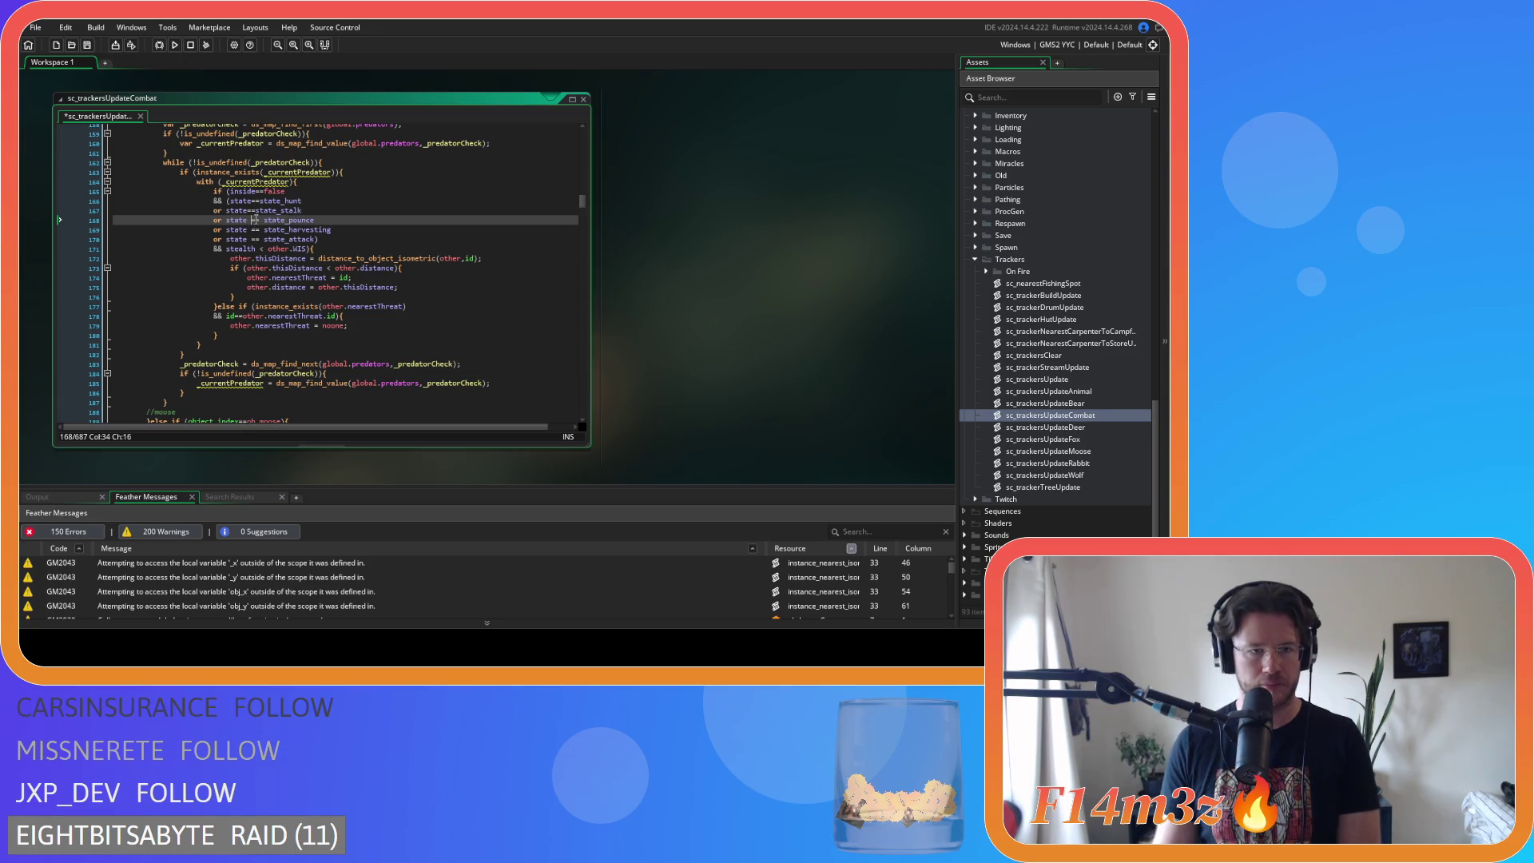
- Finish compacting the state_harvesting, state_attack and stealth< comparisons in that block
{"action": "key", "text": "Delete"}
{"action": "key", "text": "Right"}
{"action": "key", "text": "Right"}
{"action": "key", "text": "Delete"}
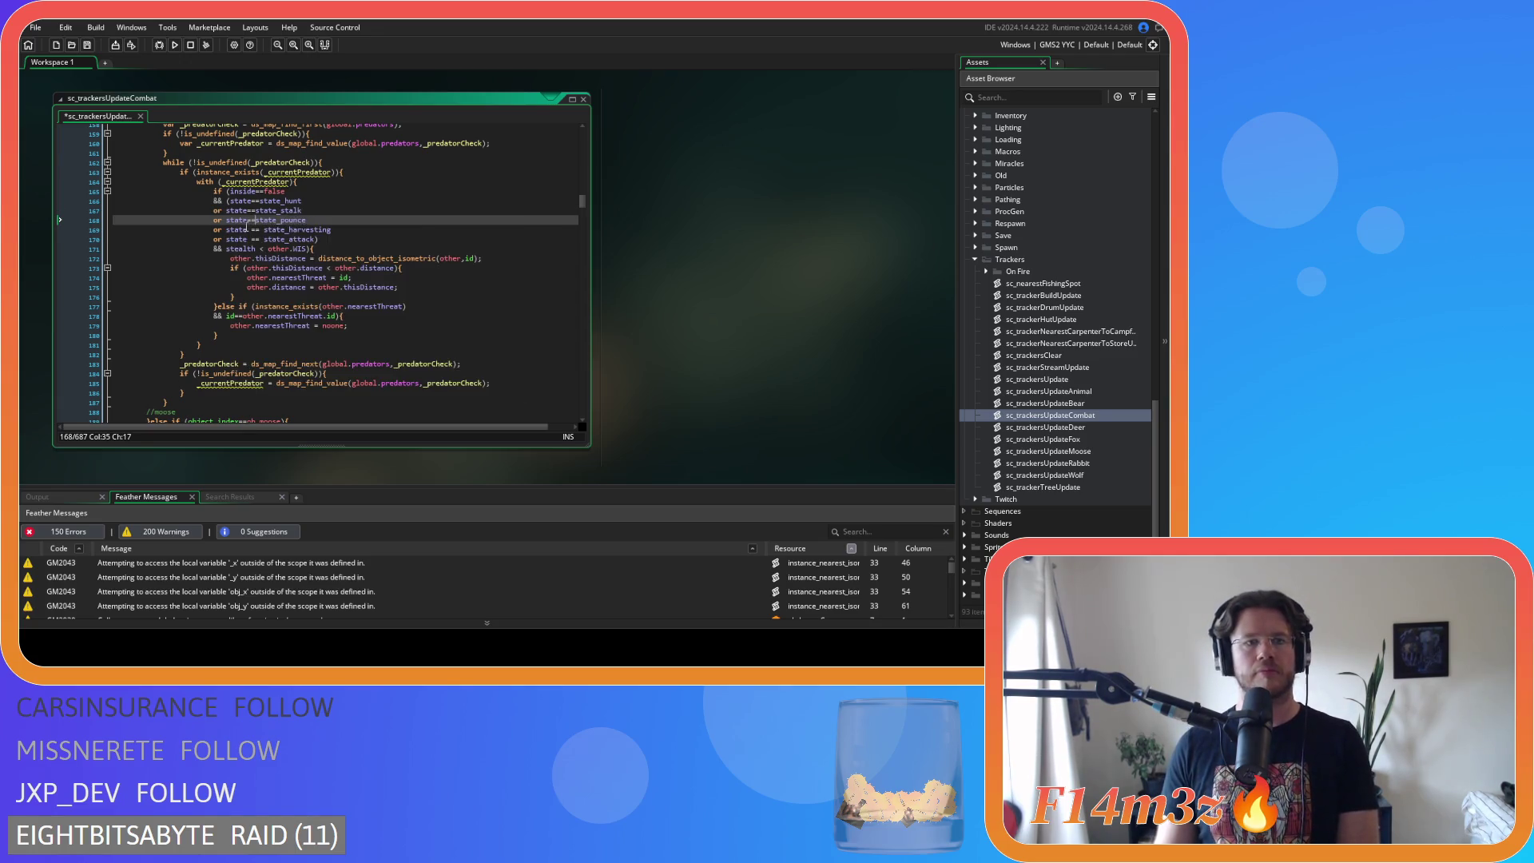
{"action": "left_click", "coordinate": [246, 230]}
{"action": "key", "text": "Delete"}
{"action": "key", "text": "Right"}
{"action": "key", "text": "Right"}
{"action": "key", "text": "Delete"}
{"action": "left_click", "coordinate": [252, 239]}
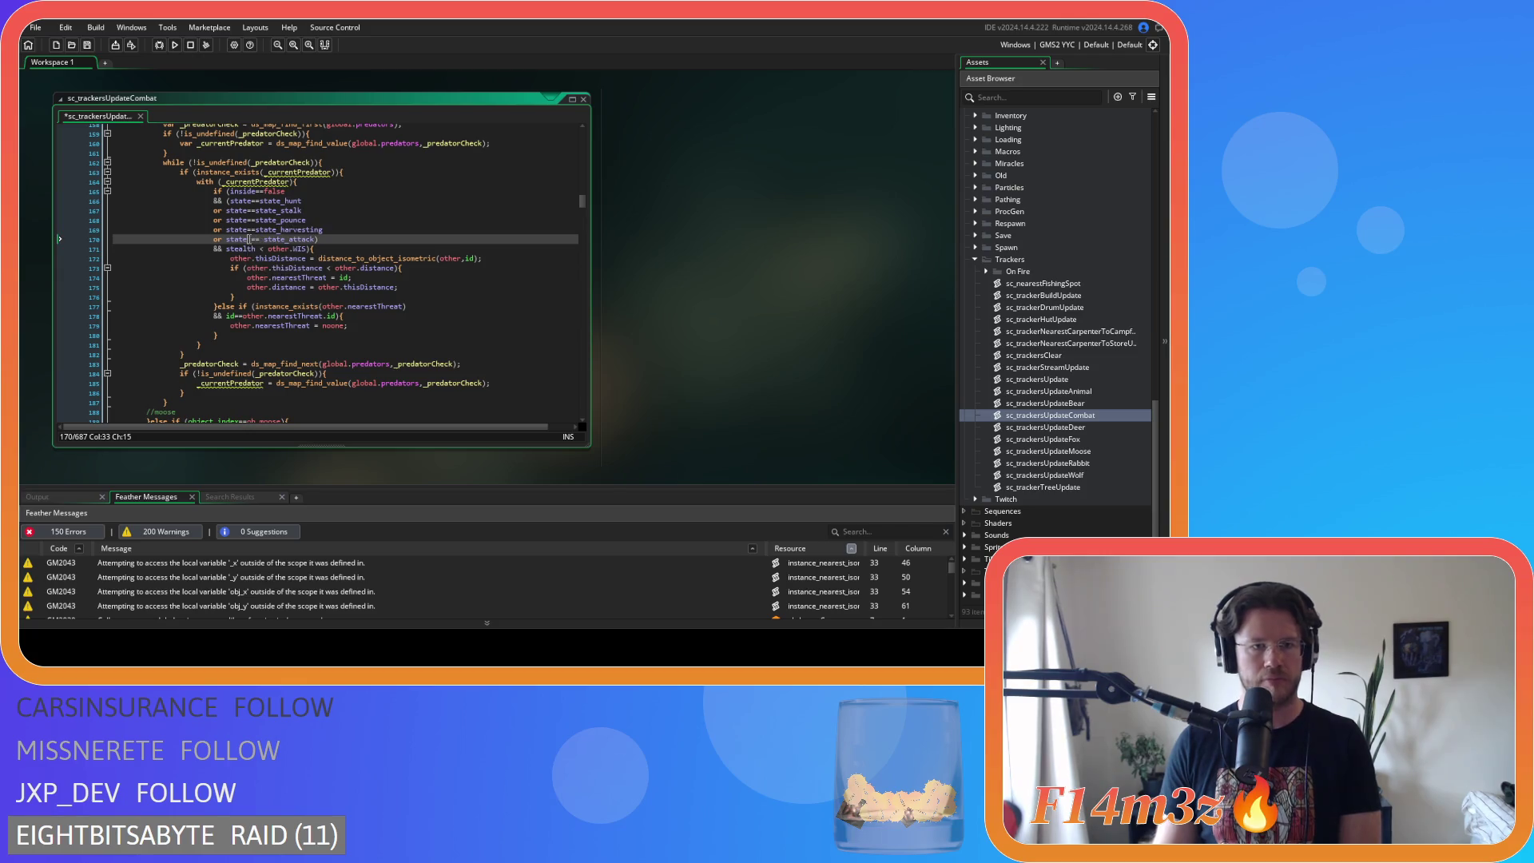
{"action": "key", "text": "Delete"}
{"action": "key", "text": "Delete"}
{"action": "left_click", "coordinate": [251, 250]}
{"action": "key", "text": "Delete"}
{"action": "key", "text": "Right"}
{"action": "key", "text": "Delete"}
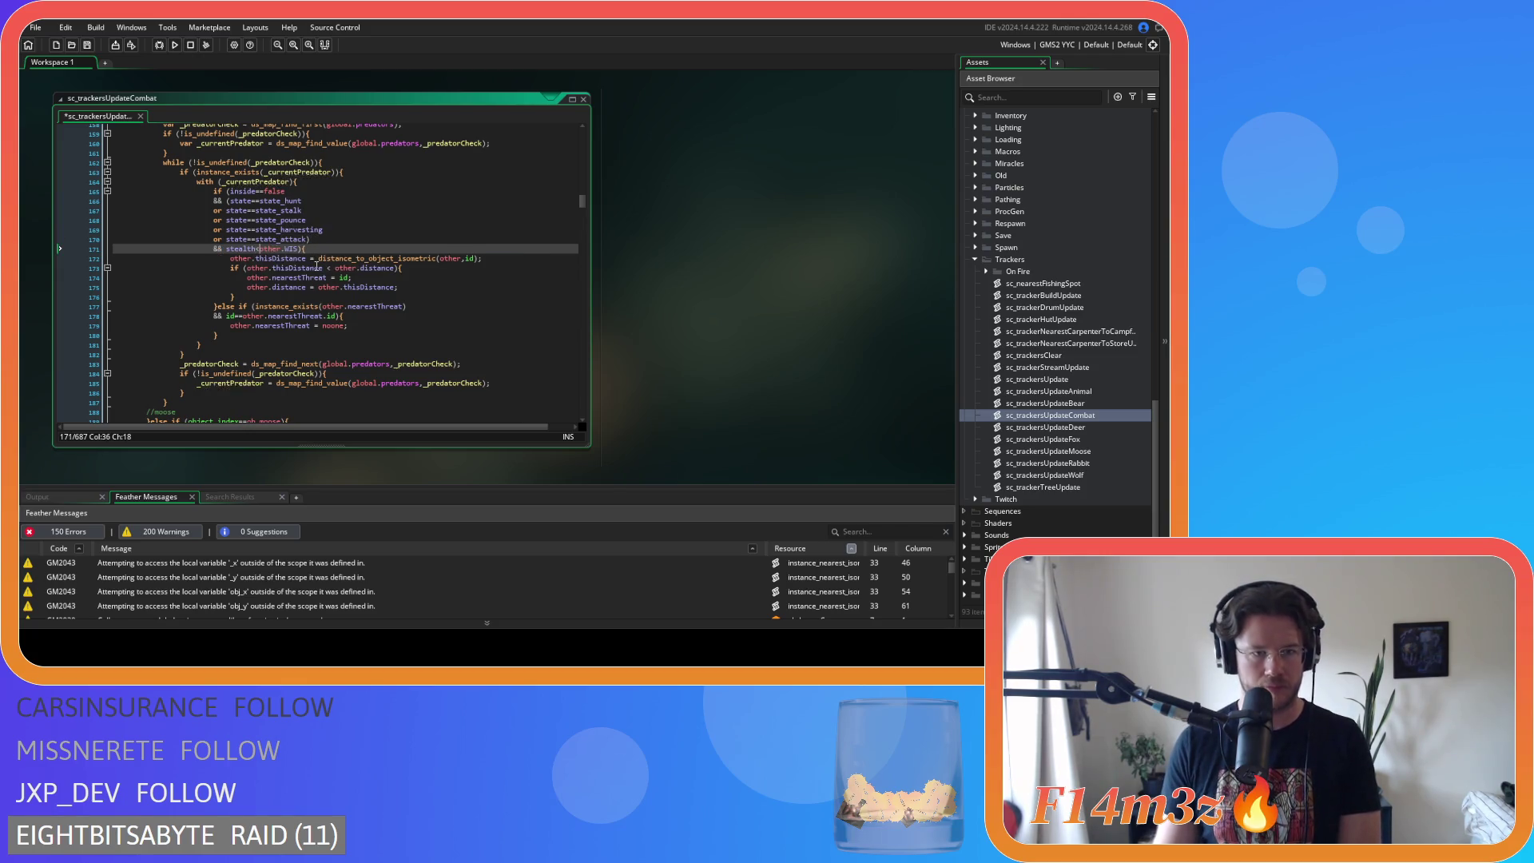
{"action": "scroll", "coordinate": [323, 279], "scroll_direction": "down", "scroll_amount": 3}
{"action": "scroll", "coordinate": [323, 279], "scroll_direction": "down", "scroll_amount": 5}
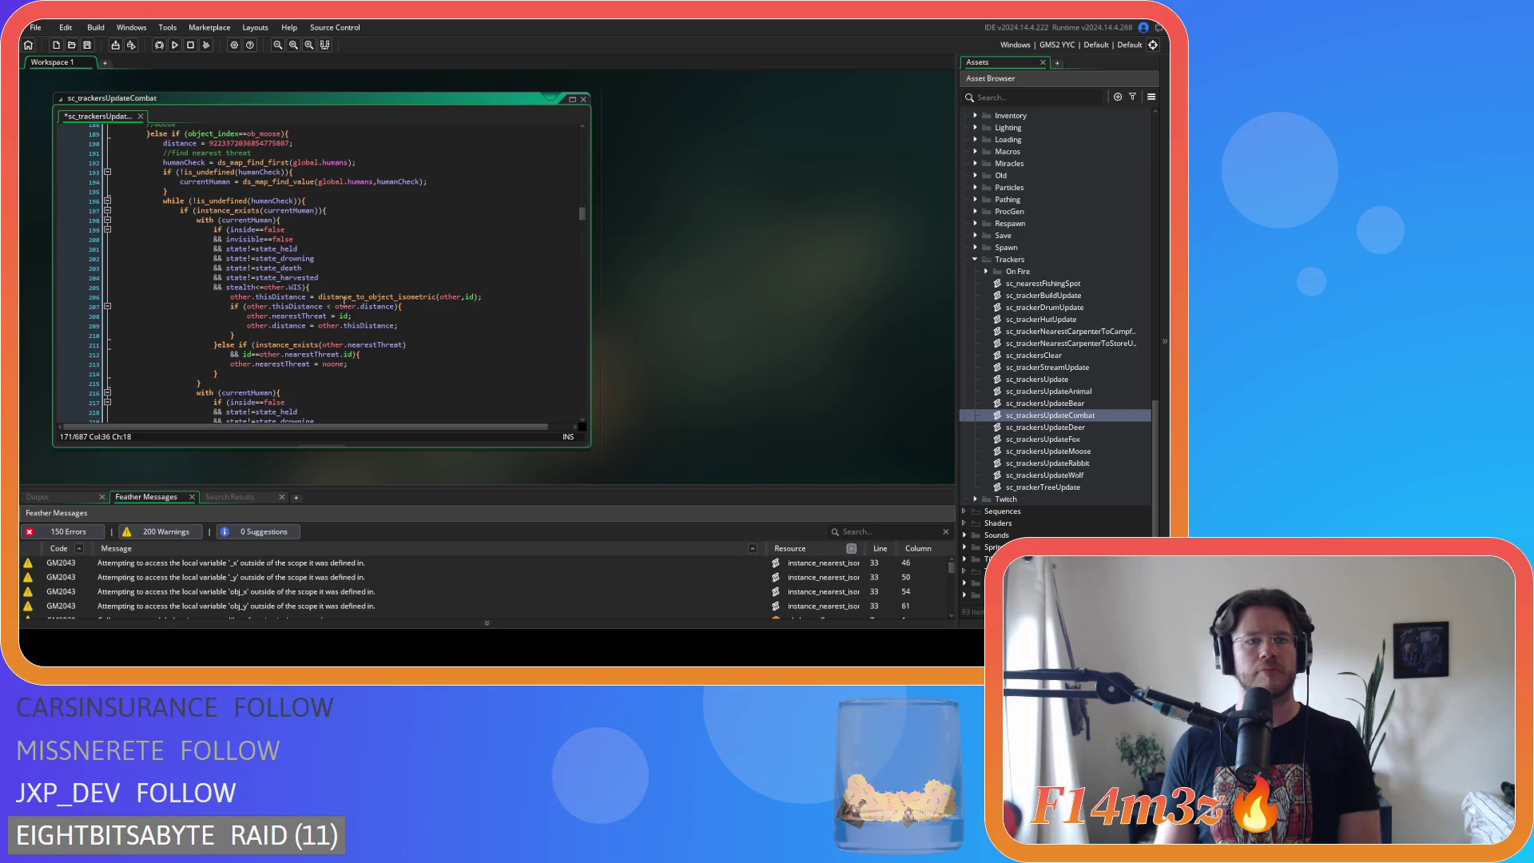
- Remove spaces around <= and * in the human block's stealth and distance checks
{"action": "scroll", "coordinate": [352, 314], "scroll_direction": "down", "scroll_amount": 5}
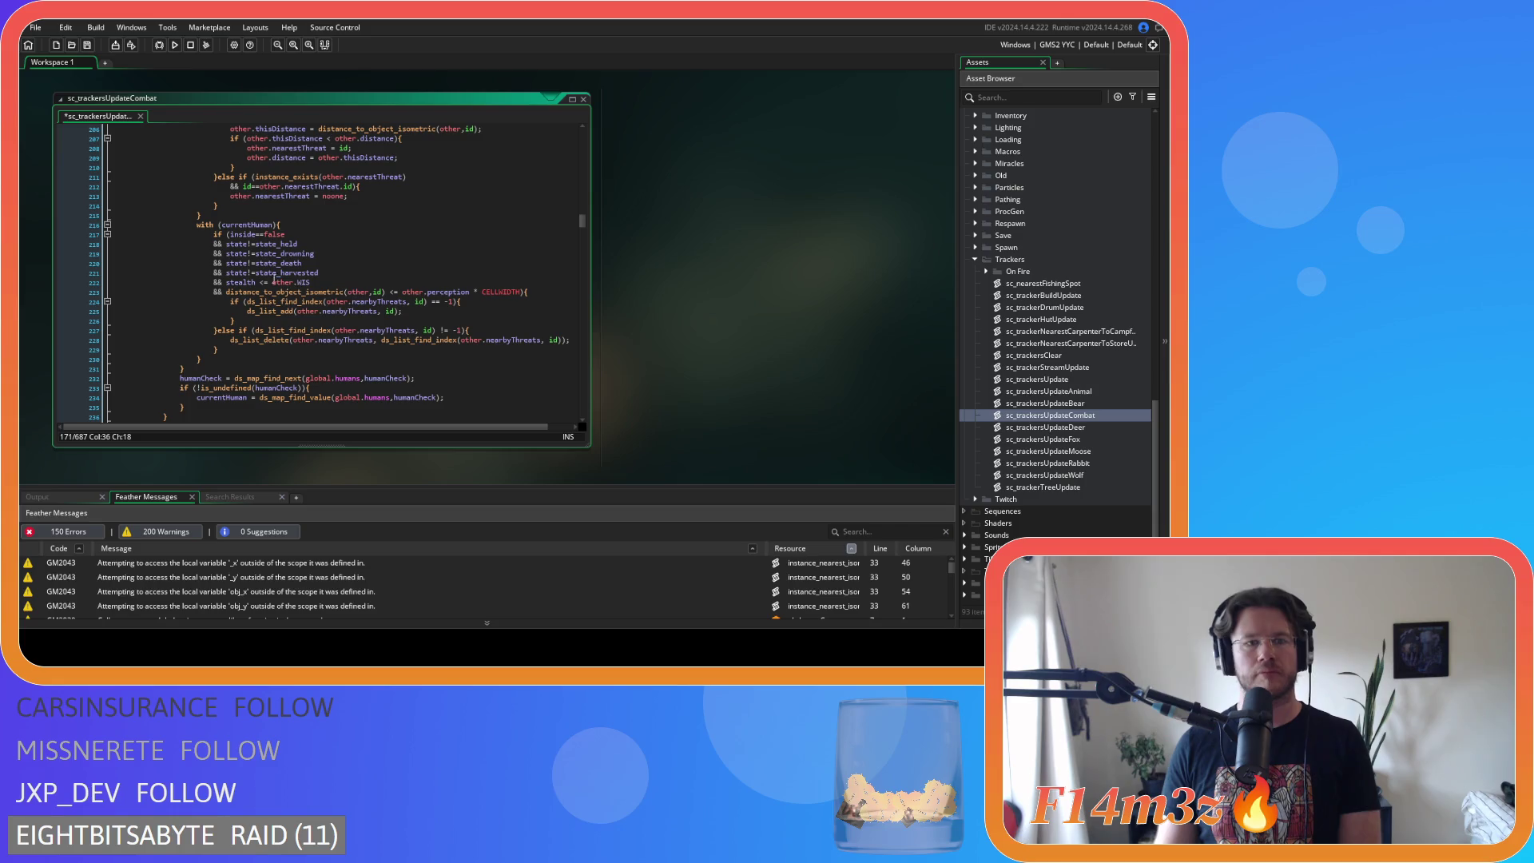
{"action": "left_click", "coordinate": [249, 282]}
{"action": "key", "text": "Delete"}
{"action": "key", "text": "Right"}
{"action": "key", "text": "Right"}
{"action": "key", "text": "Delete"}
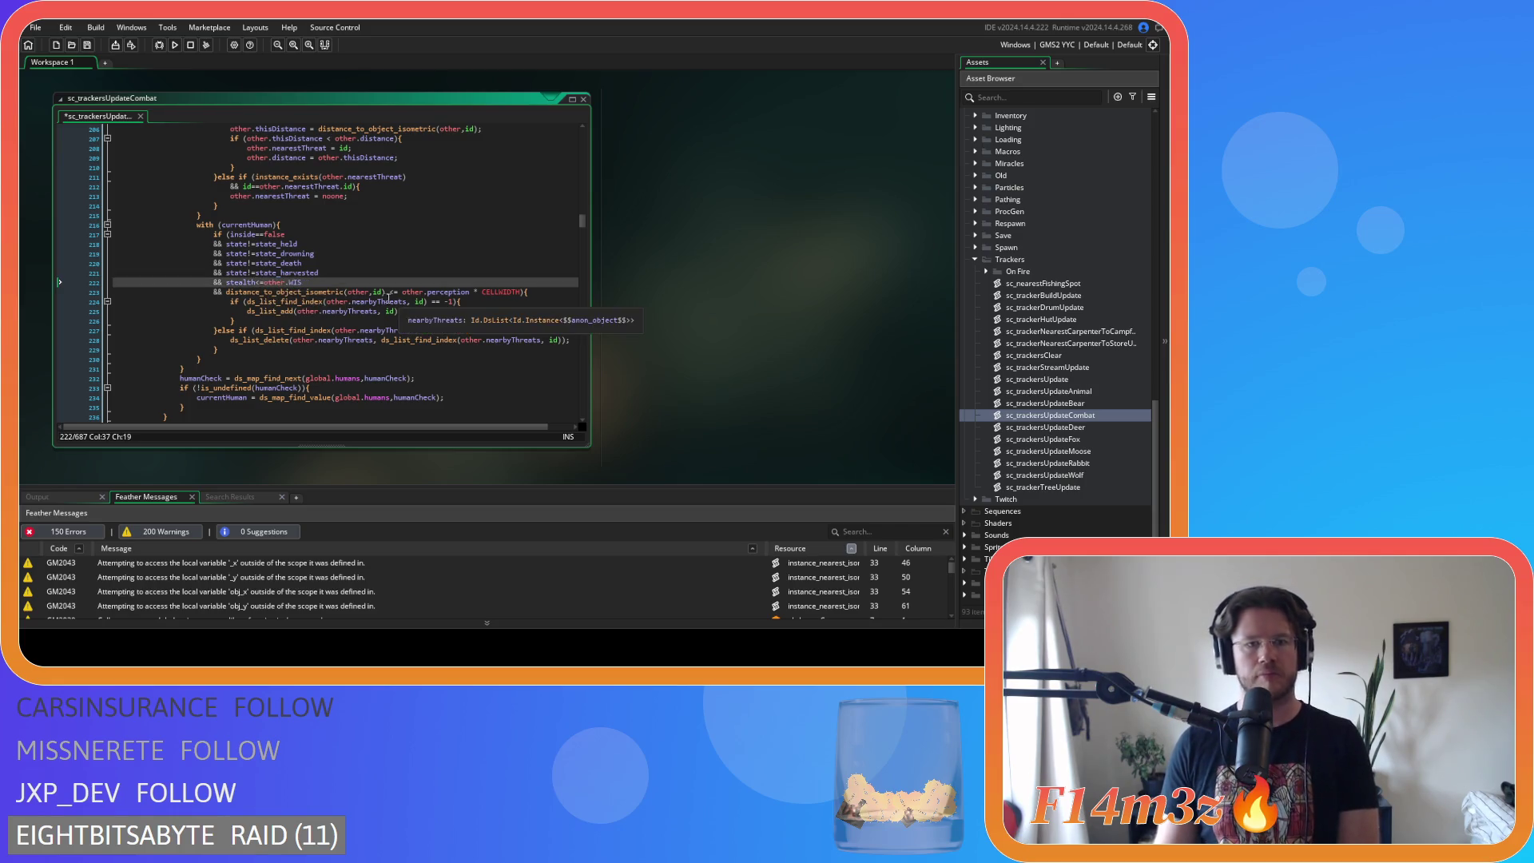
{"action": "left_click", "coordinate": [388, 291]}
{"action": "key", "text": "Delete"}
{"action": "key", "text": "Right"}
{"action": "key", "text": "Right"}
{"action": "key", "text": "Delete"}
- Move the distance_to_object_isometric check to be the first condition after 'if (', joined with &&
{"action": "key", "text": "Delete"}
{"action": "key", "text": "Right"}
{"action": "key", "text": "Delete"}
{"action": "left_click_drag", "start_coordinate": [505, 291], "coordinate": [323, 284]}
{"action": "key", "text": "Delete"}
{"action": "left_click", "coordinate": [223, 292]}
{"action": "key", "text": "BackSpace"}
{"action": "key", "text": "BackSpace"}
{"action": "key", "text": "BackSpace"}
{"action": "left_click", "coordinate": [228, 234]}
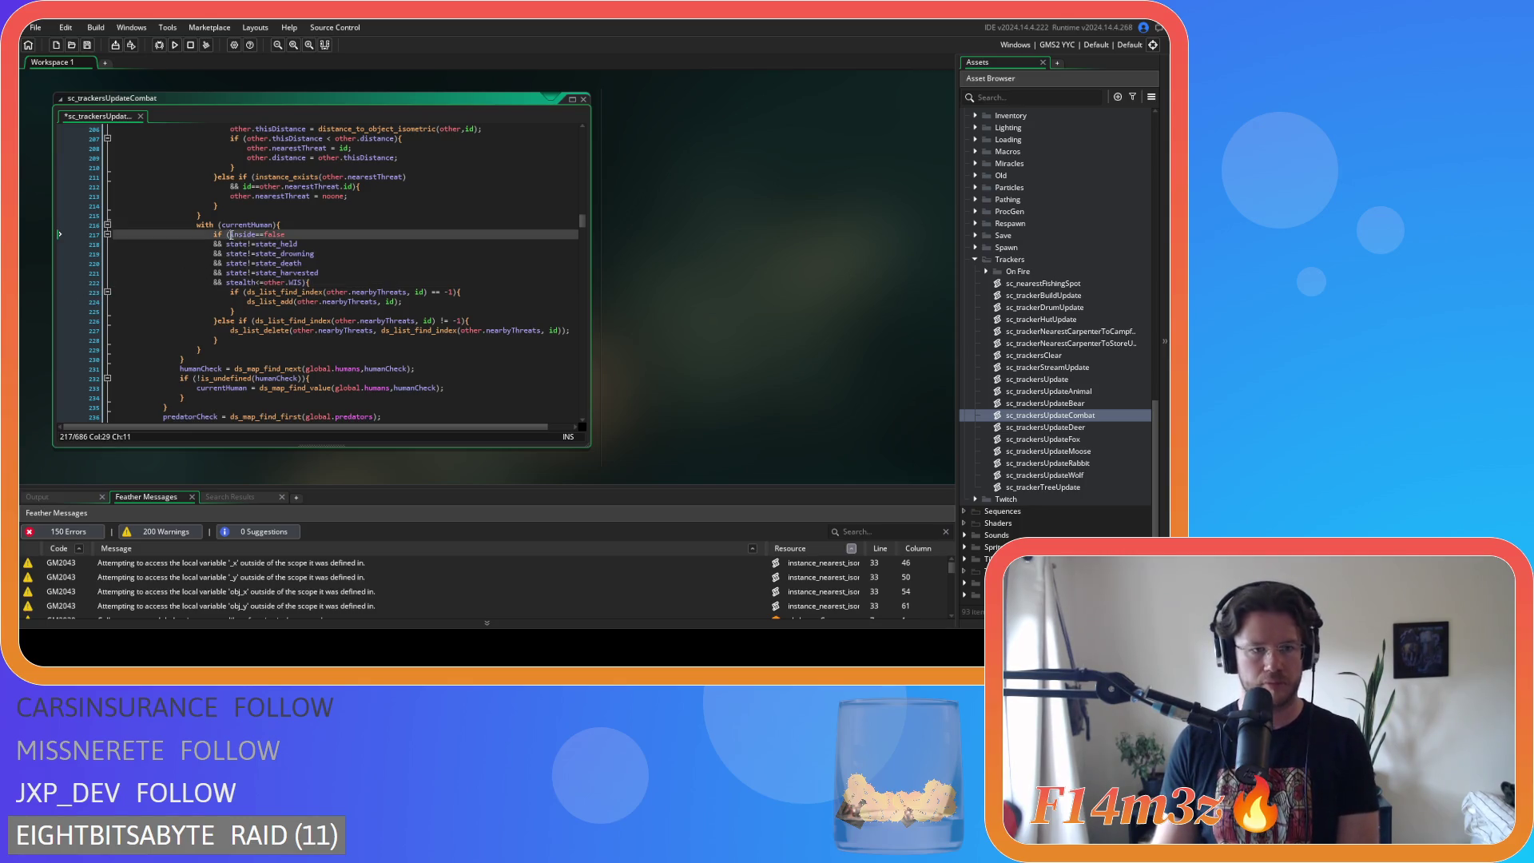
{"action": "key", "text": "Return"}
{"action": "type", "text": "&&"}
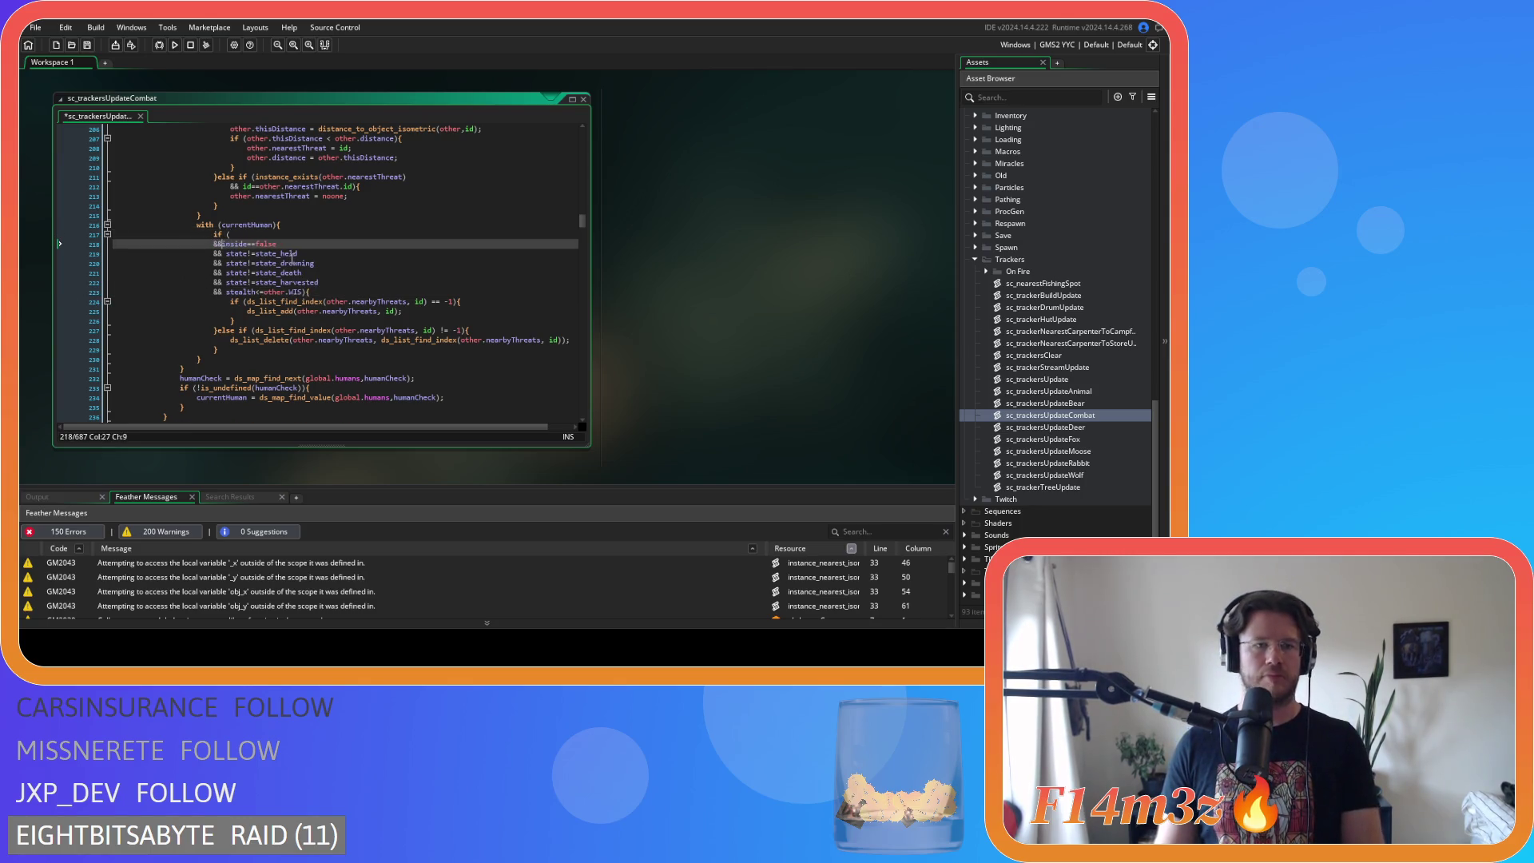
{"action": "left_click", "coordinate": [261, 234]}
{"action": "type", "text": "distance_to_object_isometric(other,id)<=other.perception*CELLWIDTH"}
- Save the script and review the state_held, state_drowning and state_death condition lines
{"action": "left_click", "coordinate": [341, 252]}
{"action": "key", "text": "ctrl+s"}
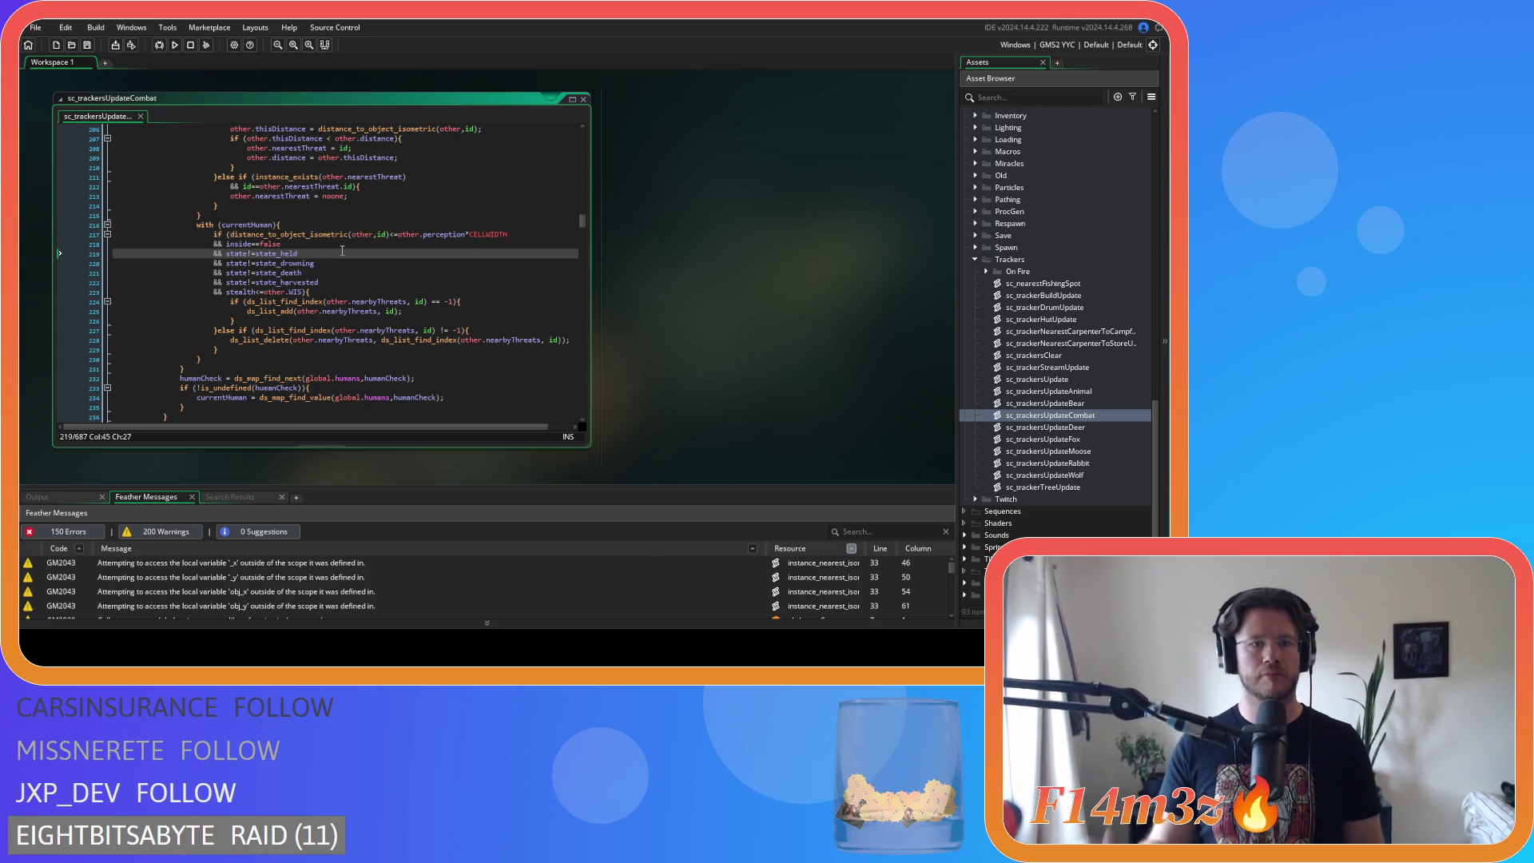
{"action": "left_click", "coordinate": [355, 261]}
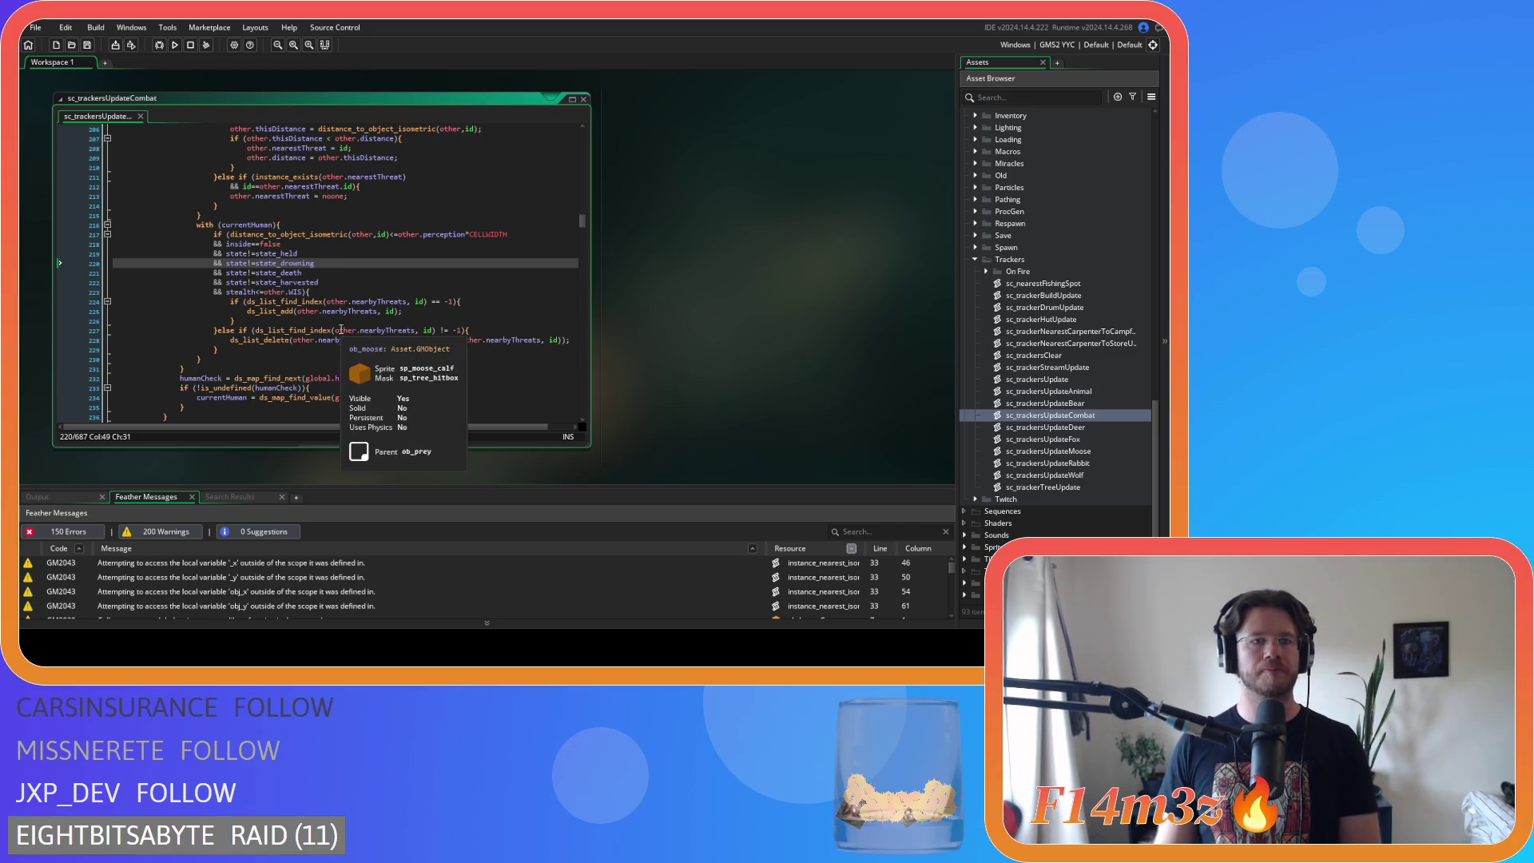
{"action": "left_click", "coordinate": [329, 273]}
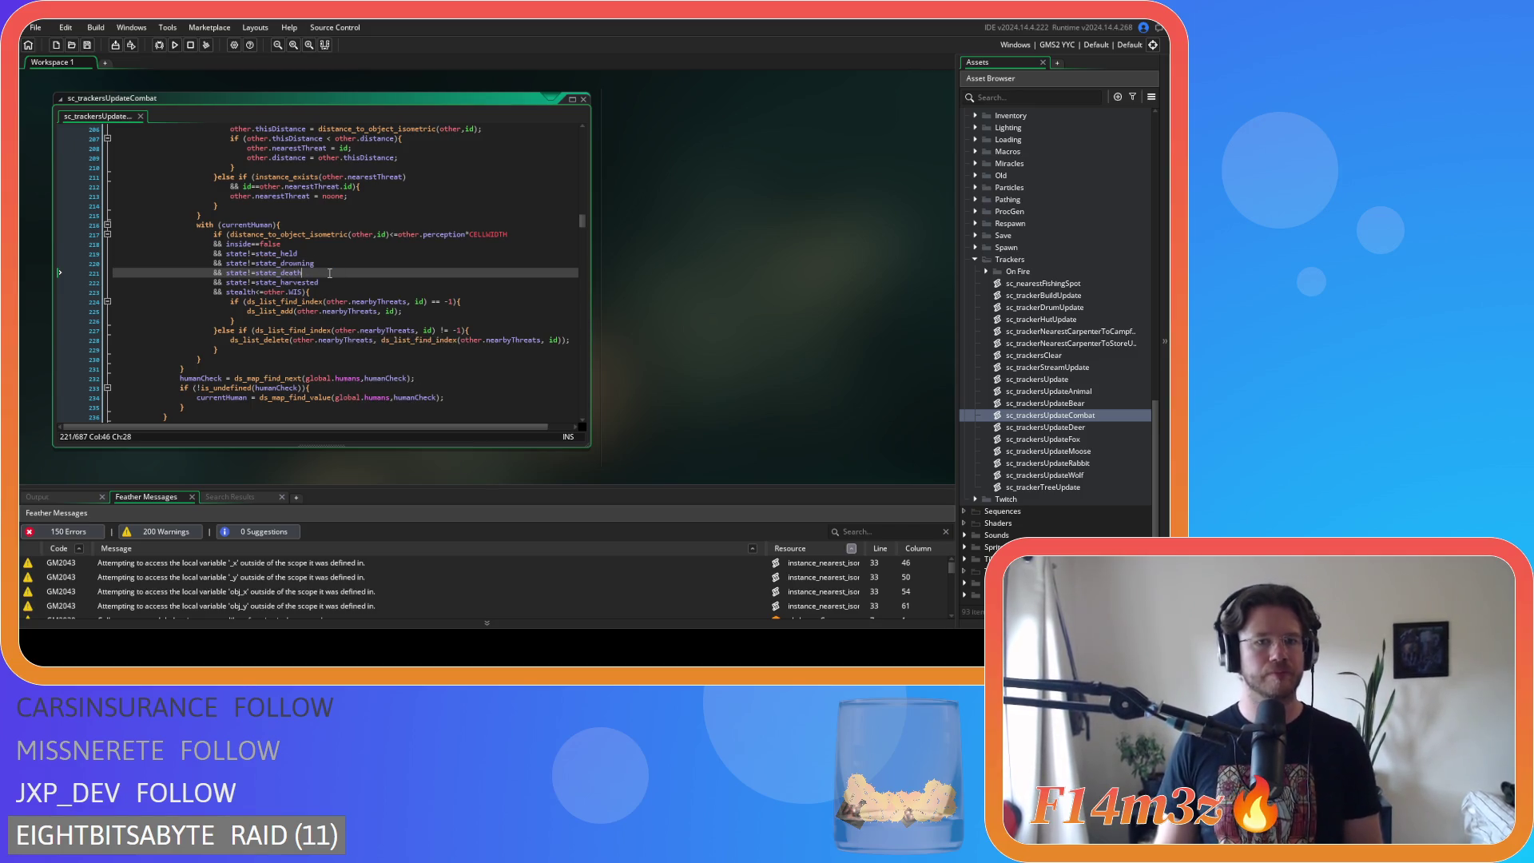
{"action": "scroll", "coordinate": [329, 273], "scroll_direction": "down", "scroll_amount": 8}
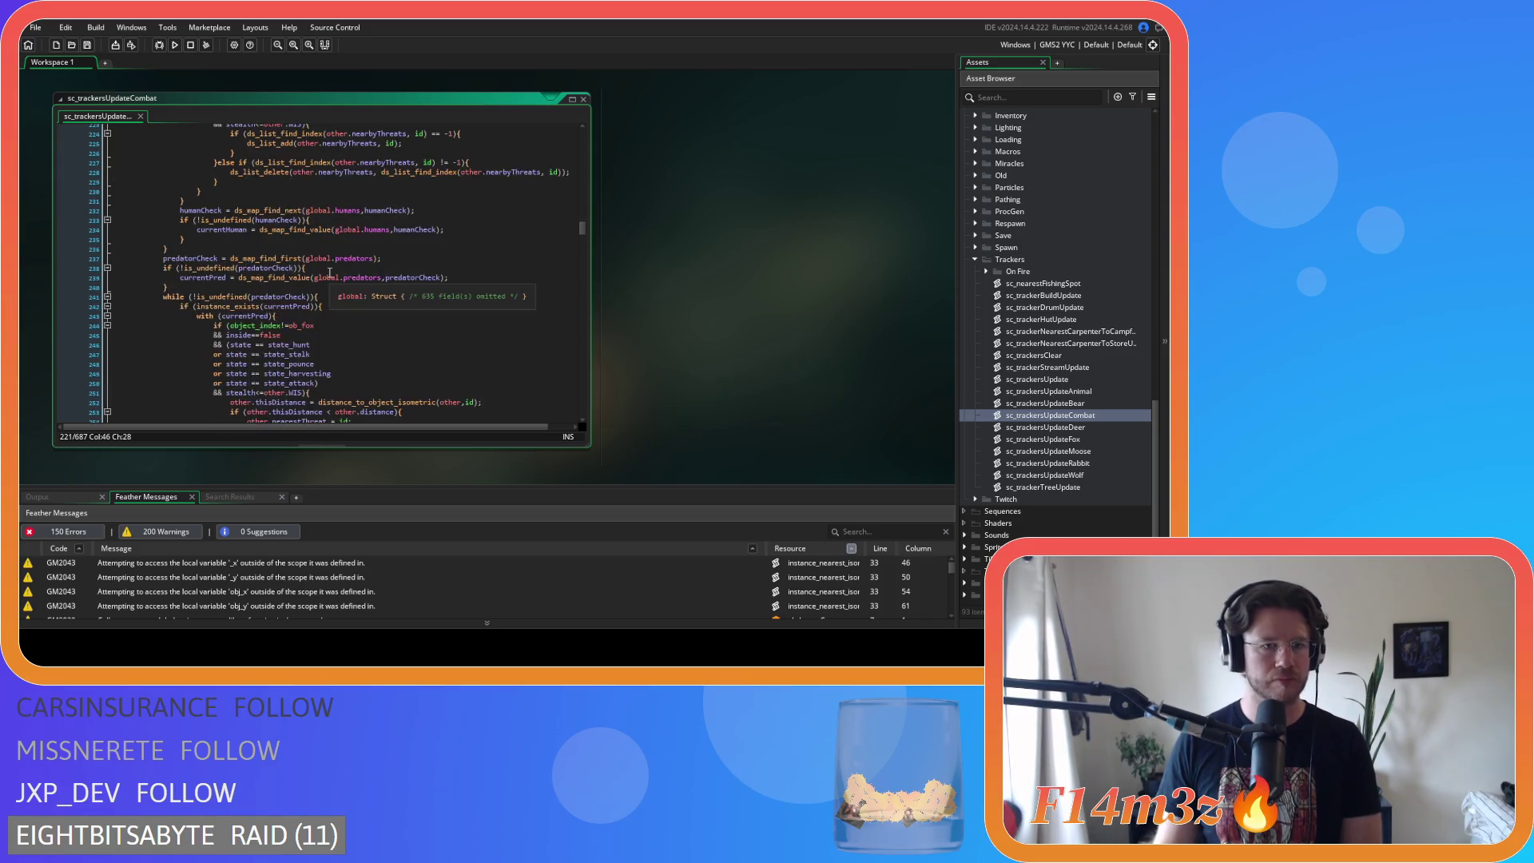
- Remove the spaces around == in the fox block's state_hunt, state_stalk and state_pounce conditions
{"action": "left_click", "coordinate": [252, 272]}
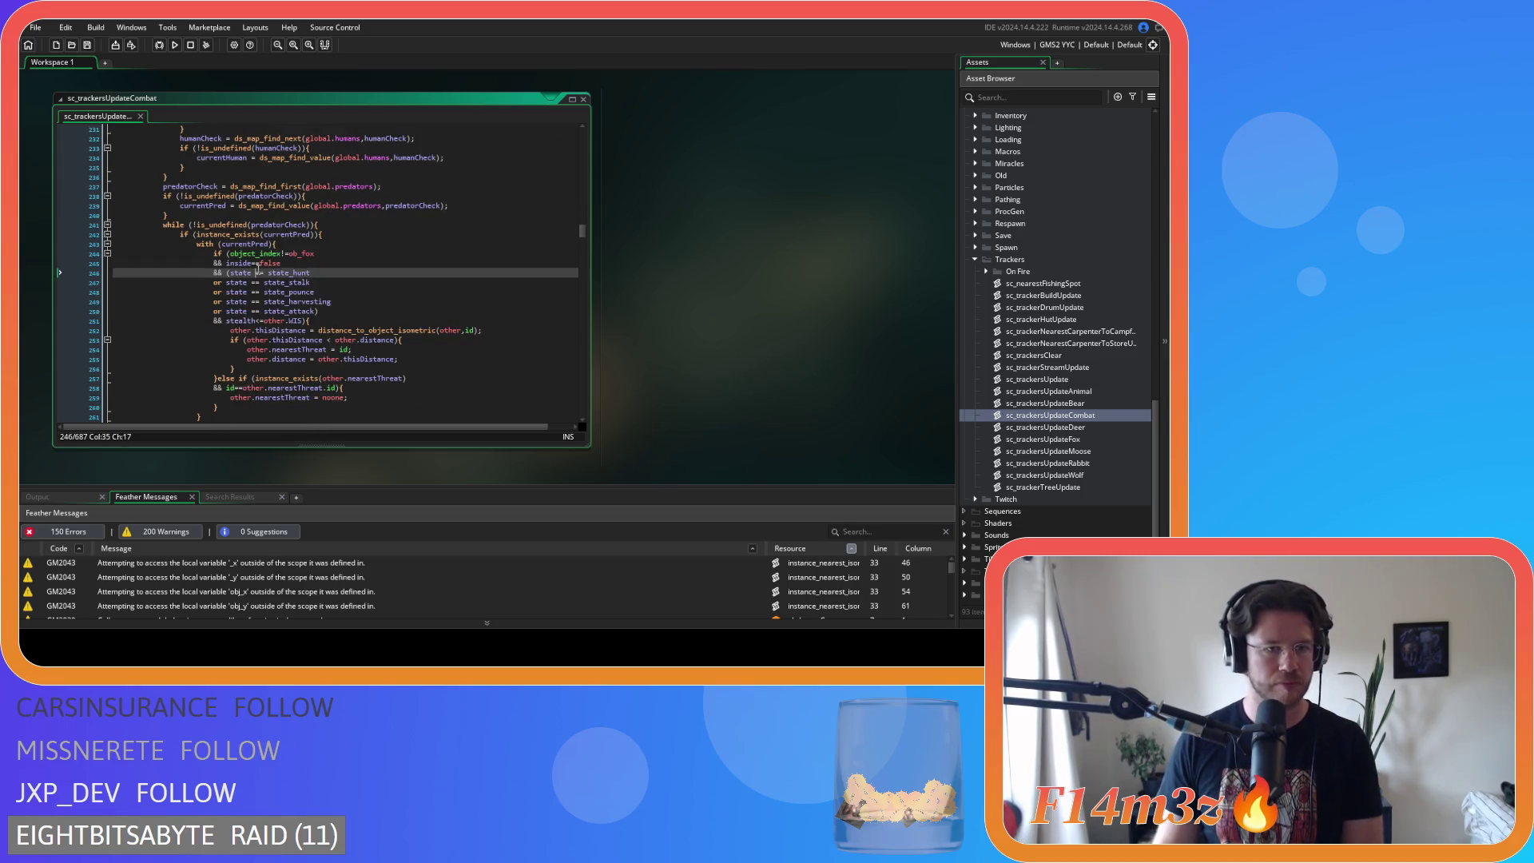
{"action": "key", "text": "BackSpace"}
{"action": "key", "text": "Delete"}
{"action": "left_click", "coordinate": [250, 282]}
{"action": "key", "text": "BackSpace"}
{"action": "key", "text": "Right"}
{"action": "key", "text": "Right"}
{"action": "key", "text": "Delete"}
{"action": "left_click", "coordinate": [250, 291]}
{"action": "key", "text": "BackSpace"}
{"action": "key", "text": "Right"}
{"action": "key", "text": "Right"}
{"action": "key", "text": "Delete"}
- Tighten == spacing on the state_harvesting and state_attack conditions, then save the script
{"action": "left_click", "coordinate": [250, 301]}
{"action": "key", "text": "BackSpace"}
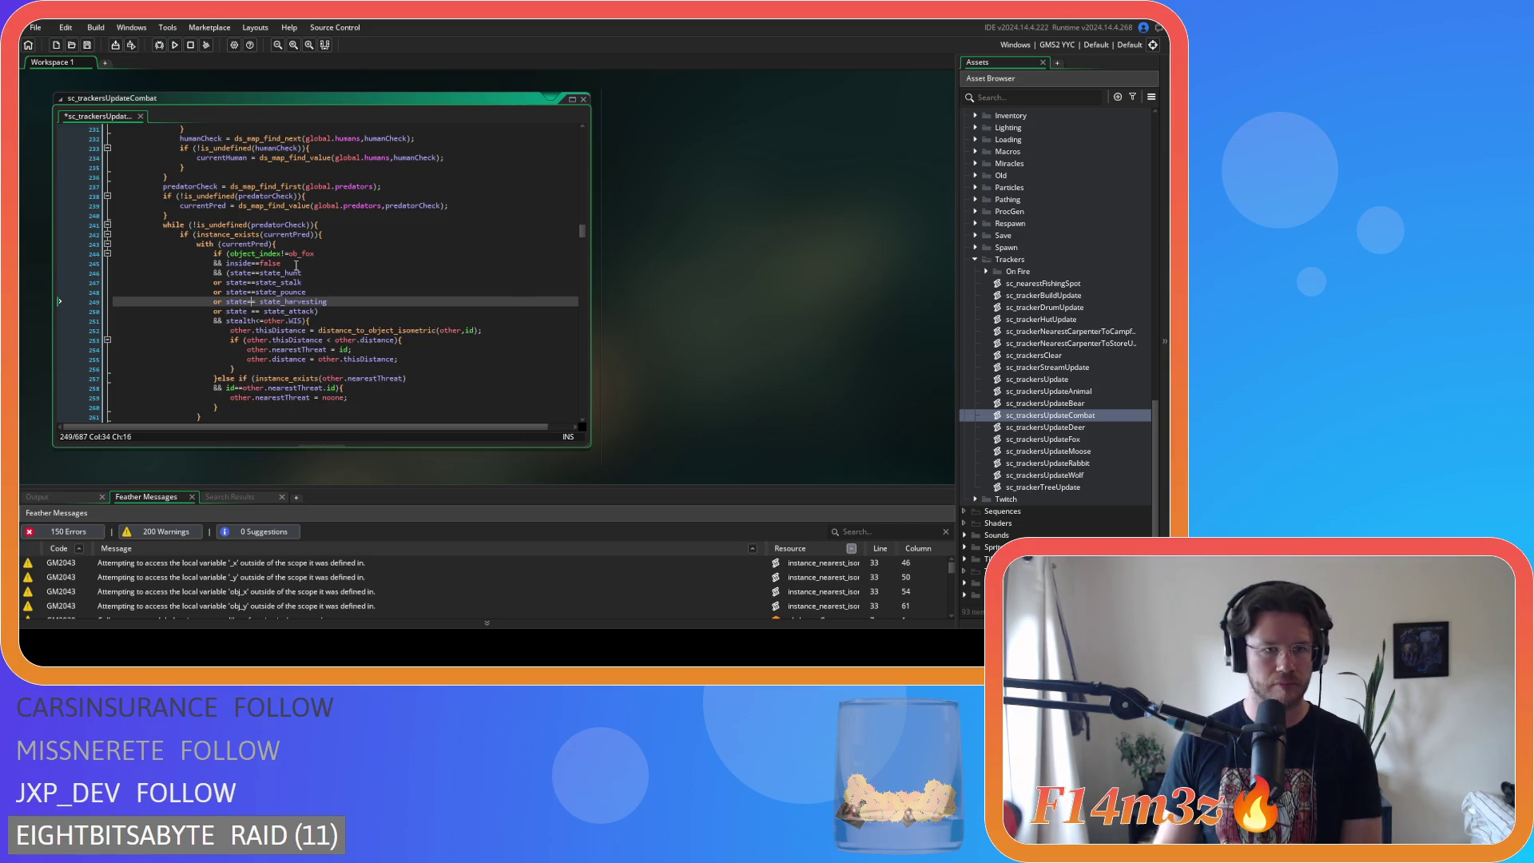
{"action": "key", "text": "Right"}
{"action": "key", "text": "Right"}
{"action": "key", "text": "Delete"}
{"action": "left_click", "coordinate": [248, 312]}
{"action": "key", "text": "Right"}
{"action": "key", "text": "Right"}
{"action": "key", "text": "Delete"}
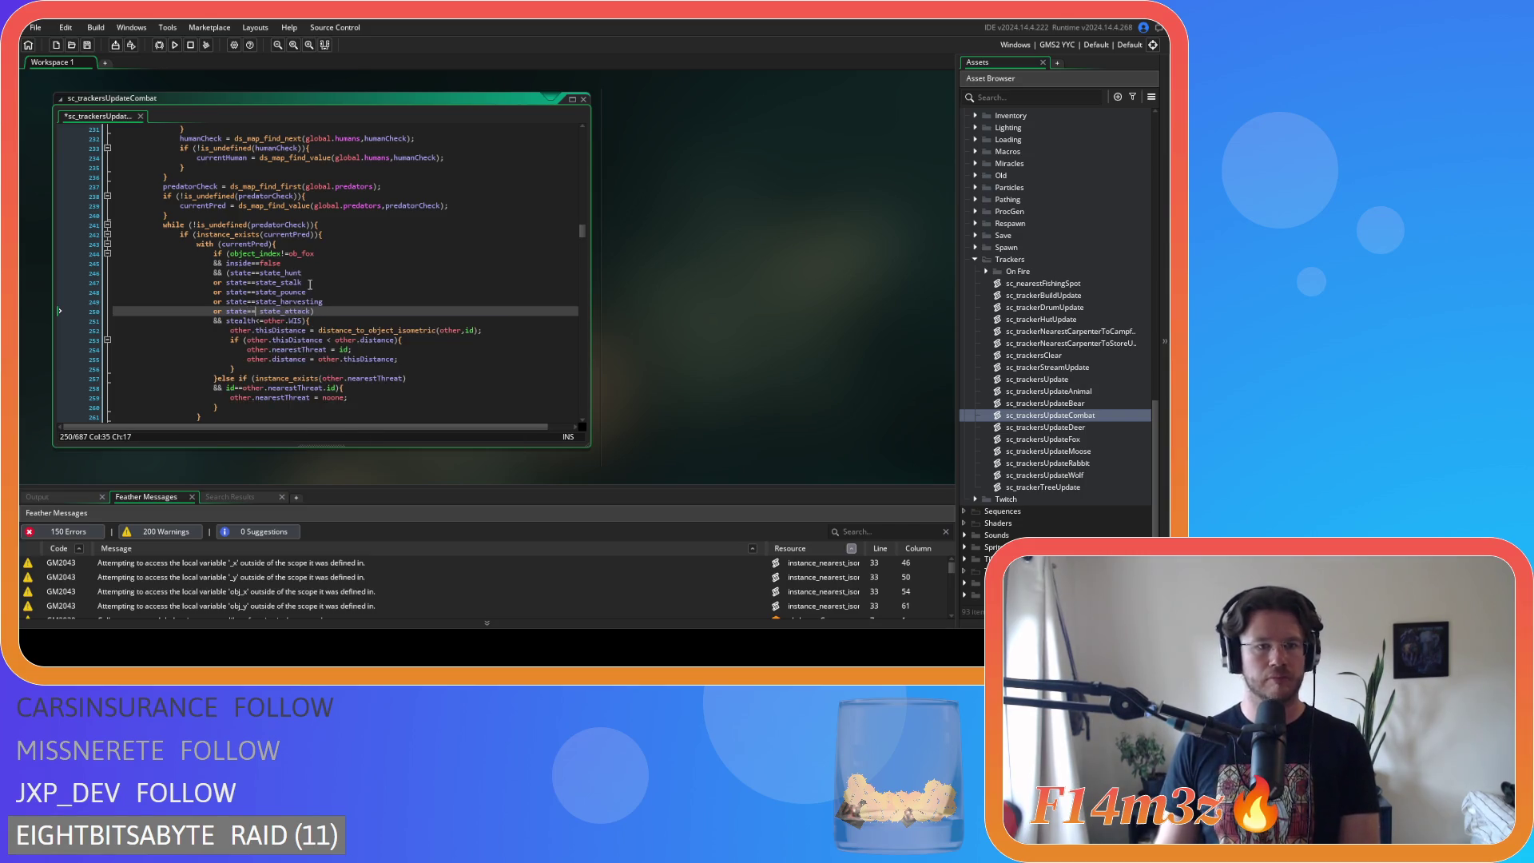
{"action": "left_click", "coordinate": [390, 320]}
{"action": "key", "text": "ctrl+s"}
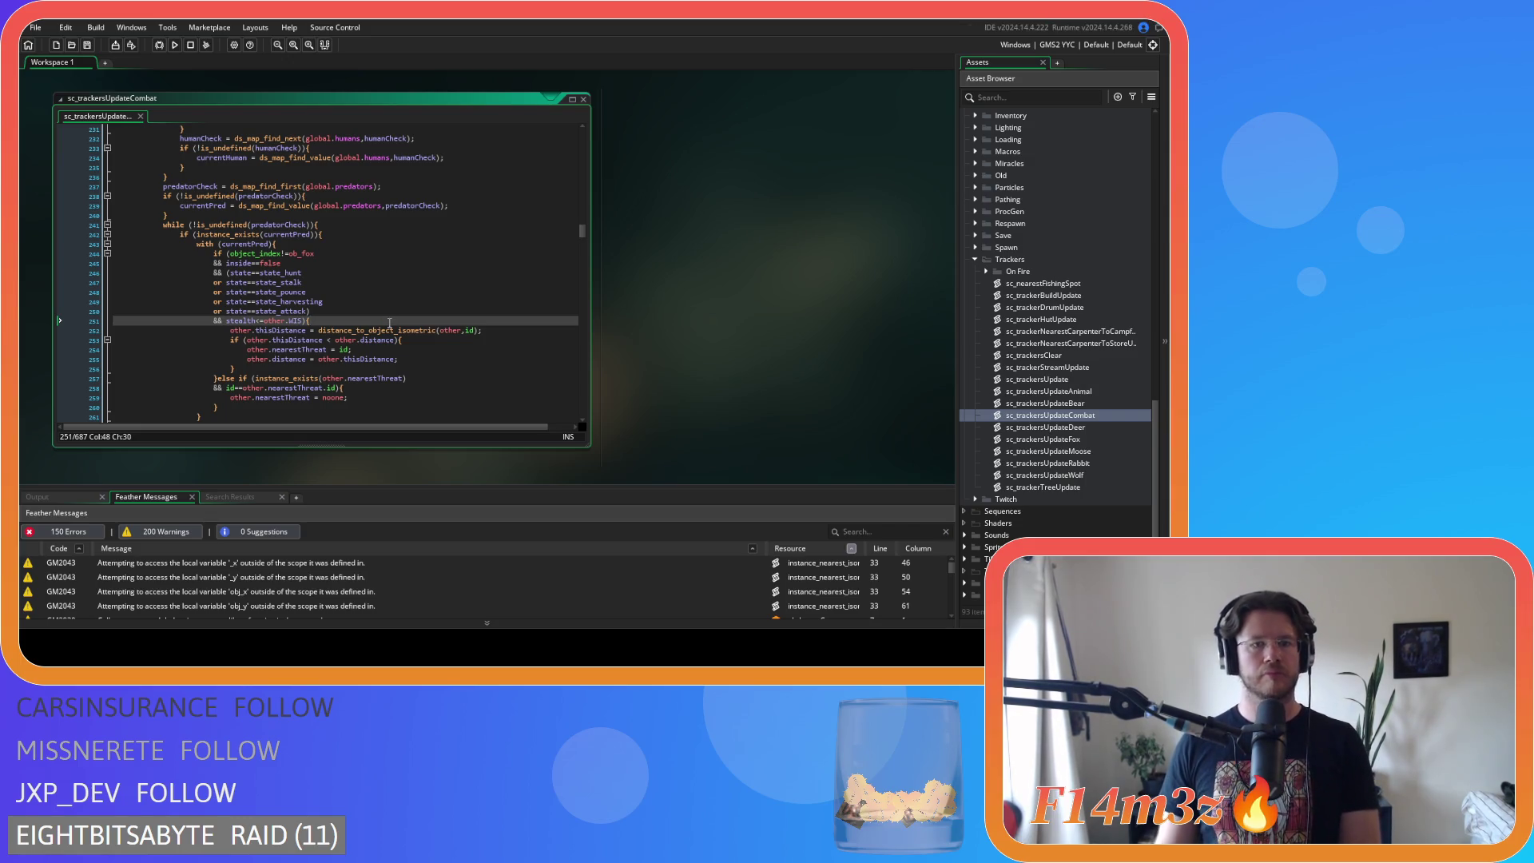
- Move the line 271 distance check to open the line 263 predator condition, joined with &&, and save
{"action": "scroll", "coordinate": [390, 323], "scroll_direction": "down", "scroll_amount": 3}
{"action": "scroll", "coordinate": [389, 323], "scroll_direction": "down", "scroll_amount": 3}
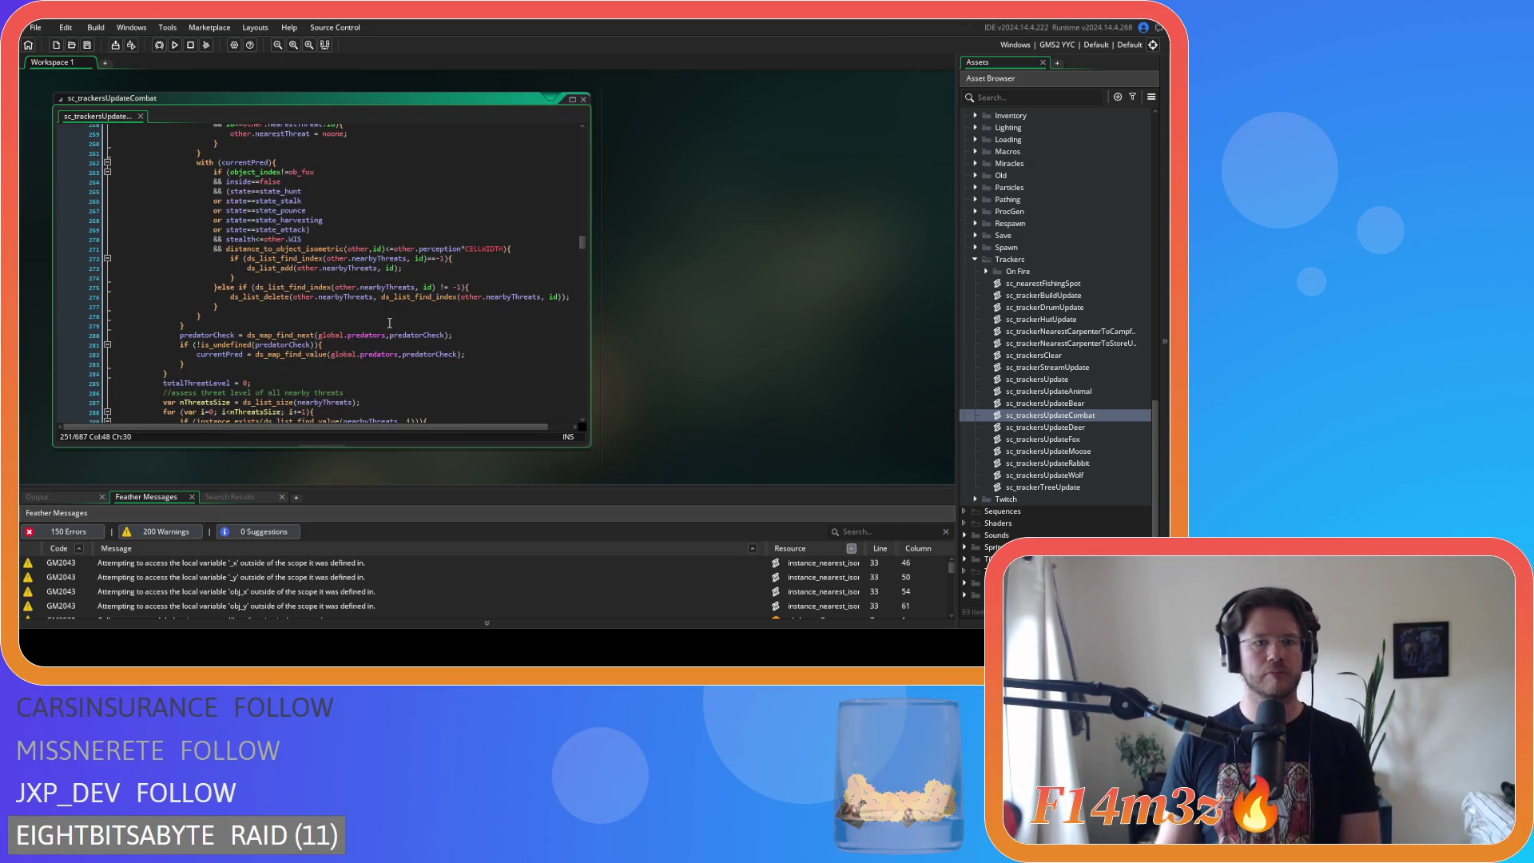
{"action": "left_click_drag", "start_coordinate": [503, 248], "coordinate": [118, 252]}
{"action": "key", "text": "BackSpace"}
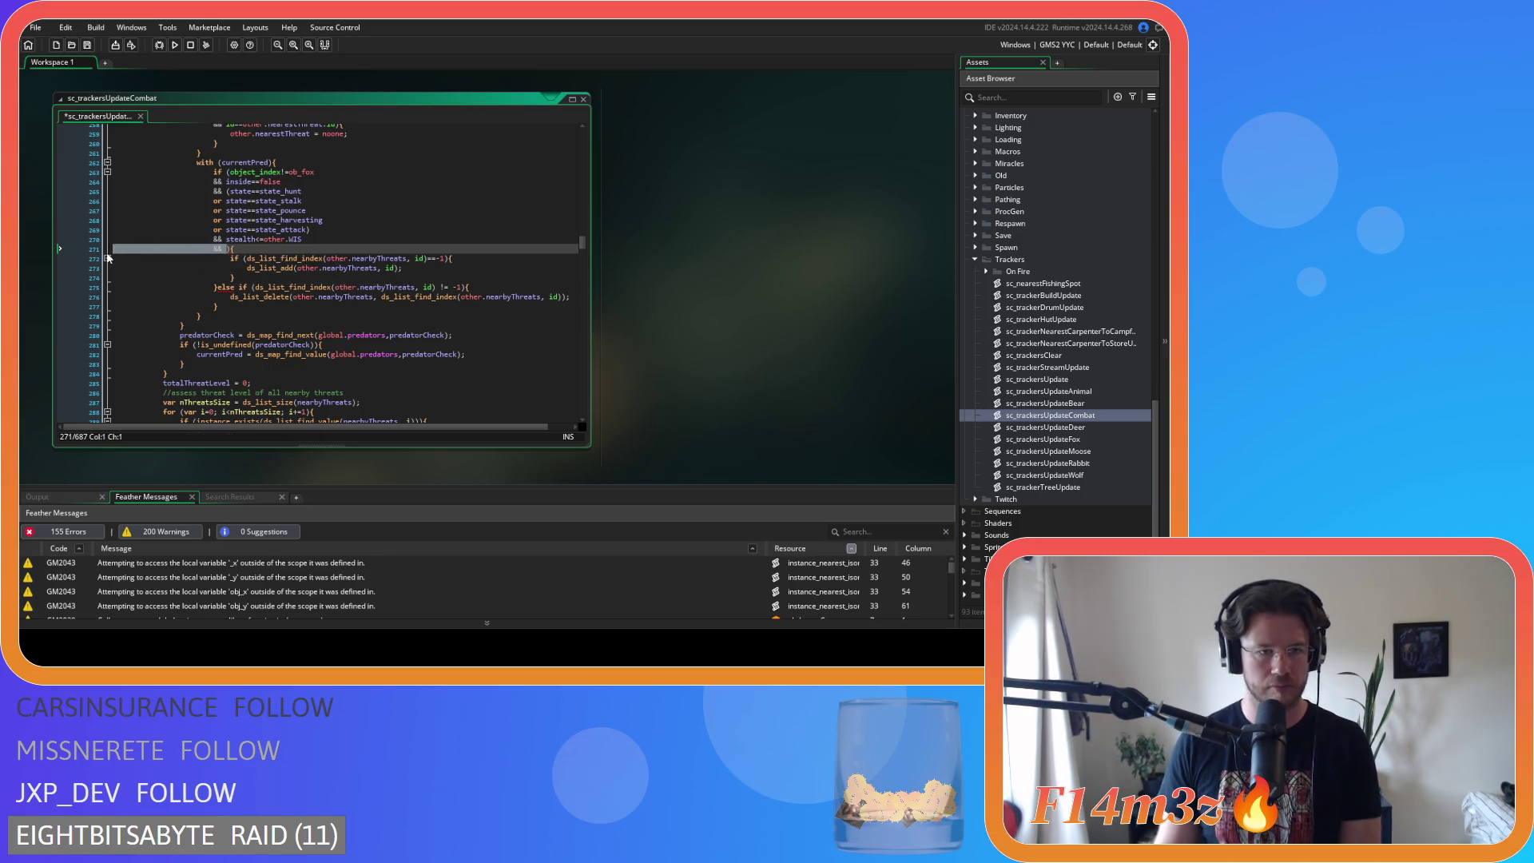
{"action": "key", "text": "BackSpace"}
{"action": "key", "text": "BackSpace"}
{"action": "left_click", "coordinate": [231, 172]}
{"action": "key", "text": "Return"}
{"action": "type", "text": "&&"}
{"action": "left_click", "coordinate": [249, 172]}
{"action": "key", "text": "ctrl+v"}
{"action": "key", "text": "ctrl+s"}
{"action": "scroll", "coordinate": [378, 243], "scroll_direction": "down", "scroll_amount": 4}
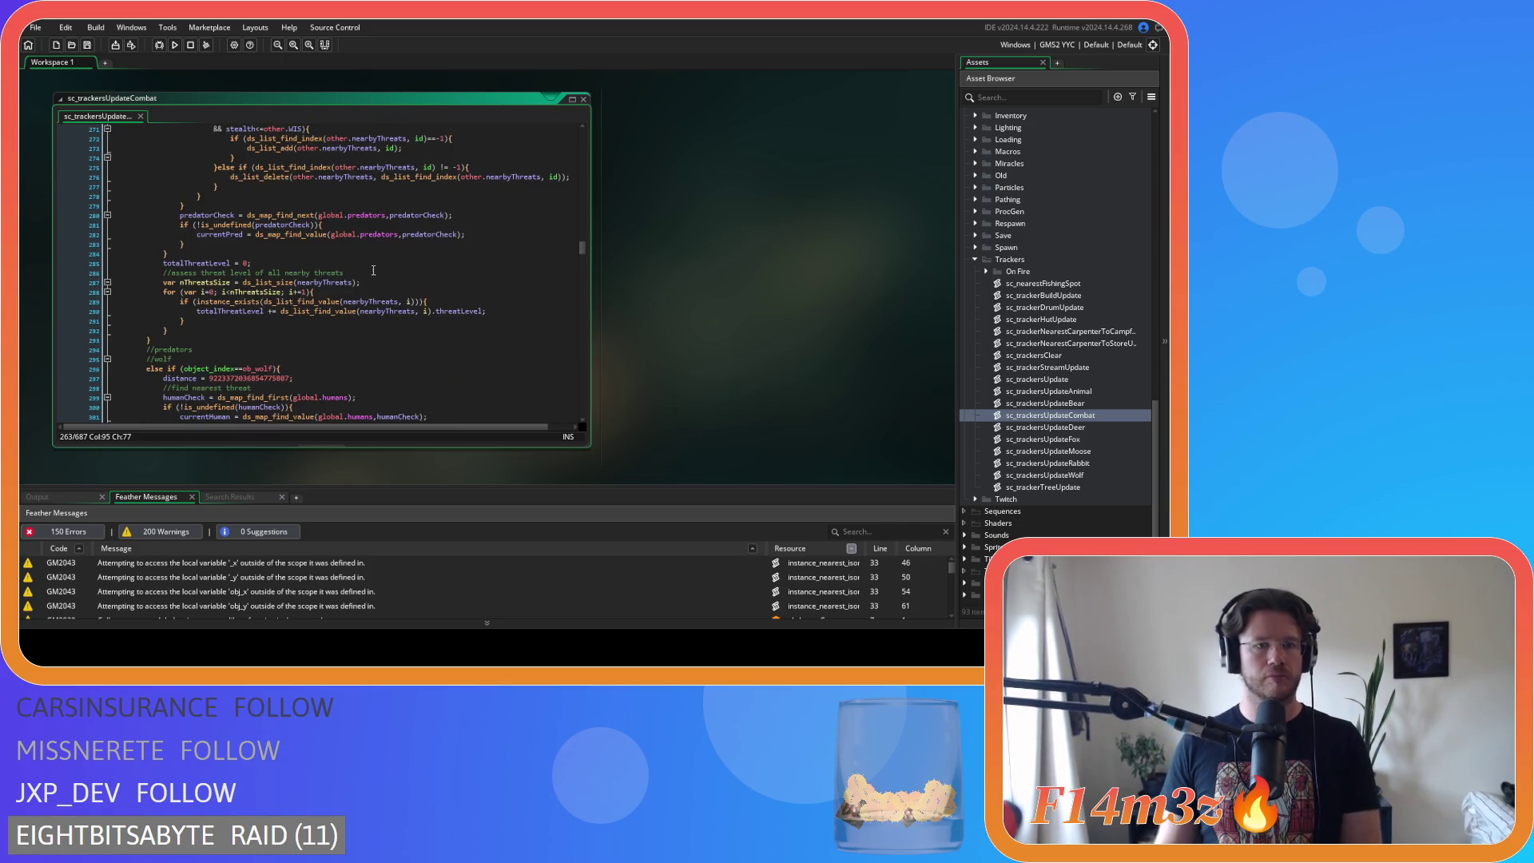
- Remove extra spaces around the comparisons in the human block's inside, state_held and state_death conditions
{"action": "scroll", "coordinate": [372, 271], "scroll_direction": "down", "scroll_amount": 8}
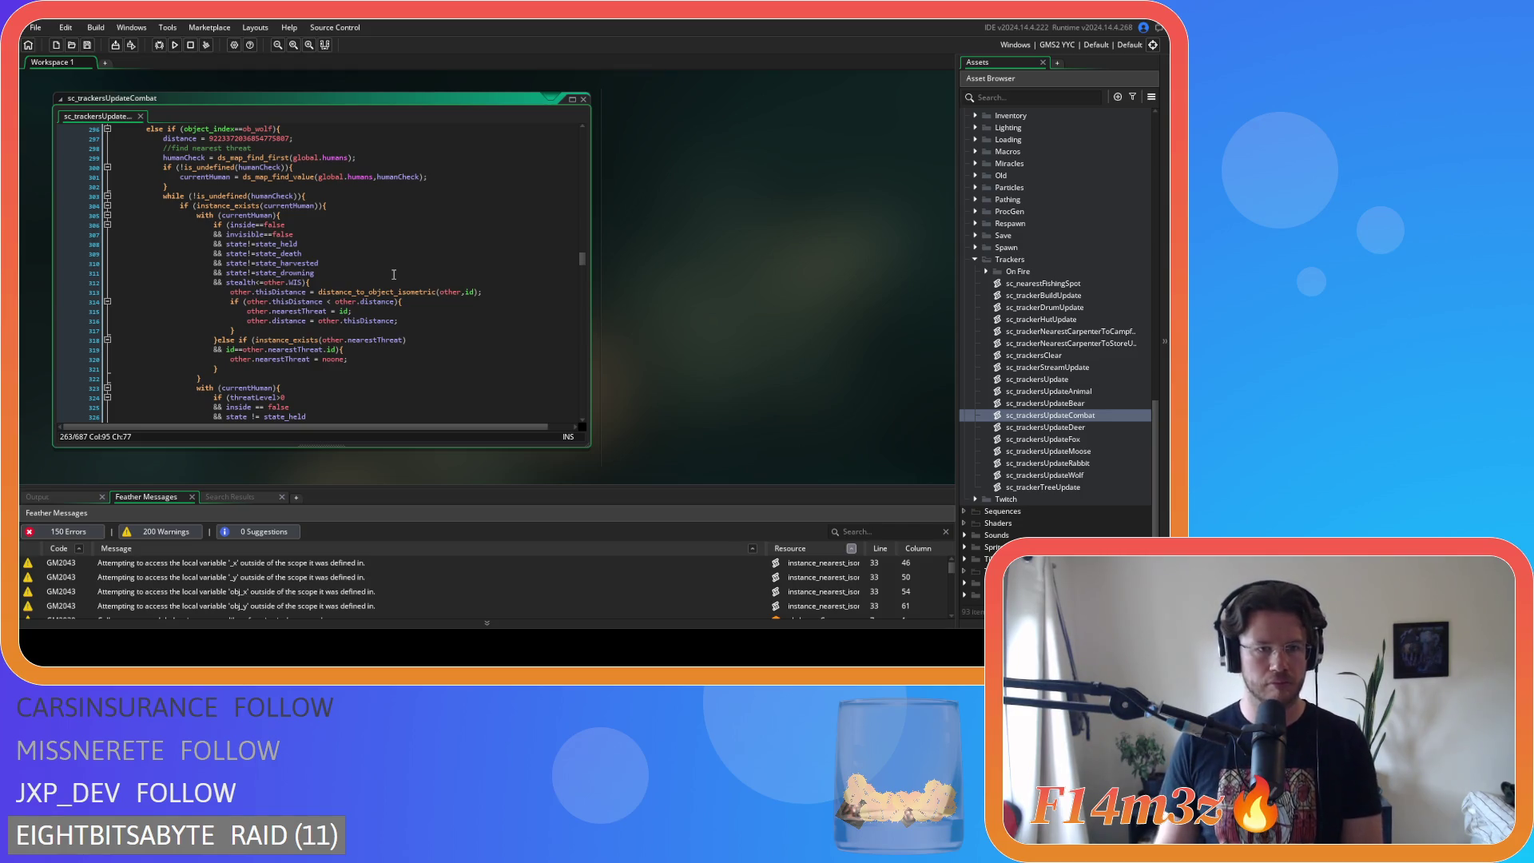
{"action": "scroll", "coordinate": [393, 274], "scroll_direction": "down", "scroll_amount": 5}
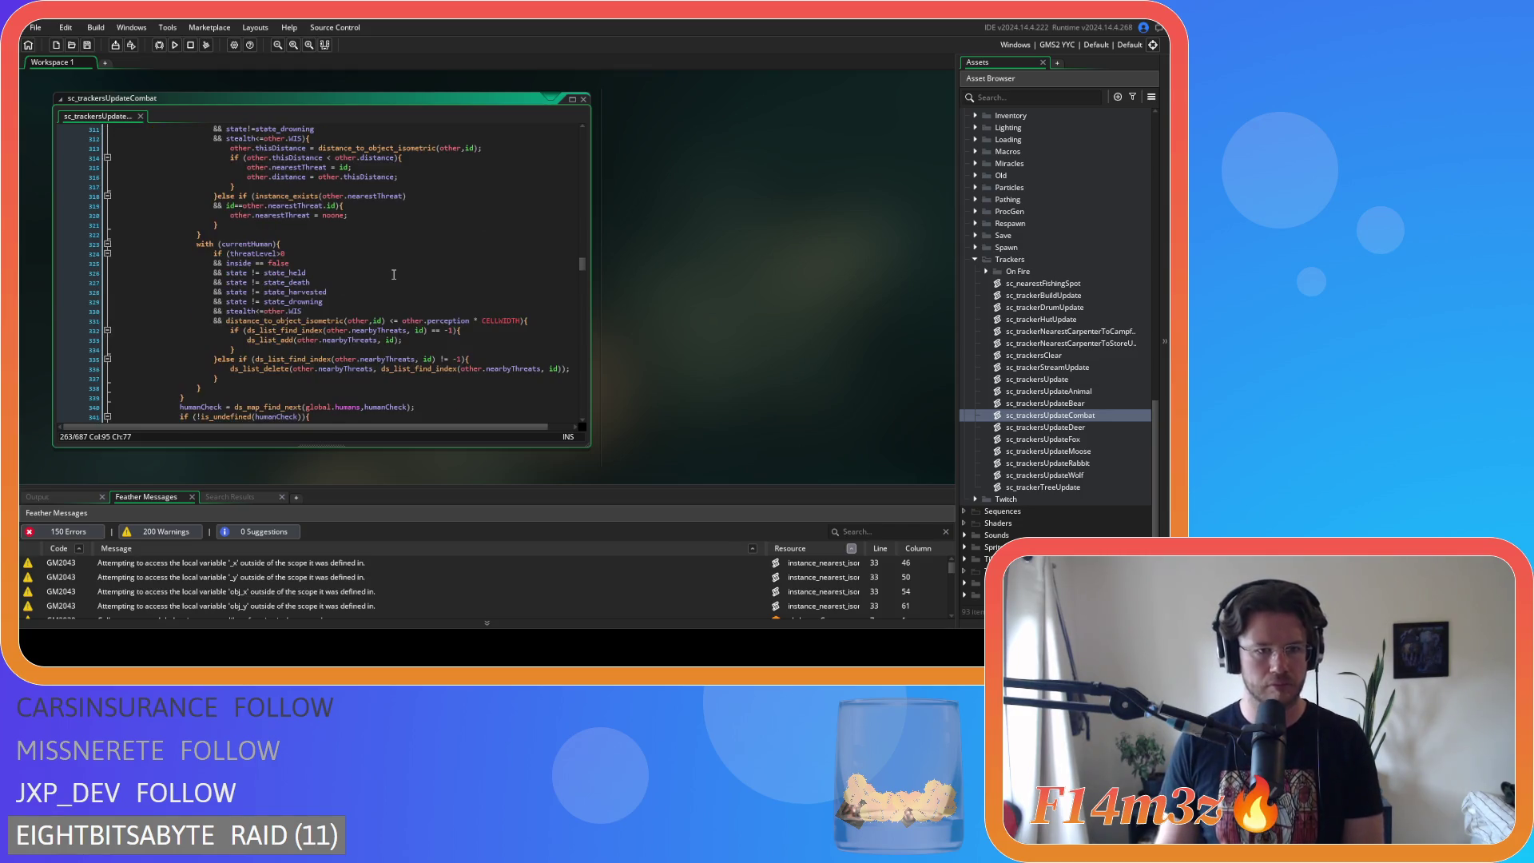
{"action": "left_click", "coordinate": [253, 263]}
{"action": "key", "text": "Delete"}
{"action": "key", "text": "Right"}
{"action": "key", "text": "Right"}
{"action": "left_click", "coordinate": [253, 273]}
{"action": "key", "text": "BackSpace"}
{"action": "key", "text": "Right"}
{"action": "key", "text": "Right"}
{"action": "key", "text": "Delete"}
{"action": "left_click", "coordinate": [251, 284]}
{"action": "key", "text": "BackSpace"}
{"action": "key", "text": "Right"}
{"action": "key", "text": "Right"}
{"action": "key", "text": "Delete"}
- Remove the spaces around != in the state_harvested and state_drowning conditions
{"action": "left_click", "coordinate": [244, 292]}
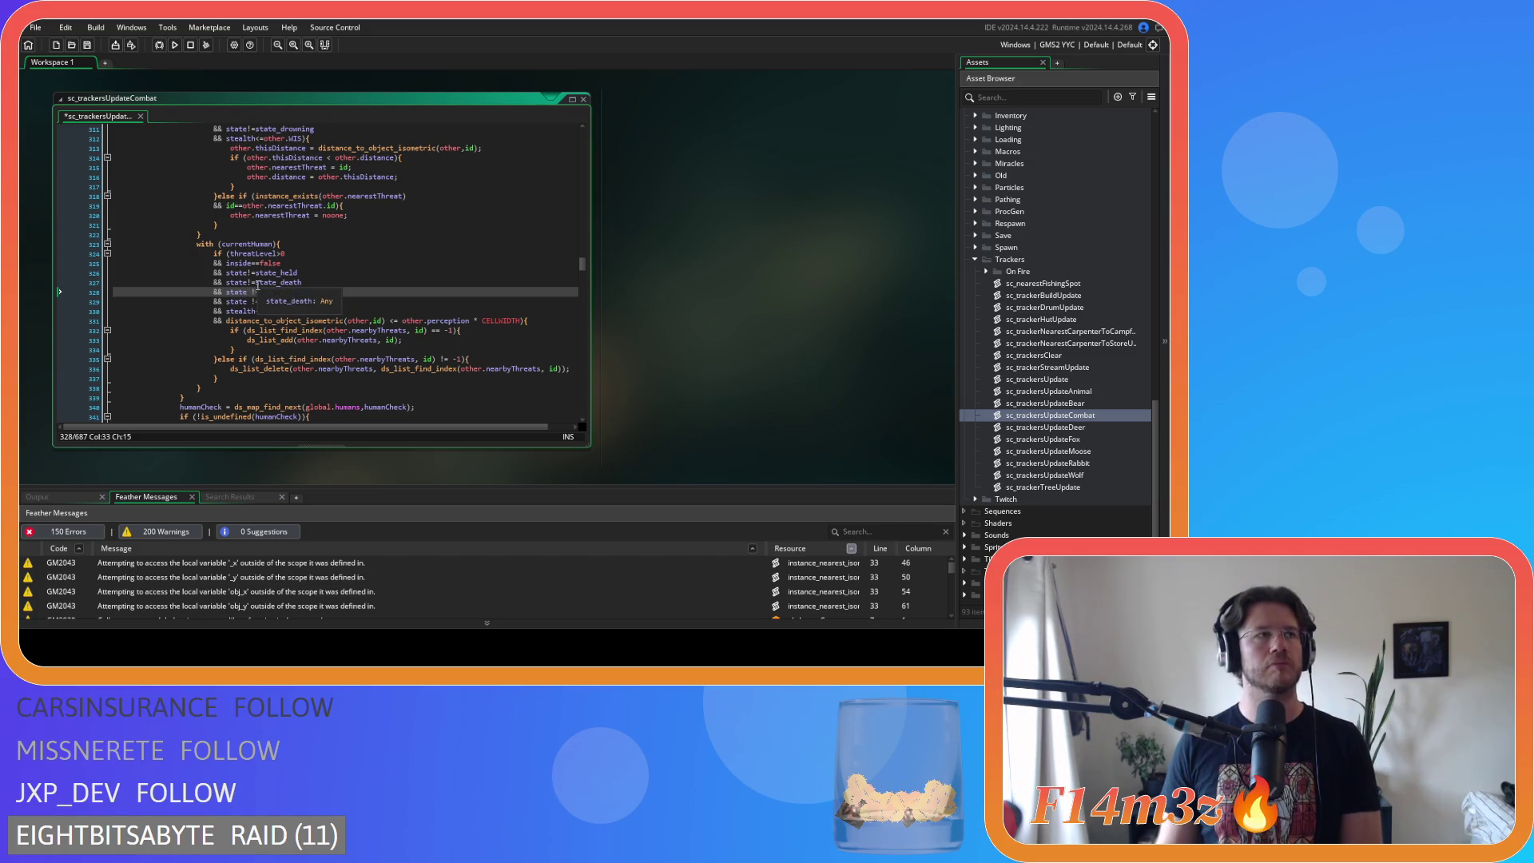
{"action": "key", "text": "BackSpace"}
{"action": "key", "text": "Right"}
{"action": "key", "text": "Right"}
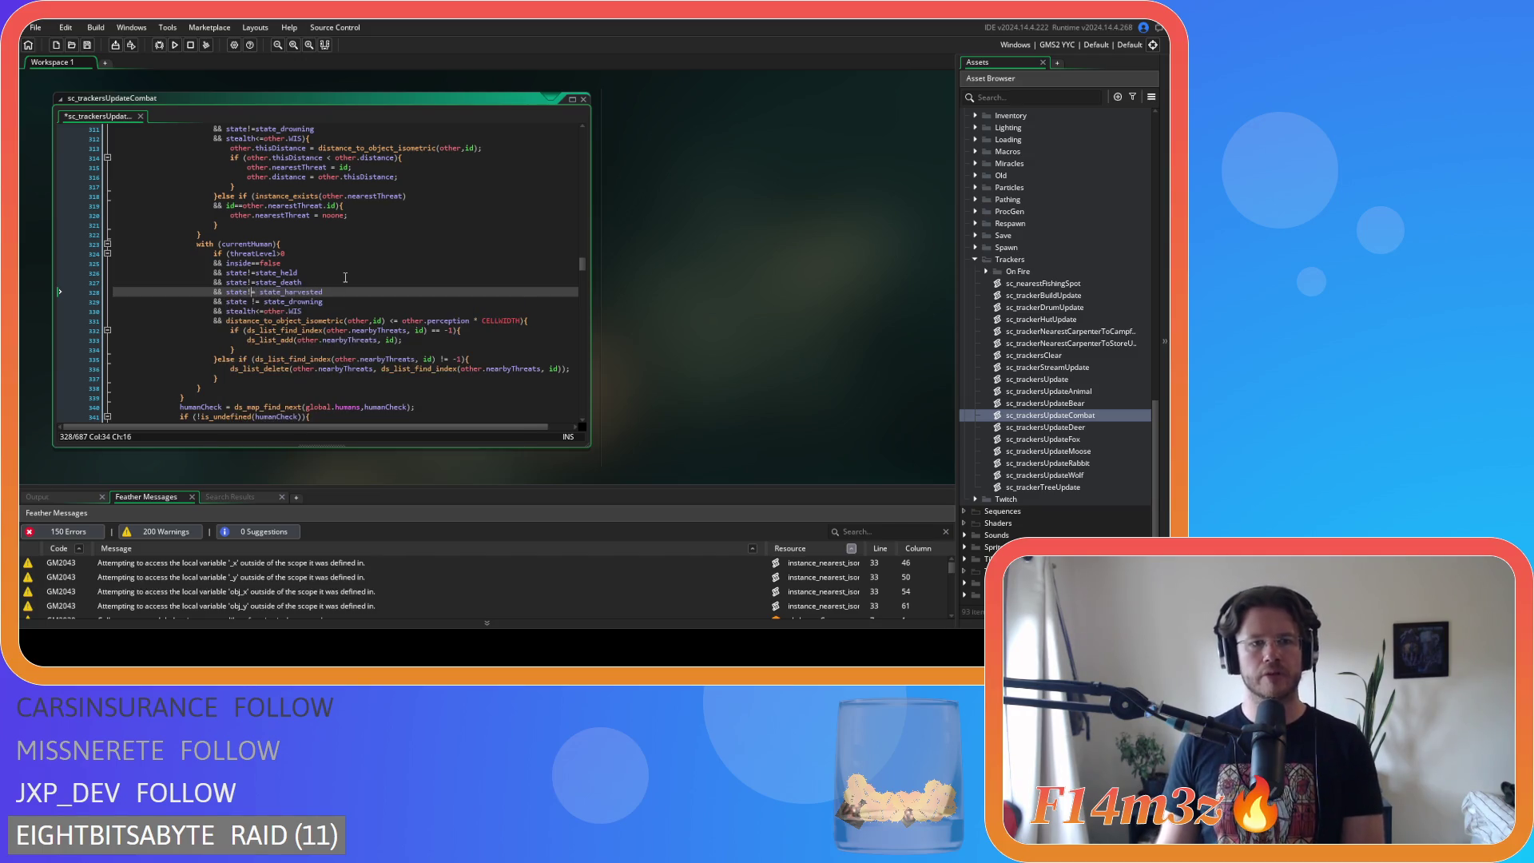
{"action": "key", "text": "Delete"}
{"action": "left_click", "coordinate": [249, 301]}
{"action": "key", "text": "BackSpace"}
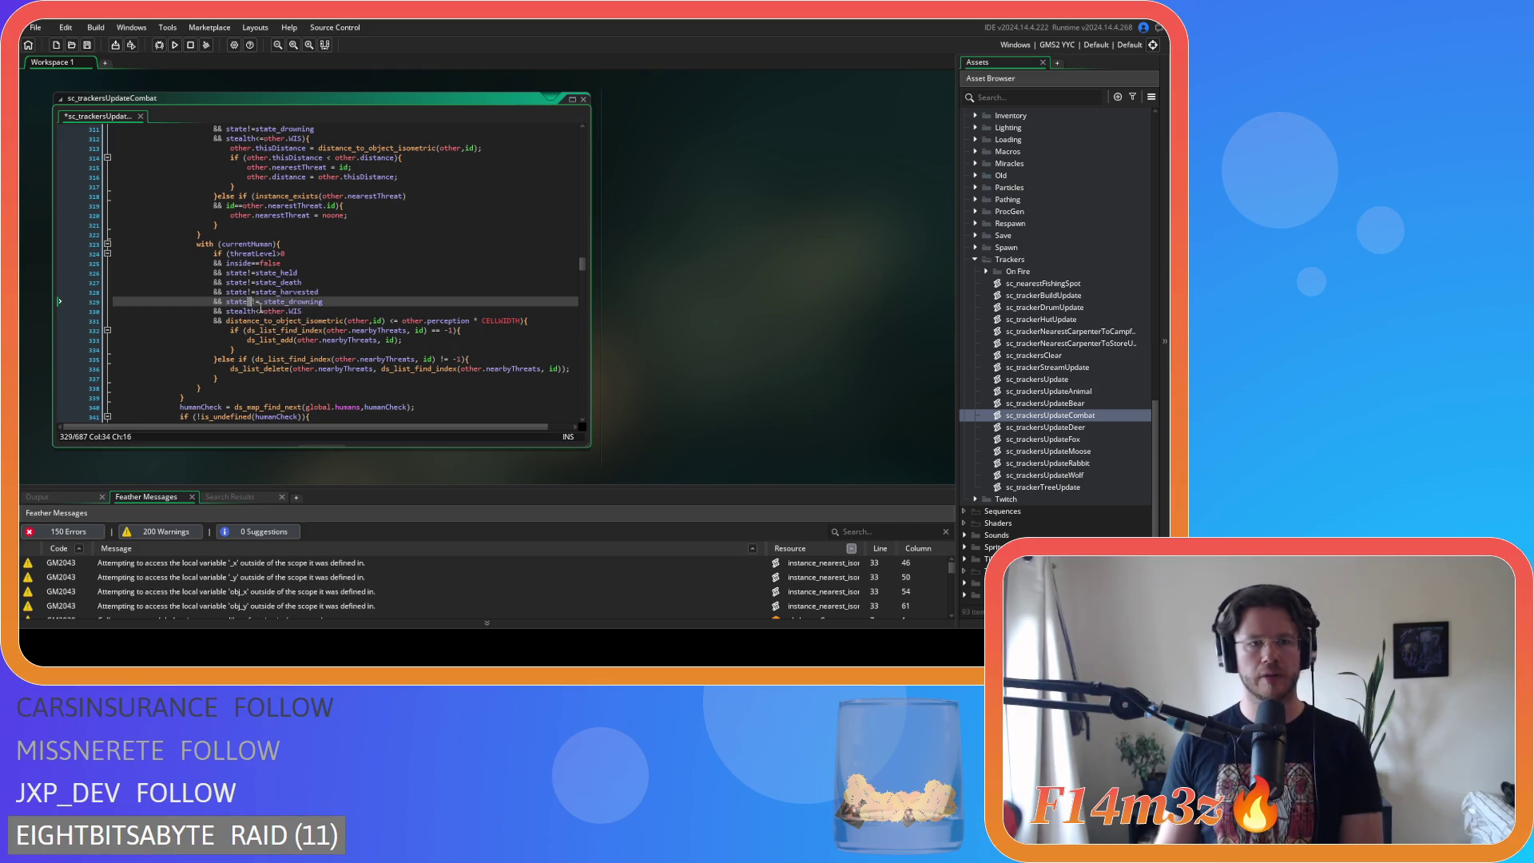
{"action": "key", "text": "Right"}
{"action": "key", "text": "Delete"}
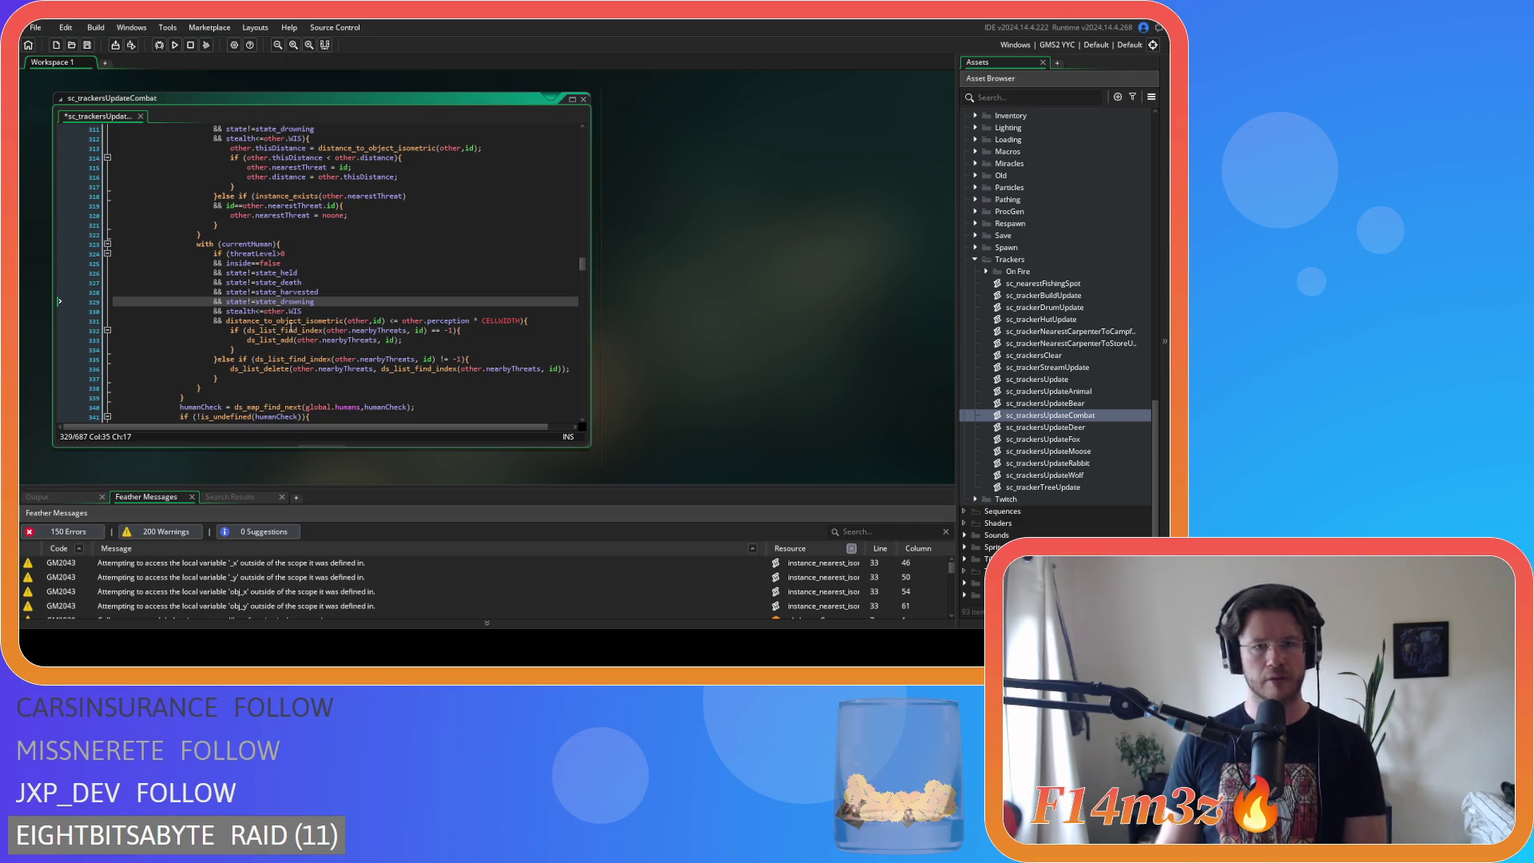
- Compact line 331 to distance_to_object_isometric(other,id)<=other.perception*CELLWIDTH by deleting spaces around <= and before *
{"action": "left_click", "coordinate": [391, 322]}
{"action": "key", "text": "BackSpace"}
{"action": "key", "text": "Right"}
{"action": "key", "text": "Right"}
{"action": "key", "text": "Delete"}
{"action": "left_click", "coordinate": [464, 320]}
{"action": "key", "text": "Delete"}
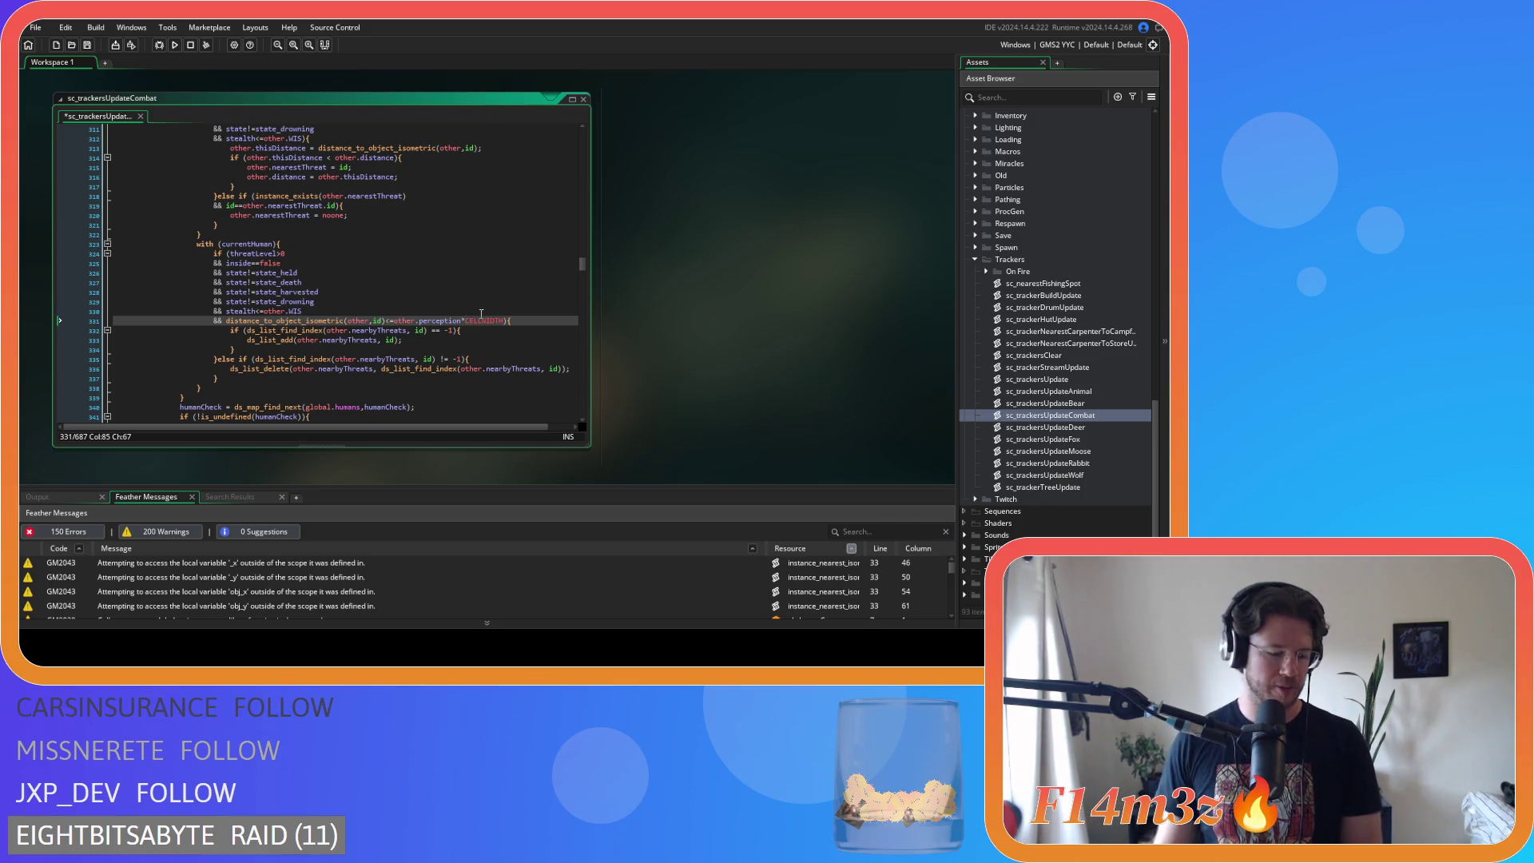
- Save sc_trackersUpdateCombat with the compacted distance check on line 331
{"action": "left_click", "coordinate": [525, 320]}
{"action": "key", "text": "ctrl+s"}
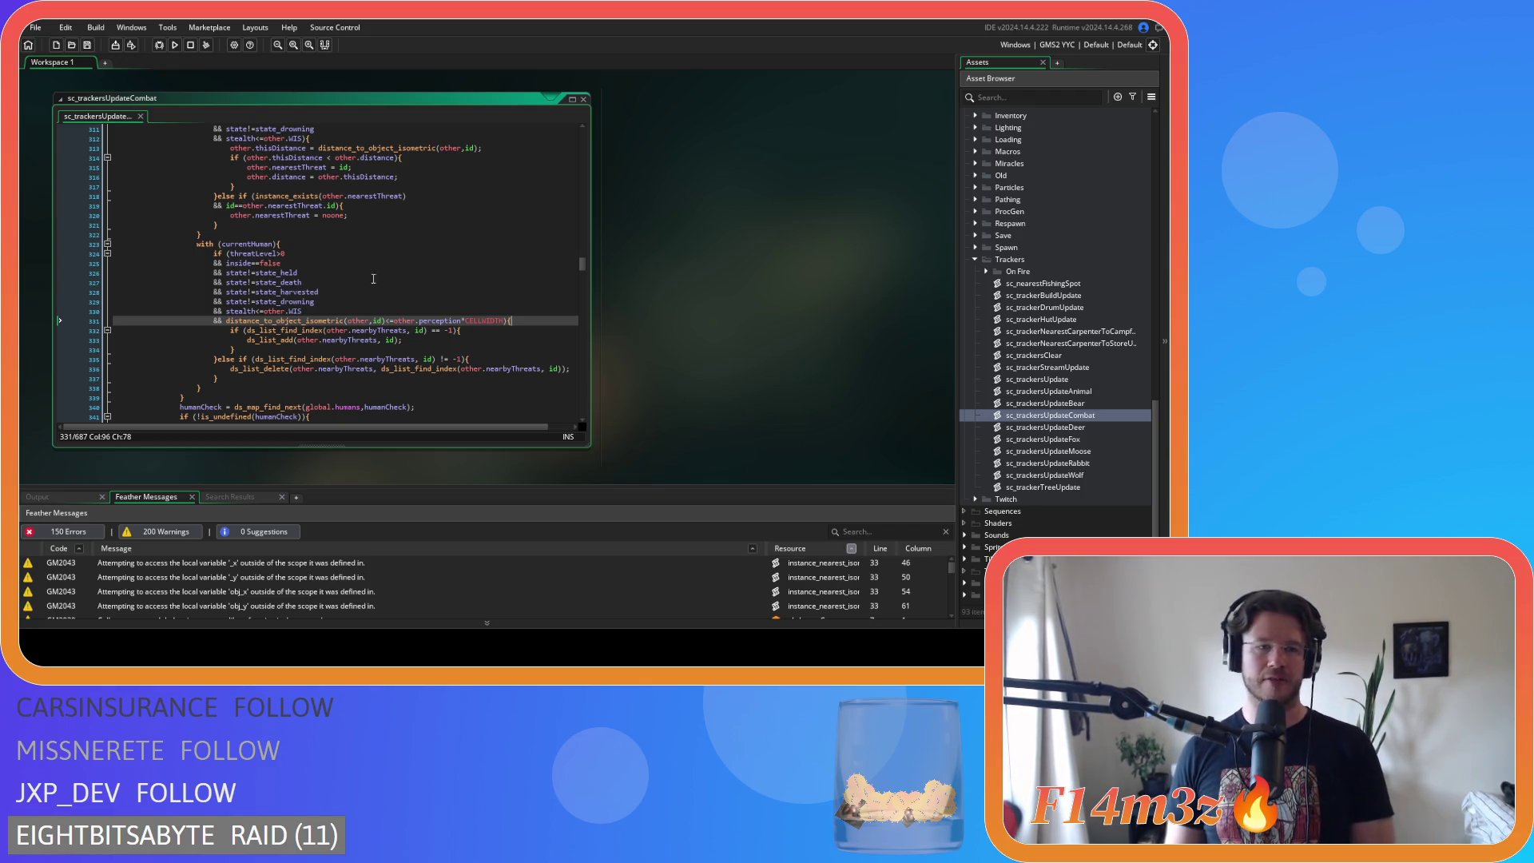
{"action": "left_click", "coordinate": [326, 312]}
{"action": "left_click", "coordinate": [504, 333]}
{"action": "left_click", "coordinate": [528, 318]}
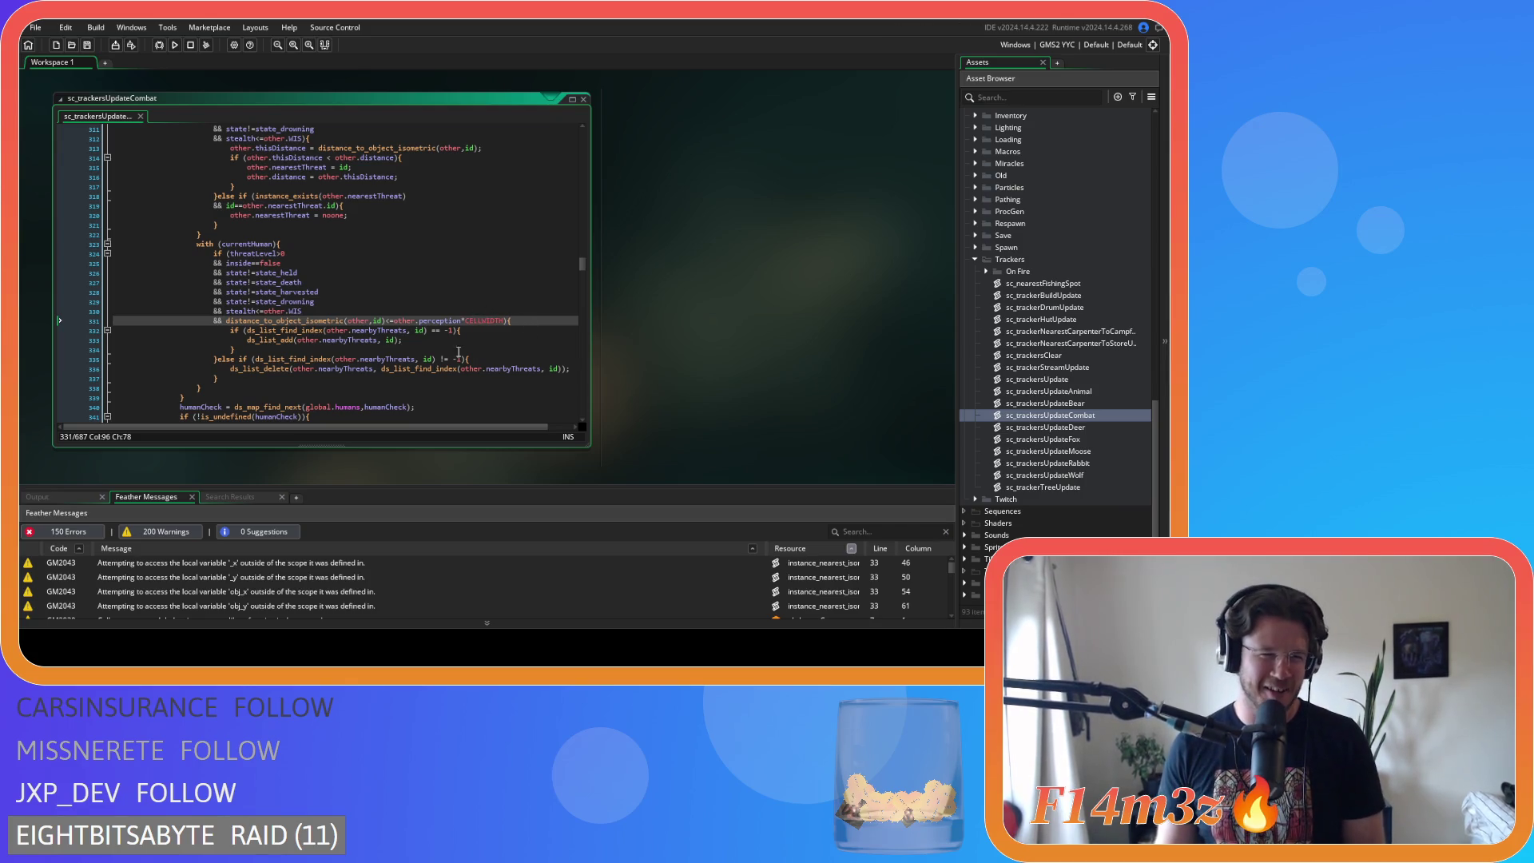
{"action": "left_click", "coordinate": [347, 293]}
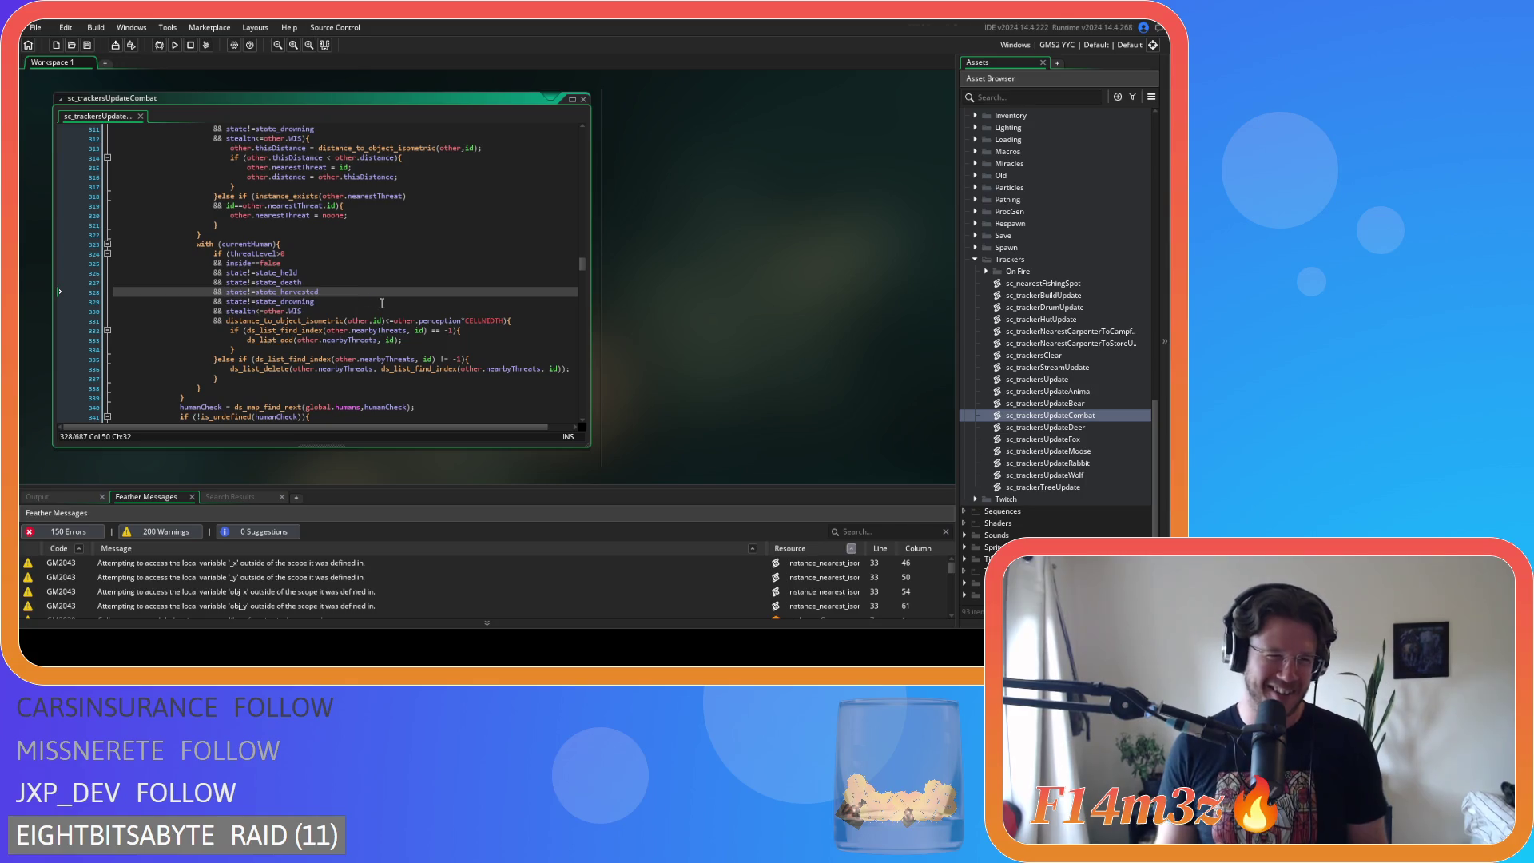
{"action": "left_click", "coordinate": [527, 324]}
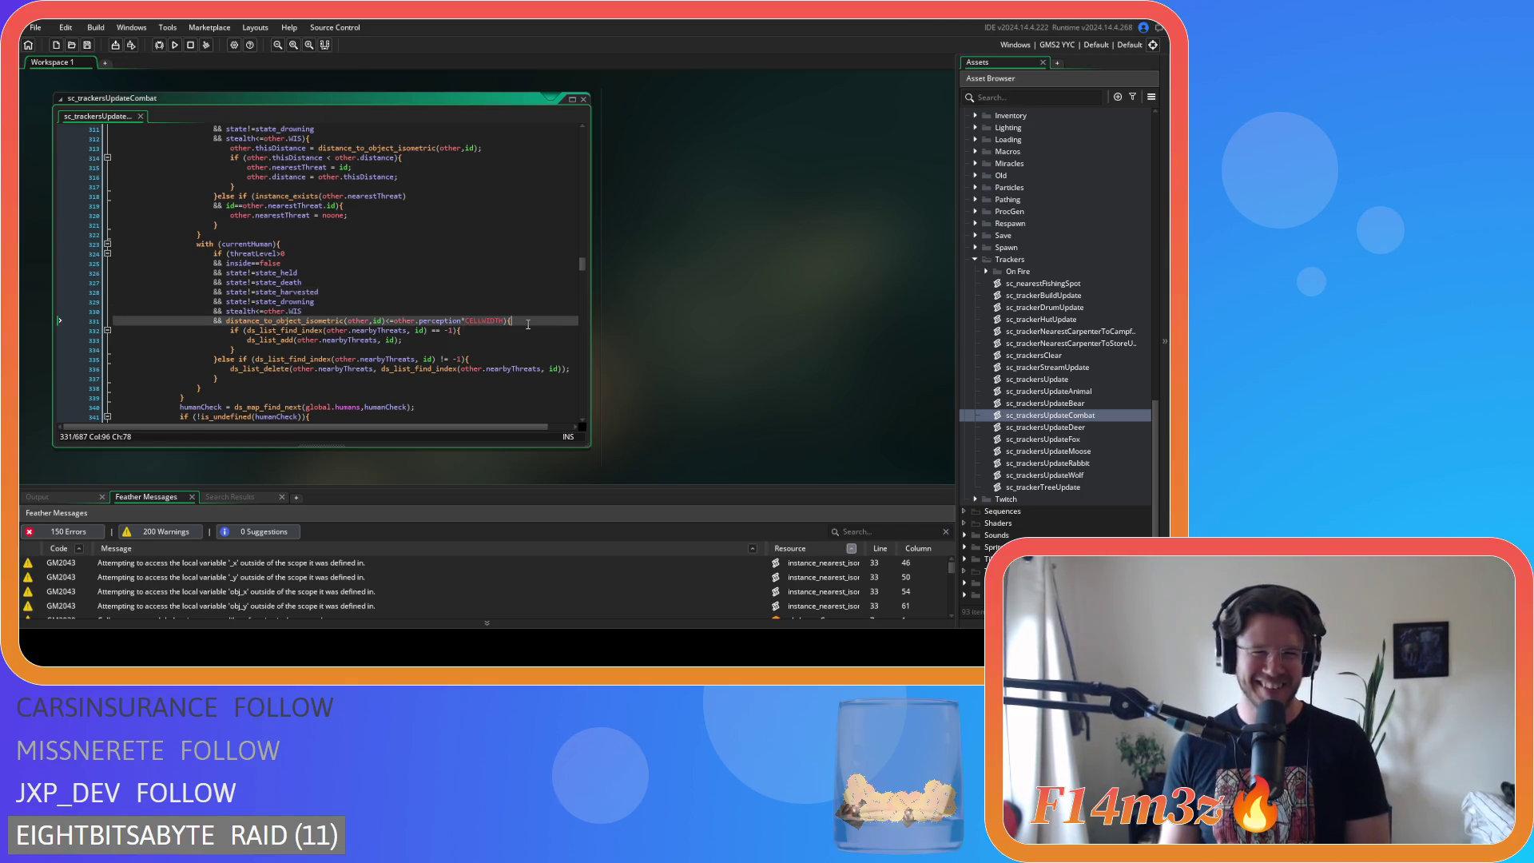
- Delete the space before != on line 361
{"action": "scroll", "coordinate": [518, 353], "scroll_direction": "down", "scroll_amount": 3}
{"action": "scroll", "coordinate": [519, 353], "scroll_direction": "up", "scroll_amount": 2}
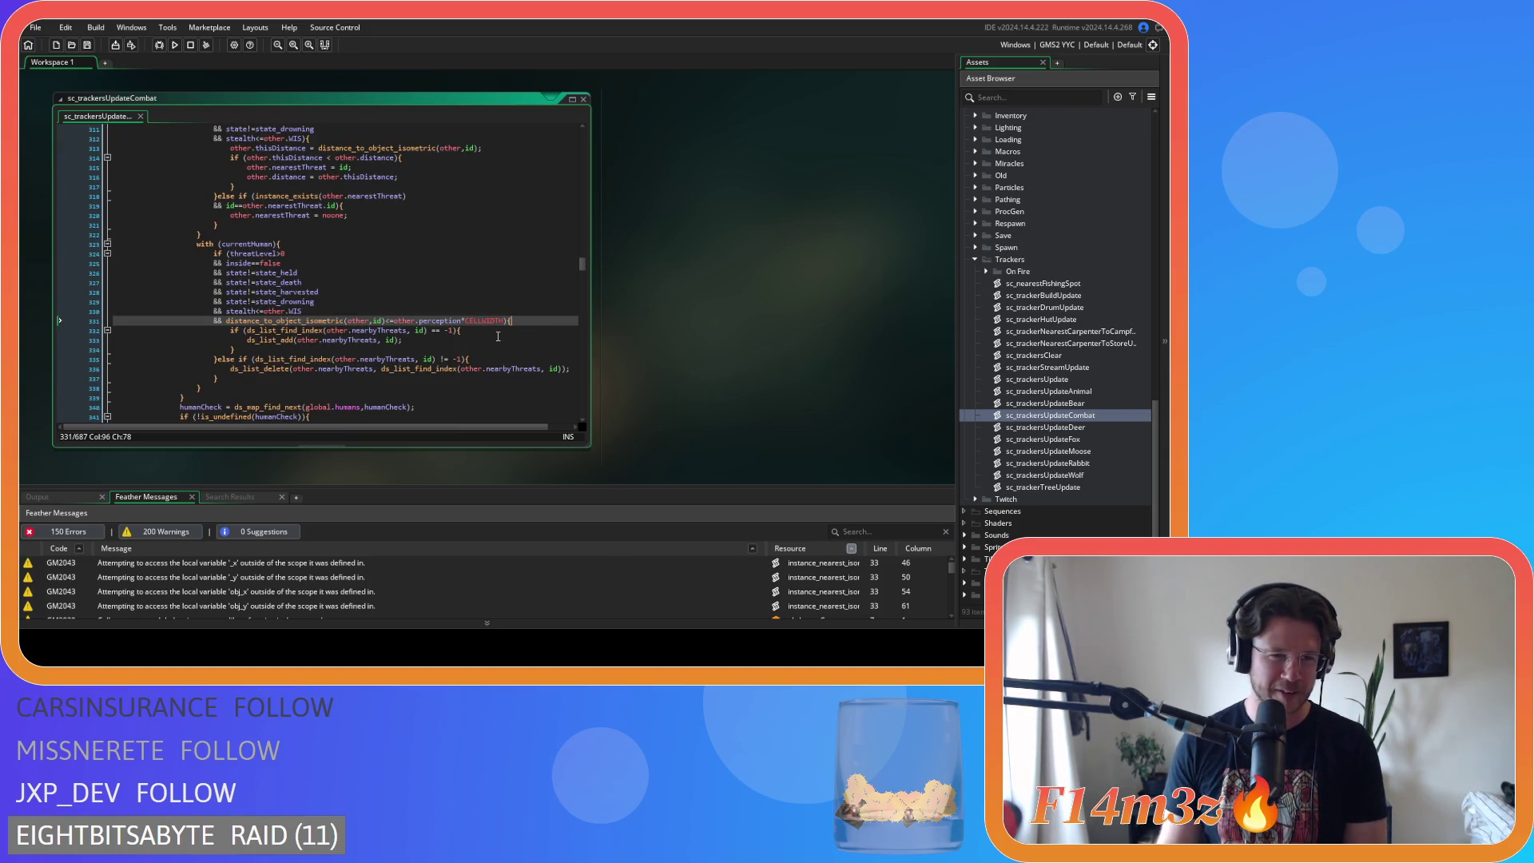
{"action": "scroll", "coordinate": [498, 336], "scroll_direction": "down", "scroll_amount": 7}
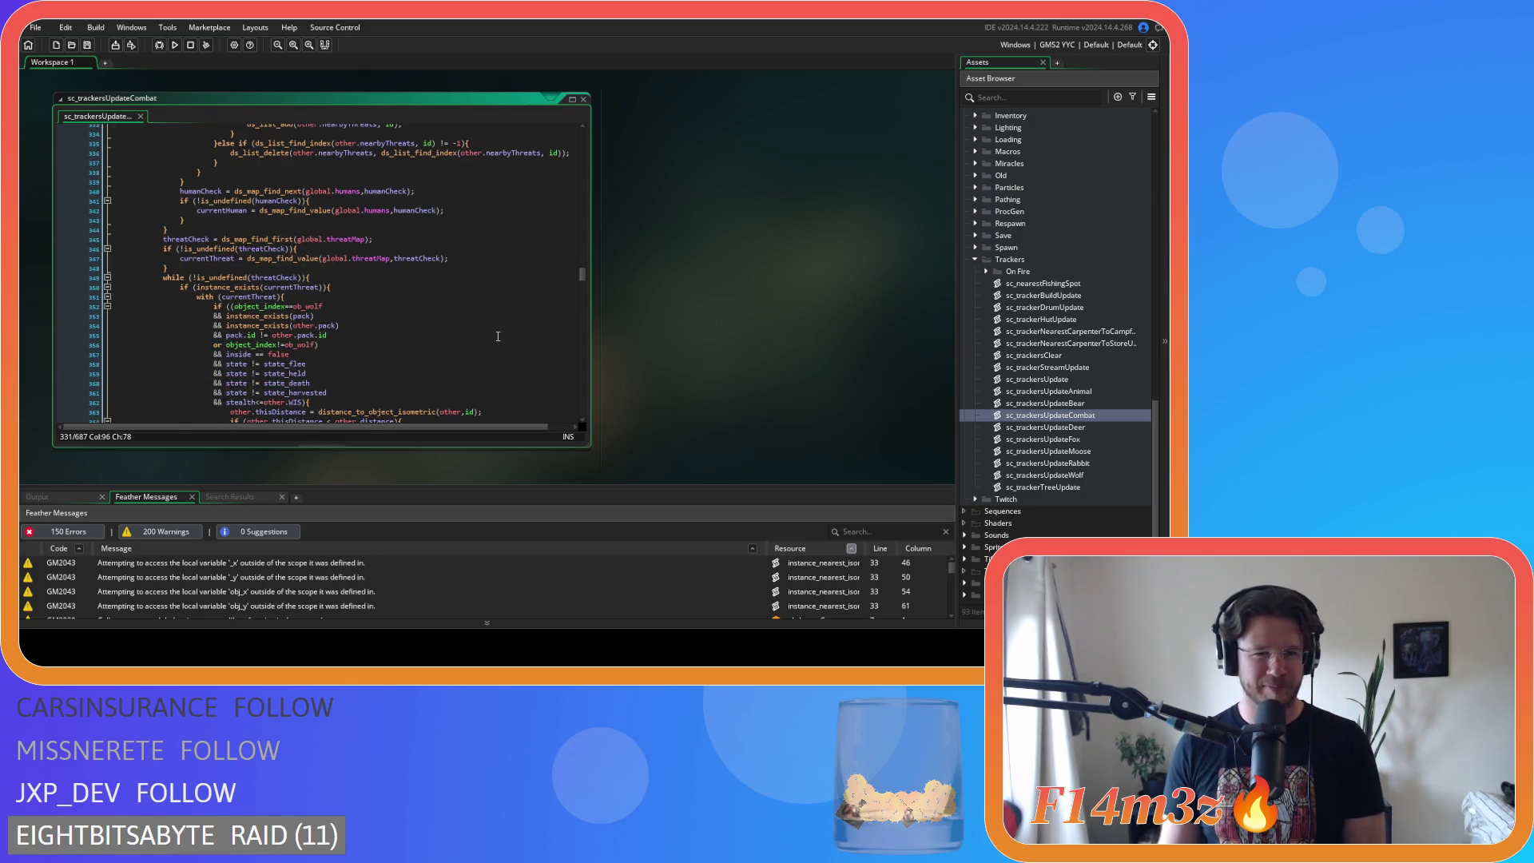
{"action": "scroll", "coordinate": [497, 336], "scroll_direction": "down", "scroll_amount": 3}
{"action": "left_click", "coordinate": [254, 320]}
{"action": "key", "text": "BackSpace"}
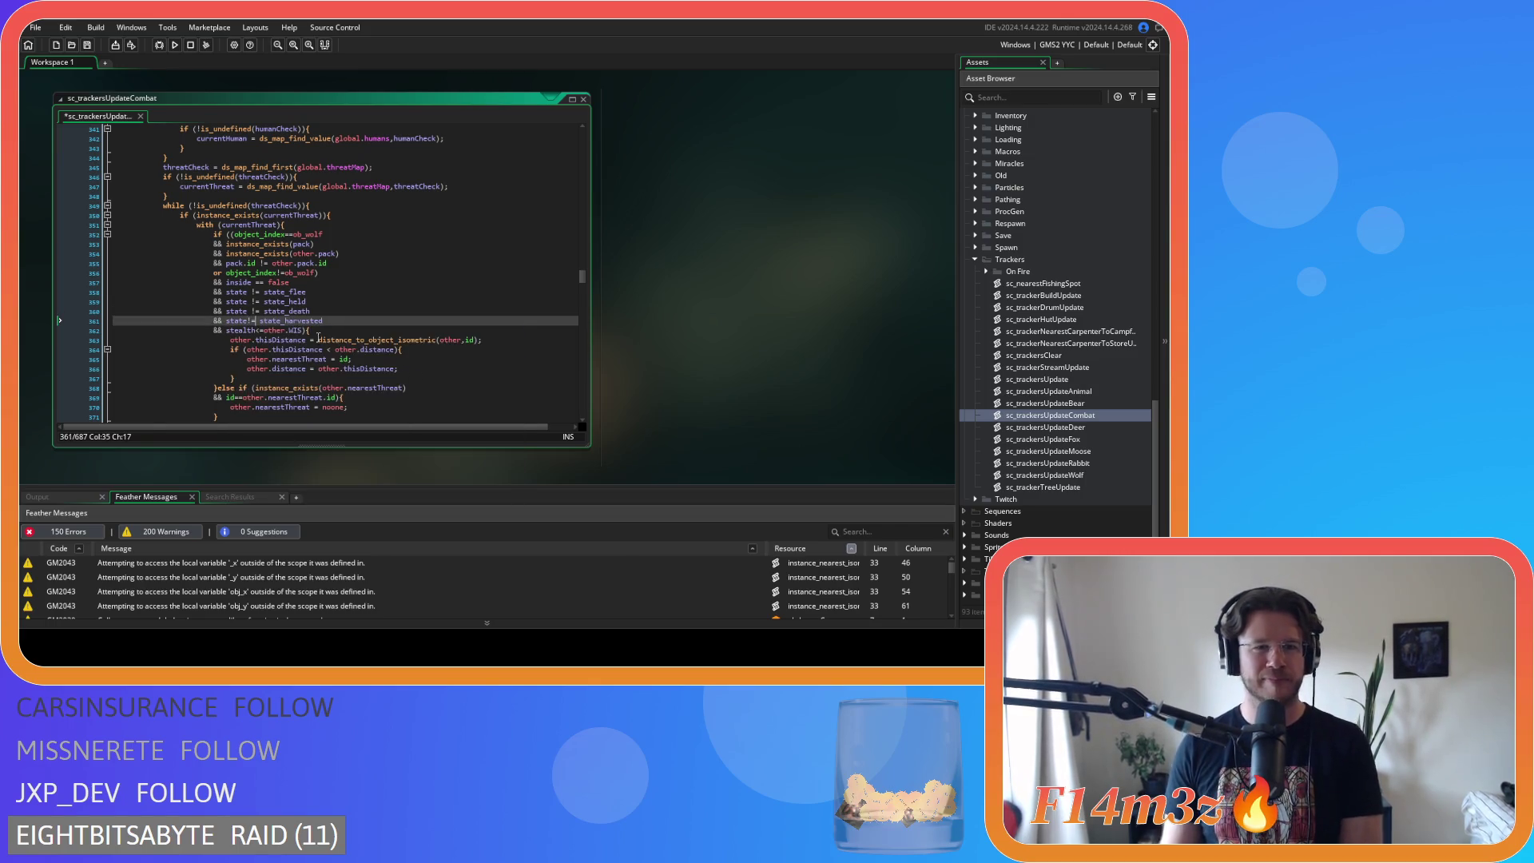
{"action": "scroll", "coordinate": [374, 307], "scroll_direction": "up", "scroll_amount": 10}
- Move the line 331 distance check to open the line 324 human threat condition, joined with &&
{"action": "left_click_drag", "start_coordinate": [507, 320], "coordinate": [226, 323]}
{"action": "key", "text": "ctrl+c"}
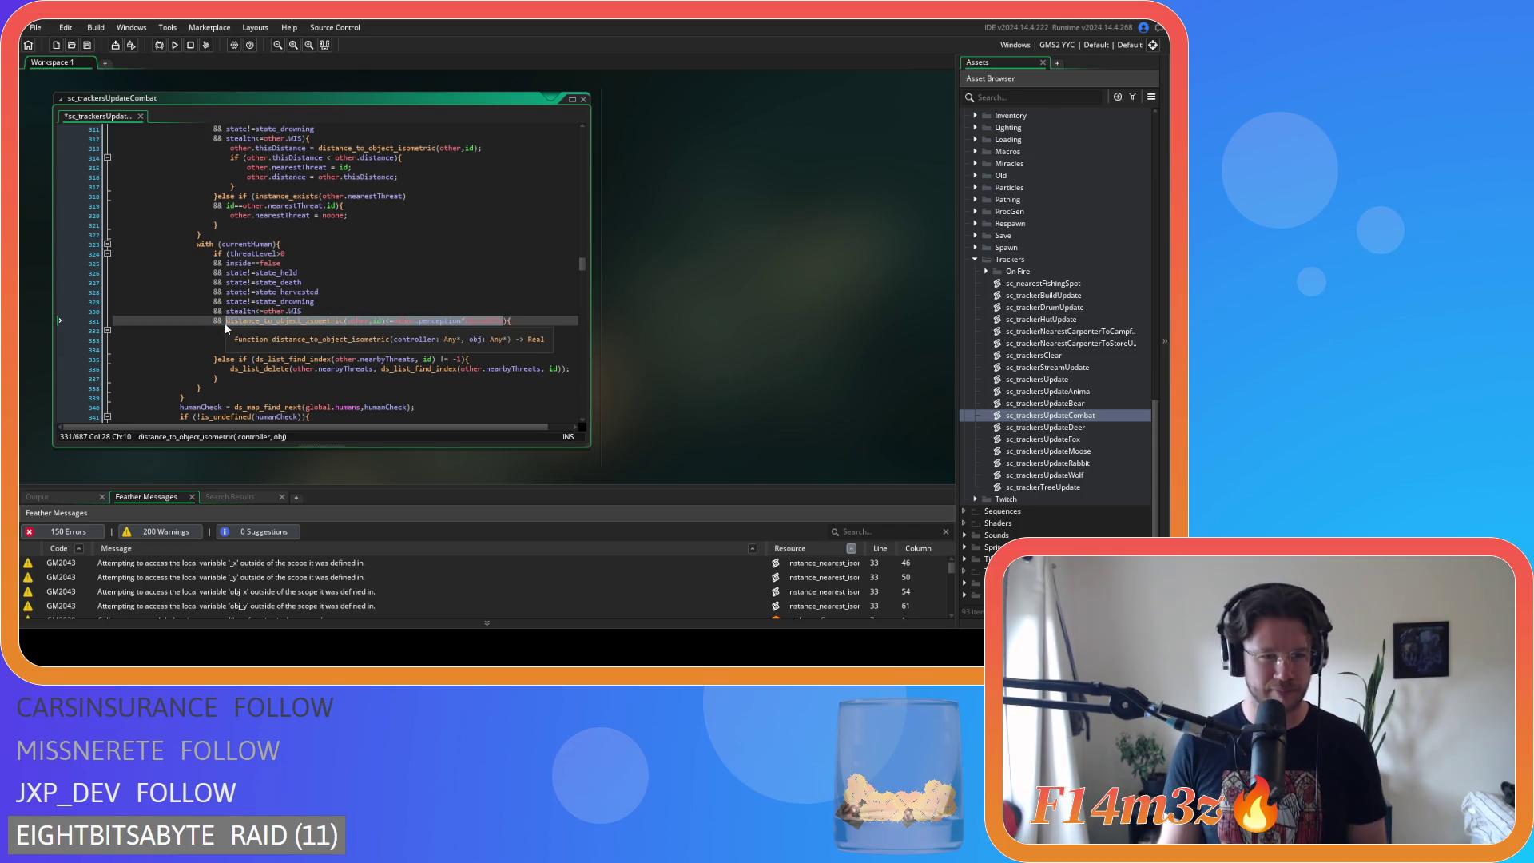
{"action": "key", "text": "BackSpace"}
{"action": "left_click", "coordinate": [151, 320], "text": "shift"}
{"action": "left_click", "coordinate": [74, 318], "text": "shift"}
{"action": "key", "text": "BackSpace"}
{"action": "key", "text": "BackSpace"}
{"action": "left_click", "coordinate": [230, 253]}
{"action": "key", "text": "Return"}
{"action": "type", "text": "&&"}
{"action": "key", "text": "Up"}
{"action": "key", "text": "End"}
{"action": "key", "text": "ctrl+v"}
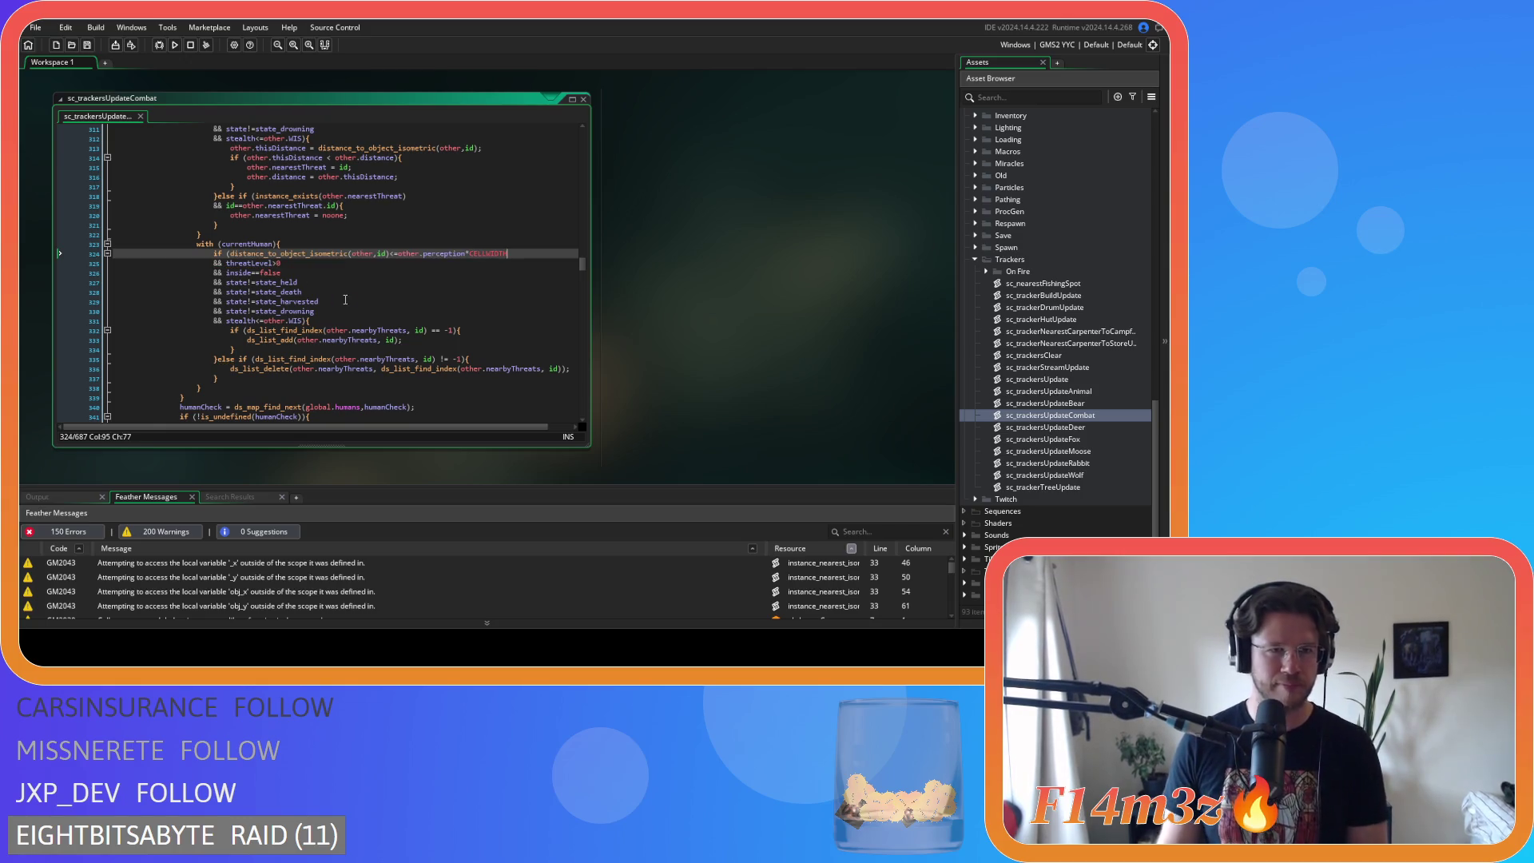
{"action": "scroll", "coordinate": [345, 300], "scroll_direction": "down", "scroll_amount": 10}
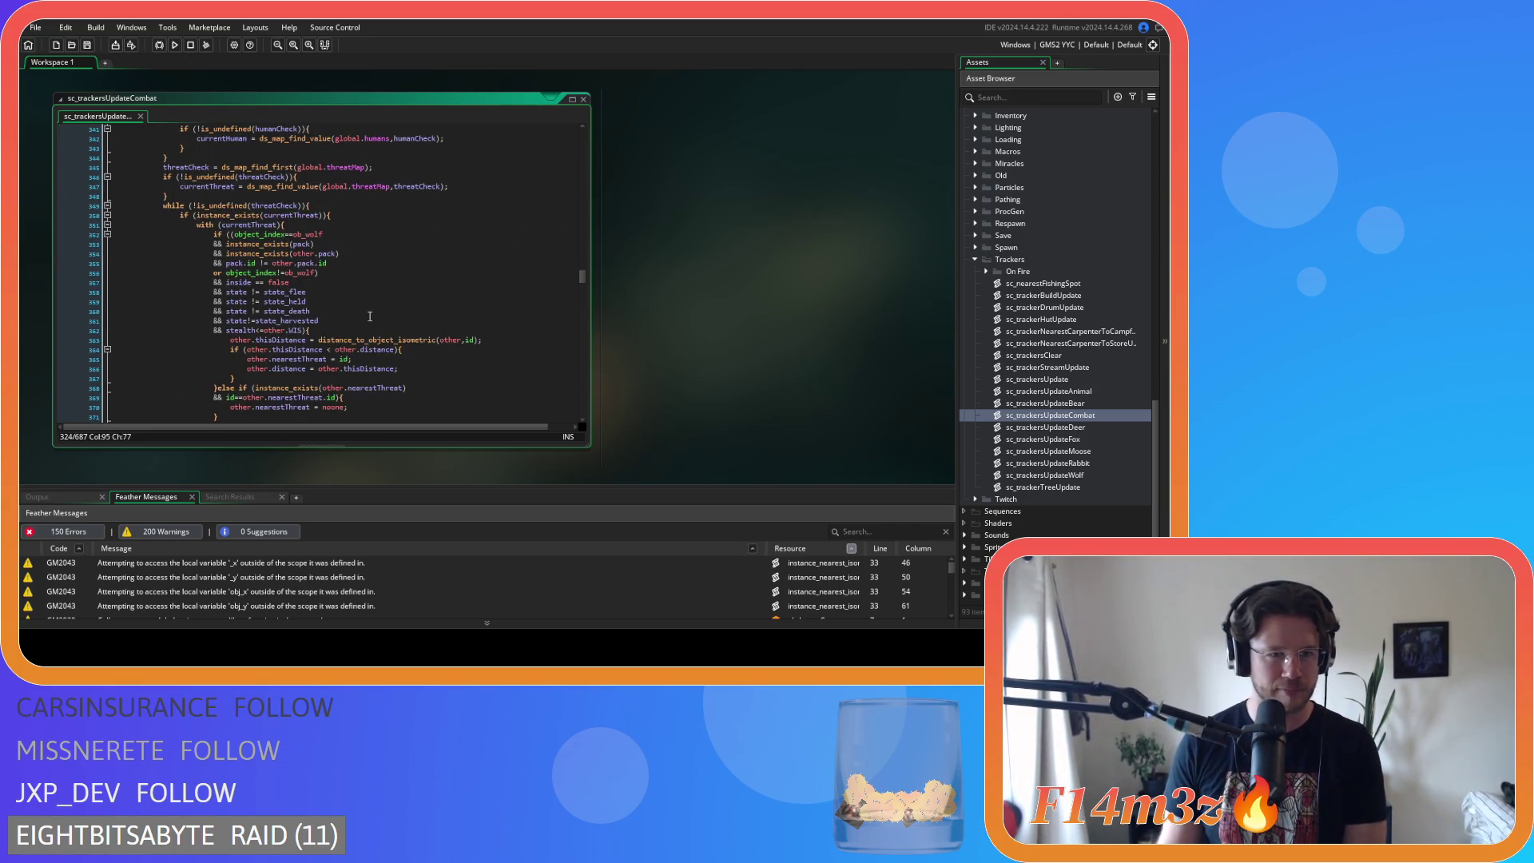
- Remove the spaces around != and == on lines 355–360 and save the script
{"action": "left_click", "coordinate": [252, 311]}
{"action": "key", "text": "BackSpace"}
{"action": "left_click", "coordinate": [250, 303]}
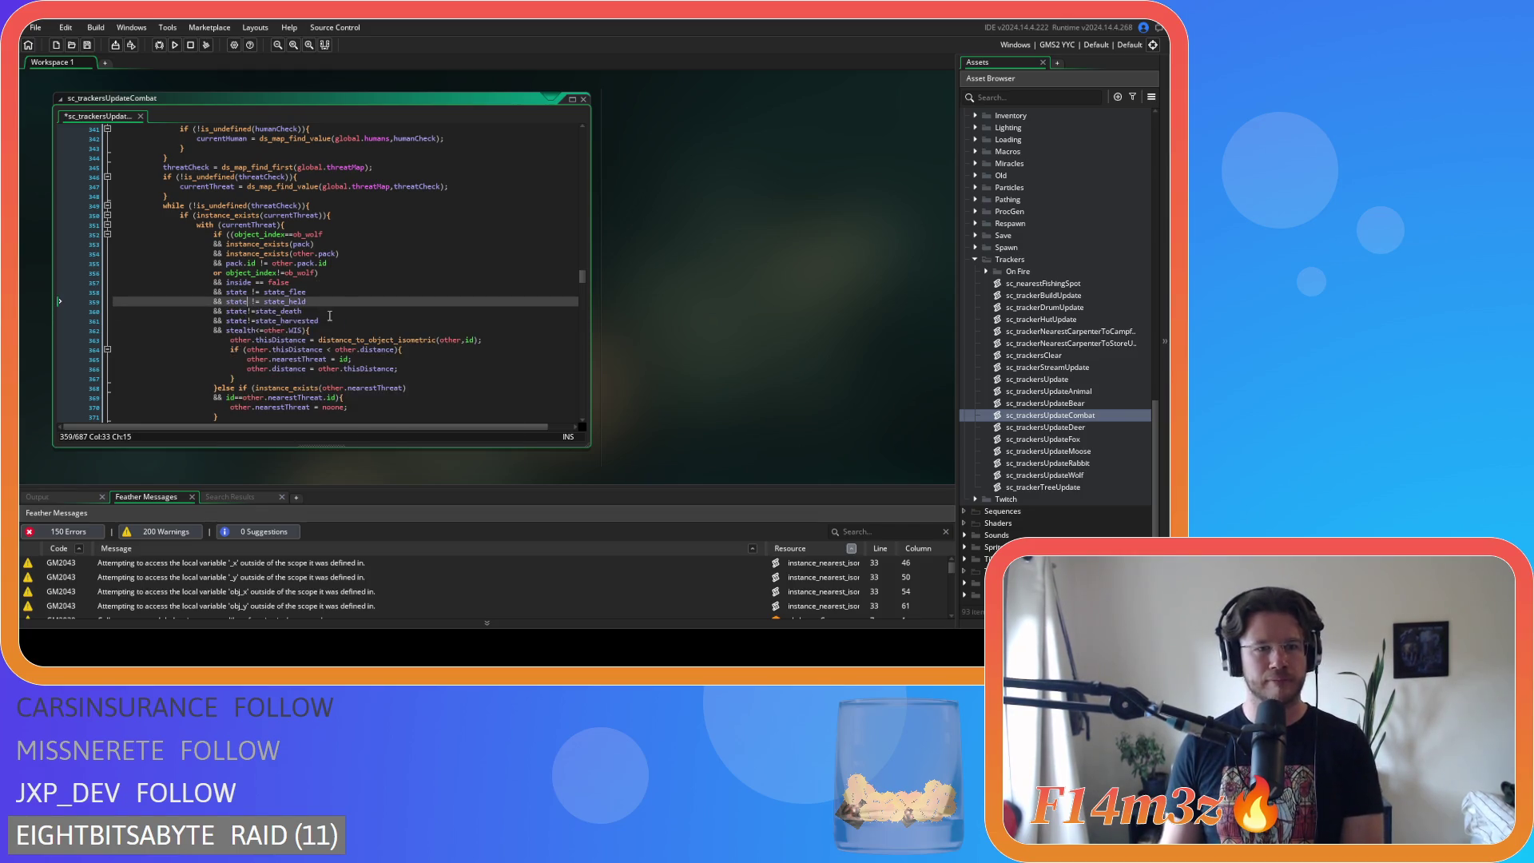
{"action": "key", "text": "BackSpace"}
{"action": "left_click", "coordinate": [252, 292]}
{"action": "key", "text": "BackSpace"}
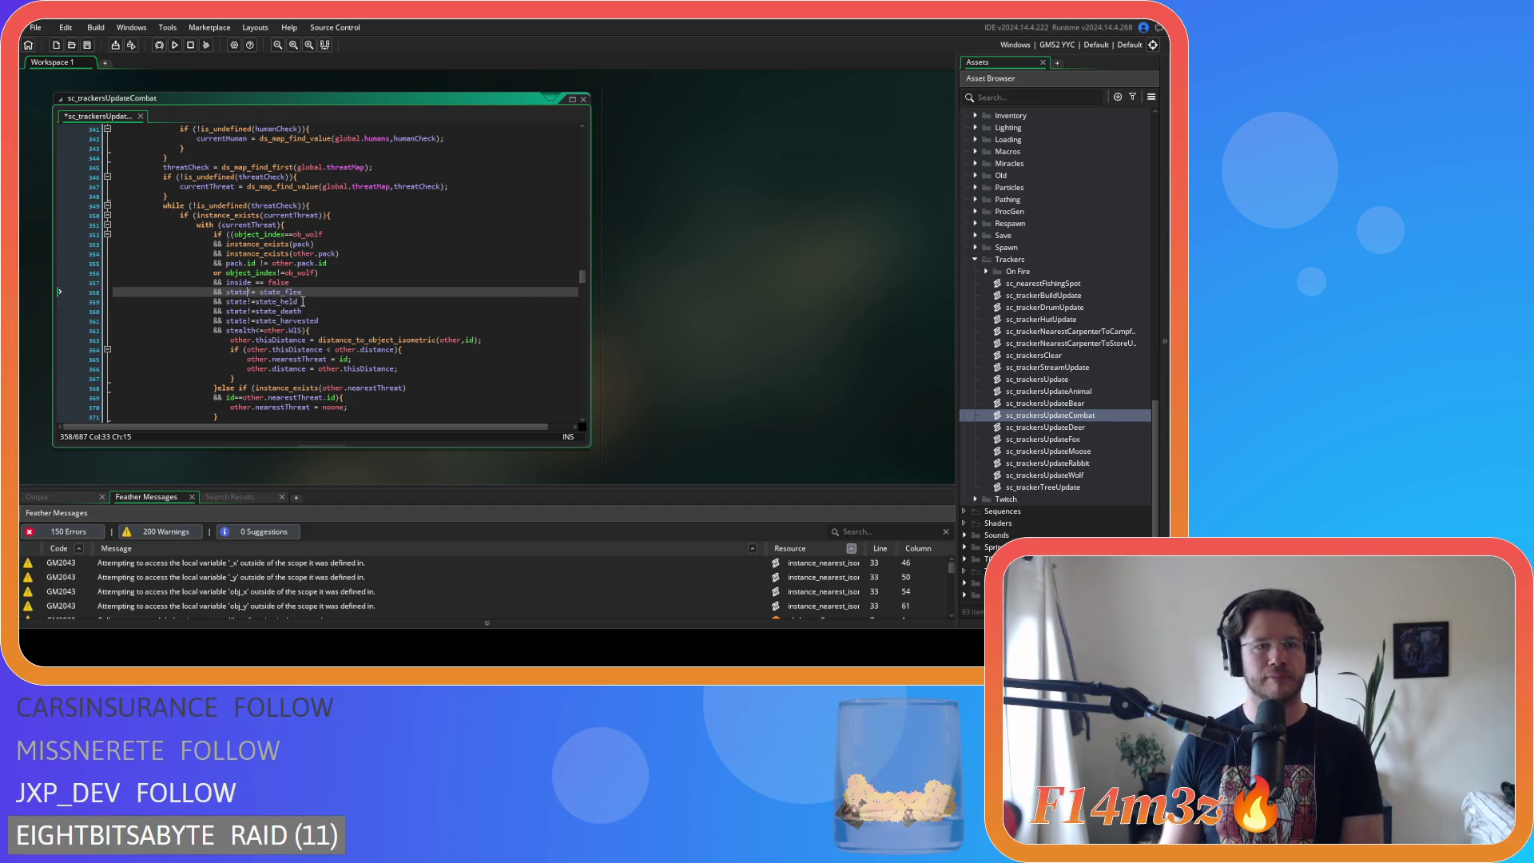
{"action": "left_click", "coordinate": [265, 292]}
{"action": "key", "text": "BackSpace"}
{"action": "left_click", "coordinate": [252, 282]}
{"action": "key", "text": "Delete"}
{"action": "left_click", "coordinate": [257, 263]}
{"action": "key", "text": "Right"}
{"action": "key", "text": "Right"}
{"action": "key", "text": "Delete"}
{"action": "left_click", "coordinate": [338, 246]}
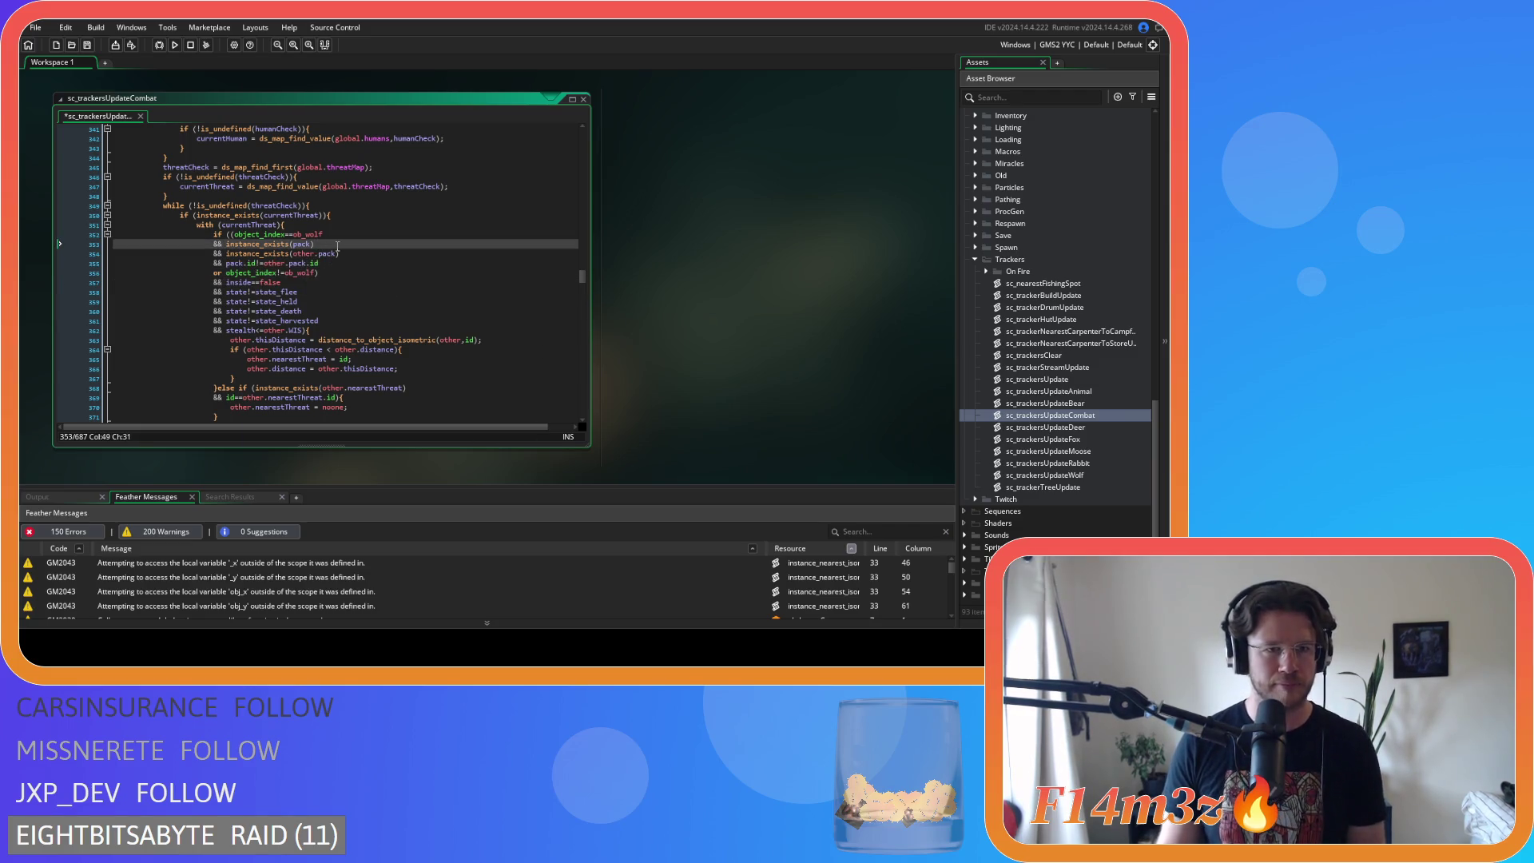
{"action": "key", "text": "ctrl+s"}
- Remove the spaces around != and == in the comparisons on lines 377–383
{"action": "scroll", "coordinate": [401, 270], "scroll_direction": "down", "scroll_amount": 6}
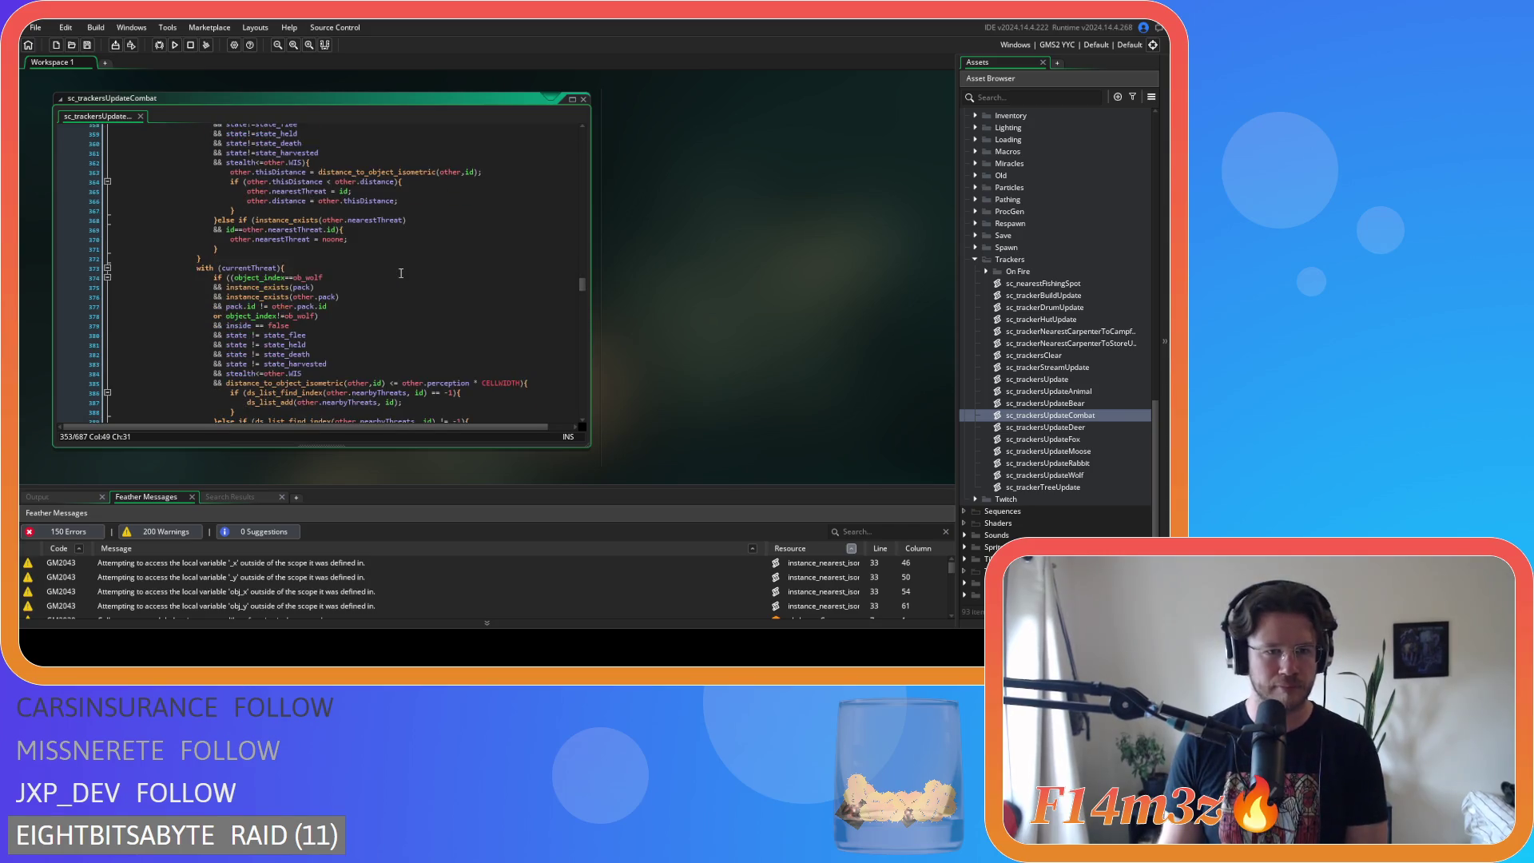
{"action": "scroll", "coordinate": [401, 273], "scroll_direction": "down", "scroll_amount": 2}
{"action": "left_click", "coordinate": [266, 258]}
{"action": "key", "text": "Delete"}
{"action": "key", "text": "Right"}
{"action": "key", "text": "Right"}
{"action": "key", "text": "Delete"}
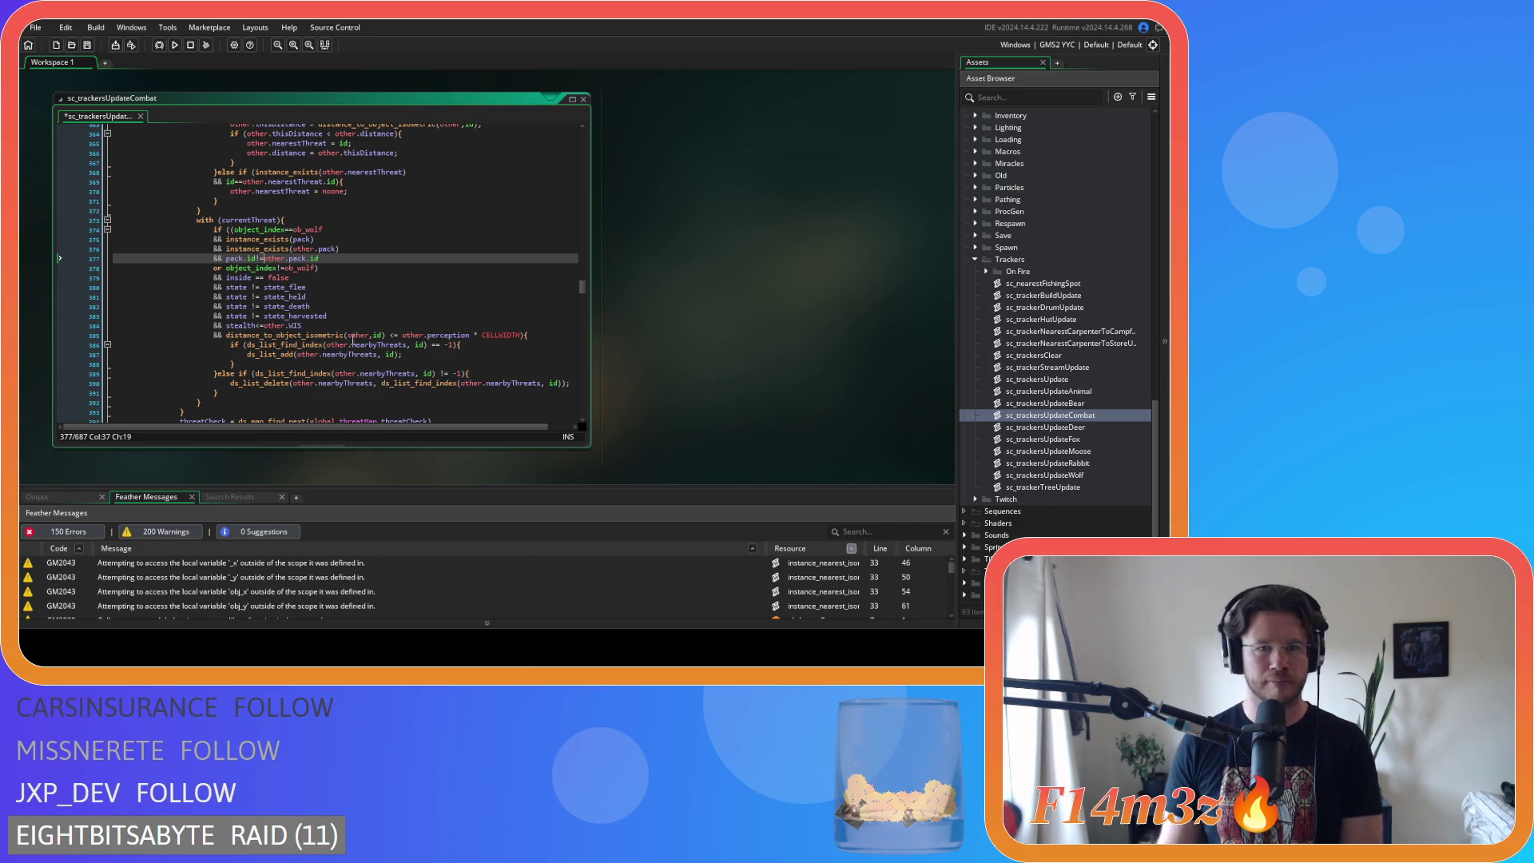
{"action": "scroll", "coordinate": [326, 329], "scroll_direction": "up", "scroll_amount": 2}
{"action": "scroll", "coordinate": [326, 330], "scroll_direction": "down", "scroll_amount": 2}
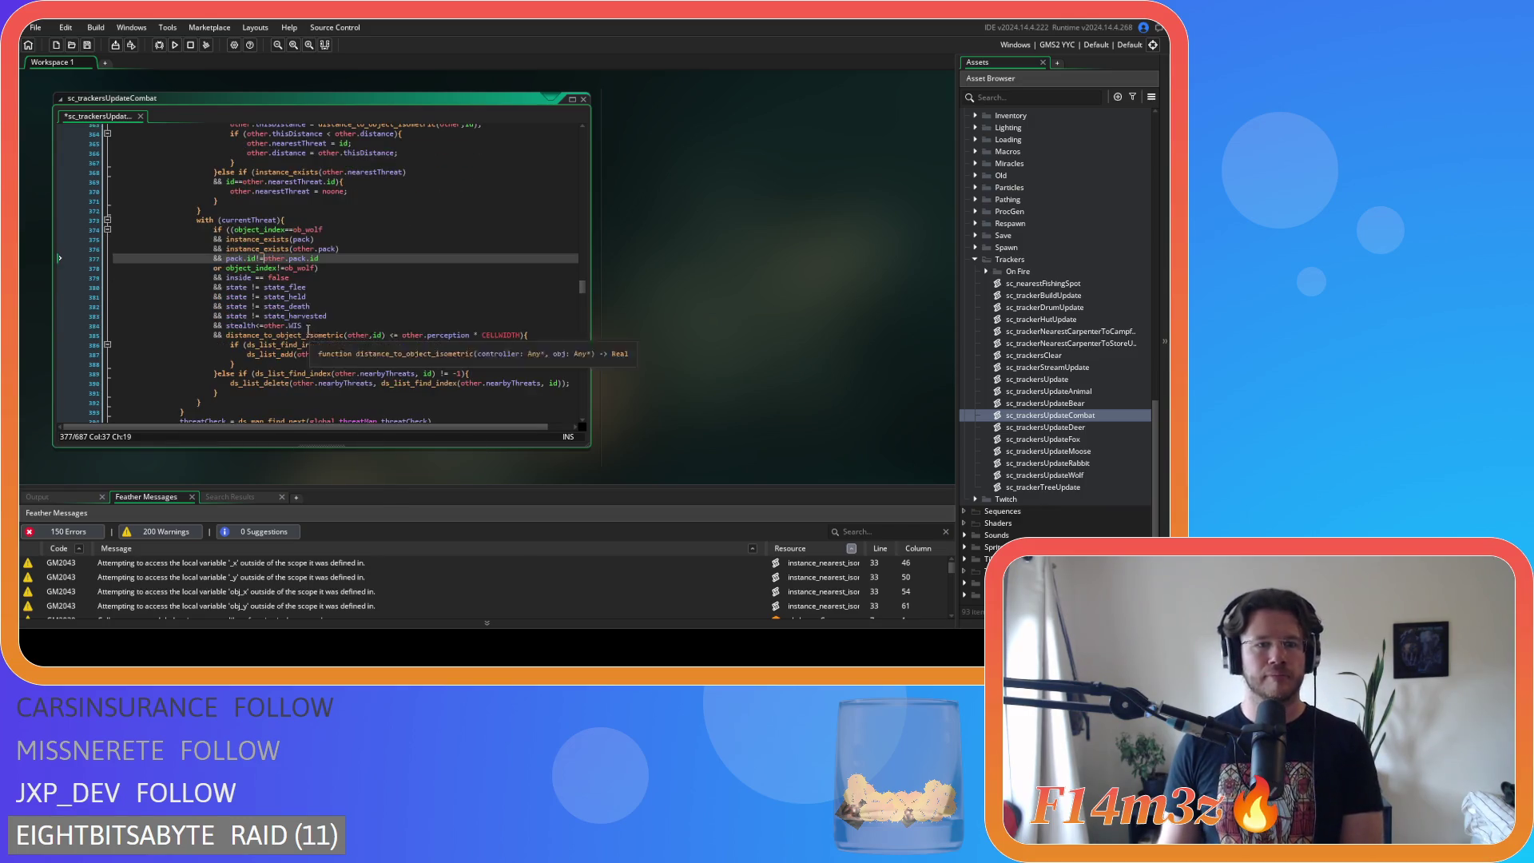
{"action": "left_click", "coordinate": [252, 277]}
{"action": "key", "text": "Delete"}
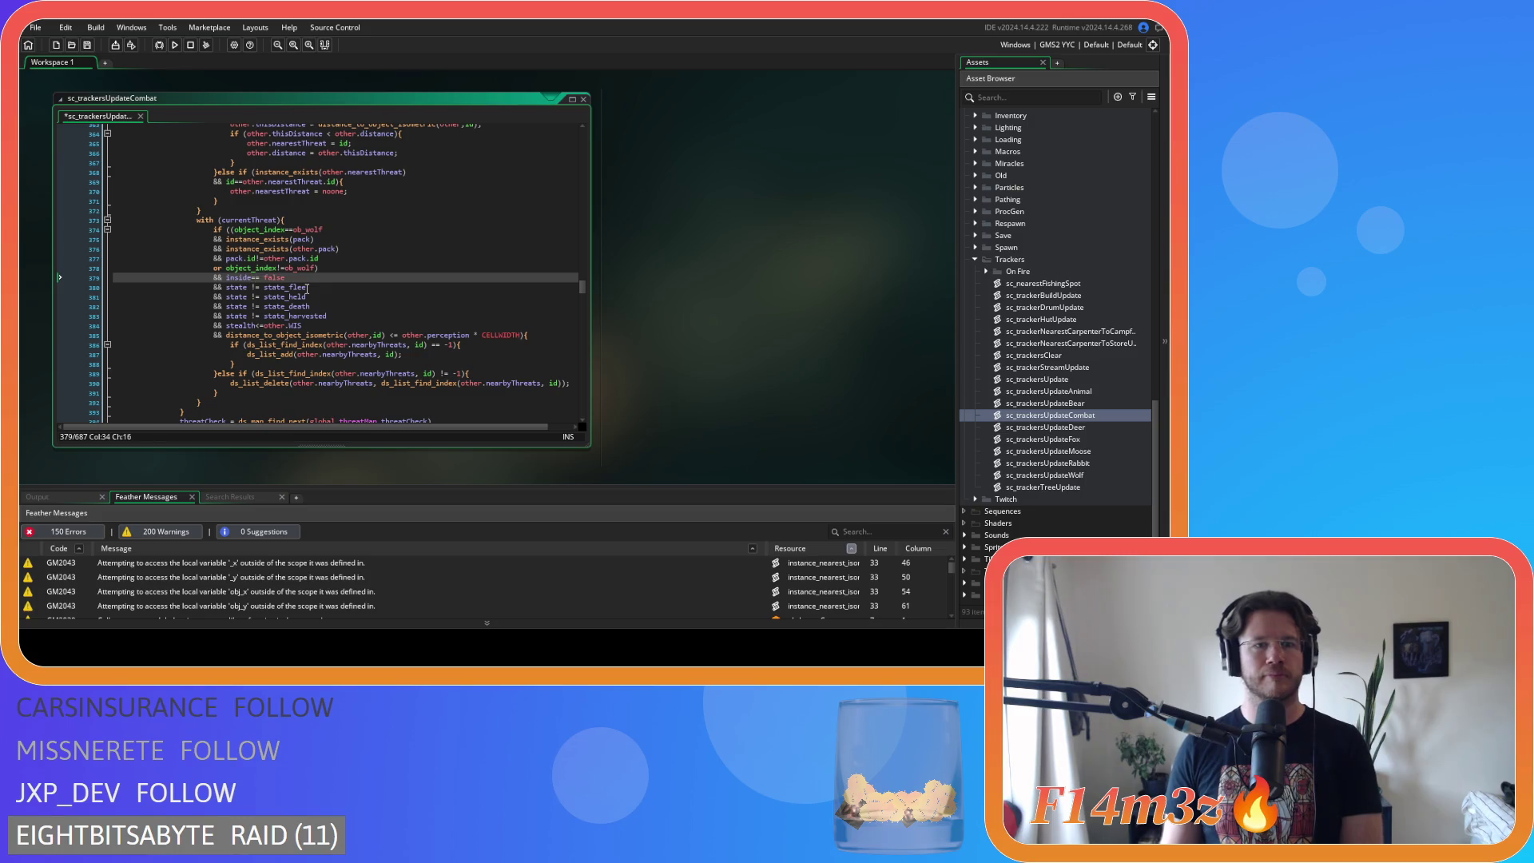
{"action": "left_click", "coordinate": [251, 288]}
{"action": "key", "text": "Delete"}
{"action": "key", "text": "Right"}
{"action": "key", "text": "Right"}
{"action": "key", "text": "Delete"}
{"action": "left_click", "coordinate": [247, 296]}
{"action": "key", "text": "Delete"}
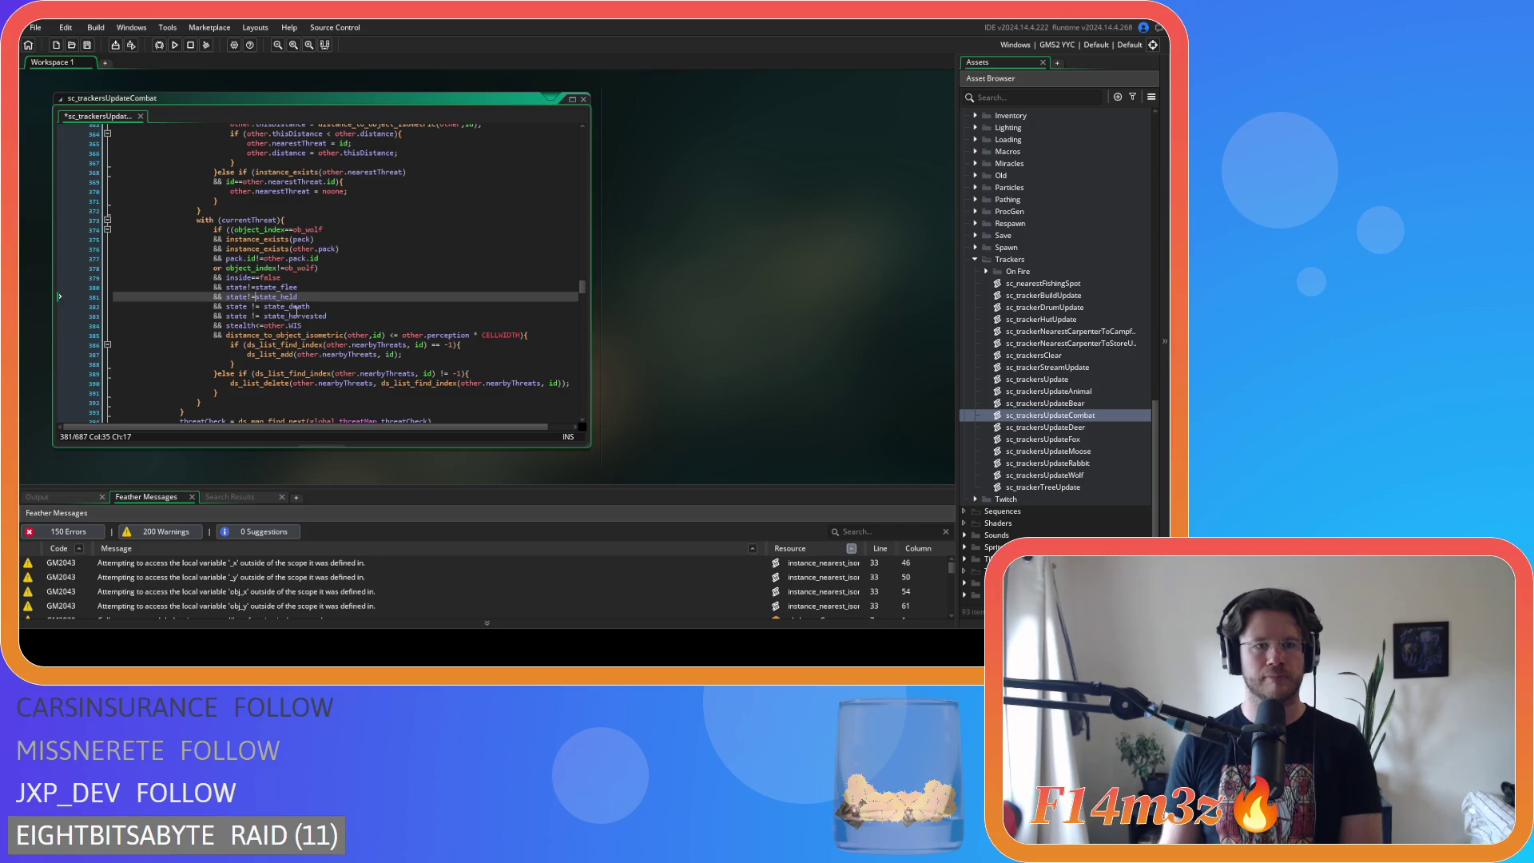
{"action": "left_click", "coordinate": [248, 306]}
{"action": "key", "text": "Delete"}
{"action": "key", "text": "Right"}
{"action": "key", "text": "Right"}
{"action": "key", "text": "Delete"}
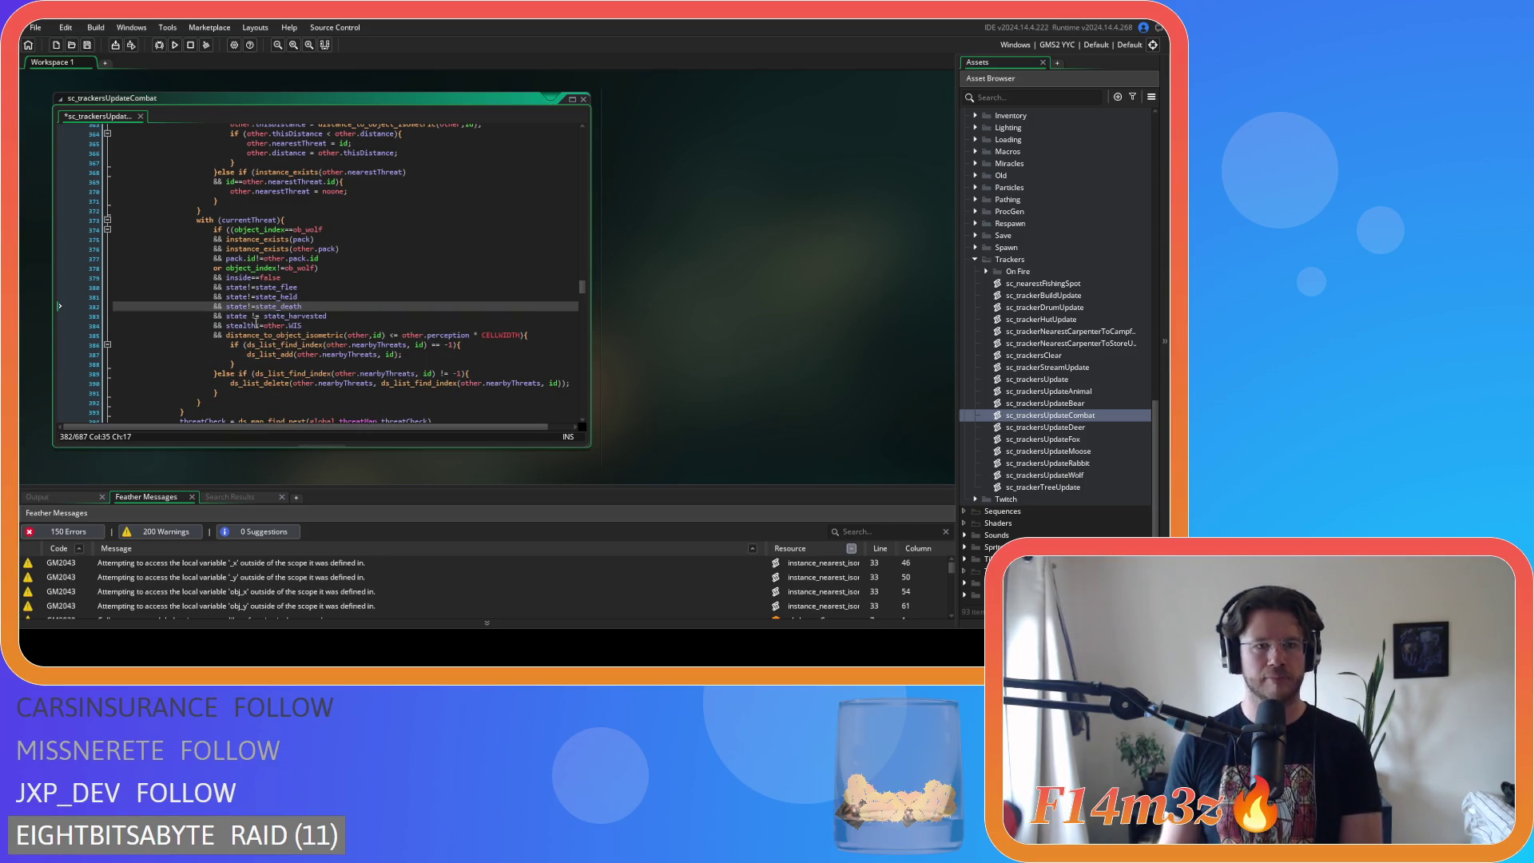
{"action": "left_click", "coordinate": [250, 316]}
{"action": "key", "text": "Delete"}
{"action": "key", "text": "Right"}
{"action": "key", "text": "Right"}
{"action": "key", "text": "Delete"}
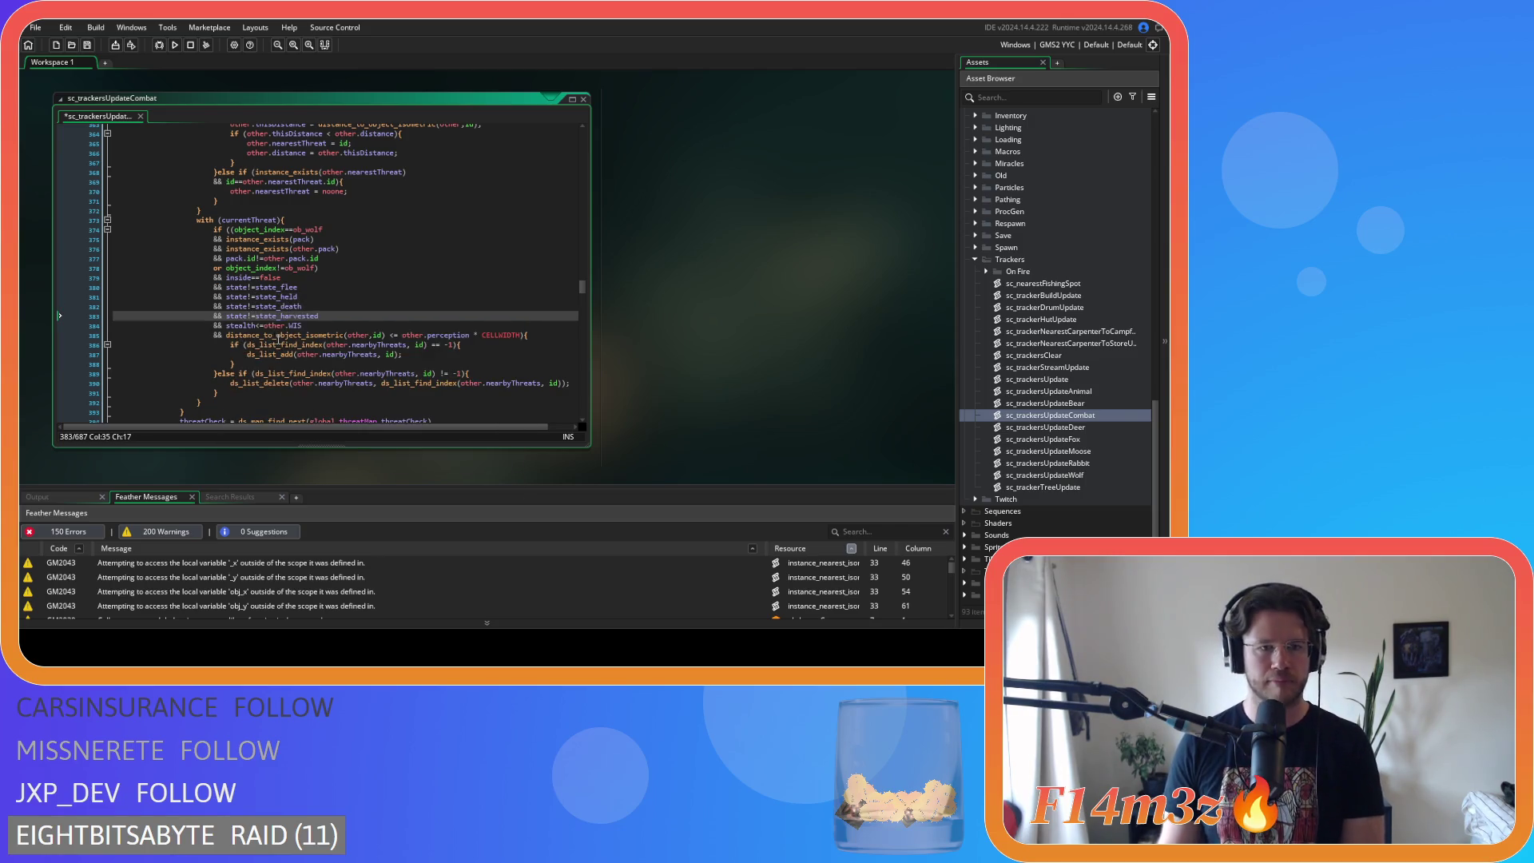
- Tighten the spacing around <= and * in line 385's distance check, leaving the check in place
{"action": "left_click", "coordinate": [391, 335]}
{"action": "key", "text": "Delete"}
{"action": "key", "text": "Right"}
{"action": "key", "text": "Right"}
{"action": "key", "text": "Delete"}
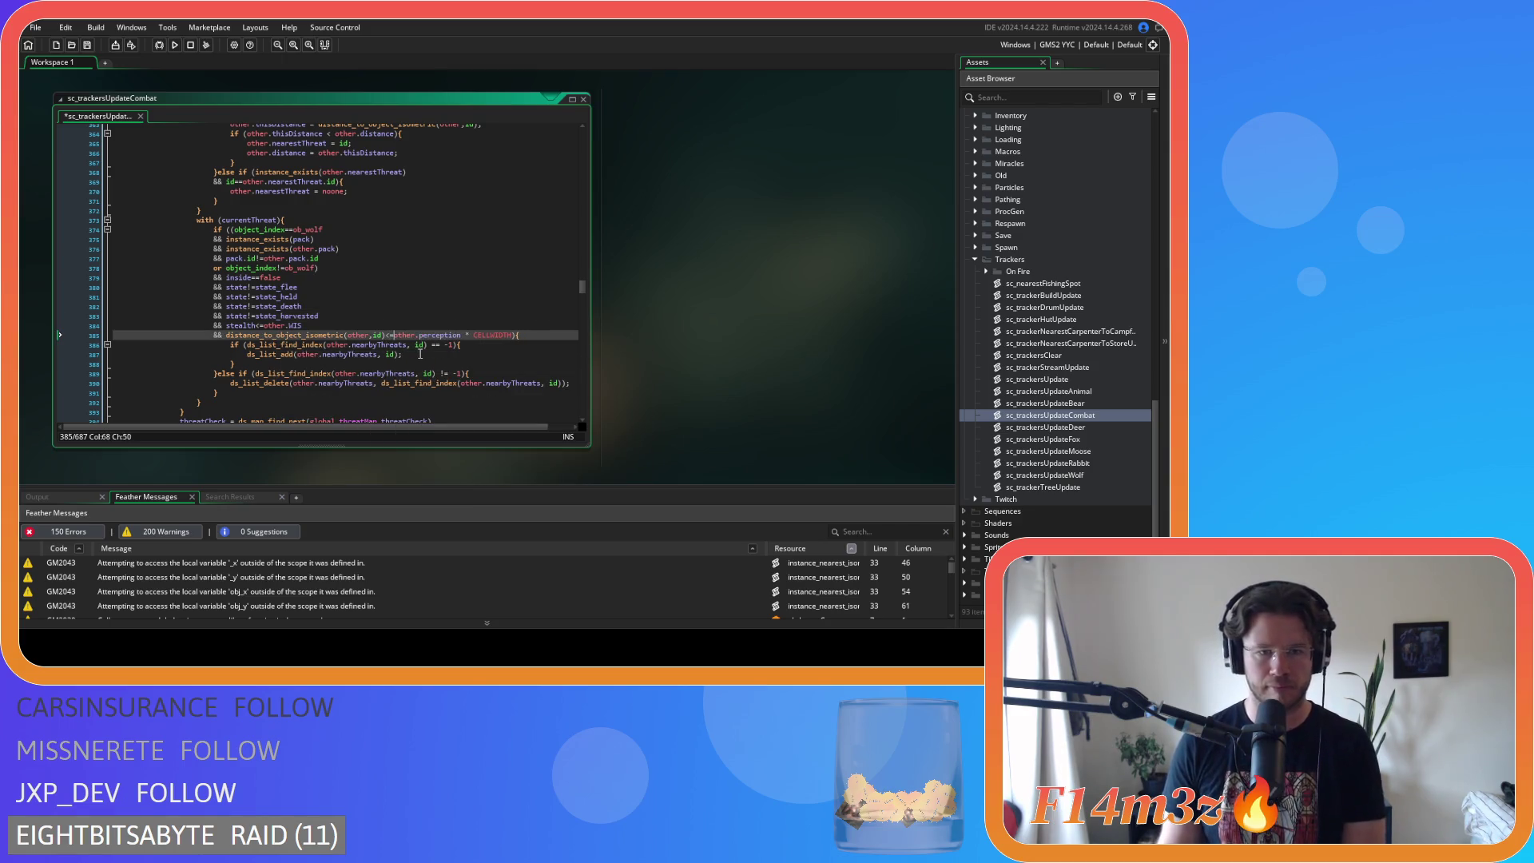
{"action": "left_click", "coordinate": [462, 335]}
{"action": "key", "text": "Delete"}
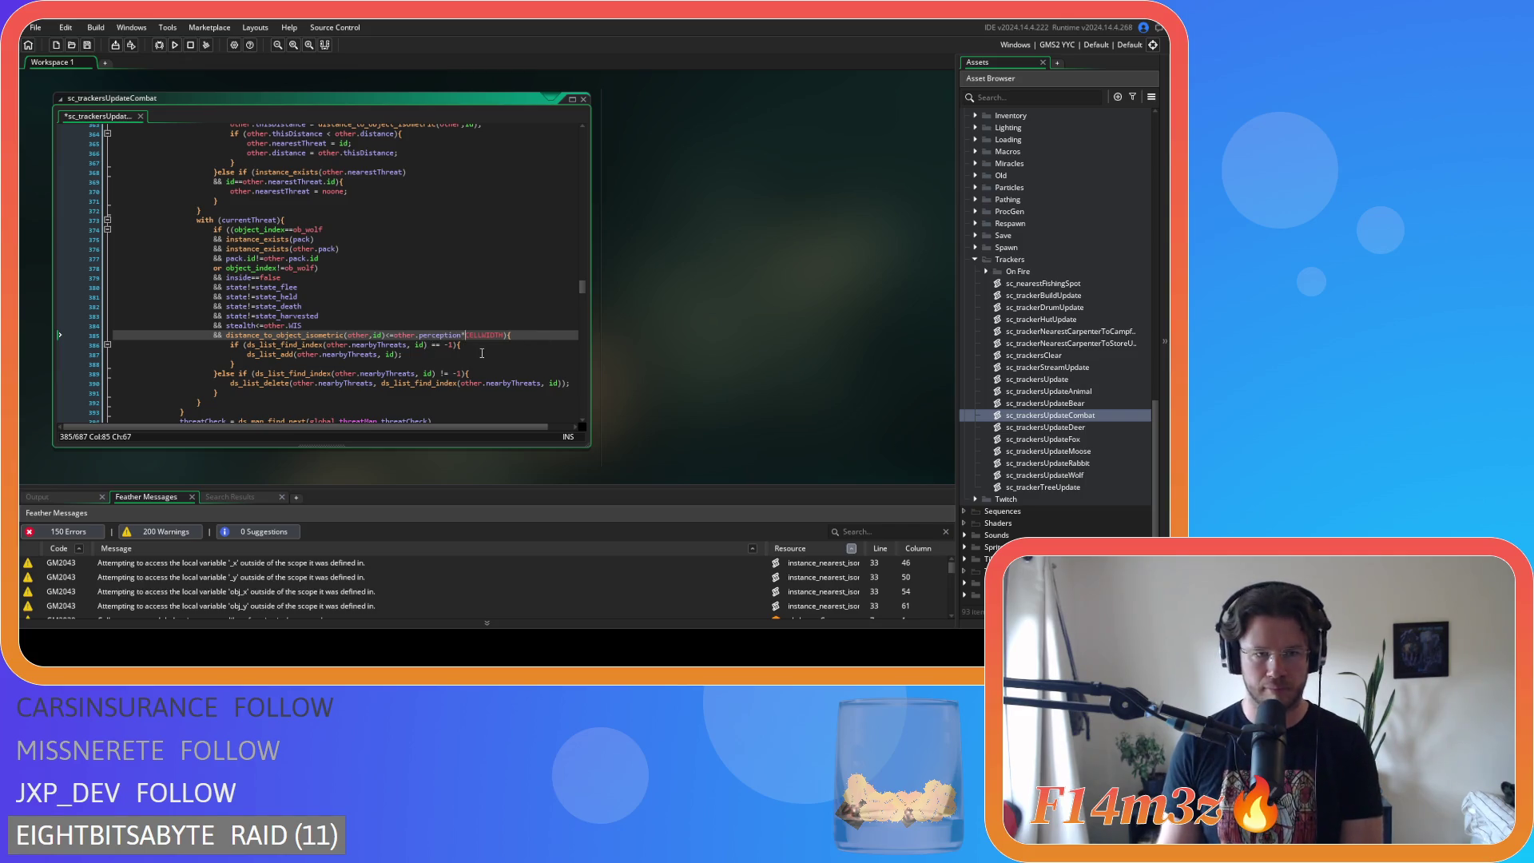
{"action": "mouse_move", "coordinate": [503, 332]}
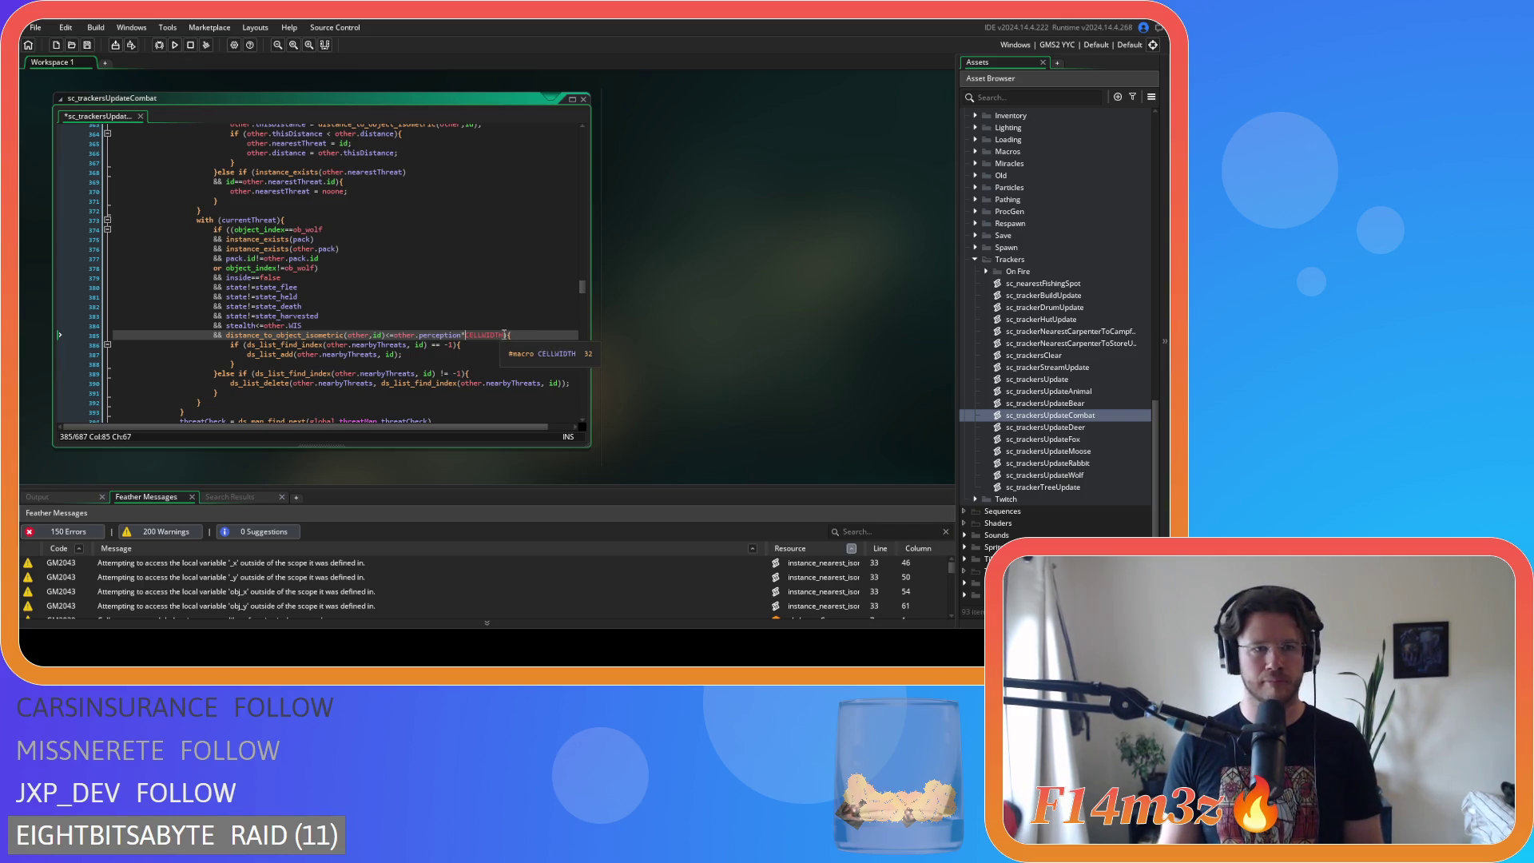
{"action": "left_click", "coordinate": [328, 269]}
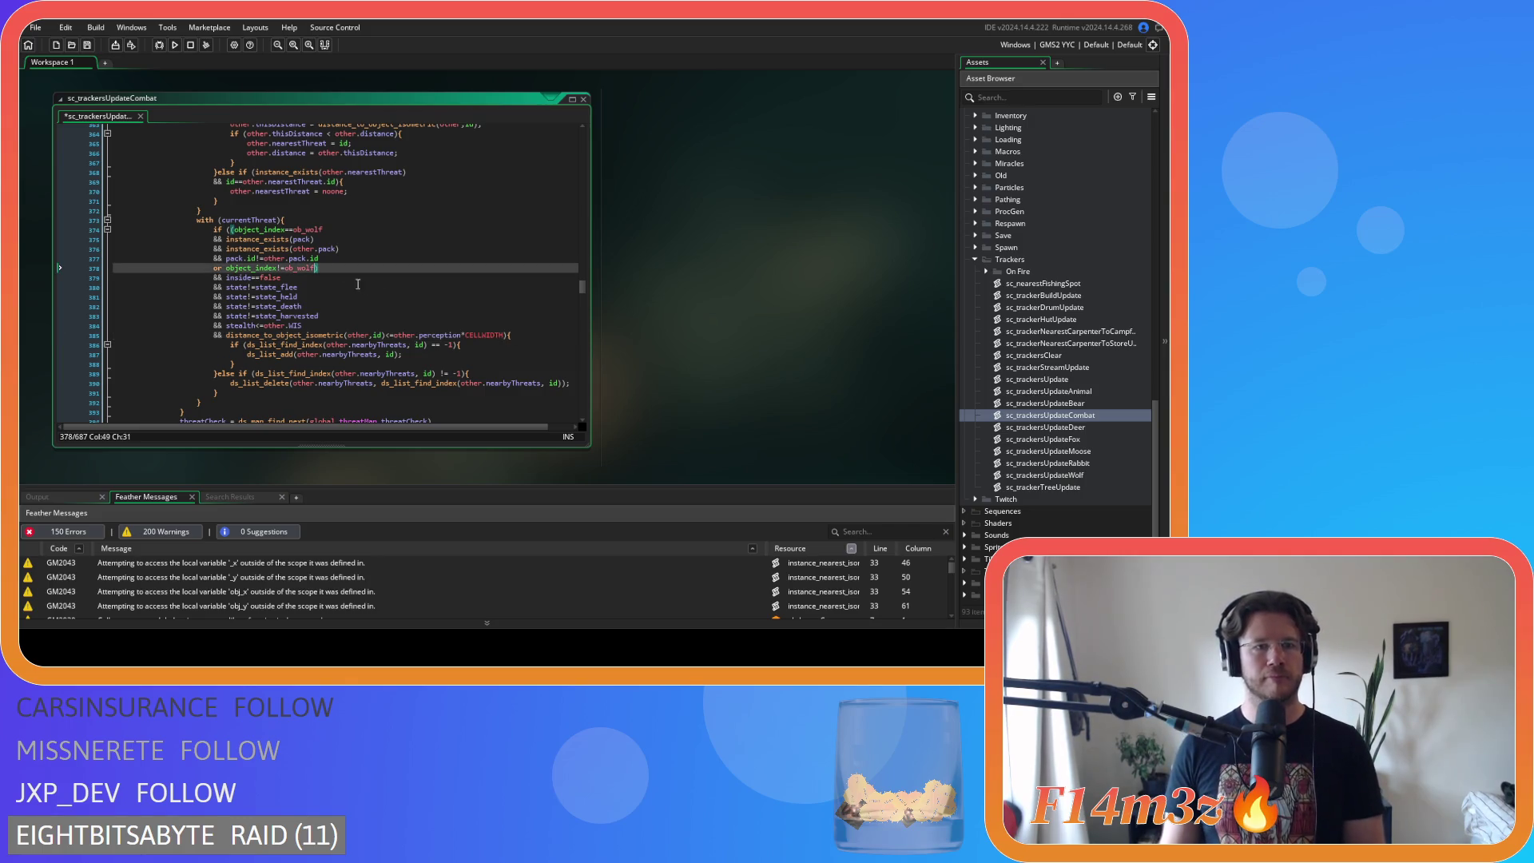
{"action": "left_click_drag", "start_coordinate": [506, 335], "coordinate": [226, 338]}
{"action": "key", "text": "BackSpace"}
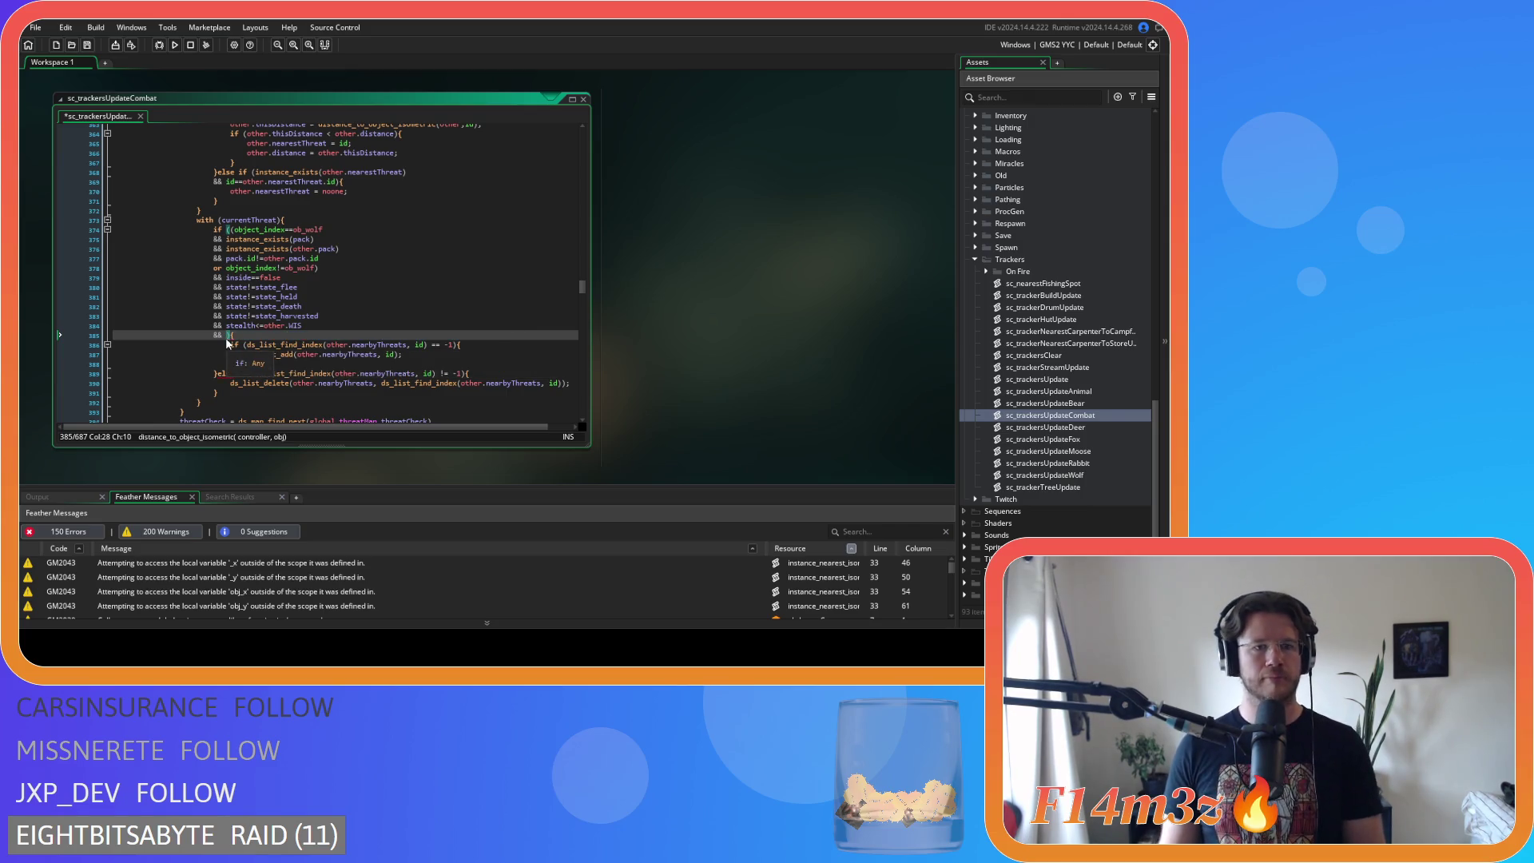
{"action": "key", "text": "ctrl+z"}
{"action": "scroll", "coordinate": [363, 262], "scroll_direction": "down", "scroll_amount": 5}
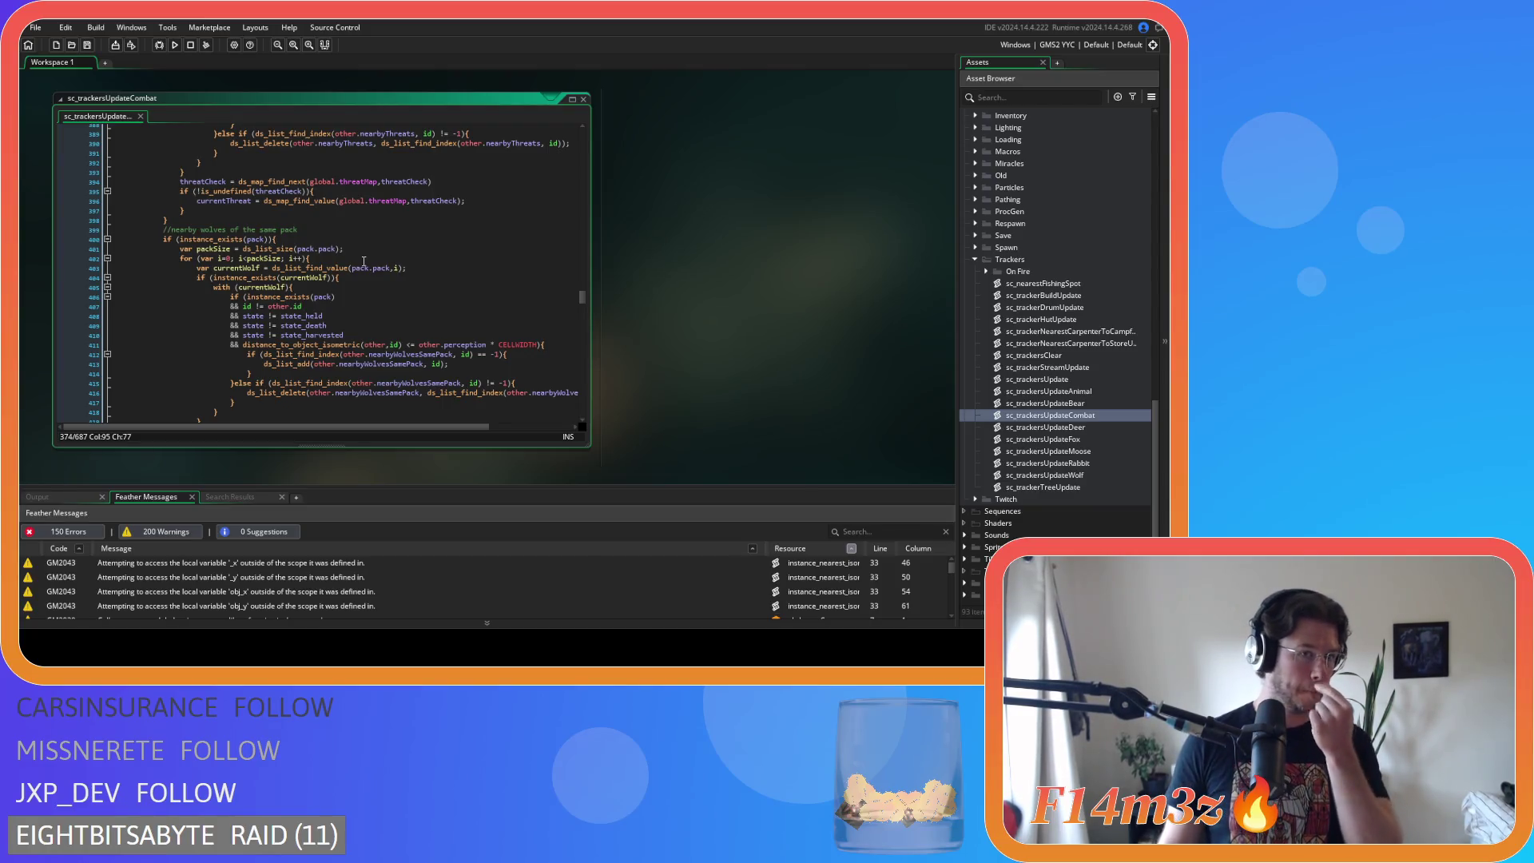
- Remove the spaces around != in the checks on line 407, state_held, state_death and state_harvested, then save
{"action": "left_click", "coordinate": [259, 307]}
{"action": "key", "text": "BackSpace"}
{"action": "key", "text": "Delete"}
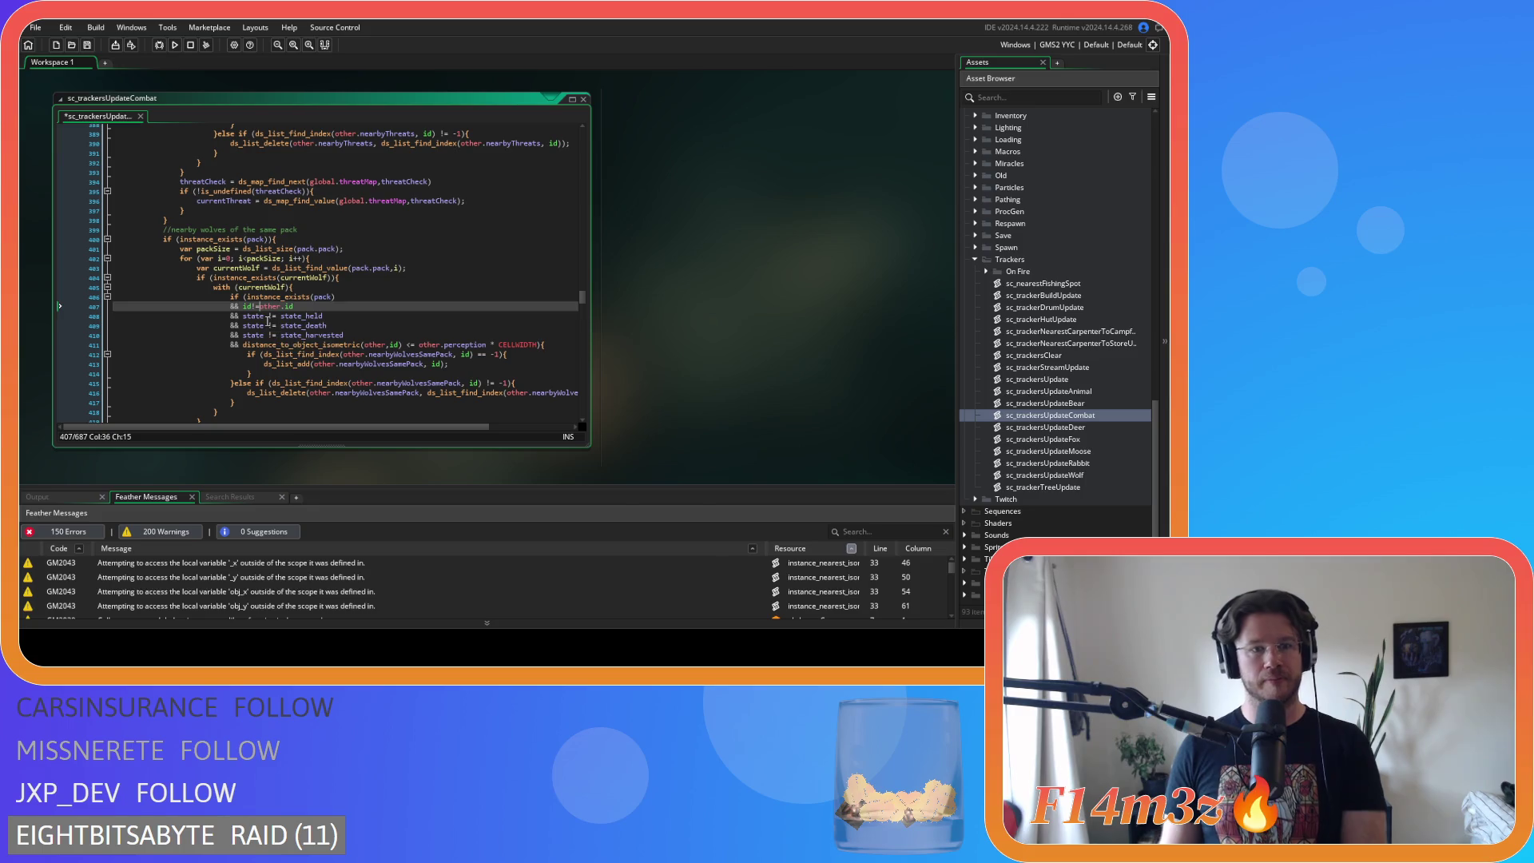
{"action": "left_click", "coordinate": [265, 316]}
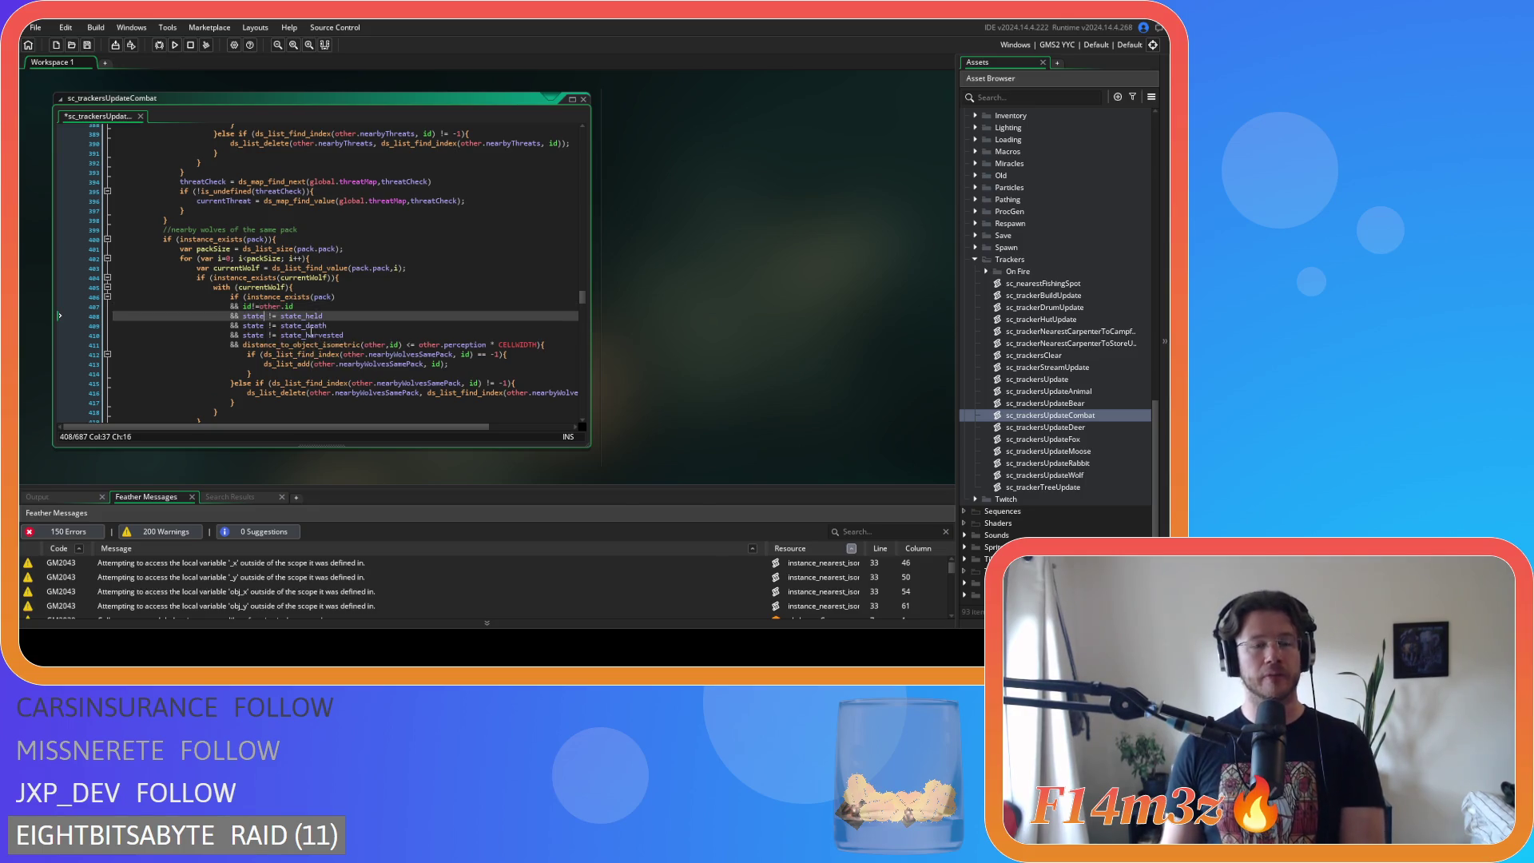
{"action": "key", "text": "Delete"}
{"action": "key", "text": "Right"}
{"action": "key", "text": "Right"}
{"action": "key", "text": "Delete"}
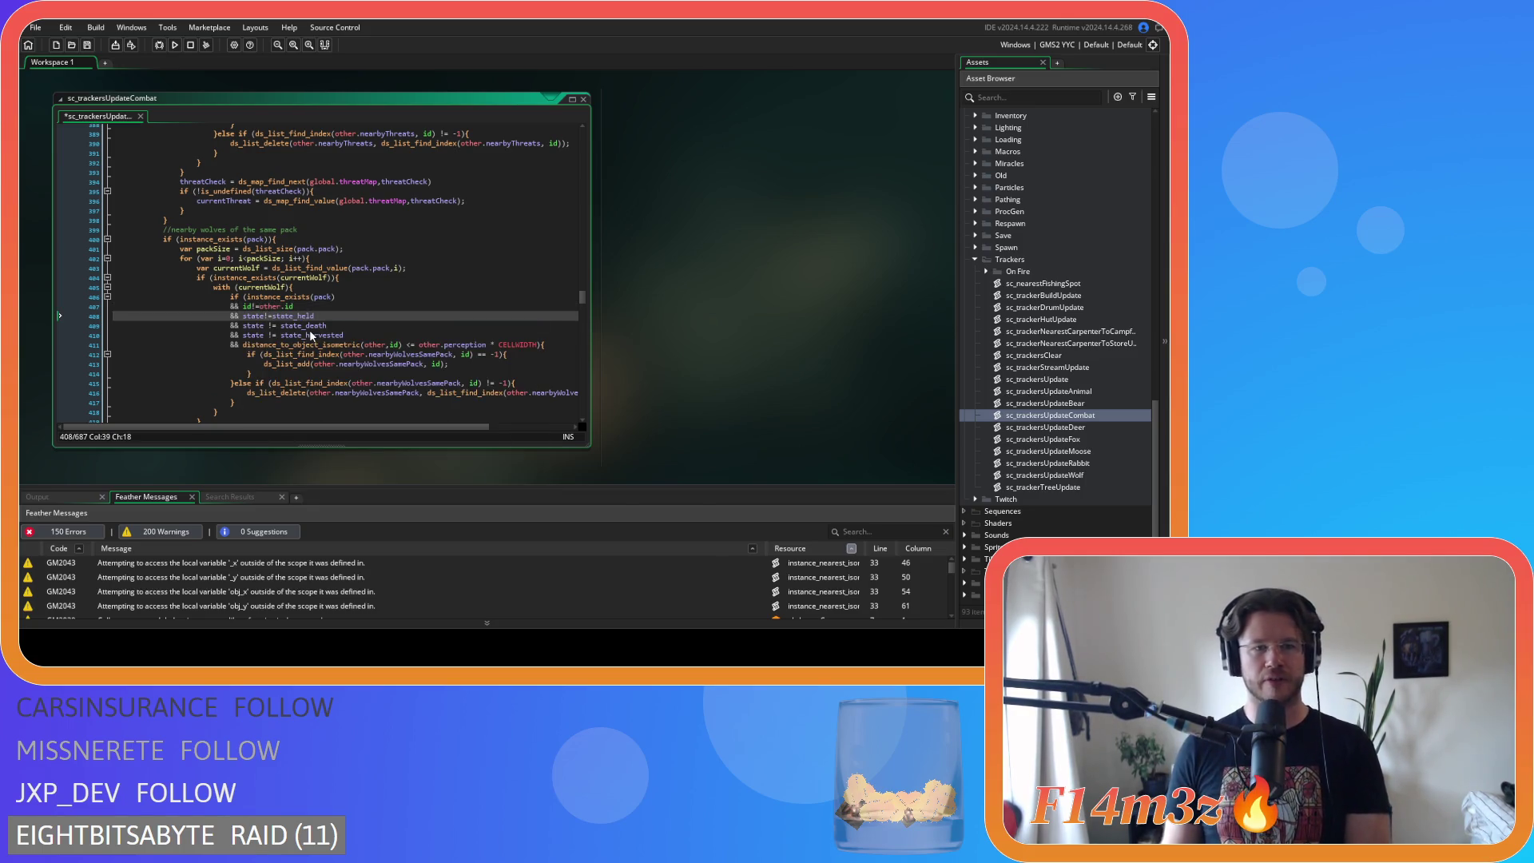
{"action": "left_click", "coordinate": [264, 325]}
{"action": "key", "text": "Delete"}
{"action": "key", "text": "Right"}
{"action": "key", "text": "Right"}
{"action": "key", "text": "Delete"}
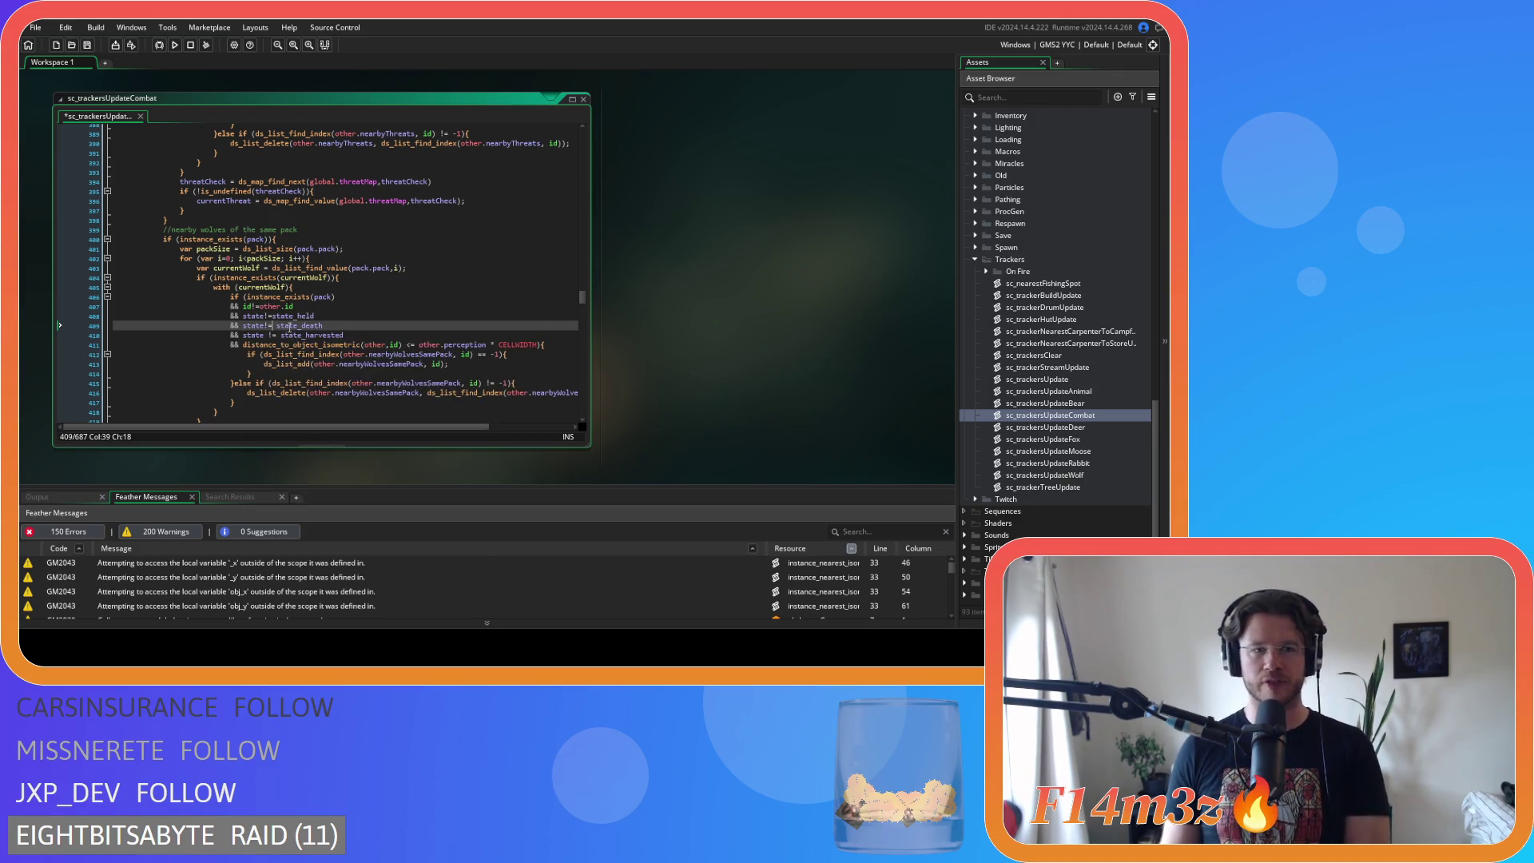
{"action": "left_click", "coordinate": [274, 337]}
{"action": "key", "text": "BackSpace"}
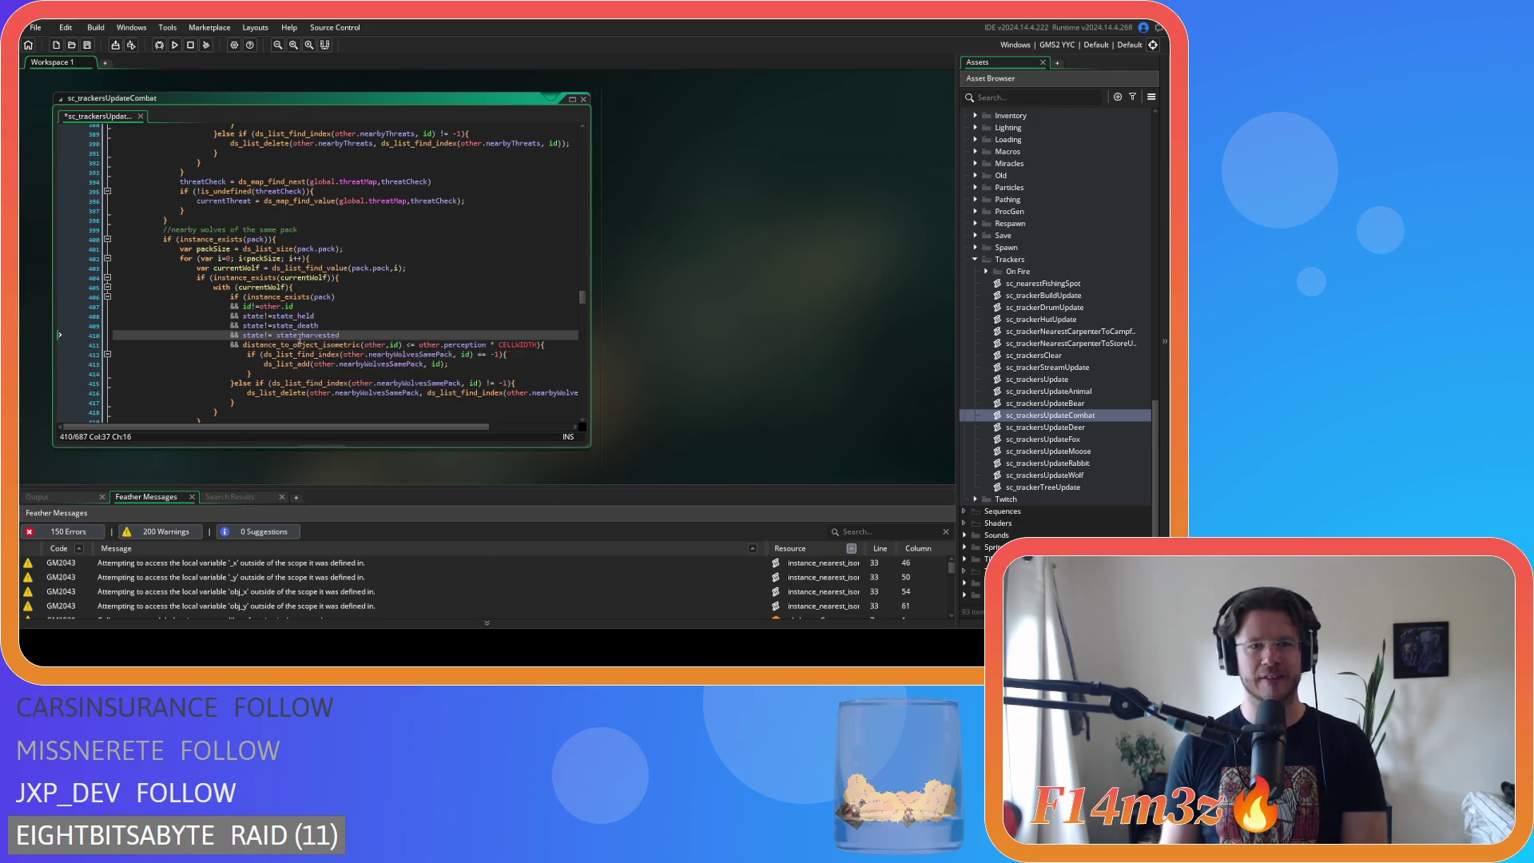
{"action": "key", "text": "Delete"}
{"action": "key", "text": "ctrl+s"}
- Tighten the spacing around <= and * in the nearby-wolves distance check
{"action": "left_click", "coordinate": [408, 344]}
{"action": "key", "text": "BackSpace"}
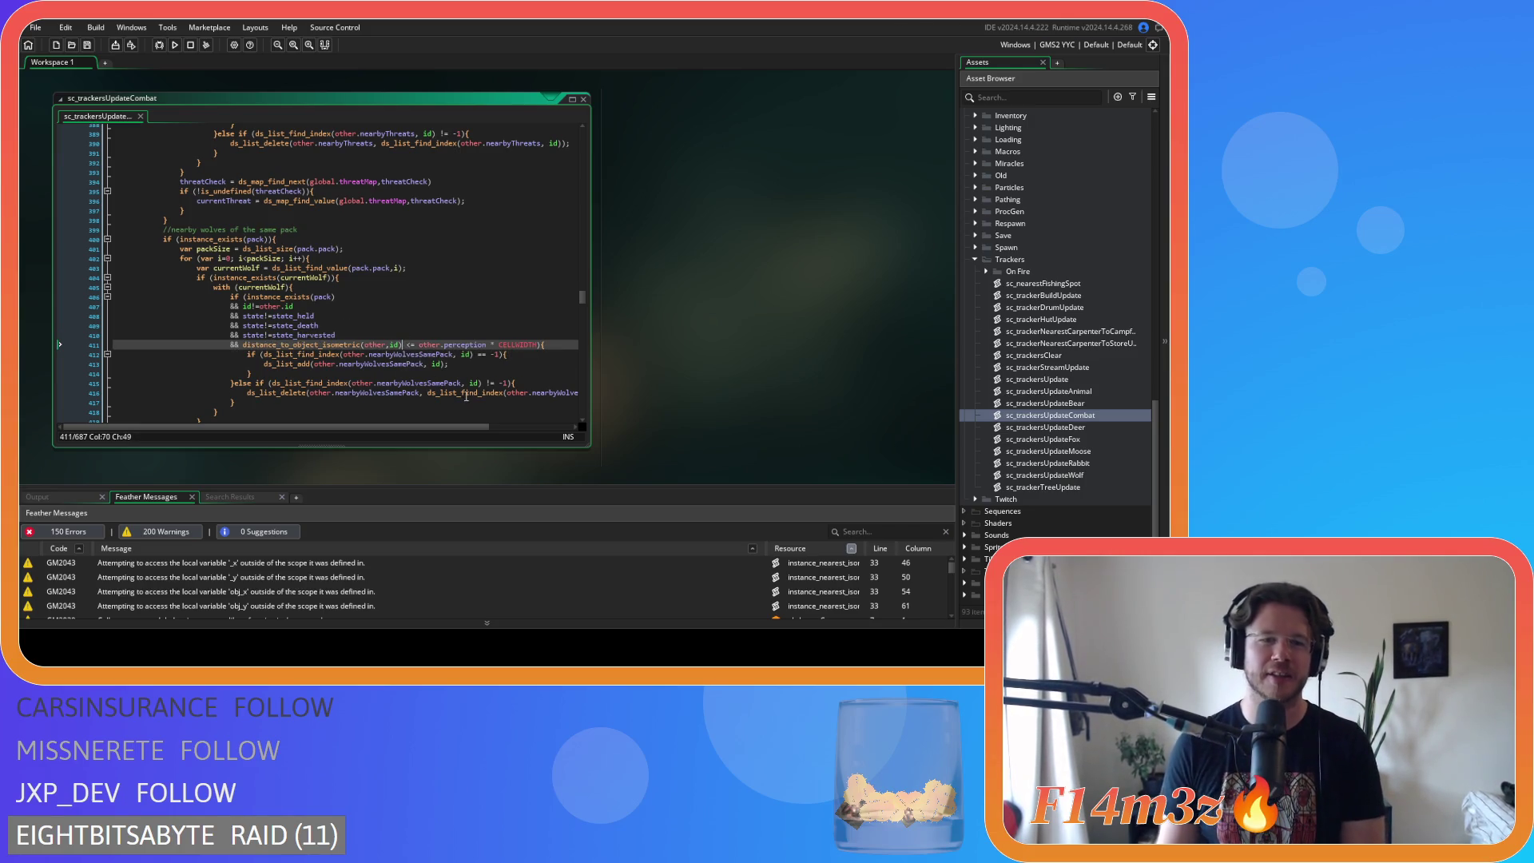
{"action": "key", "text": "Delete"}
{"action": "left_click", "coordinate": [478, 345]}
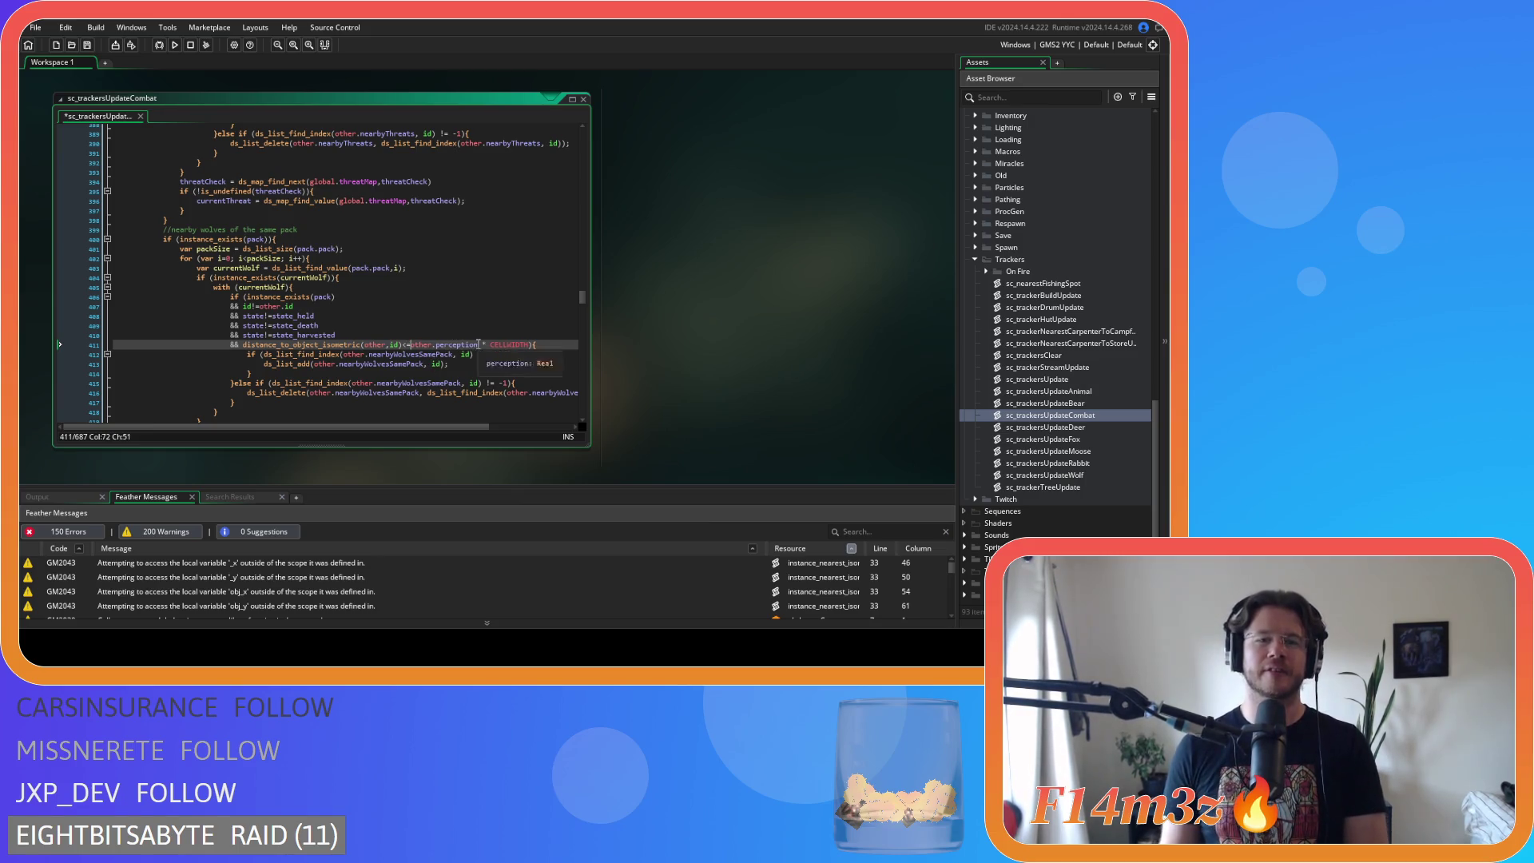
{"action": "key", "text": "Delete"}
{"action": "key", "text": "Right"}
{"action": "key", "text": "Delete"}
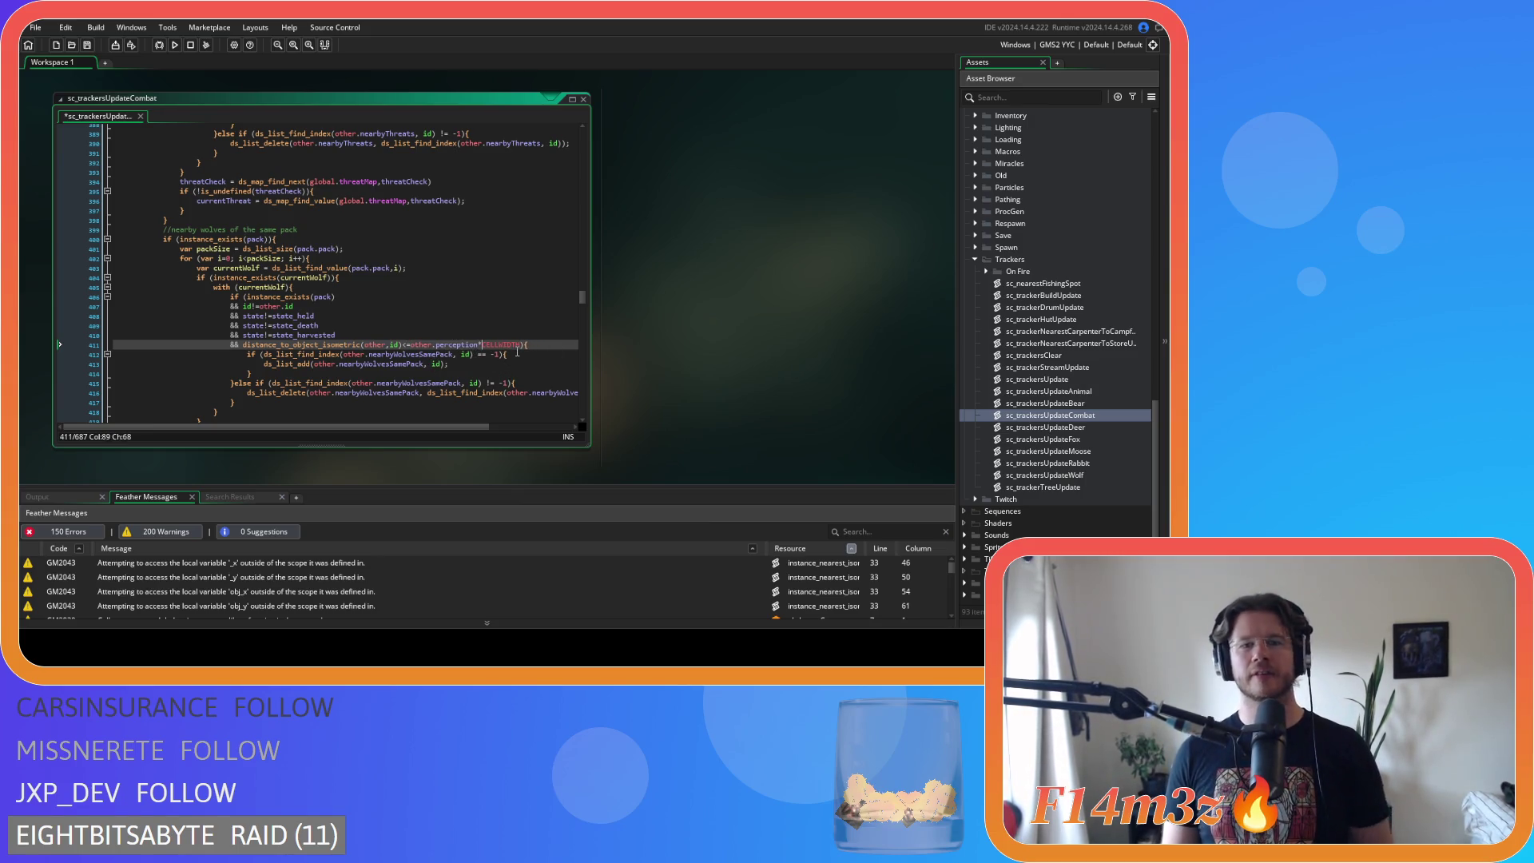
- Move the distance_to_object_isometric check right after 'if (', add && before instance_exists(pack), and save
{"action": "left_click_drag", "start_coordinate": [520, 345], "coordinate": [243, 349]}
{"action": "key", "text": "ctrl+c"}
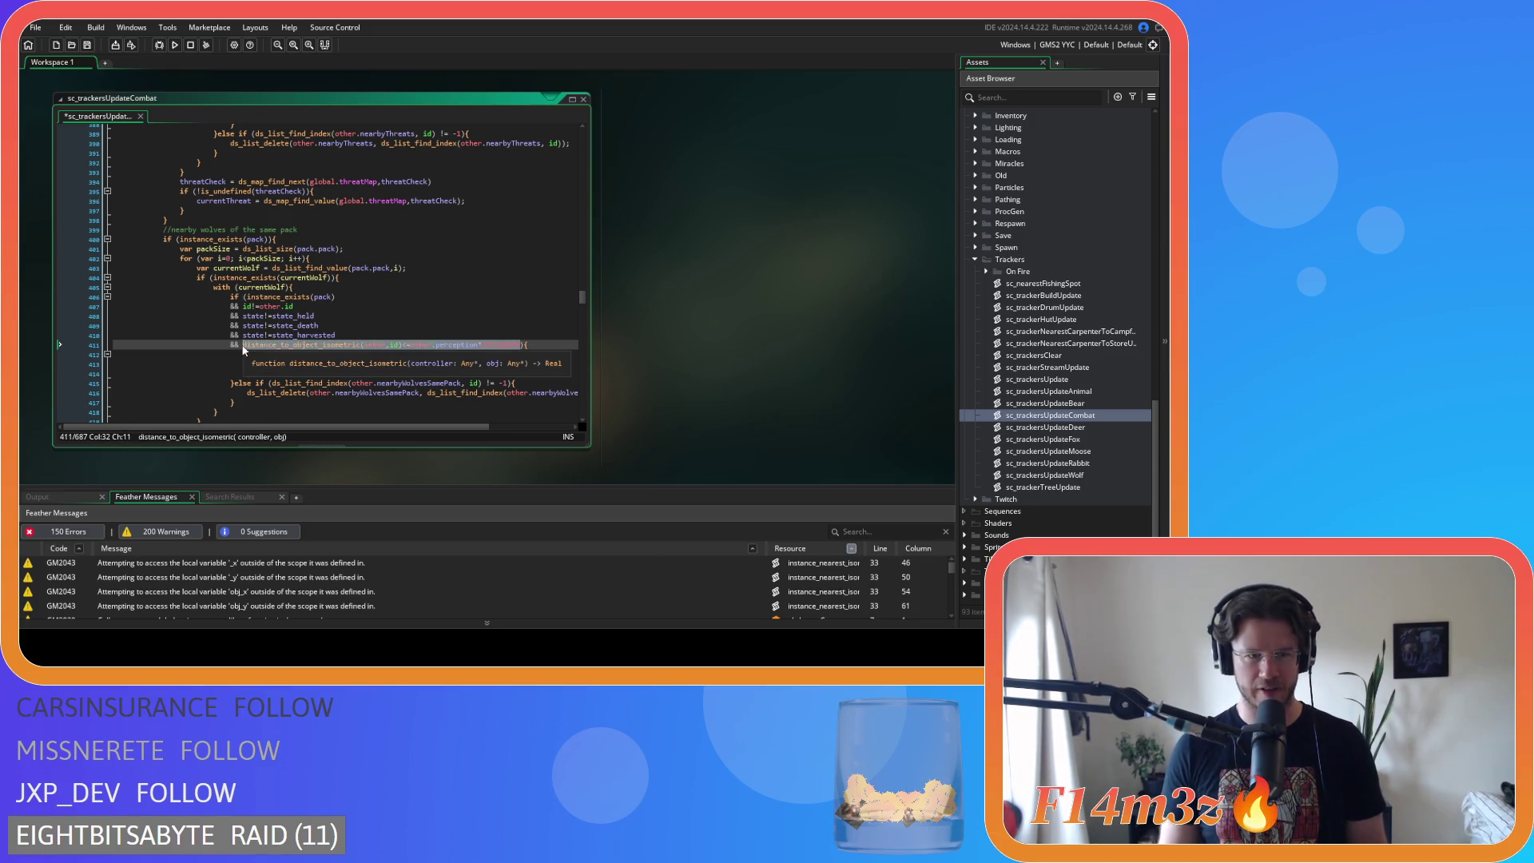
{"action": "key", "text": "Delete"}
{"action": "left_click", "coordinate": [111, 352]}
{"action": "left_click_drag", "start_coordinate": [112, 346], "coordinate": [242, 345]}
{"action": "key", "text": "BackSpace"}
{"action": "key", "text": "BackSpace"}
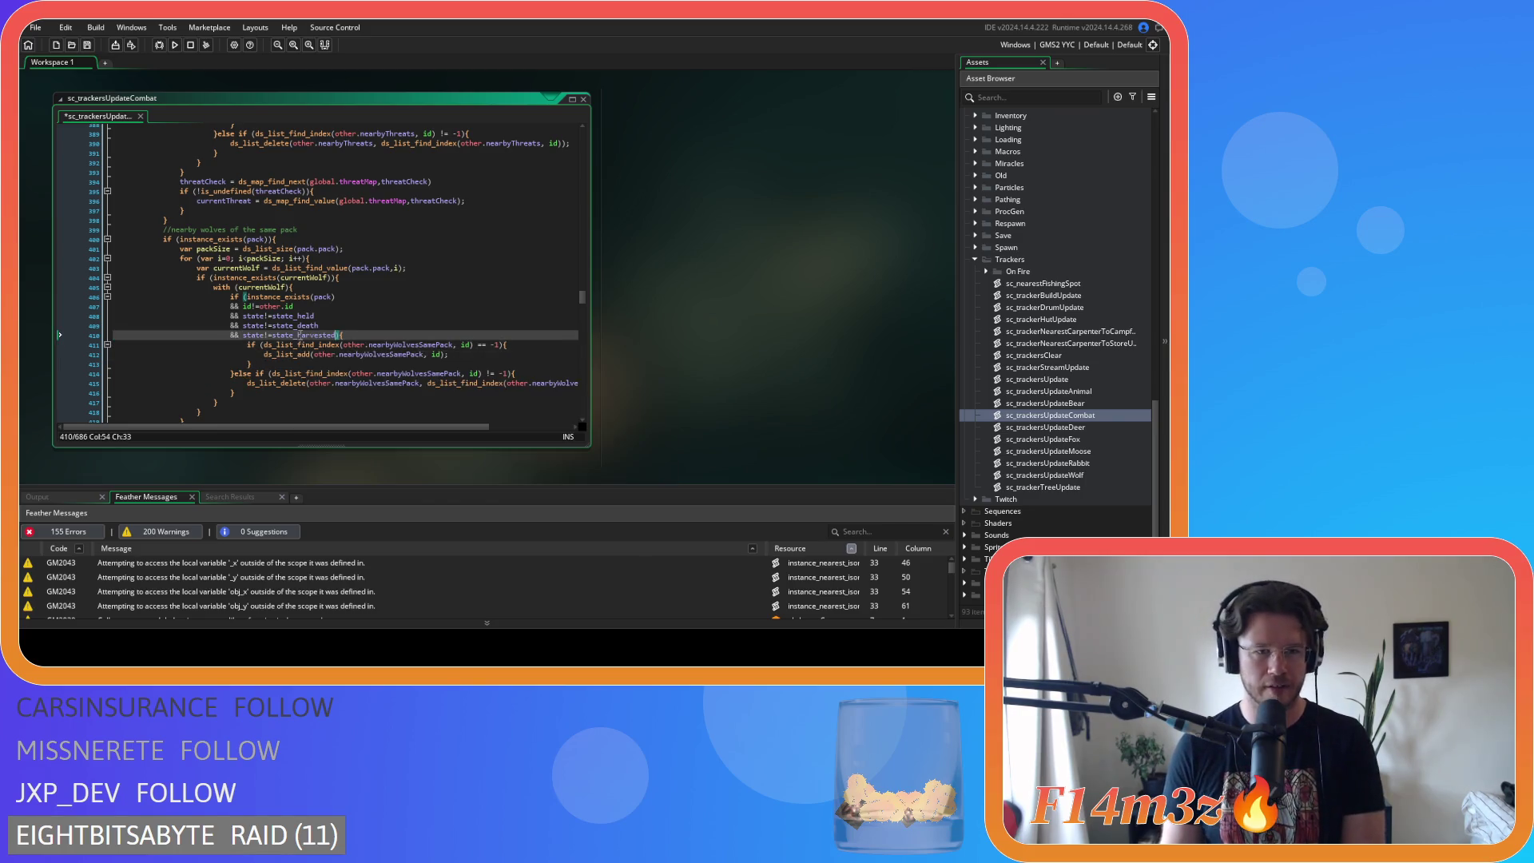
{"action": "left_click", "coordinate": [244, 297]}
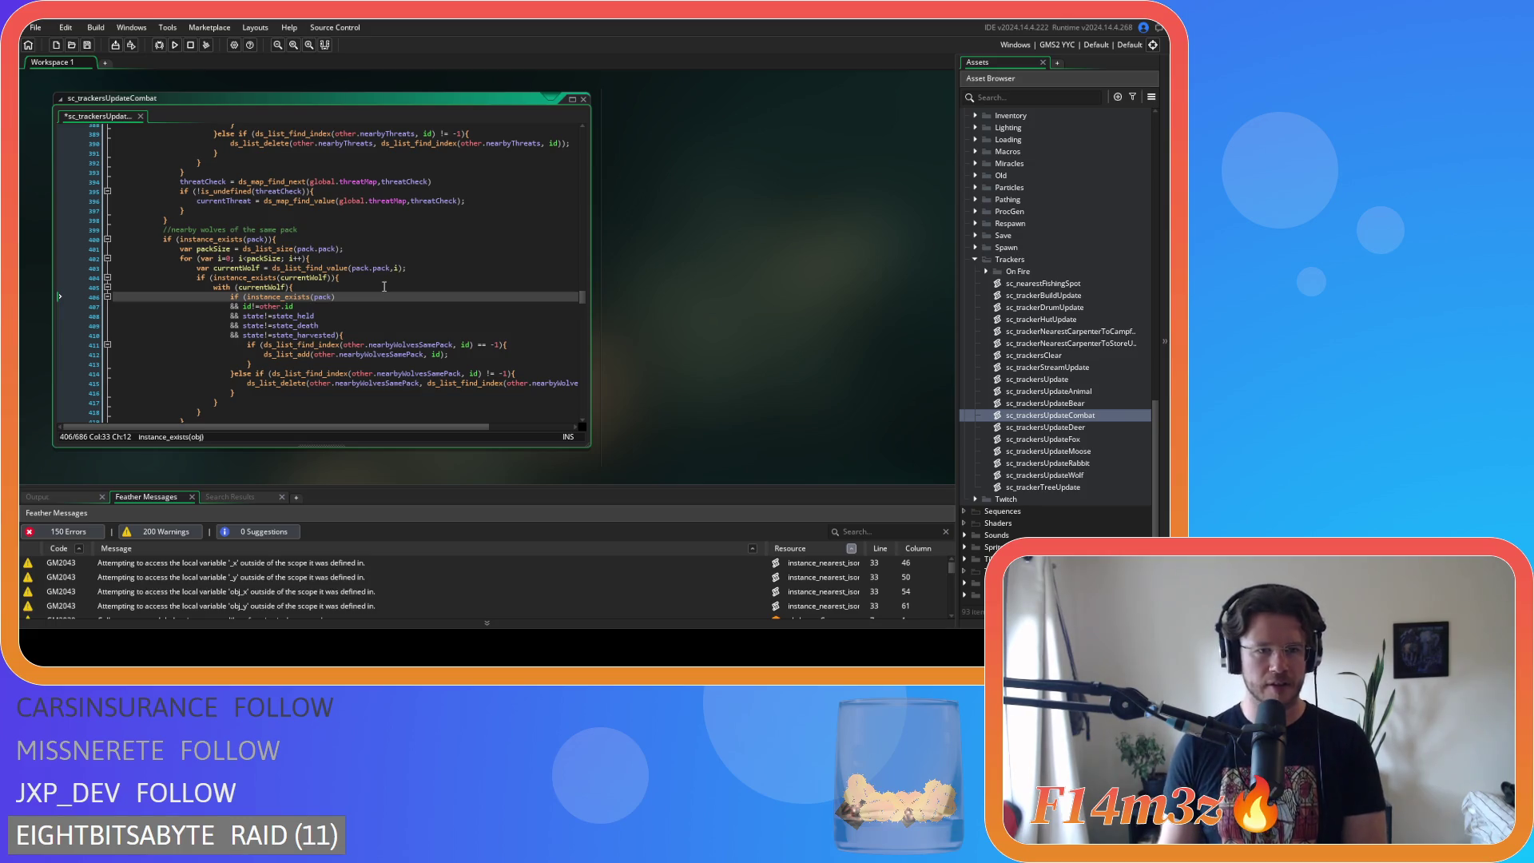
{"action": "key", "text": "Return"}
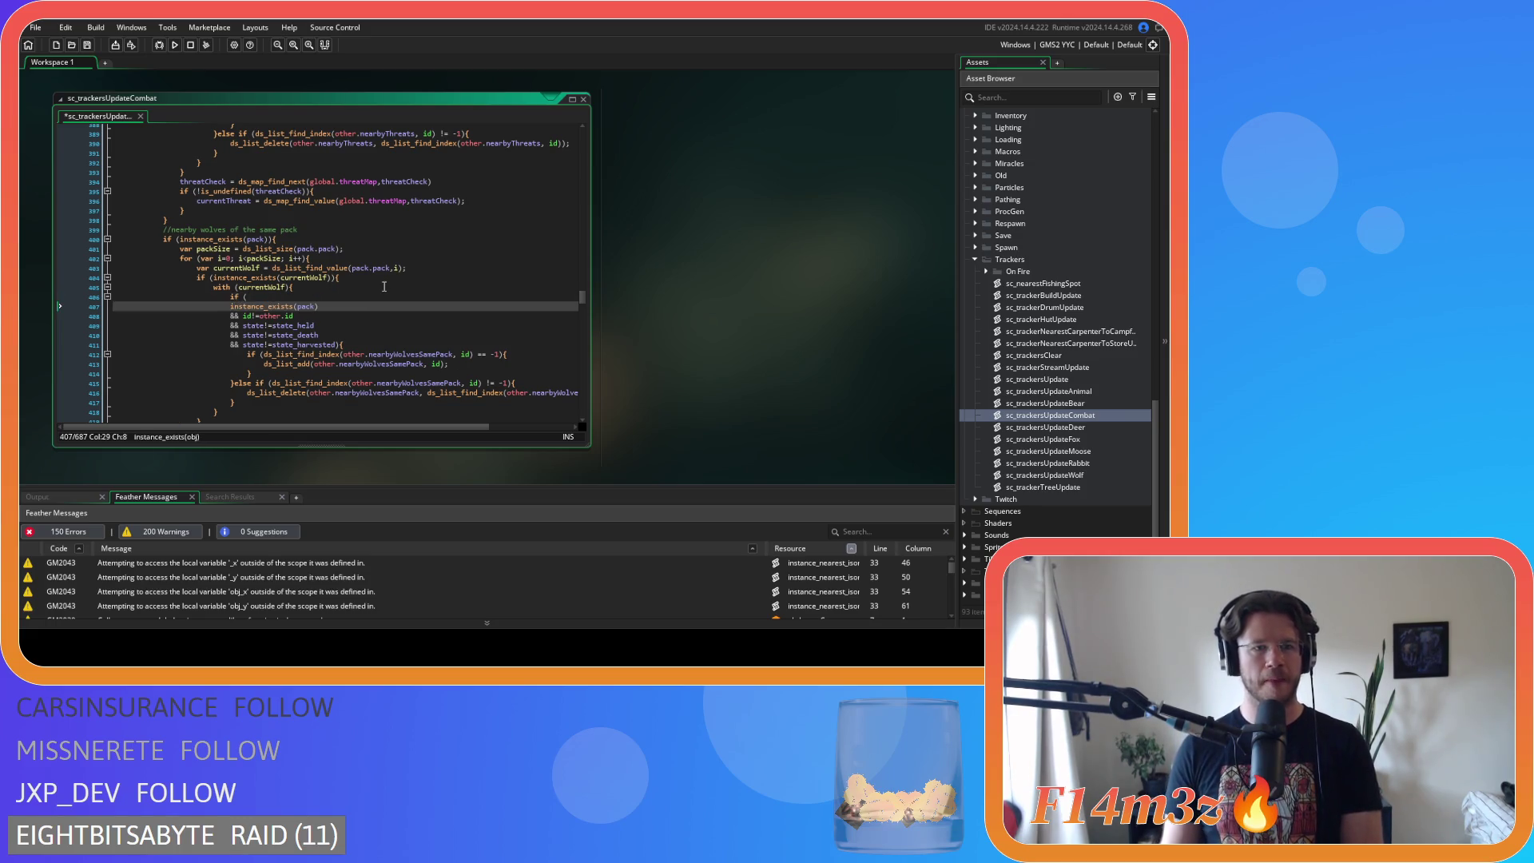
{"action": "type", "text": "&&"}
{"action": "key", "text": "Up"}
{"action": "key", "text": "End"}
{"action": "key", "text": "ctrl+v"}
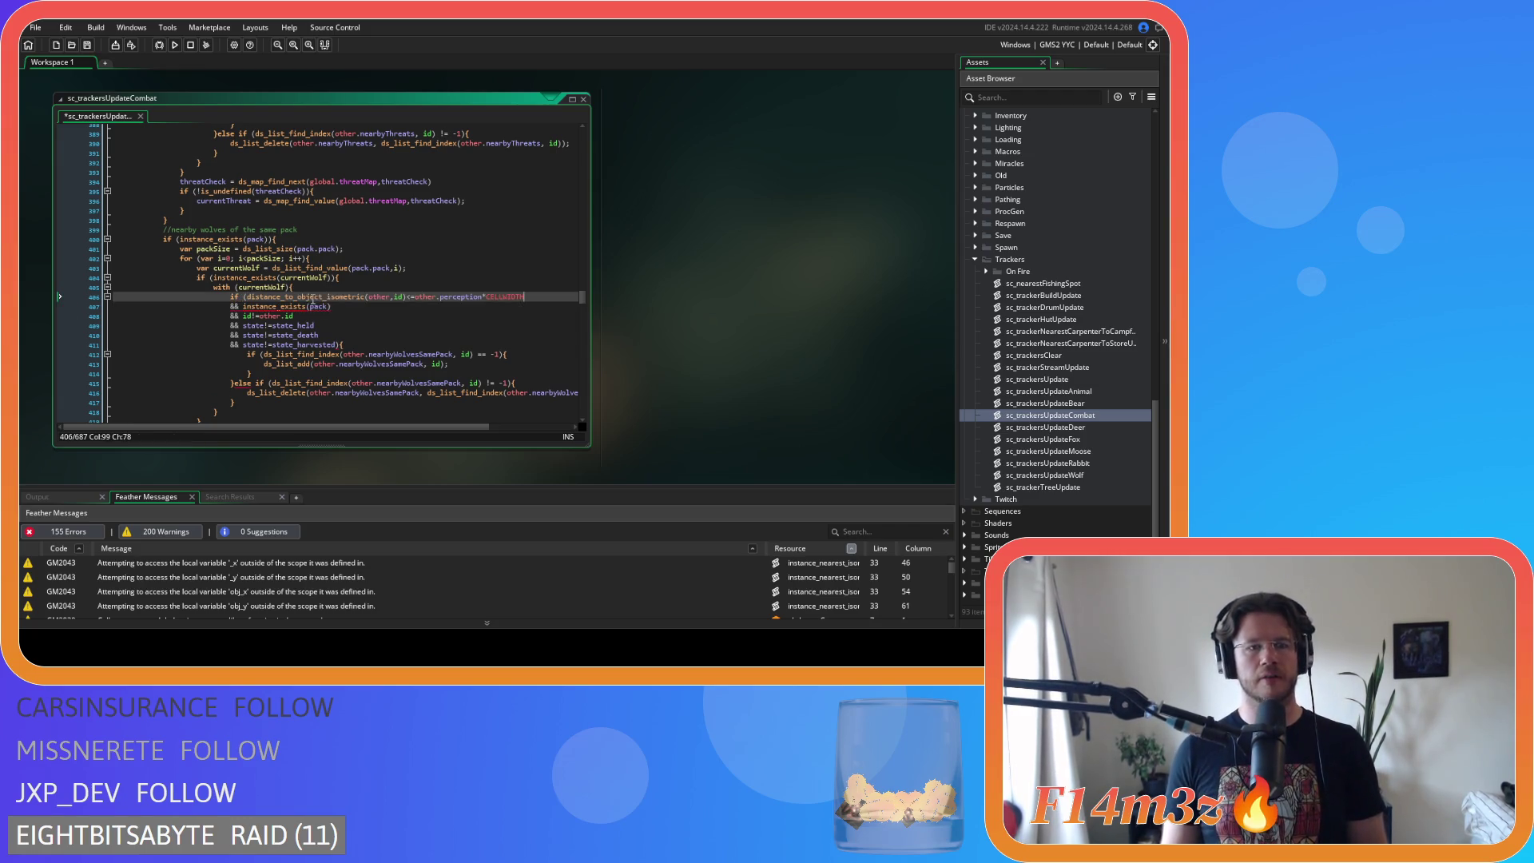
{"action": "key", "text": "ctrl+s"}
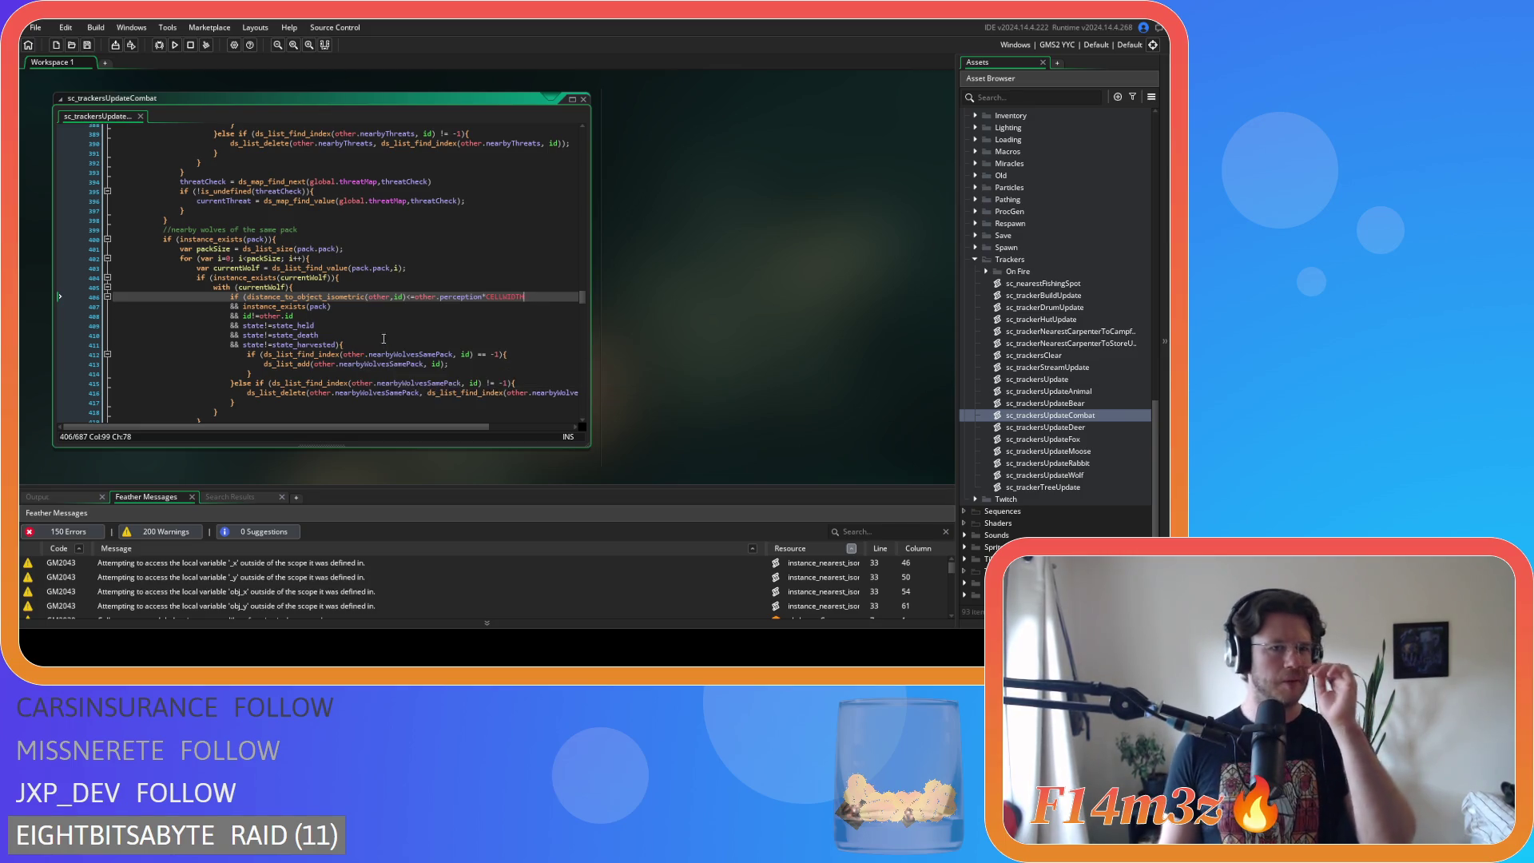
{"action": "left_click", "coordinate": [370, 308]}
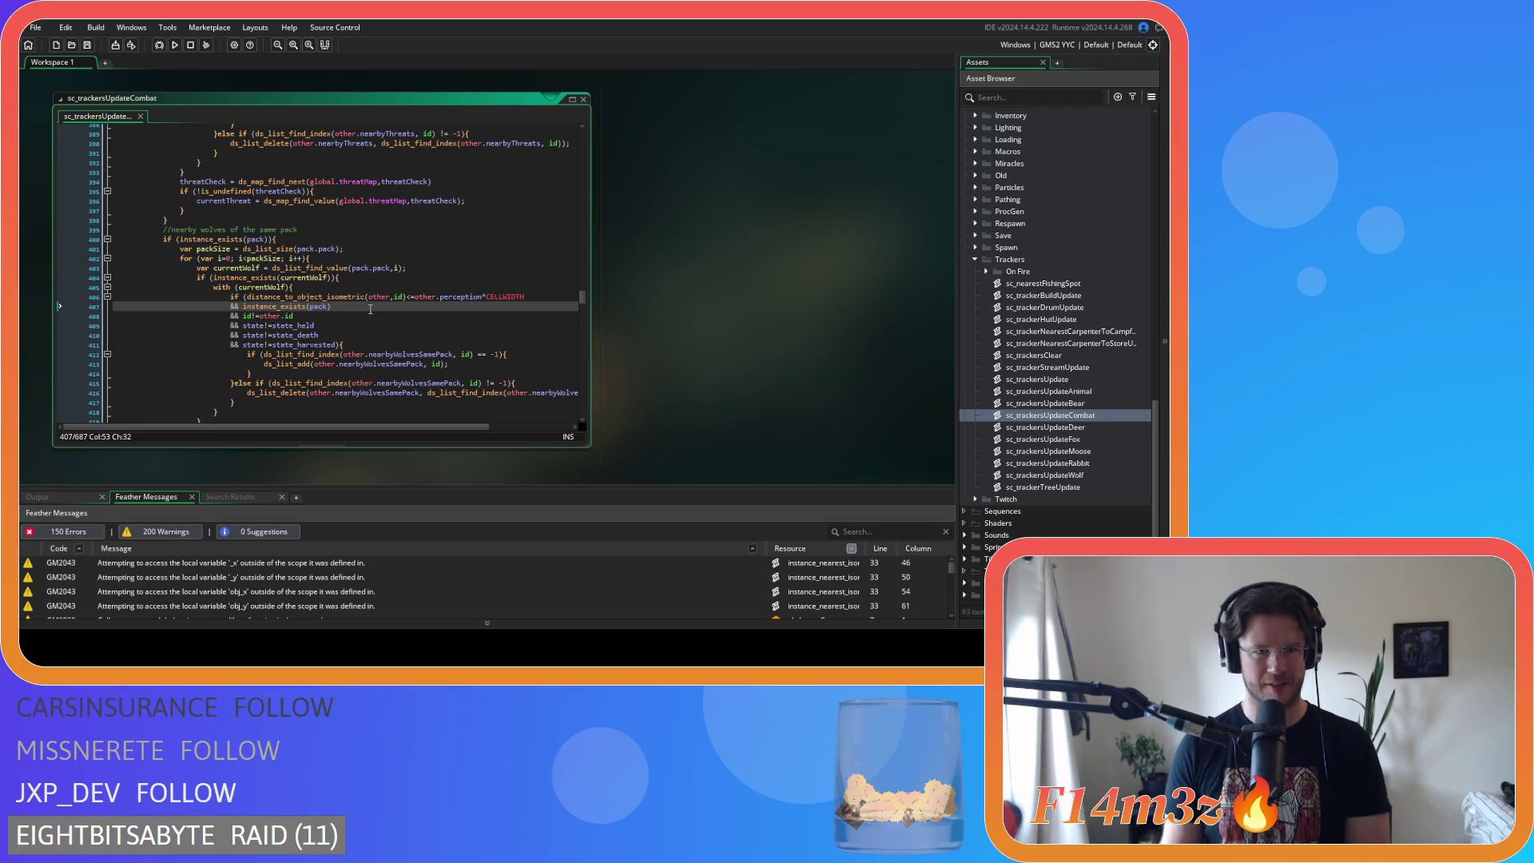
{"action": "left_click", "coordinate": [308, 239]}
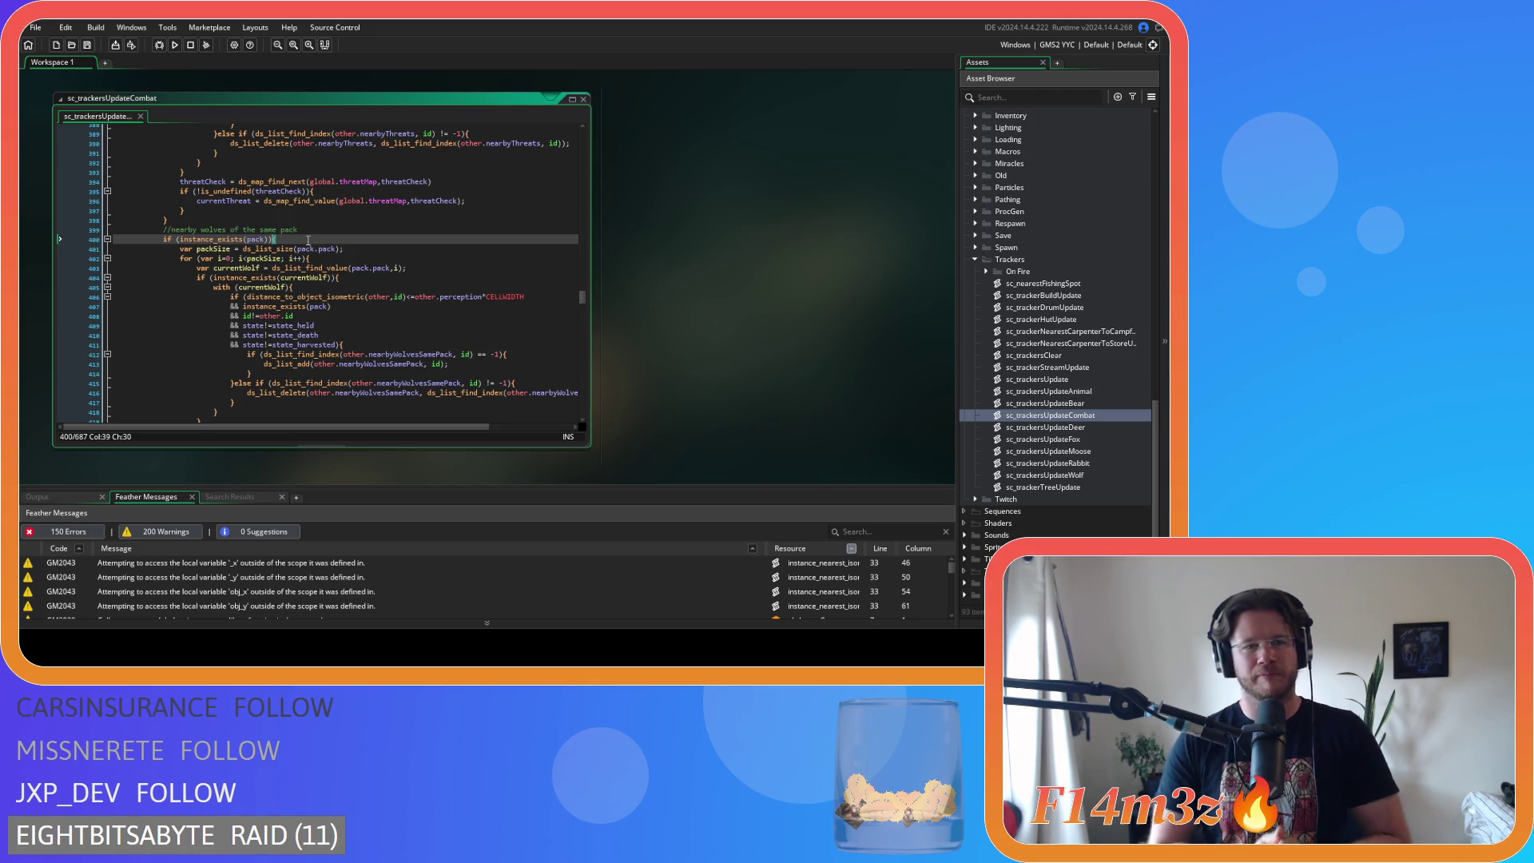
{"action": "left_click", "coordinate": [362, 288]}
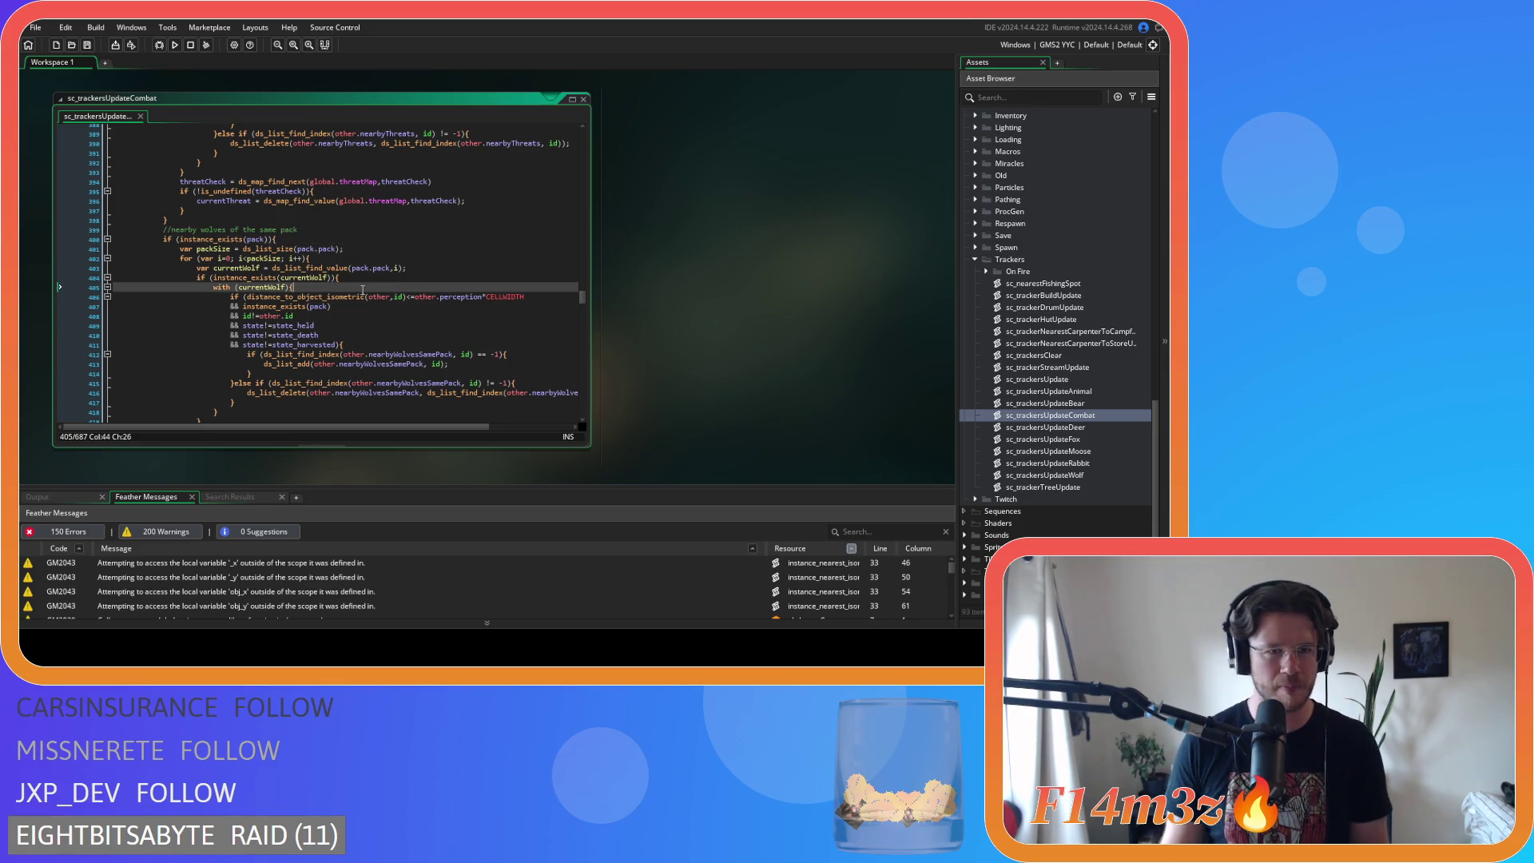
- Compare the outer instance_exists(pack) check with the inner one, then scroll the asset list up to Objects > Animal
{"action": "left_click", "coordinate": [353, 308]}
{"action": "scroll", "coordinate": [353, 310], "scroll_direction": "down", "scroll_amount": 4}
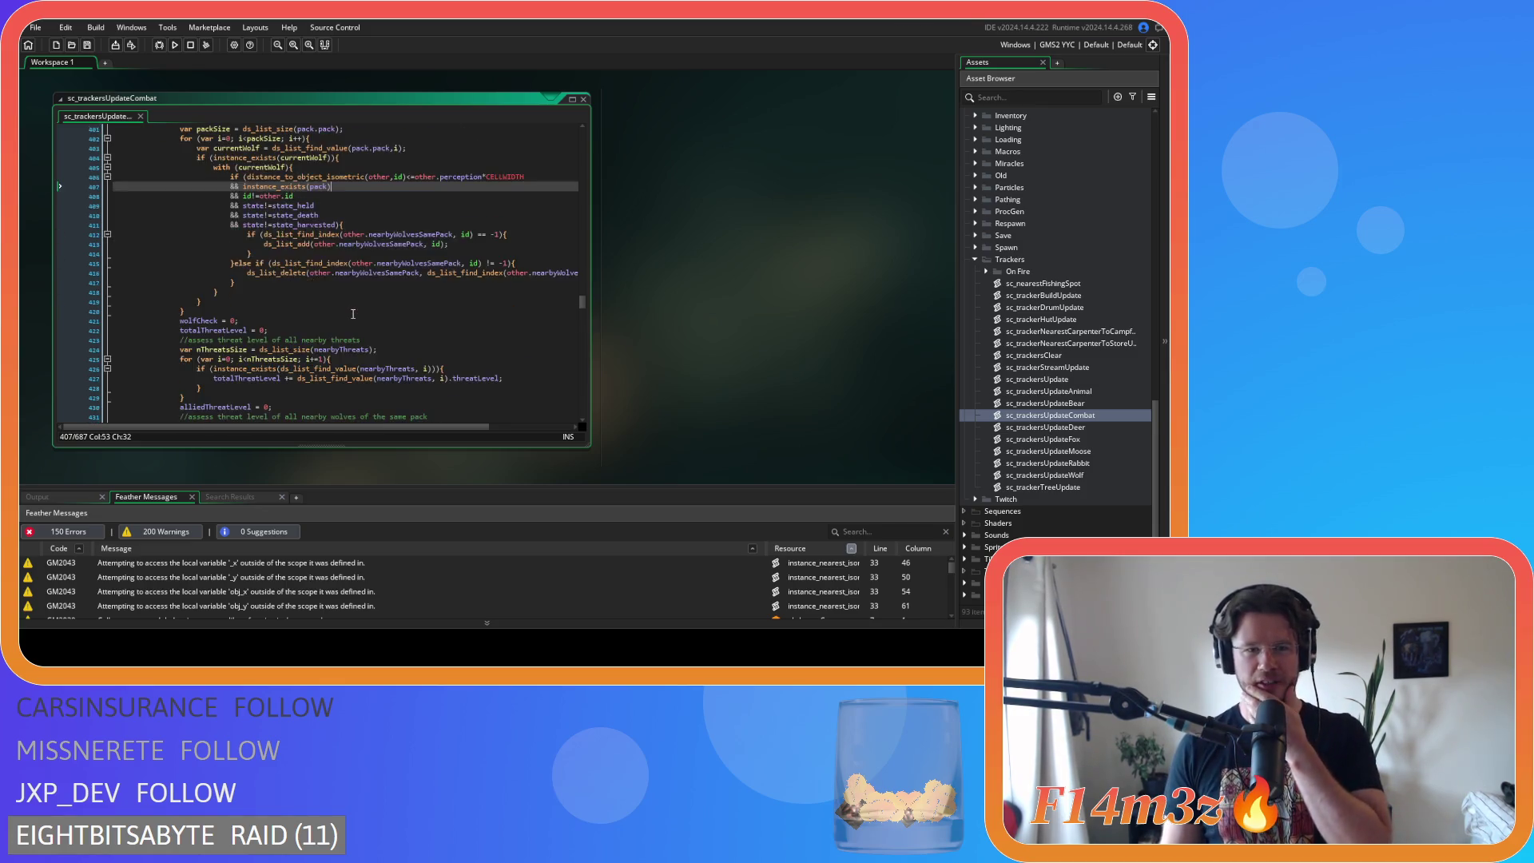
{"action": "scroll", "coordinate": [345, 326], "scroll_direction": "up", "scroll_amount": 2}
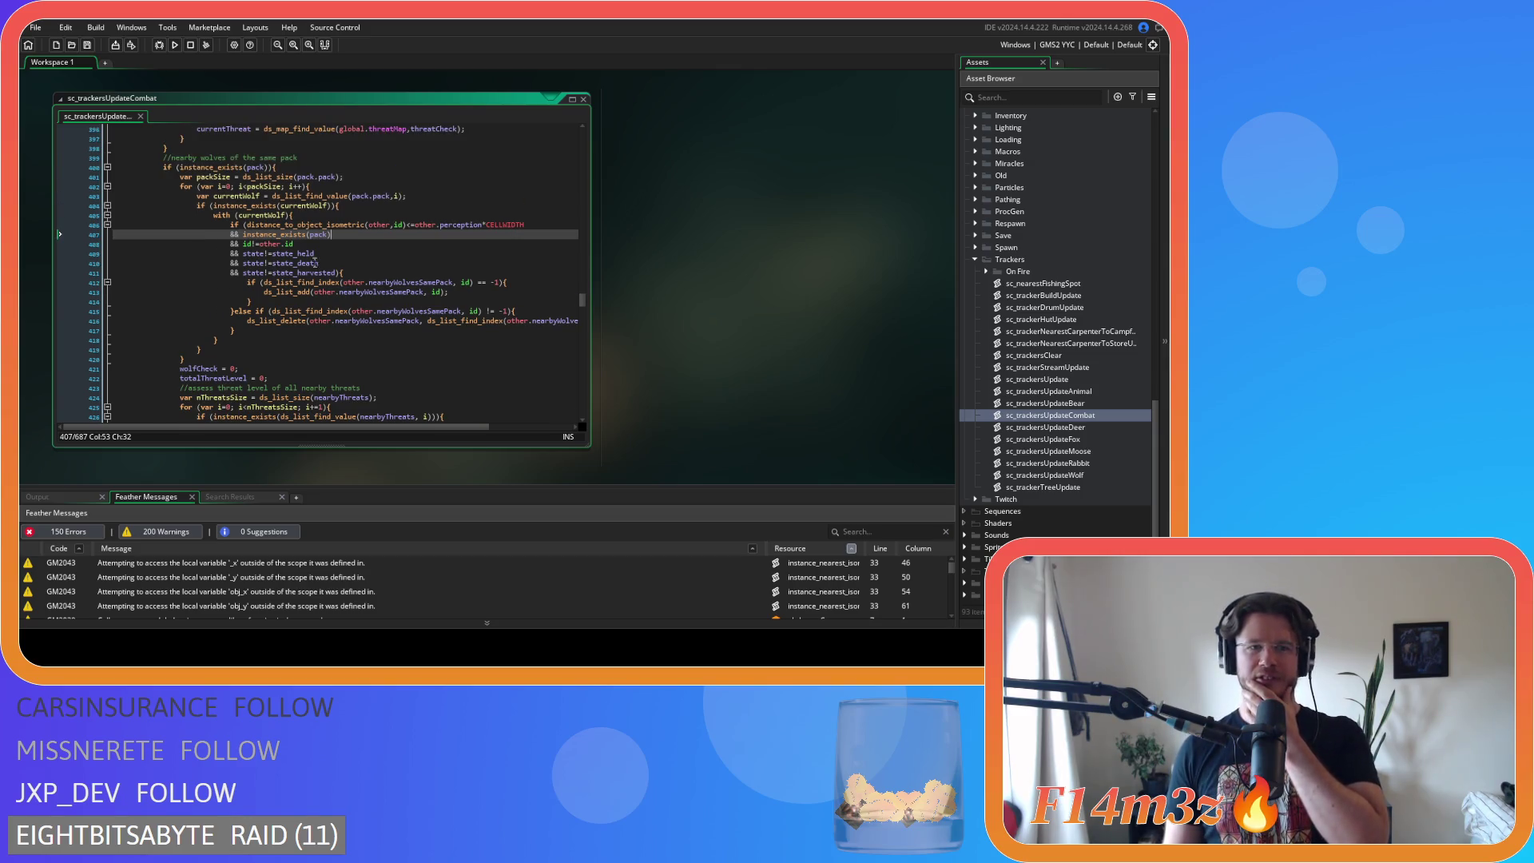
{"action": "left_click_drag", "start_coordinate": [214, 168], "coordinate": [278, 168]}
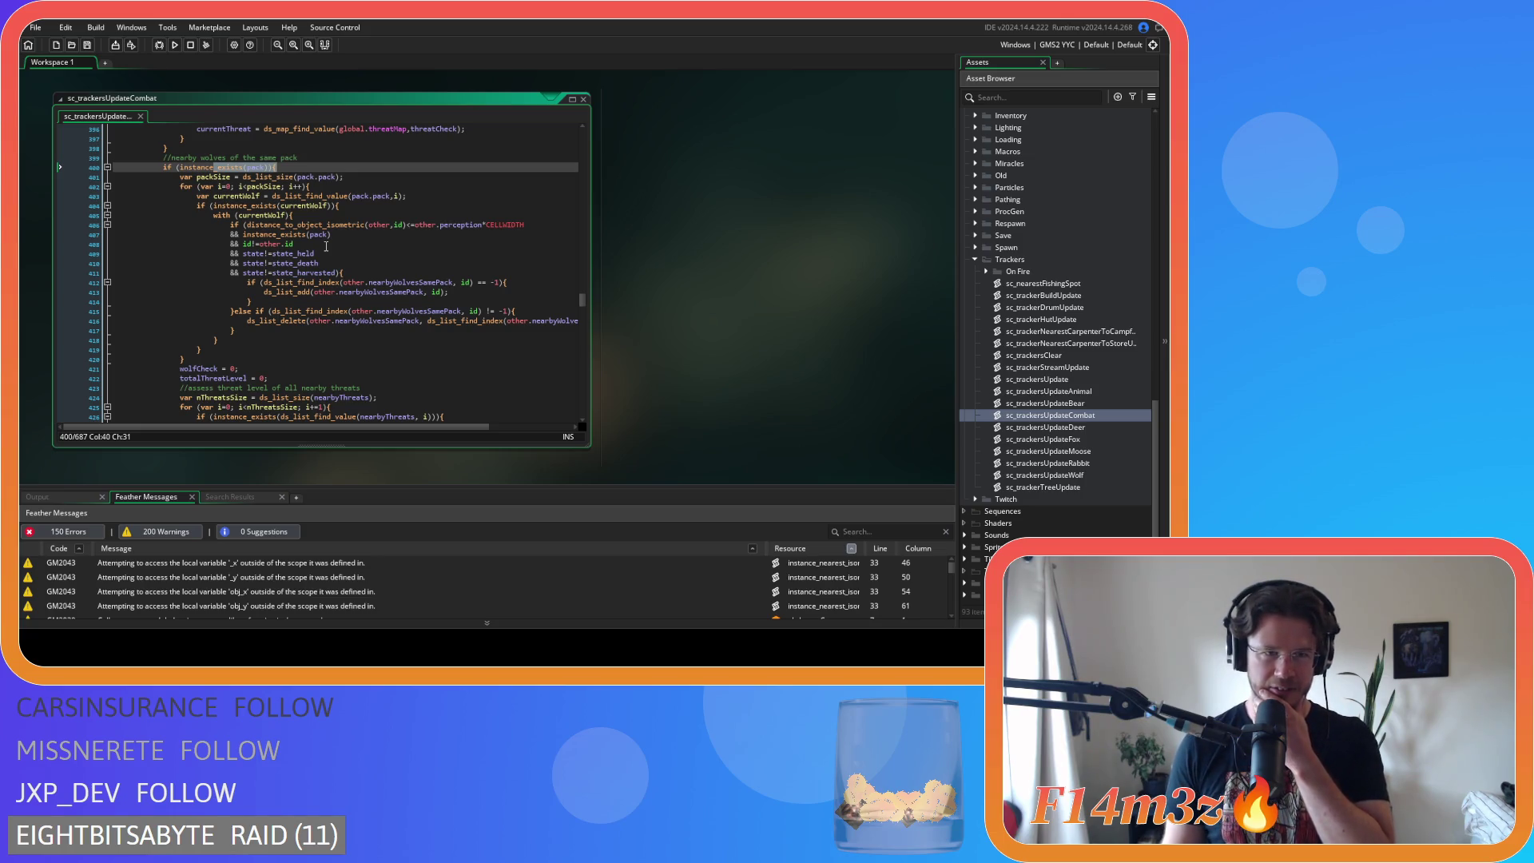
{"action": "left_click", "coordinate": [333, 237]}
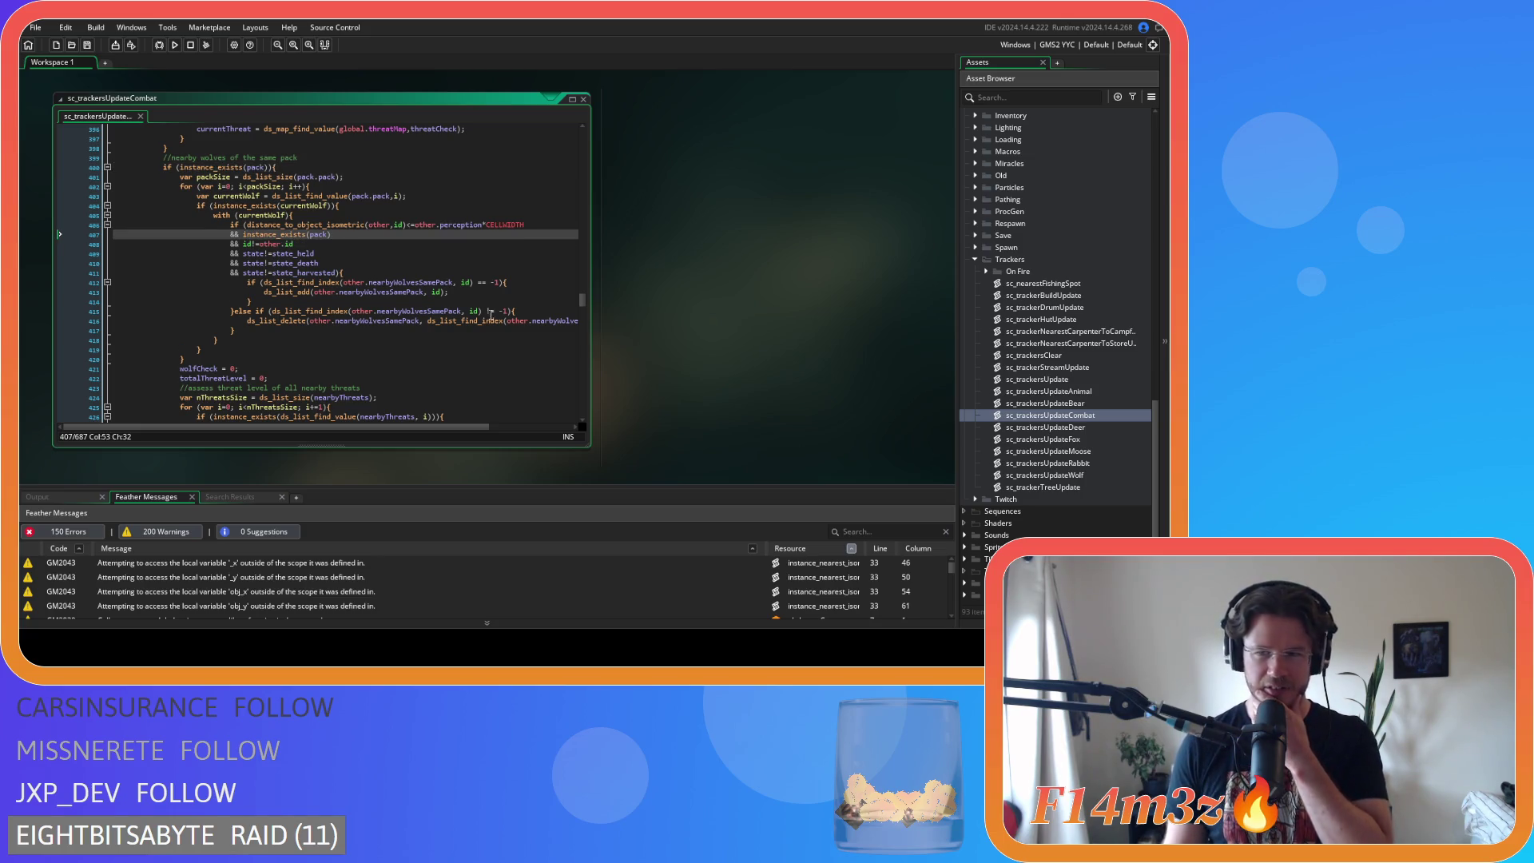
{"action": "scroll", "coordinate": [1057, 395], "scroll_direction": "up", "scroll_amount": 15}
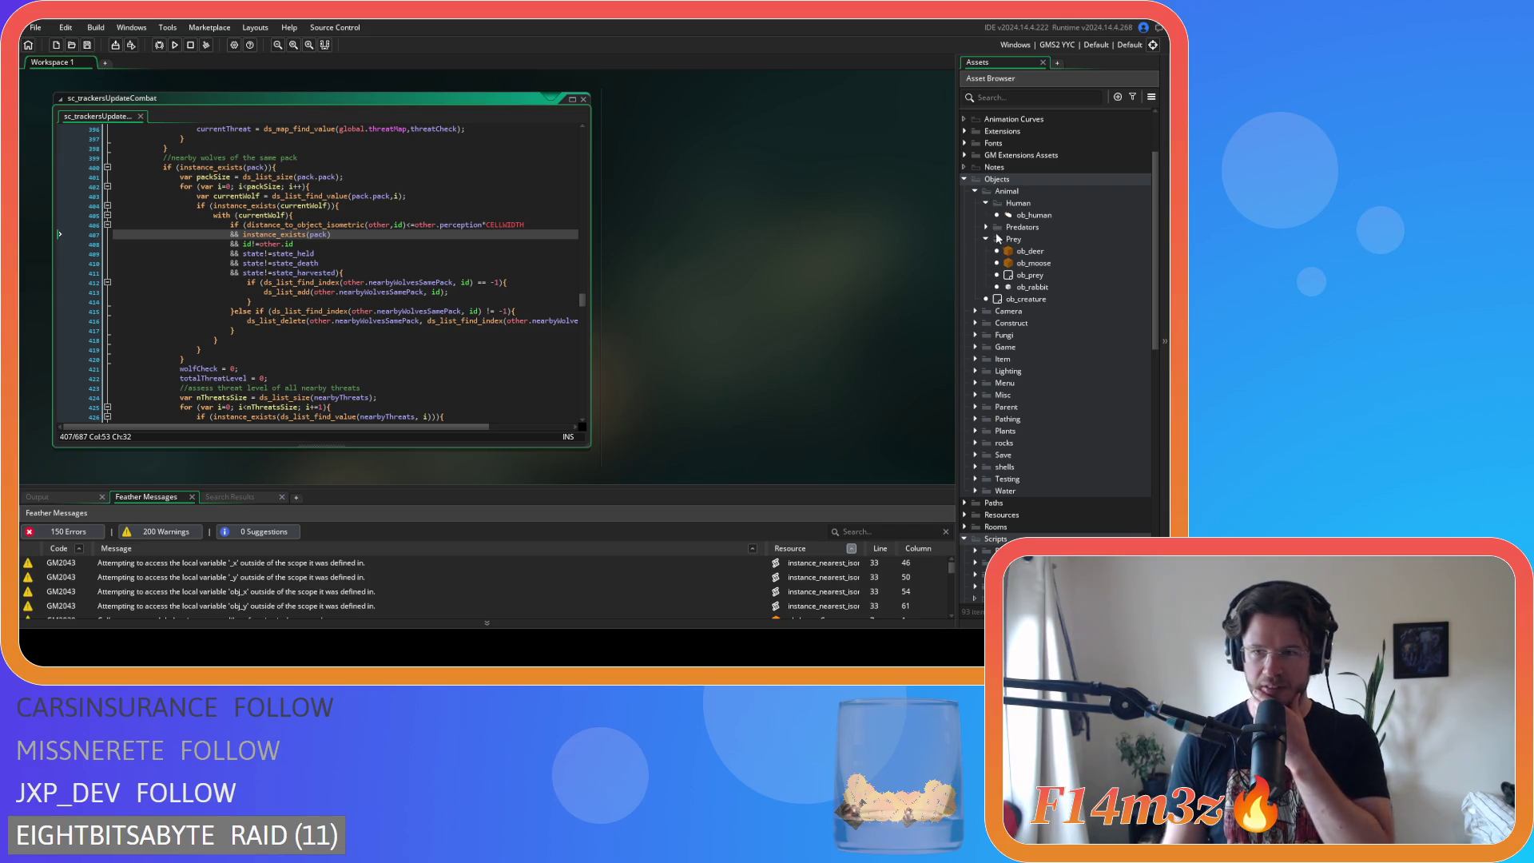
- Expand the Predators folder and open ob_wolf's Step event code
{"action": "left_click", "coordinate": [988, 228]}
{"action": "double_click", "coordinate": [1031, 275]}
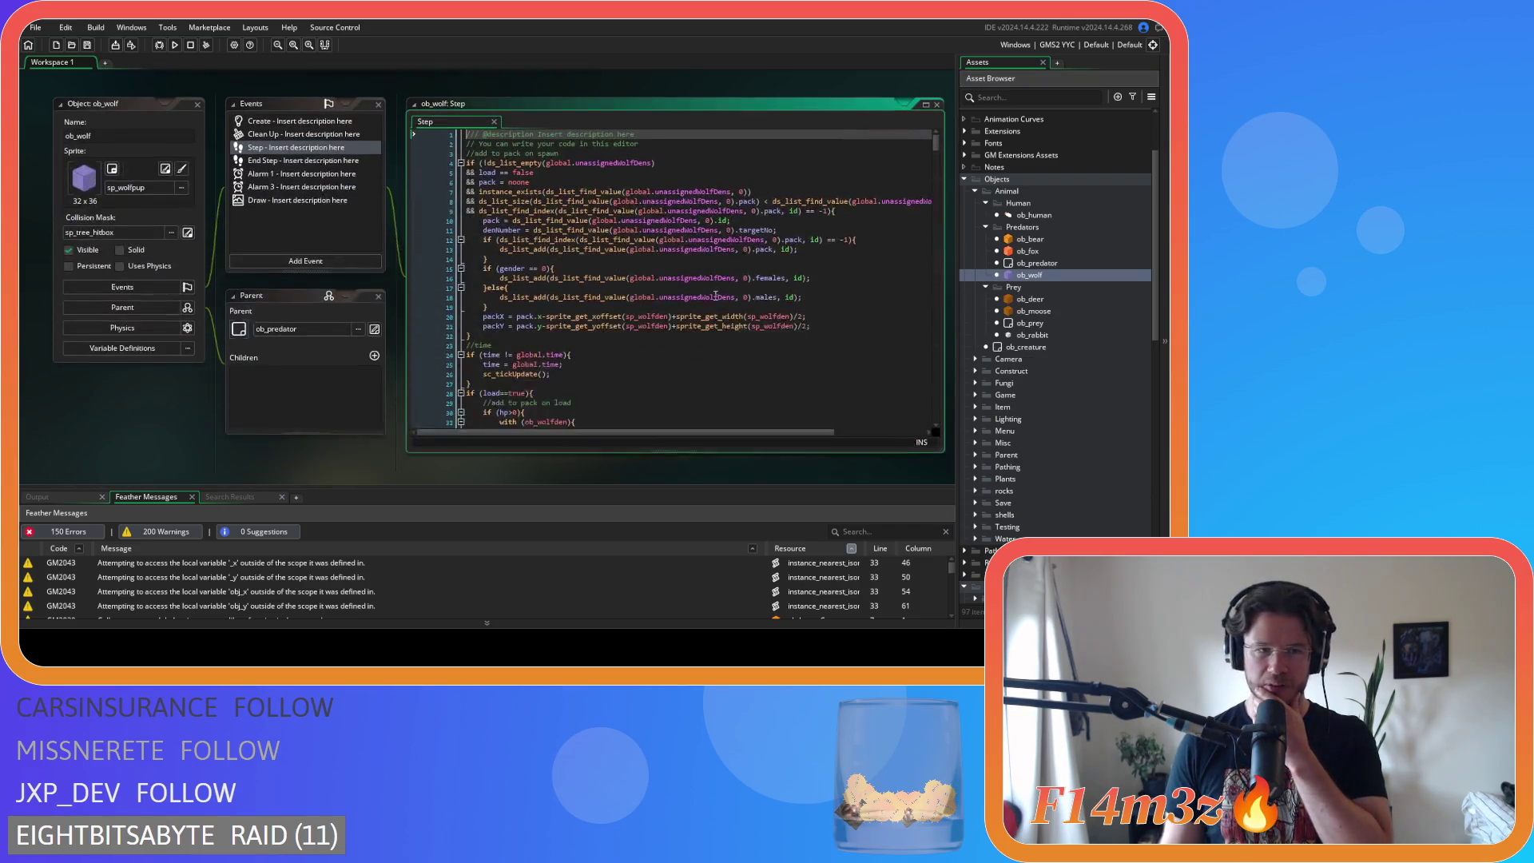
{"action": "left_click_drag", "start_coordinate": [937, 146], "coordinate": [908, 277]}
{"action": "scroll", "coordinate": [906, 278], "scroll_direction": "down", "scroll_amount": 10}
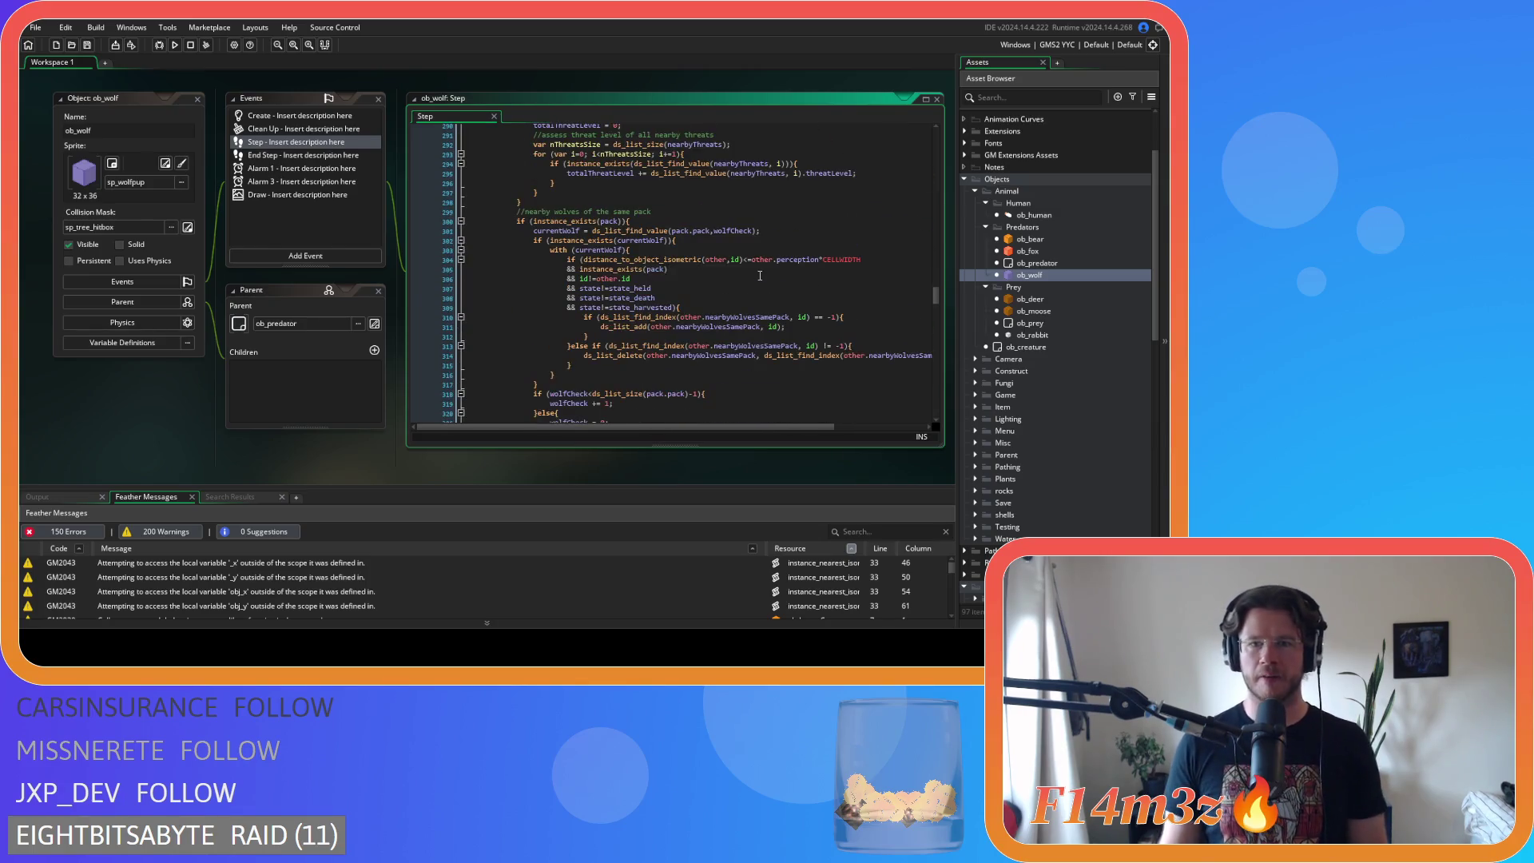
- Delete the redundant '&& instance_exists(pack)' condition from the wolf's nearby-wolves check and save
{"action": "left_click", "coordinate": [675, 269]}
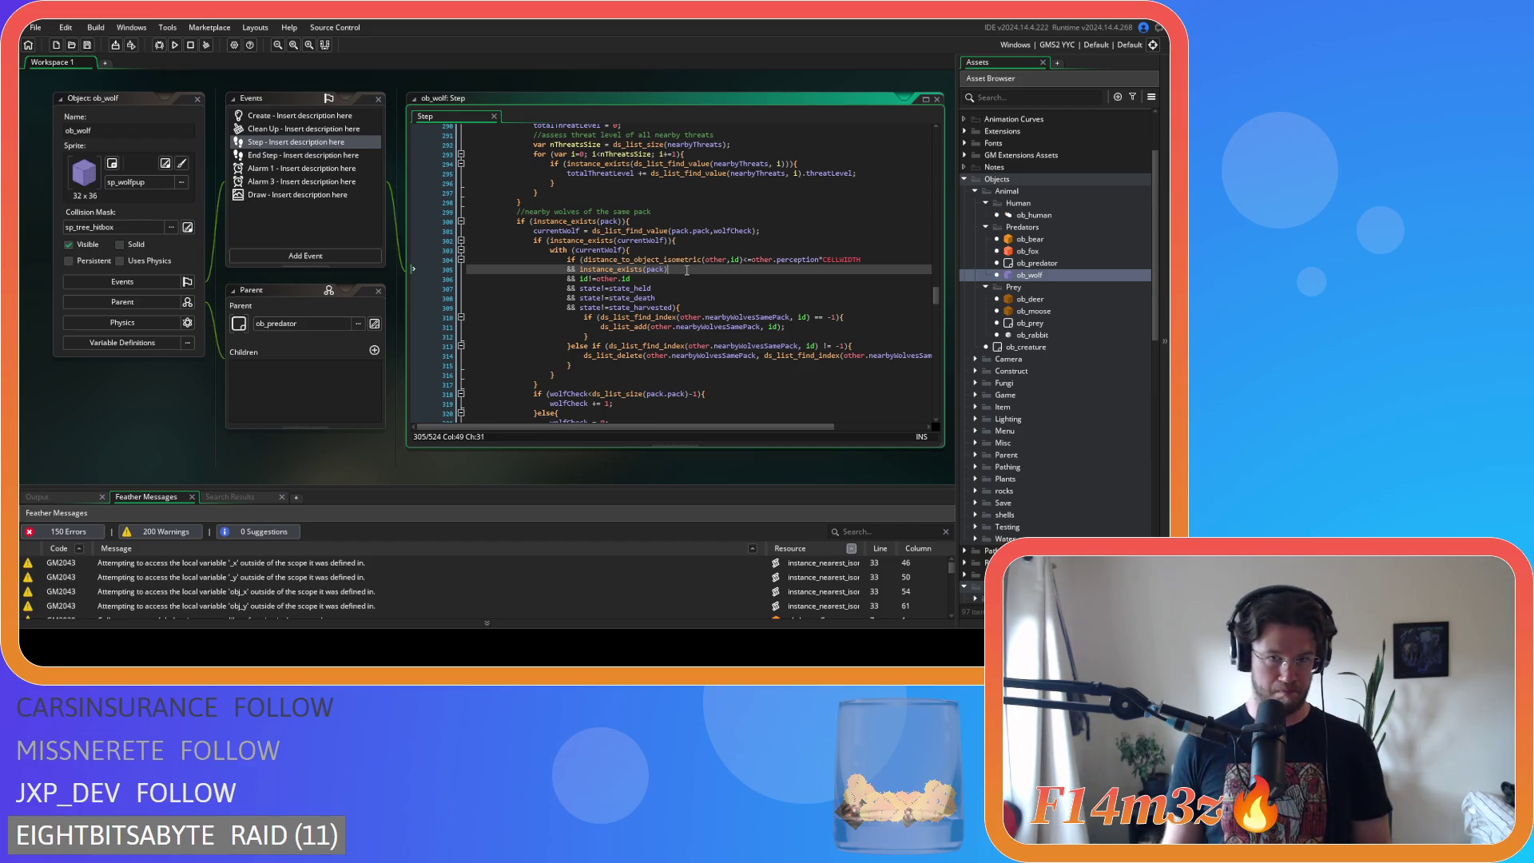
{"action": "key", "text": "Up"}
{"action": "key", "text": "Up"}
{"action": "key", "text": "Up"}
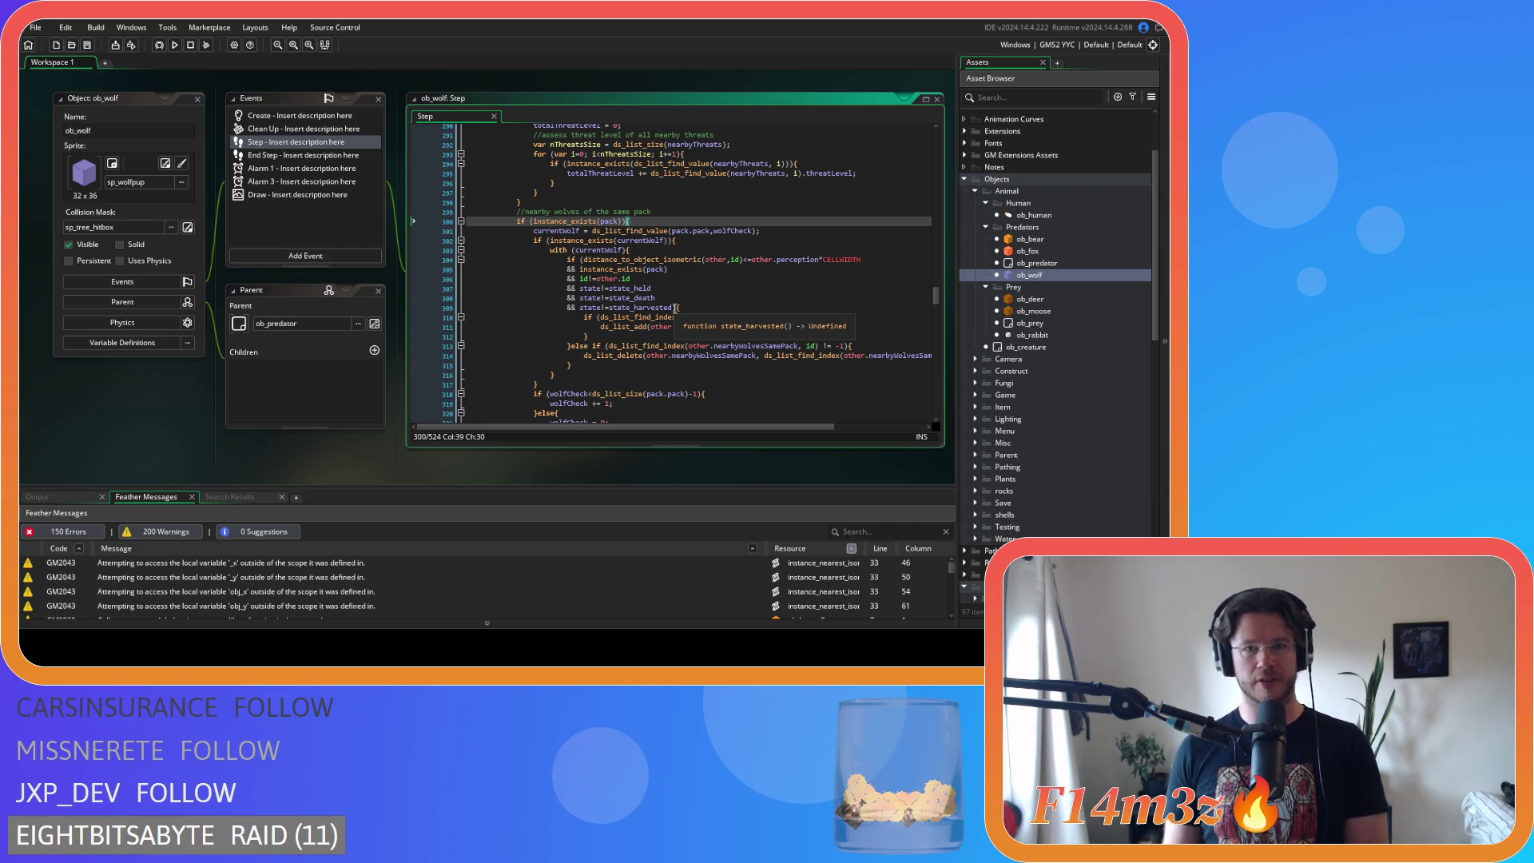
{"action": "left_click", "coordinate": [436, 269]}
{"action": "key", "text": "BackSpace"}
{"action": "key", "text": "BackSpace"}
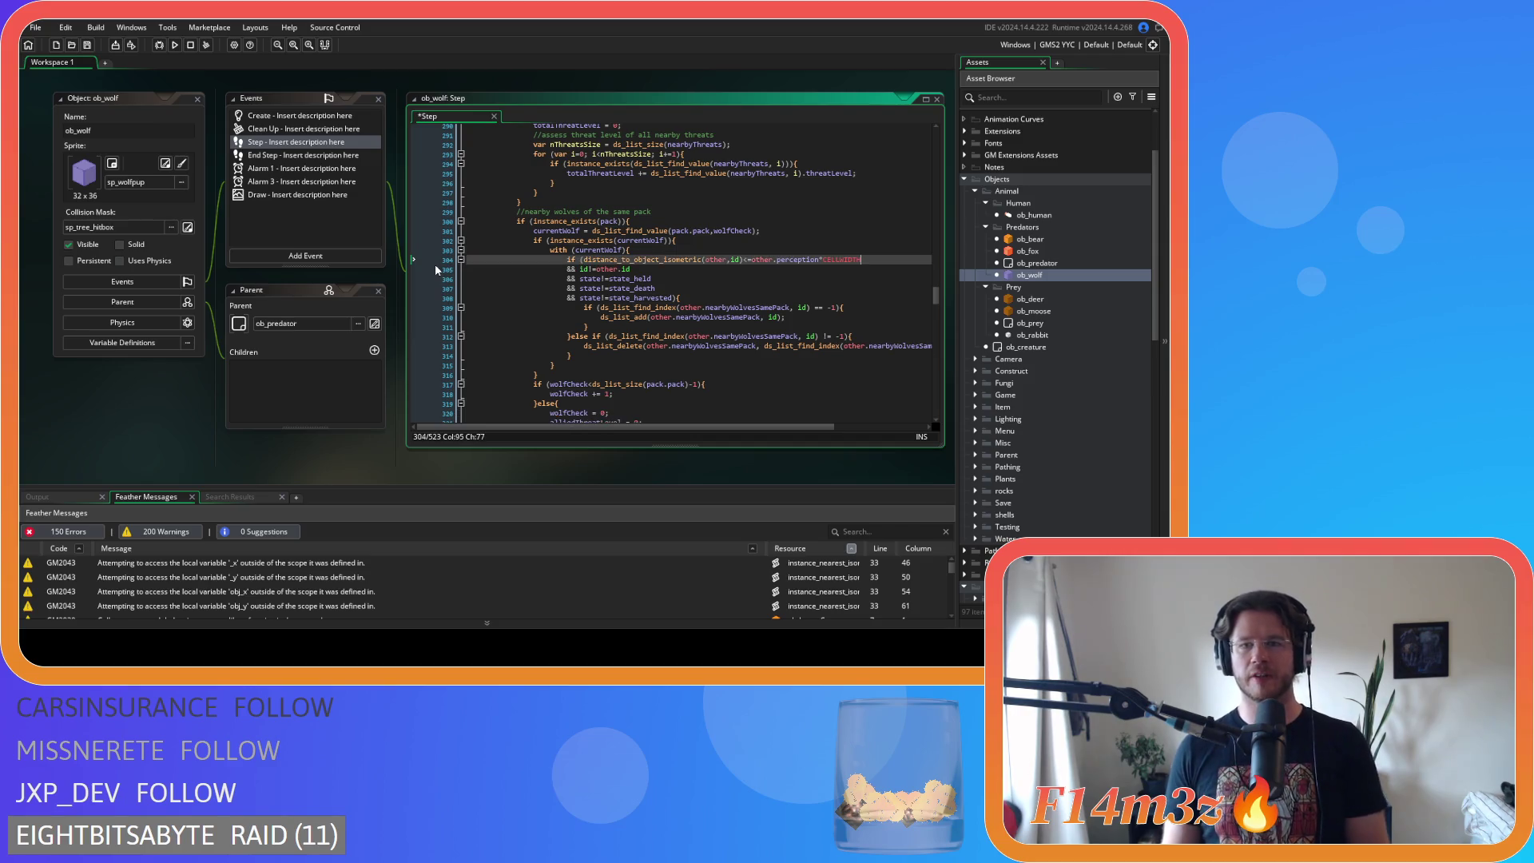
{"action": "key", "text": "ctrl+s"}
{"action": "scroll", "coordinate": [211, 335], "scroll_direction": "up", "scroll_amount": 3}
{"action": "scroll", "coordinate": [211, 336], "scroll_direction": "up", "scroll_amount": 3}
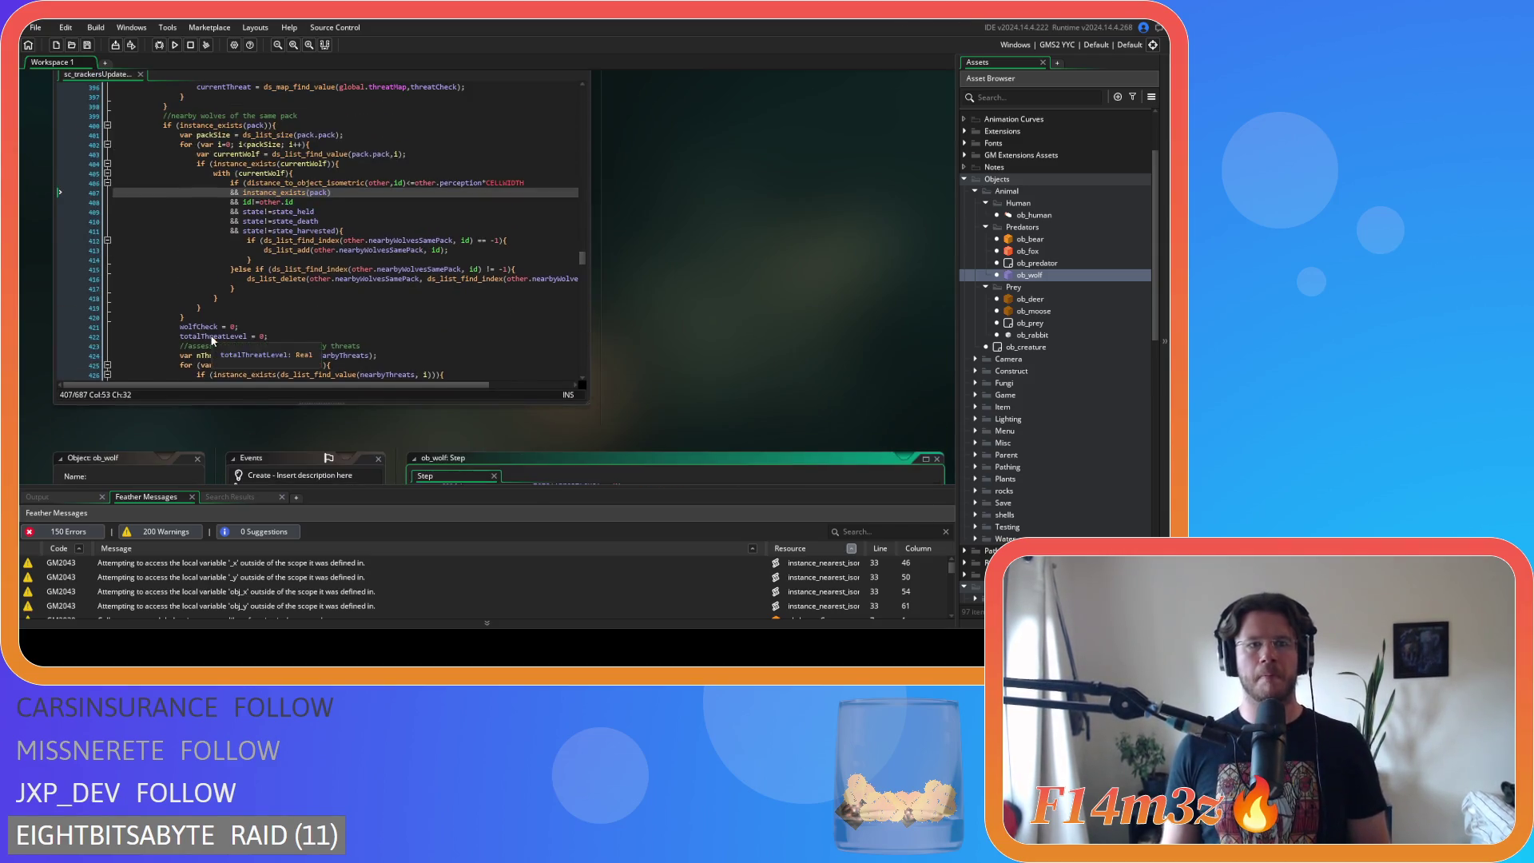
- Delete the '&& instance_exists(pack)' line from the same-pack wolf condition and save
{"action": "left_click_drag", "start_coordinate": [332, 193], "coordinate": [92, 196]}
{"action": "key", "text": "BackSpace"}
{"action": "key", "text": "BackSpace"}
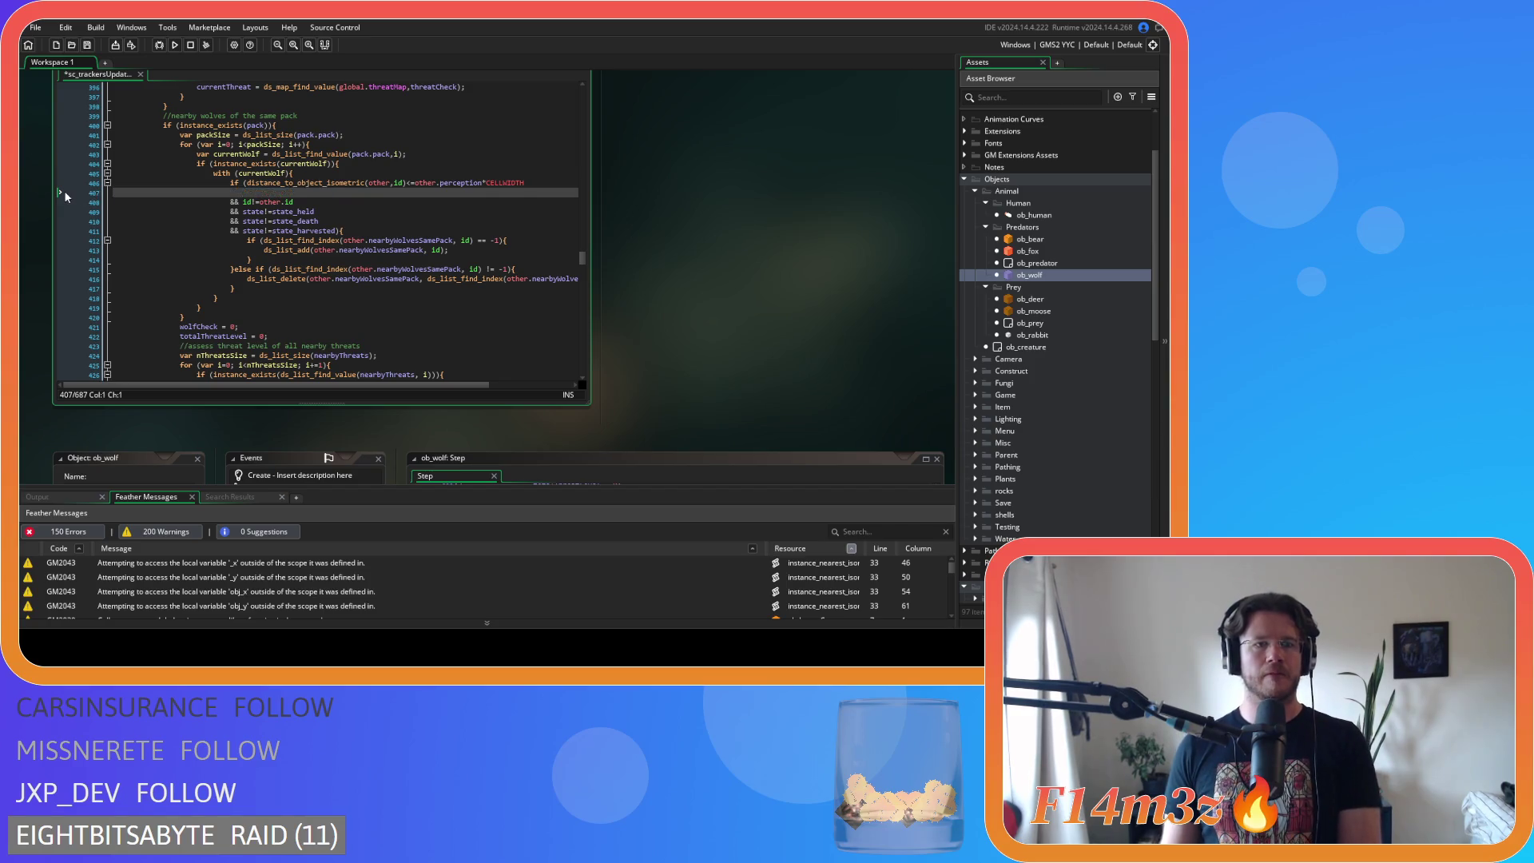
{"action": "key", "text": "ctrl+s"}
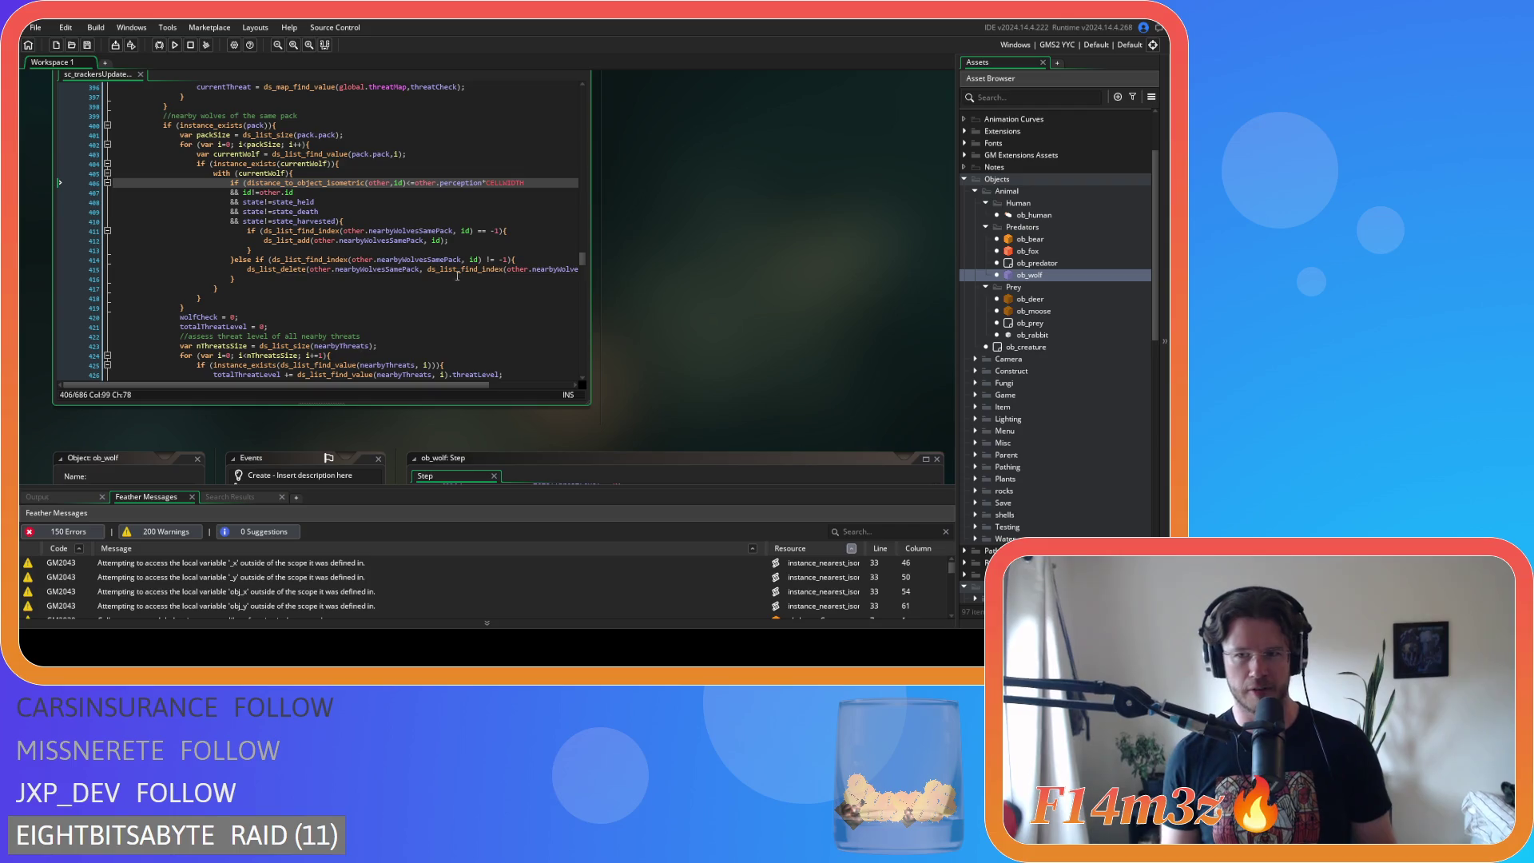
- Remove the space before '== -1' on line 411 so it reads id)==-1, and save
{"action": "left_click", "coordinate": [458, 211]}
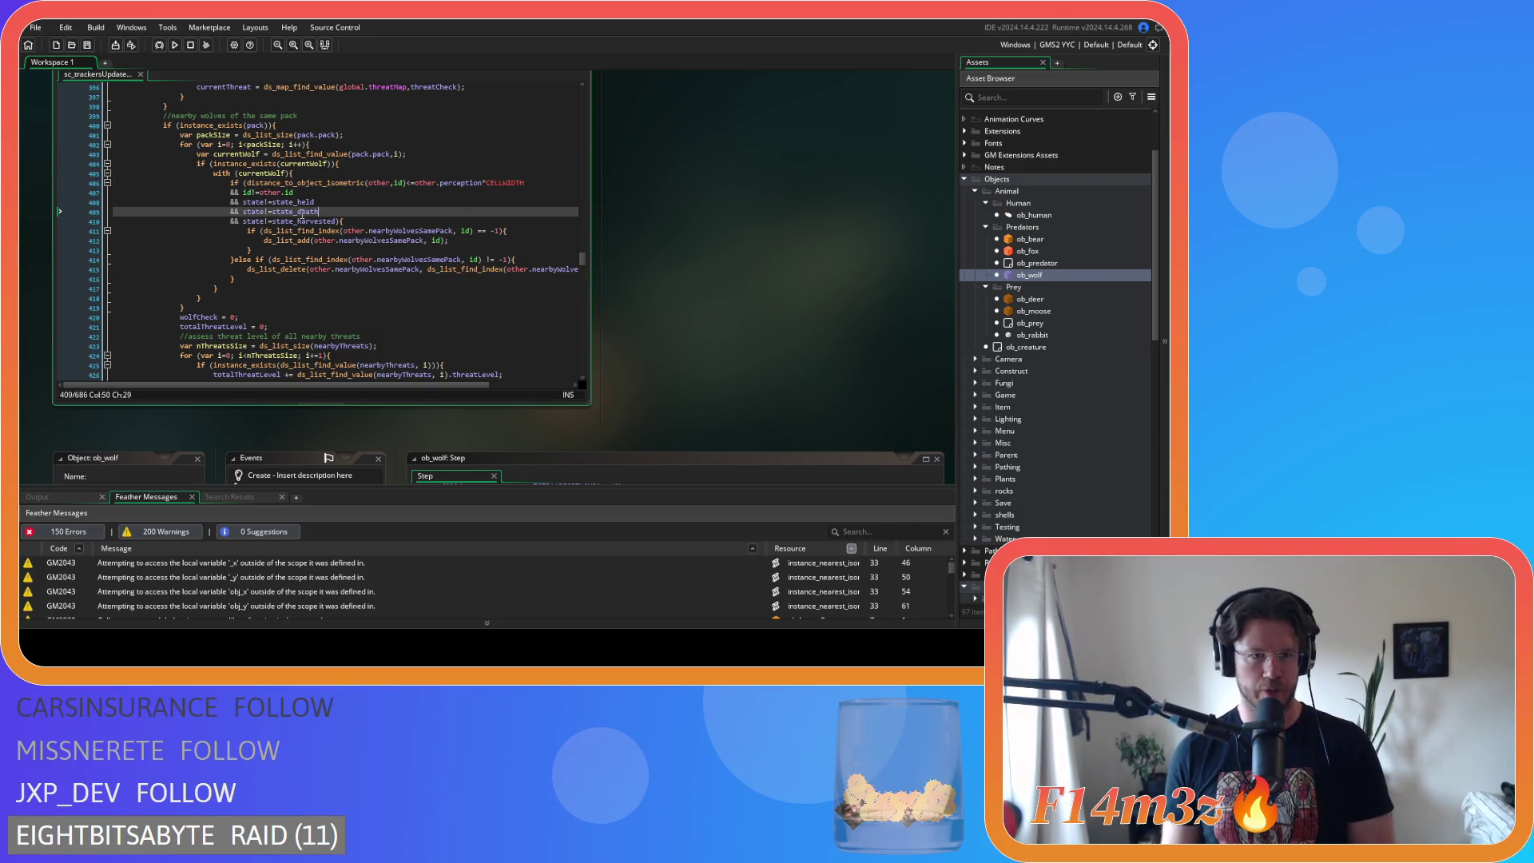
{"action": "key", "text": "Down"}
{"action": "key", "text": "Down"}
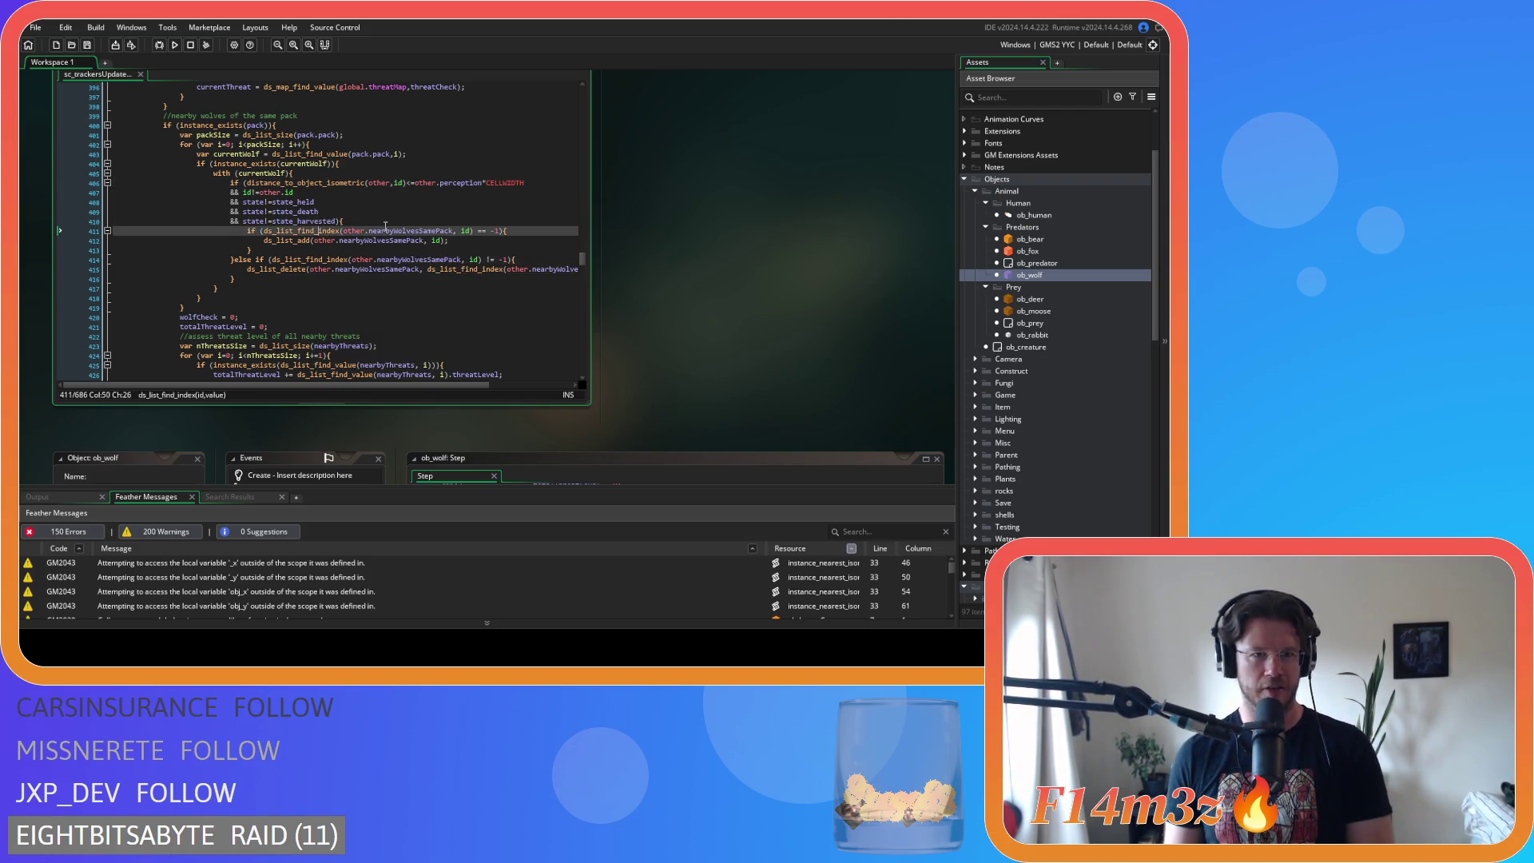
{"action": "left_click", "coordinate": [385, 224]}
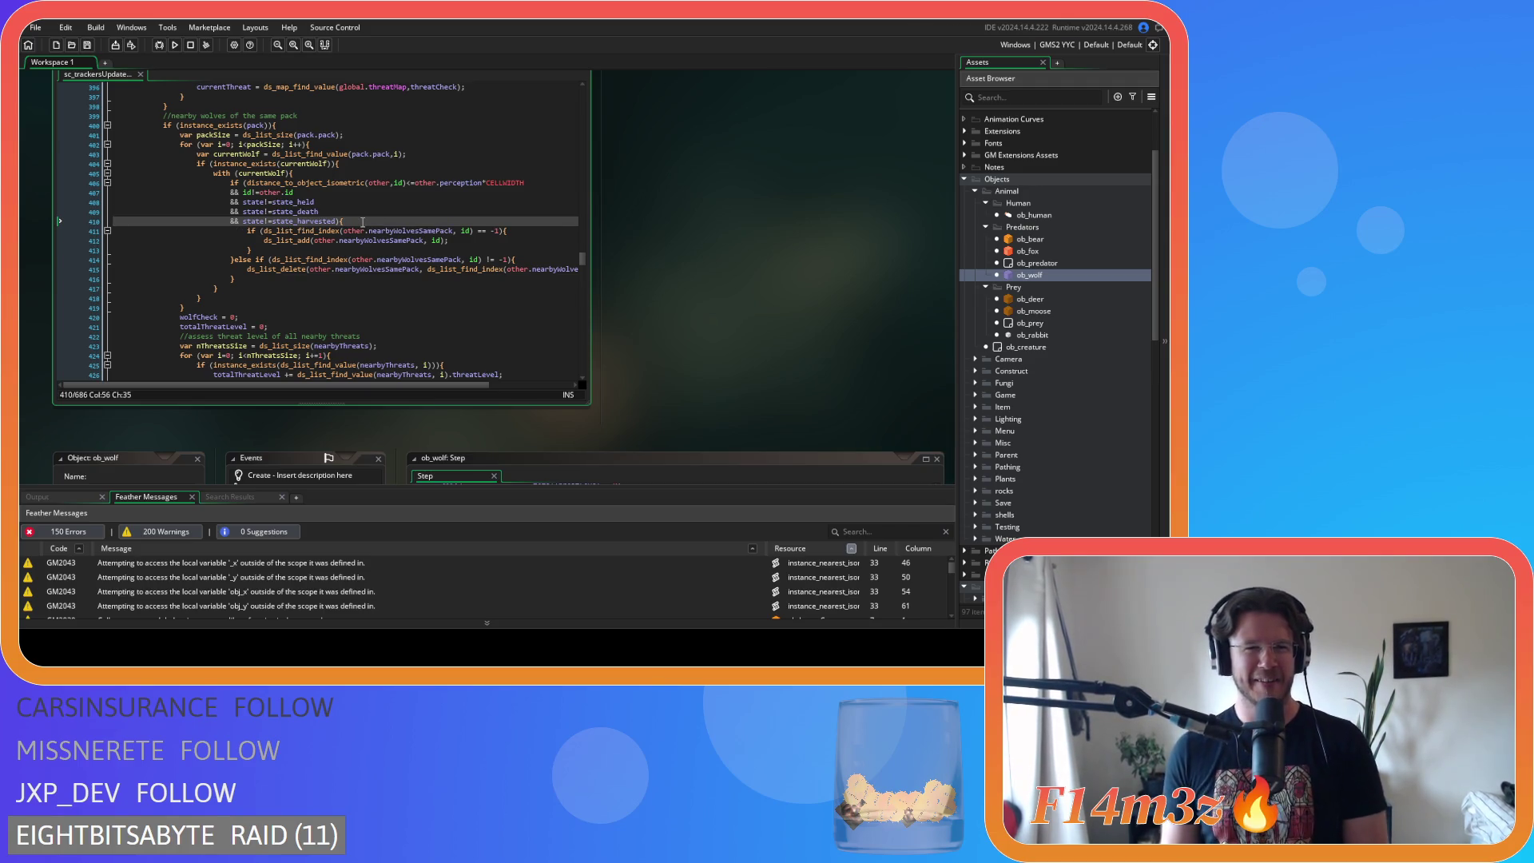
{"action": "left_click", "coordinate": [477, 231]}
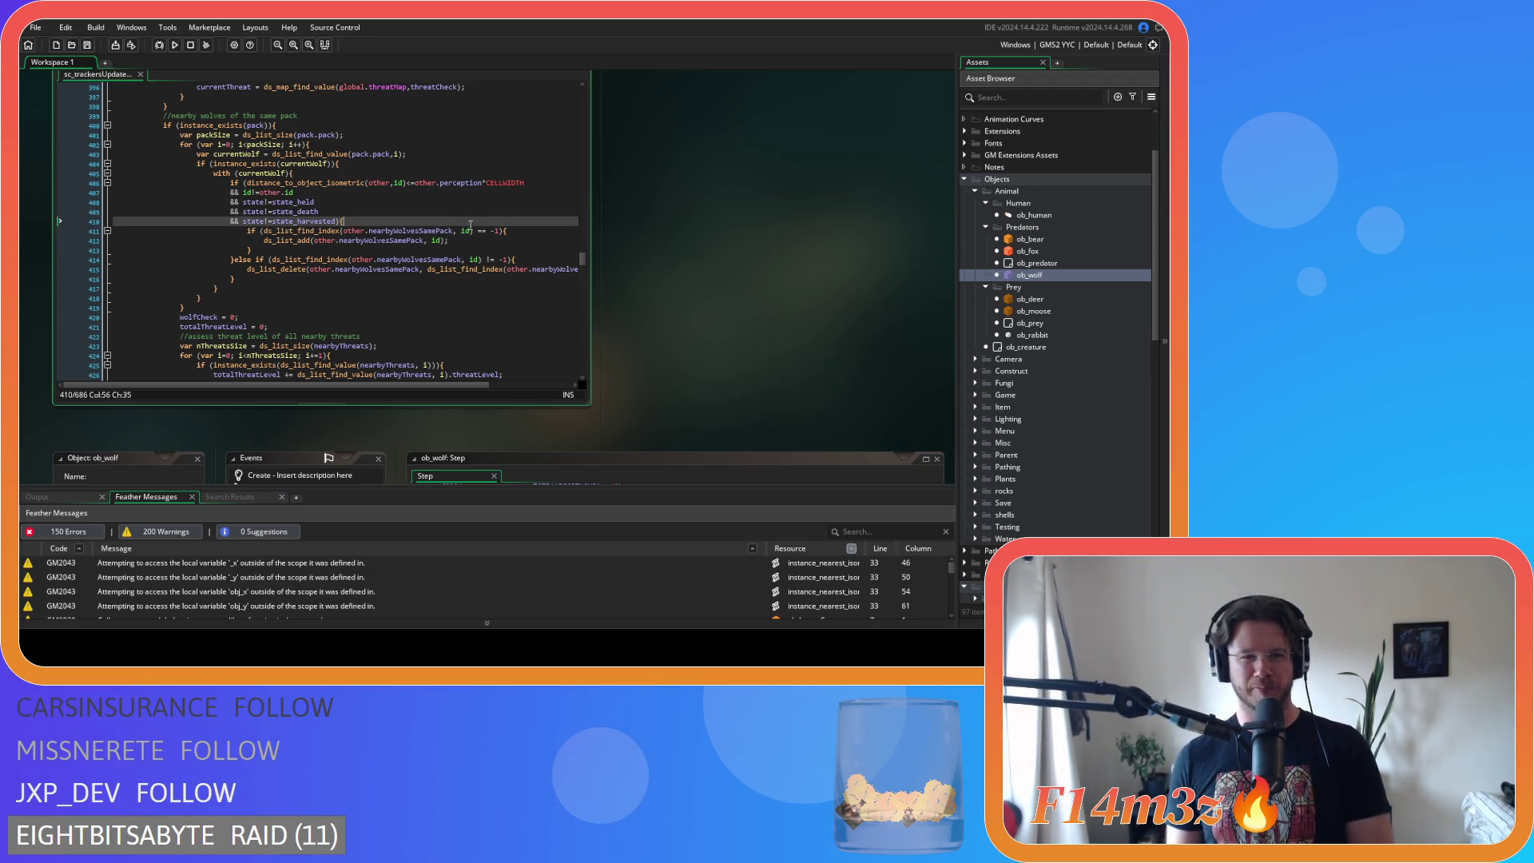
{"action": "key", "text": "BackSpace"}
{"action": "key", "text": "ctrl+s"}
{"action": "left_click", "coordinate": [314, 183]}
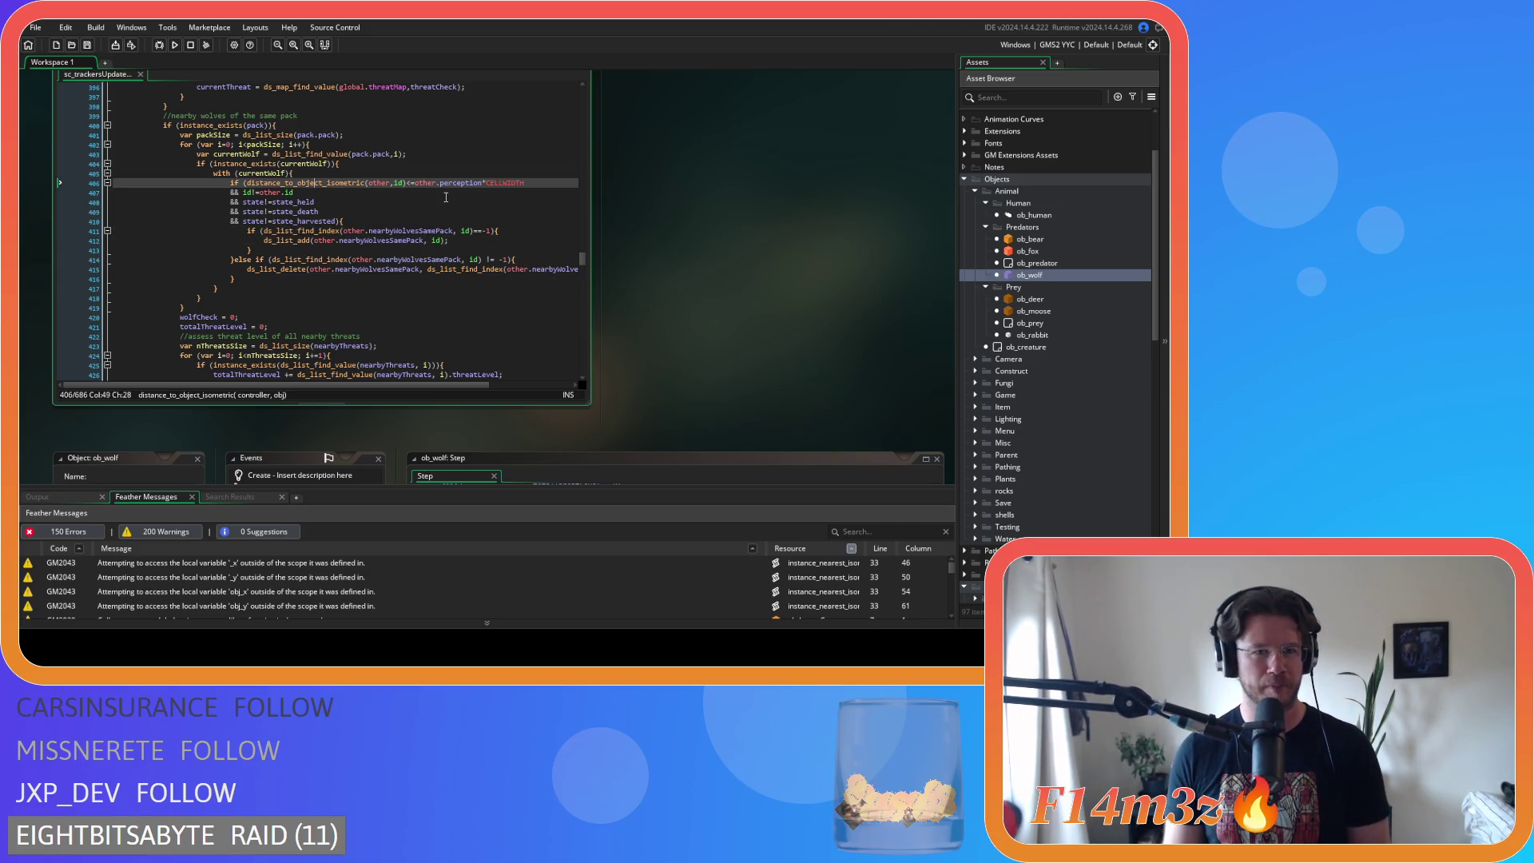
{"action": "left_click", "coordinate": [512, 191]}
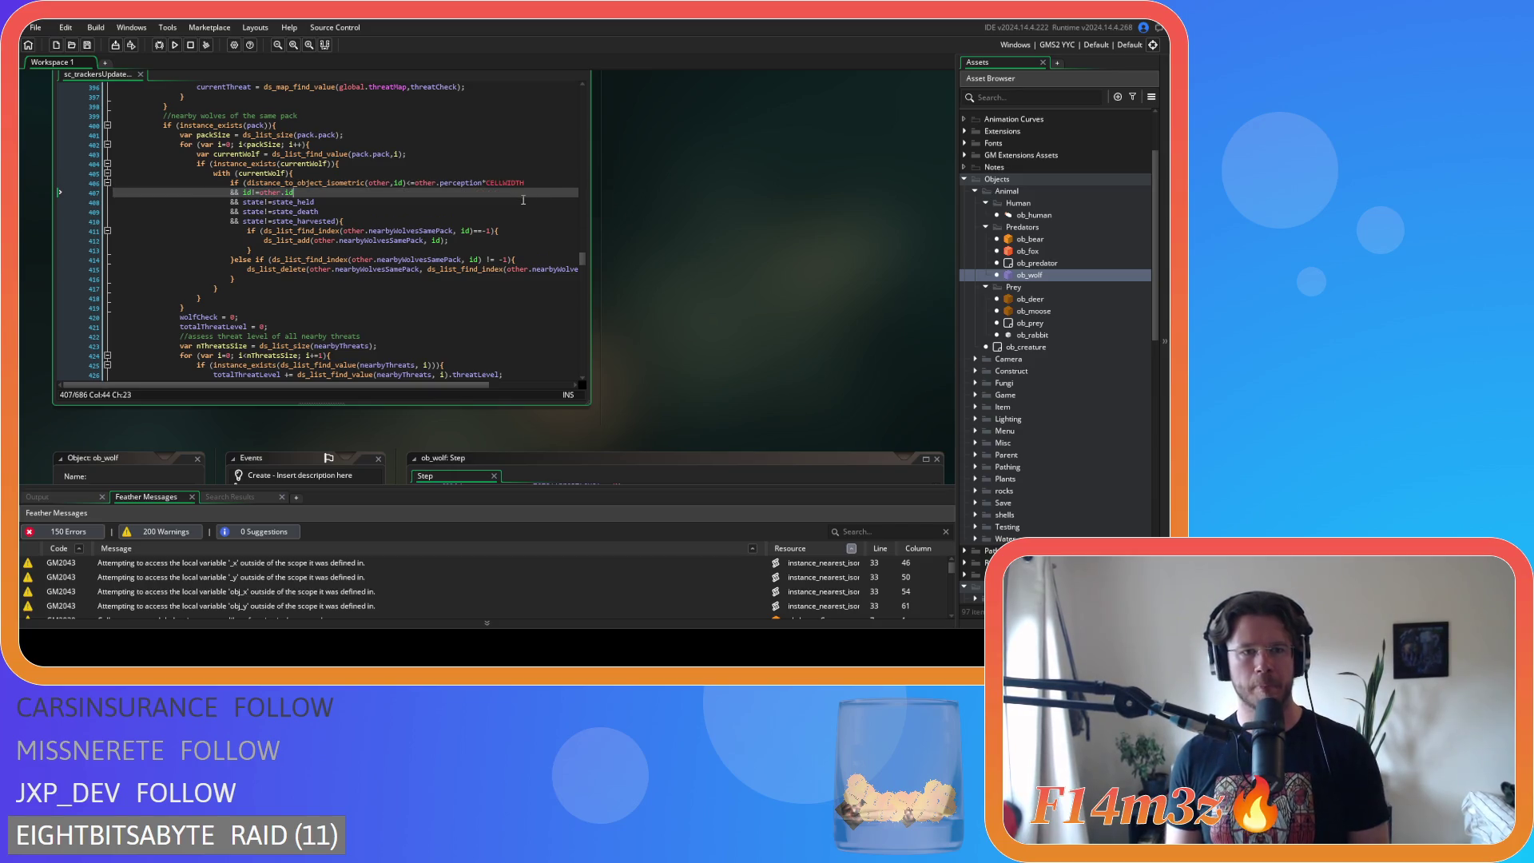
{"action": "scroll", "coordinate": [496, 217], "scroll_direction": "down", "scroll_amount": 10}
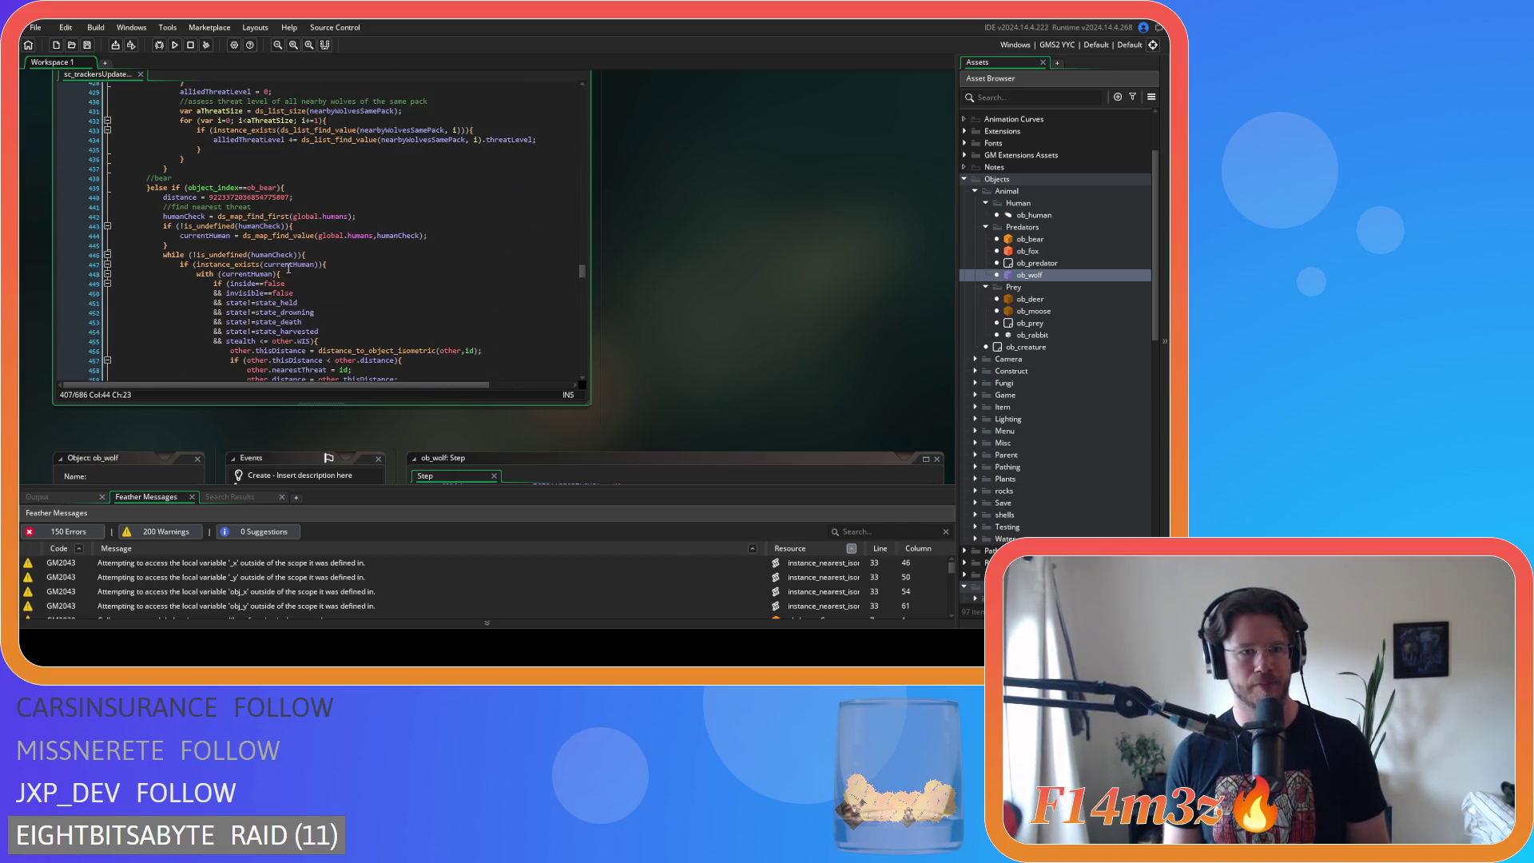
- Tighten the stealth <= comparison on line 455 and save the script
{"action": "scroll", "coordinate": [385, 245], "scroll_direction": "down", "scroll_amount": 2}
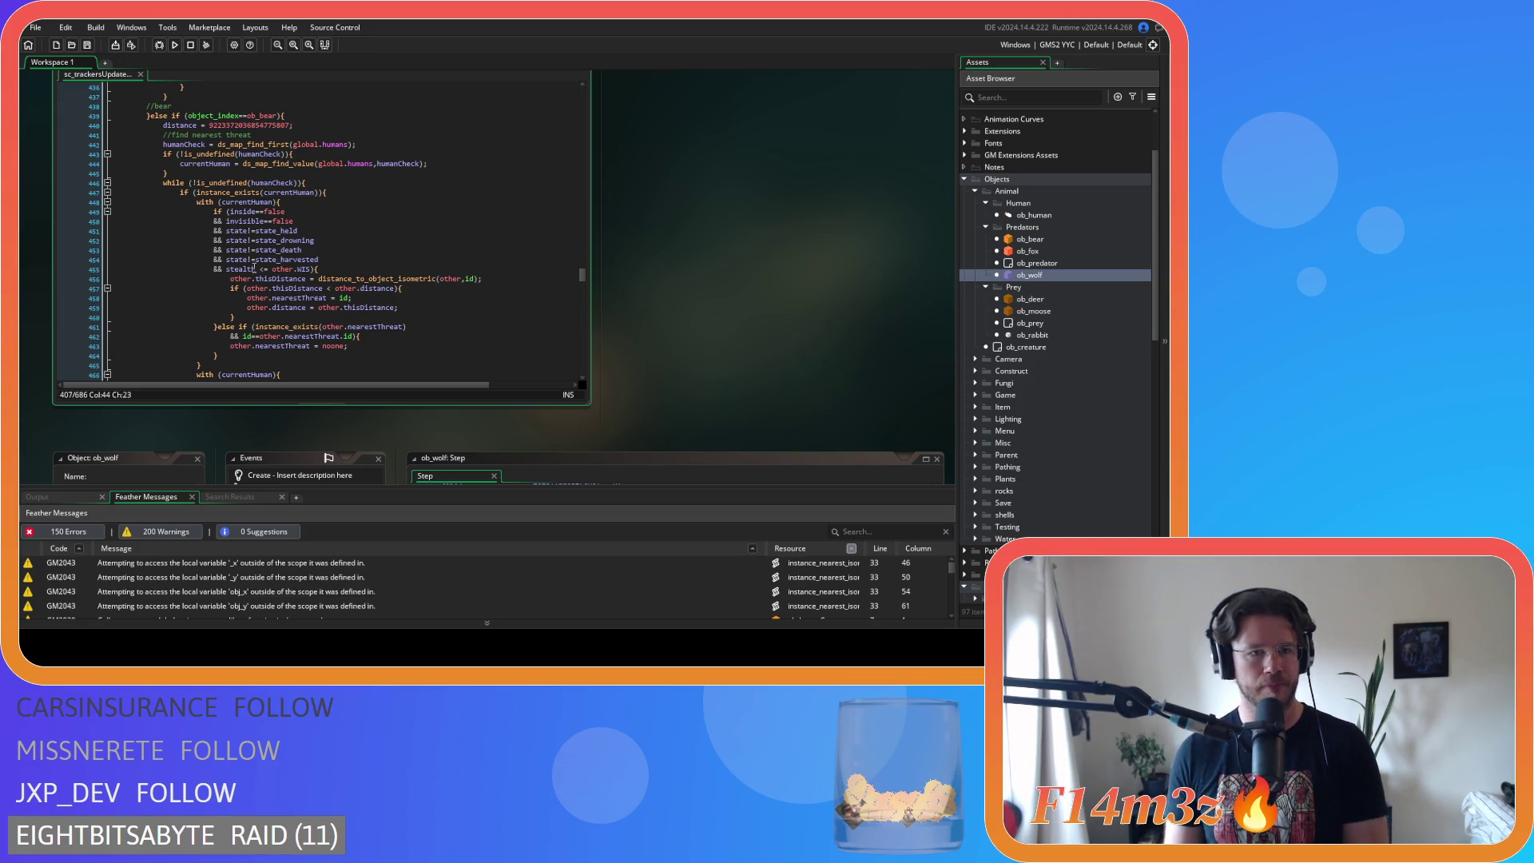
{"action": "left_click", "coordinate": [260, 270]}
{"action": "key", "text": "BackSpace"}
{"action": "type", "text": "="}
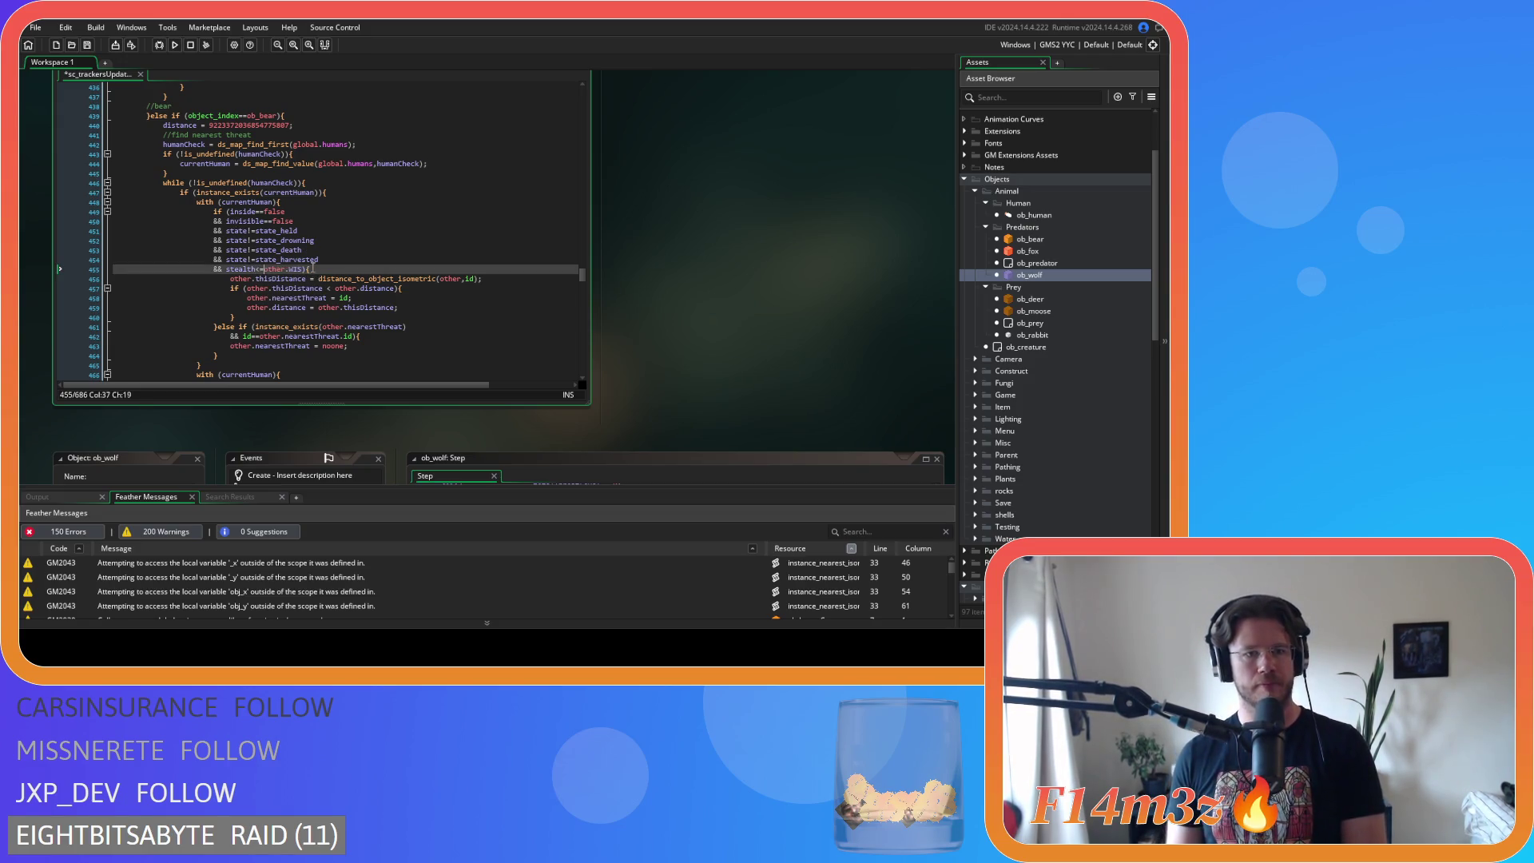
{"action": "left_click", "coordinate": [350, 271]}
{"action": "key", "text": "ctrl+s"}
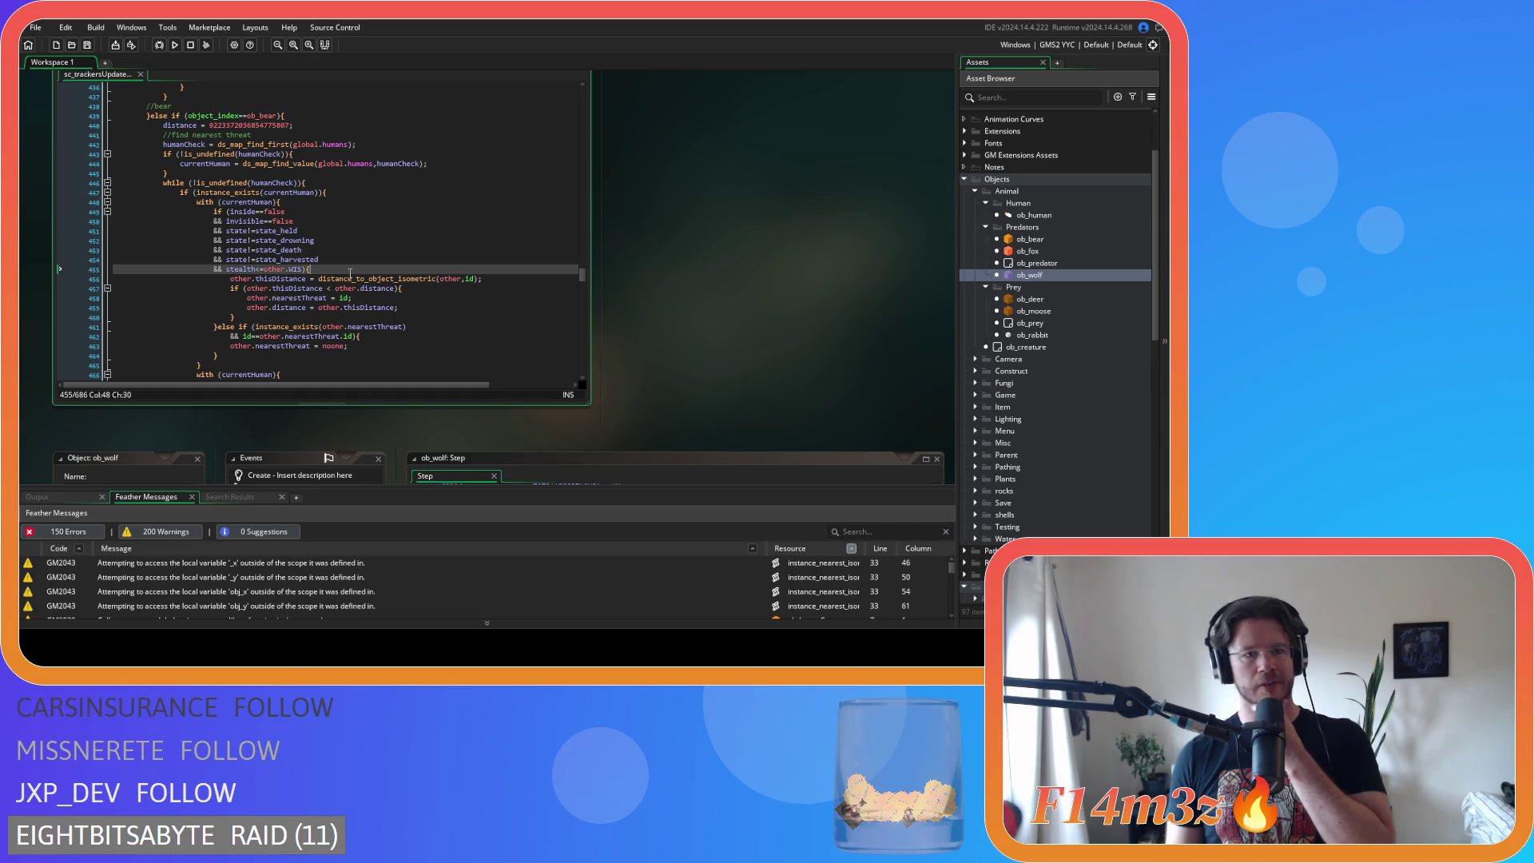
- Remove the spaces around == in the inside == false condition
{"action": "left_click", "coordinate": [324, 212]}
{"action": "left_click", "coordinate": [334, 240]}
{"action": "left_click", "coordinate": [348, 270]}
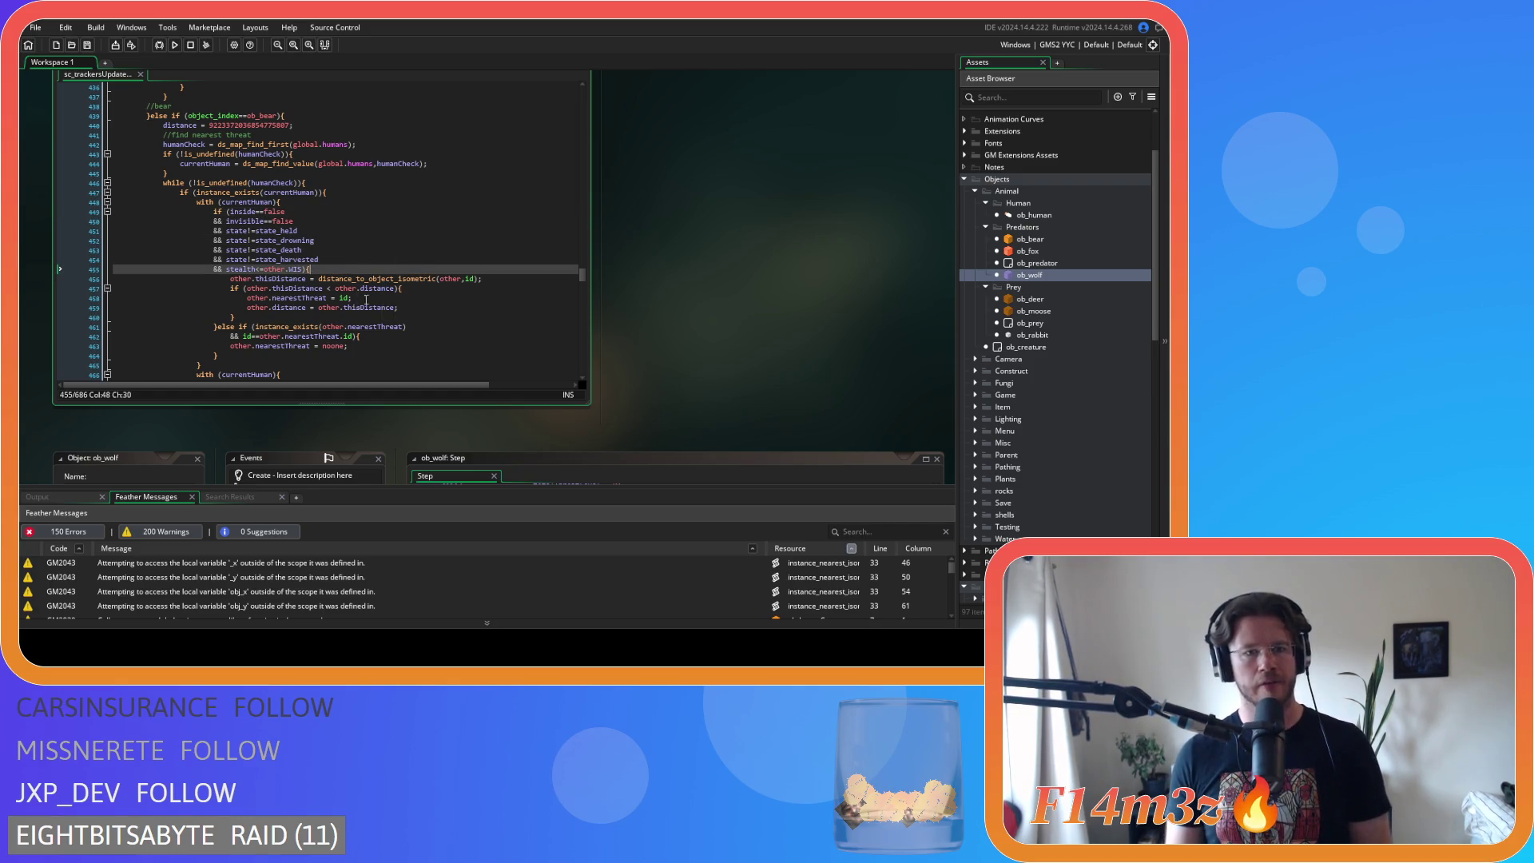
{"action": "scroll", "coordinate": [375, 274], "scroll_direction": "down", "scroll_amount": 2}
{"action": "left_click", "coordinate": [299, 239]}
{"action": "scroll", "coordinate": [344, 264], "scroll_direction": "down", "scroll_amount": 5}
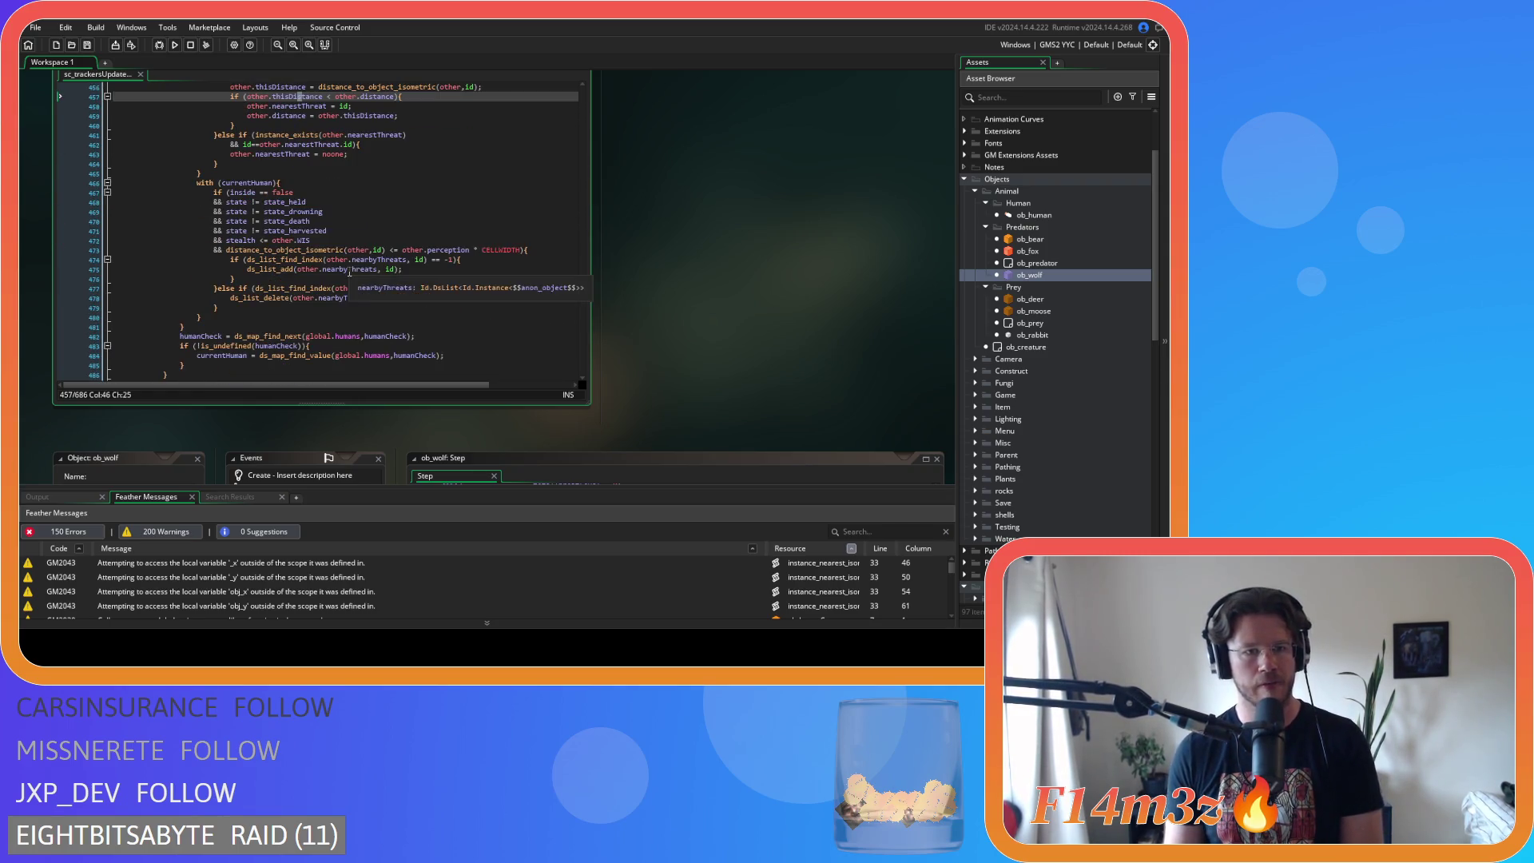
{"action": "scroll", "coordinate": [319, 256], "scroll_direction": "up", "scroll_amount": 3}
{"action": "scroll", "coordinate": [258, 224], "scroll_direction": "down", "scroll_amount": 2}
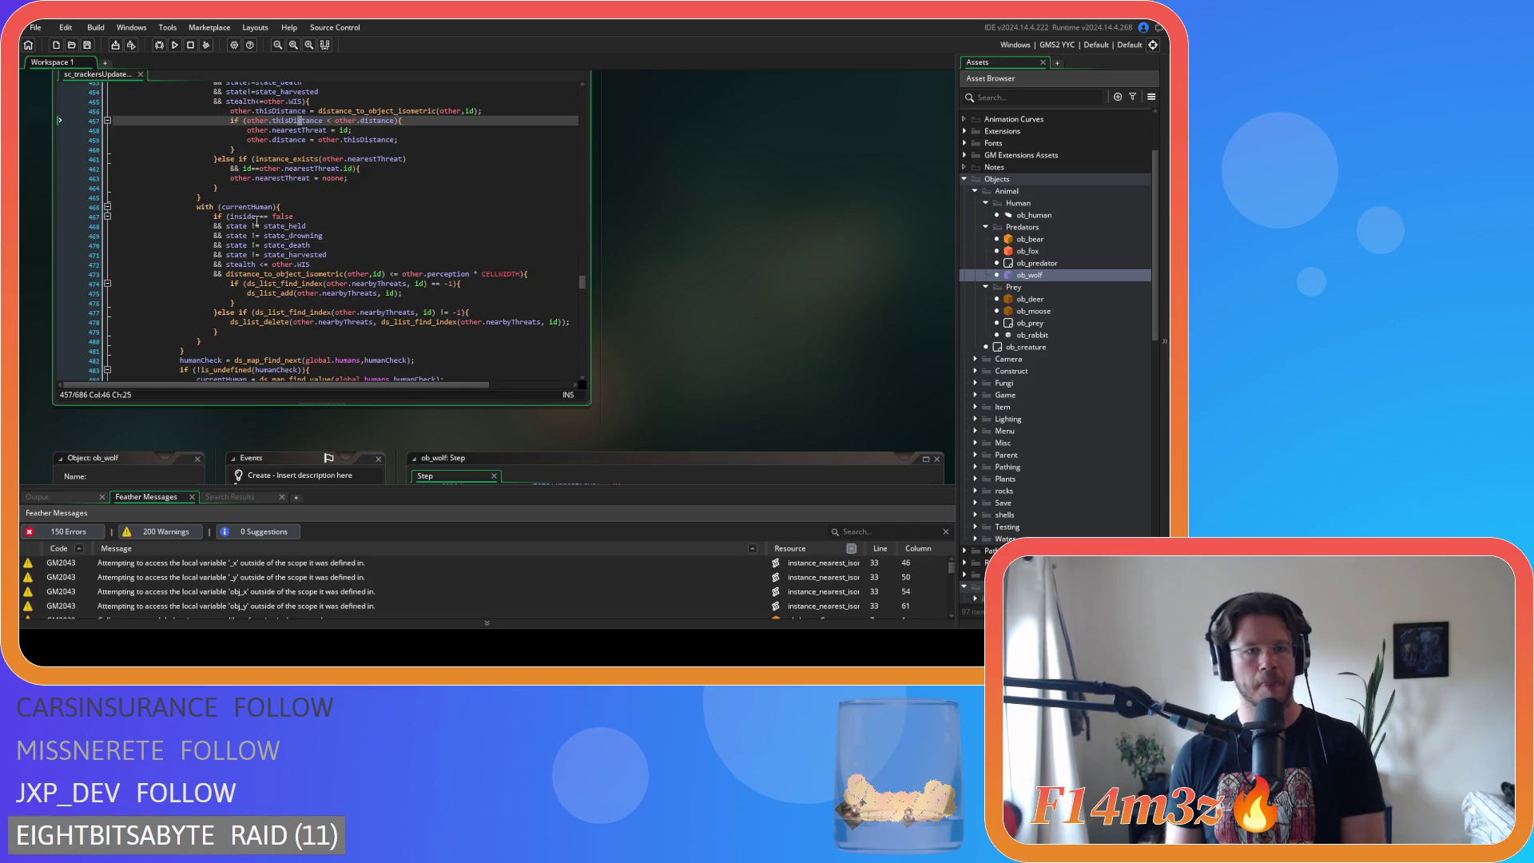
{"action": "scroll", "coordinate": [257, 222], "scroll_direction": "up", "scroll_amount": 5}
{"action": "scroll", "coordinate": [303, 240], "scroll_direction": "down", "scroll_amount": 3}
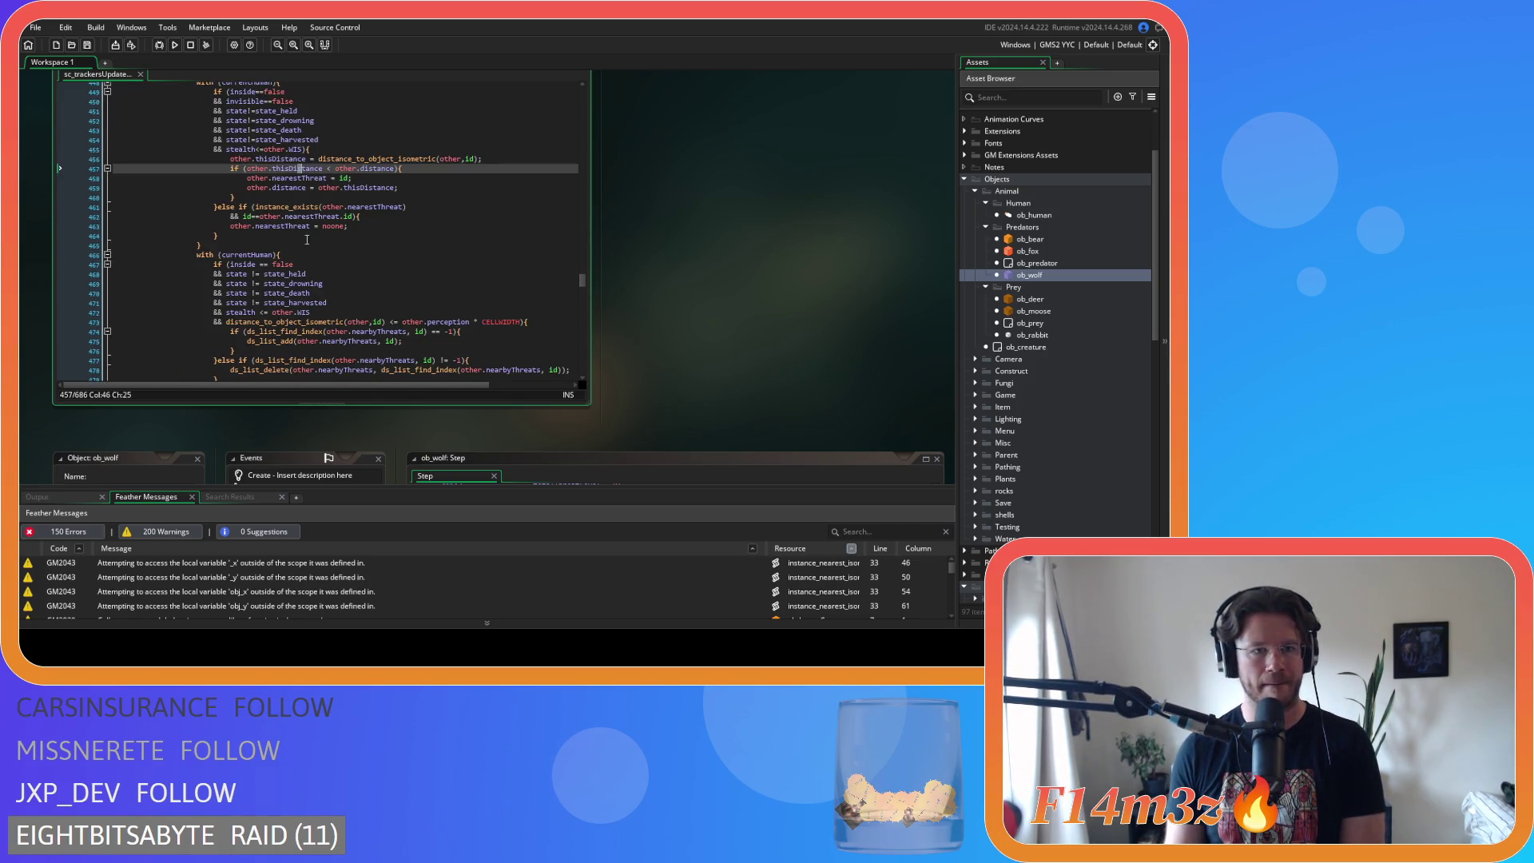
{"action": "left_click", "coordinate": [253, 264]}
{"action": "key", "text": "BackSpace"}
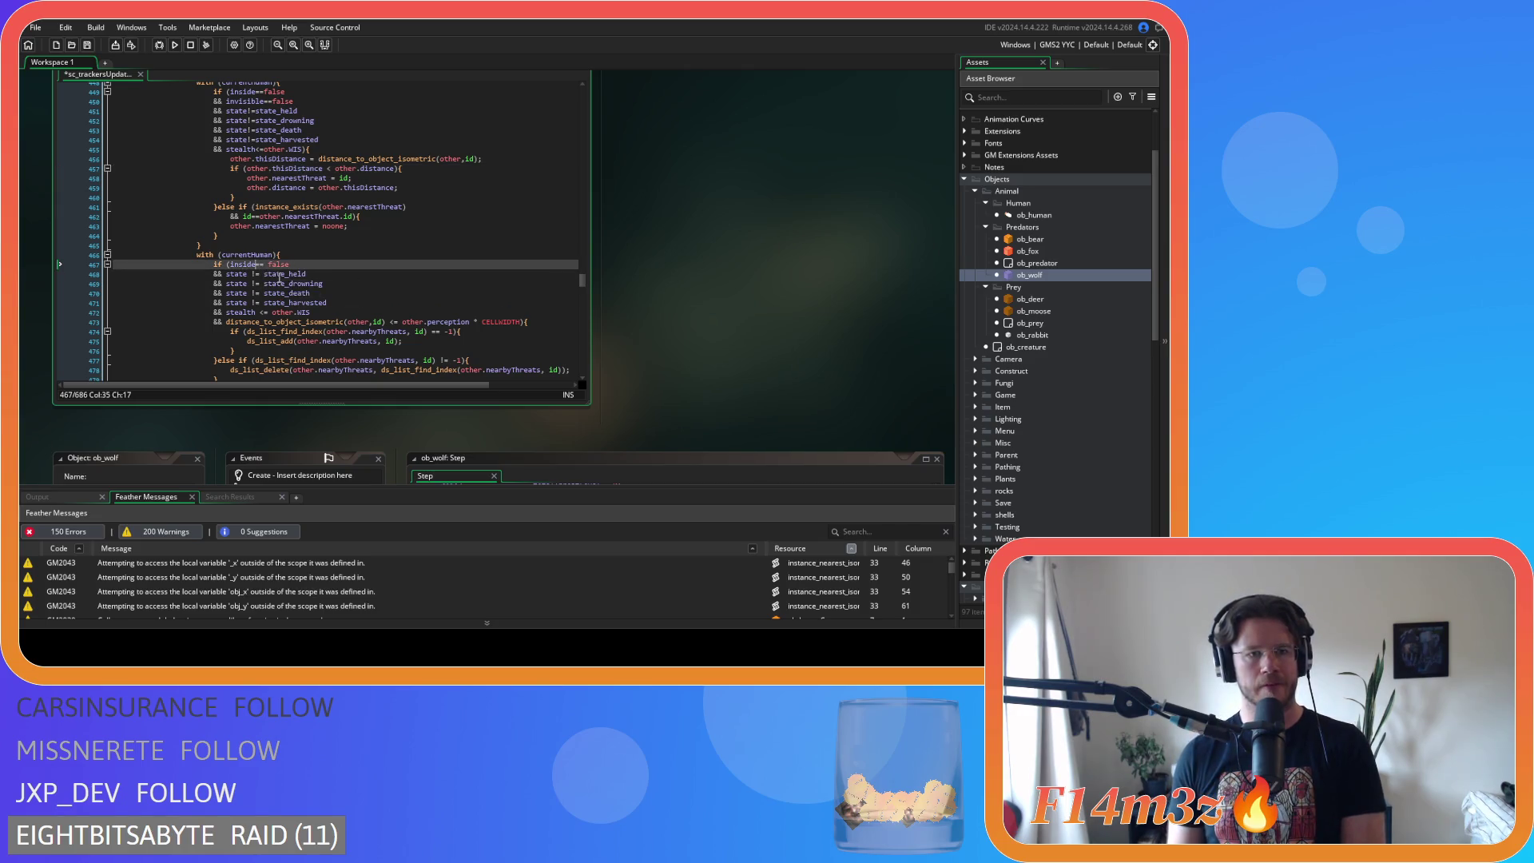
{"action": "key", "text": "Delete"}
- Remove the spaces around != in the state_held, state_drowning, state_death and state_harvested conditions
{"action": "left_click", "coordinate": [249, 274]}
{"action": "key", "text": "BackSpace"}
{"action": "key", "text": "Right"}
{"action": "key", "text": "Right"}
{"action": "key", "text": "Delete"}
{"action": "left_click", "coordinate": [245, 283]}
{"action": "key", "text": "Delete"}
{"action": "key", "text": "Right"}
{"action": "key", "text": "Right"}
{"action": "key", "text": "Delete"}
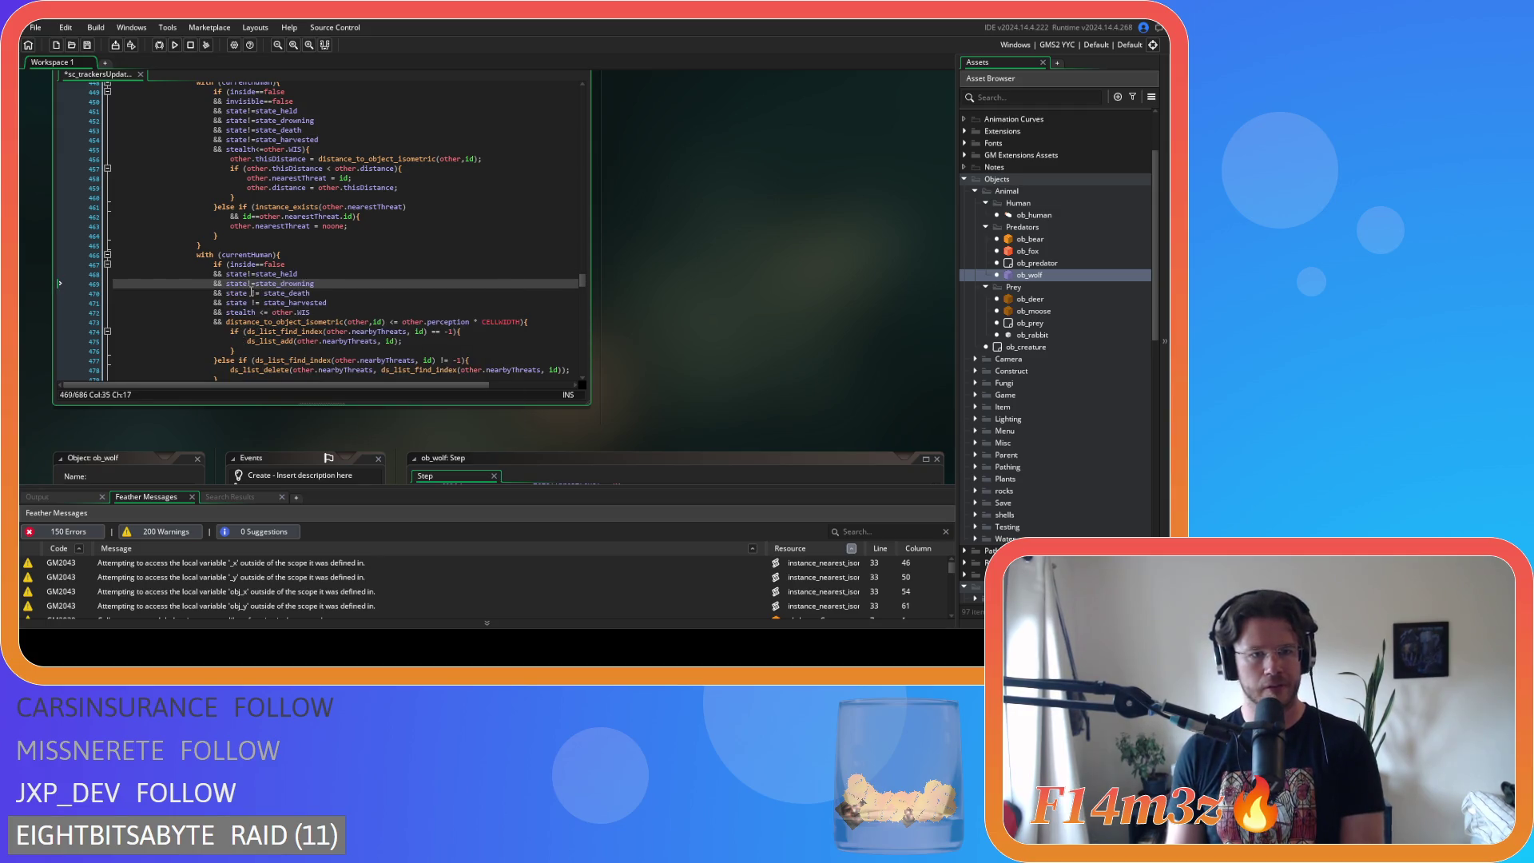
{"action": "left_click", "coordinate": [248, 293]}
{"action": "key", "text": "Delete"}
{"action": "key", "text": "Right"}
{"action": "key", "text": "Right"}
{"action": "key", "text": "Delete"}
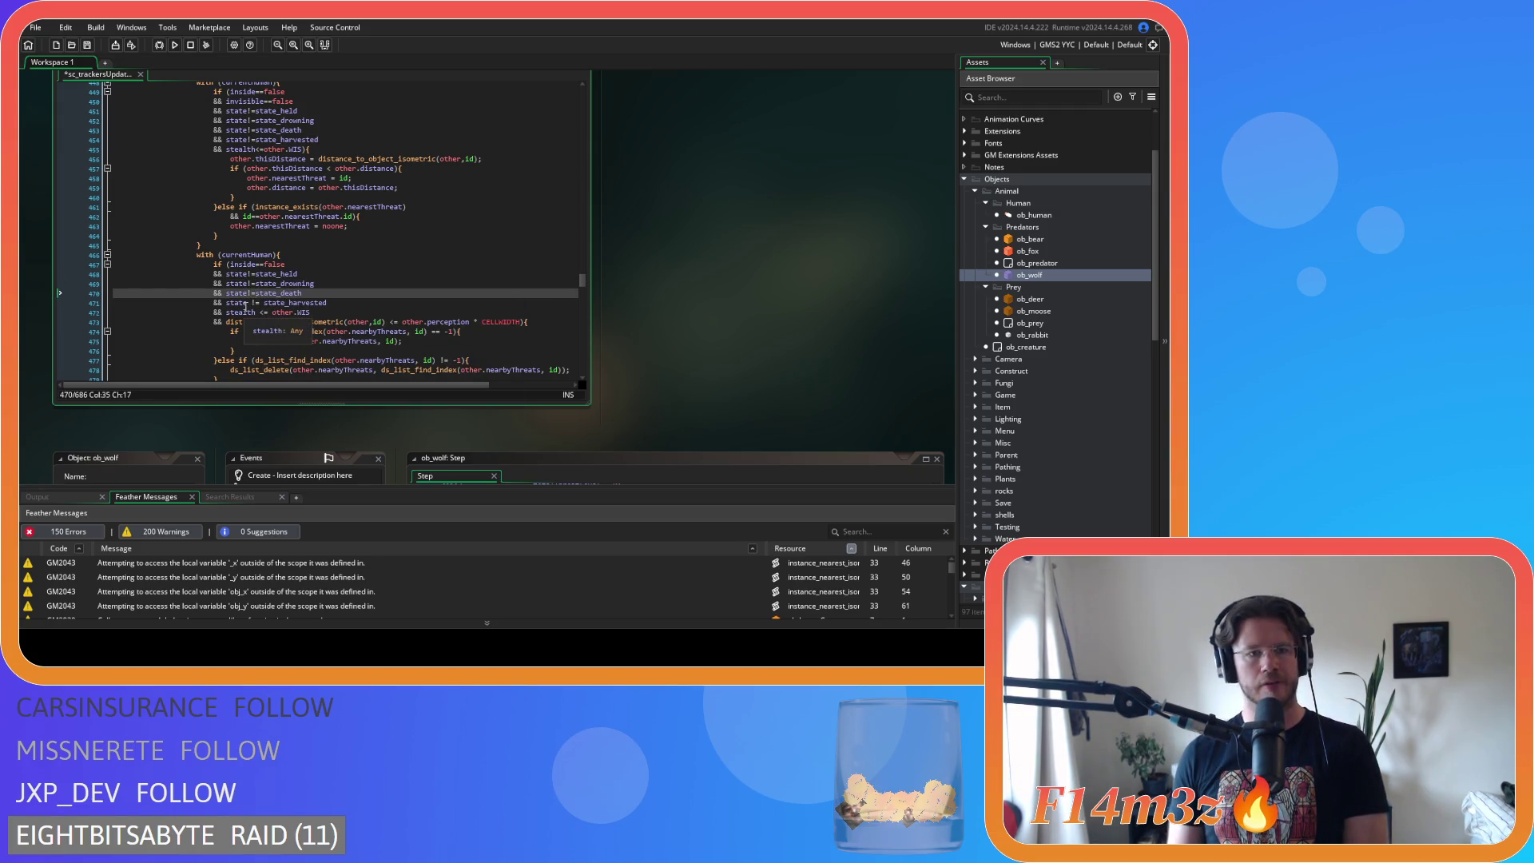
{"action": "left_click", "coordinate": [248, 303]}
{"action": "key", "text": "Delete"}
{"action": "key", "text": "Right"}
{"action": "key", "text": "Right"}
{"action": "key", "text": "Delete"}
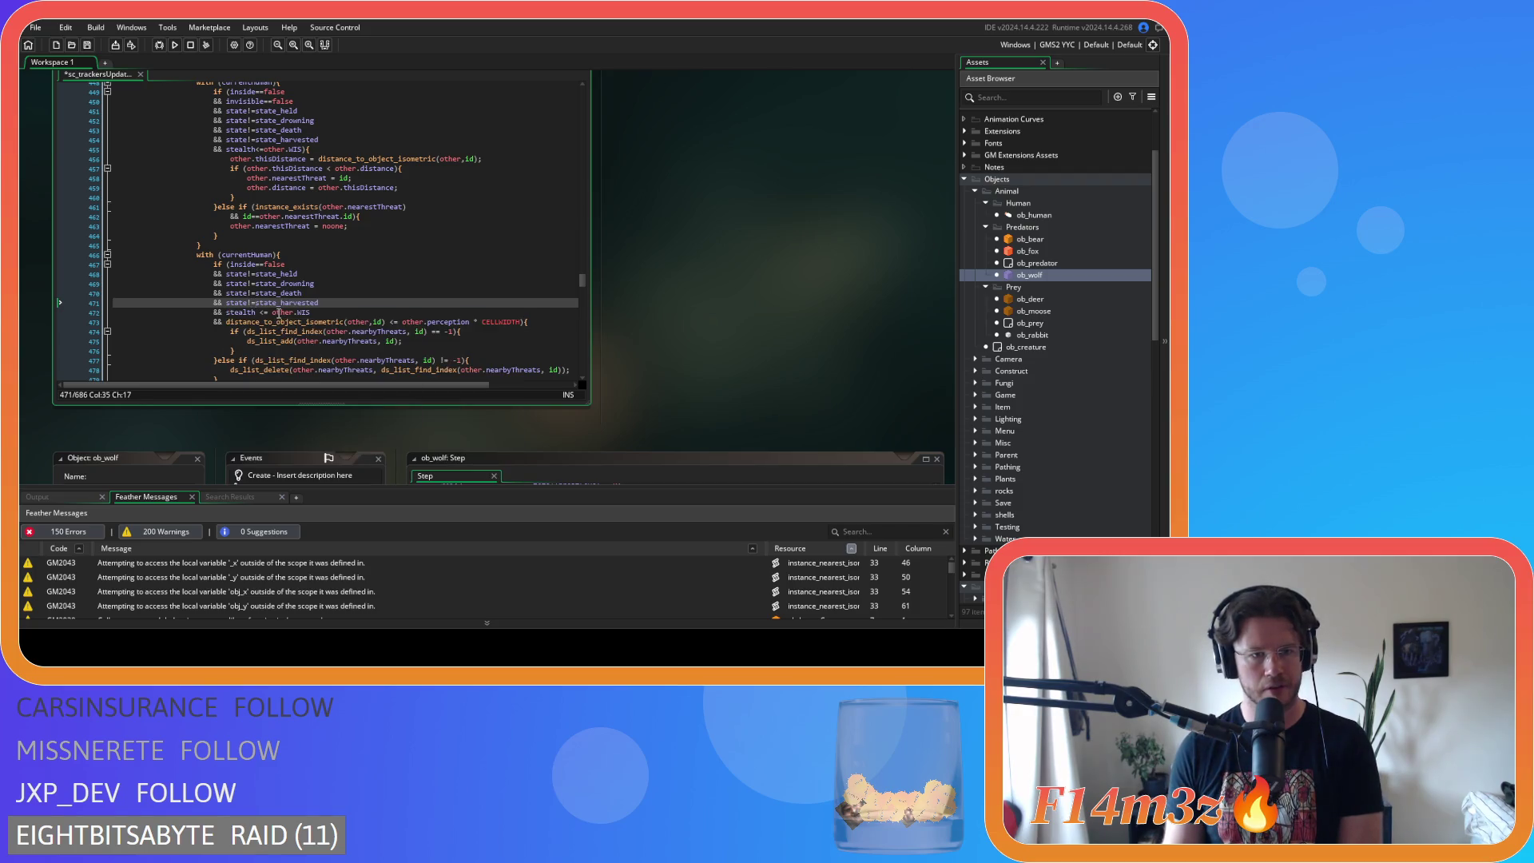
- Tighten the <= in the stealth and distance checks and the multiplication after other.perception
{"action": "left_click", "coordinate": [255, 312]}
{"action": "key", "text": "Delete"}
{"action": "key", "text": "Right"}
{"action": "key", "text": "Right"}
{"action": "key", "text": "Delete"}
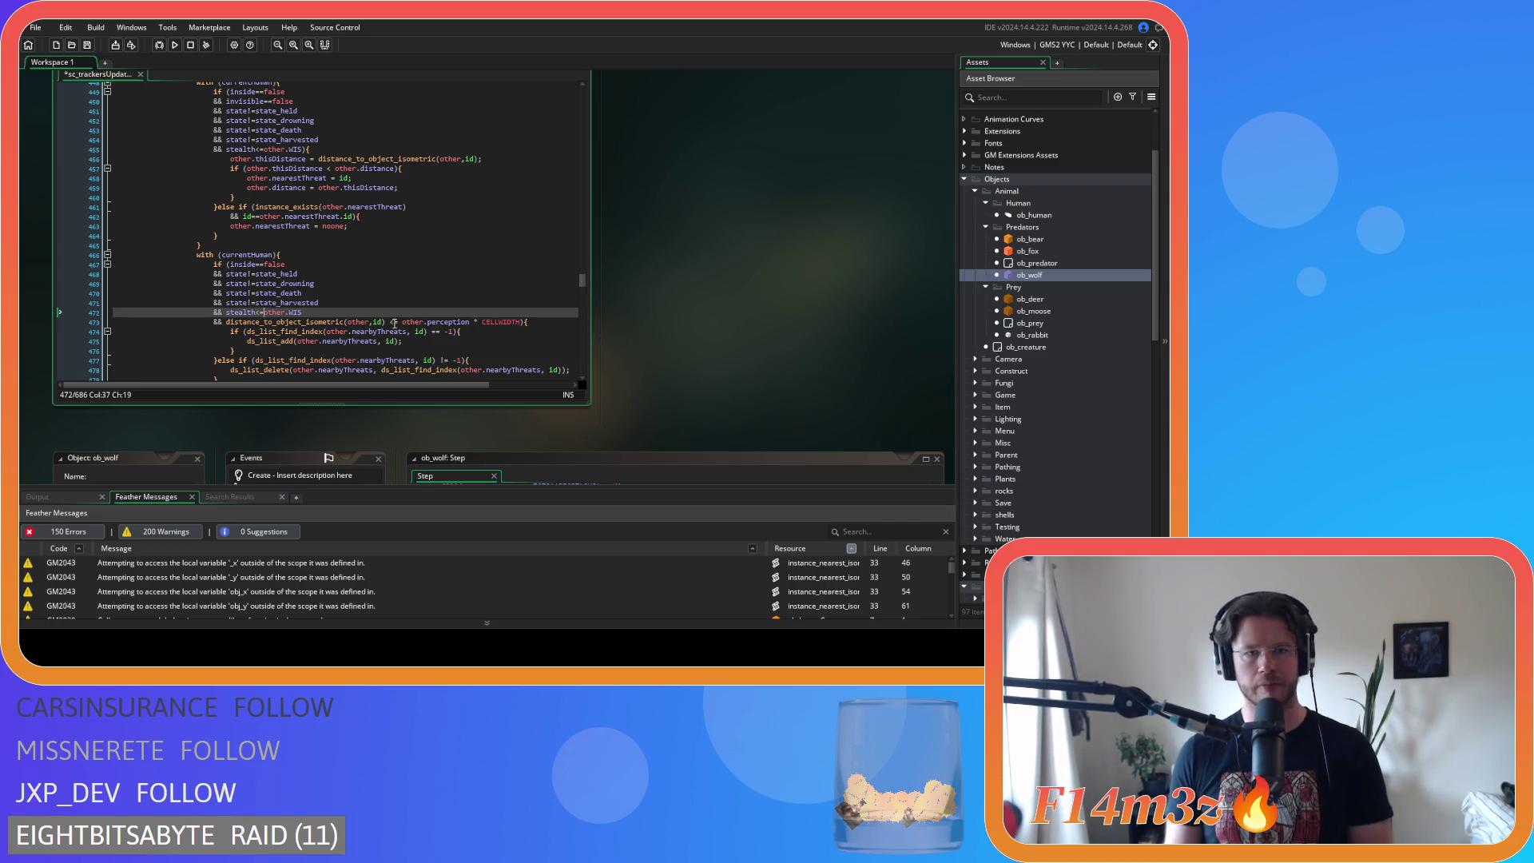
{"action": "left_click", "coordinate": [387, 322]}
{"action": "key", "text": "Delete"}
{"action": "key", "text": "Right"}
{"action": "key", "text": "BackSpace"}
{"action": "left_click", "coordinate": [463, 322]}
{"action": "key", "text": "Delete"}
{"action": "key", "text": "Right"}
- Make the distance_to_object_isometric check the first condition of the if, joined with &&, and save
{"action": "left_click_drag", "start_coordinate": [501, 322], "coordinate": [122, 320]}
{"action": "key", "text": "Delete"}
{"action": "key", "text": "BackSpace"}
{"action": "left_click", "coordinate": [228, 265]}
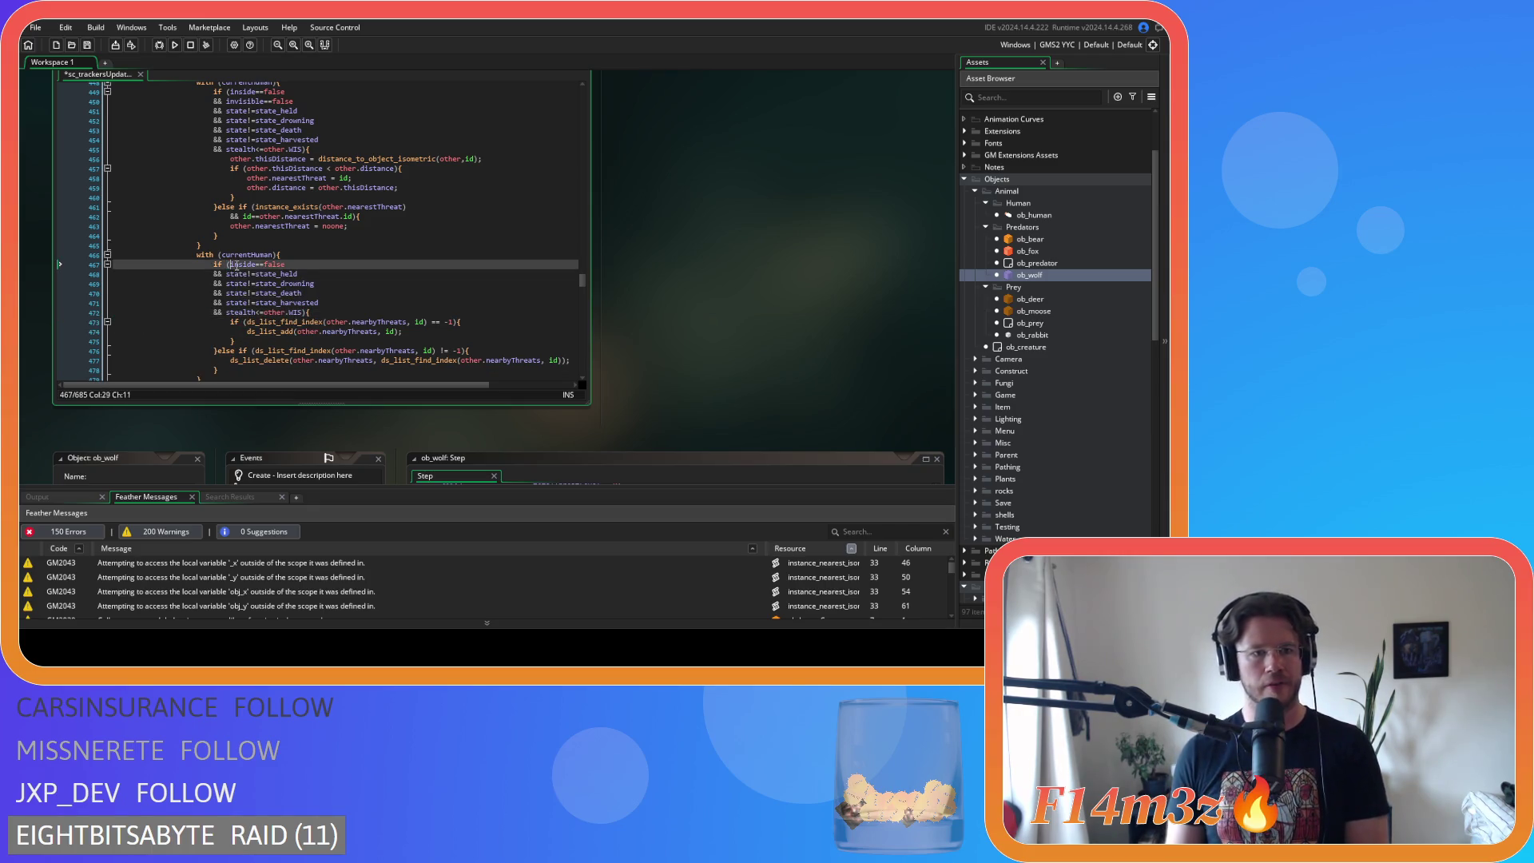
{"action": "key", "text": "Return"}
{"action": "type", "text": "&&"}
{"action": "key", "text": "Up"}
{"action": "type", "text": "distance_to_object_isometric(other,id)<=other.perception*CELLWIDTH"}
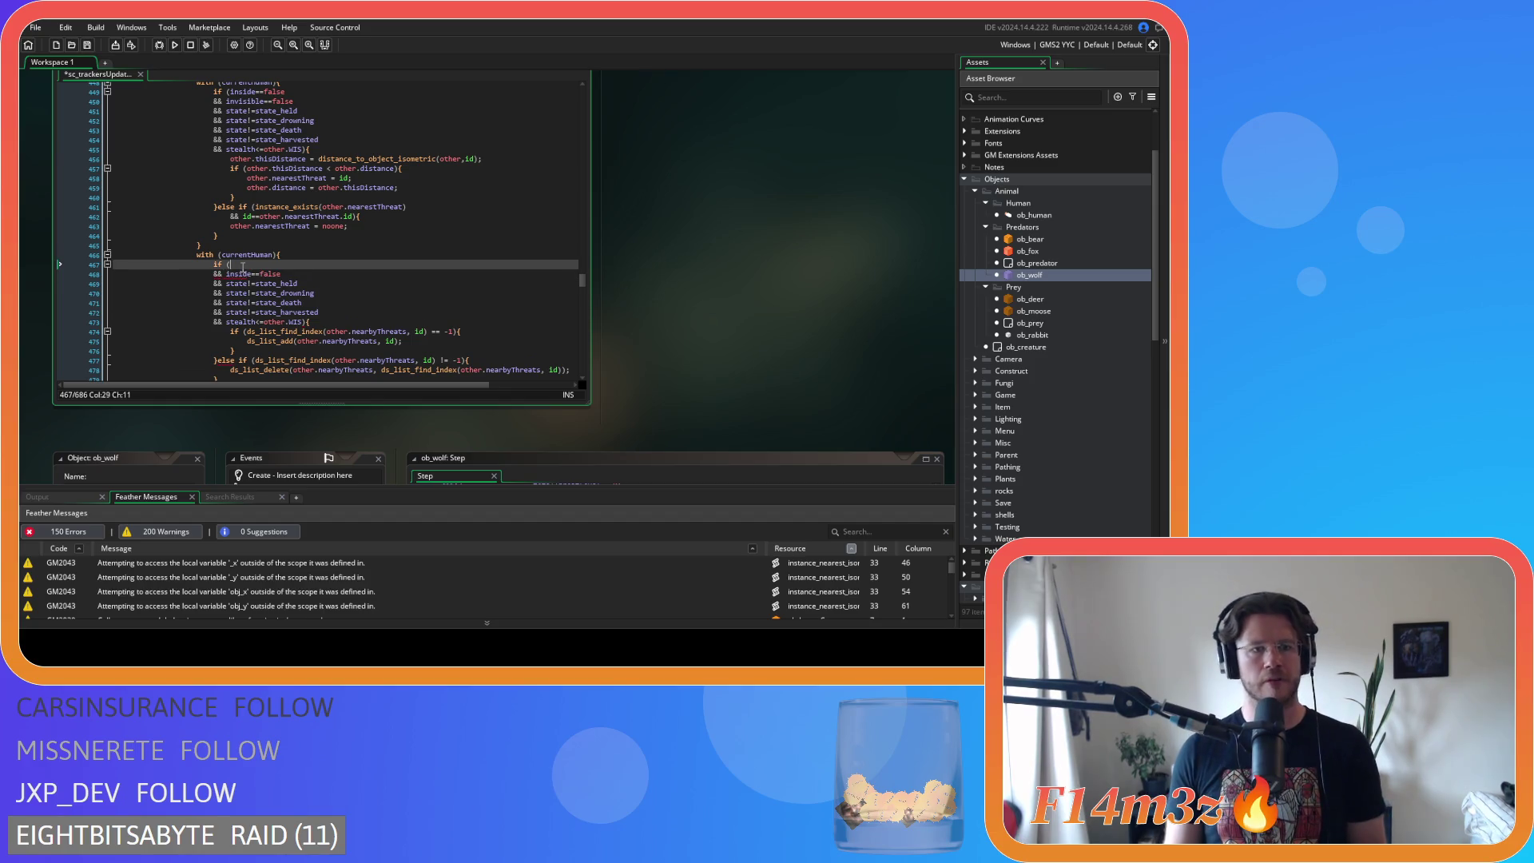
{"action": "key", "text": "ctrl+s"}
- Review the state_held, state_drowning and state_death condition lines
{"action": "left_click", "coordinate": [391, 282]}
{"action": "scroll", "coordinate": [391, 281], "scroll_direction": "down", "scroll_amount": 3}
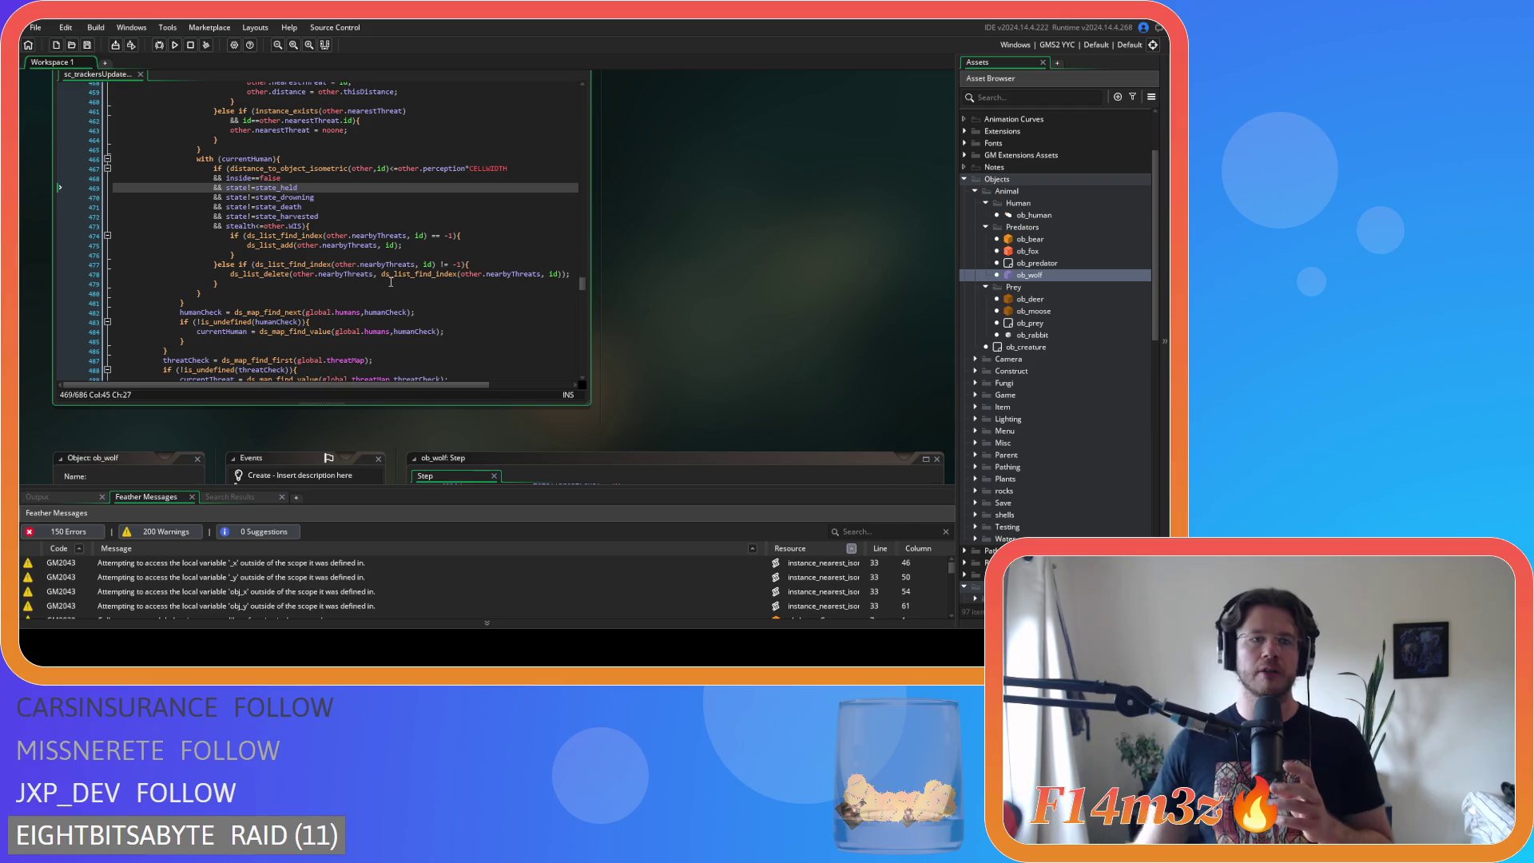
{"action": "left_click", "coordinate": [317, 194]}
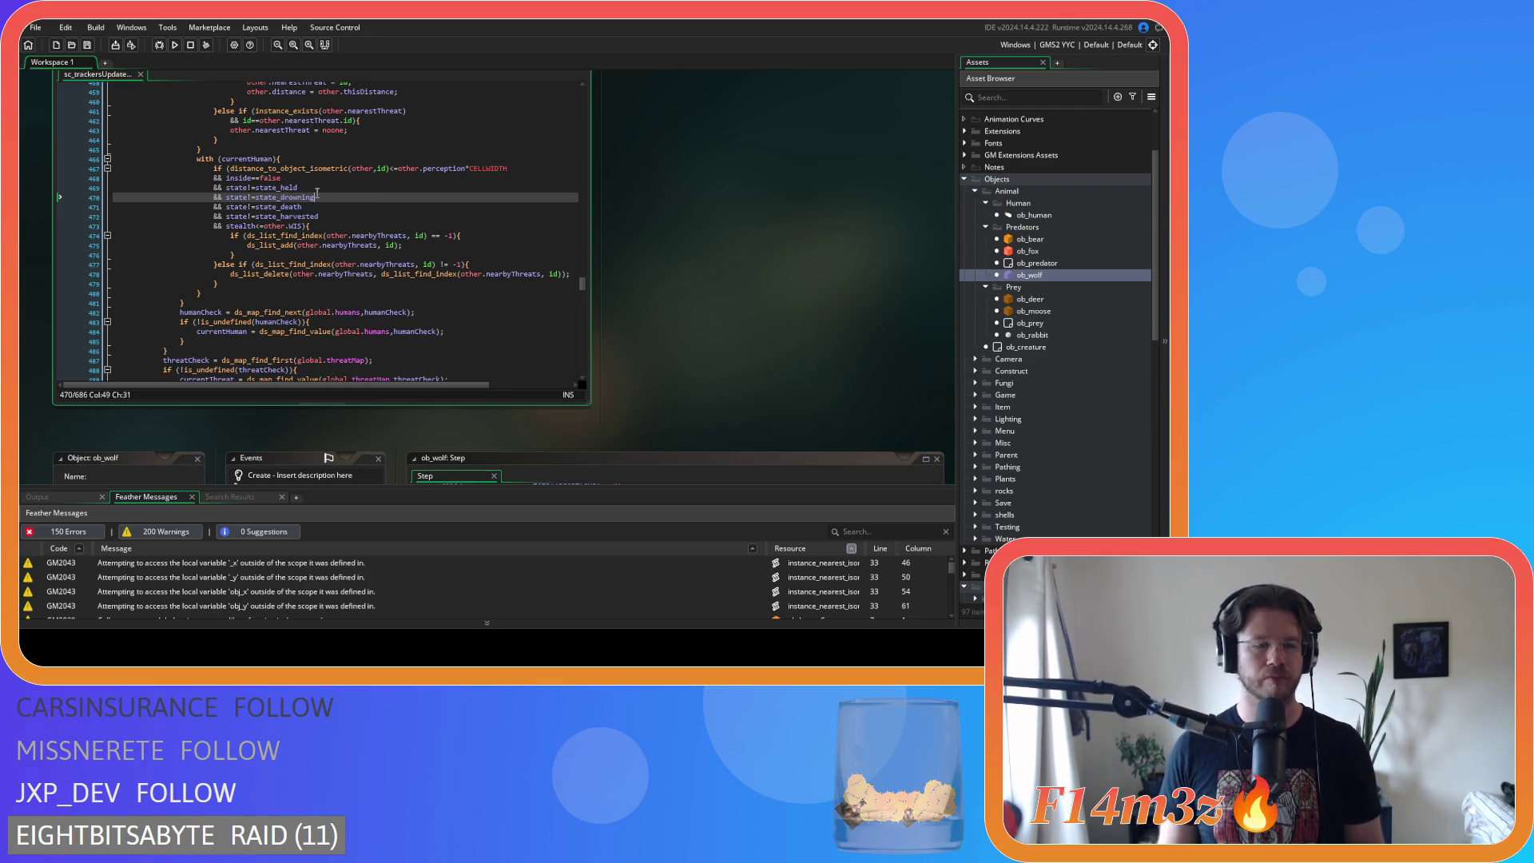
{"action": "left_click", "coordinate": [361, 210]}
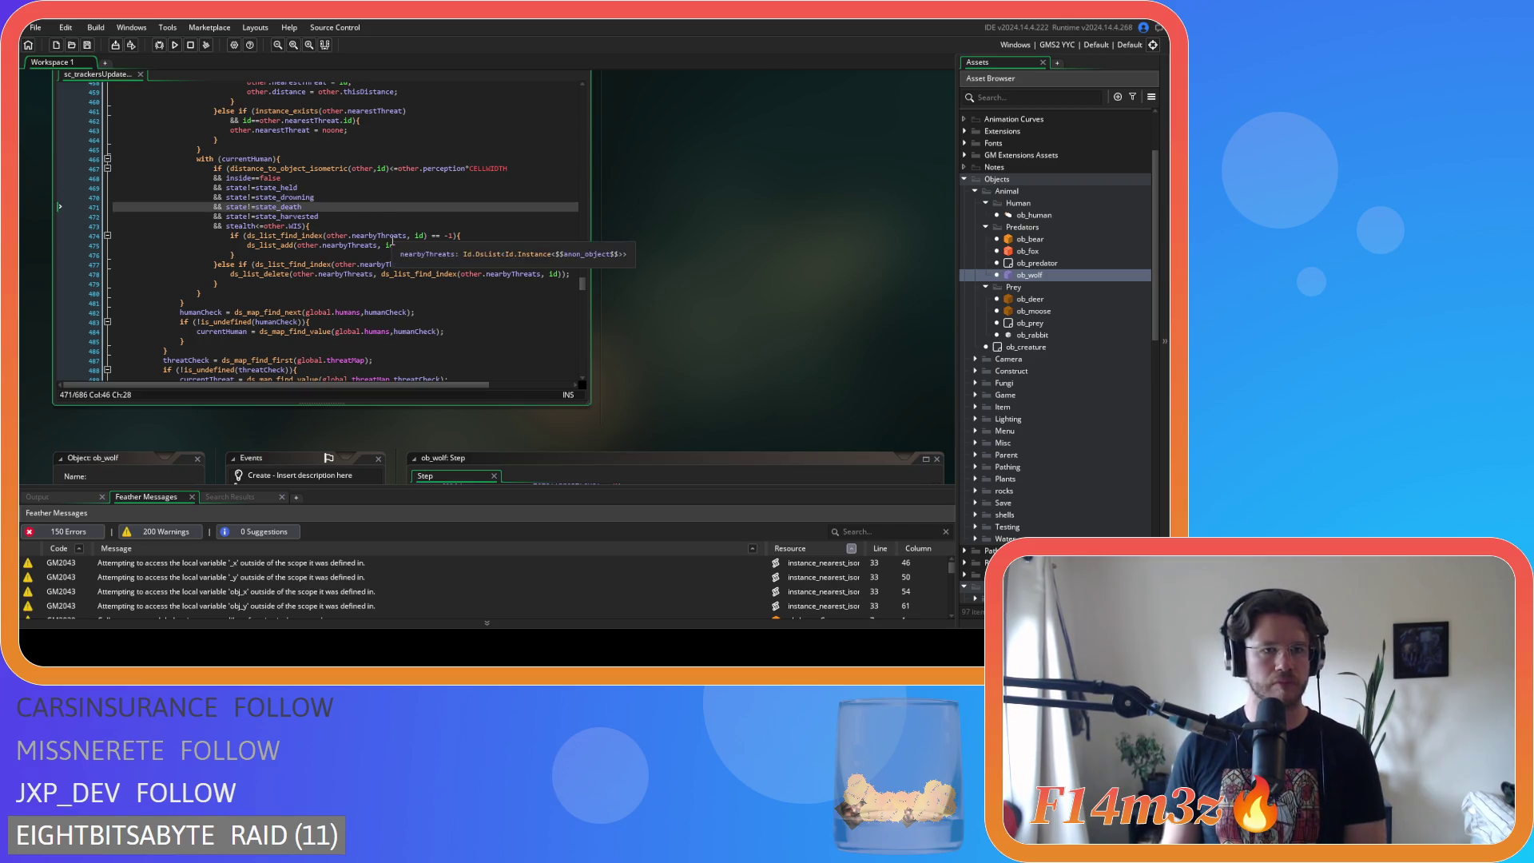
{"action": "scroll", "coordinate": [394, 244], "scroll_direction": "down", "scroll_amount": 4}
{"action": "scroll", "coordinate": [394, 245], "scroll_direction": "down", "scroll_amount": 3}
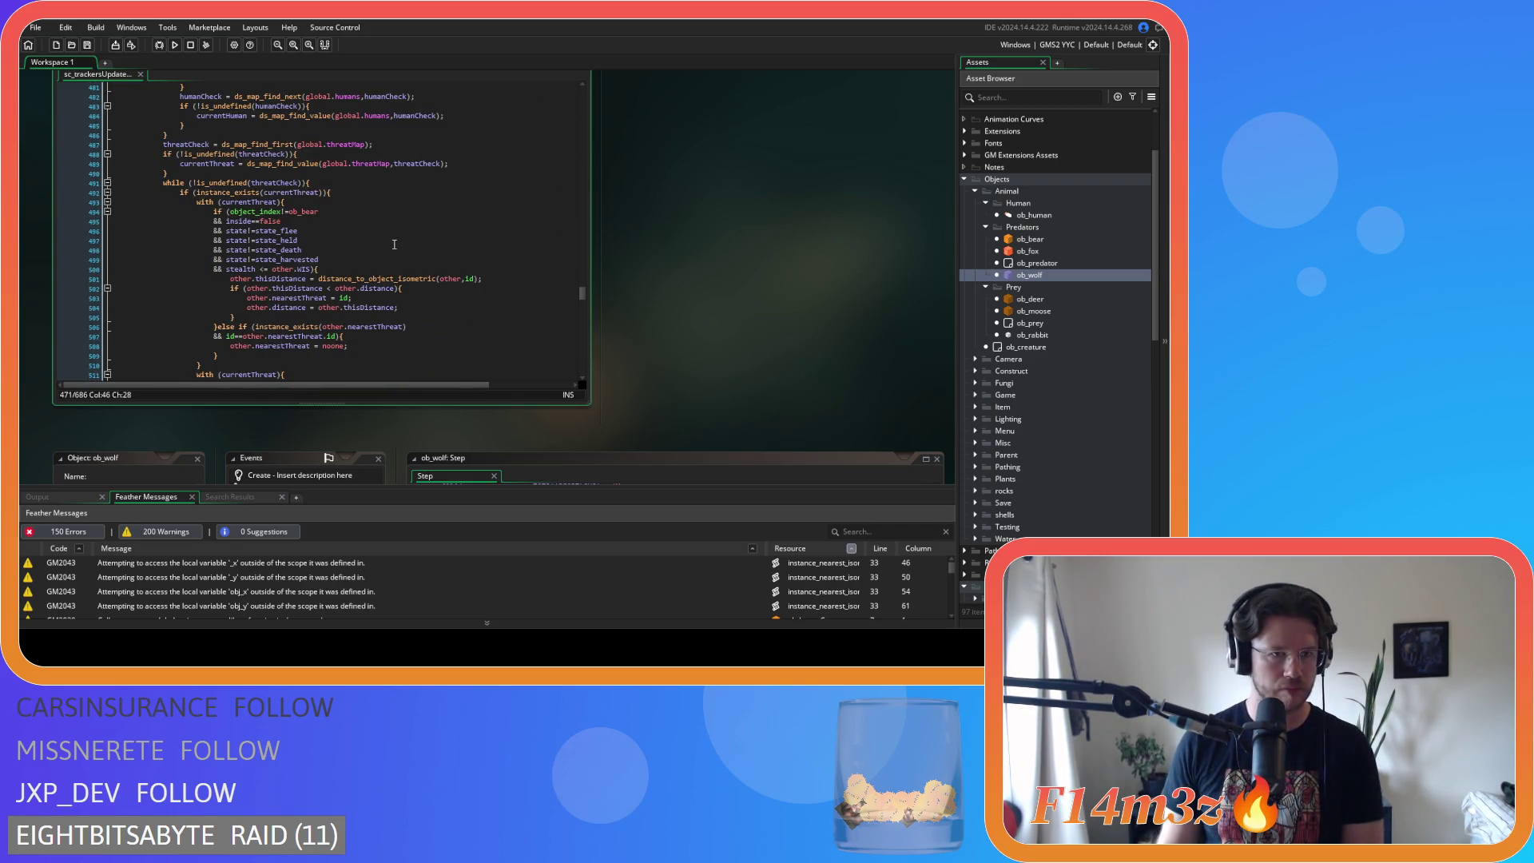
- Remove the spaces around <= in the stealth comparison on line 500 and save
{"action": "left_click", "coordinate": [258, 269]}
{"action": "key", "text": "BackSpace"}
{"action": "key", "text": "Delete"}
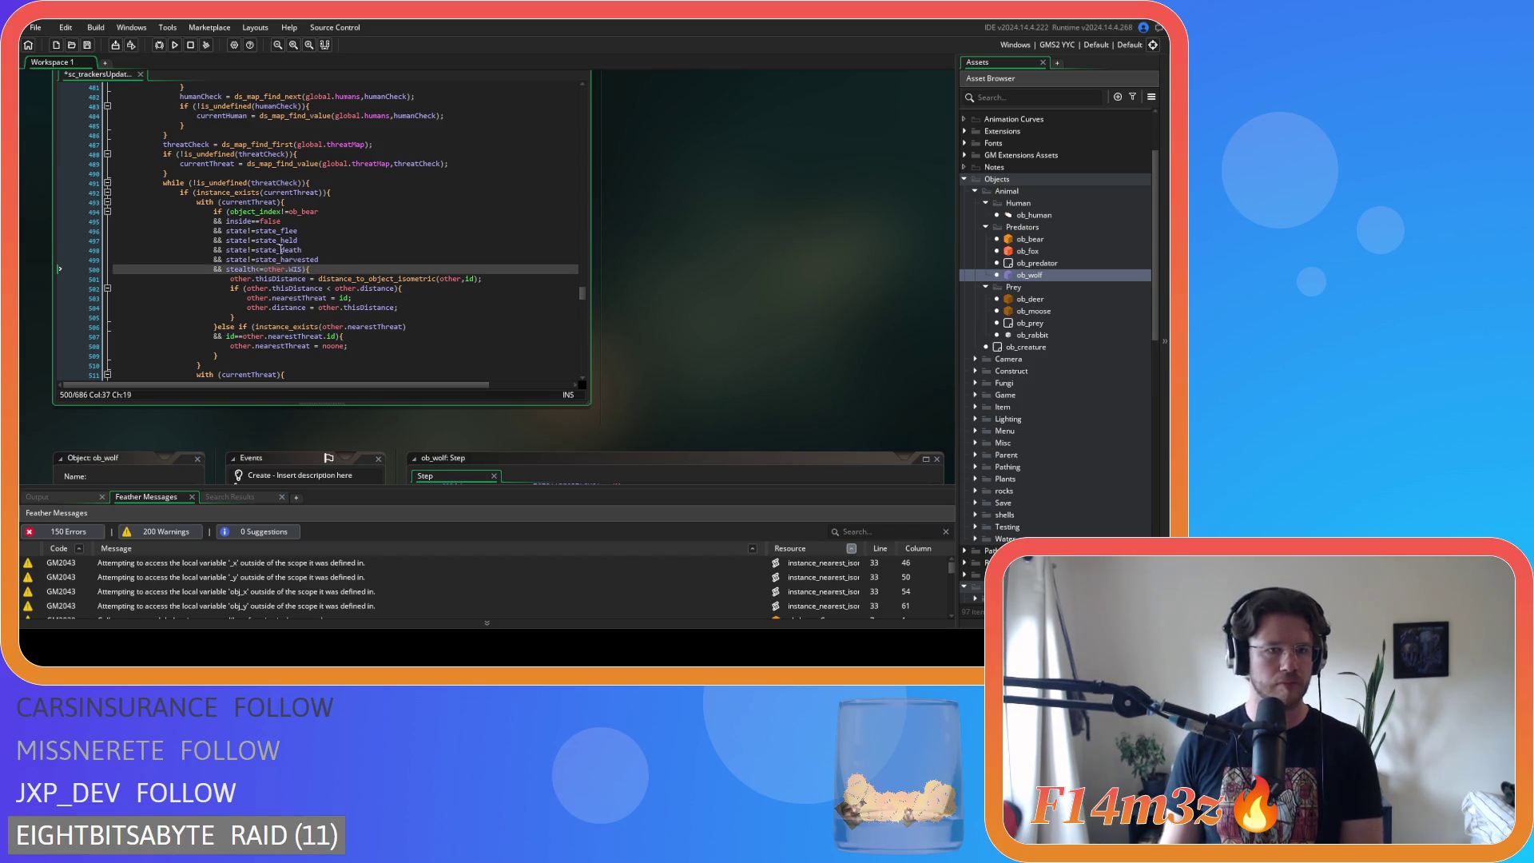
{"action": "key", "text": "ctrl+s"}
- Tighten the stealth comparison on line 556 and save
{"action": "scroll", "coordinate": [332, 298], "scroll_direction": "down", "scroll_amount": 8}
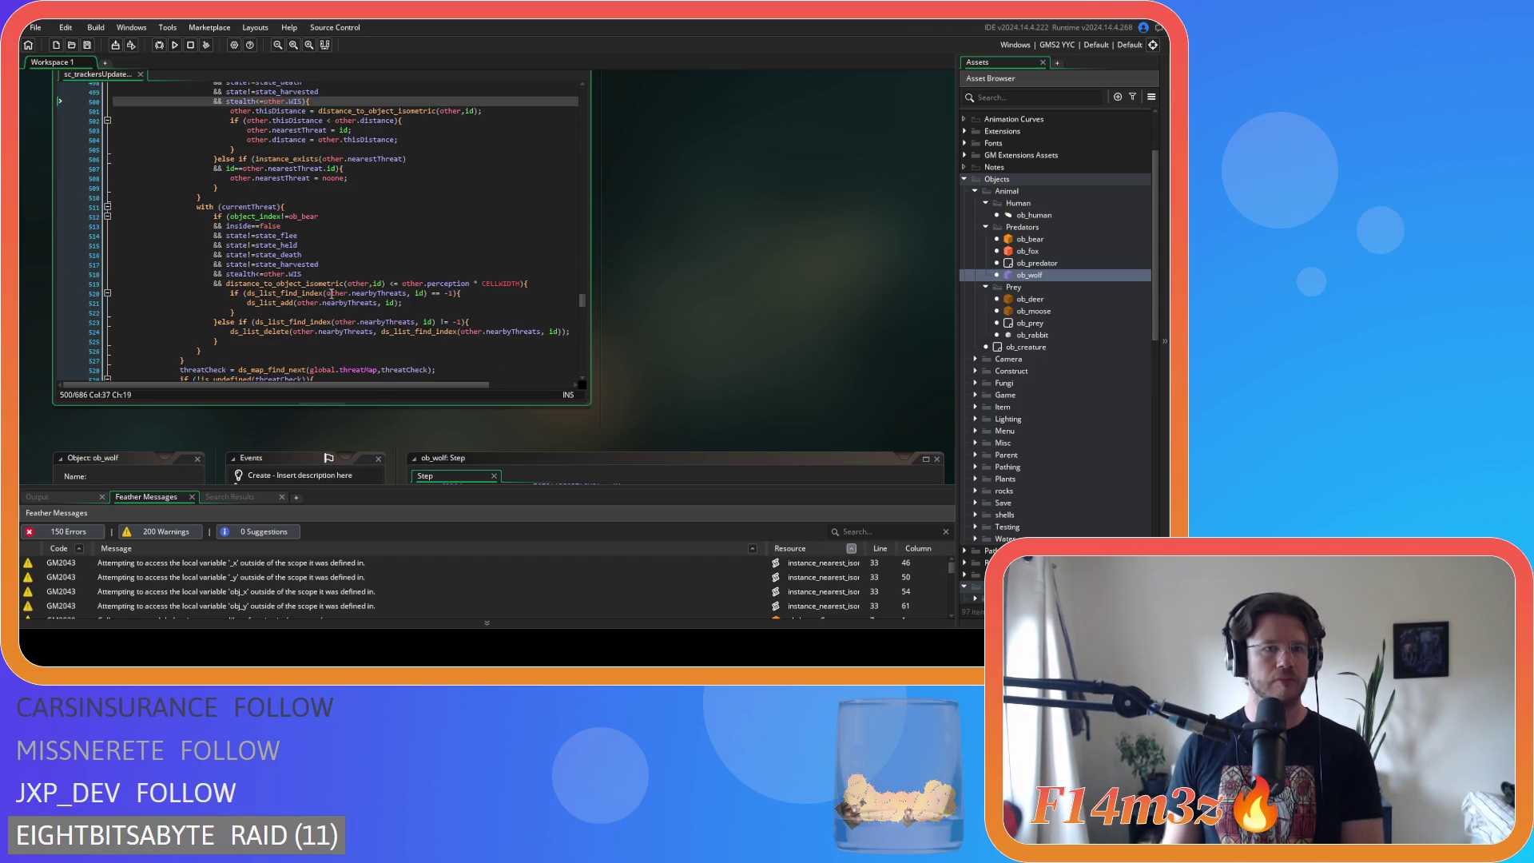
{"action": "scroll", "coordinate": [332, 297], "scroll_direction": "down", "scroll_amount": 2}
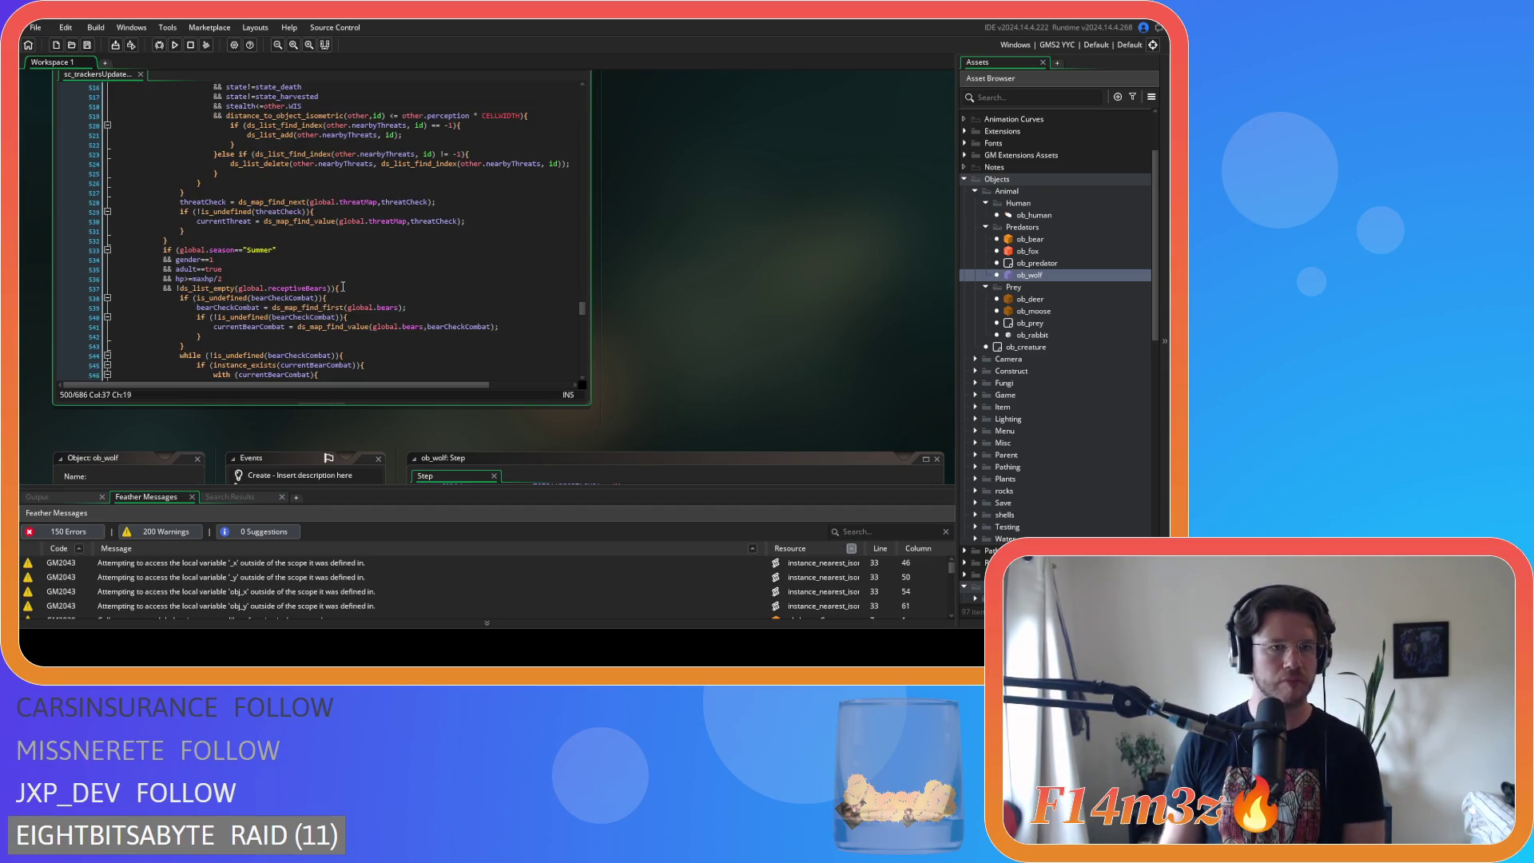
{"action": "scroll", "coordinate": [342, 287], "scroll_direction": "down", "scroll_amount": 3}
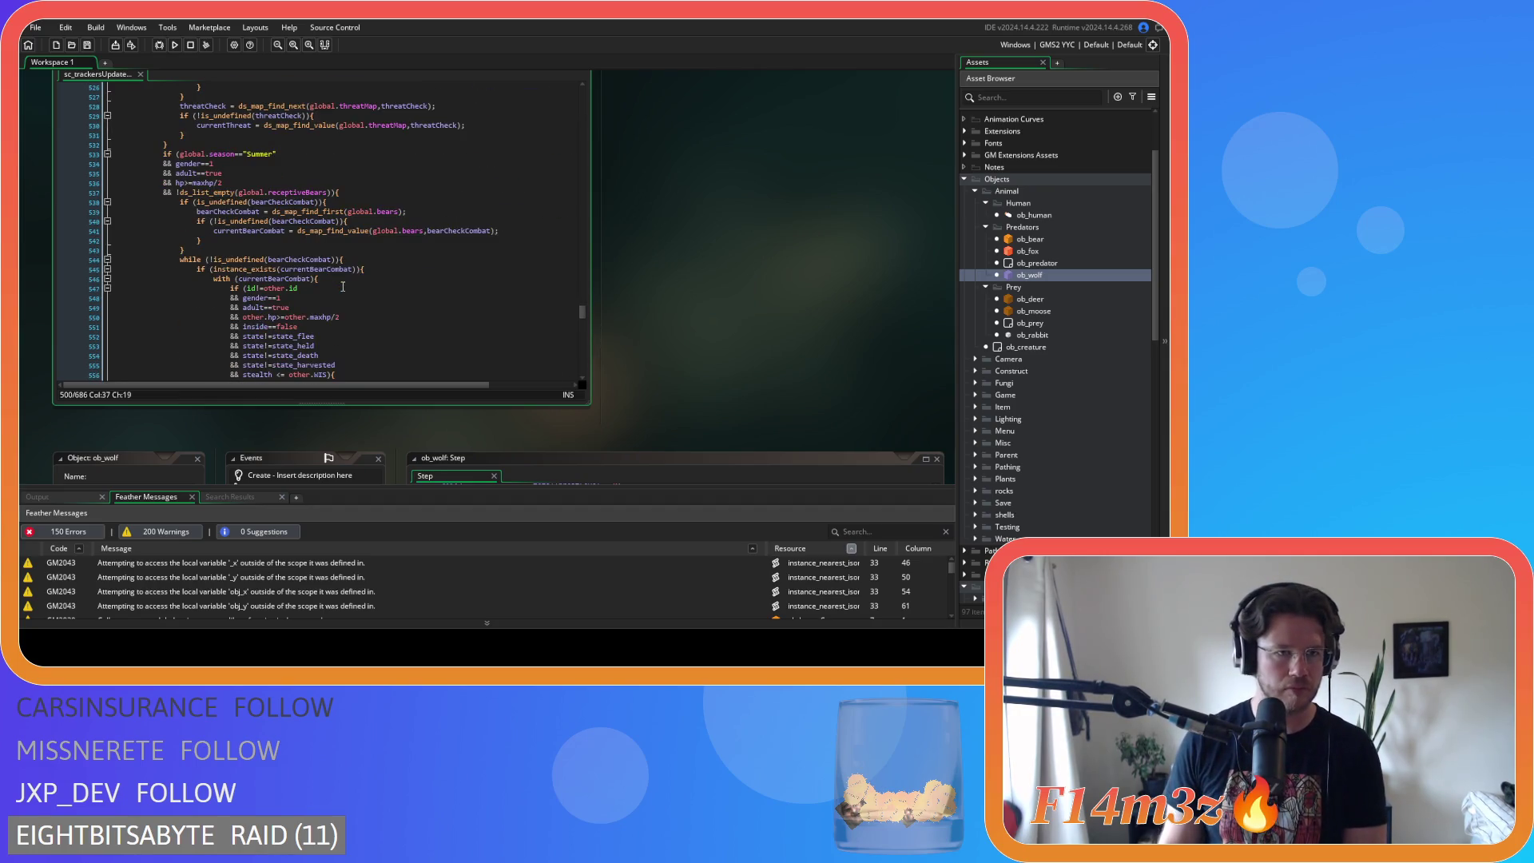
{"action": "scroll", "coordinate": [343, 287], "scroll_direction": "down", "scroll_amount": 4}
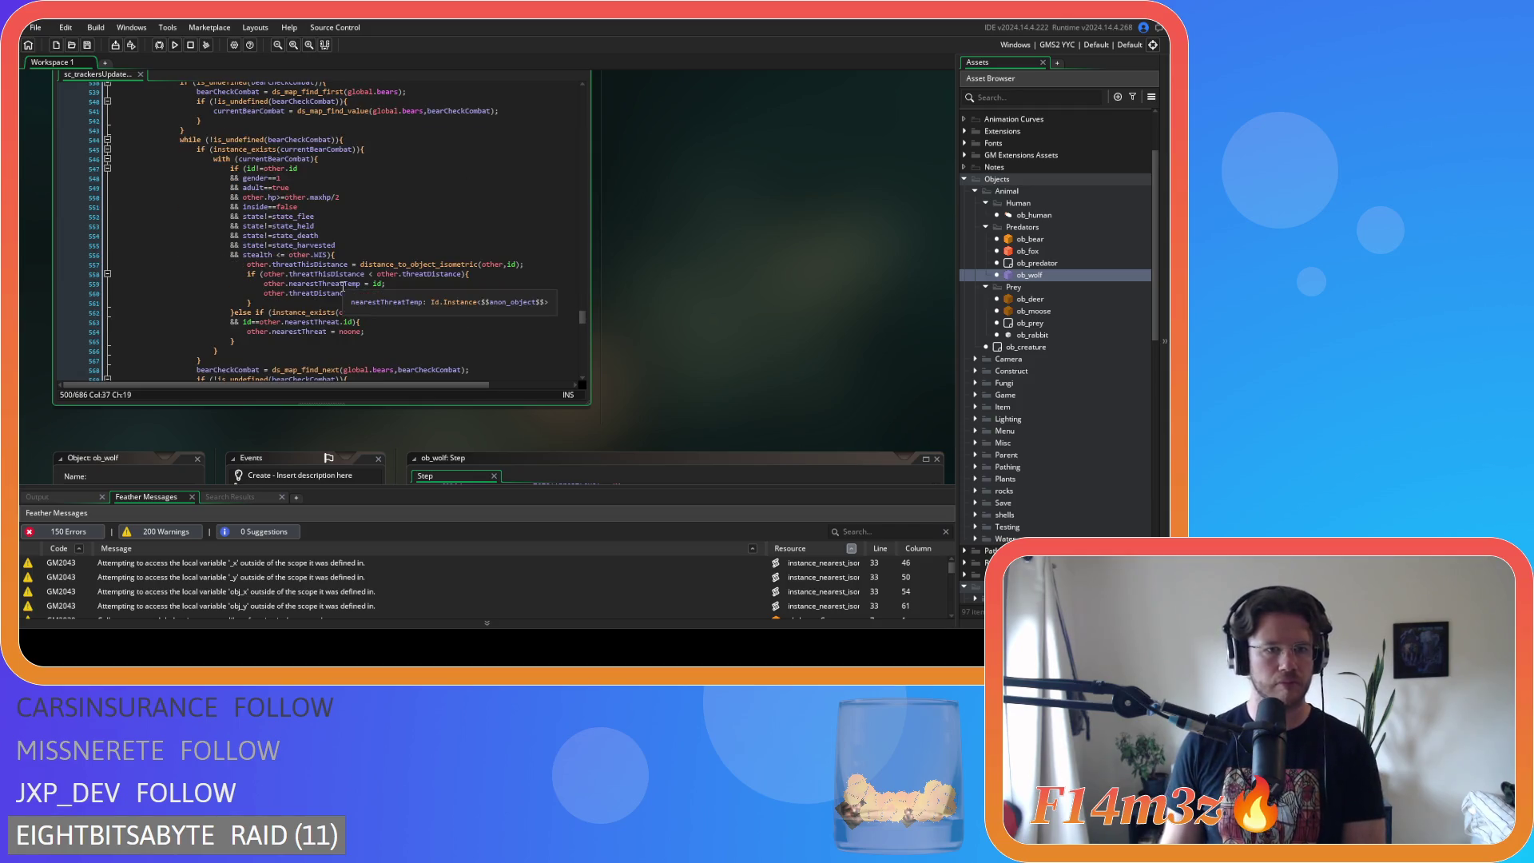
{"action": "left_click", "coordinate": [276, 254]}
{"action": "key", "text": "BackSpace"}
{"action": "key", "text": "Right"}
{"action": "key", "text": "Right"}
{"action": "key", "text": "Delete"}
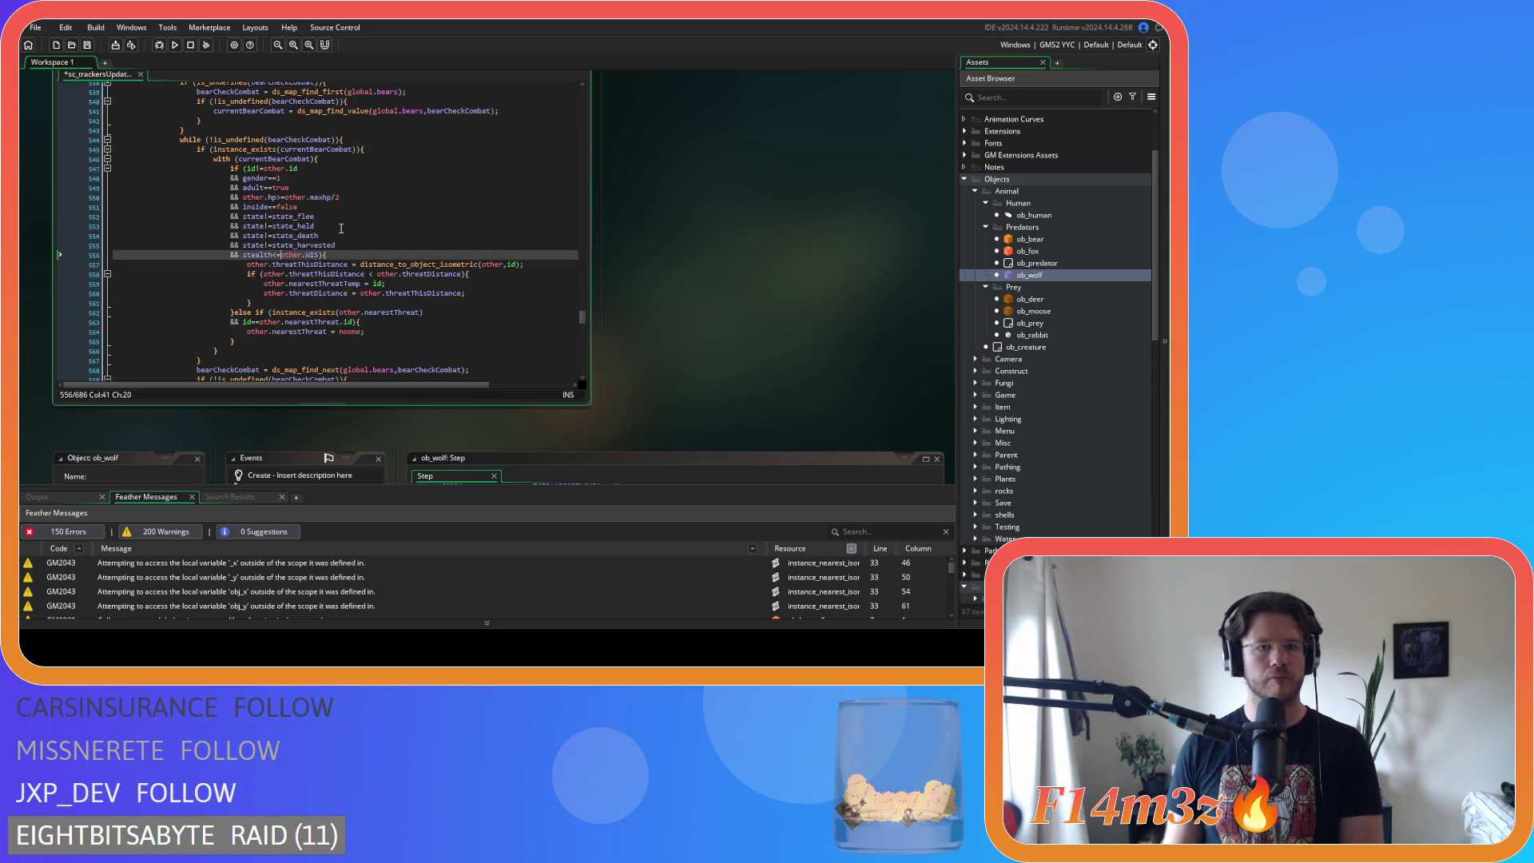
{"action": "left_click", "coordinate": [341, 228]}
{"action": "key", "text": "ctrl+s"}
- Remove the spaces in the pack id comparison, hp check and inside check on lines 603–605
{"action": "scroll", "coordinate": [336, 221], "scroll_direction": "down", "scroll_amount": 3}
{"action": "scroll", "coordinate": [337, 221], "scroll_direction": "down", "scroll_amount": 6}
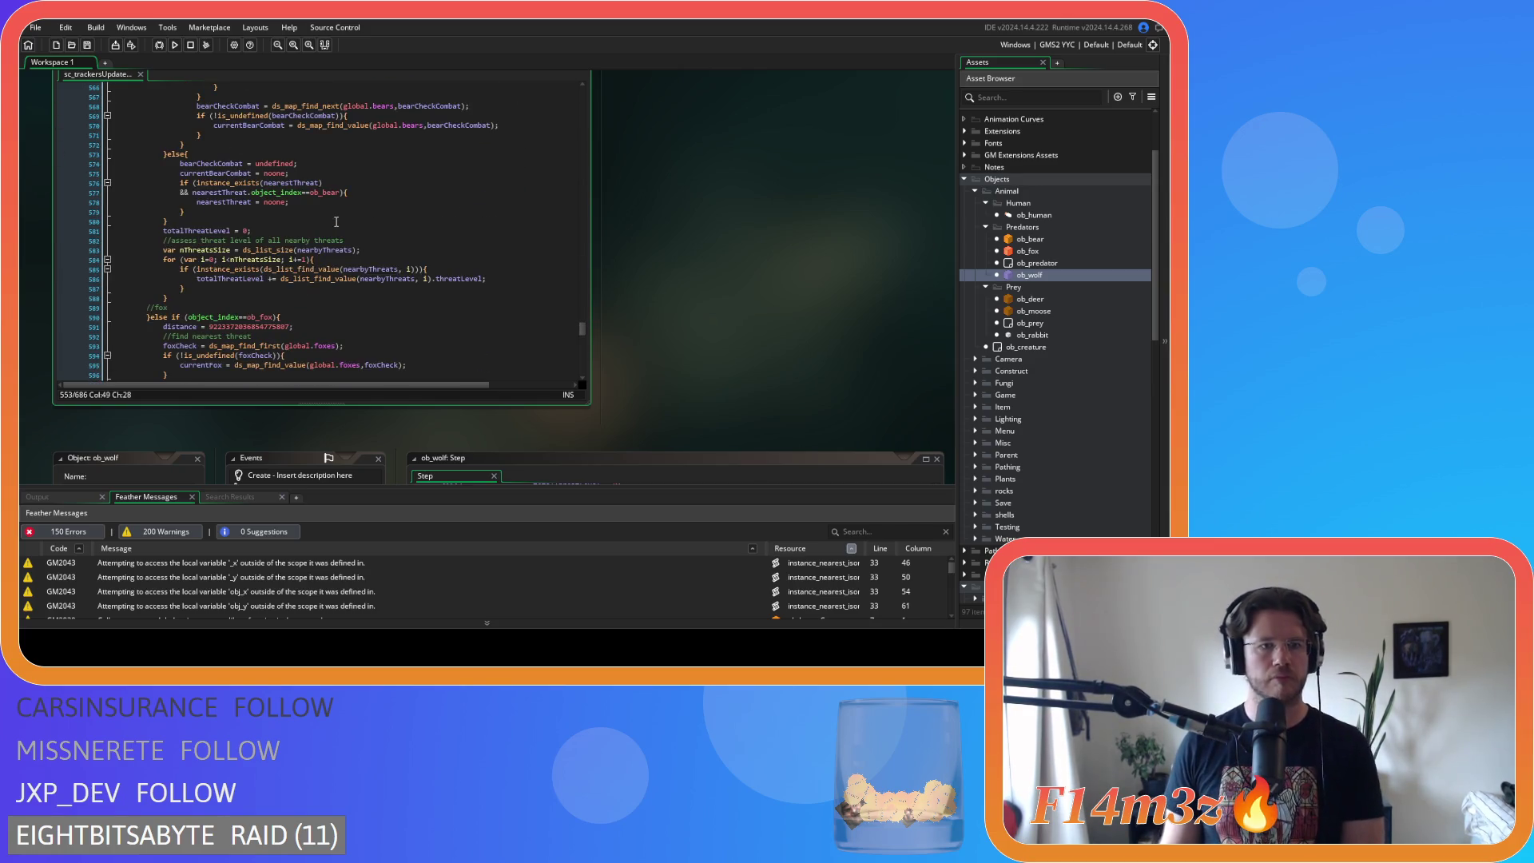
{"action": "scroll", "coordinate": [337, 222], "scroll_direction": "down", "scroll_amount": 3}
{"action": "scroll", "coordinate": [336, 222], "scroll_direction": "down", "scroll_amount": 2}
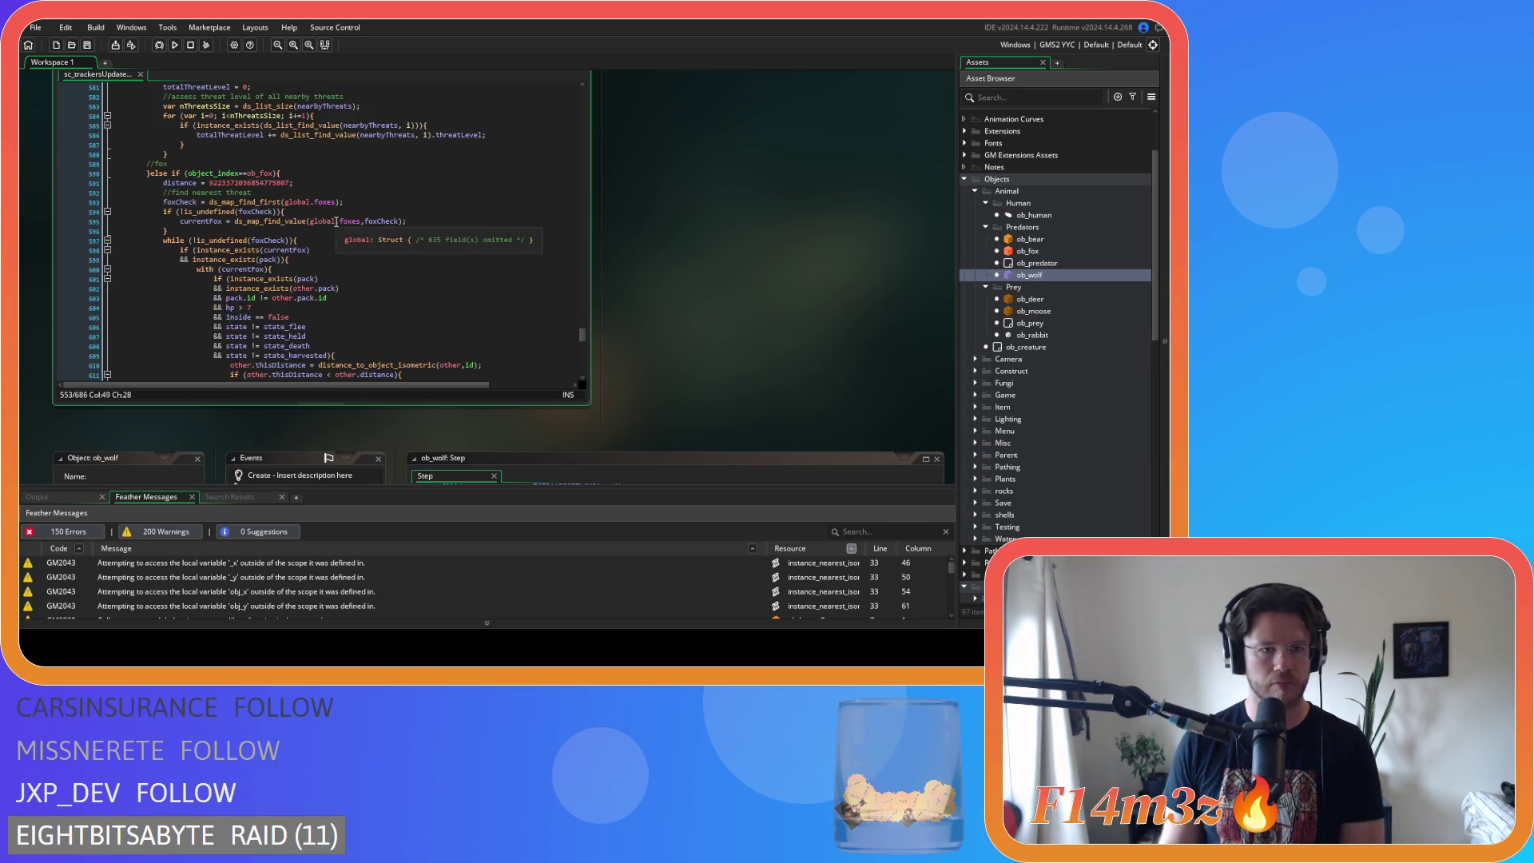
{"action": "scroll", "coordinate": [336, 221], "scroll_direction": "down", "scroll_amount": 2}
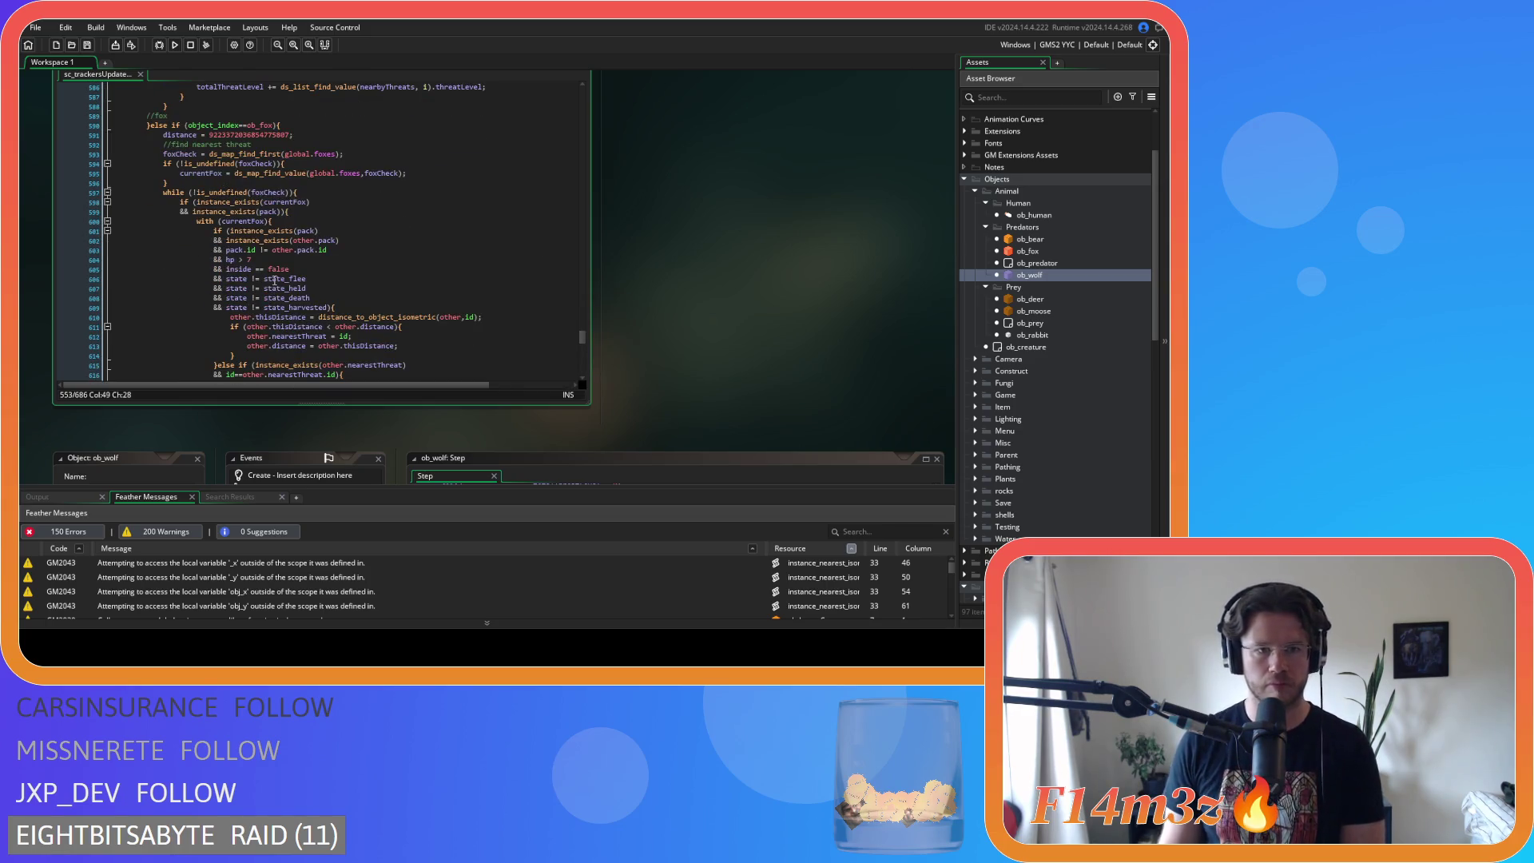
{"action": "left_click", "coordinate": [257, 250]}
{"action": "key", "text": "Delete"}
{"action": "key", "text": "Right"}
{"action": "key", "text": "Right"}
{"action": "key", "text": "Delete"}
{"action": "left_click", "coordinate": [240, 261]}
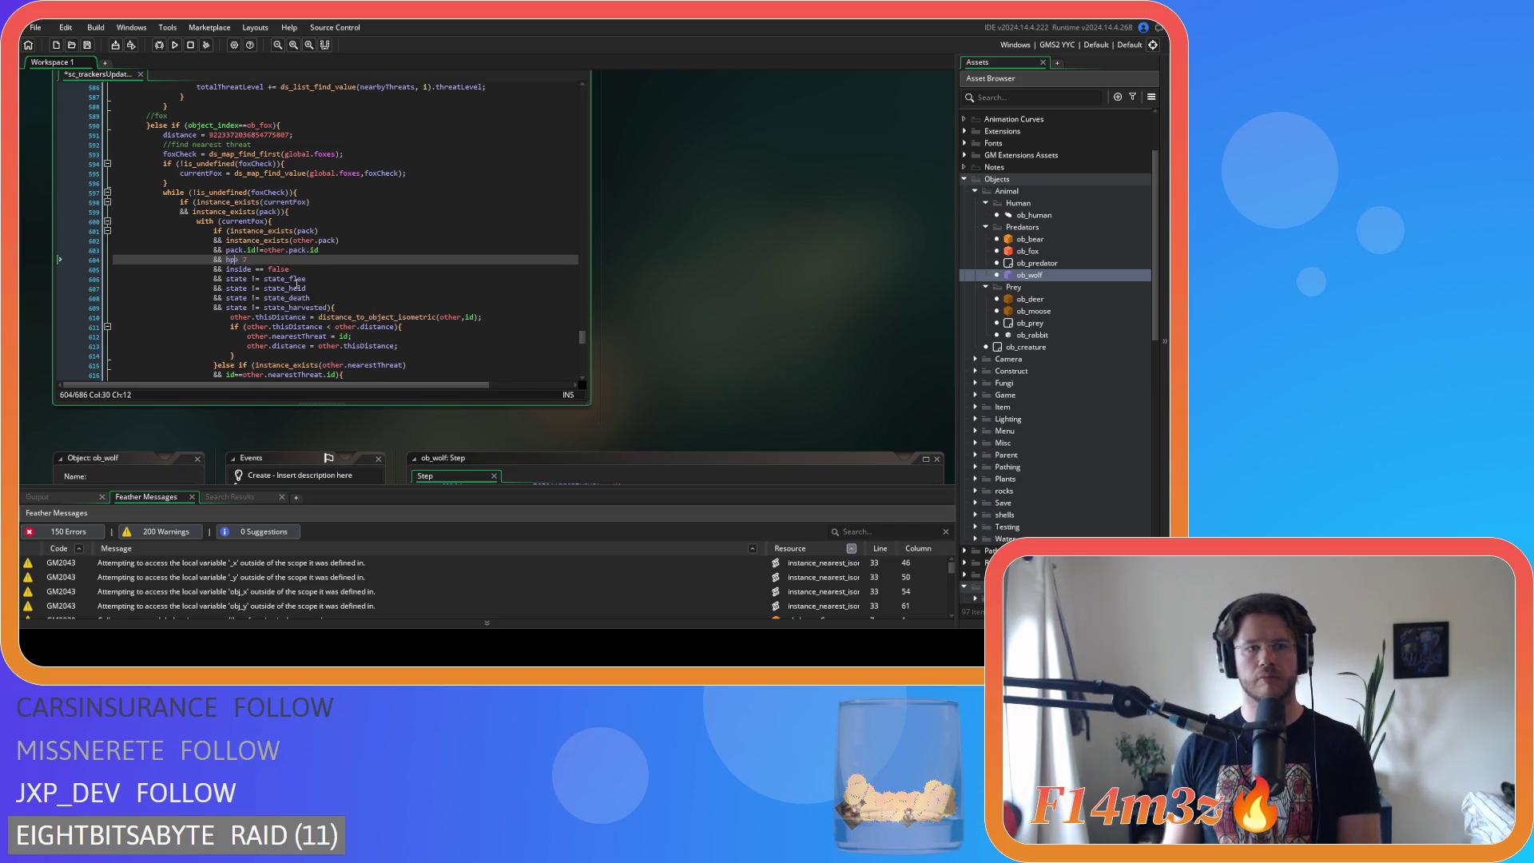
{"action": "key", "text": "Delete"}
{"action": "key", "text": "Down"}
{"action": "key", "text": "Right"}
{"action": "key", "text": "Right"}
{"action": "key", "text": "Right"}
{"action": "key", "text": "Delete"}
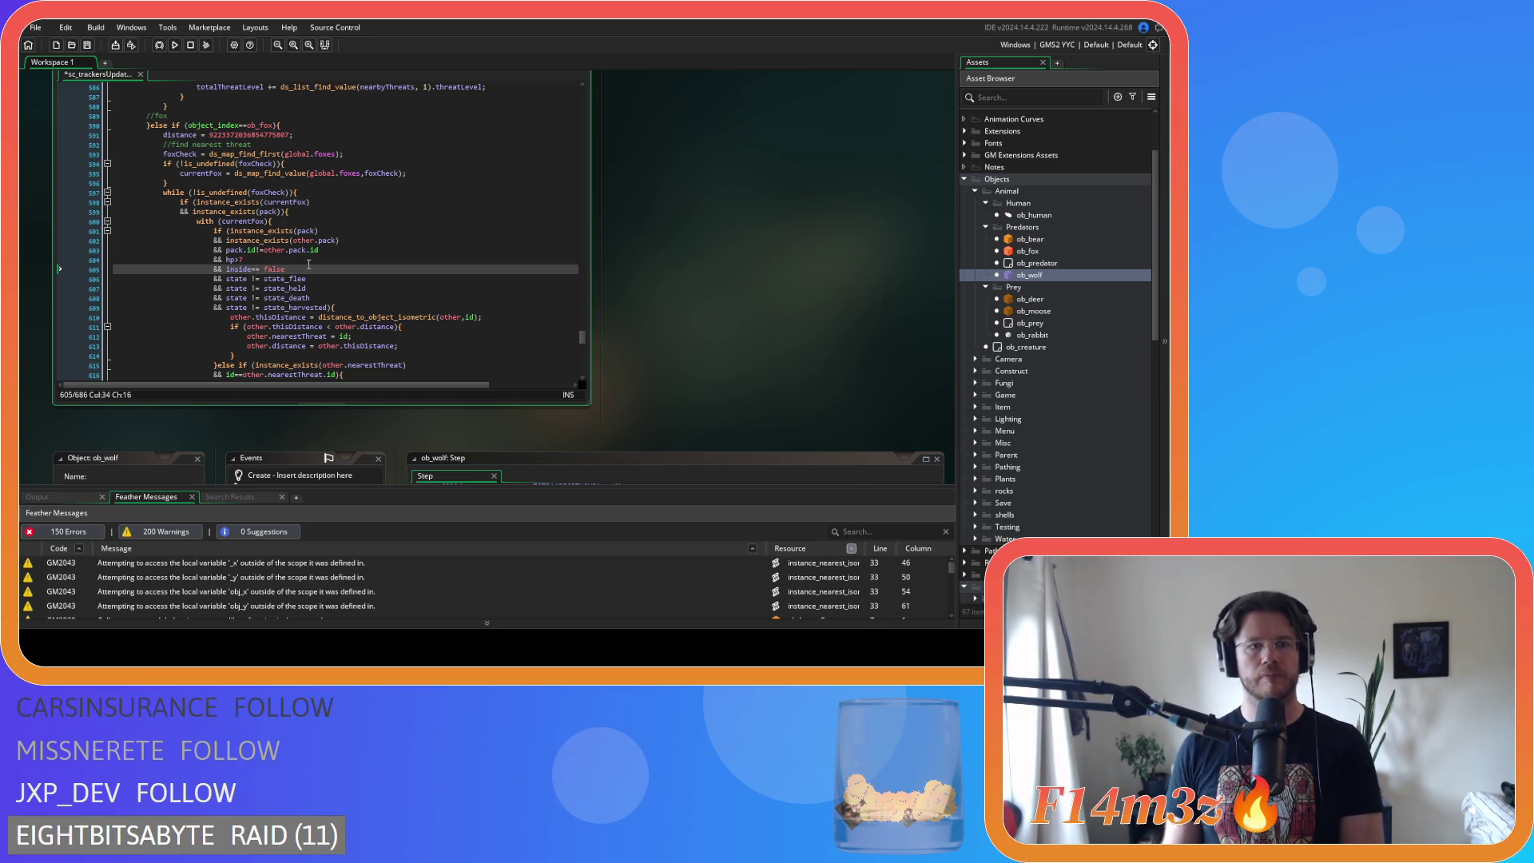
- Tighten the state_flee and state_held comparisons in the fox conditions
{"action": "key", "text": "Down"}
{"action": "key", "text": "Left"}
{"action": "key", "text": "Left"}
{"action": "key", "text": "Left"}
{"action": "key", "text": "Delete"}
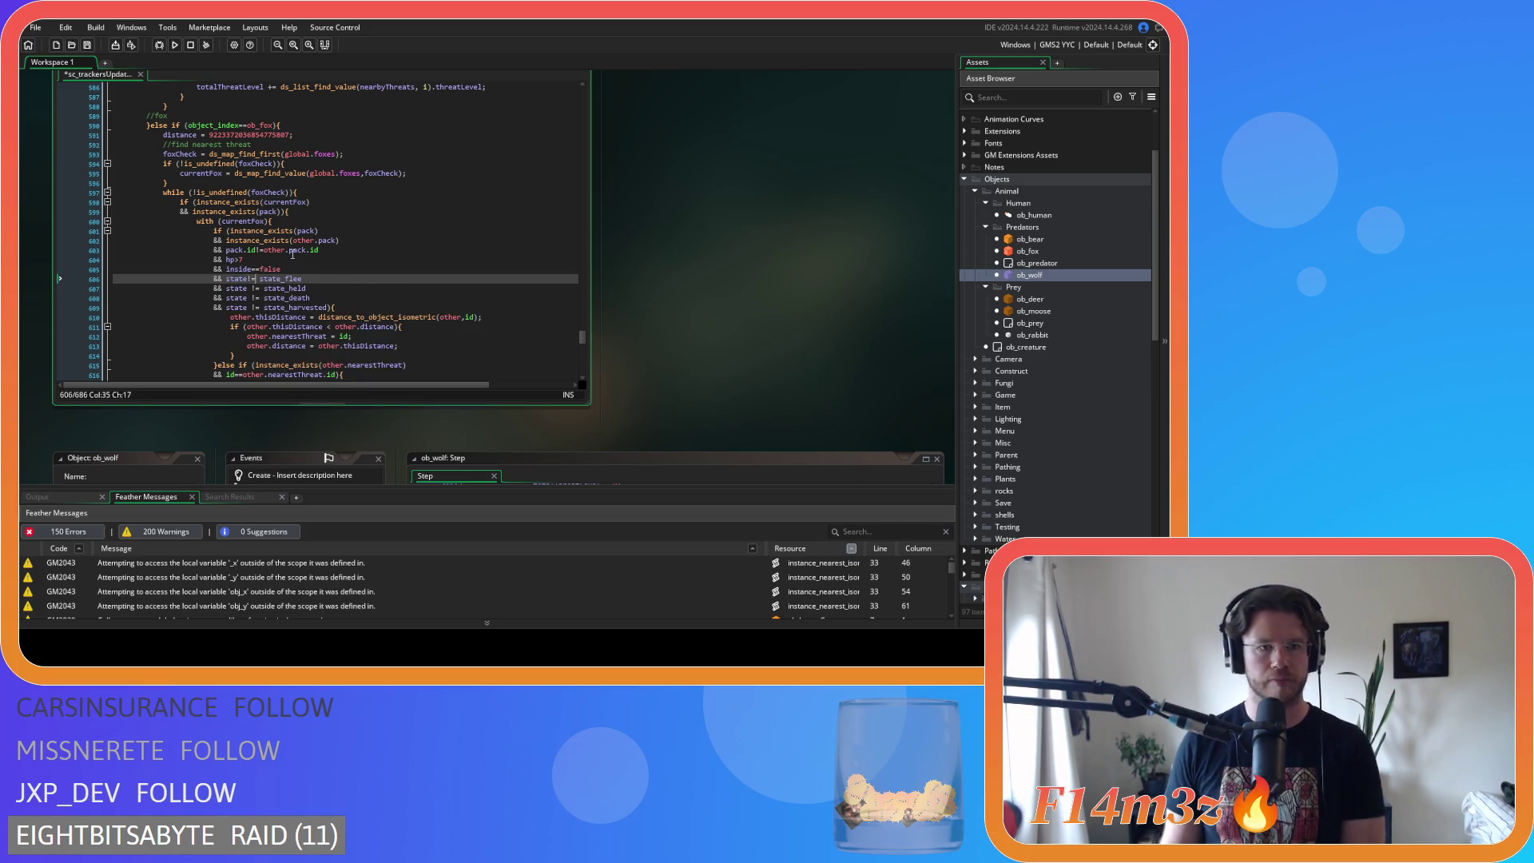
{"action": "key", "text": "Delete"}
{"action": "key", "text": "Down"}
{"action": "key", "text": "Left"}
{"action": "key", "text": "Left"}
{"action": "key", "text": "Delete"}
{"action": "key", "text": "Right"}
{"action": "key", "text": "Right"}
{"action": "key", "text": "Delete"}
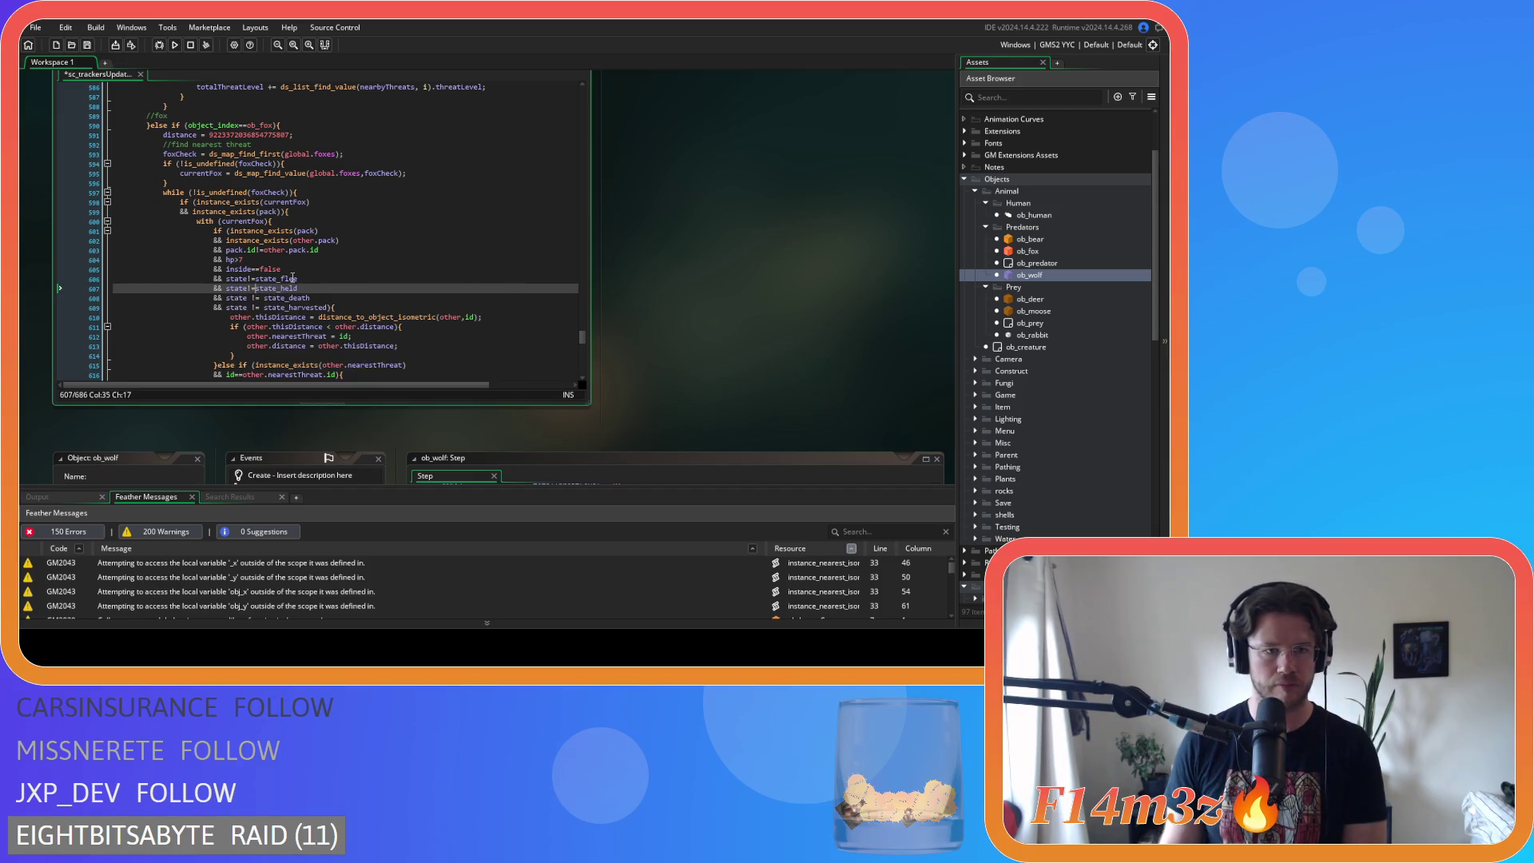
- Tighten the state_death and state_harvested comparisons and save the script
{"action": "key", "text": "Down"}
{"action": "key", "text": "Left"}
{"action": "key", "text": "Left"}
{"action": "key", "text": "Delete"}
{"action": "key", "text": "Delete"}
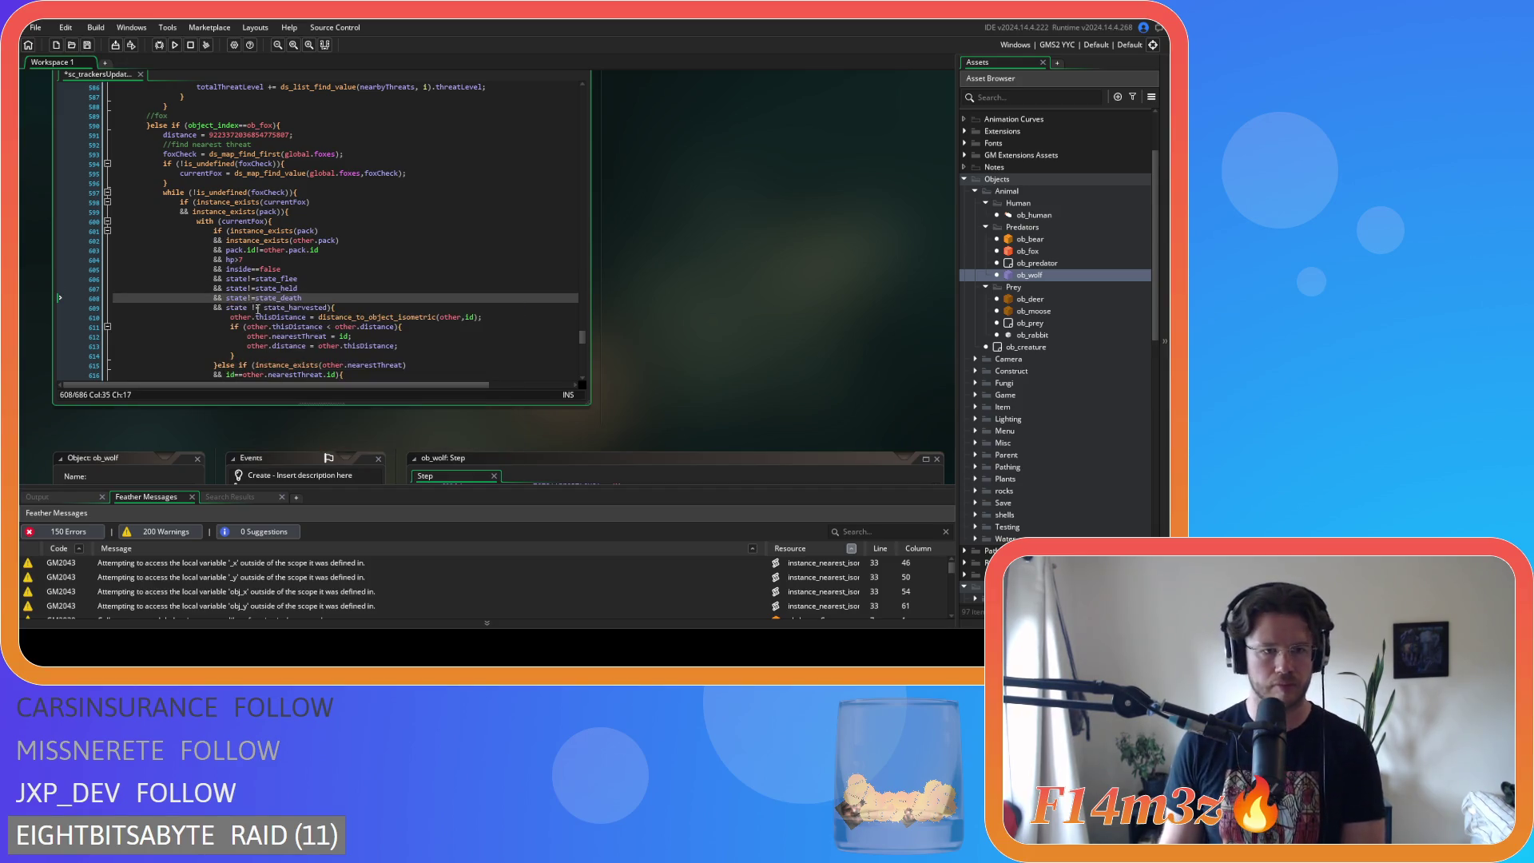
{"action": "key", "text": "Down"}
{"action": "key", "text": "Left"}
{"action": "key", "text": "Left"}
{"action": "key", "text": "Delete"}
{"action": "key", "text": "Right"}
{"action": "key", "text": "Right"}
{"action": "key", "text": "Delete"}
{"action": "key", "text": "ctrl+s"}
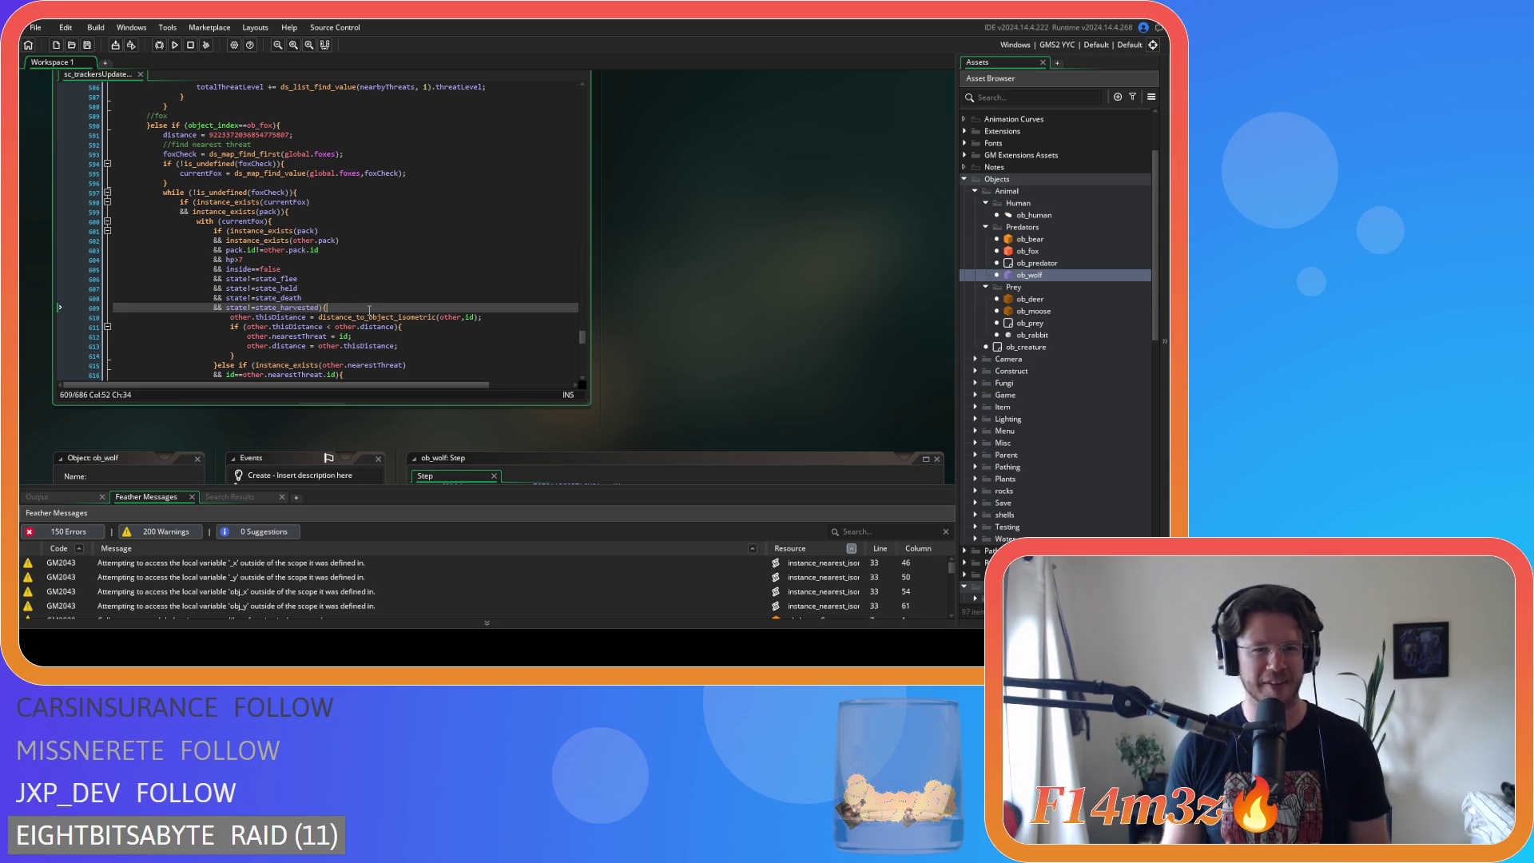
- Review the tightened fox condition lines from the inside check to state_harvested
{"action": "left_click", "coordinate": [323, 288]}
{"action": "key", "text": "Down"}
{"action": "key", "text": "Down"}
{"action": "key", "text": "Down"}
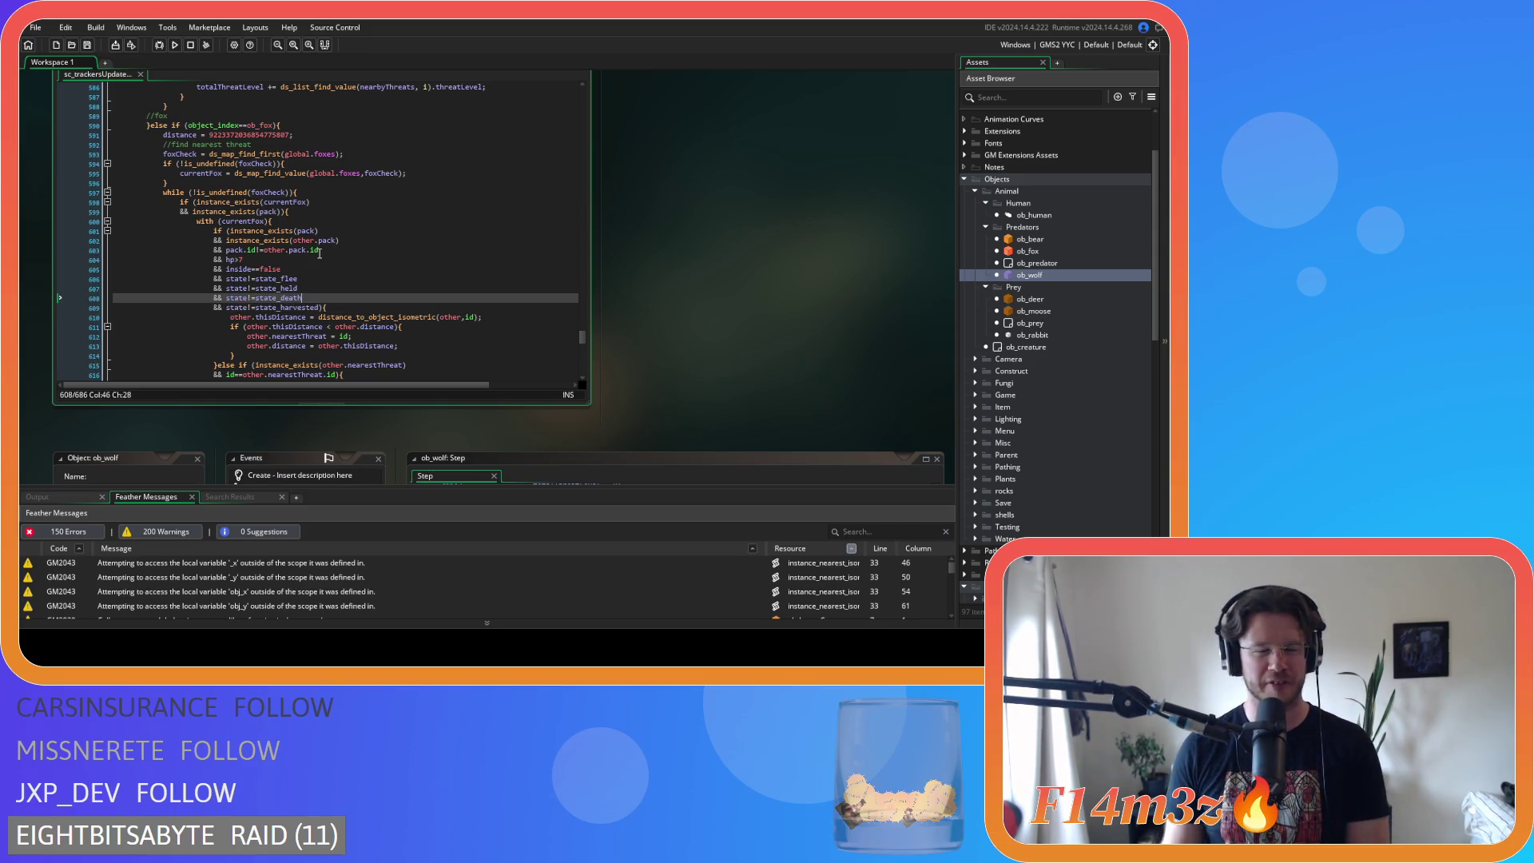
{"action": "key", "text": "Up"}
{"action": "key", "text": "Up"}
{"action": "key", "text": "Up"}
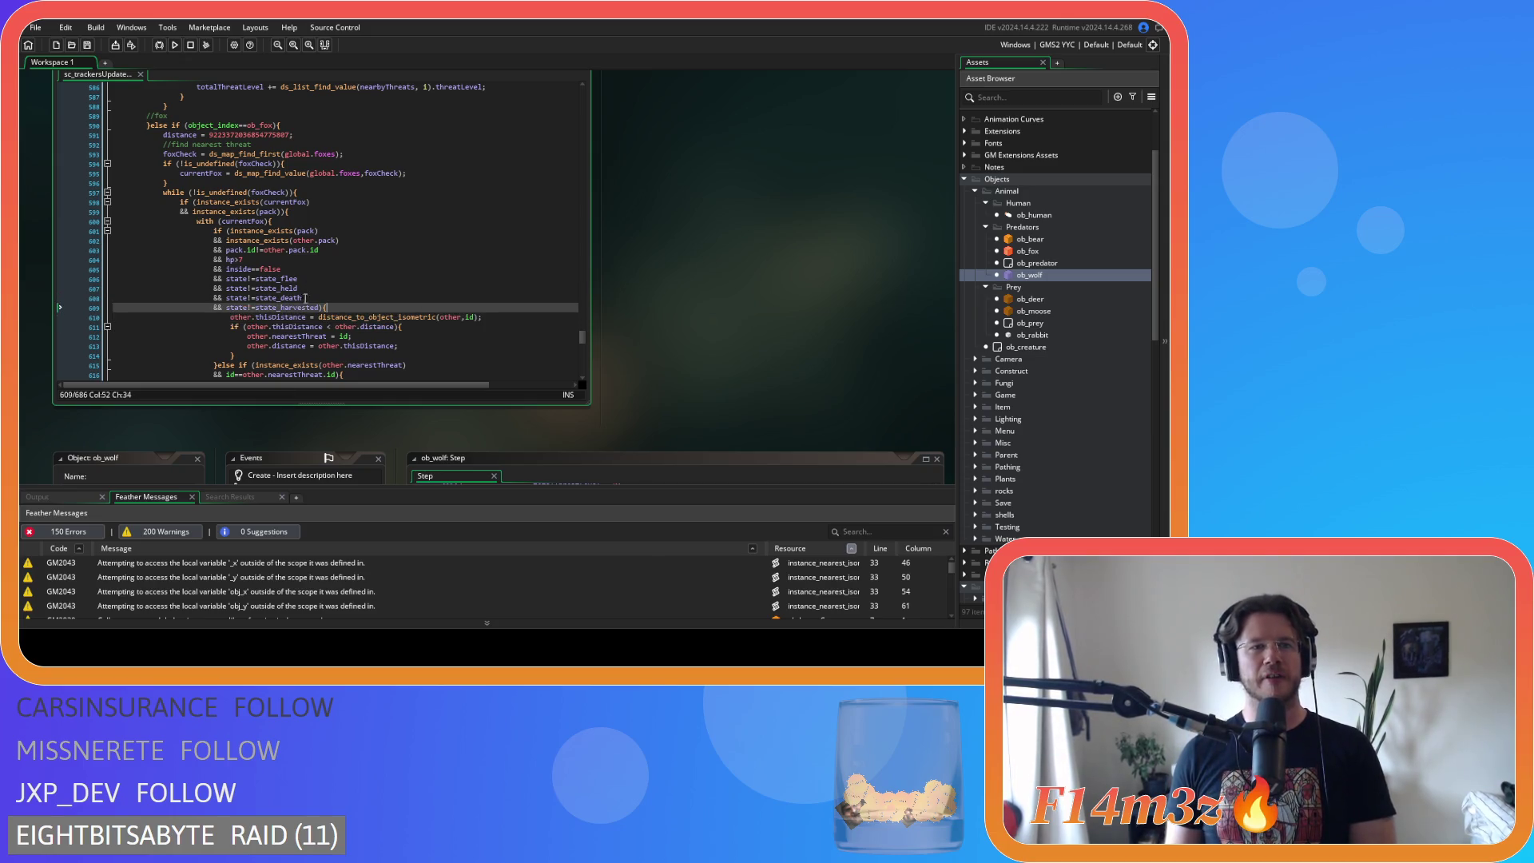
{"action": "left_click", "coordinate": [343, 239]}
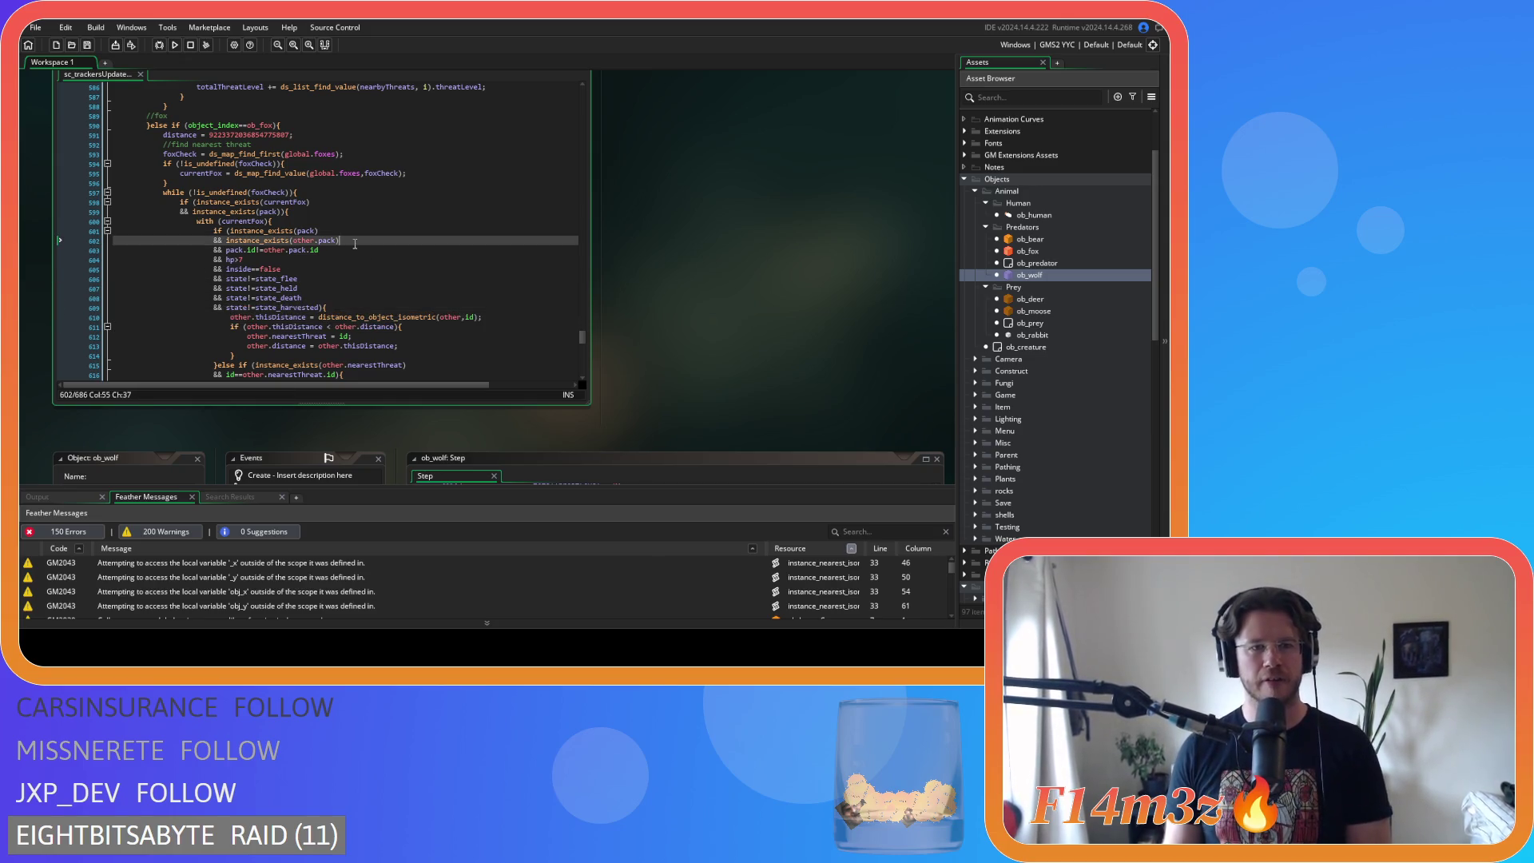
{"action": "scroll", "coordinate": [352, 243], "scroll_direction": "down", "scroll_amount": 1}
{"action": "scroll", "coordinate": [355, 243], "scroll_direction": "down", "scroll_amount": 1}
{"action": "scroll", "coordinate": [354, 243], "scroll_direction": "up", "scroll_amount": 1}
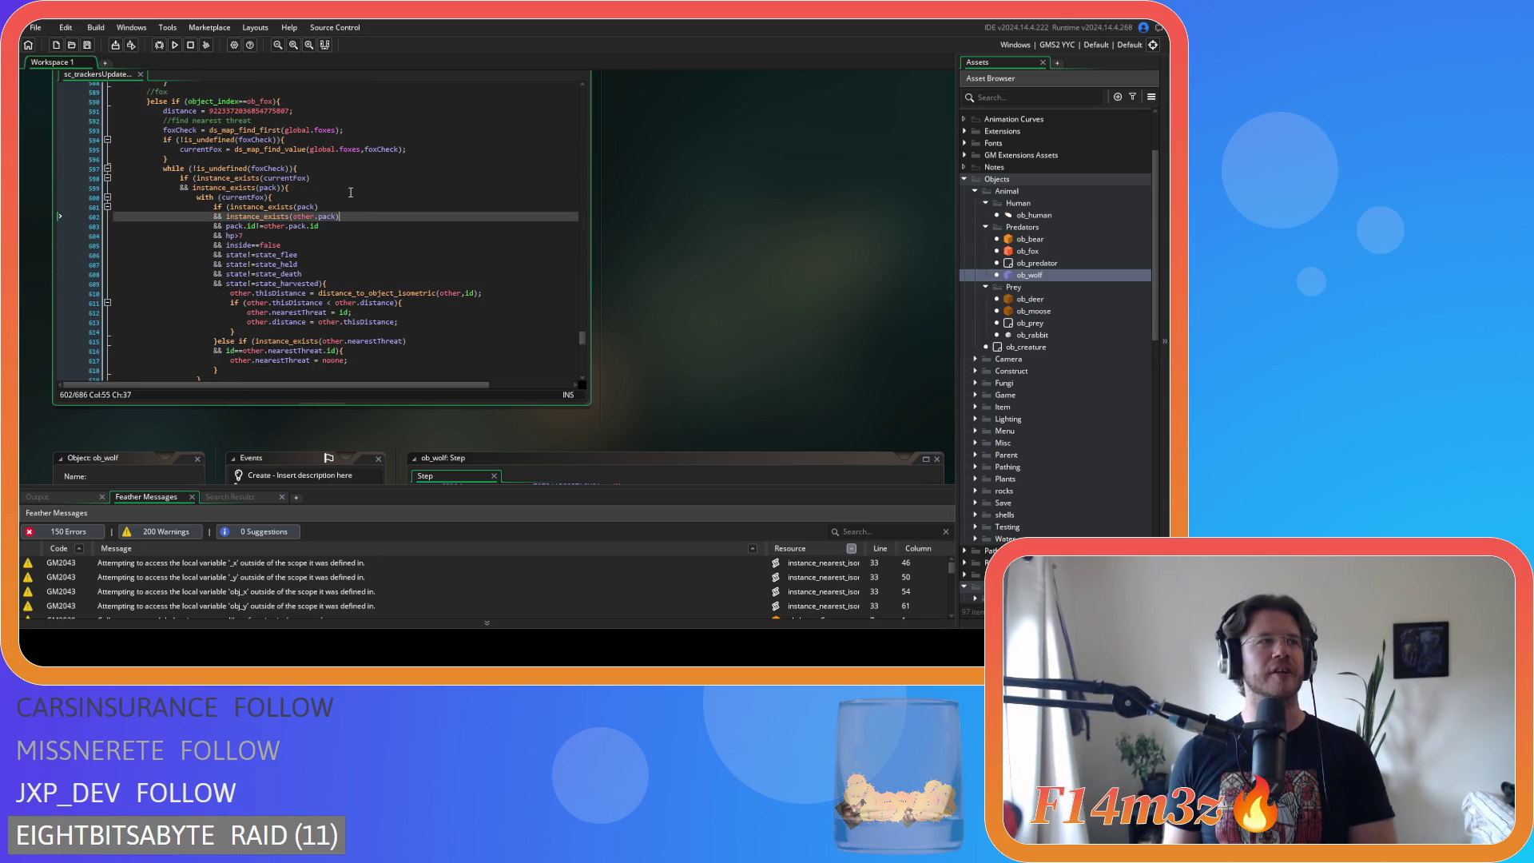
{"action": "left_click", "coordinate": [376, 245]}
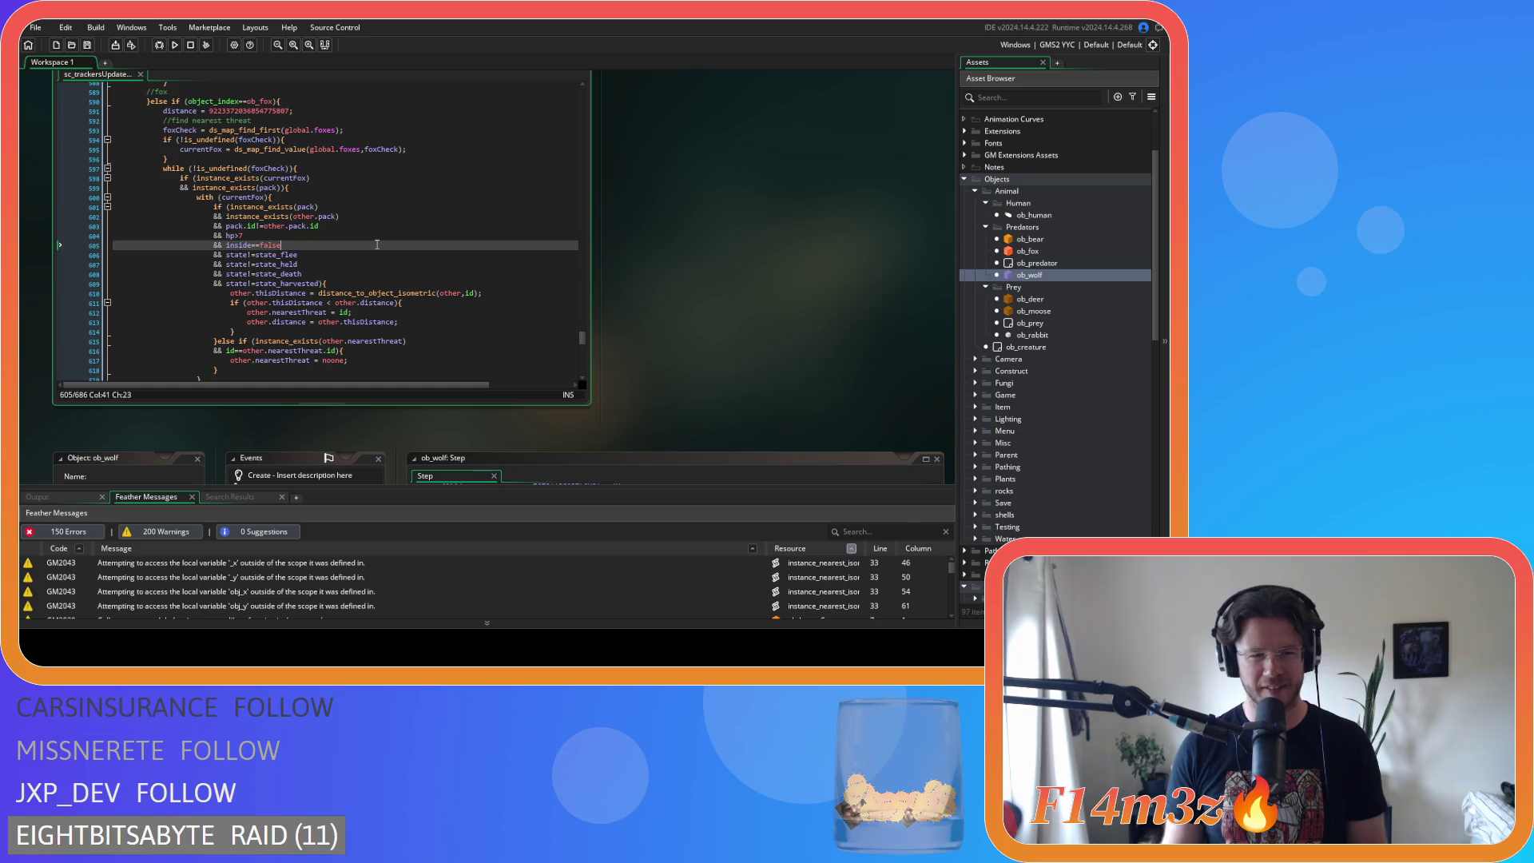
{"action": "left_click", "coordinate": [324, 264]}
{"action": "left_click", "coordinate": [324, 289]}
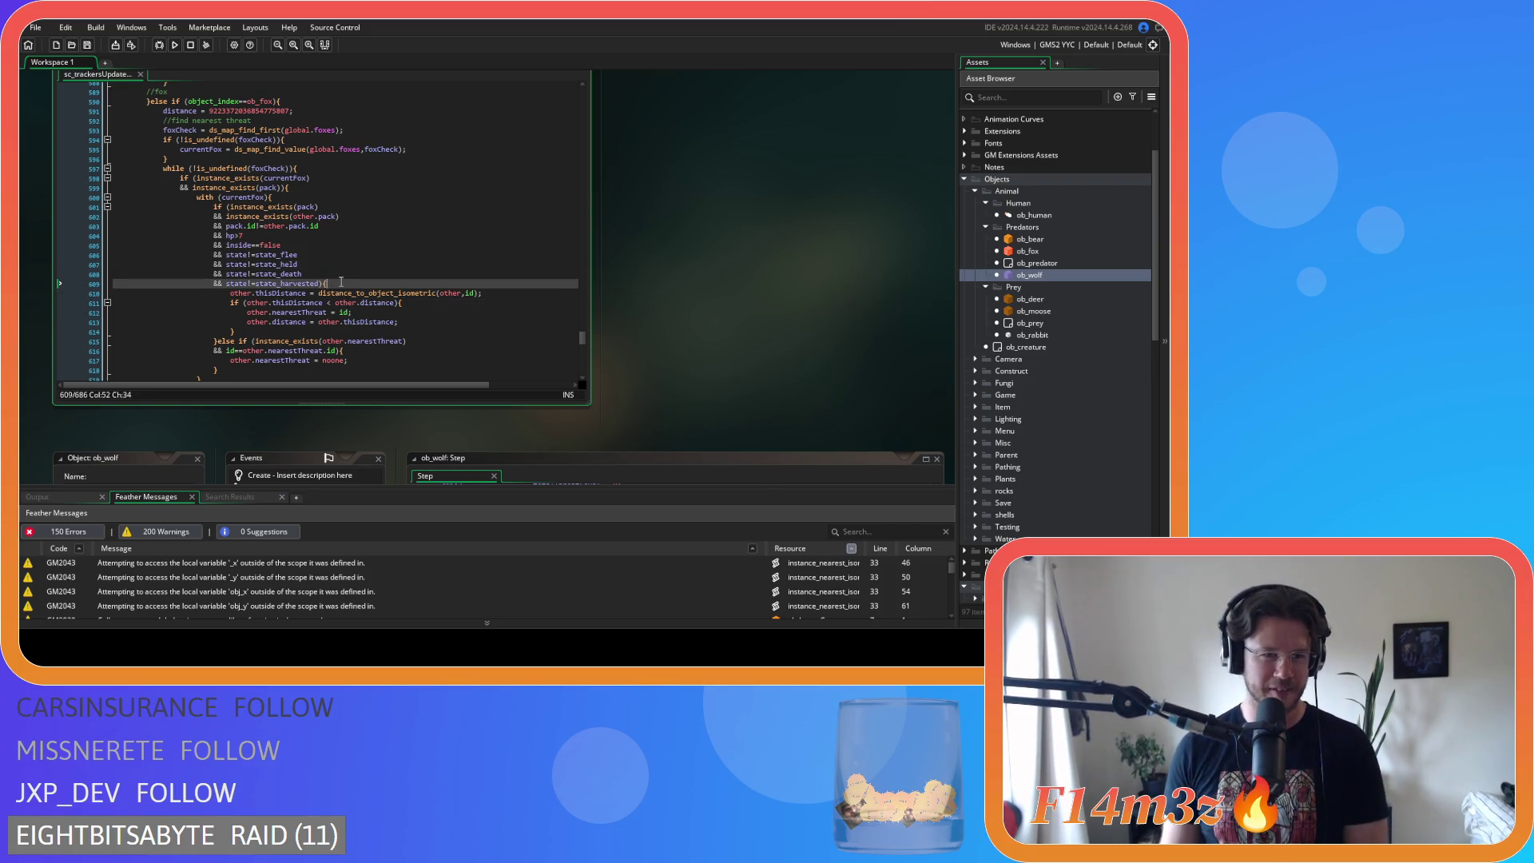
{"action": "scroll", "coordinate": [341, 282], "scroll_direction": "down", "scroll_amount": 7}
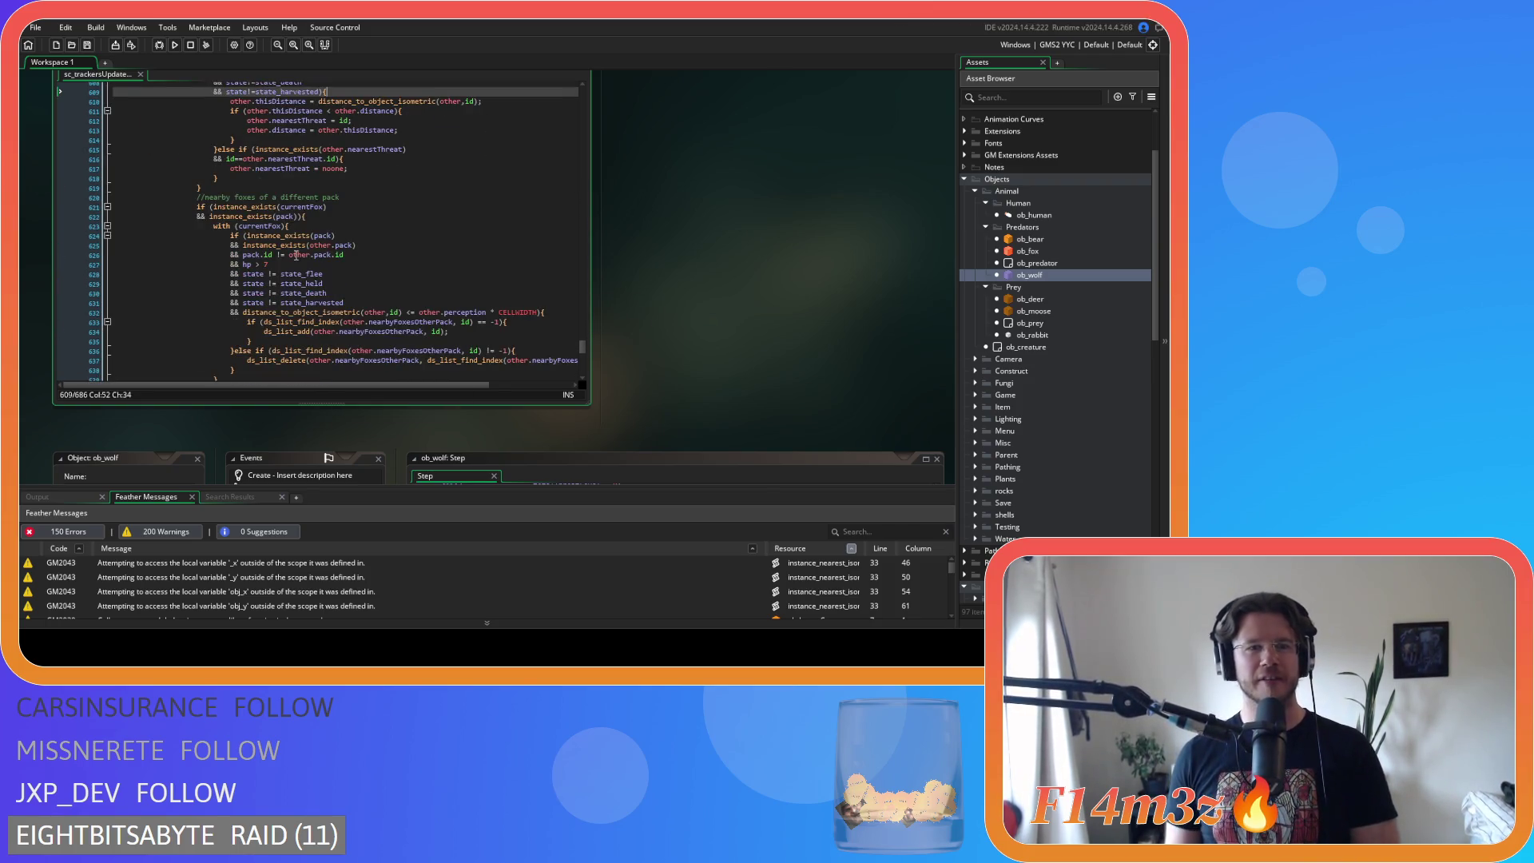
- Remove the spaces around the pack id, hp and state_flee comparisons on lines 626–628
{"action": "left_click", "coordinate": [273, 255]}
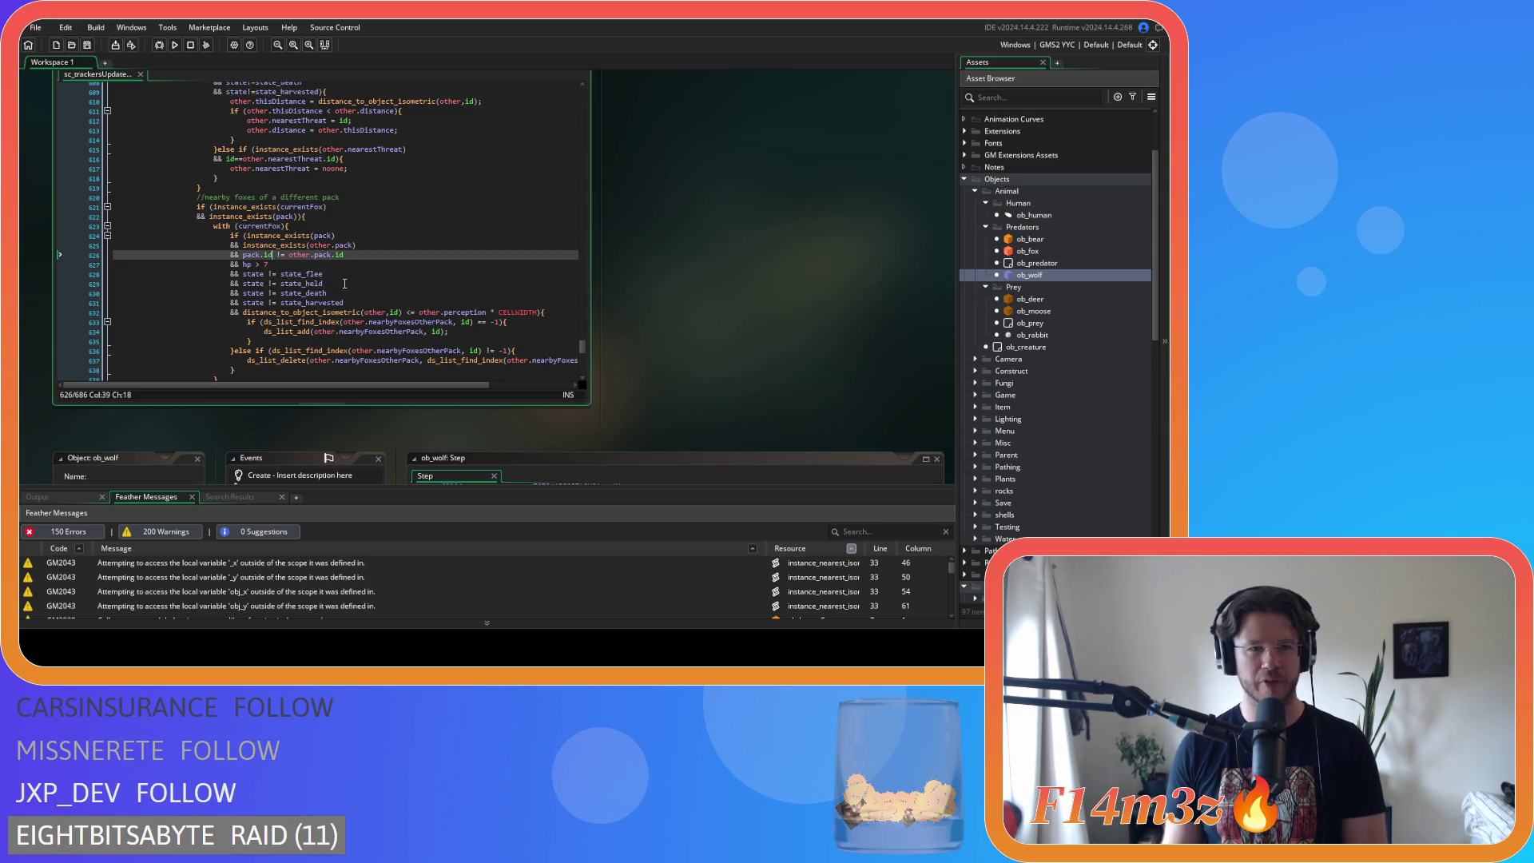
{"action": "key", "text": "Delete"}
{"action": "key", "text": "Right"}
{"action": "key", "text": "Right"}
{"action": "key", "text": "Delete"}
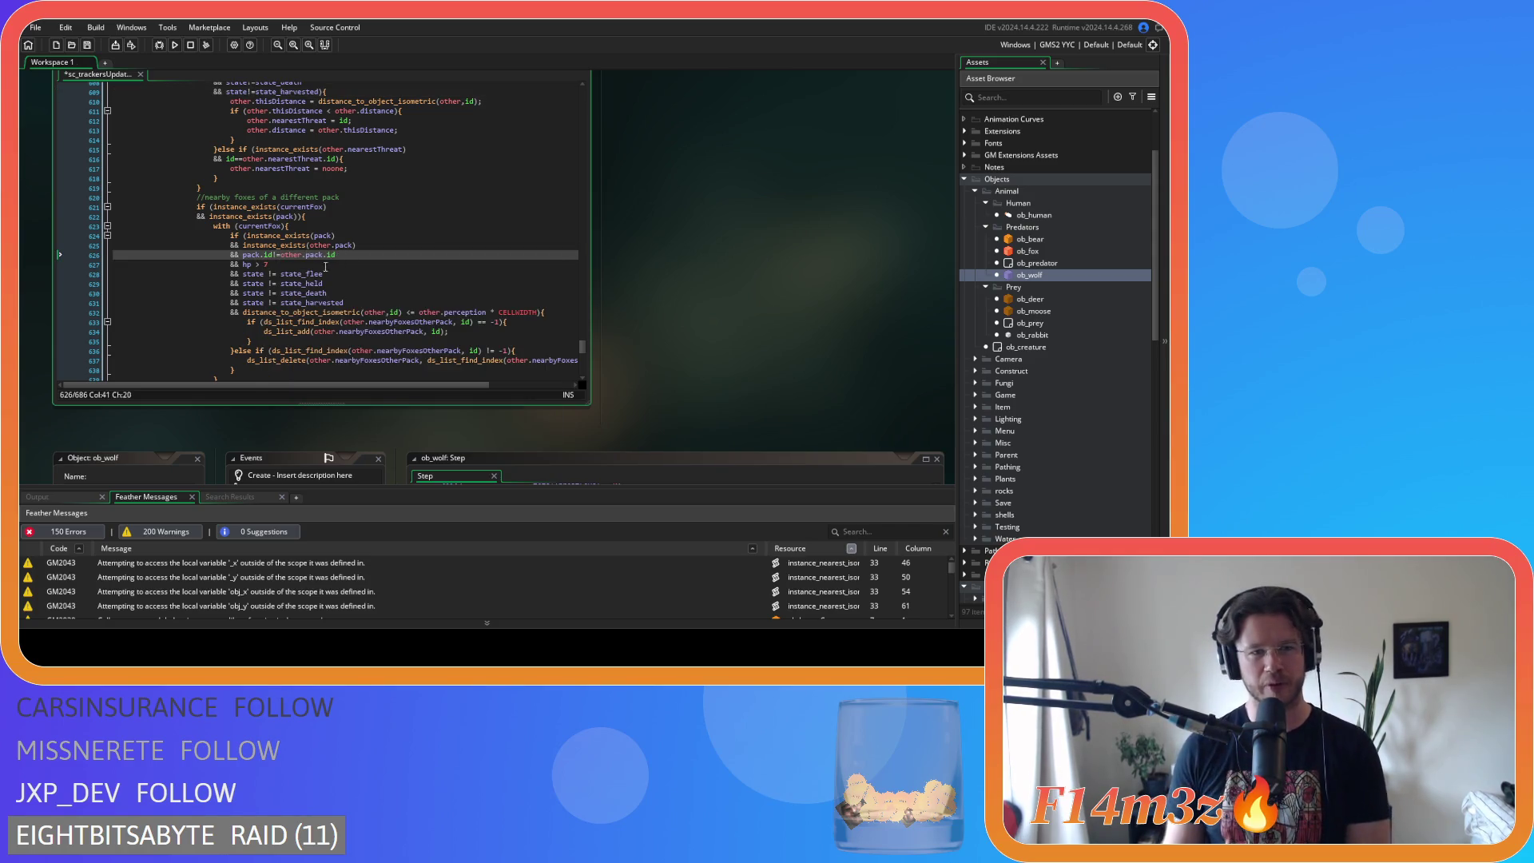
{"action": "left_click", "coordinate": [253, 264]}
{"action": "key", "text": "Delete"}
{"action": "key", "text": "Right"}
{"action": "key", "text": "Delete"}
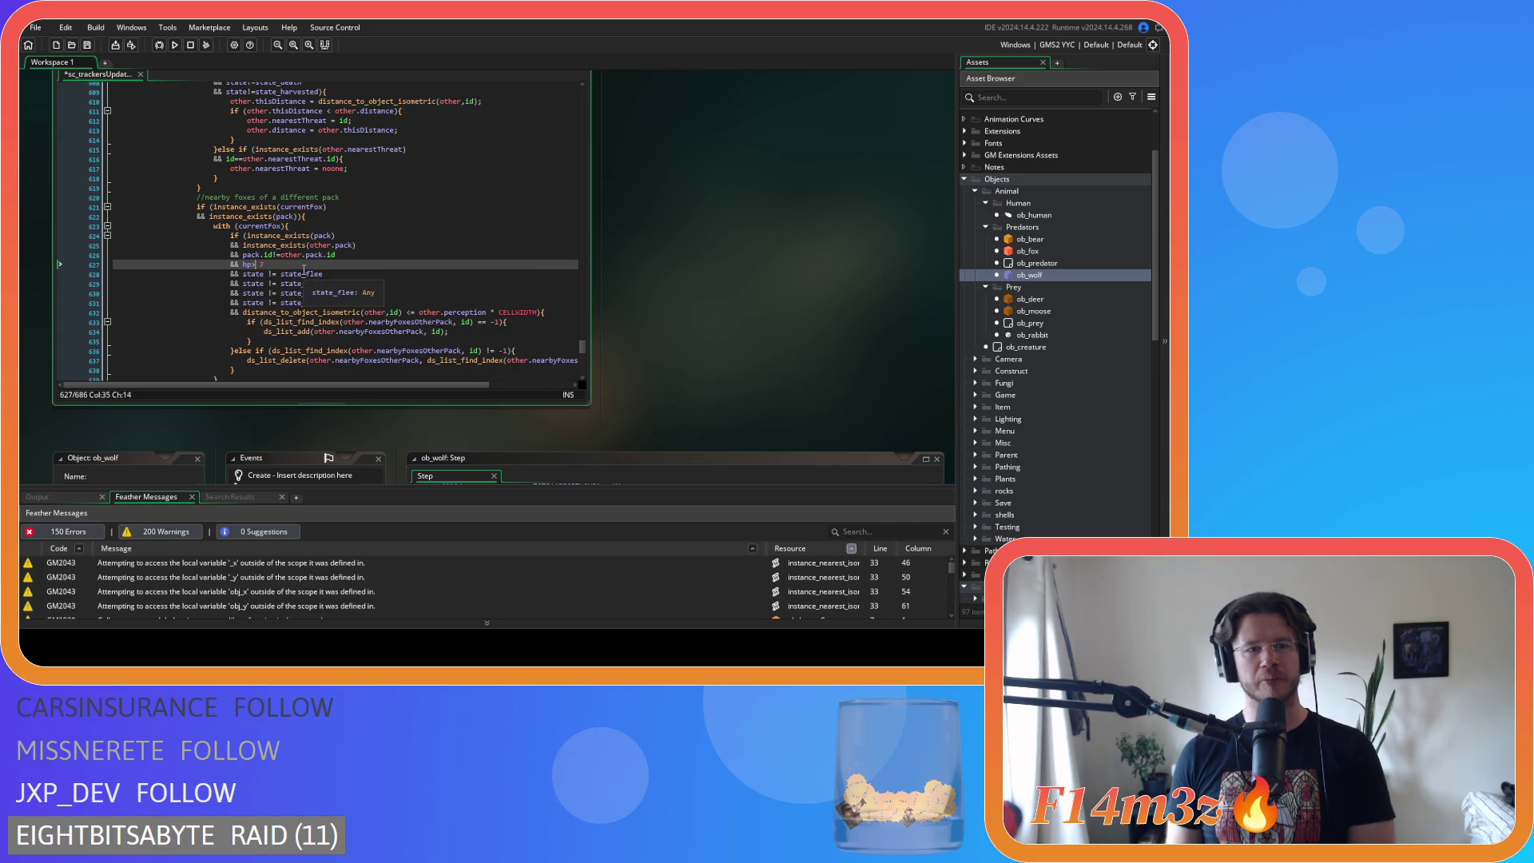
{"action": "left_click", "coordinate": [264, 274]}
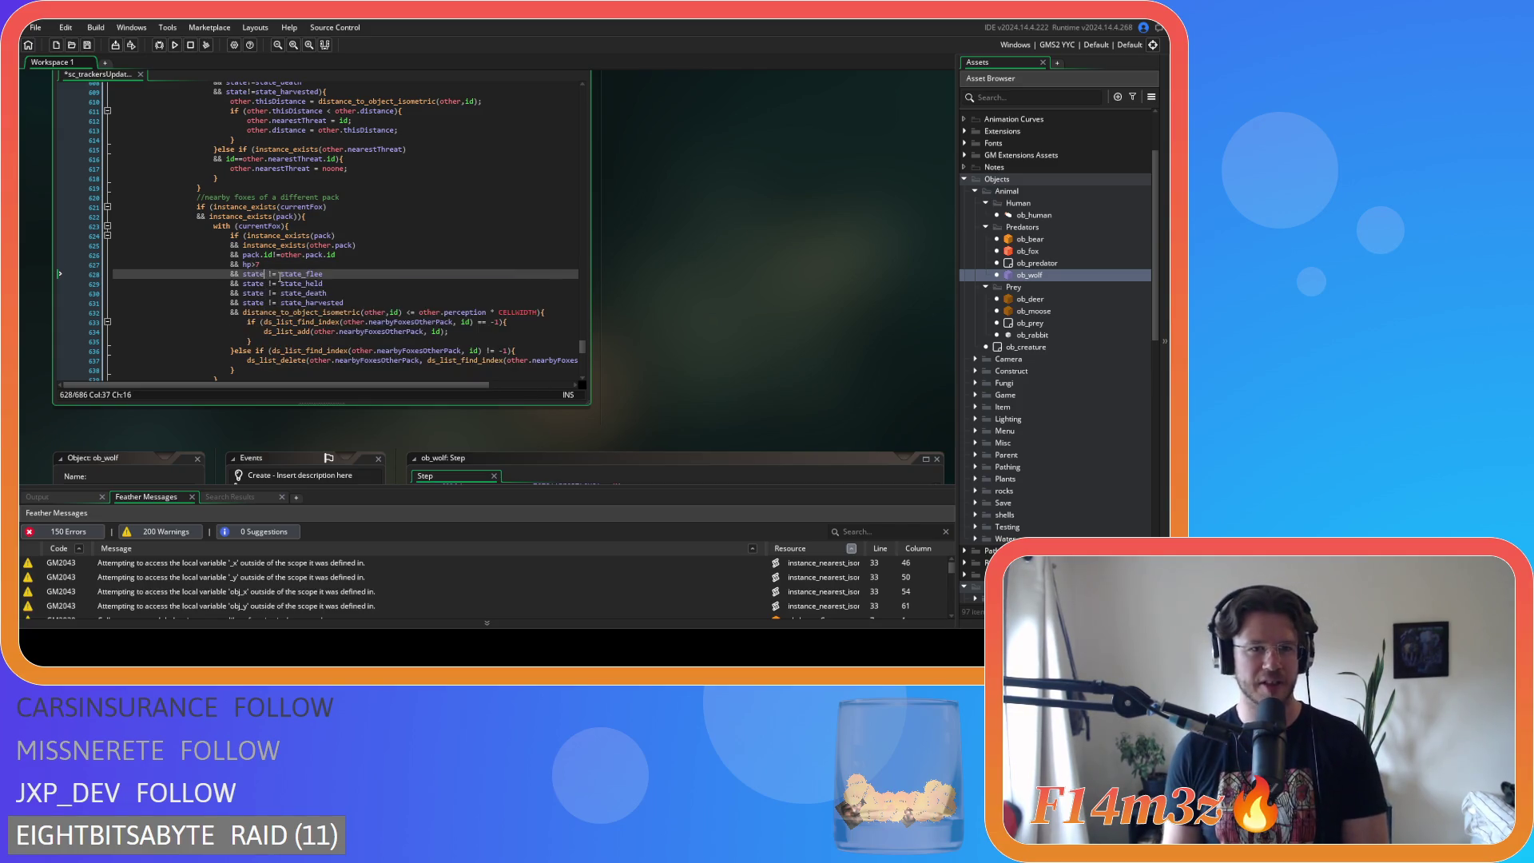
{"action": "key", "text": "Delete"}
{"action": "key", "text": "Right"}
{"action": "key", "text": "Right"}
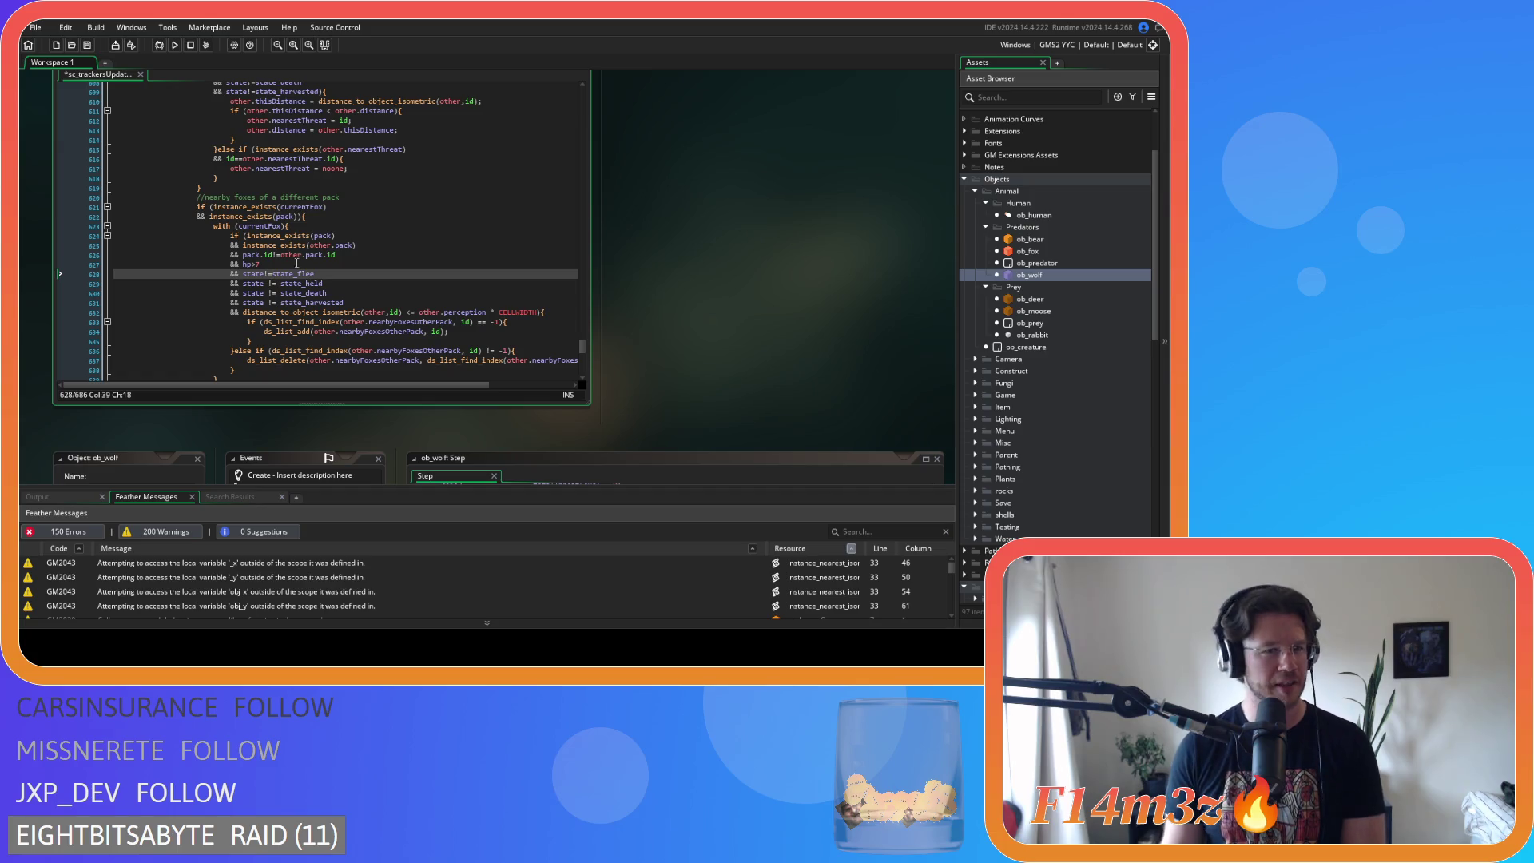
- Tighten the state_held, state_death and state_harvested comparisons on lines 629–631, then save
{"action": "left_click", "coordinate": [271, 284]}
{"action": "key", "text": "Right"}
{"action": "key", "text": "Right"}
{"action": "left_click", "coordinate": [264, 293]}
{"action": "key", "text": "Delete"}
{"action": "key", "text": "Right"}
{"action": "key", "text": "Right"}
{"action": "key", "text": "Delete"}
{"action": "key", "text": "Down"}
{"action": "key", "text": "Left"}
{"action": "key", "text": "Left"}
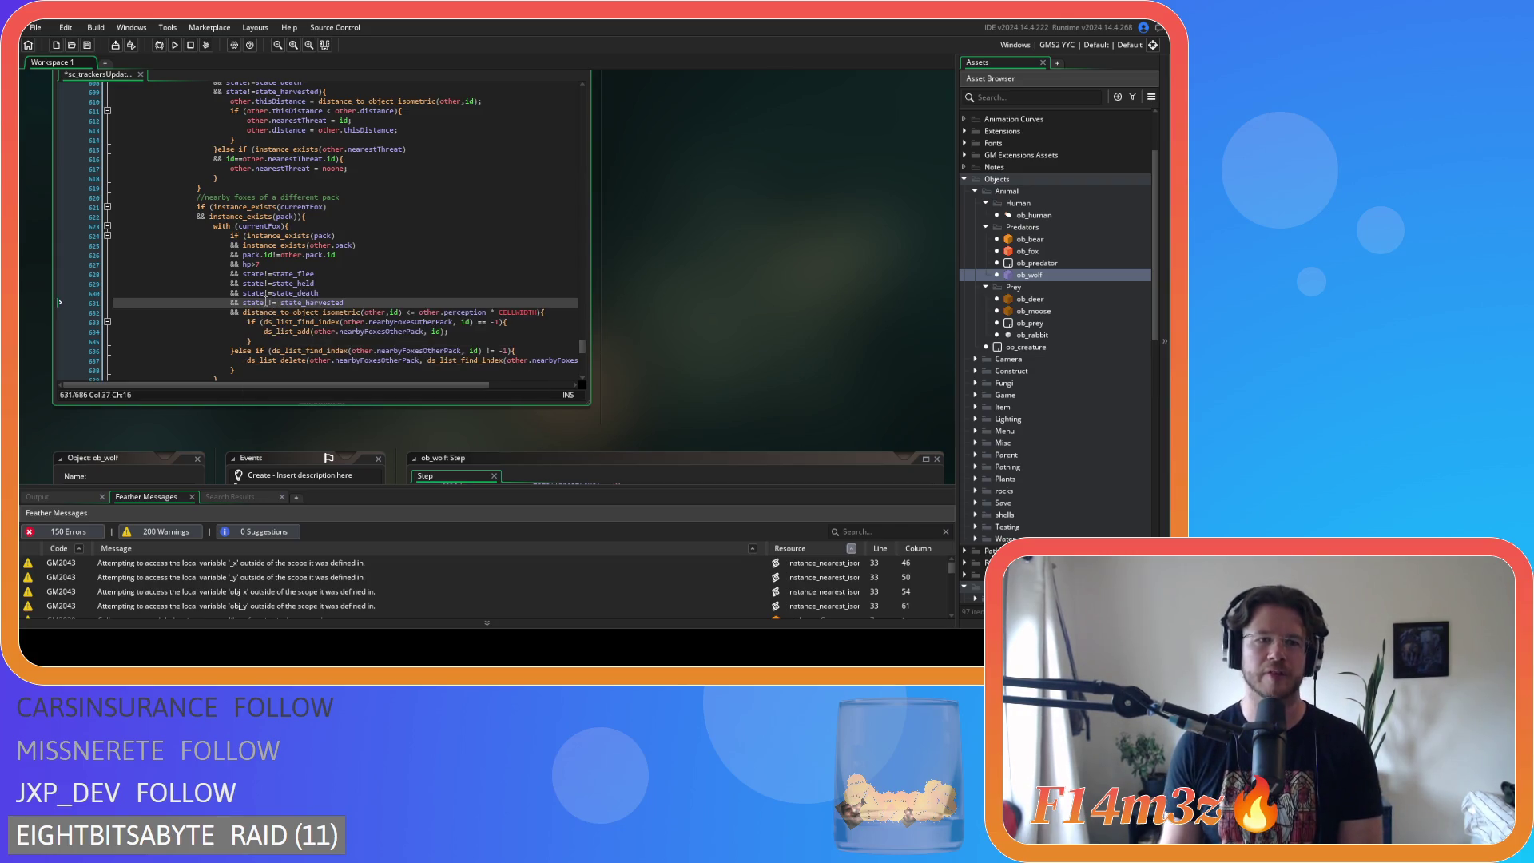
{"action": "key", "text": "Delete"}
{"action": "key", "text": "Right"}
{"action": "key", "text": "Right"}
{"action": "key", "text": "Delete"}
{"action": "key", "text": "ctrl+s"}
- Remove the spaces around <= and * in the line 632 distance check
{"action": "left_click", "coordinate": [339, 290]}
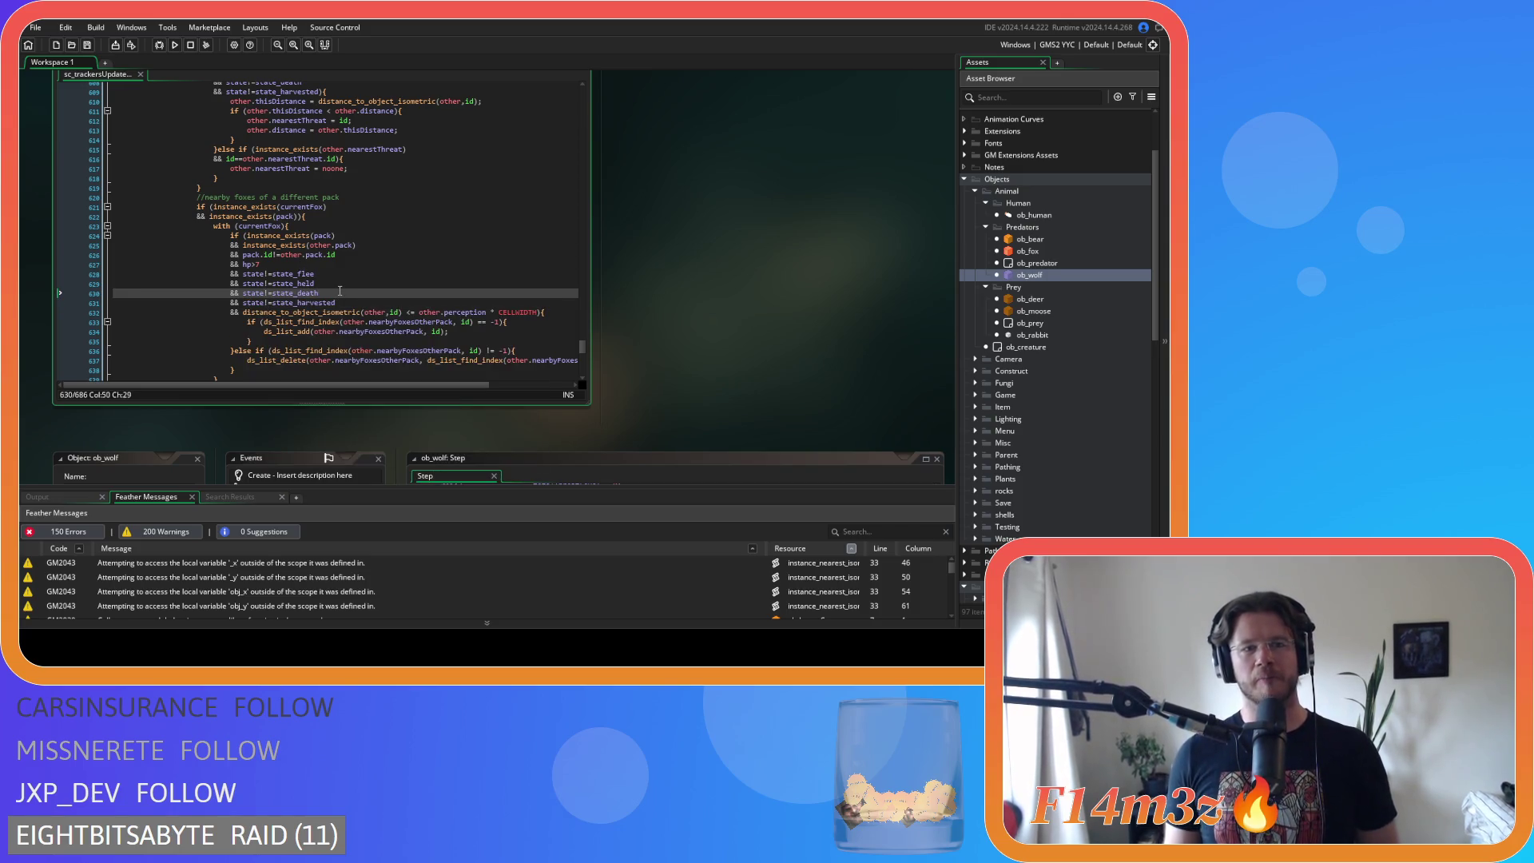
{"action": "left_click", "coordinate": [405, 312]}
{"action": "key", "text": "BackSpace"}
{"action": "key", "text": "Right"}
{"action": "key", "text": "Right"}
{"action": "key", "text": "Delete"}
{"action": "left_click", "coordinate": [479, 313]}
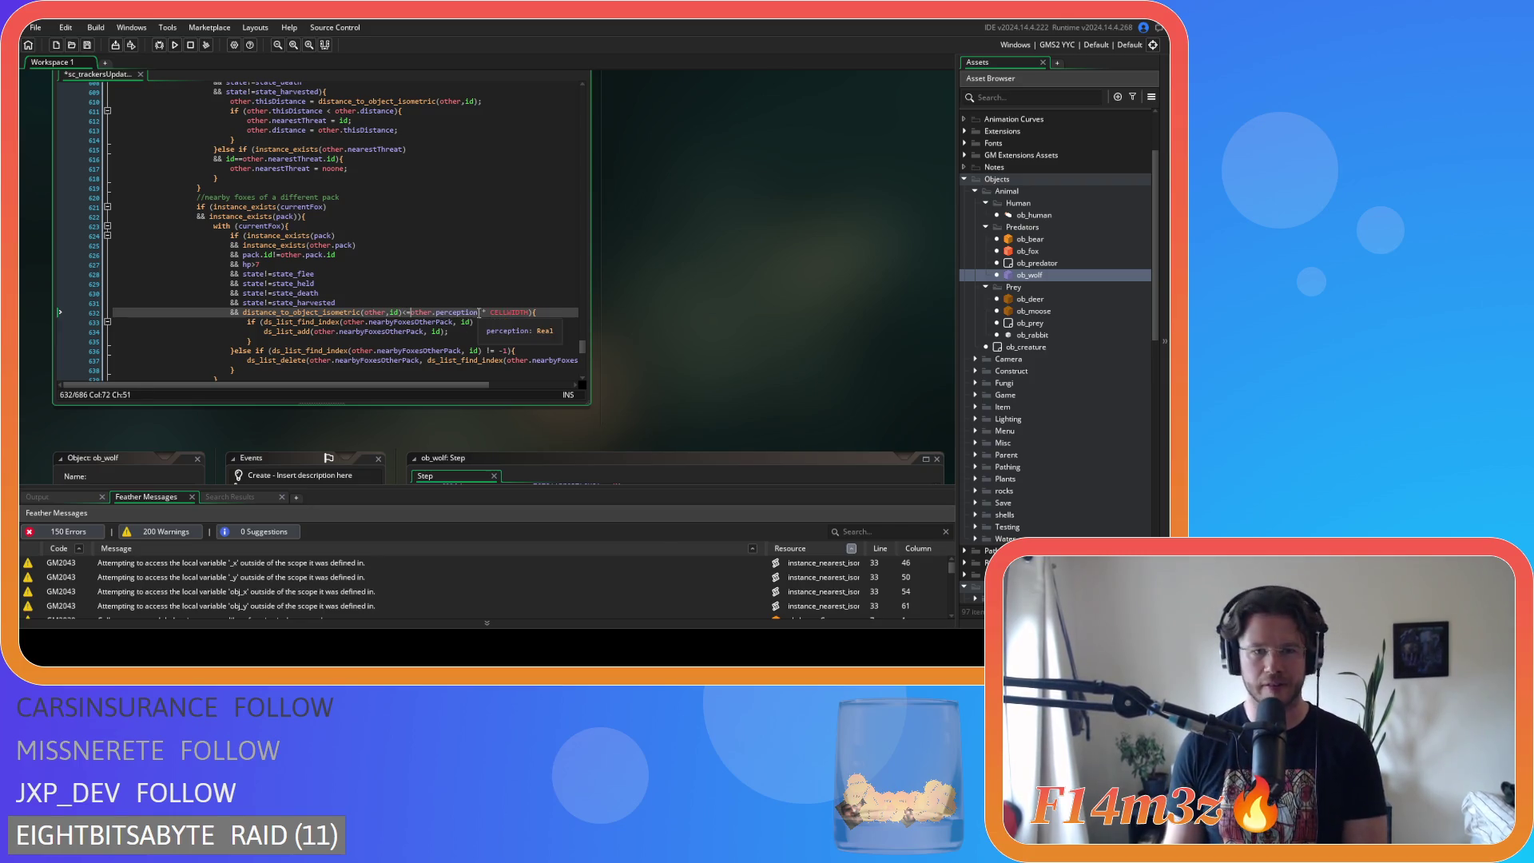
{"action": "key", "text": "BackSpace"}
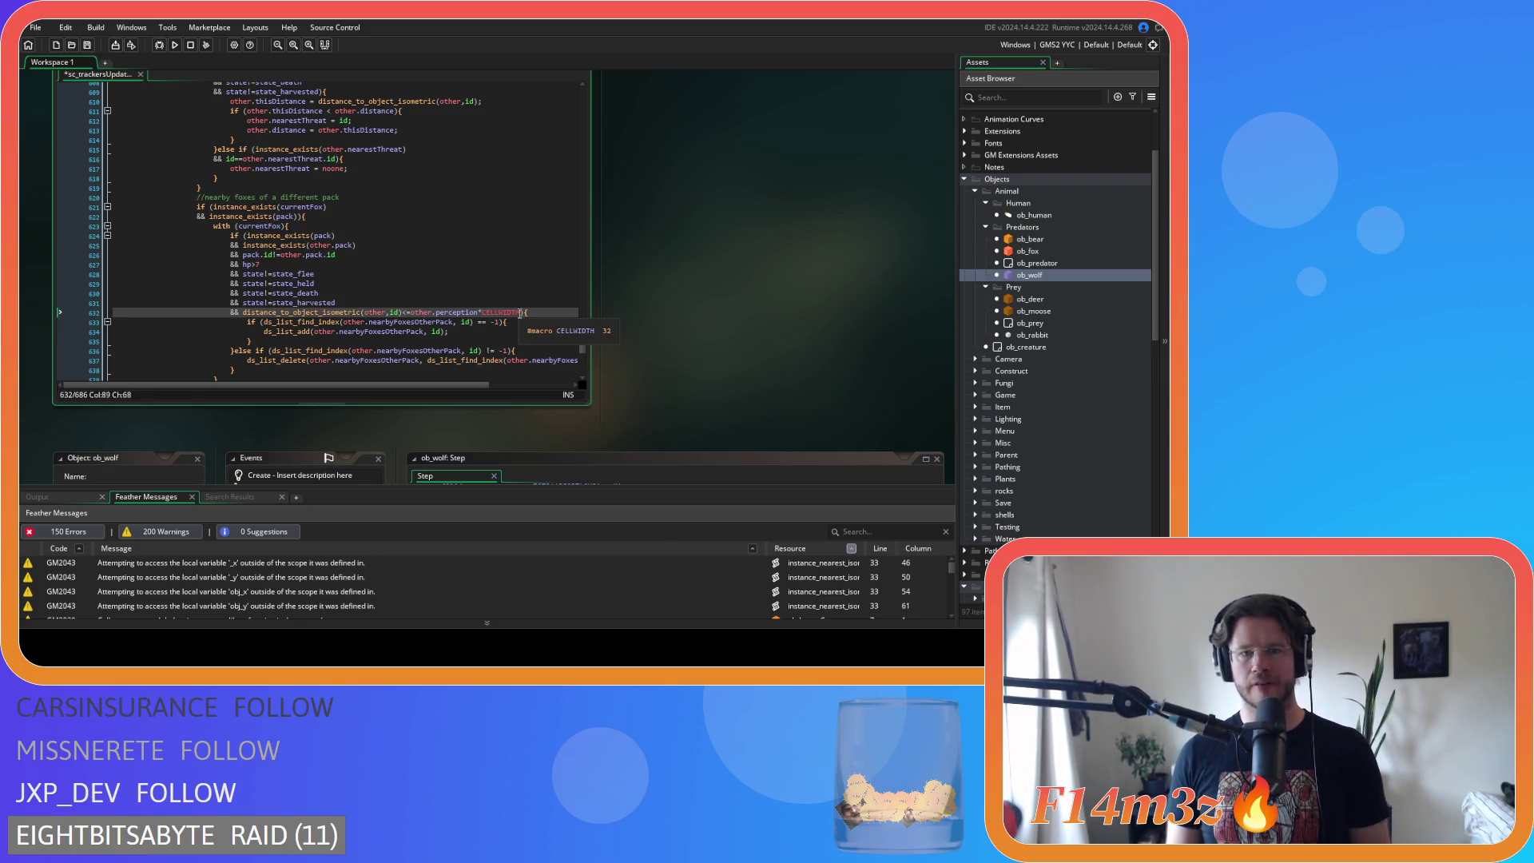
- Move the distance-to-perception check to the start of the if, prefixing instance_exists(pack) with &&, and save
{"action": "left_click_drag", "start_coordinate": [521, 312], "coordinate": [245, 314]}
{"action": "key", "text": "ctrl+c"}
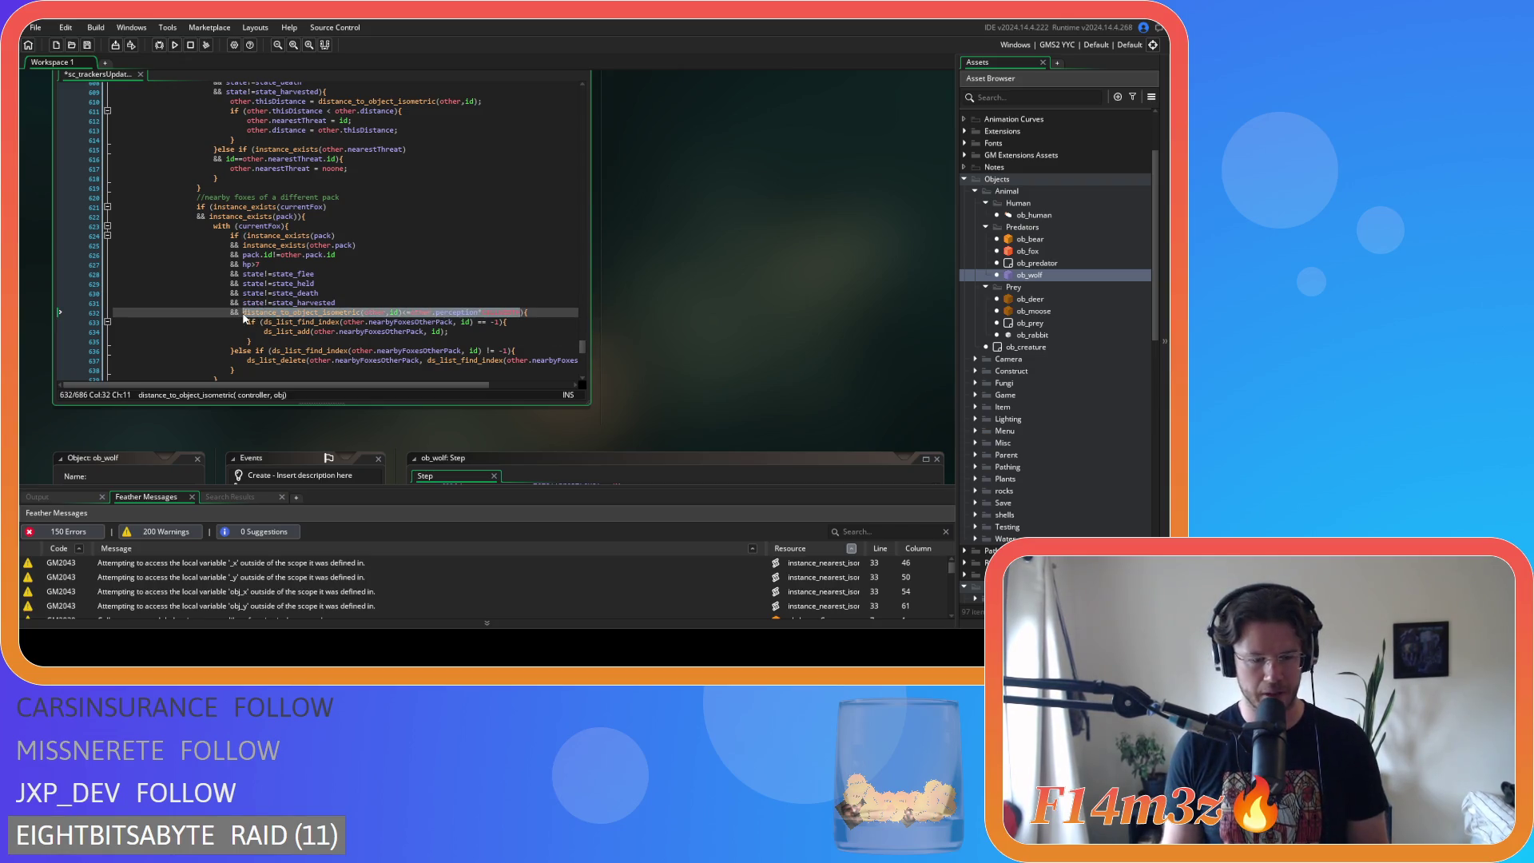
{"action": "key", "text": "BackSpace"}
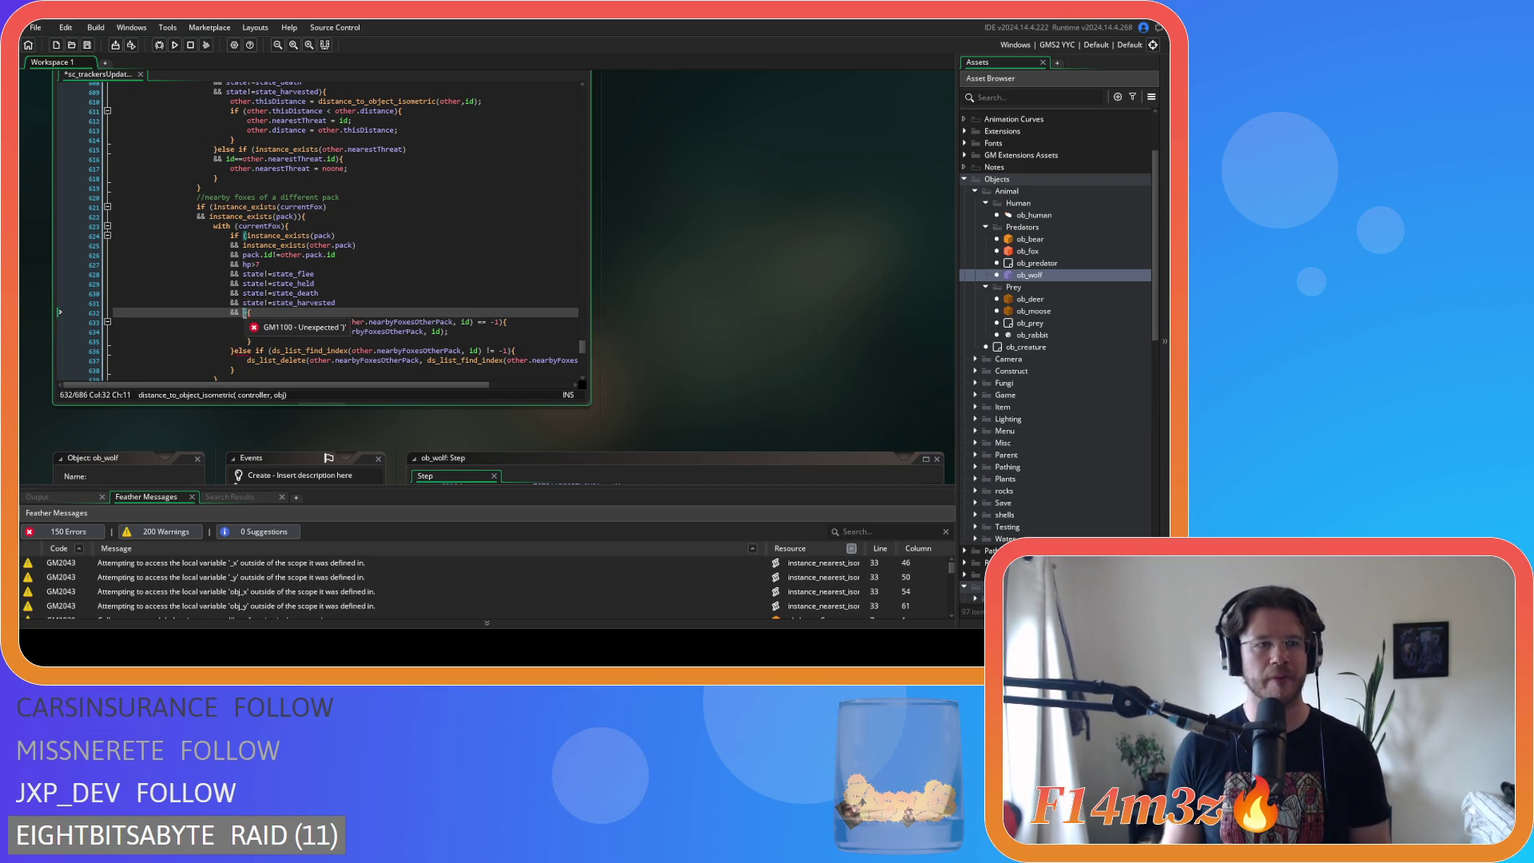
{"action": "key", "text": "BackSpace"}
{"action": "key", "text": "BackSpace"}
{"action": "key", "text": "BackSpace"}
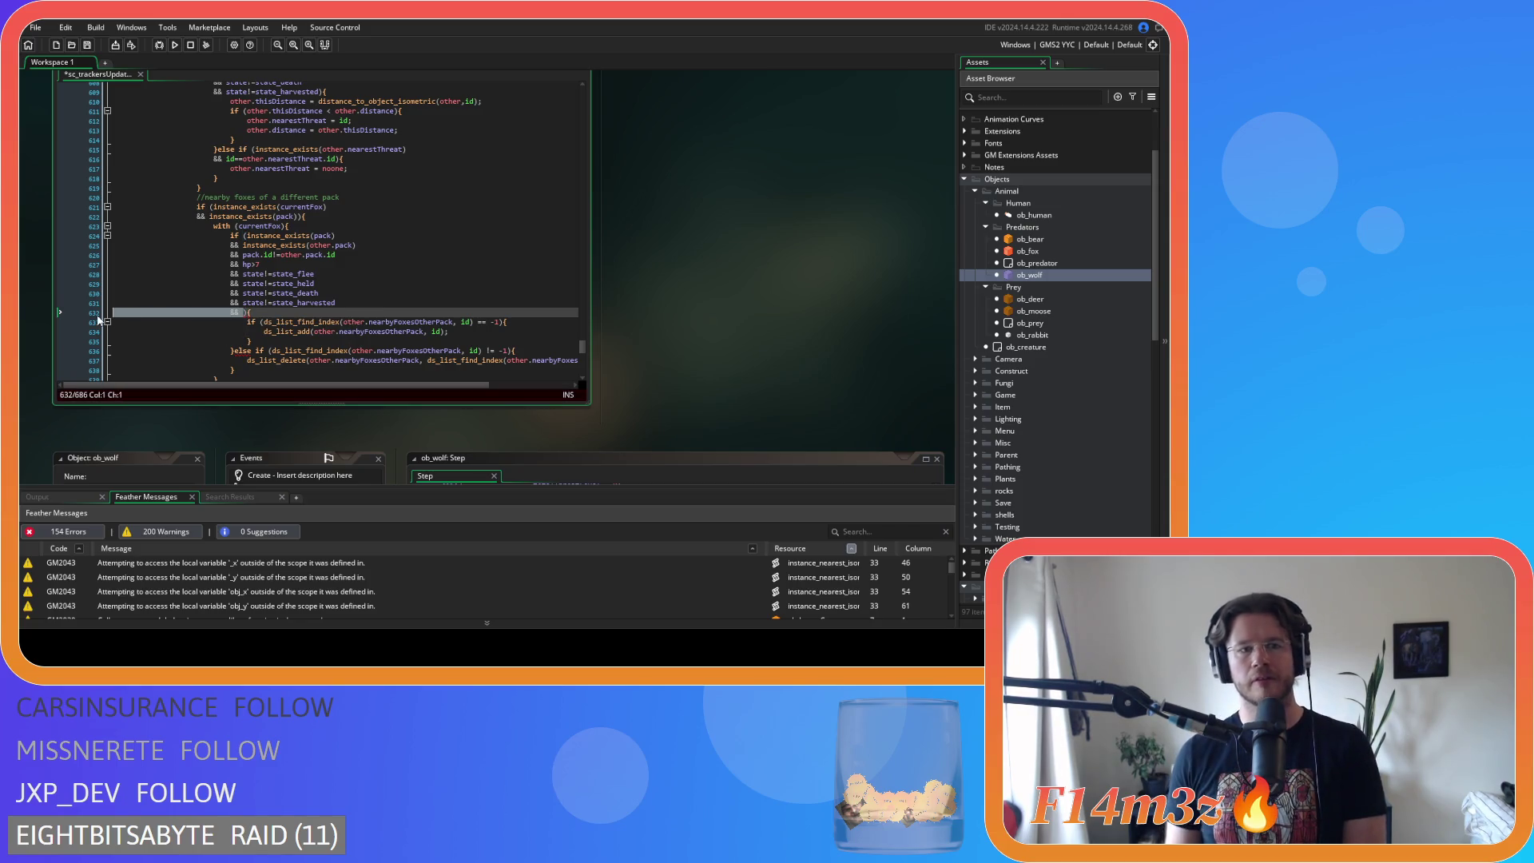
{"action": "left_click", "coordinate": [244, 236]}
{"action": "key", "text": "Return"}
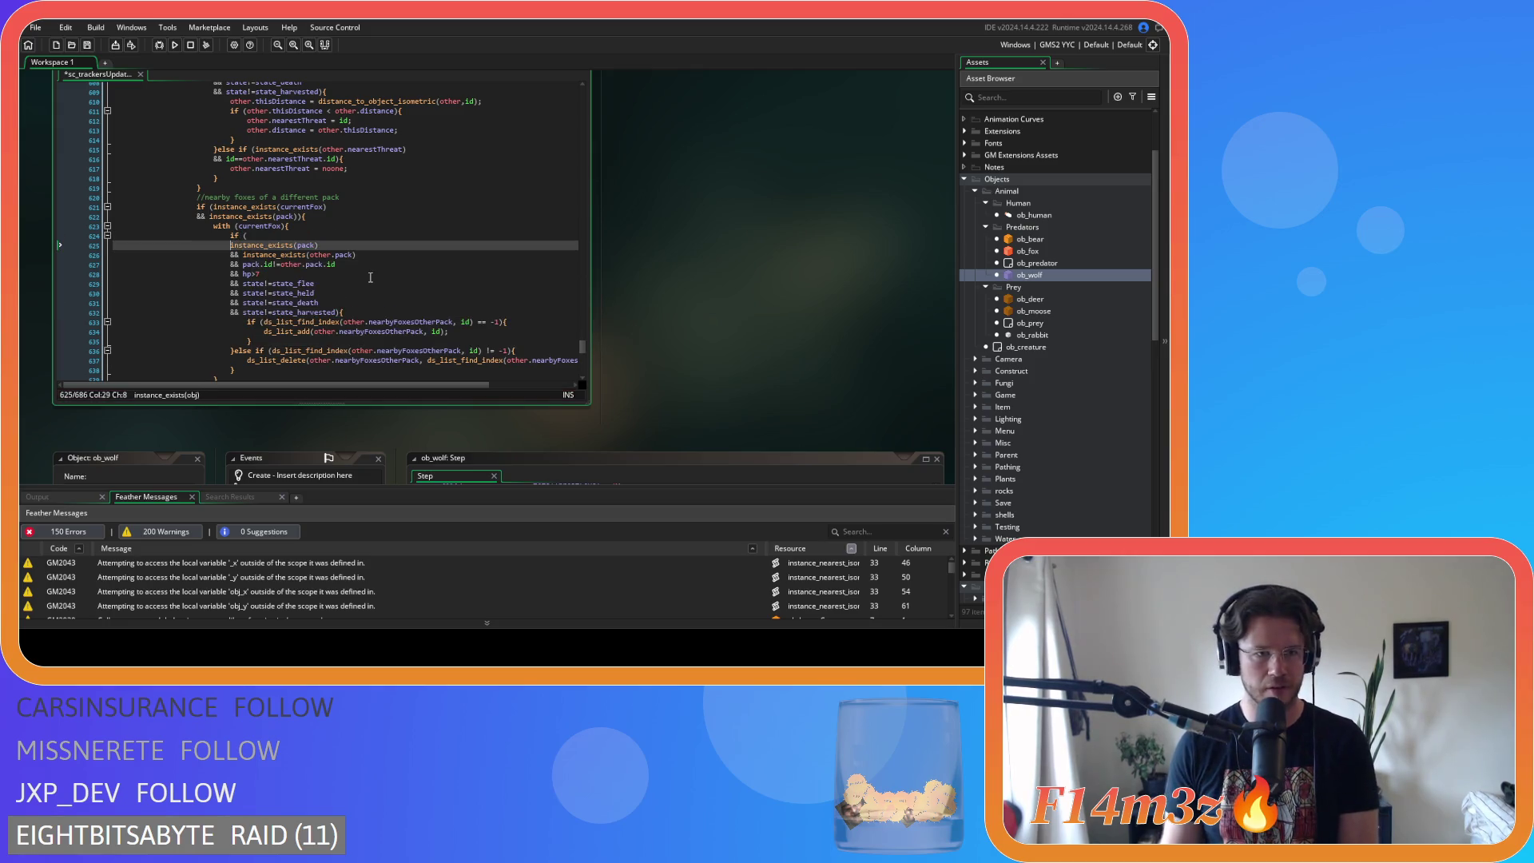
{"action": "type", "text": "&&"}
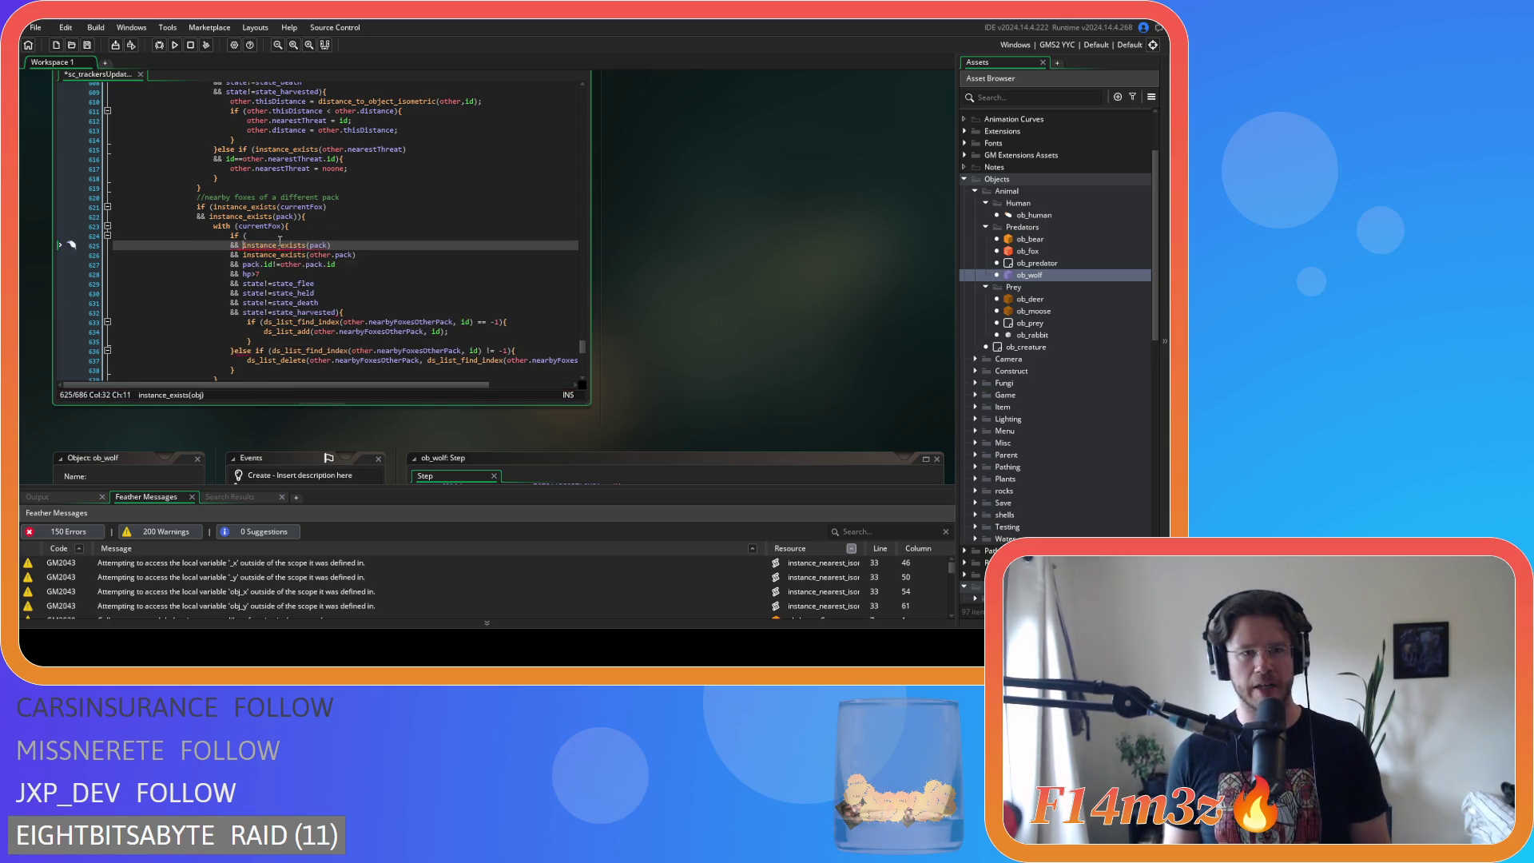
{"action": "left_click", "coordinate": [285, 234]}
{"action": "key", "text": "ctrl+v"}
{"action": "key", "text": "ctrl+s"}
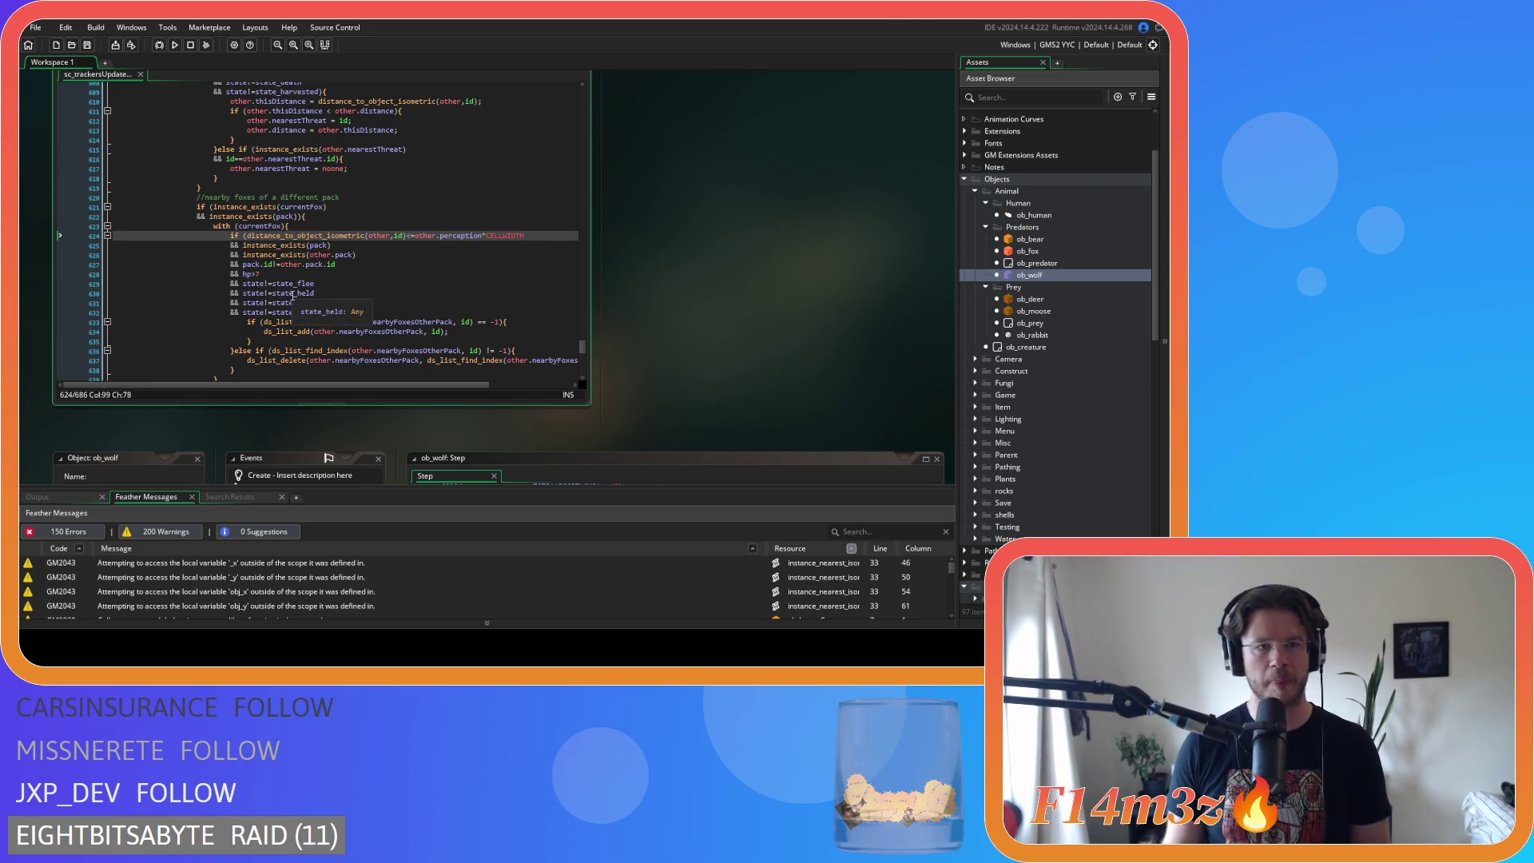
- Review the hp>7, state_harvested, instance_exists(other.pack) and state_death conditions
{"action": "left_click", "coordinate": [391, 293]}
{"action": "left_click", "coordinate": [393, 274]}
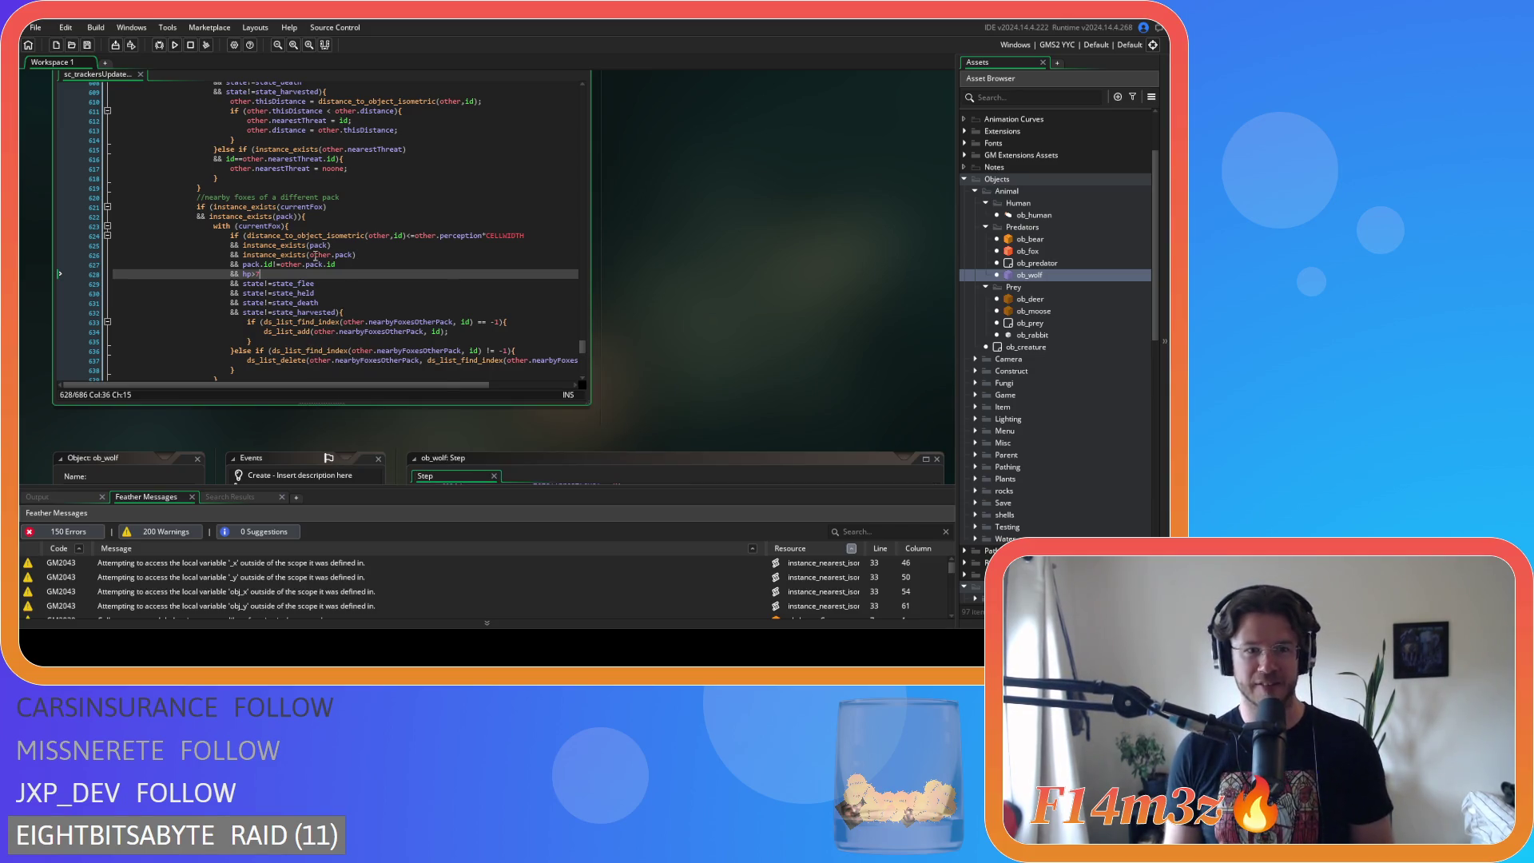
{"action": "left_click", "coordinate": [364, 314]}
{"action": "left_click", "coordinate": [375, 274]}
{"action": "left_click", "coordinate": [398, 254]}
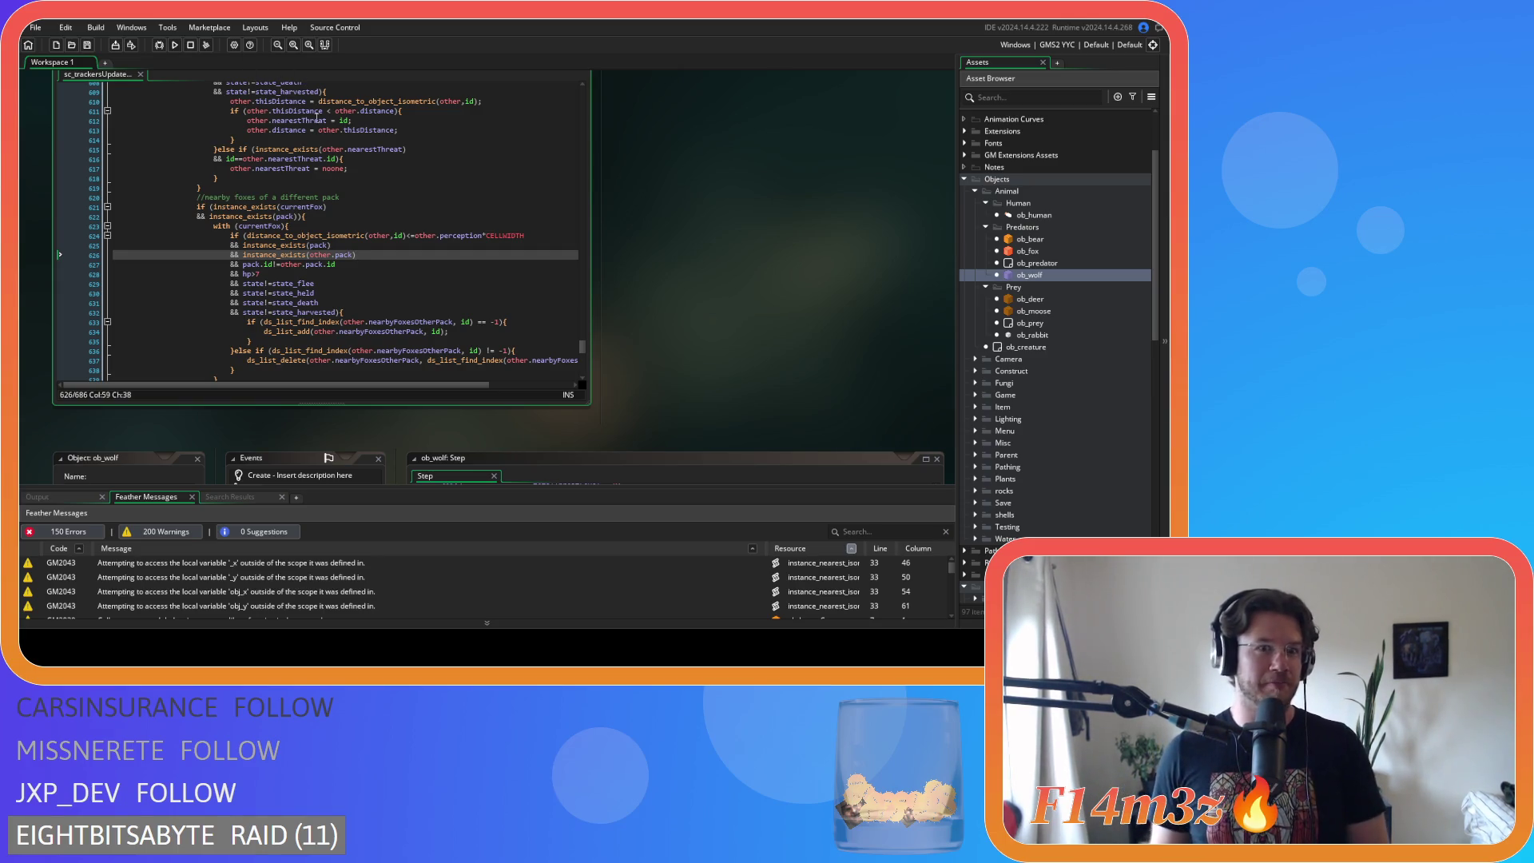
{"action": "left_click", "coordinate": [407, 303]}
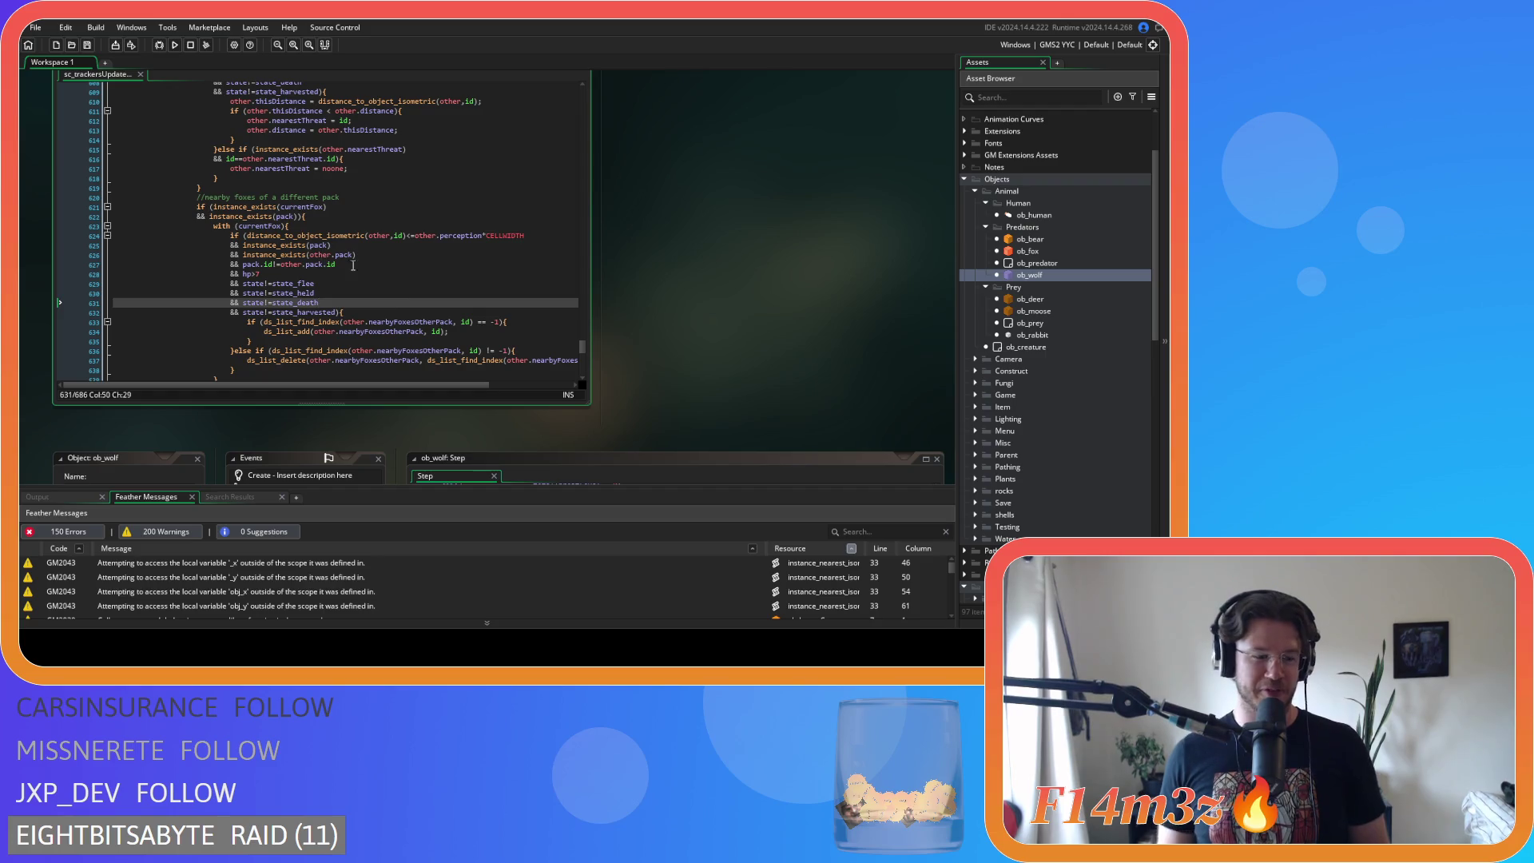
{"action": "key", "text": "Down"}
{"action": "key", "text": "Up"}
{"action": "key", "text": "Up"}
{"action": "key", "text": "Up"}
{"action": "key", "text": "Down"}
{"action": "key", "text": "Down"}
{"action": "key", "text": "Down"}
{"action": "key", "text": "Down"}
{"action": "key", "text": "Down"}
{"action": "key", "text": "Up"}
{"action": "key", "text": "Up"}
{"action": "key", "text": "Down"}
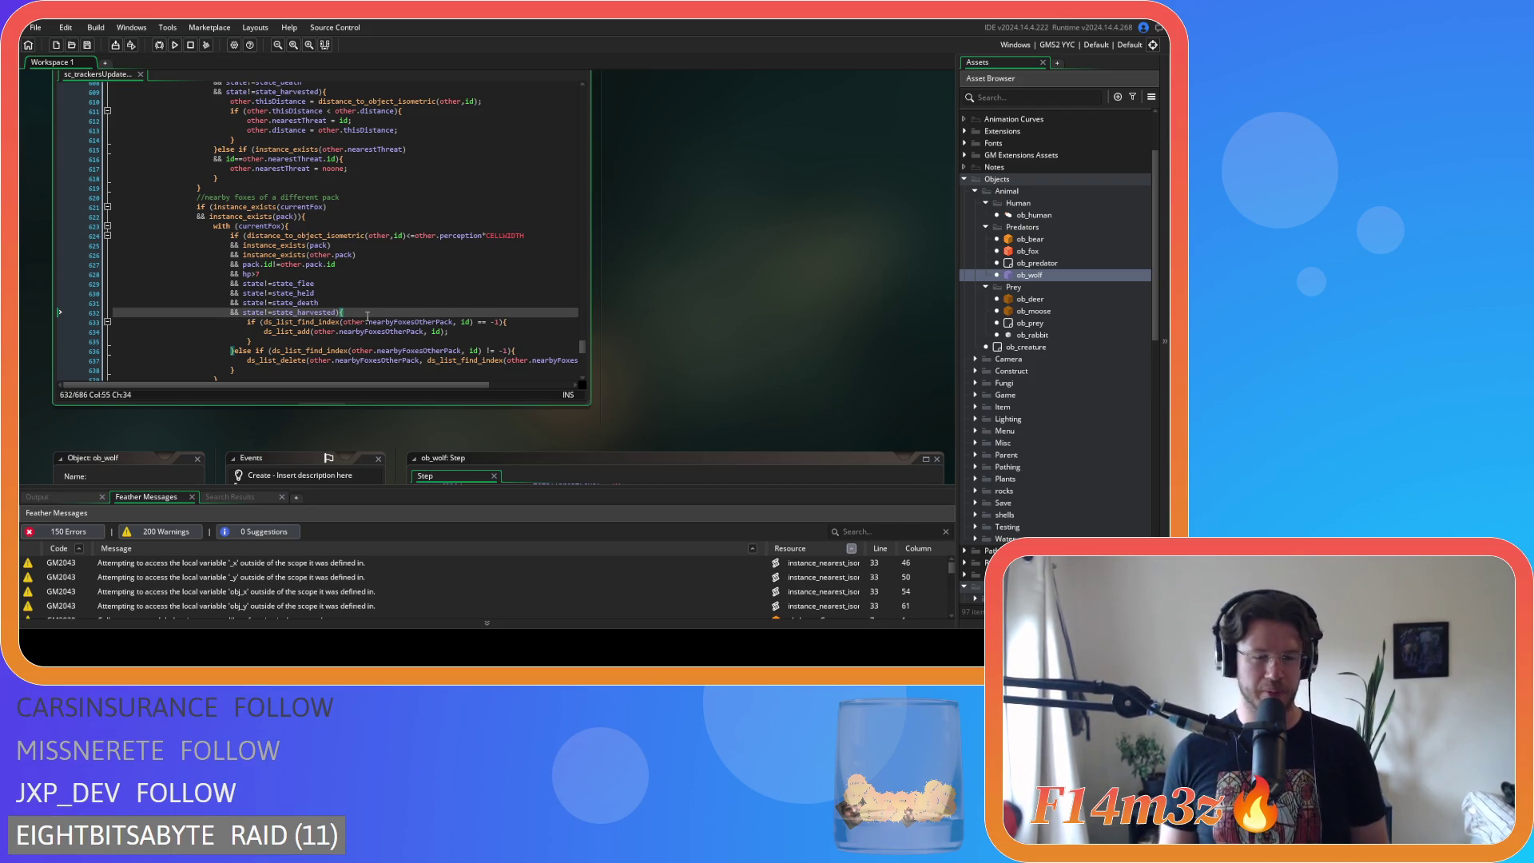
{"action": "key", "text": "Up"}
{"action": "key", "text": "Up"}
{"action": "key", "text": "Up"}
{"action": "key", "text": "Down"}
{"action": "key", "text": "Down"}
{"action": "key", "text": "Down"}
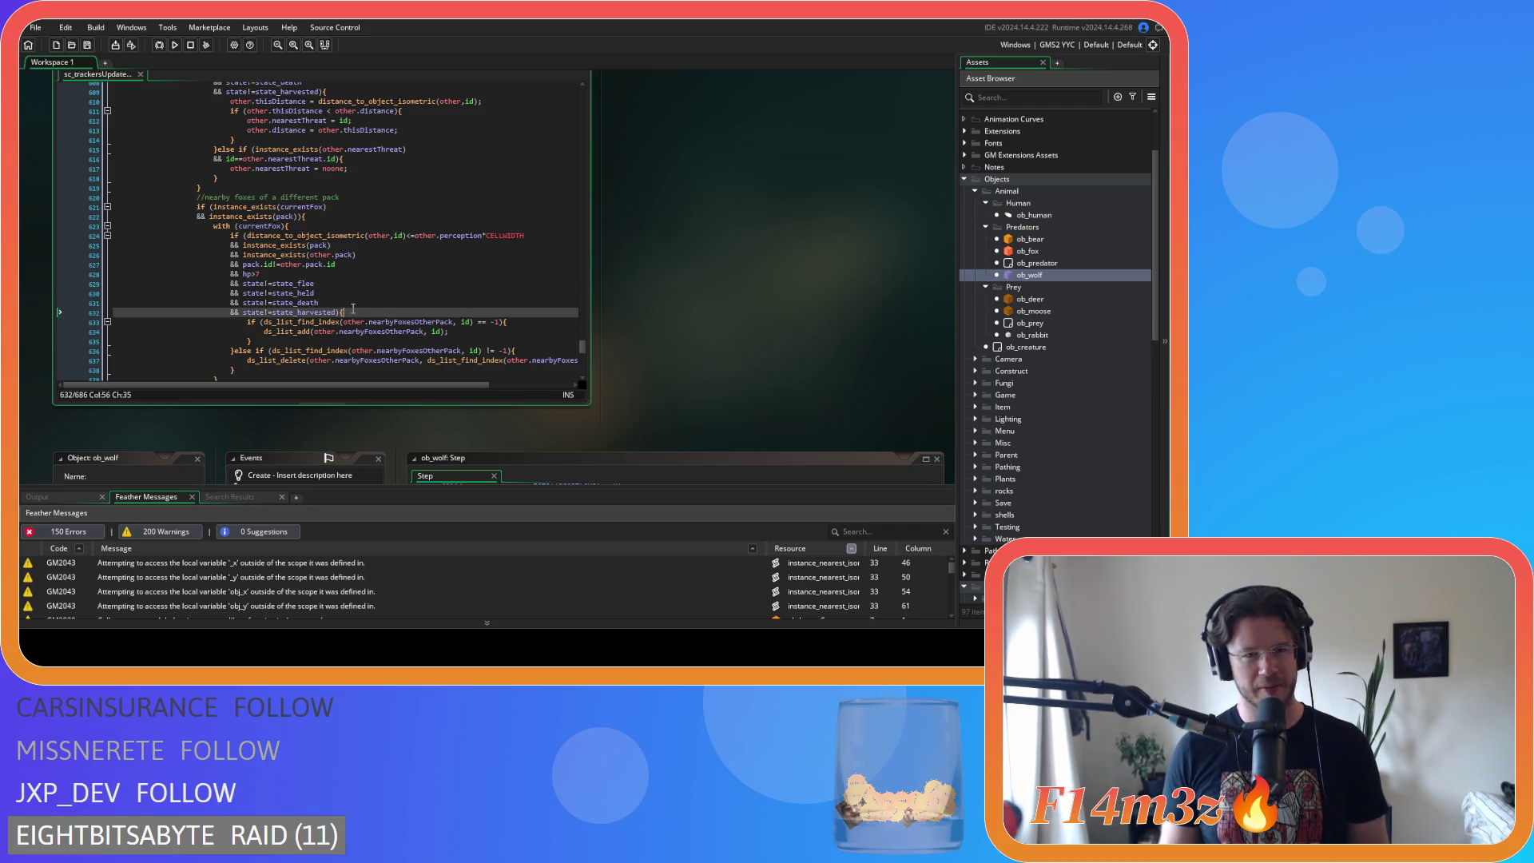
- Recheck the different pack id comparison, new distance line, and state_harvested and state_flee conditions
{"action": "left_click", "coordinate": [389, 258]}
{"action": "left_click", "coordinate": [386, 263]}
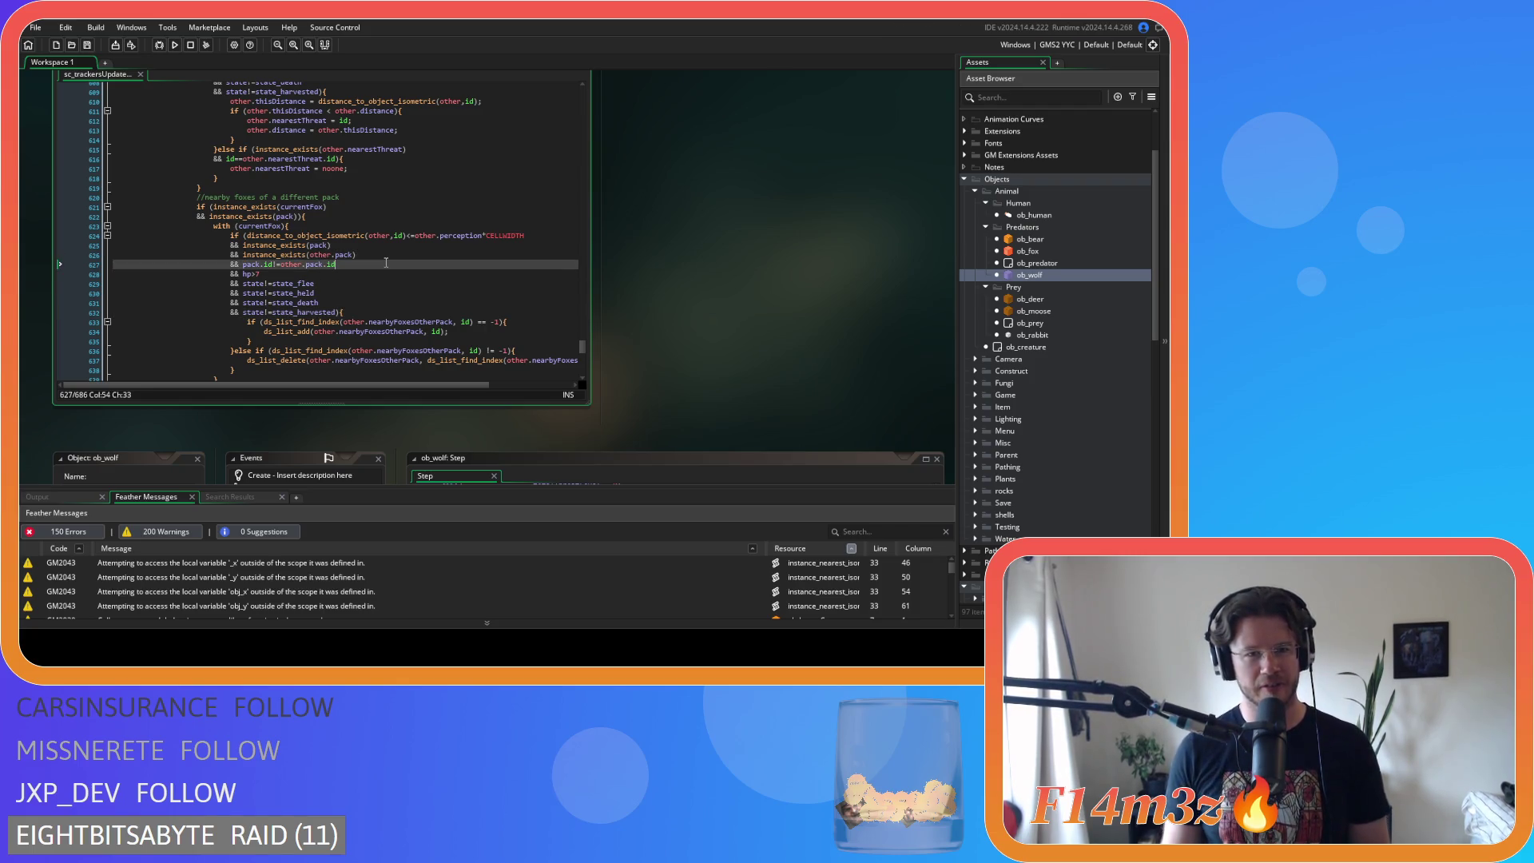
{"action": "key", "text": "Up"}
{"action": "key", "text": "Up"}
{"action": "key", "text": "Up"}
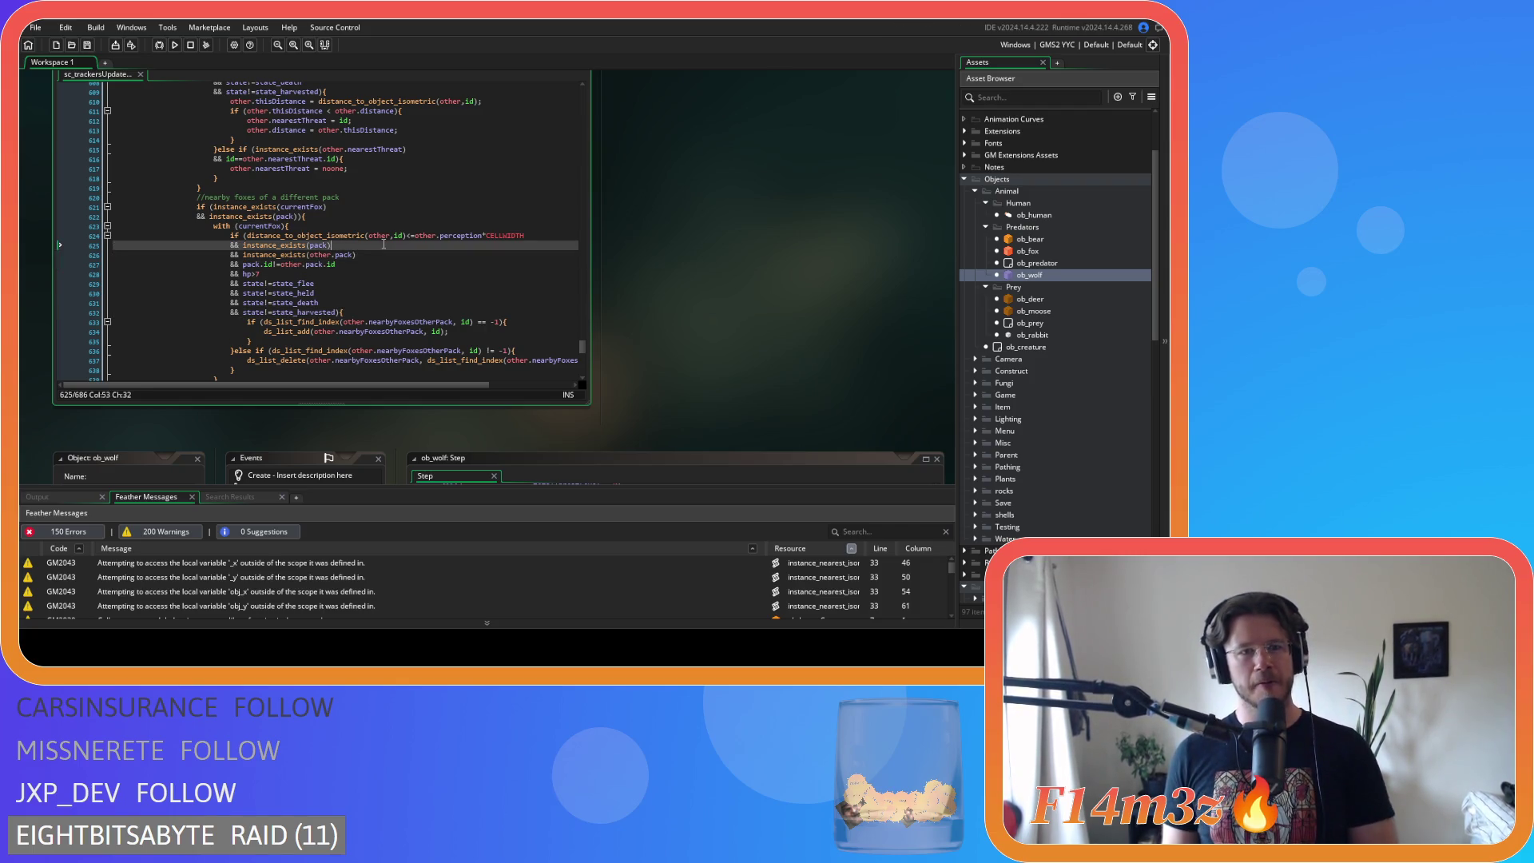
{"action": "left_click", "coordinate": [359, 313]}
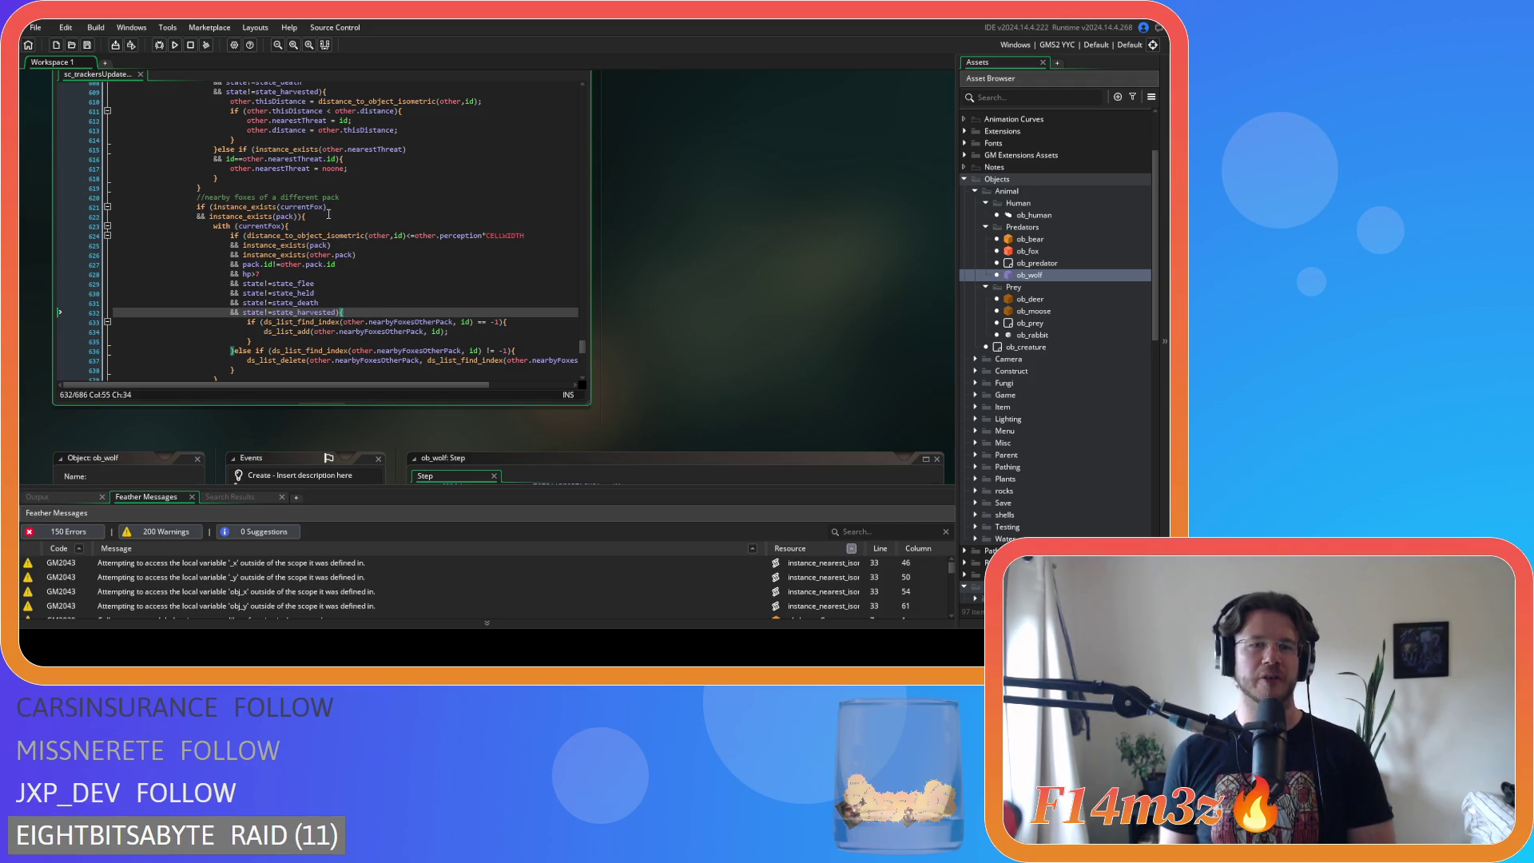
{"action": "left_click", "coordinate": [359, 285]}
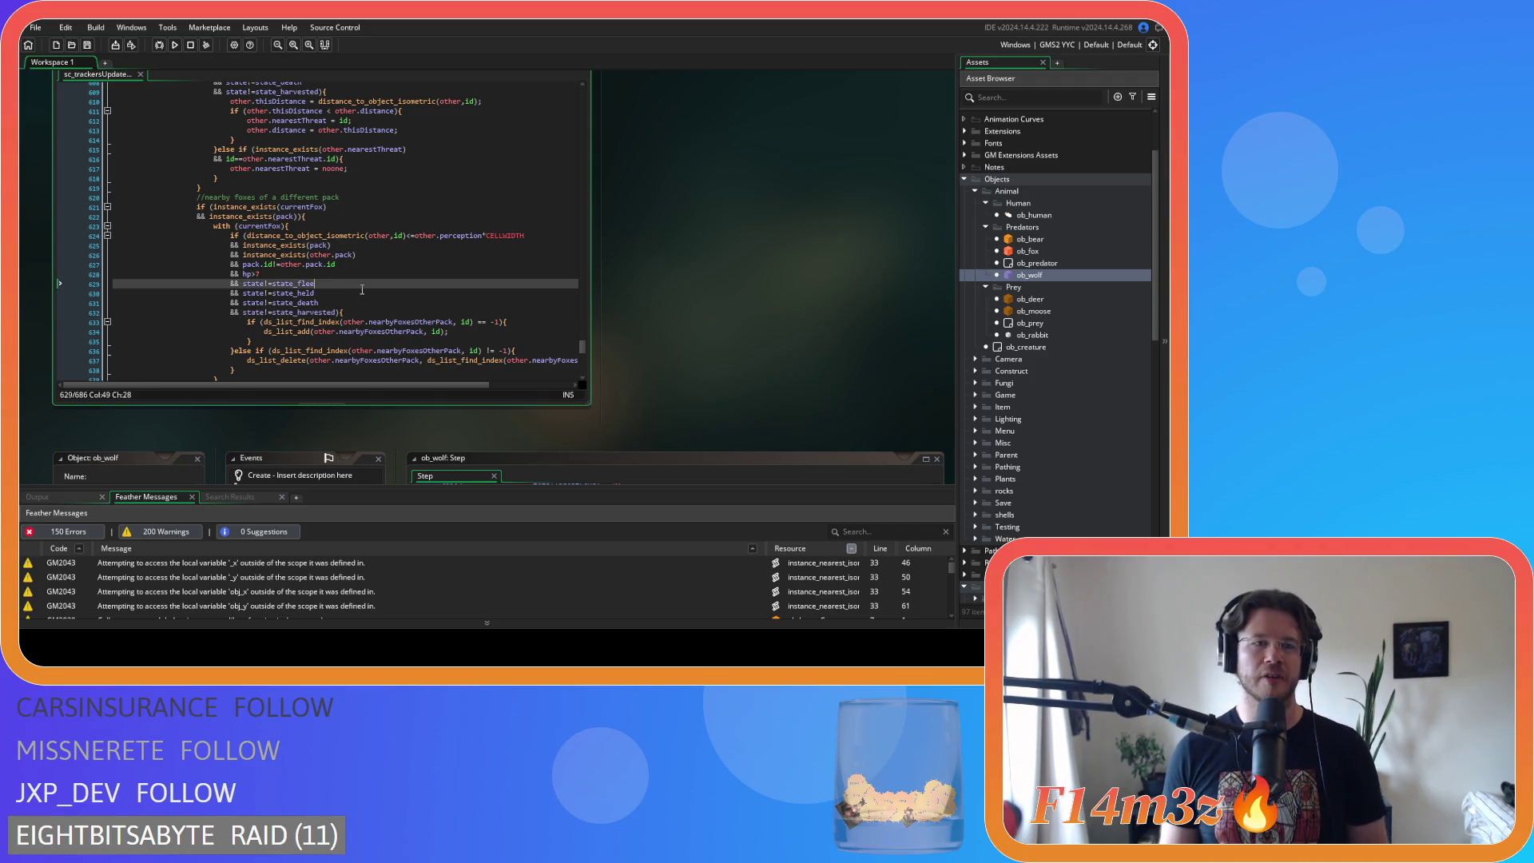
{"action": "left_click", "coordinate": [303, 187]}
{"action": "scroll", "coordinate": [319, 192], "scroll_direction": "down", "scroll_amount": 3}
{"action": "scroll", "coordinate": [336, 197], "scroll_direction": "up", "scroll_amount": 3}
{"action": "scroll", "coordinate": [336, 197], "scroll_direction": "down", "scroll_amount": 3}
{"action": "left_click", "coordinate": [335, 173]}
{"action": "scroll", "coordinate": [383, 232], "scroll_direction": "up", "scroll_amount": 7}
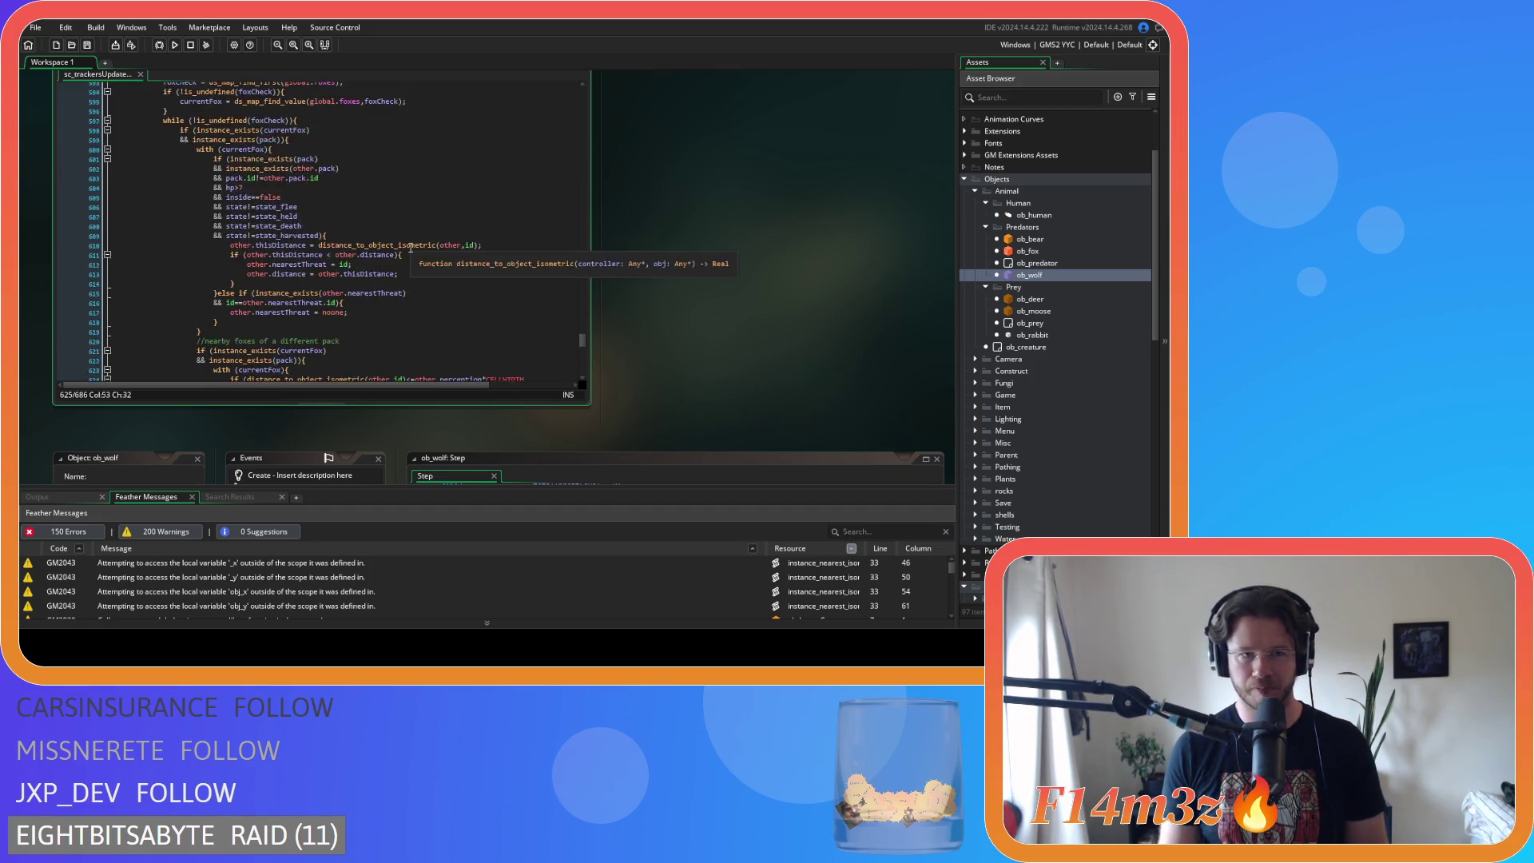
{"action": "scroll", "coordinate": [414, 251], "scroll_direction": "up", "scroll_amount": 3}
{"action": "left_click", "coordinate": [397, 280]}
{"action": "scroll", "coordinate": [395, 275], "scroll_direction": "down", "scroll_amount": 3}
{"action": "scroll", "coordinate": [394, 270], "scroll_direction": "up", "scroll_amount": 5}
{"action": "scroll", "coordinate": [392, 265], "scroll_direction": "down", "scroll_amount": 2}
{"action": "scroll", "coordinate": [392, 265], "scroll_direction": "up", "scroll_amount": 15}
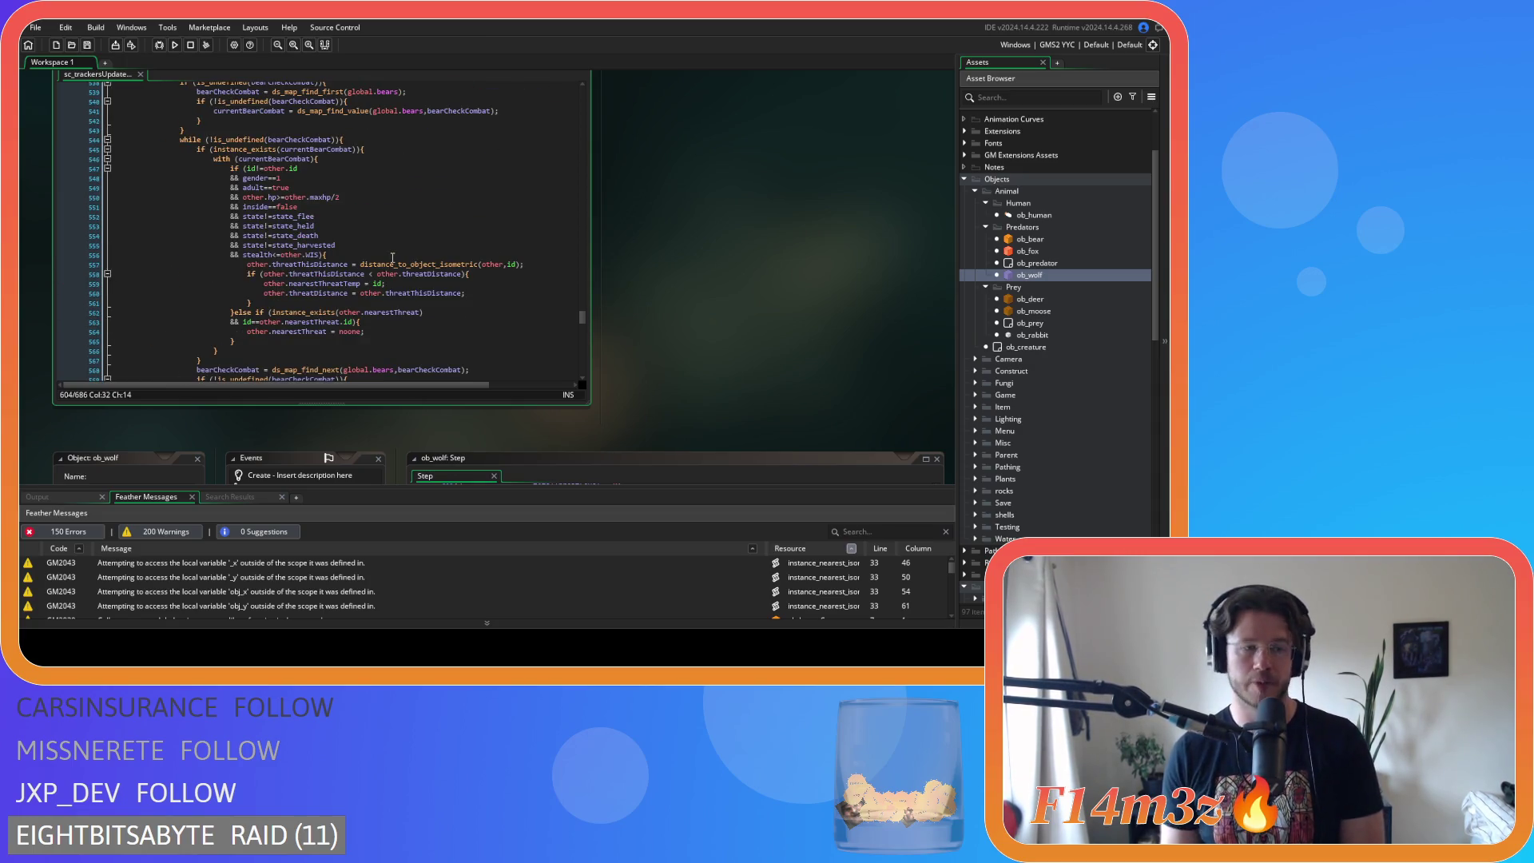
{"action": "scroll", "coordinate": [392, 257], "scroll_direction": "up", "scroll_amount": 3}
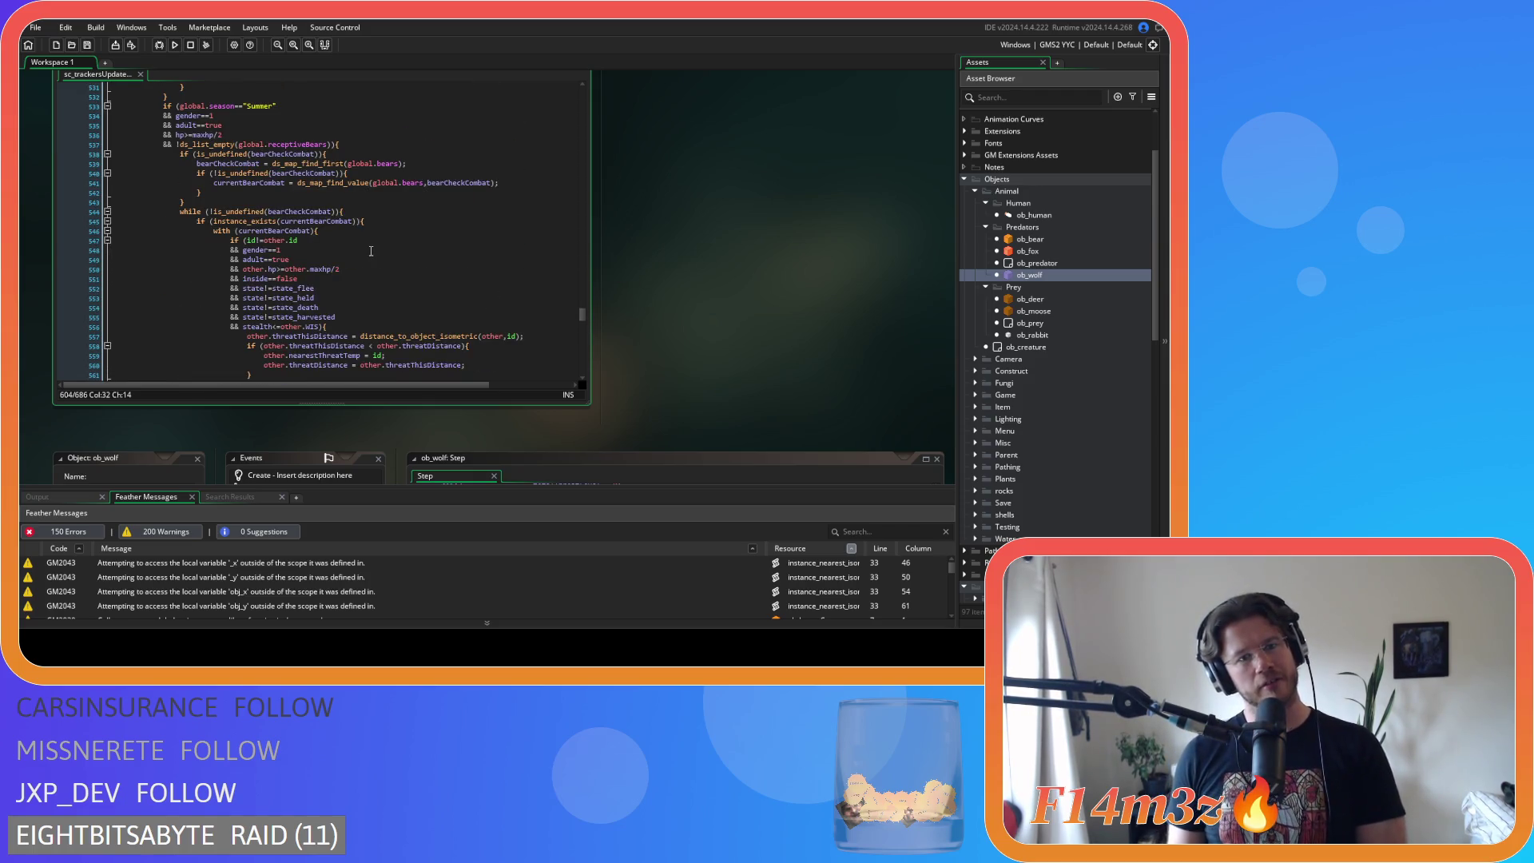
{"action": "scroll", "coordinate": [311, 287], "scroll_direction": "down", "scroll_amount": 3}
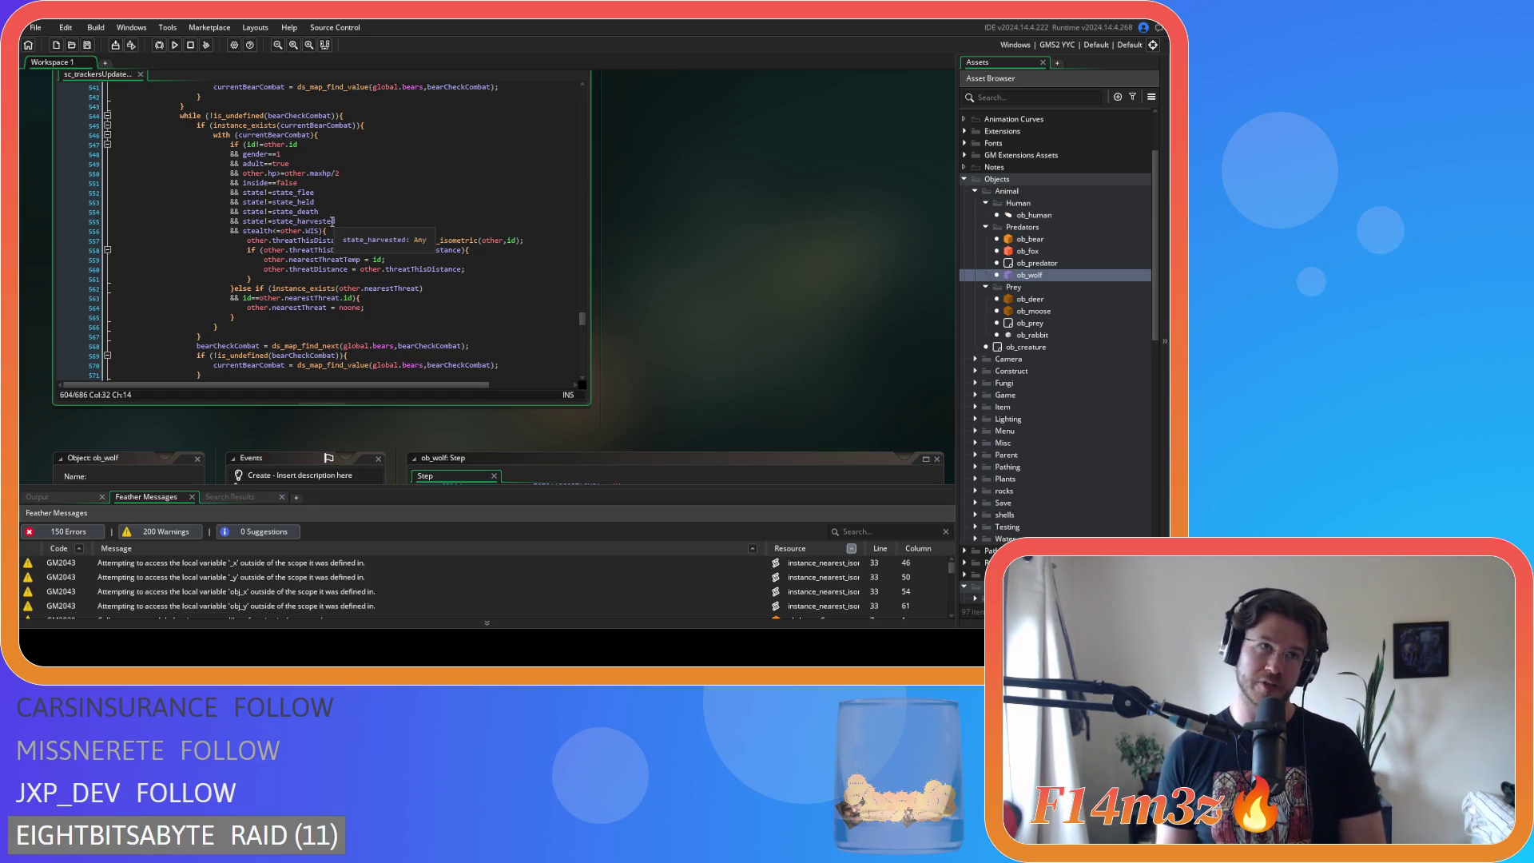
{"action": "left_click", "coordinate": [323, 212]}
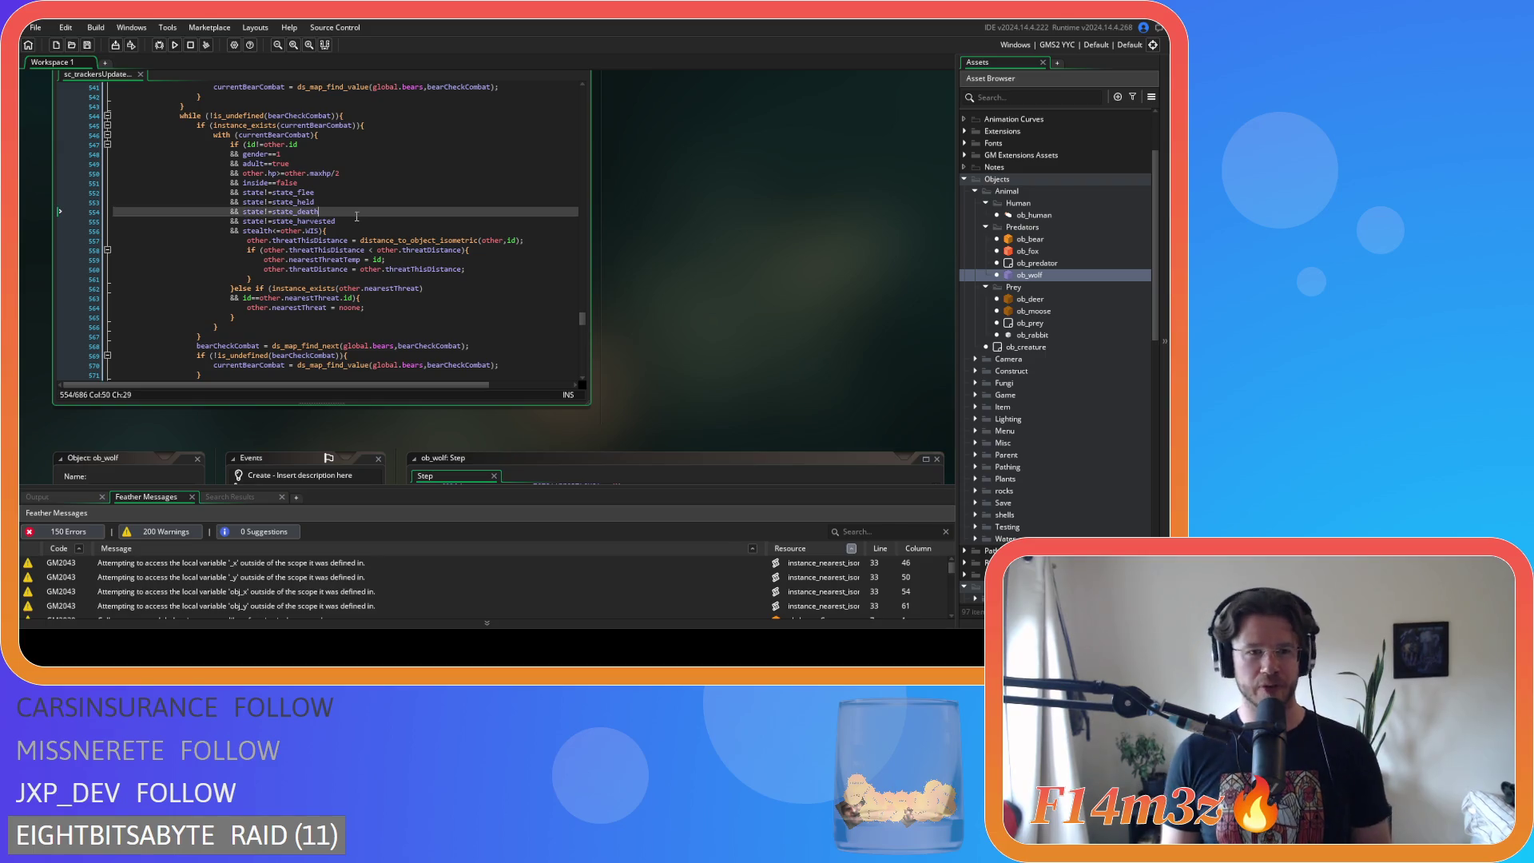
{"action": "scroll", "coordinate": [349, 239], "scroll_direction": "down", "scroll_amount": 10}
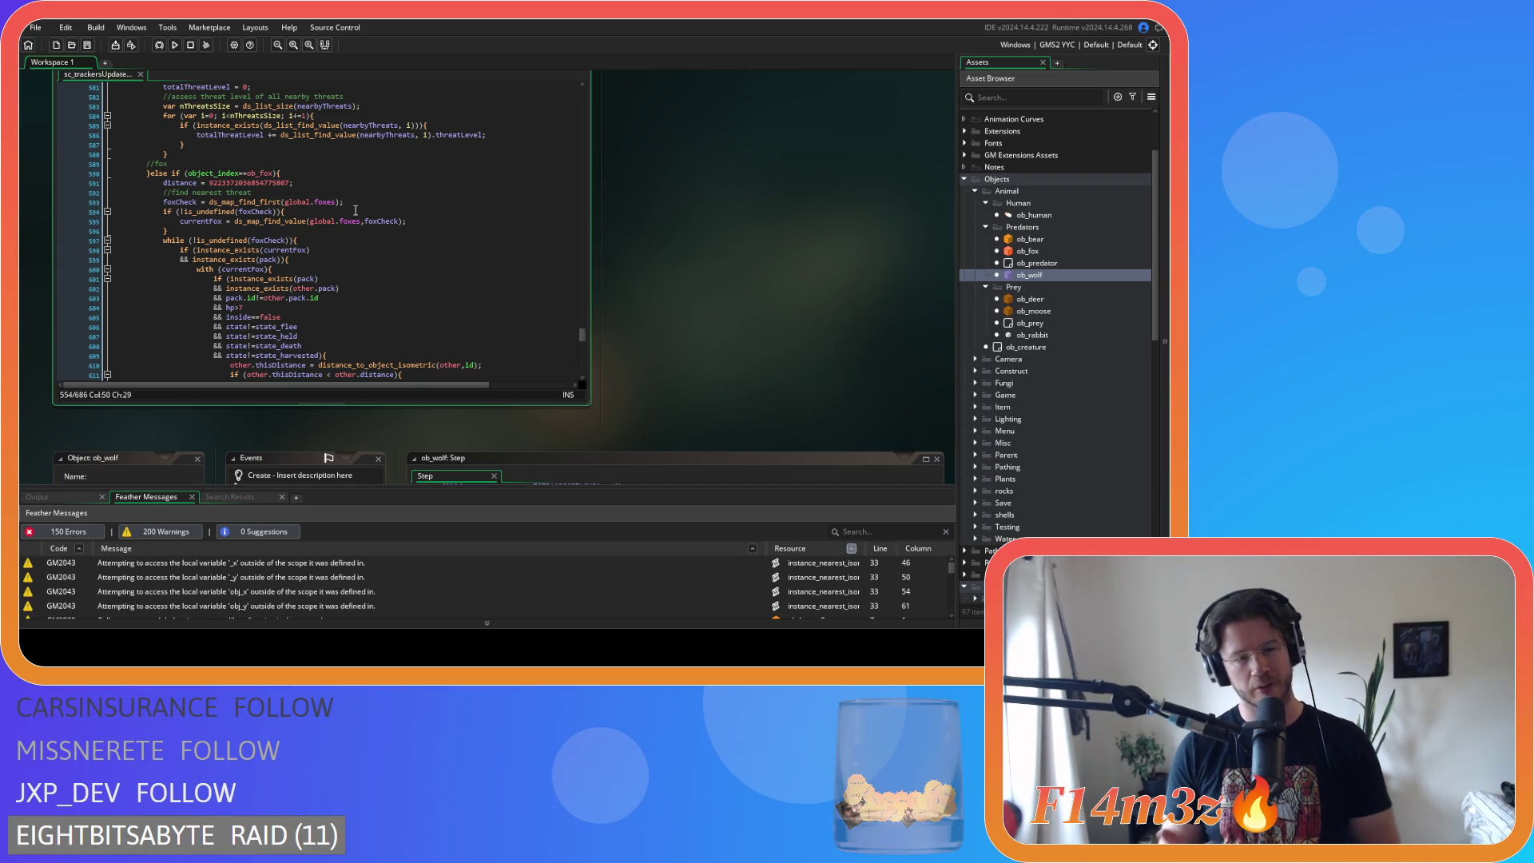
{"action": "mouse_move", "coordinate": [355, 221]}
{"action": "left_click", "coordinate": [343, 355]}
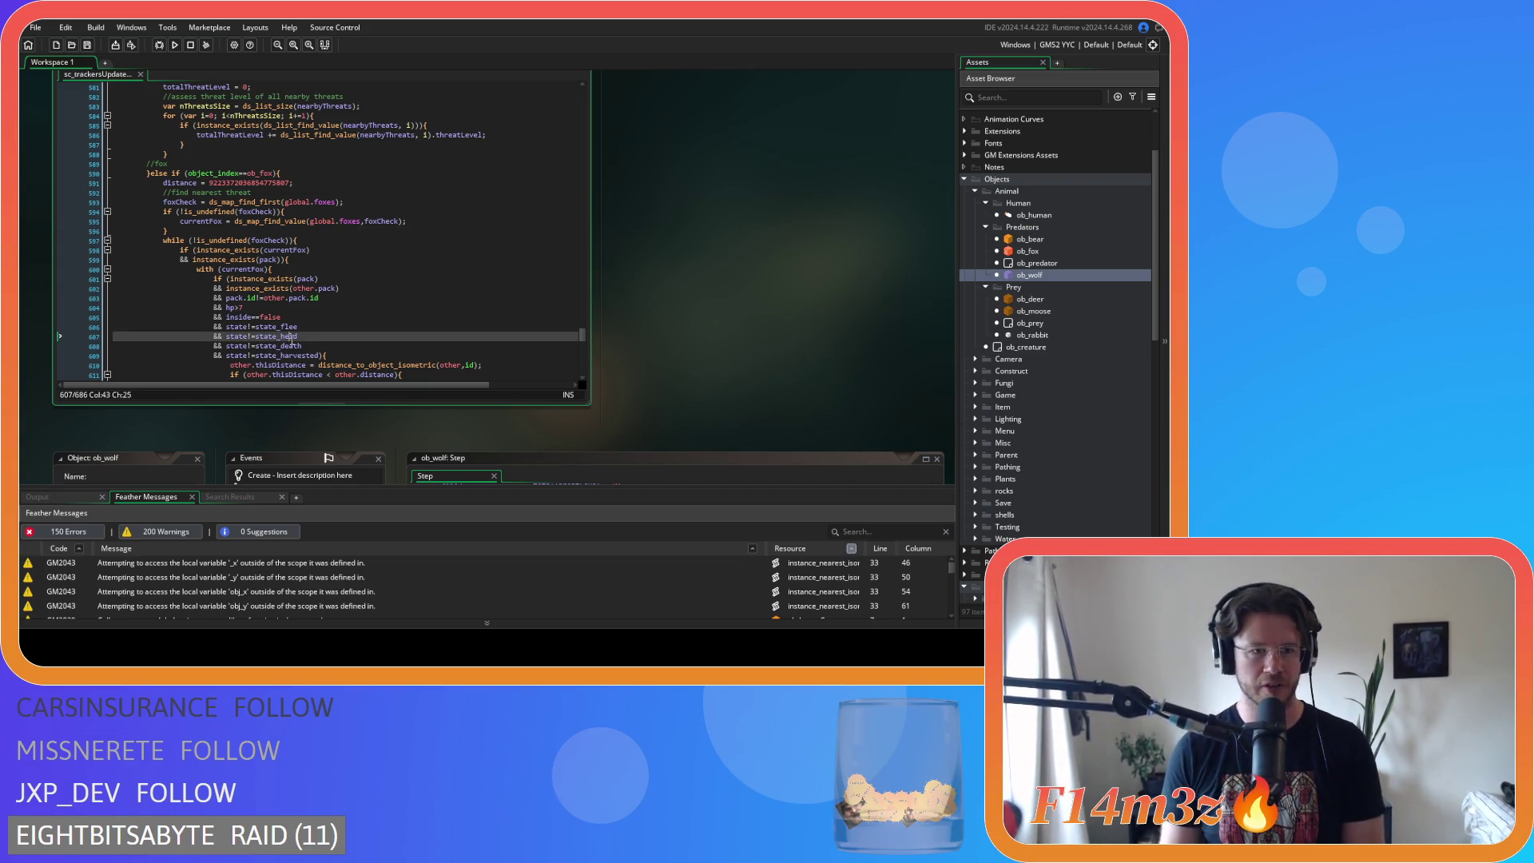
{"action": "scroll", "coordinate": [346, 339], "scroll_direction": "down", "scroll_amount": 3}
{"action": "key", "text": "Up"}
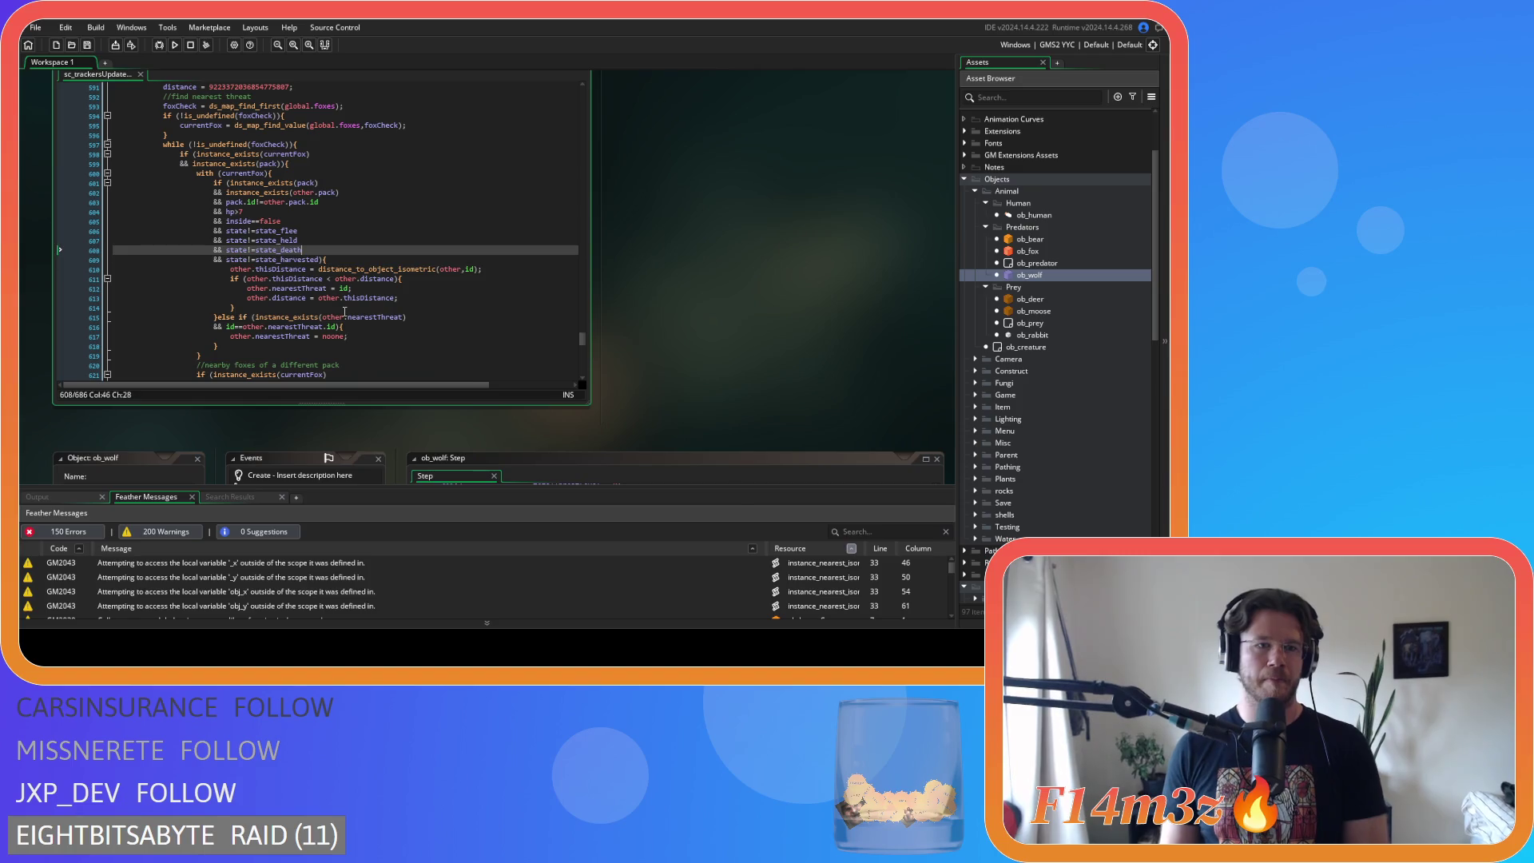
{"action": "mouse_move", "coordinate": [344, 311]}
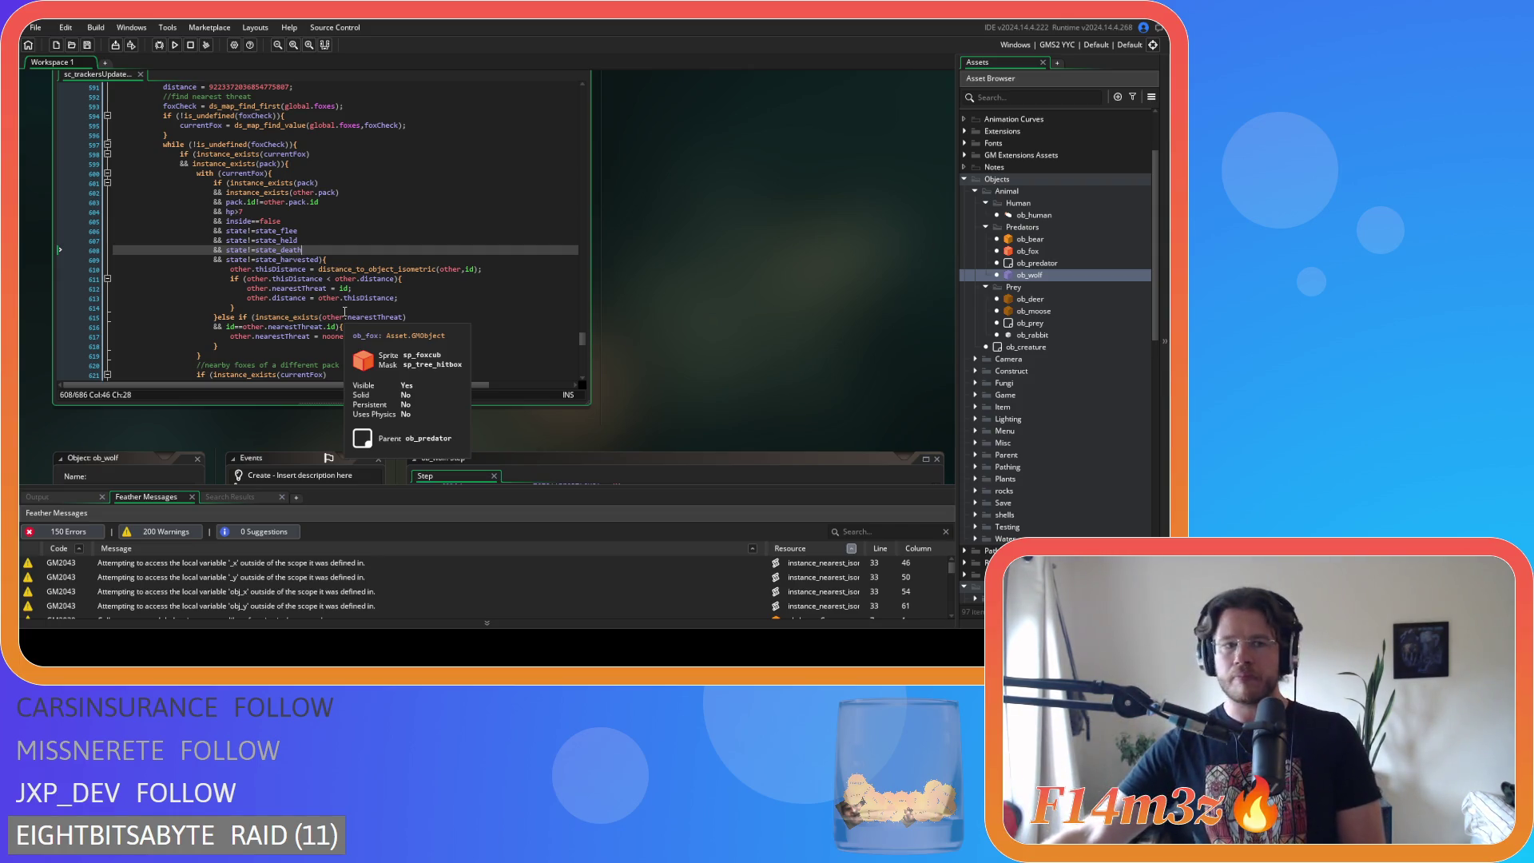
{"action": "scroll", "coordinate": [376, 271], "scroll_direction": "up", "scroll_amount": 4}
{"action": "scroll", "coordinate": [376, 271], "scroll_direction": "up", "scroll_amount": 3}
{"action": "left_click", "coordinate": [371, 266]}
{"action": "scroll", "coordinate": [365, 262], "scroll_direction": "up", "scroll_amount": 12}
{"action": "scroll", "coordinate": [365, 262], "scroll_direction": "up", "scroll_amount": 5}
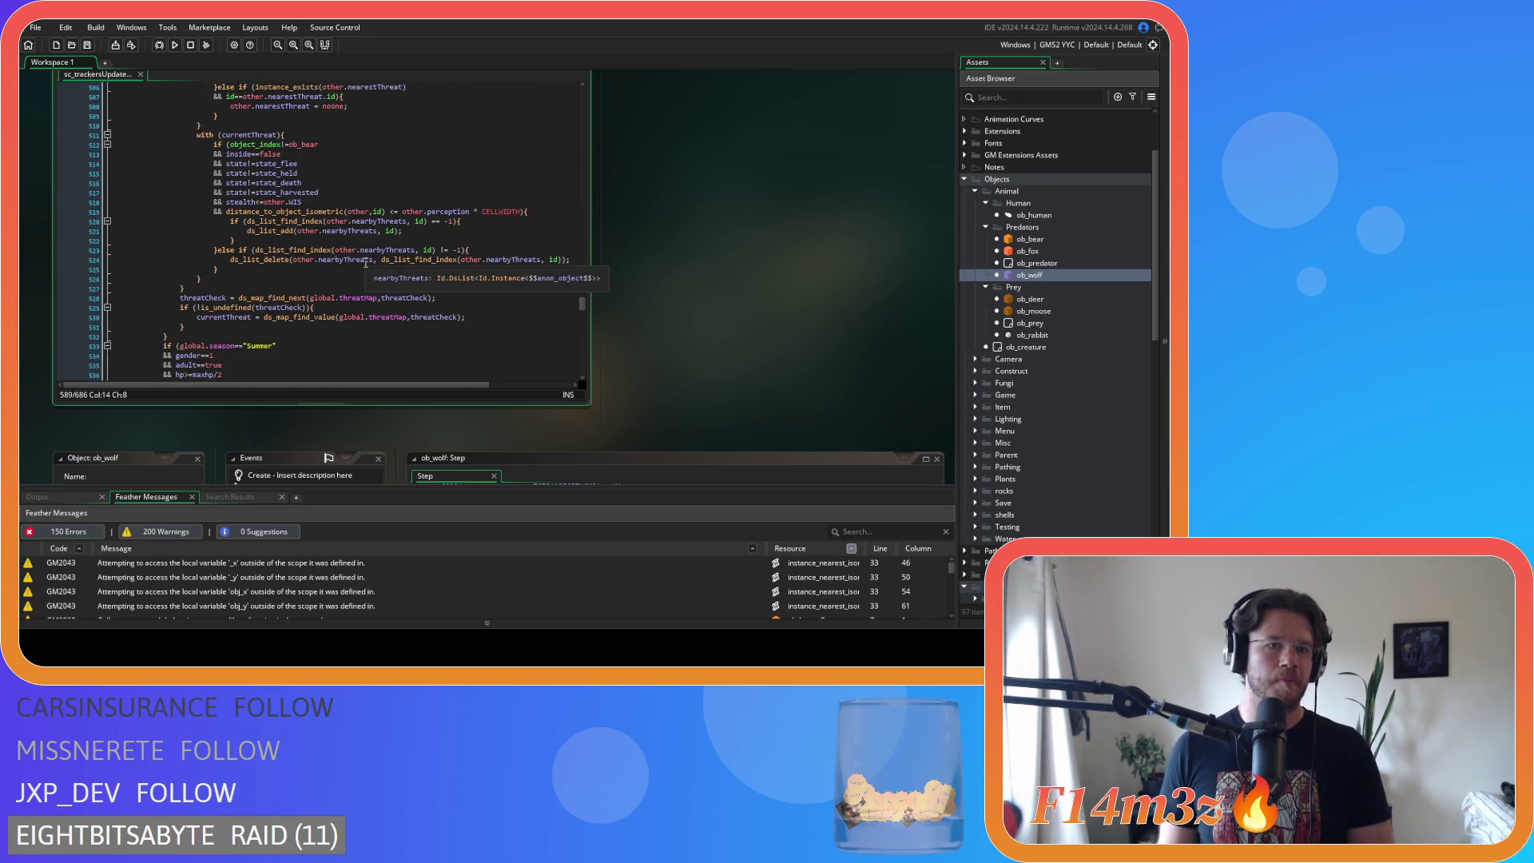
{"action": "left_click", "coordinate": [364, 288]}
{"action": "key", "text": "Left"}
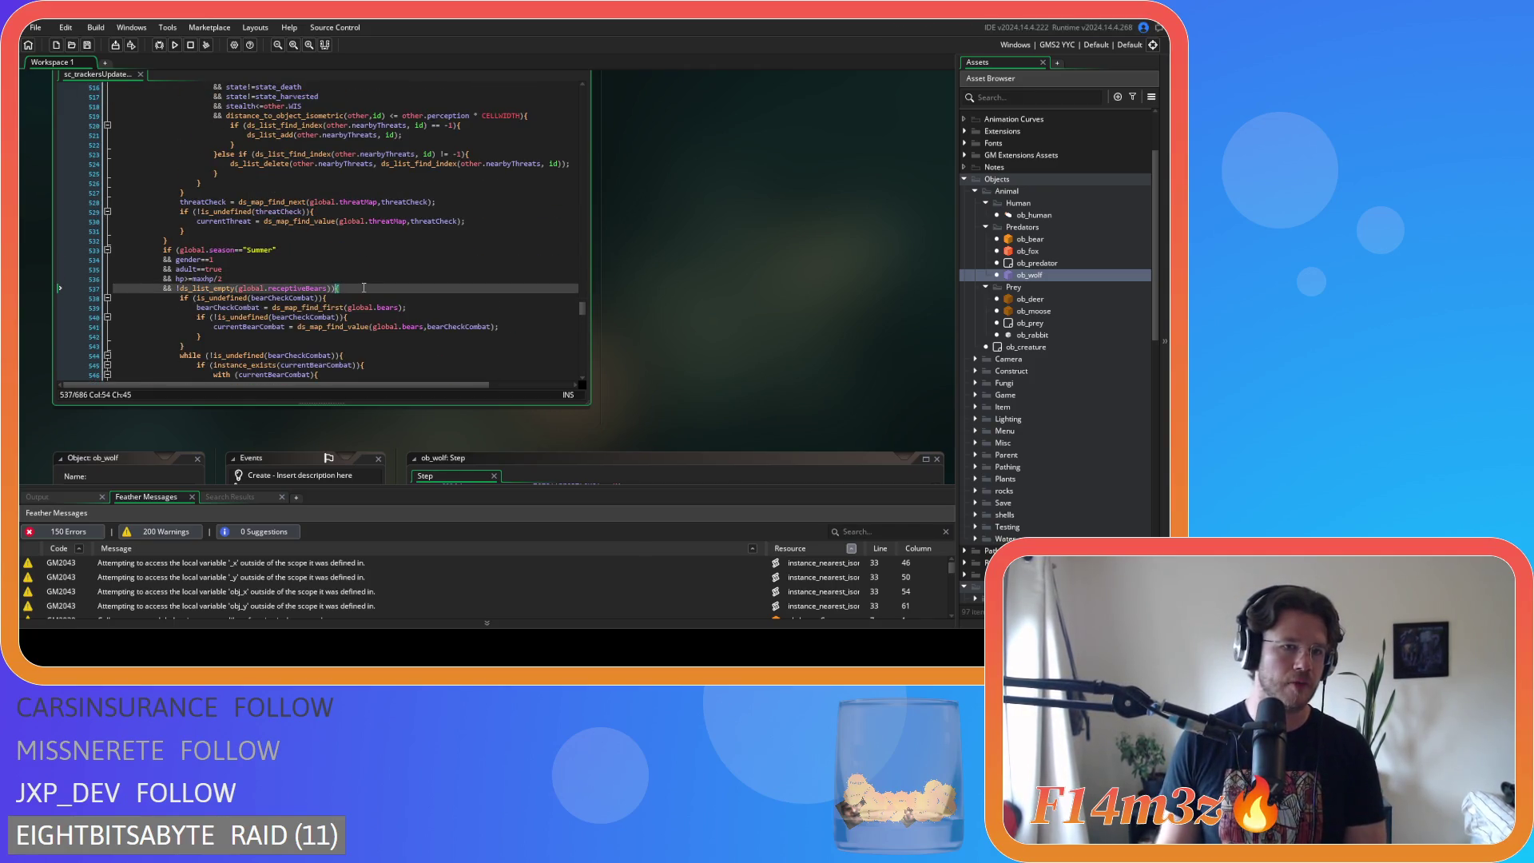
{"action": "scroll", "coordinate": [364, 288], "scroll_direction": "down", "scroll_amount": 9}
{"action": "scroll", "coordinate": [364, 286], "scroll_direction": "down", "scroll_amount": 15}
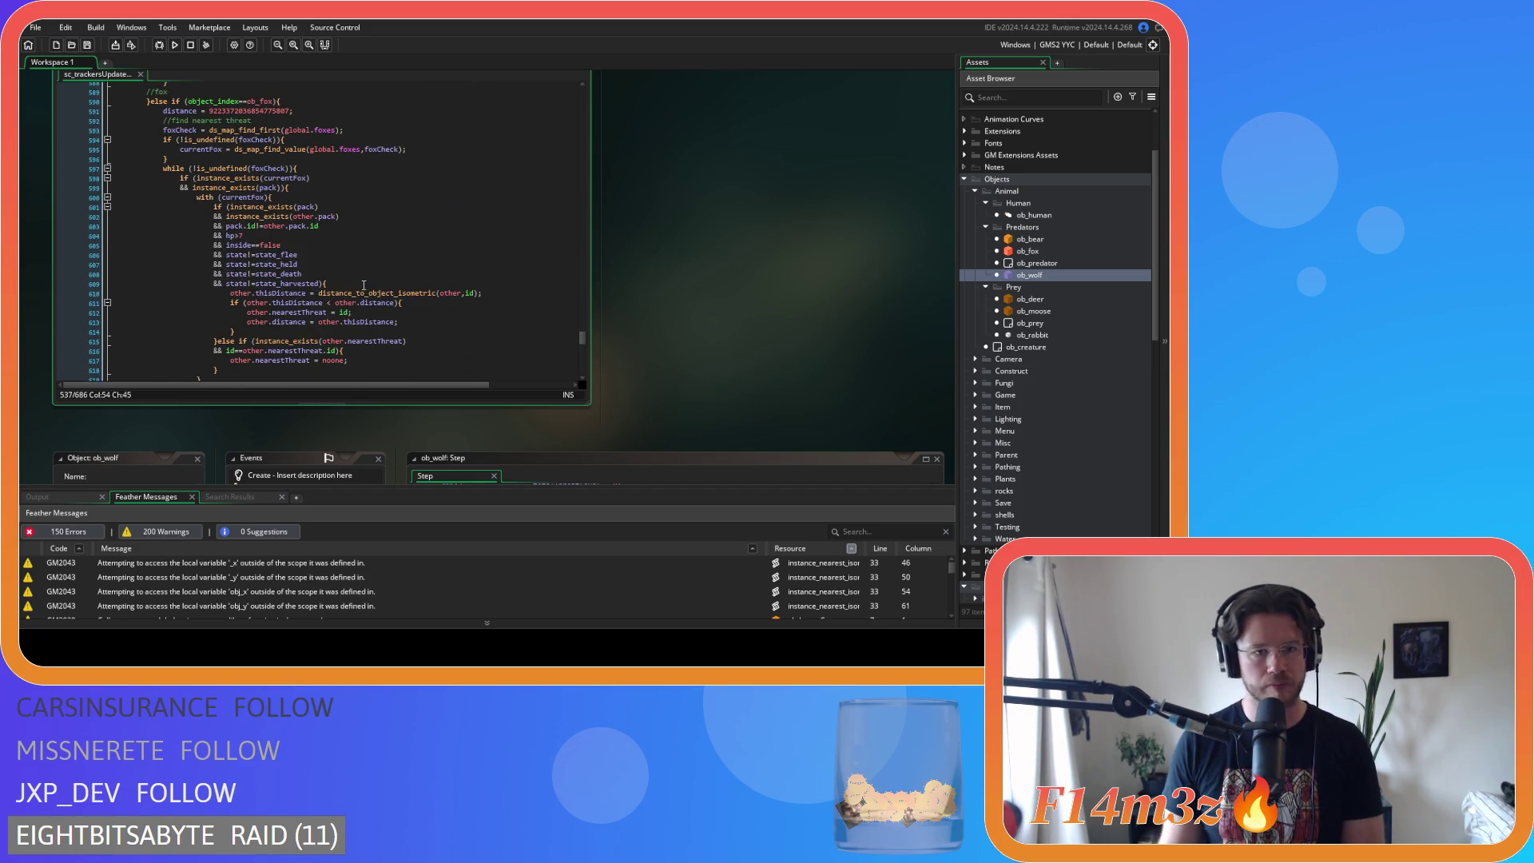
{"action": "scroll", "coordinate": [364, 276], "scroll_direction": "down", "scroll_amount": 8}
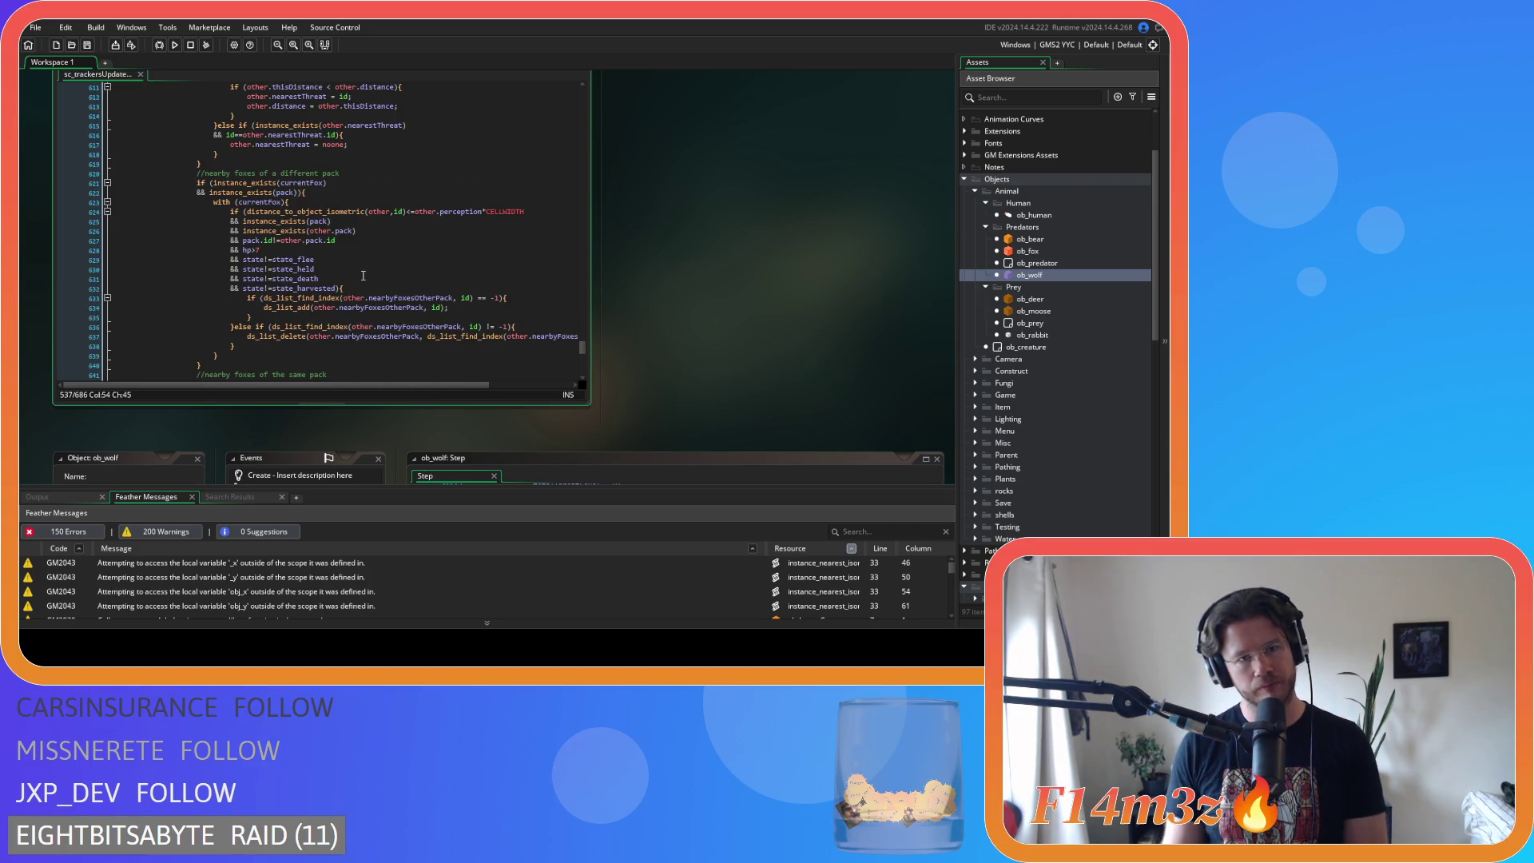
{"action": "scroll", "coordinate": [364, 276], "scroll_direction": "down", "scroll_amount": 9}
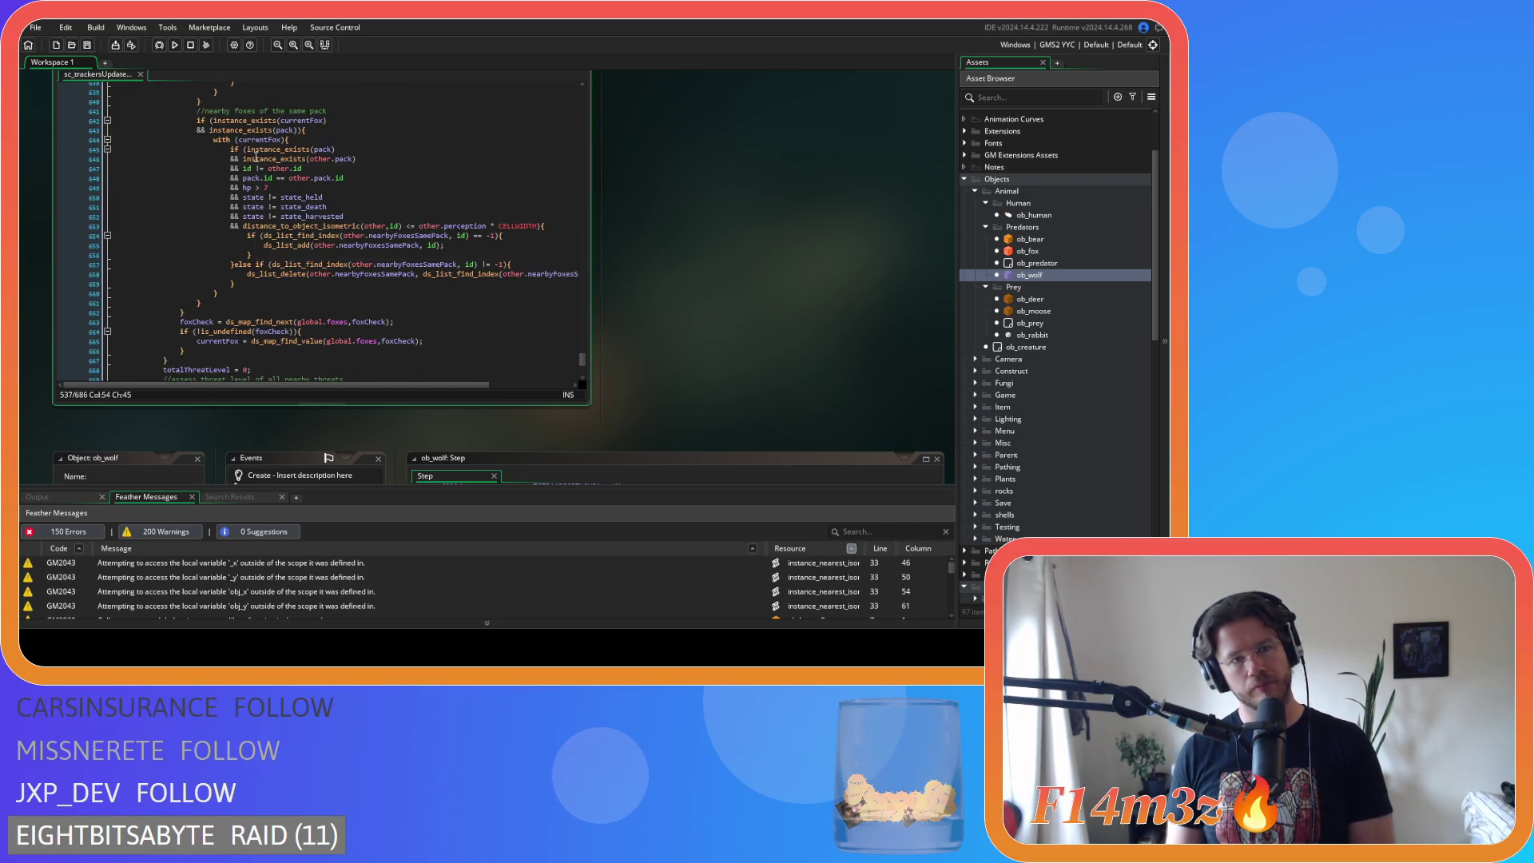
- Remove the extra spaces in the same-pack id comparisons and the hp comparison
{"action": "left_click", "coordinate": [254, 168]}
{"action": "key", "text": "BackSpace"}
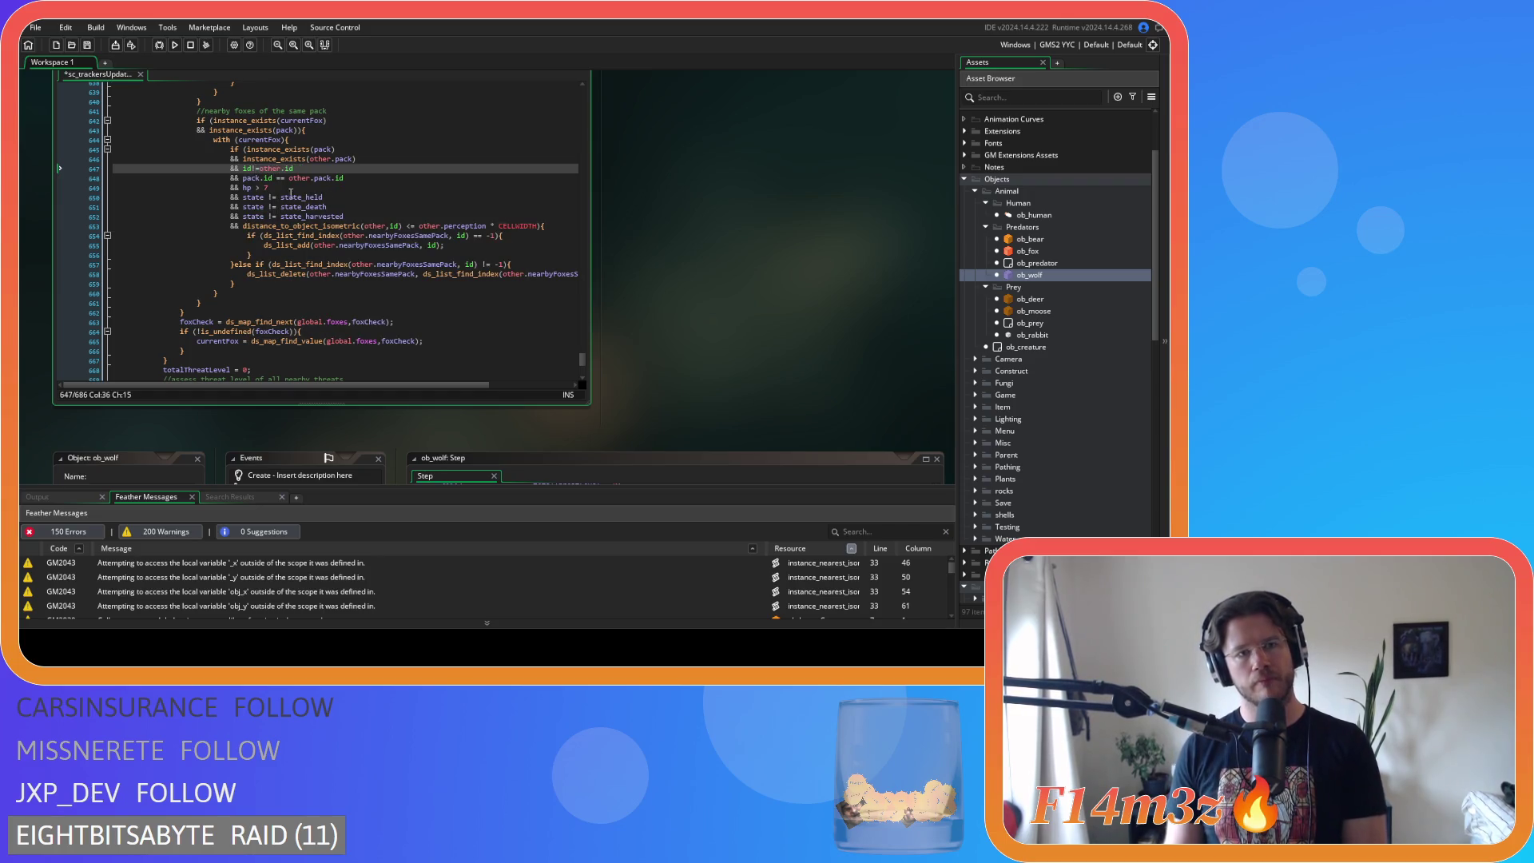
{"action": "left_click", "coordinate": [272, 177]}
{"action": "key", "text": "Delete"}
{"action": "key", "text": "Right"}
{"action": "key", "text": "Right"}
{"action": "key", "text": "Delete"}
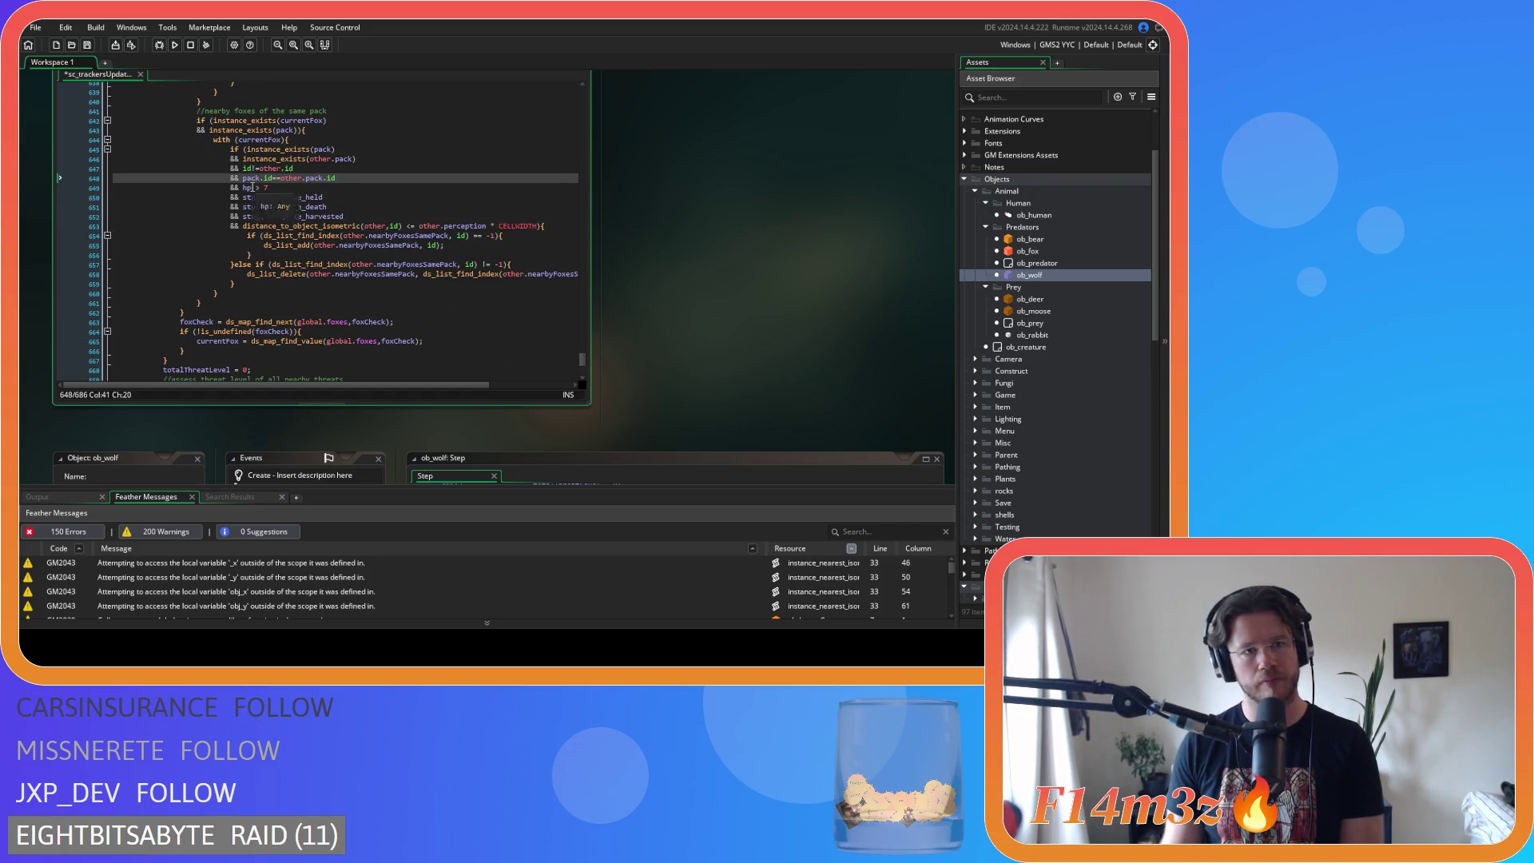
{"action": "left_click", "coordinate": [253, 187]}
{"action": "key", "text": "Delete"}
{"action": "key", "text": "Right"}
{"action": "key", "text": "Delete"}
- Tighten the spacing around != in the state_held, state_death and state_harvested checks
{"action": "left_click", "coordinate": [266, 198]}
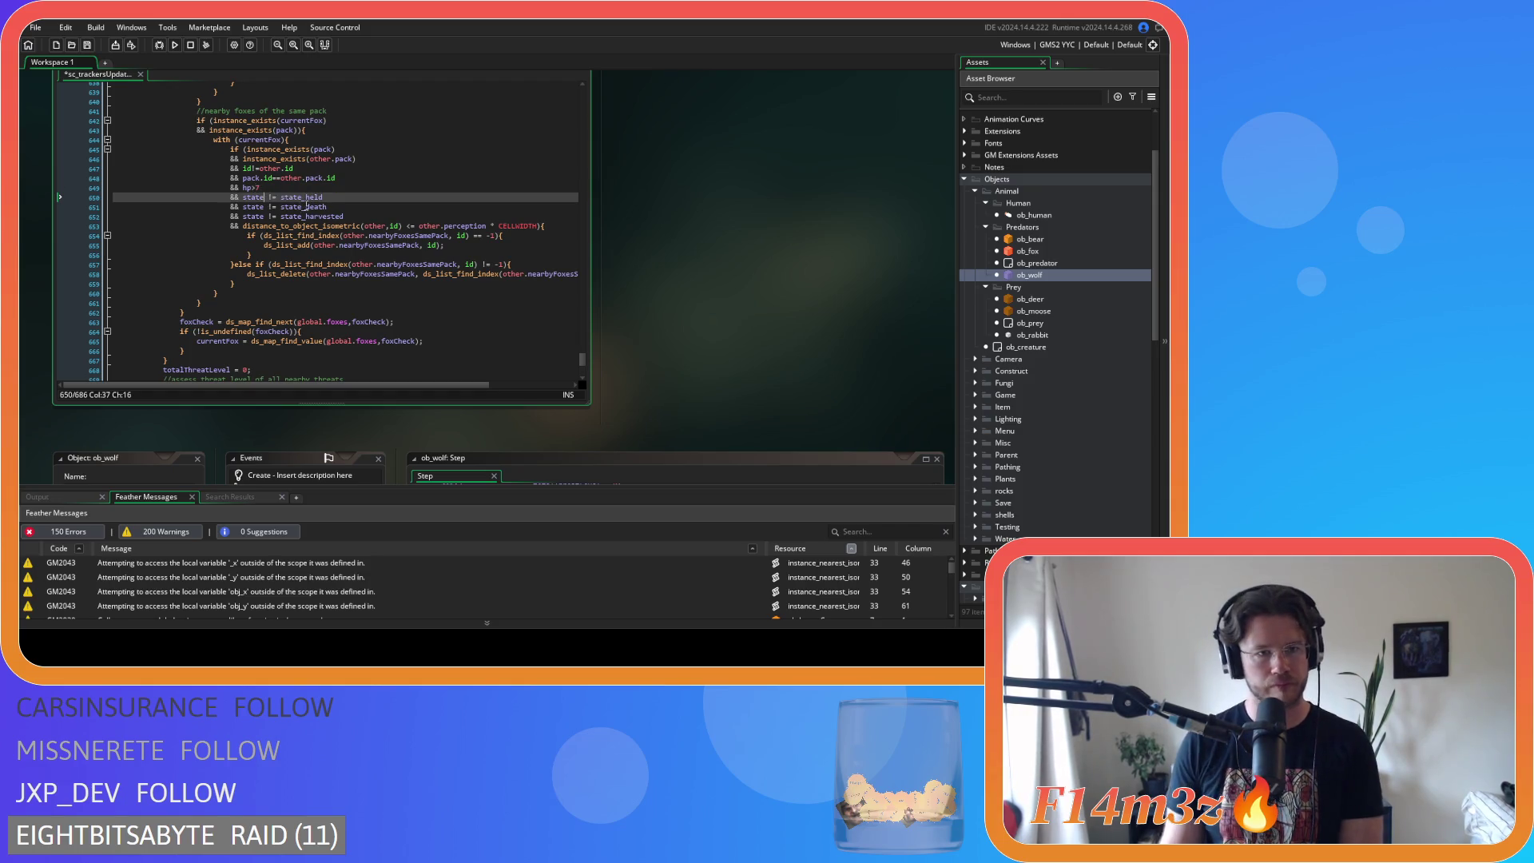
{"action": "key", "text": "Delete"}
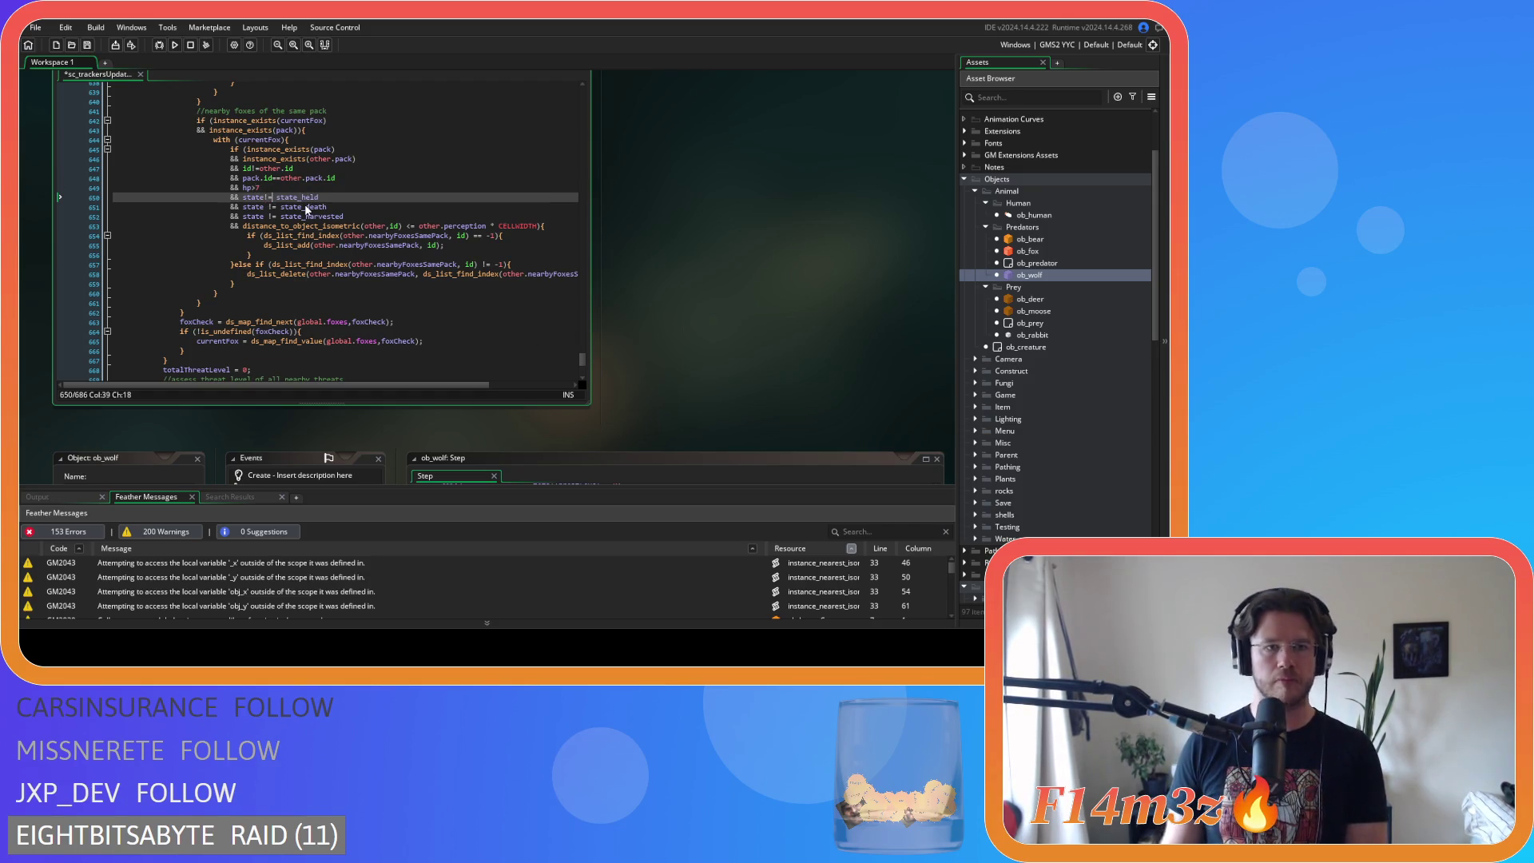
{"action": "key", "text": "Down"}
{"action": "key", "text": "BackSpace"}
{"action": "key", "text": "Right"}
{"action": "key", "text": "Right"}
{"action": "key", "text": "Delete"}
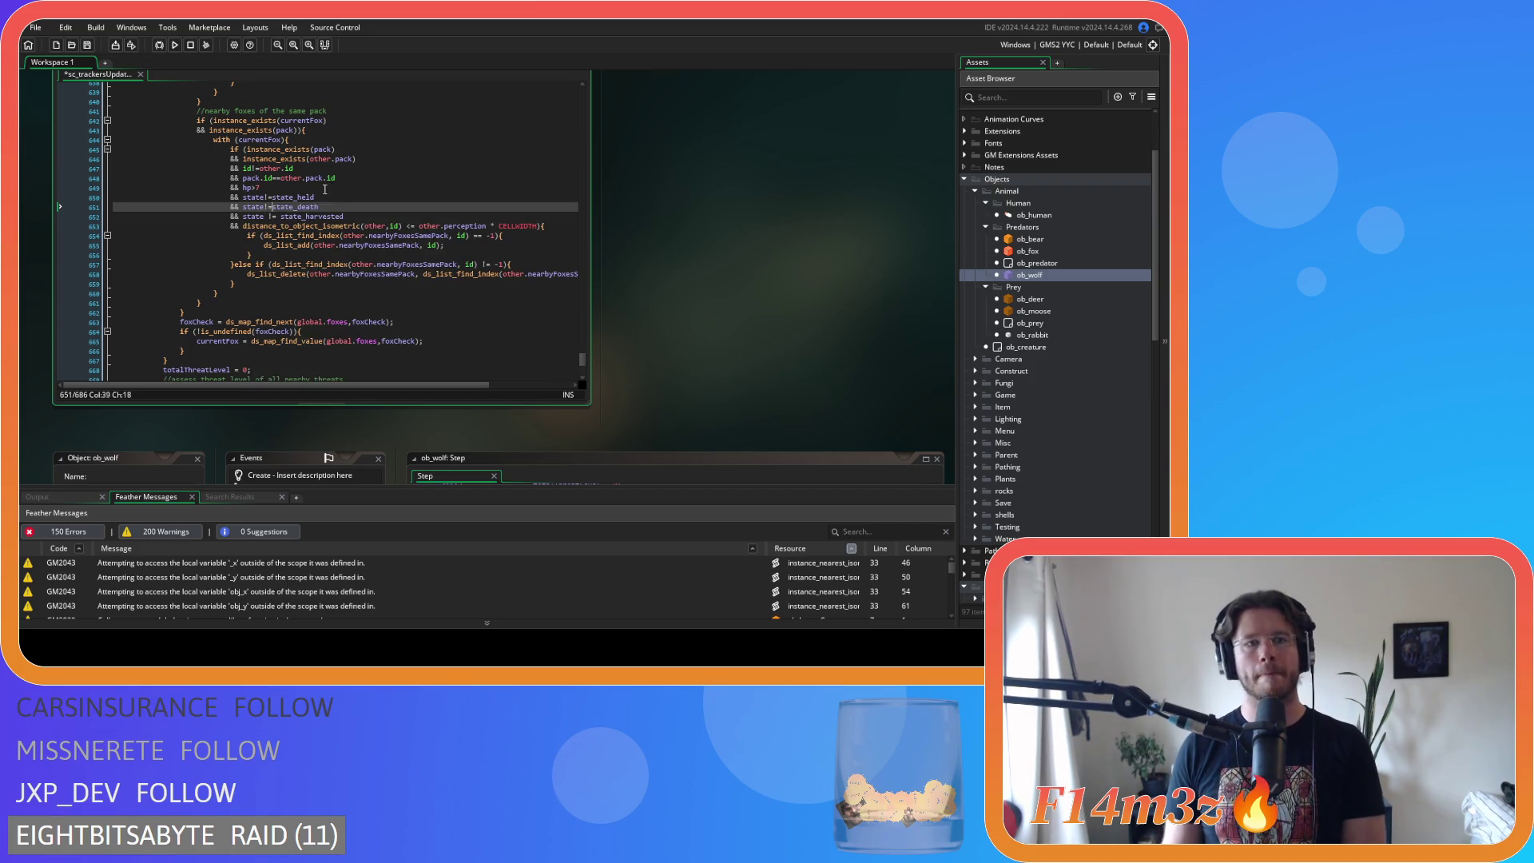
{"action": "key", "text": "Down"}
{"action": "key", "text": "Left"}
{"action": "key", "text": "BackSpace"}
{"action": "key", "text": "Right"}
{"action": "key", "text": "Right"}
{"action": "key", "text": "Delete"}
- Remove the spaces around <= and * in the distance_to_object_isometric check
{"action": "left_click", "coordinate": [430, 228]}
{"action": "key", "text": "Left"}
{"action": "key", "text": "Left"}
{"action": "key", "text": "BackSpace"}
{"action": "key", "text": "Left"}
{"action": "key", "text": "Left"}
{"action": "key", "text": "BackSpace"}
{"action": "key", "text": "Right"}
{"action": "key", "text": "Right"}
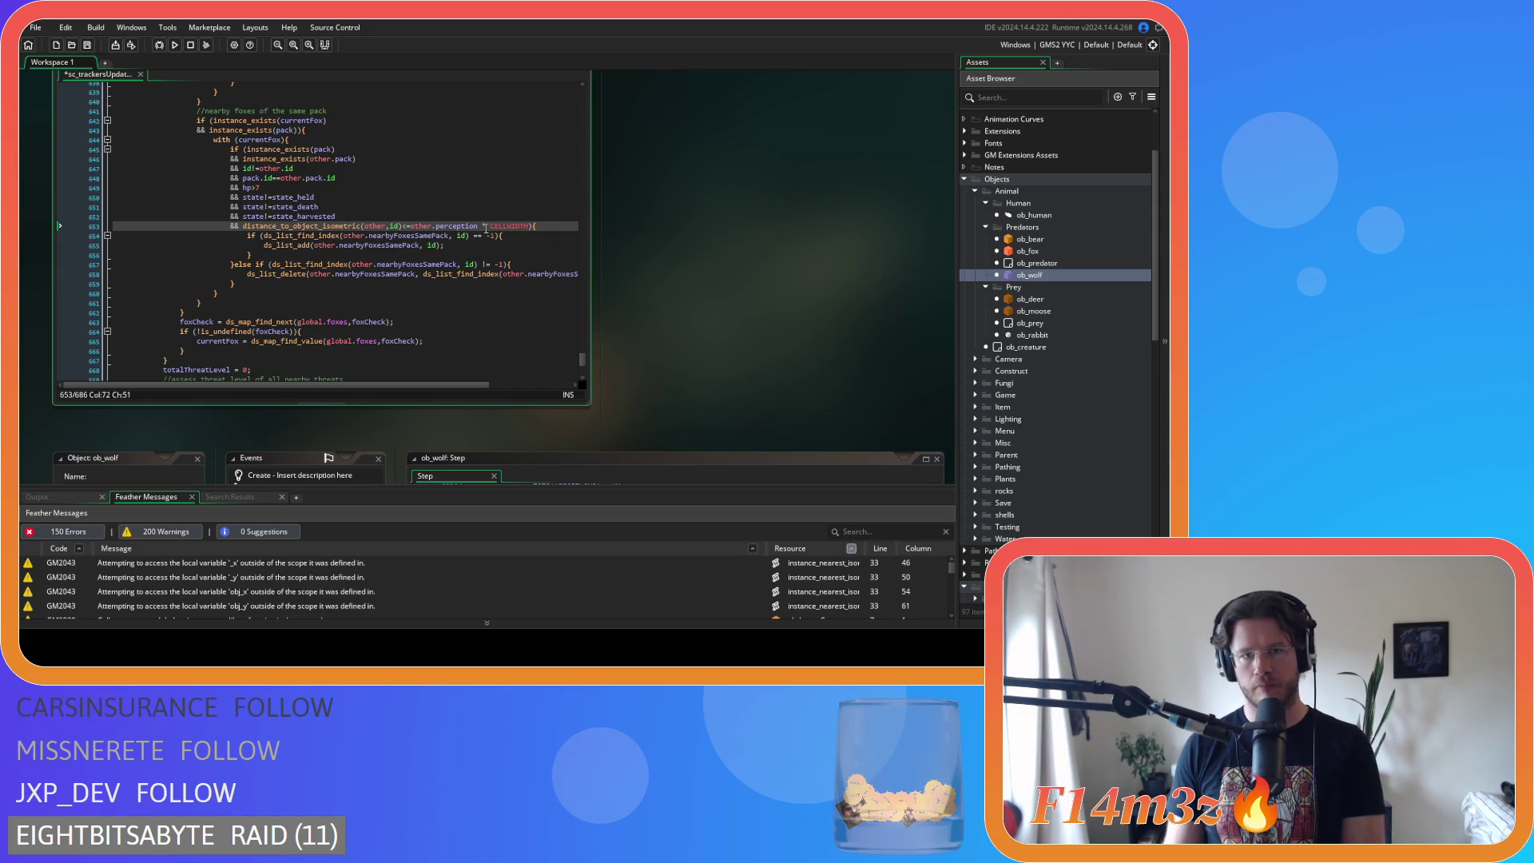
{"action": "key", "text": "Right"}
{"action": "key", "text": "Delete"}
{"action": "key", "text": "Right"}
{"action": "key", "text": "Delete"}
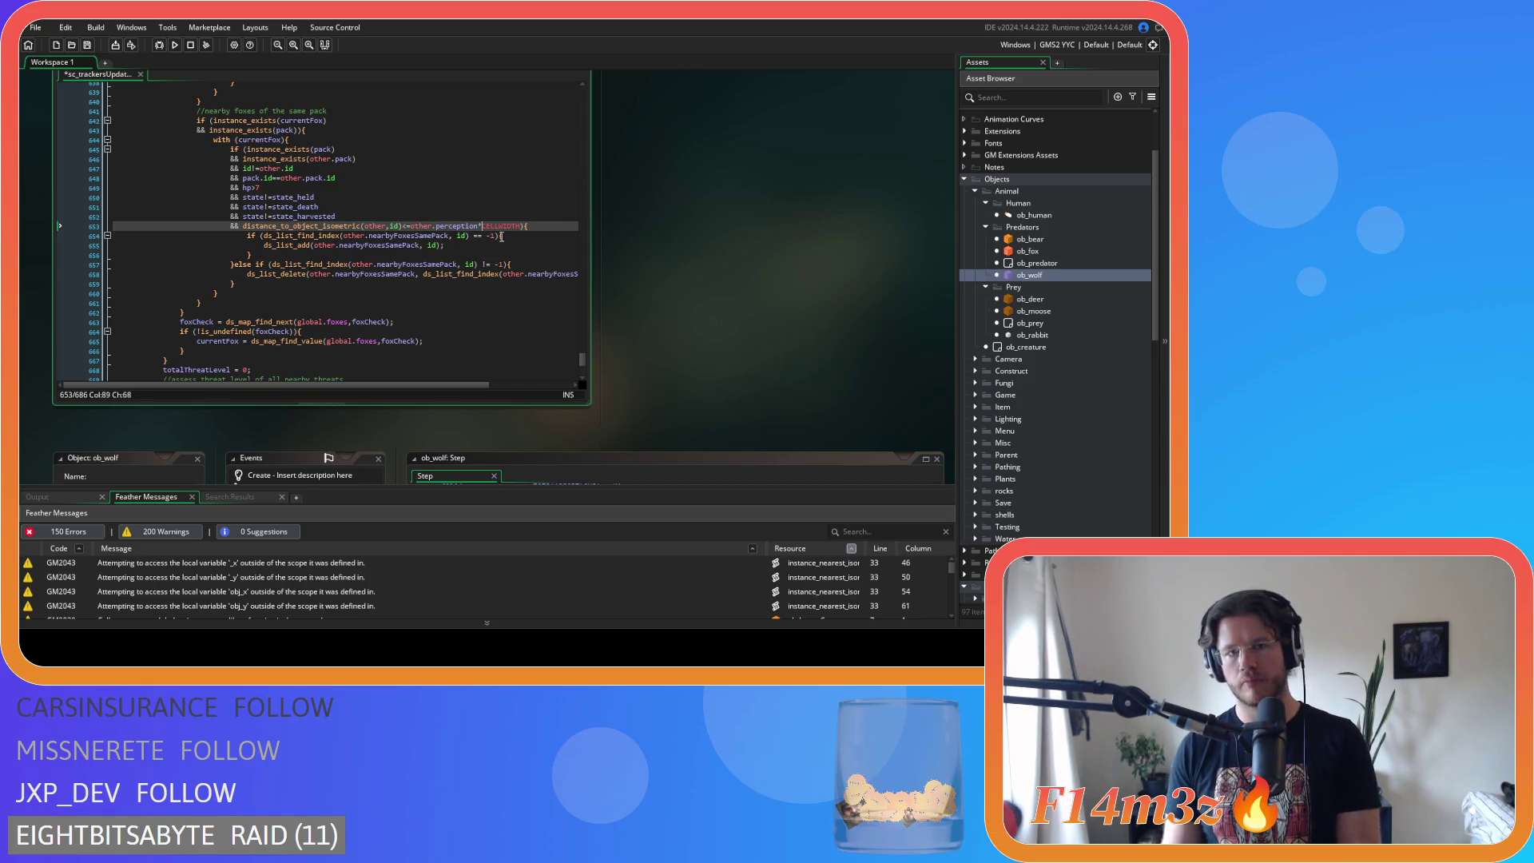
- Move the distance condition right after 'if (' on line 645, adding && before instance_exists(pack), and save
{"action": "left_click_drag", "start_coordinate": [520, 226], "coordinate": [250, 234]}
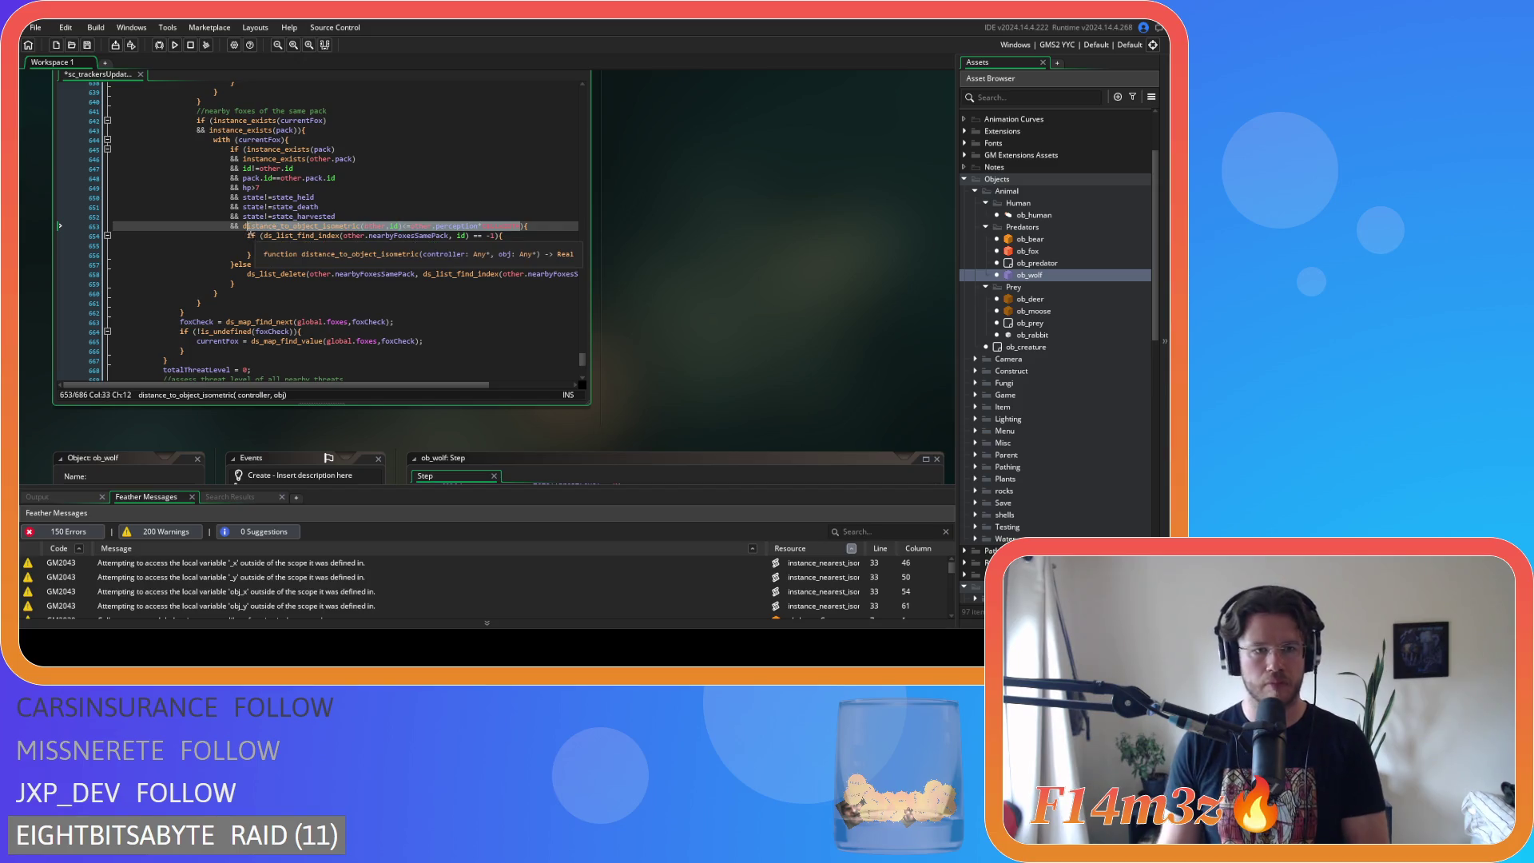
{"action": "key", "text": "BackSpace"}
{"action": "key", "text": "BackSpace"}
{"action": "key", "text": "BackSpace"}
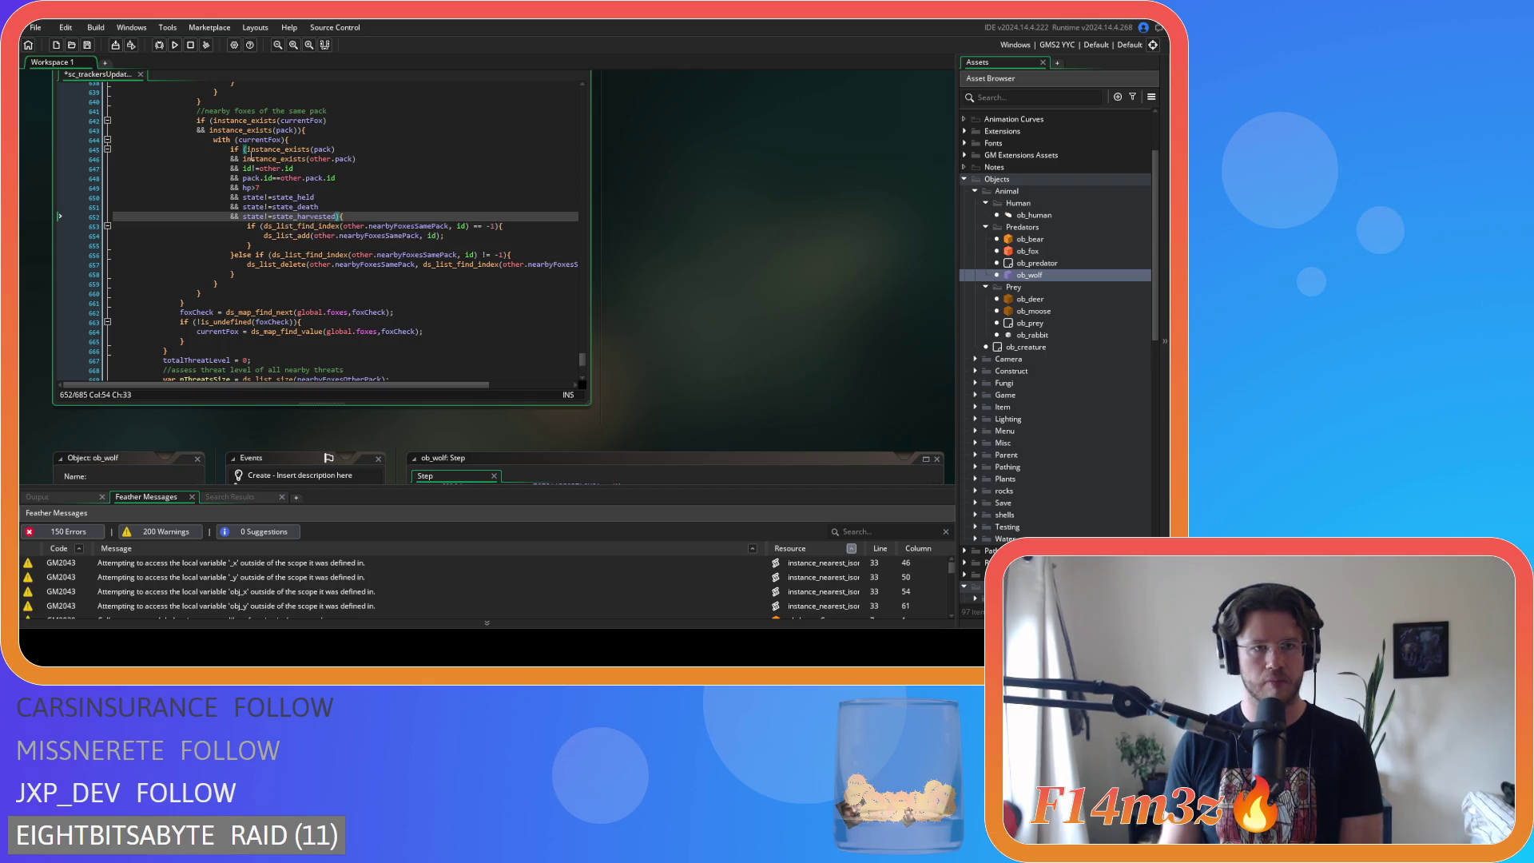
{"action": "left_click", "coordinate": [244, 149]}
{"action": "key", "text": "Return"}
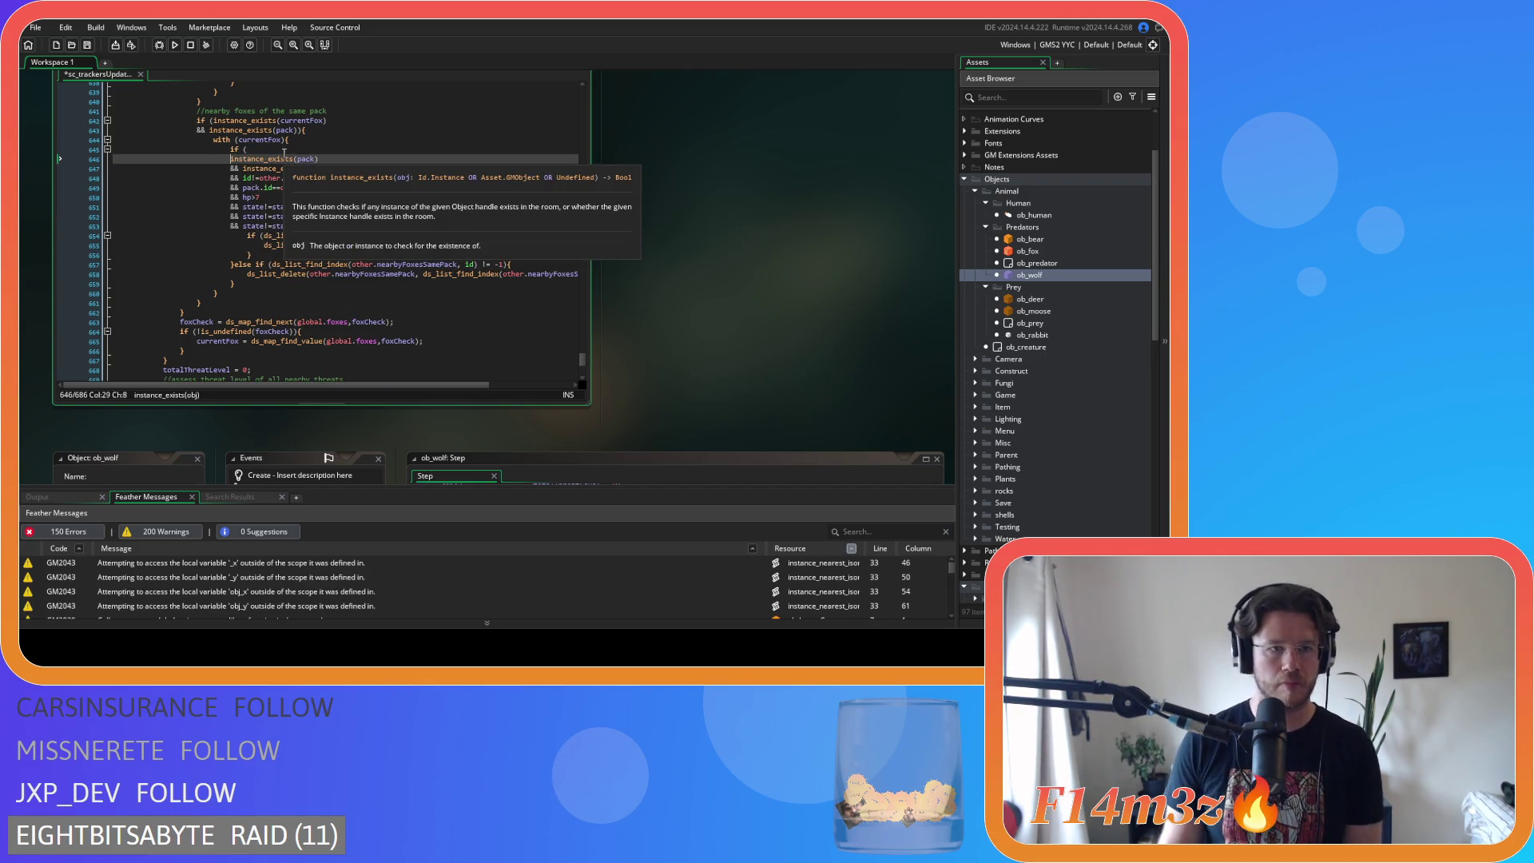
{"action": "type", "text": "&&"}
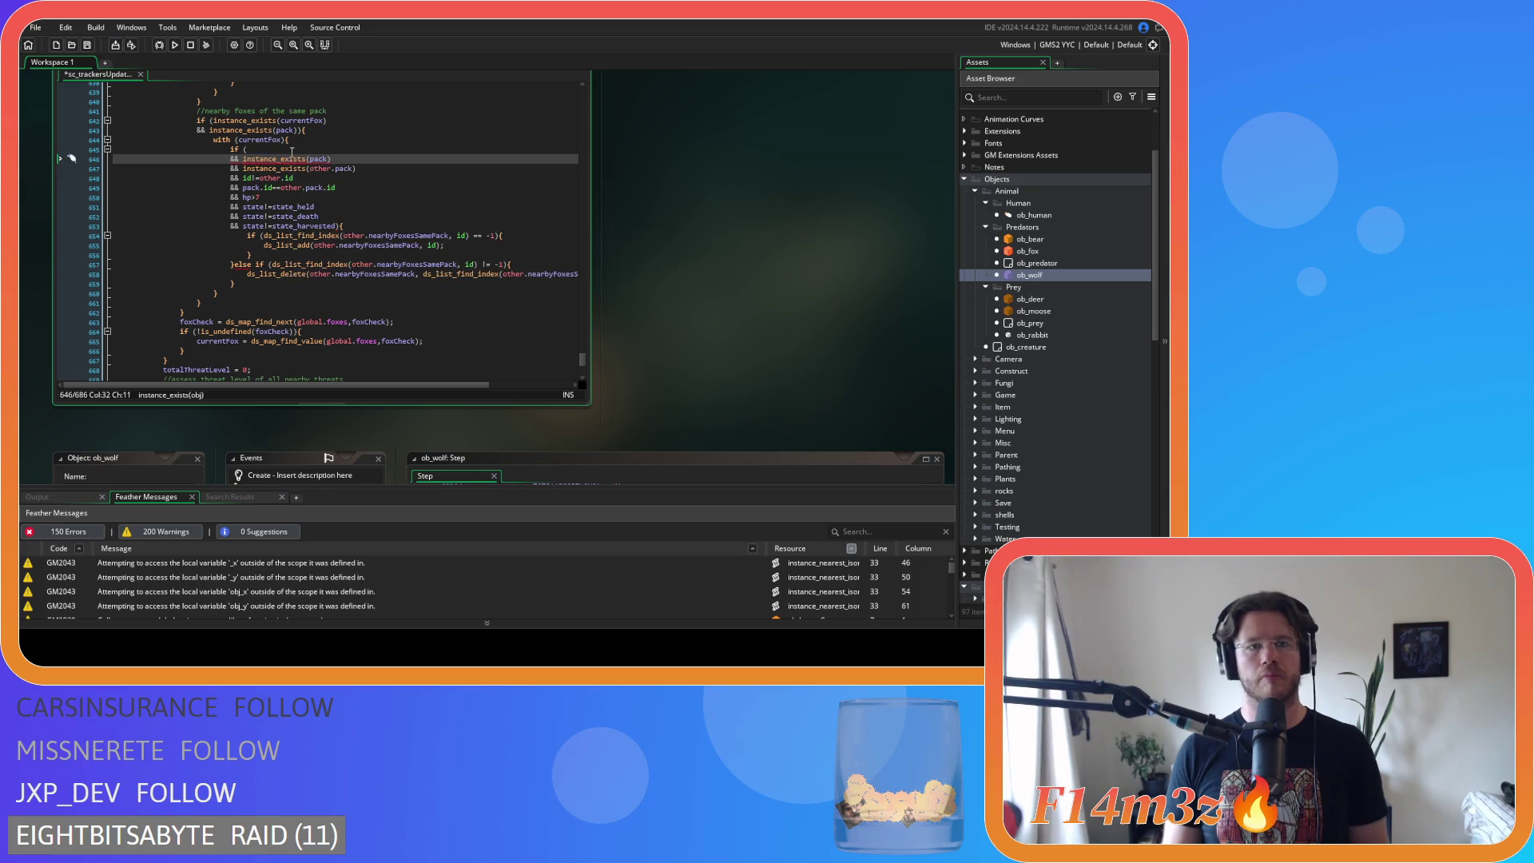
{"action": "left_click", "coordinate": [291, 150]}
{"action": "key", "text": "ctrl+v"}
{"action": "key", "text": "ctrl+s"}
{"action": "scroll", "coordinate": [461, 214], "scroll_direction": "up", "scroll_amount": 5}
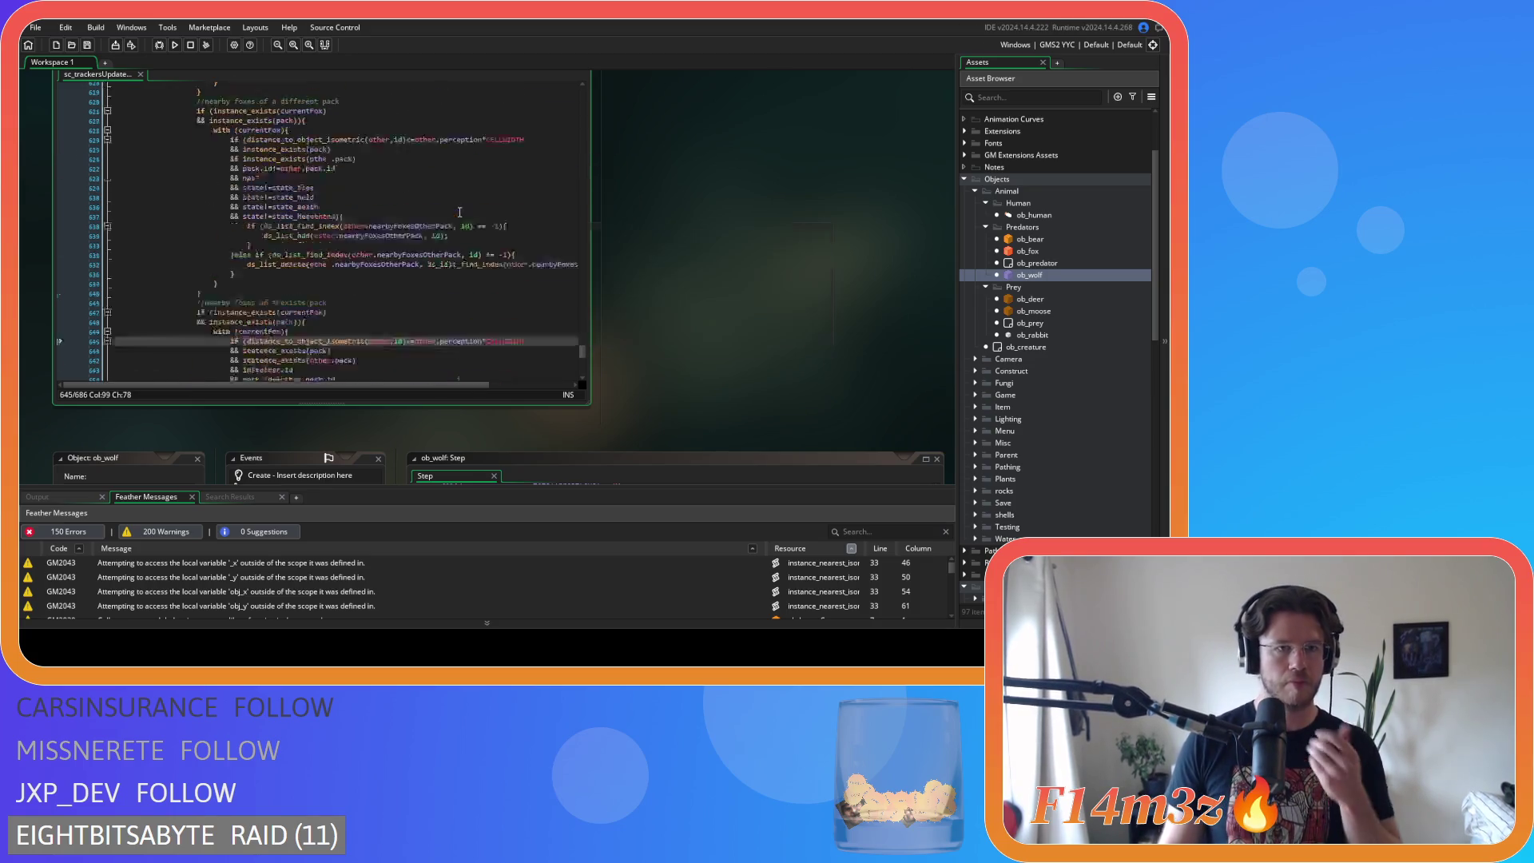
{"action": "scroll", "coordinate": [459, 212], "scroll_direction": "up", "scroll_amount": 5}
{"action": "scroll", "coordinate": [460, 212], "scroll_direction": "up", "scroll_amount": 4}
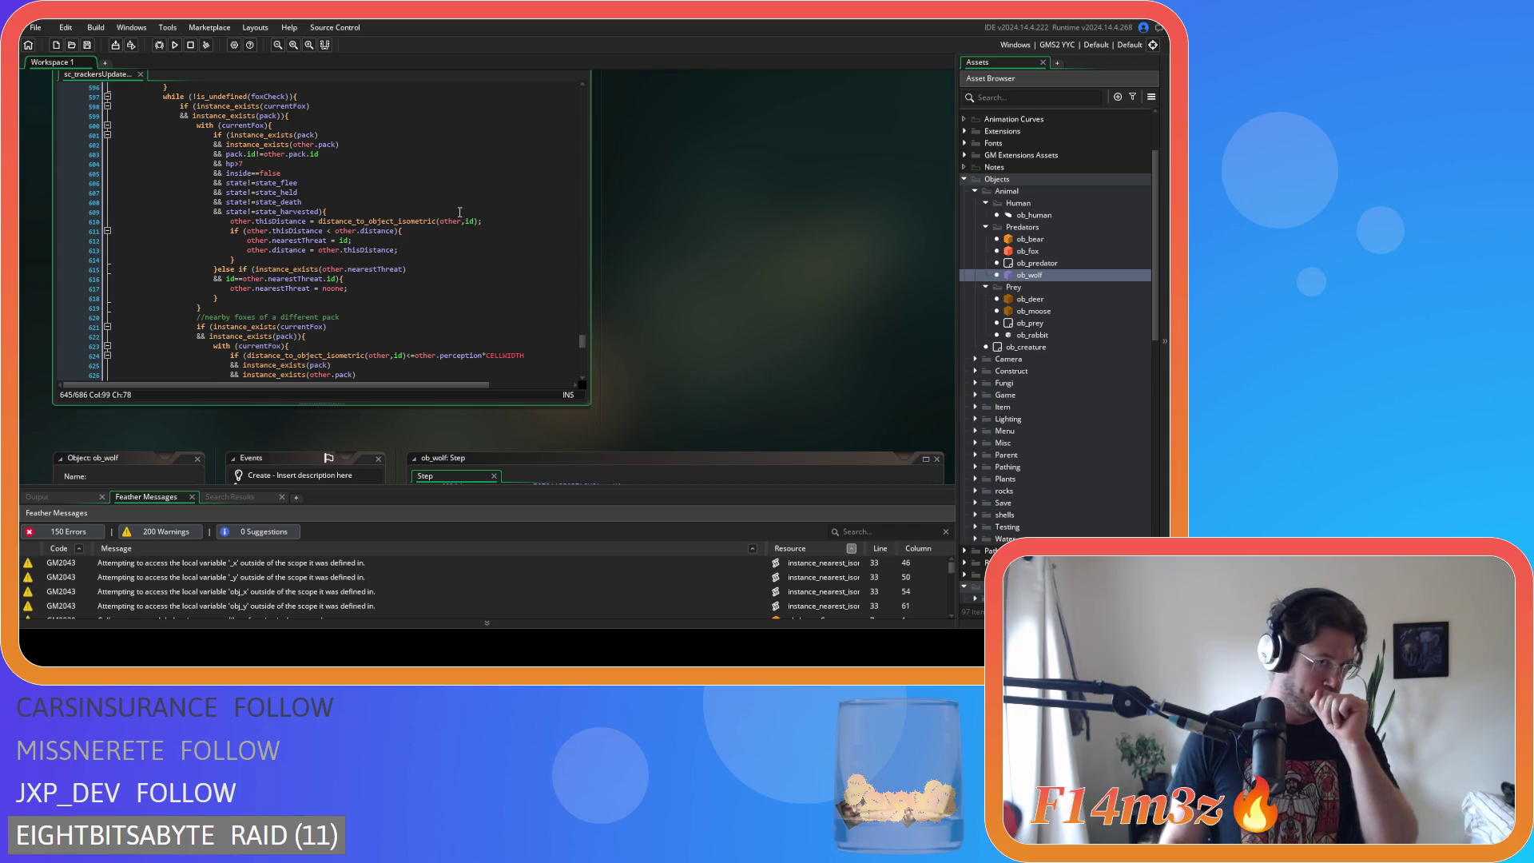
{"action": "scroll", "coordinate": [459, 212], "scroll_direction": "up", "scroll_amount": 20}
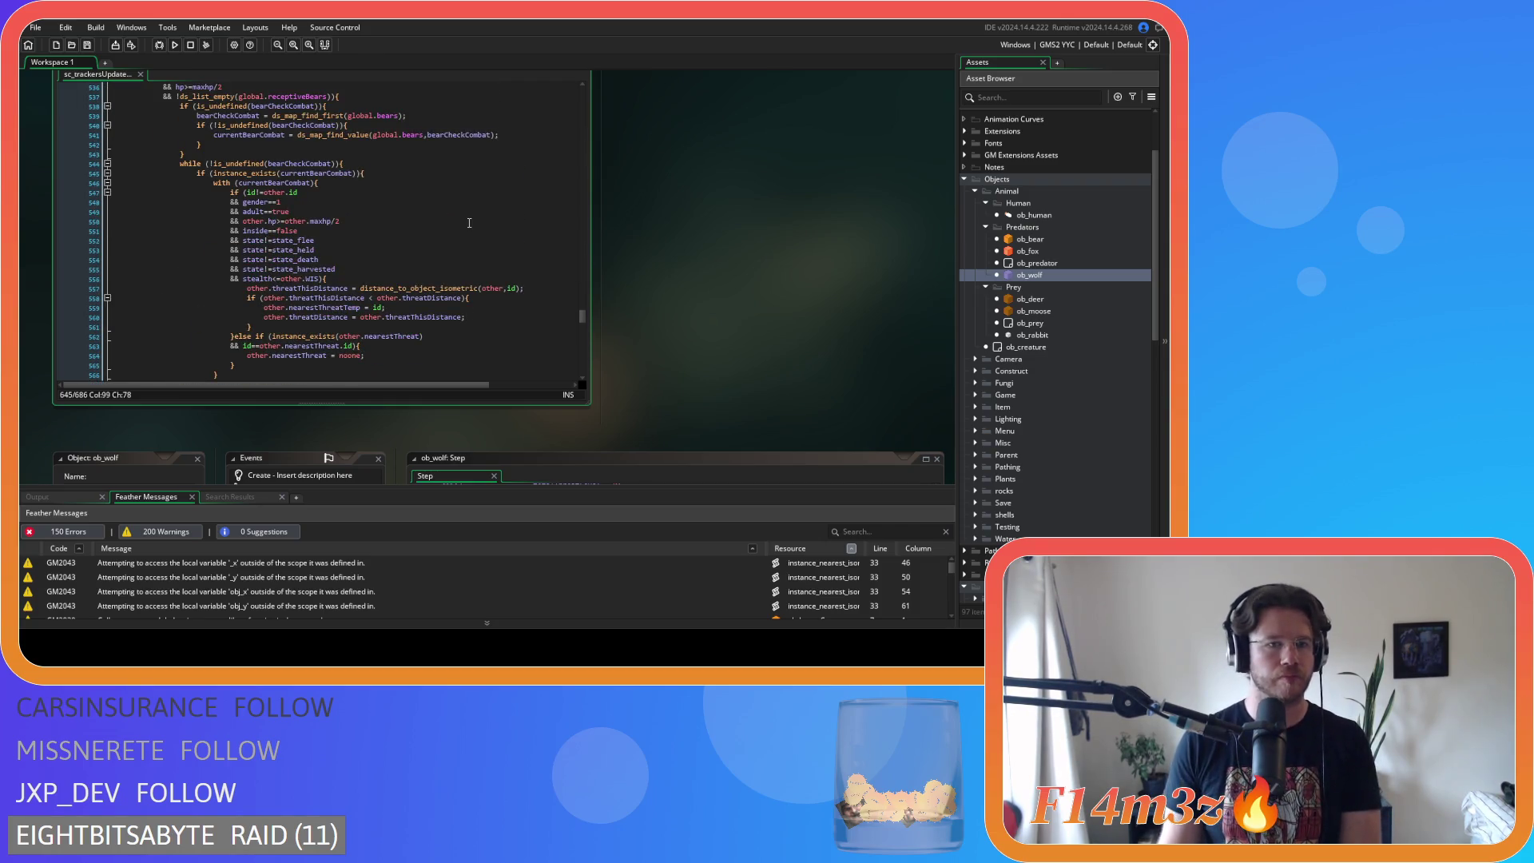
{"action": "scroll", "coordinate": [469, 223], "scroll_direction": "down", "scroll_amount": 20}
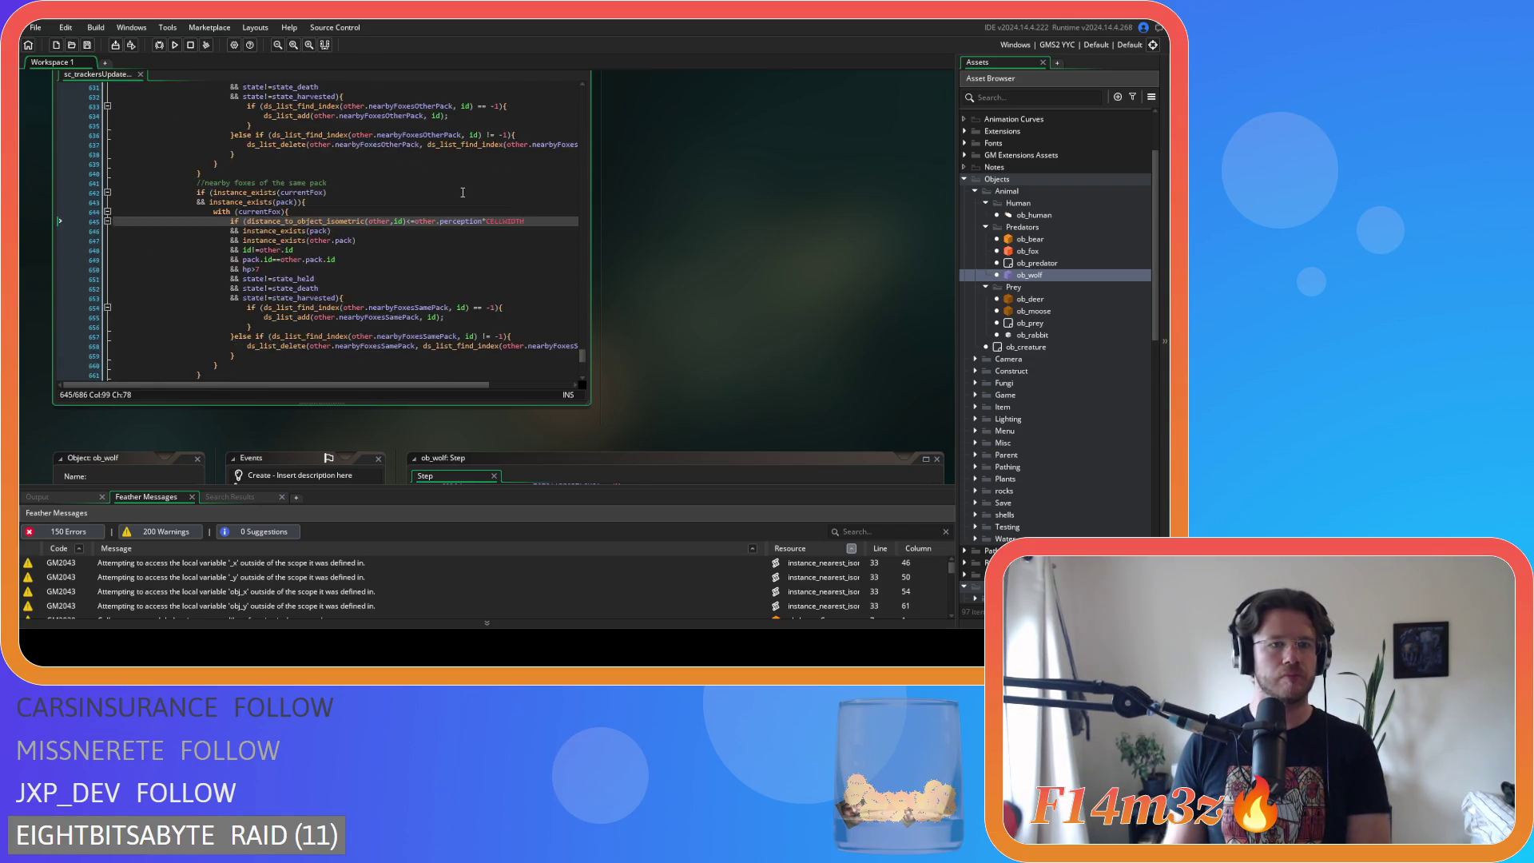
- Scroll up through sc_trackersUpdateCombat to the bear combat block
{"action": "scroll", "coordinate": [463, 193], "scroll_direction": "down", "scroll_amount": 2}
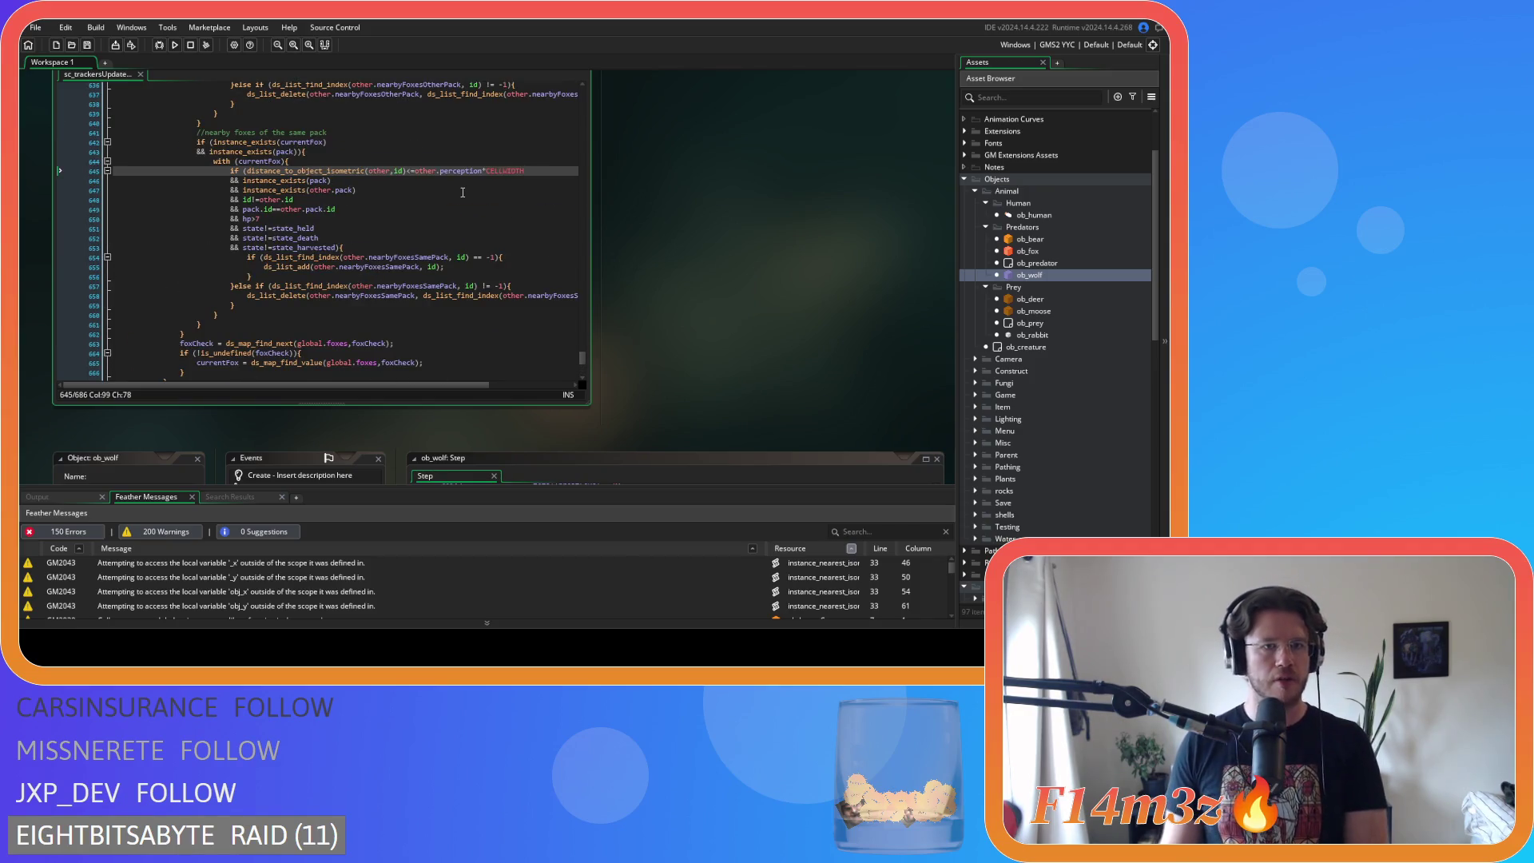
{"action": "left_click", "coordinate": [364, 217]}
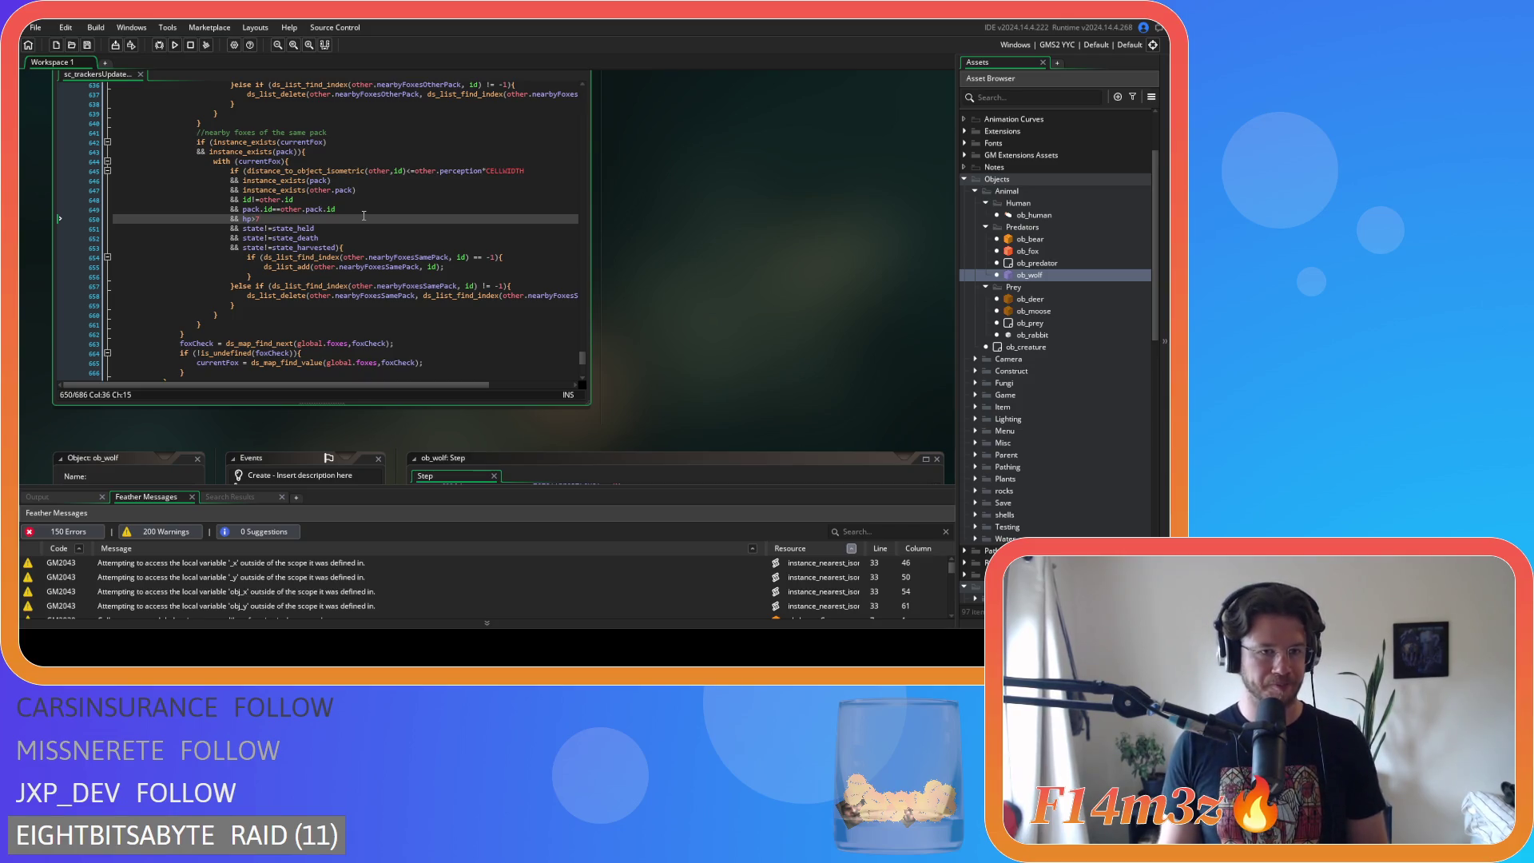
{"action": "scroll", "coordinate": [368, 225], "scroll_direction": "up", "scroll_amount": 7}
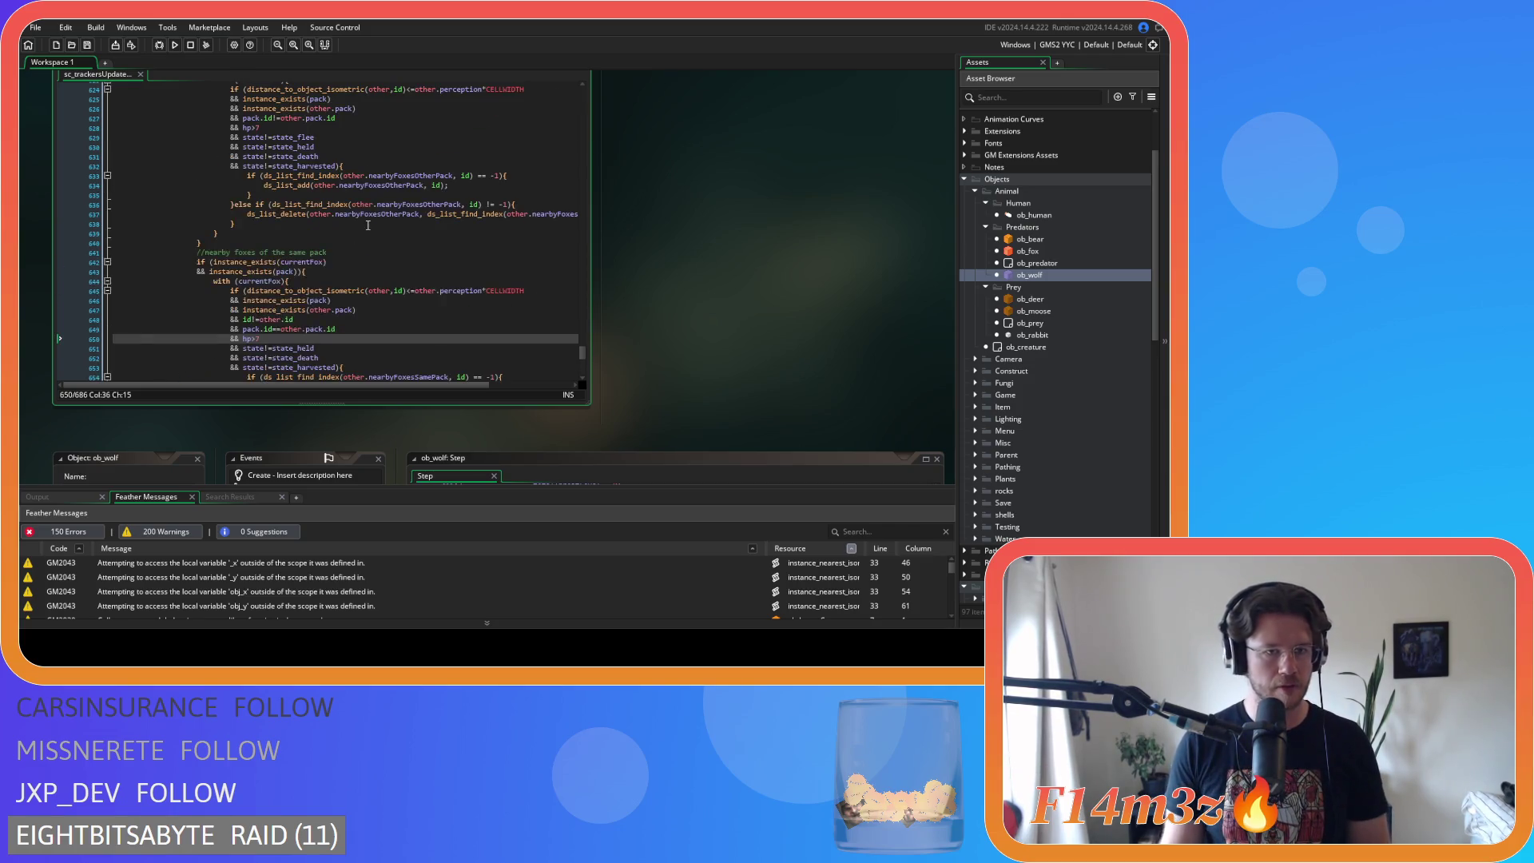
{"action": "scroll", "coordinate": [367, 221], "scroll_direction": "up", "scroll_amount": 10}
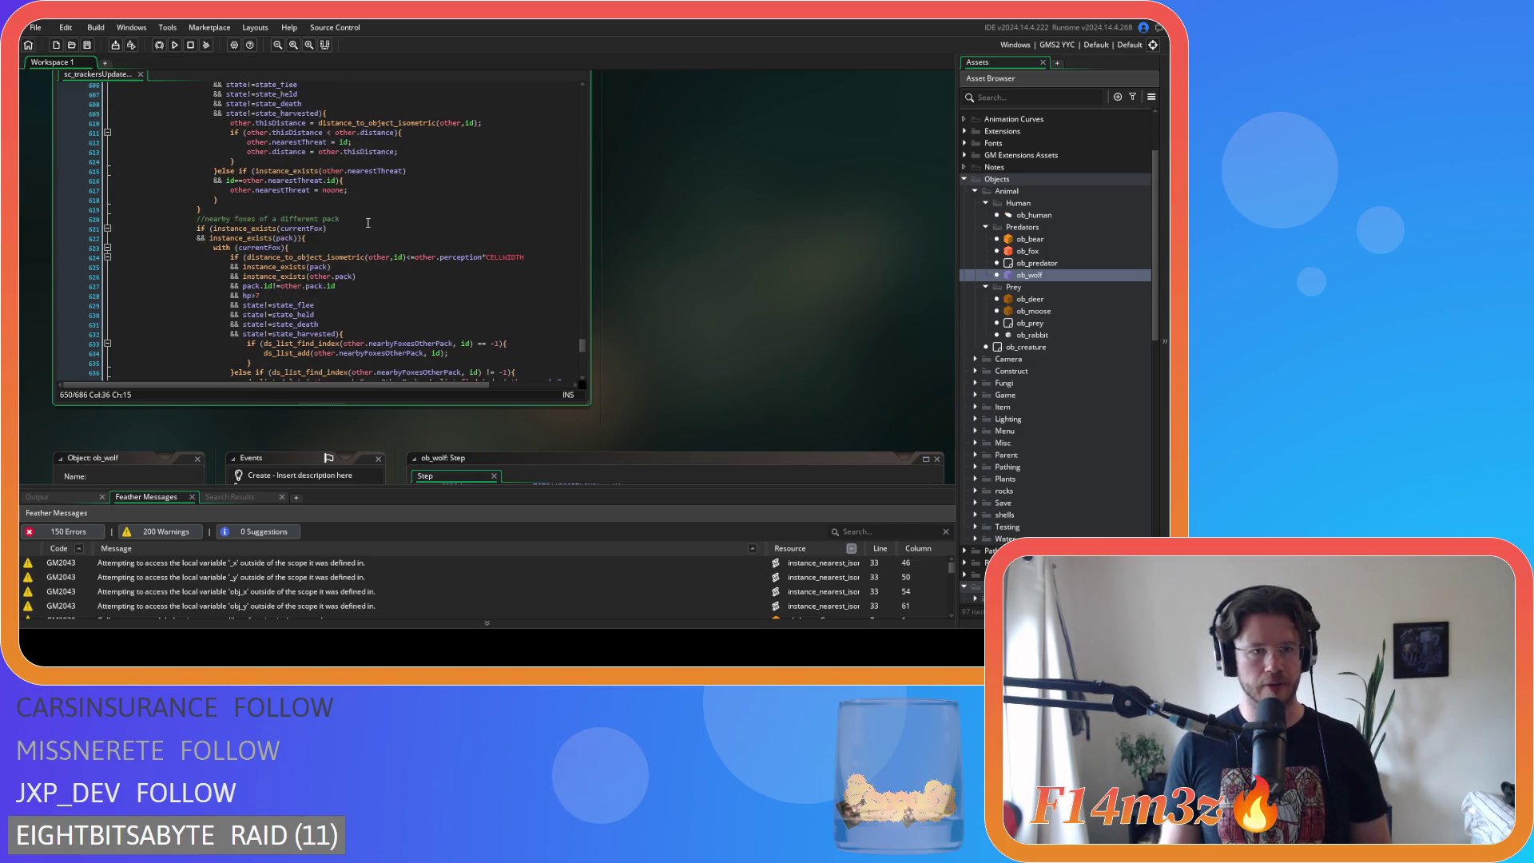
{"action": "scroll", "coordinate": [365, 224], "scroll_direction": "up", "scroll_amount": 18}
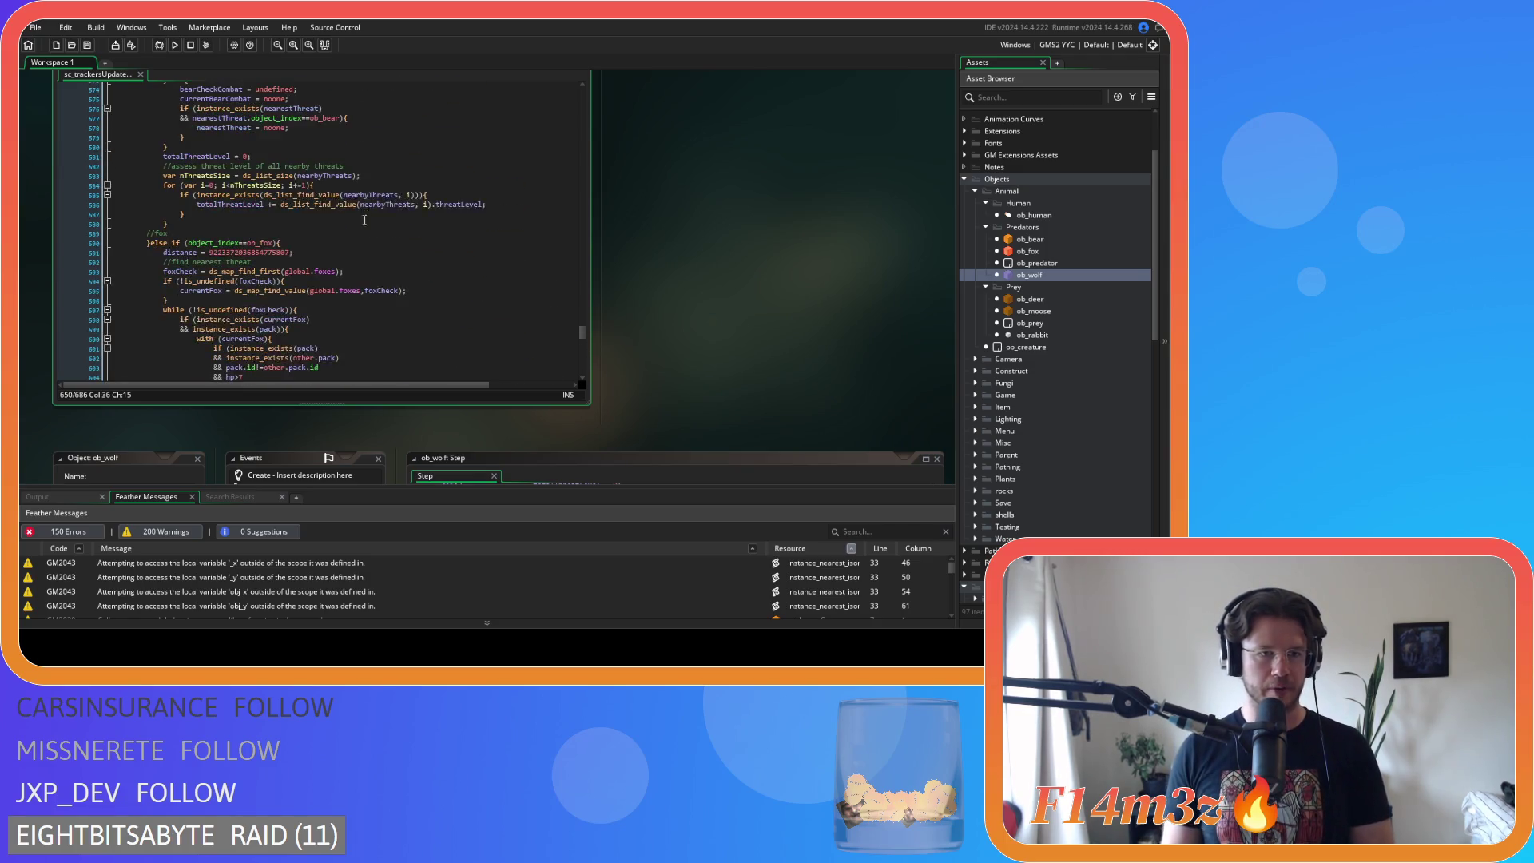
{"action": "scroll", "coordinate": [403, 294], "scroll_direction": "down", "scroll_amount": 3}
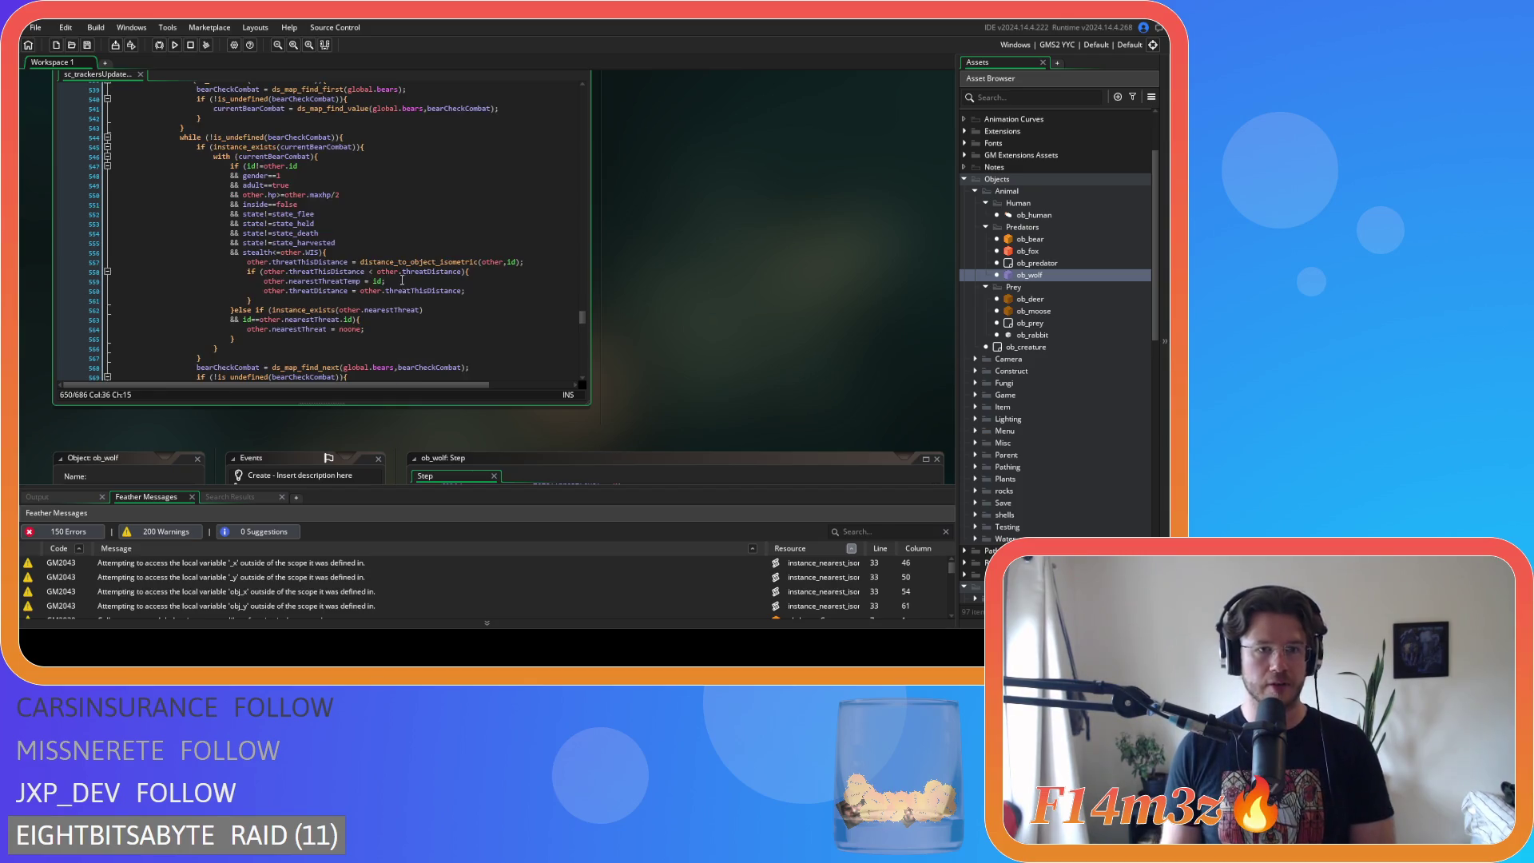
{"action": "left_click", "coordinate": [384, 252]}
{"action": "scroll", "coordinate": [384, 252], "scroll_direction": "up", "scroll_amount": 13}
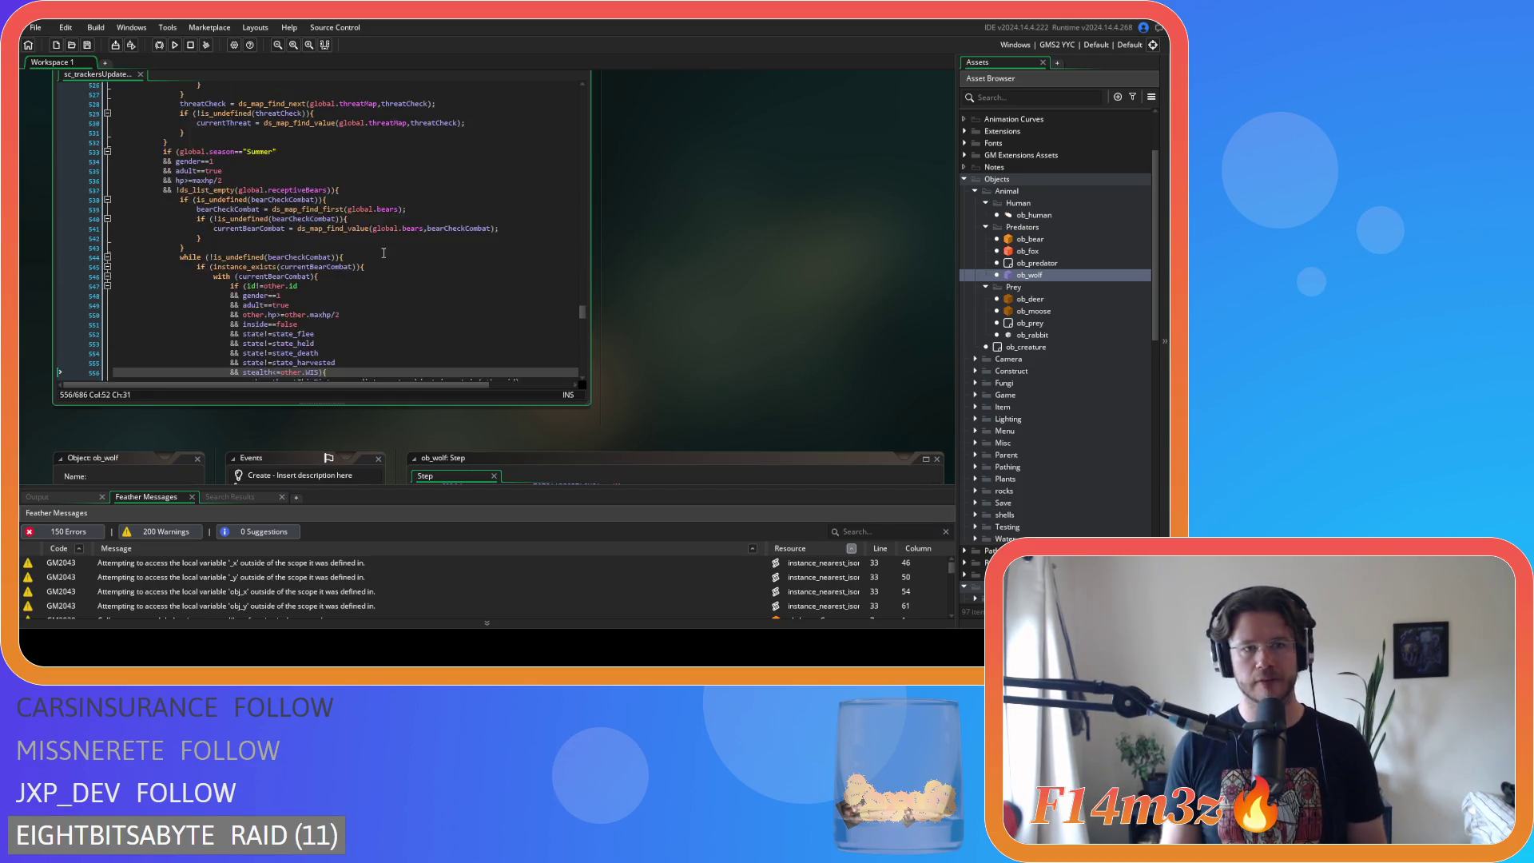
{"action": "scroll", "coordinate": [384, 253], "scroll_direction": "up", "scroll_amount": 1}
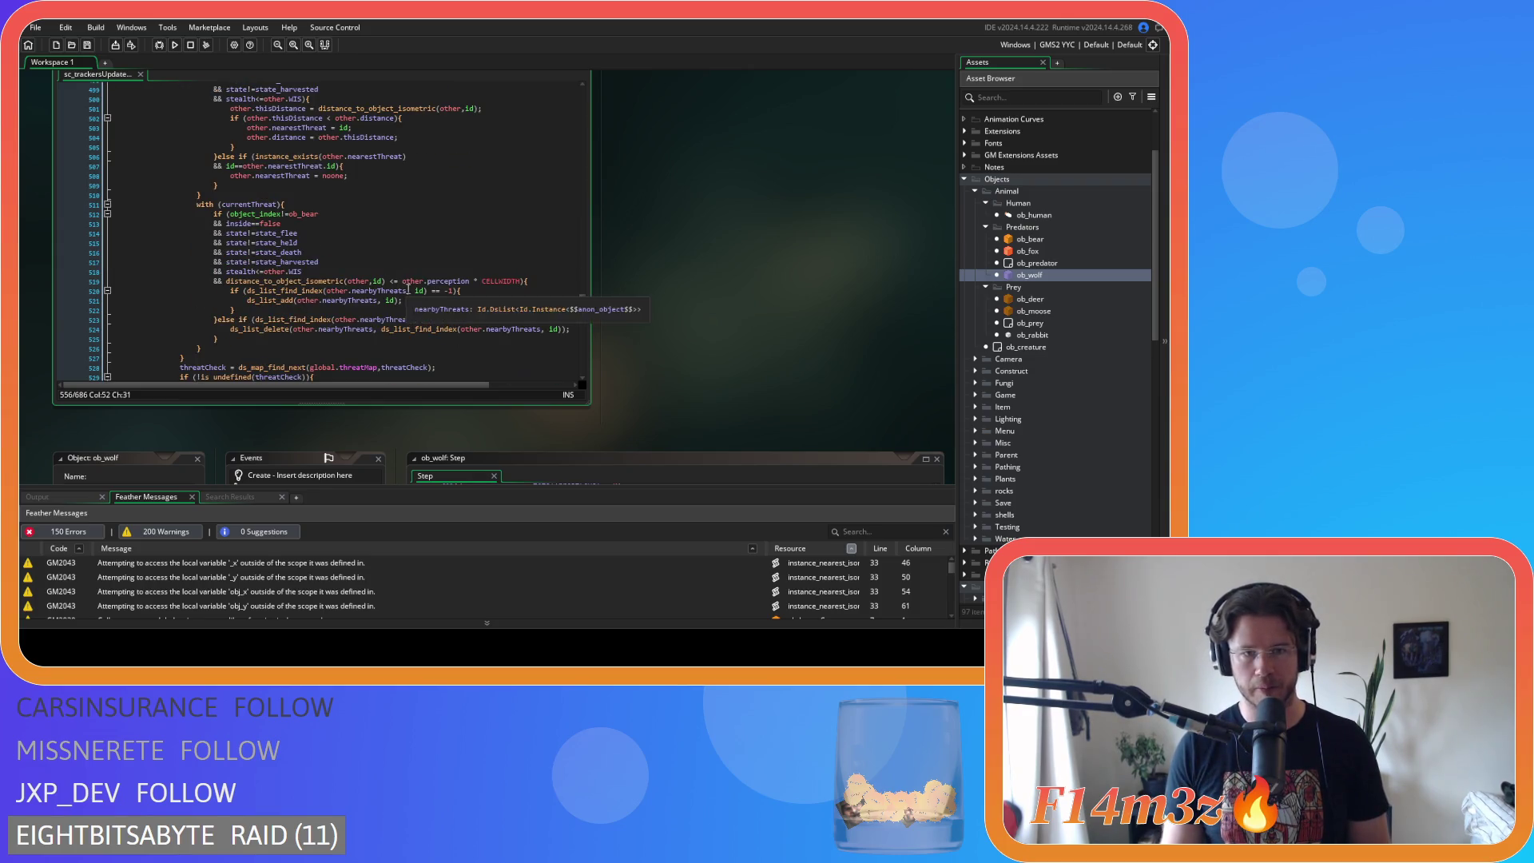
- Compact the line 519 bear distance check to <=other.perception*CELLWIDTH and save
{"action": "left_click", "coordinate": [391, 281]}
{"action": "key", "text": "Delete"}
{"action": "key", "text": "Delete"}
{"action": "key", "text": "Delete"}
{"action": "type", "text": "<="}
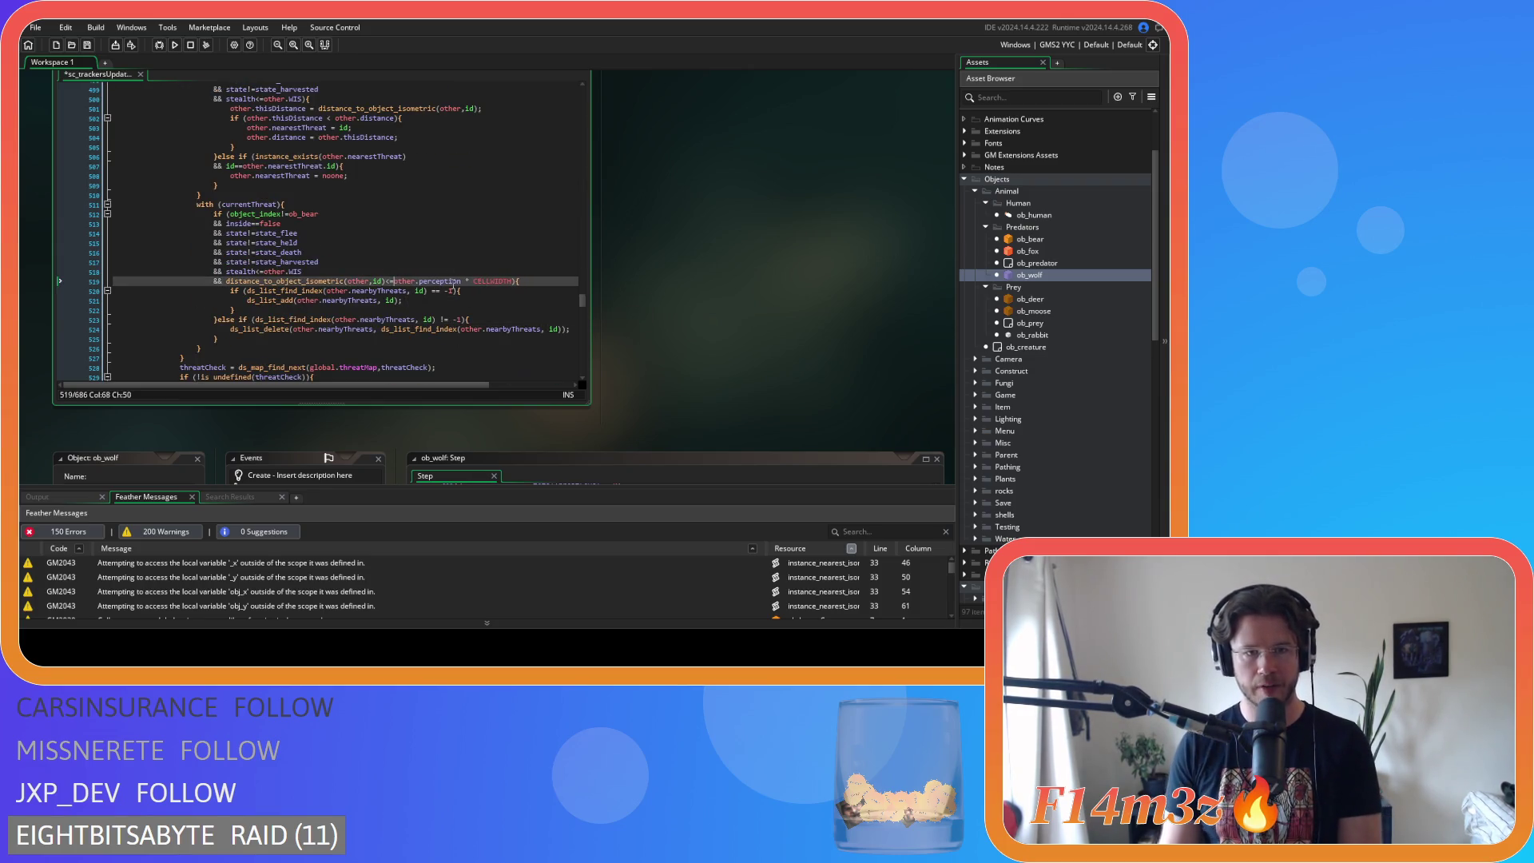
{"action": "type", "text": "*"}
{"action": "left_click", "coordinate": [483, 262]}
{"action": "key", "text": "ctrl+s"}
{"action": "scroll", "coordinate": [483, 264], "scroll_direction": "up", "scroll_amount": 15}
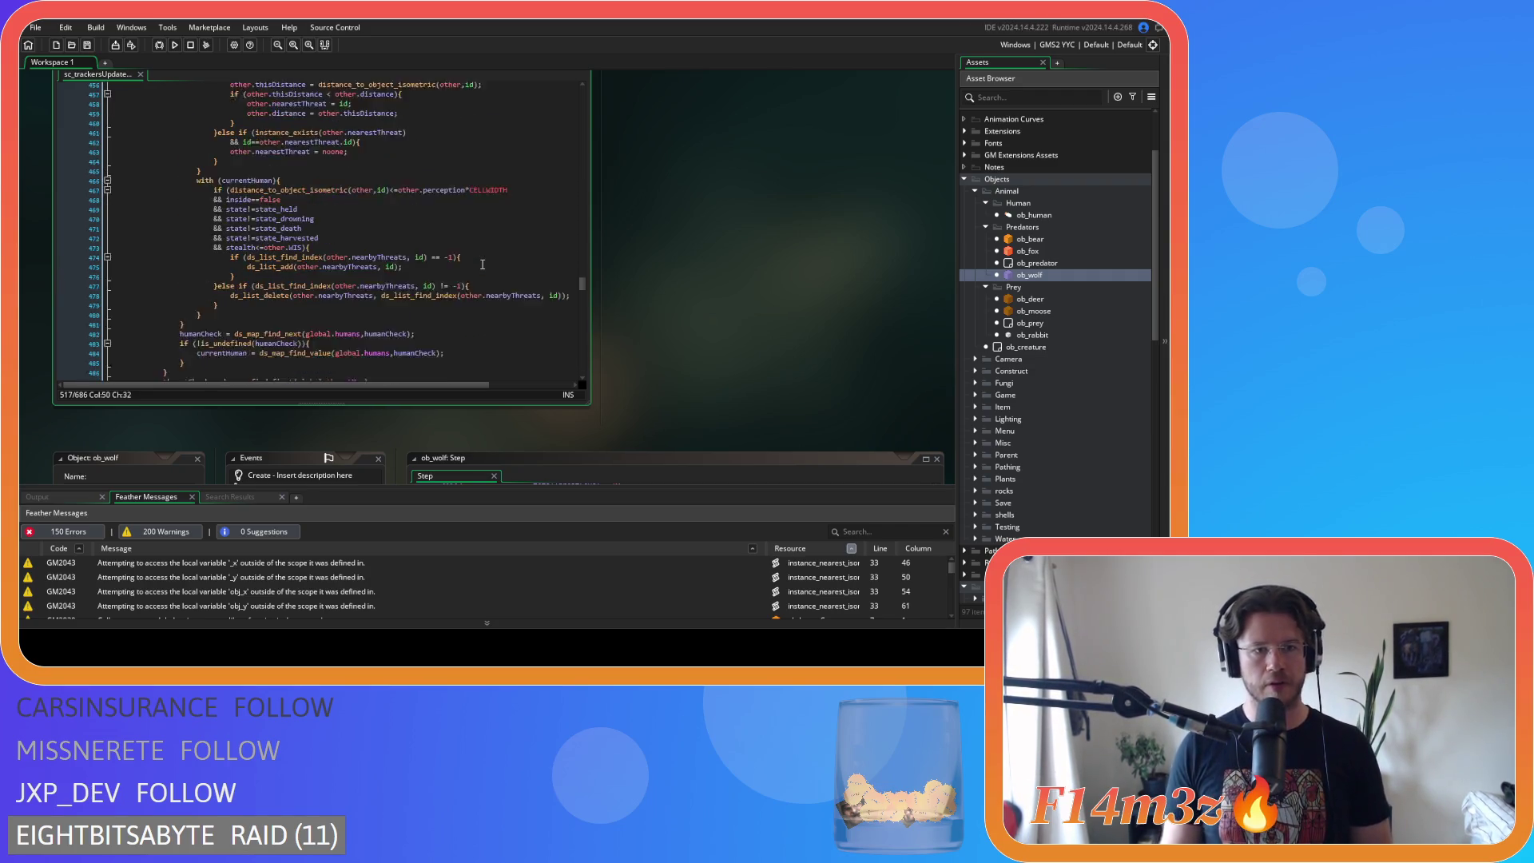
{"action": "scroll", "coordinate": [480, 260], "scroll_direction": "up", "scroll_amount": 20}
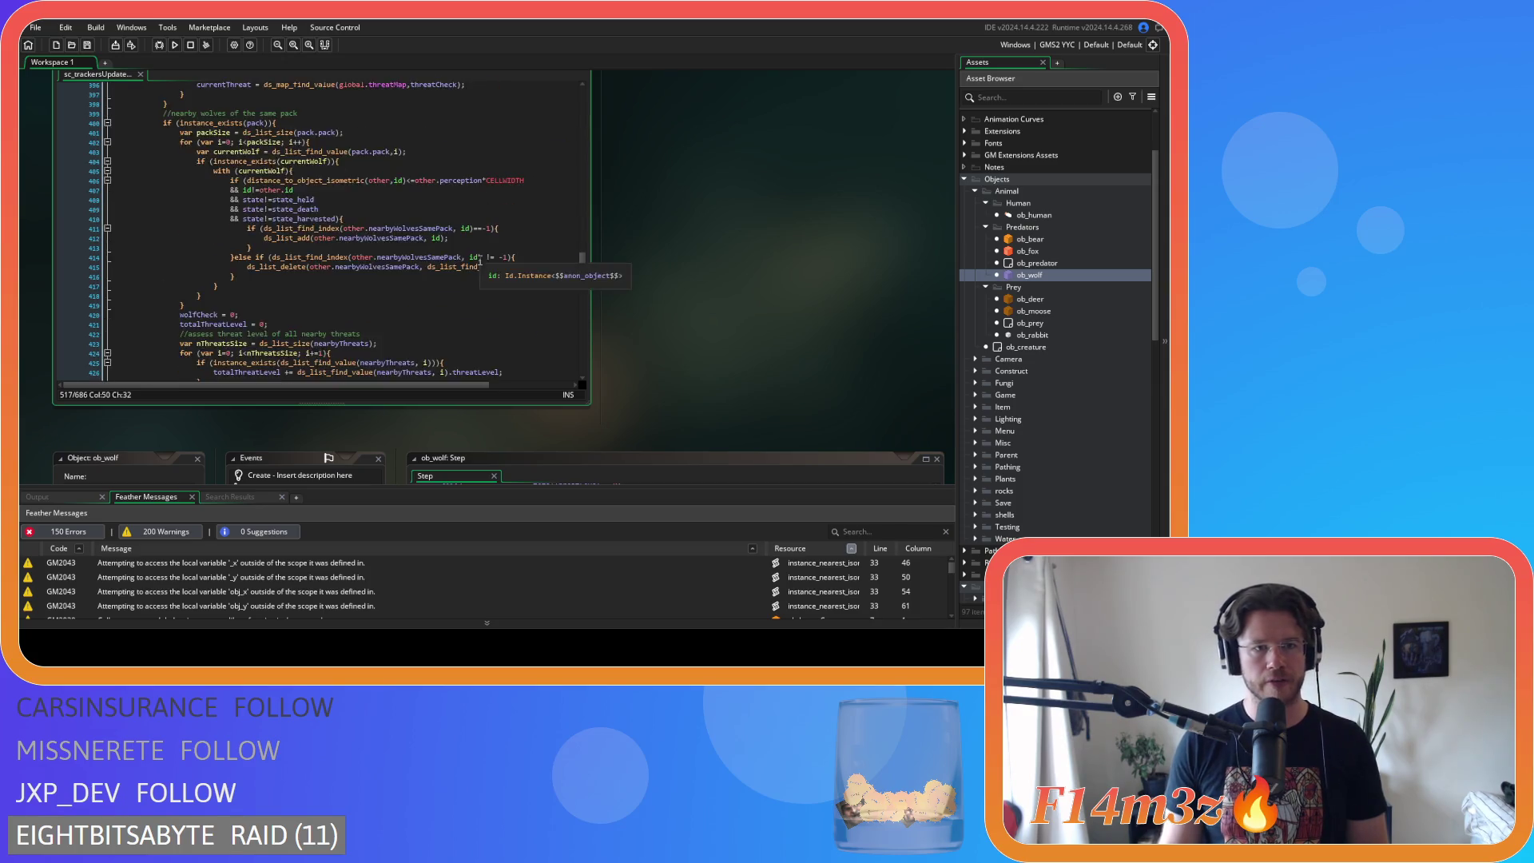
{"action": "scroll", "coordinate": [477, 262], "scroll_direction": "down", "scroll_amount": 1}
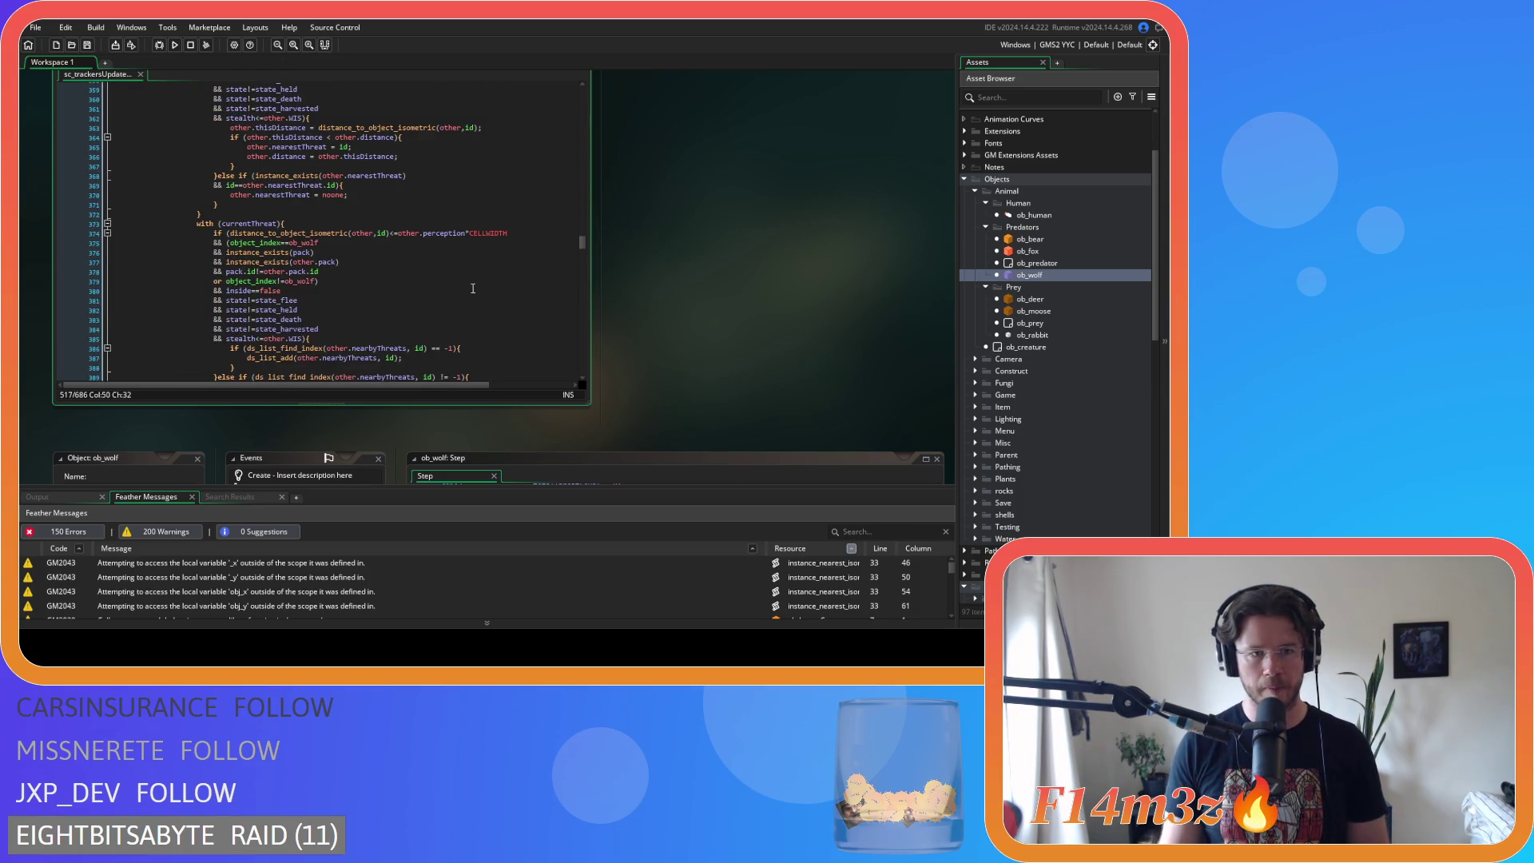
{"action": "scroll", "coordinate": [661, 241], "scroll_direction": "up", "scroll_amount": 3}
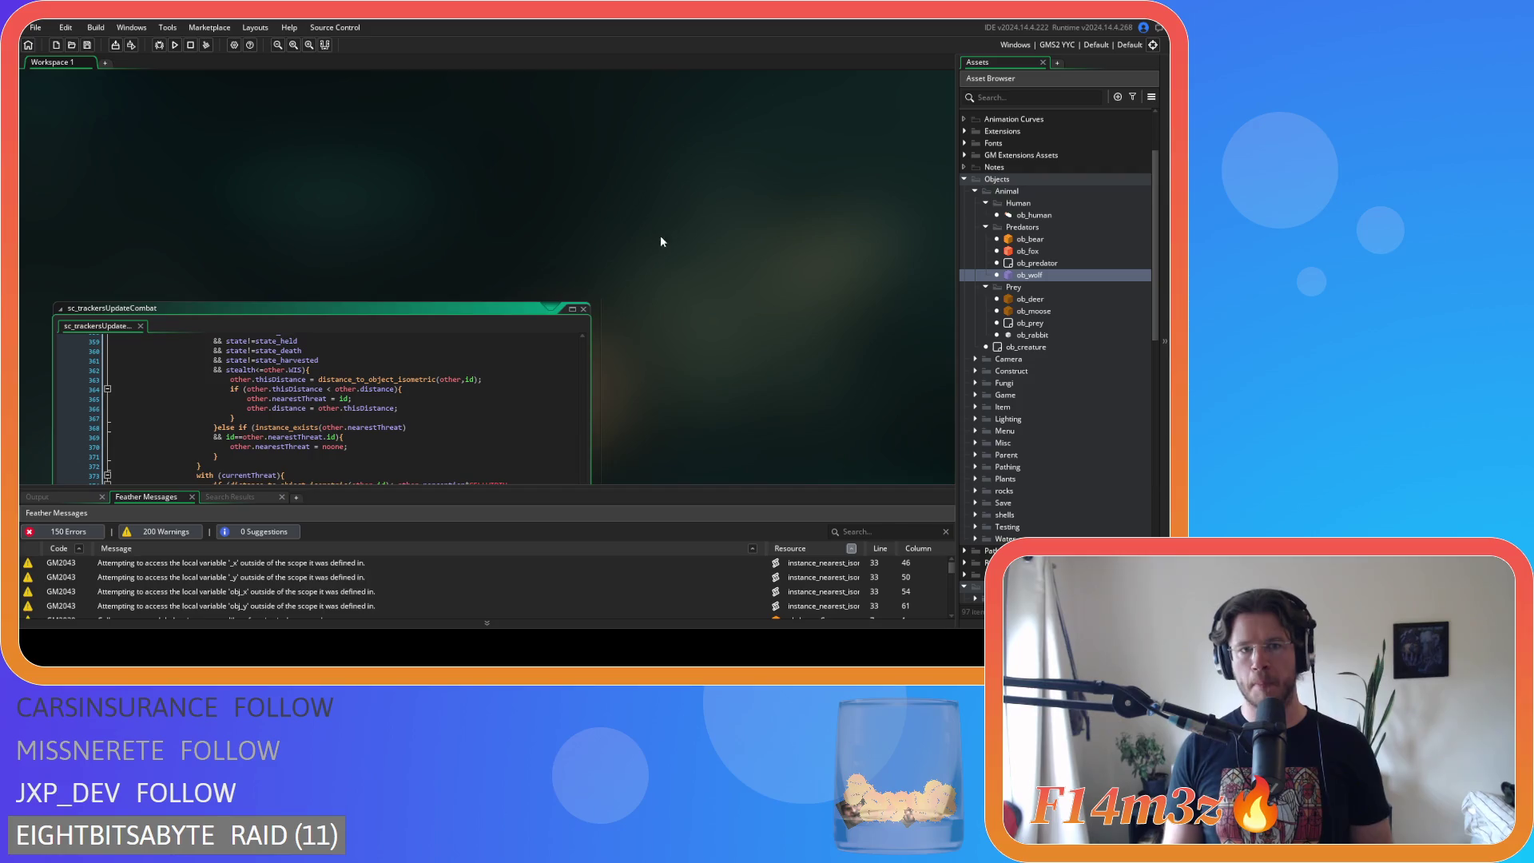
- Close the sc_trackersUpdateCombat window and collapse the Predators, Human, Prey, Animal and Objects folders
{"action": "left_click", "coordinate": [584, 310]}
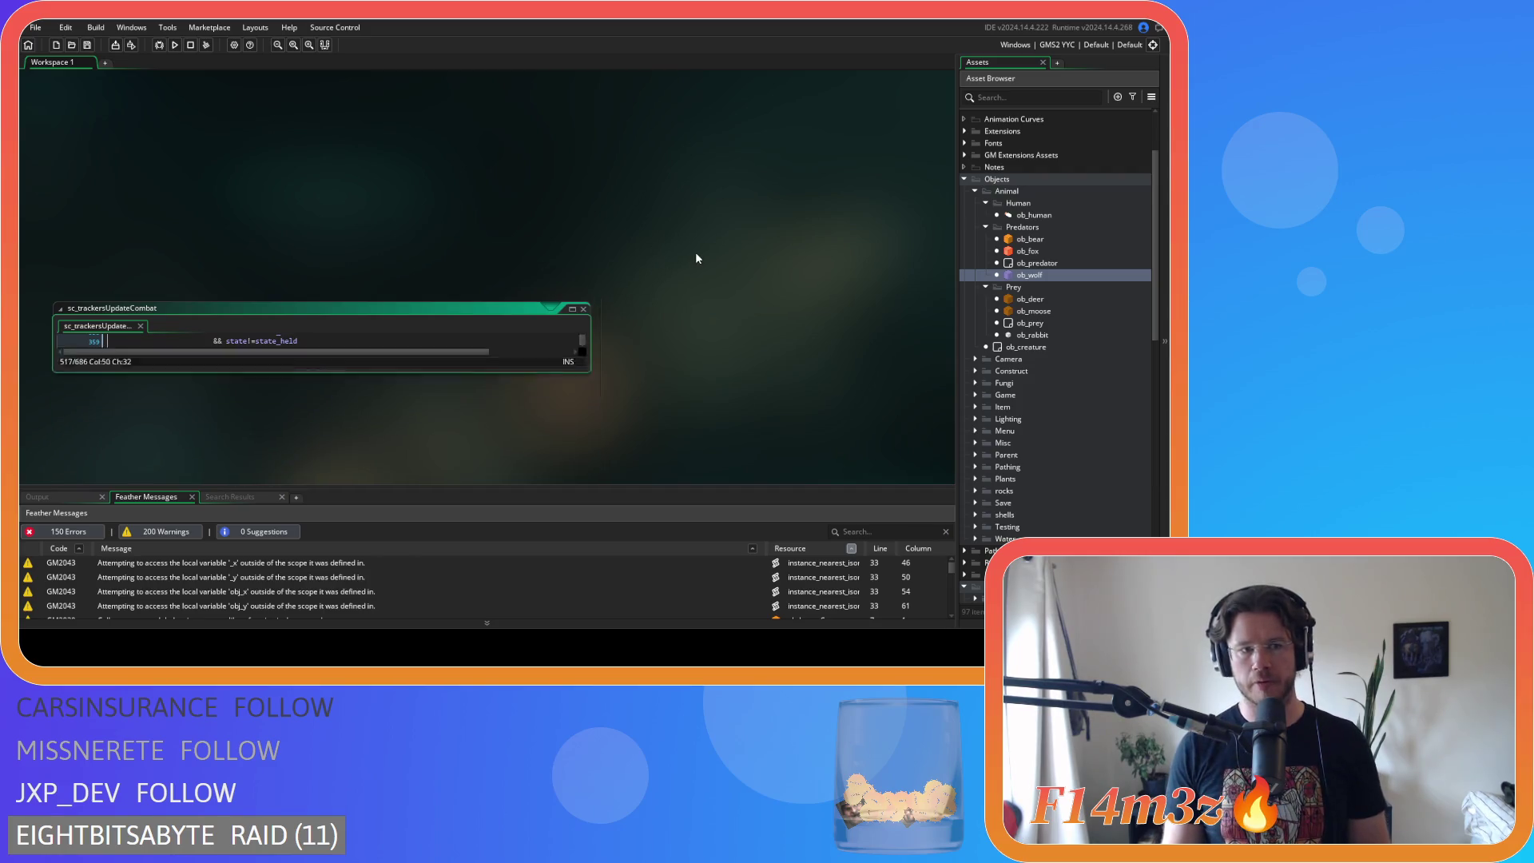
{"action": "left_click", "coordinate": [985, 227]}
{"action": "left_click", "coordinate": [985, 203]}
{"action": "left_click", "coordinate": [985, 227]}
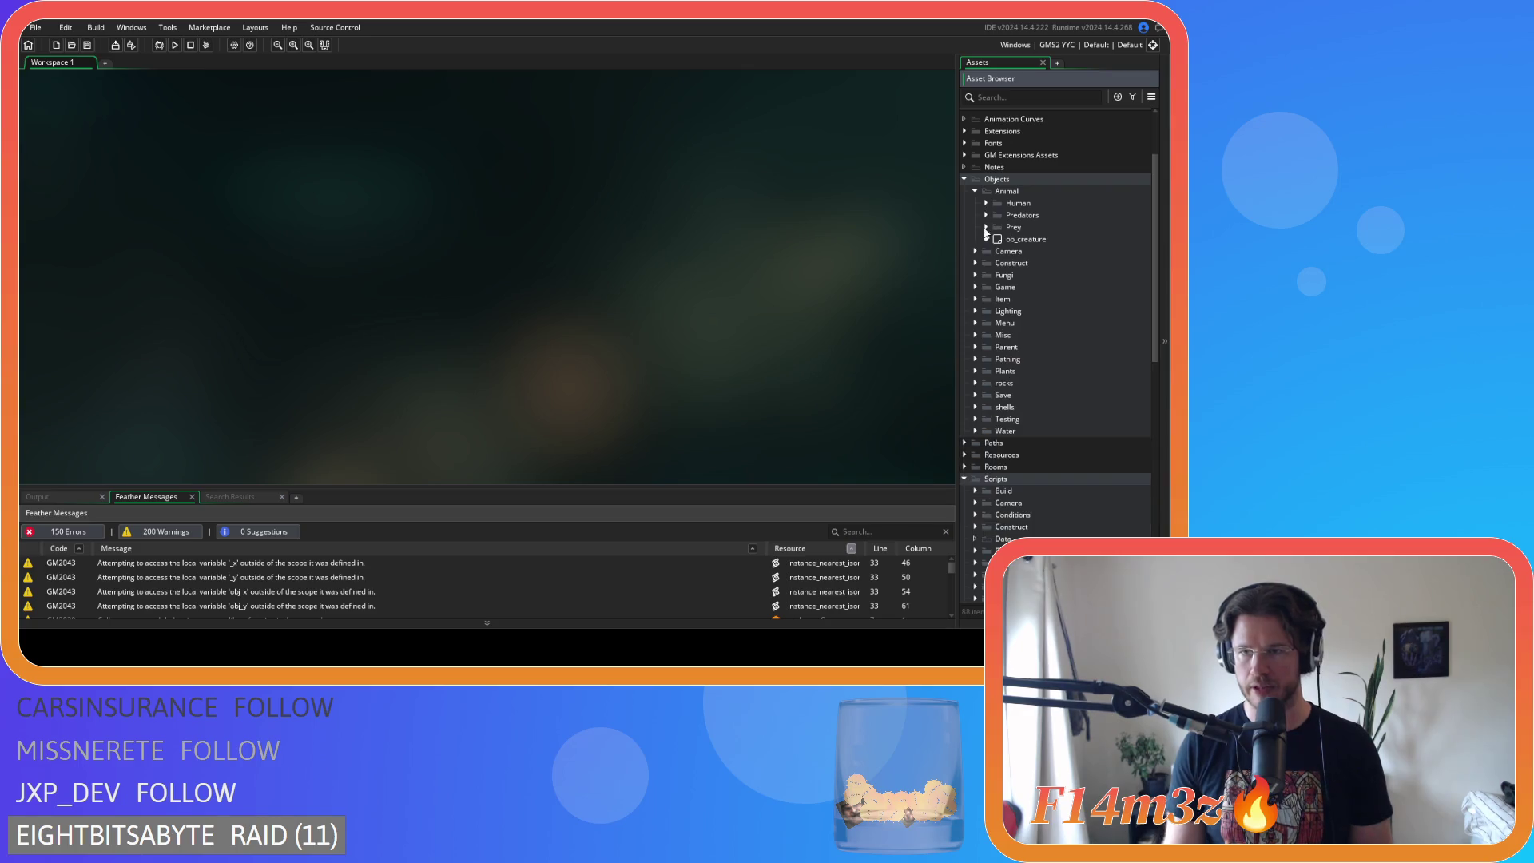
{"action": "left_click", "coordinate": [974, 191]}
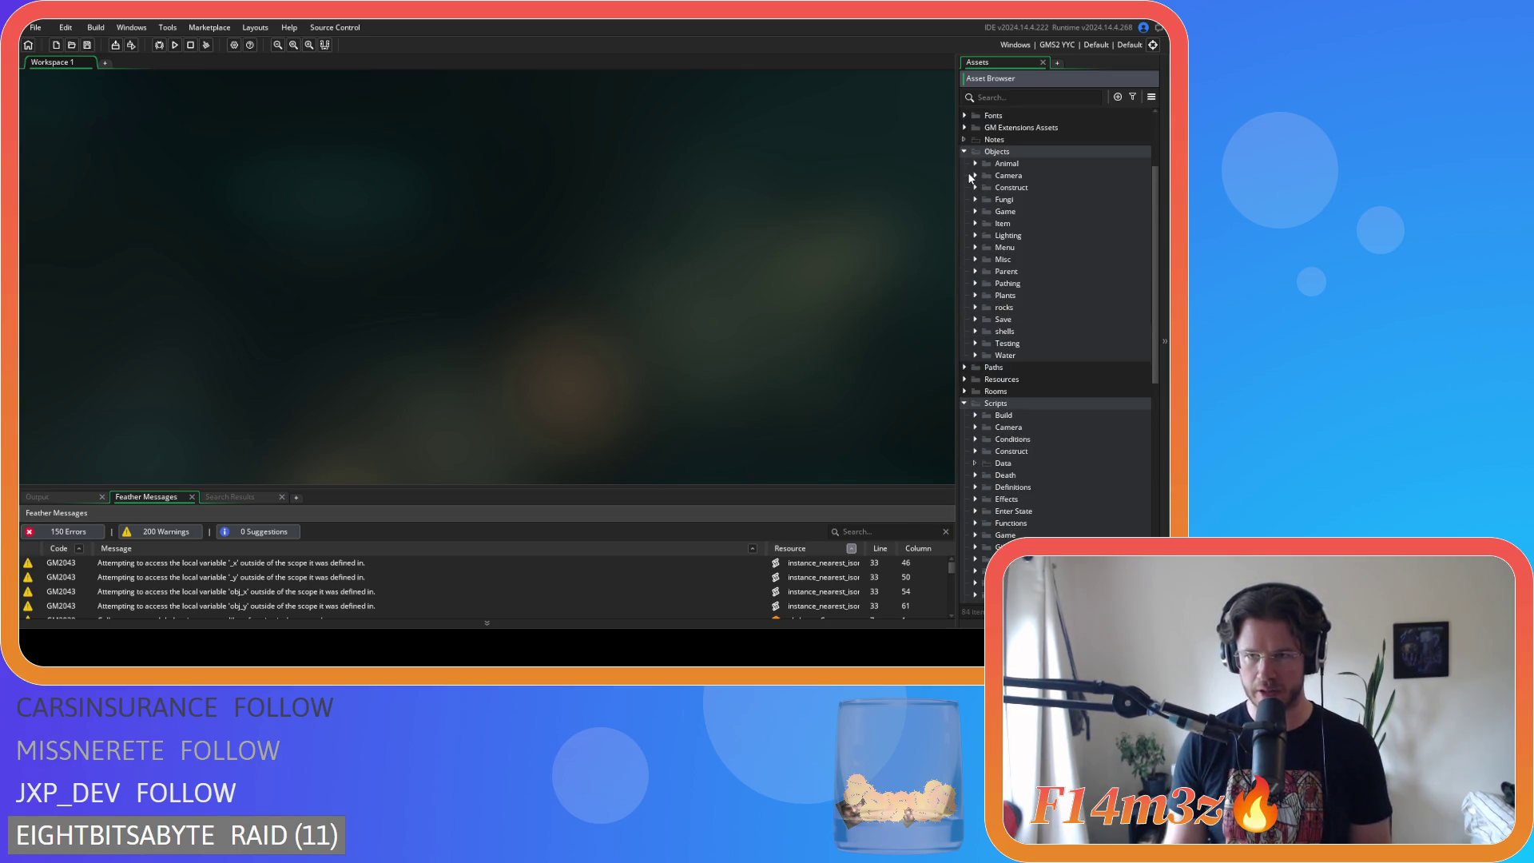
{"action": "left_click", "coordinate": [964, 151]}
- Open sc_trackersUpdateDeer from the Trackers scripts in the code editor
{"action": "scroll", "coordinate": [1011, 319], "scroll_direction": "down", "scroll_amount": 5}
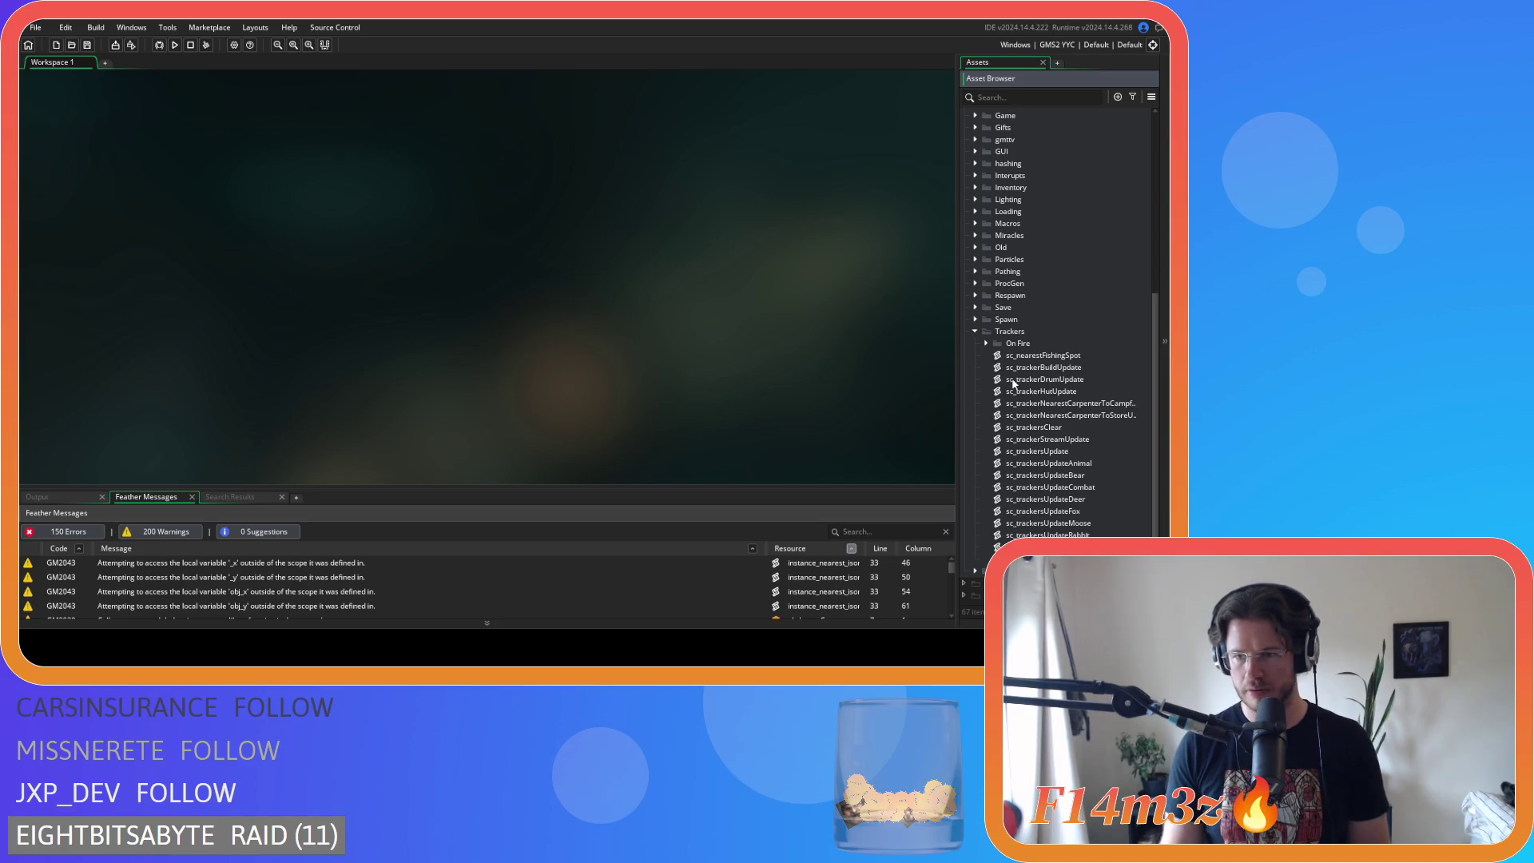
{"action": "scroll", "coordinate": [1011, 379], "scroll_direction": "down", "scroll_amount": 2}
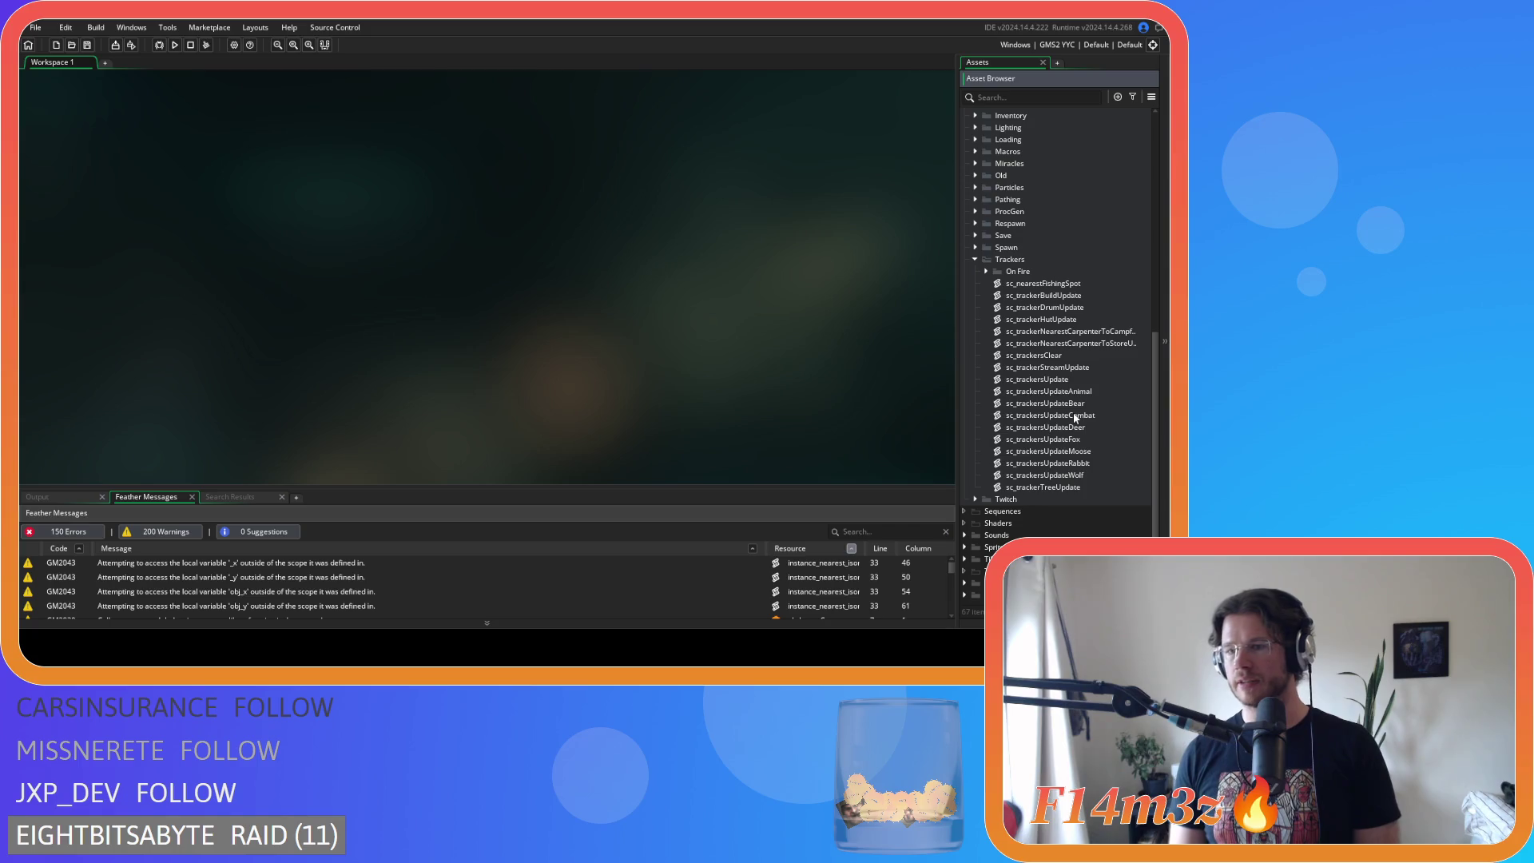
{"action": "left_click", "coordinate": [1087, 430]}
{"action": "double_click", "coordinate": [1087, 430]}
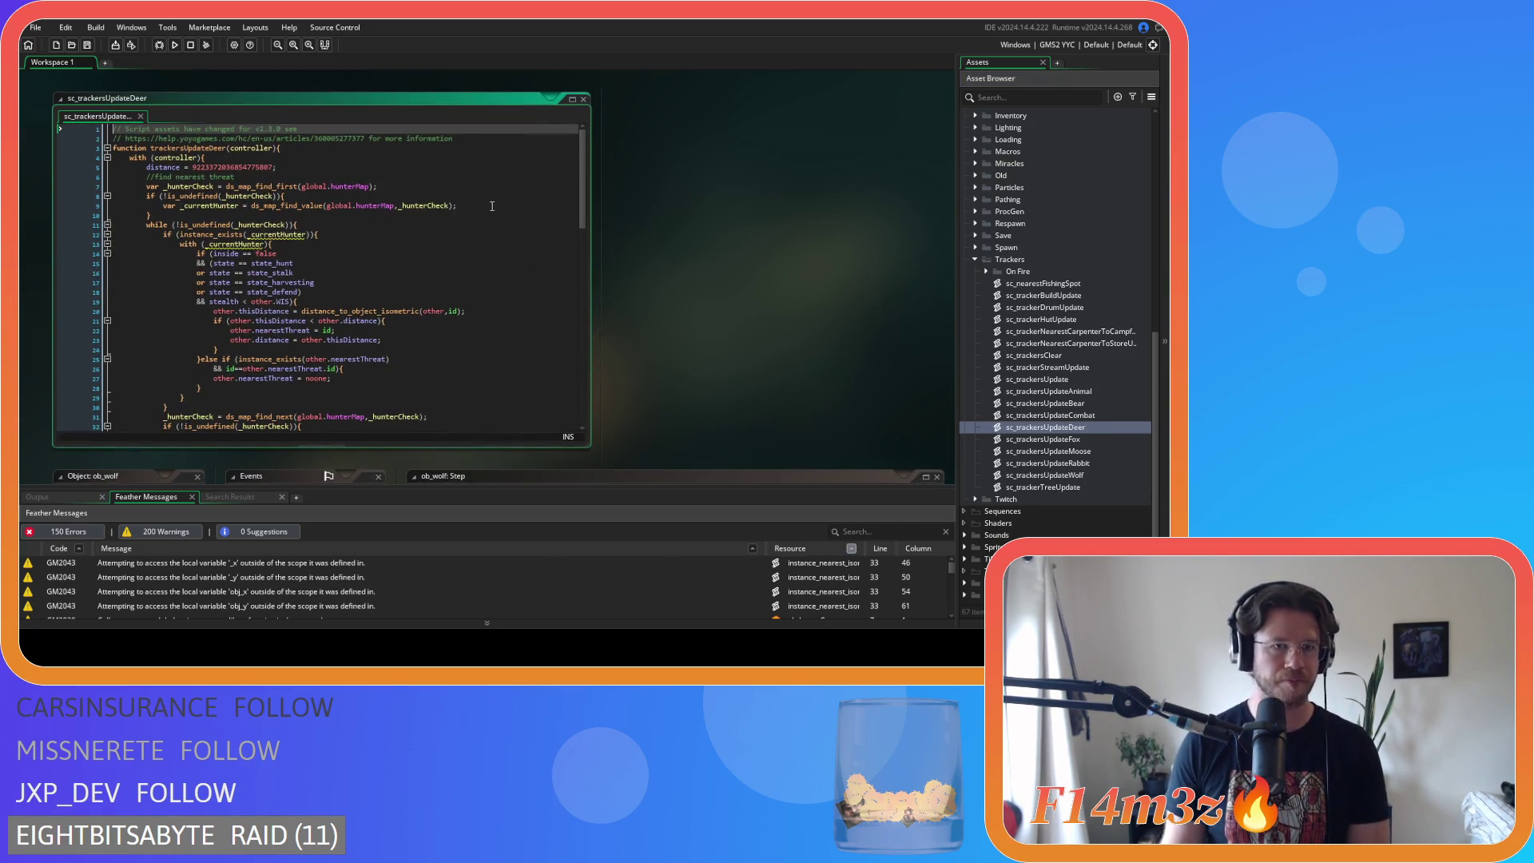
- Remove the spaces around == on lines 14–16, e.g. state==state_hunt and state==state_stalk
{"action": "scroll", "coordinate": [439, 196], "scroll_direction": "down", "scroll_amount": 3}
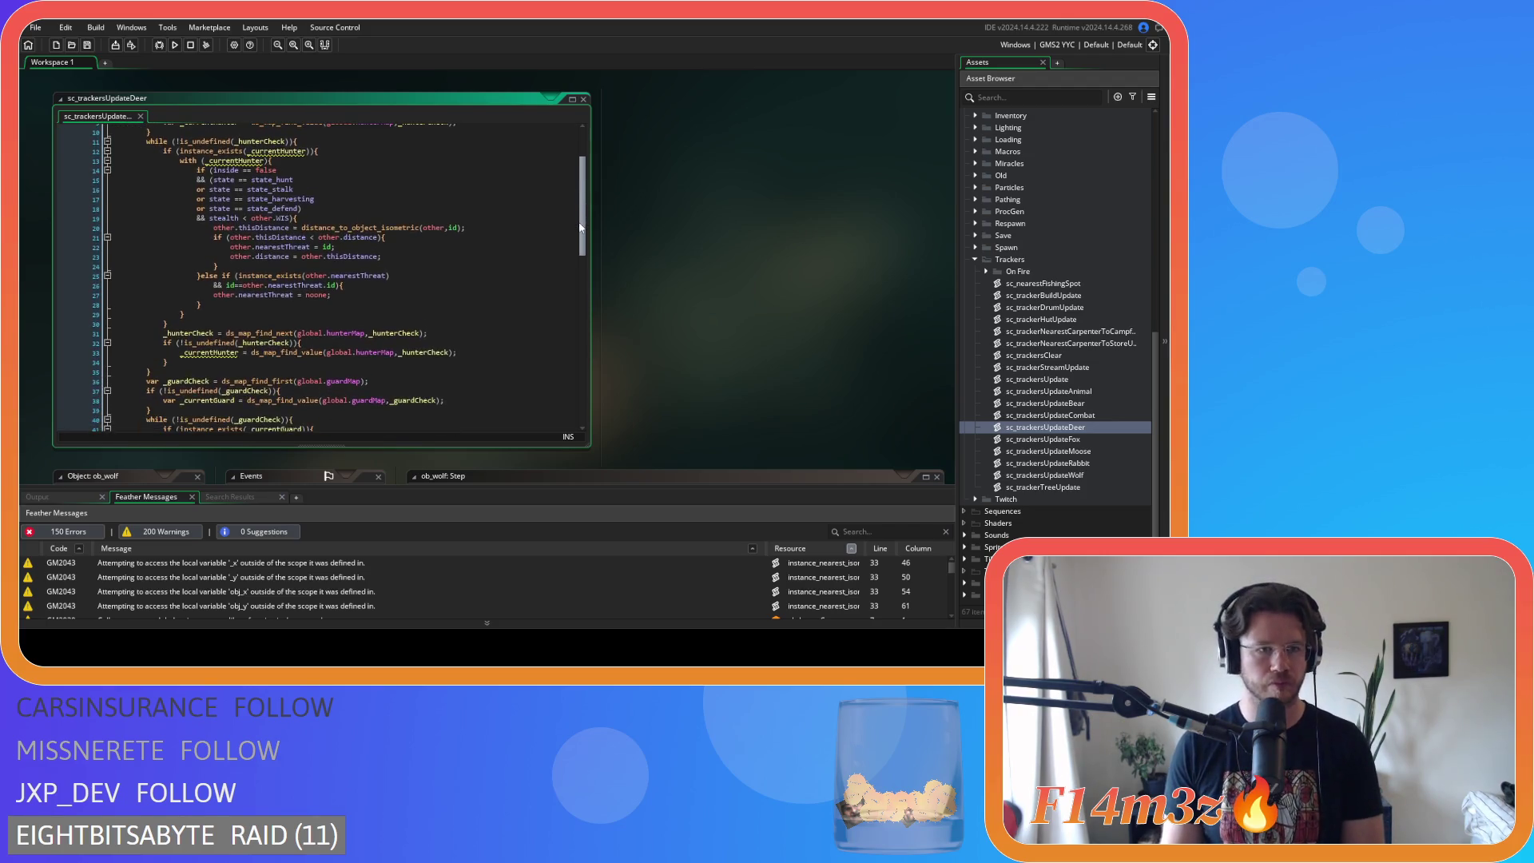
{"action": "left_click", "coordinate": [241, 171]}
{"action": "key", "text": "BackSpace"}
{"action": "key", "text": "Delete"}
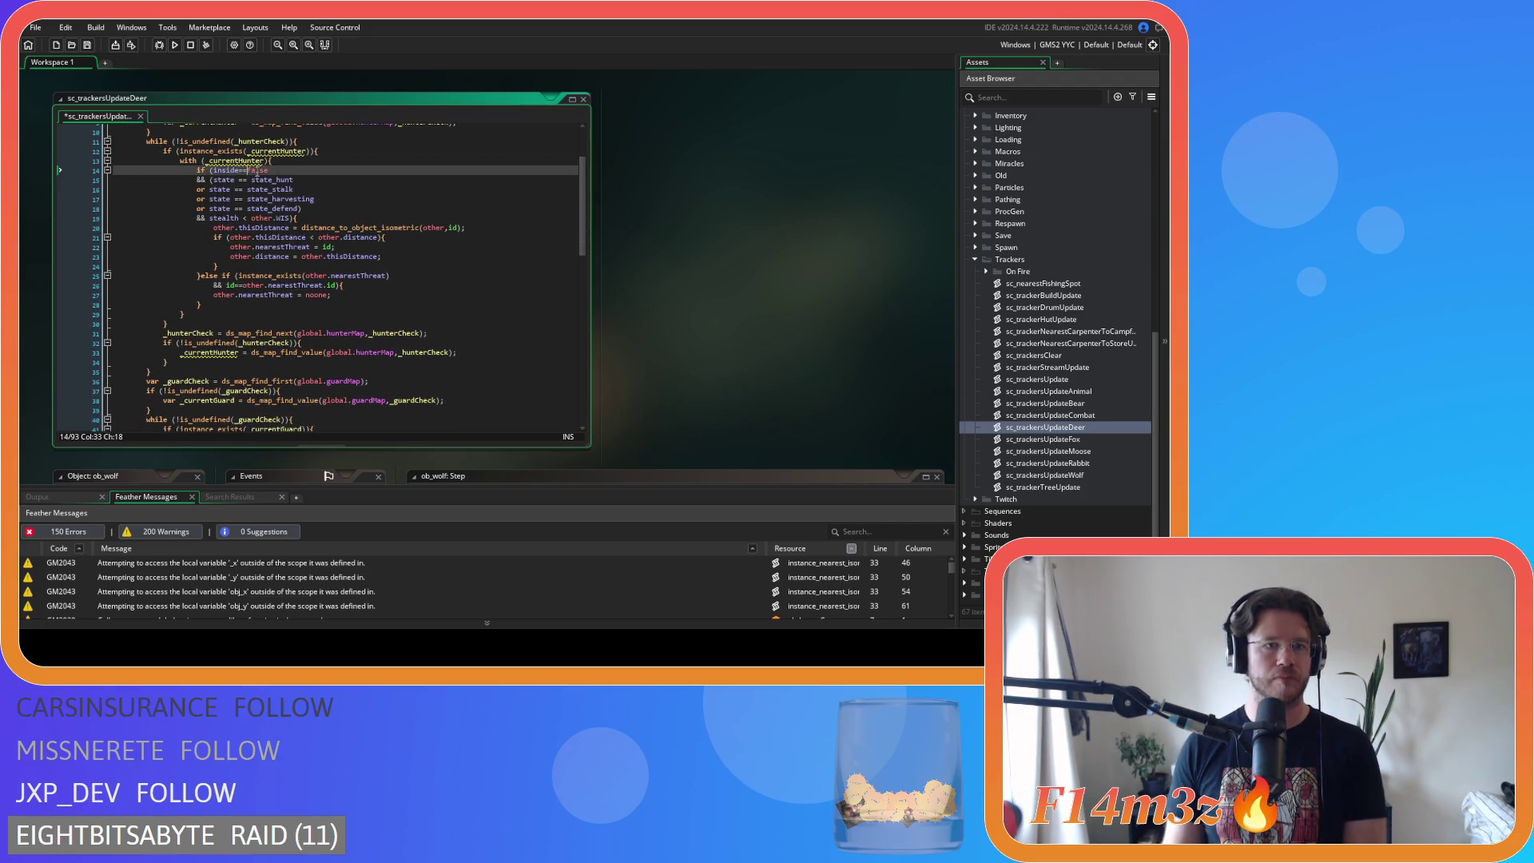
{"action": "left_click", "coordinate": [237, 180]}
{"action": "key", "text": "BackSpace"}
{"action": "key", "text": "Delete"}
{"action": "left_click", "coordinate": [266, 191]}
{"action": "key", "text": "BackSpace"}
{"action": "key", "text": "Delete"}
- Compact the state_harvesting, state_defend and stealth comparisons on lines 17–19, then save sc_trackersUpdateDeer
{"action": "left_click", "coordinate": [242, 199]}
{"action": "key", "text": "BackSpace"}
{"action": "key", "text": "Delete"}
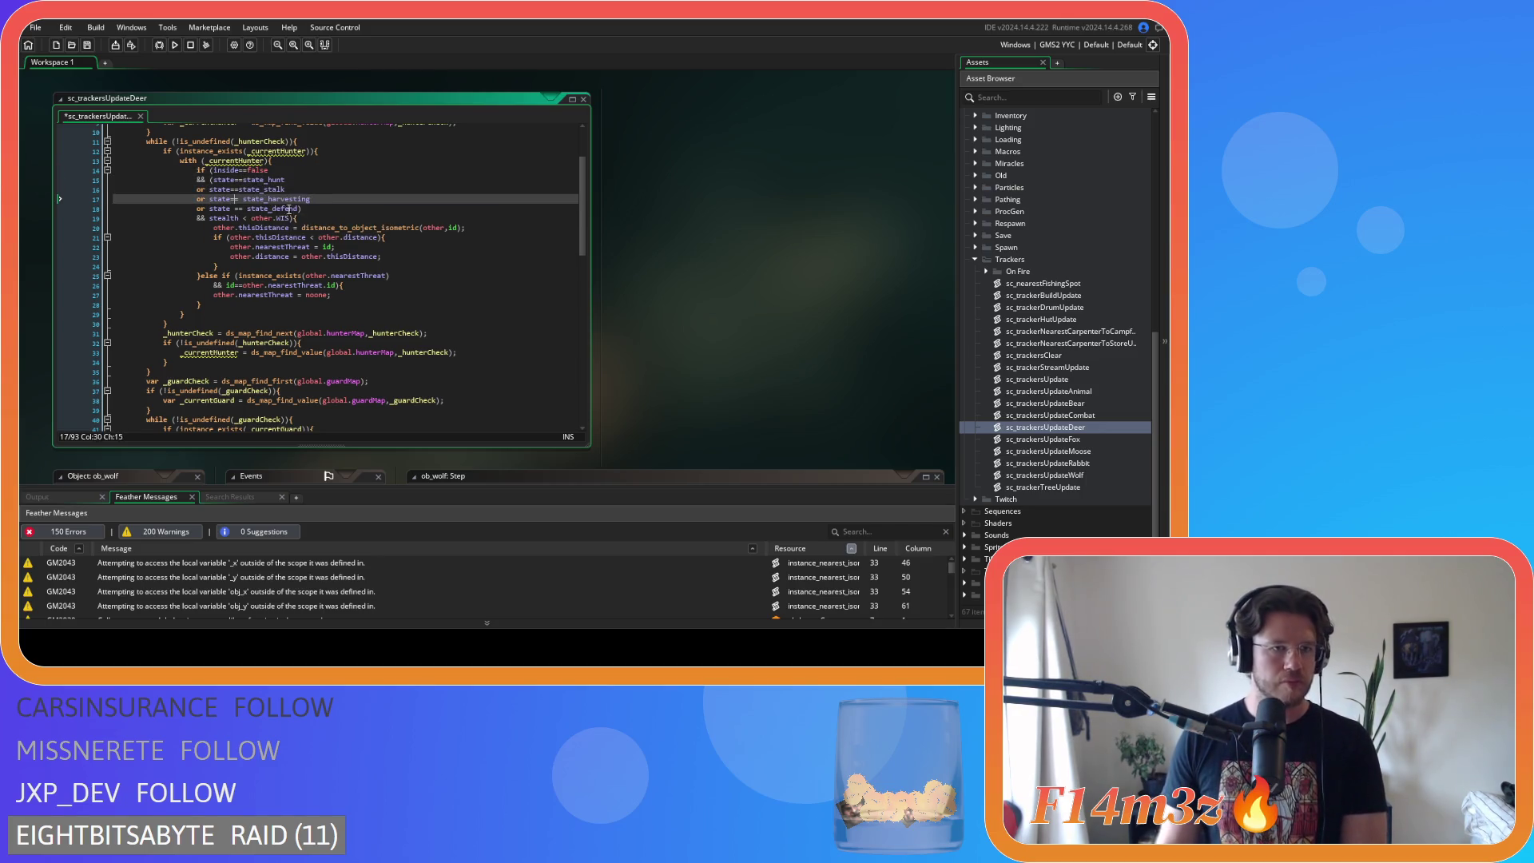
{"action": "left_click", "coordinate": [233, 207]}
{"action": "key", "text": "BackSpace"}
{"action": "key", "text": "Delete"}
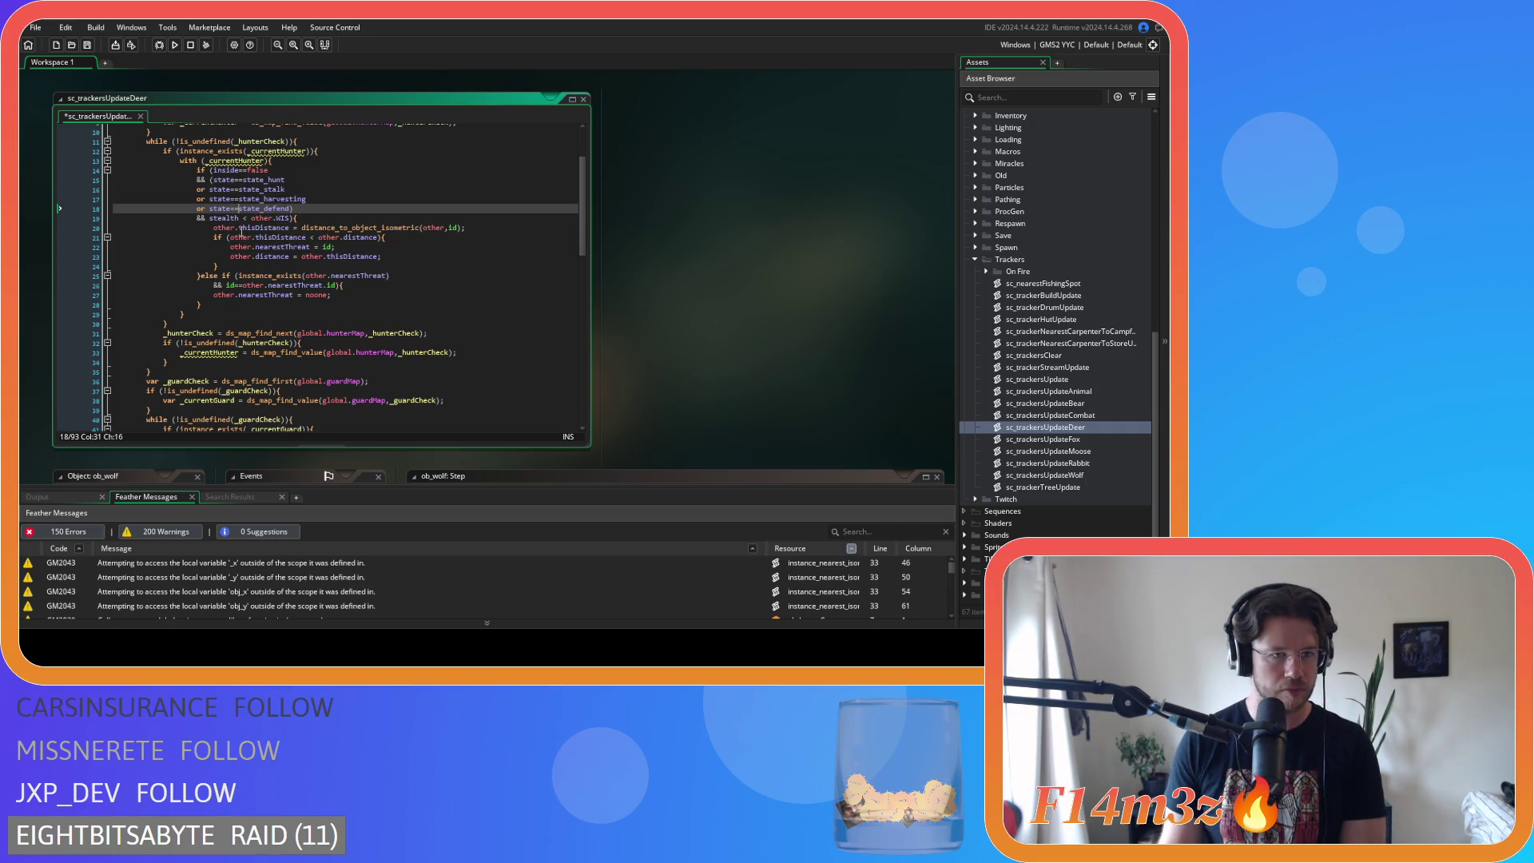
{"action": "left_click", "coordinate": [242, 217]}
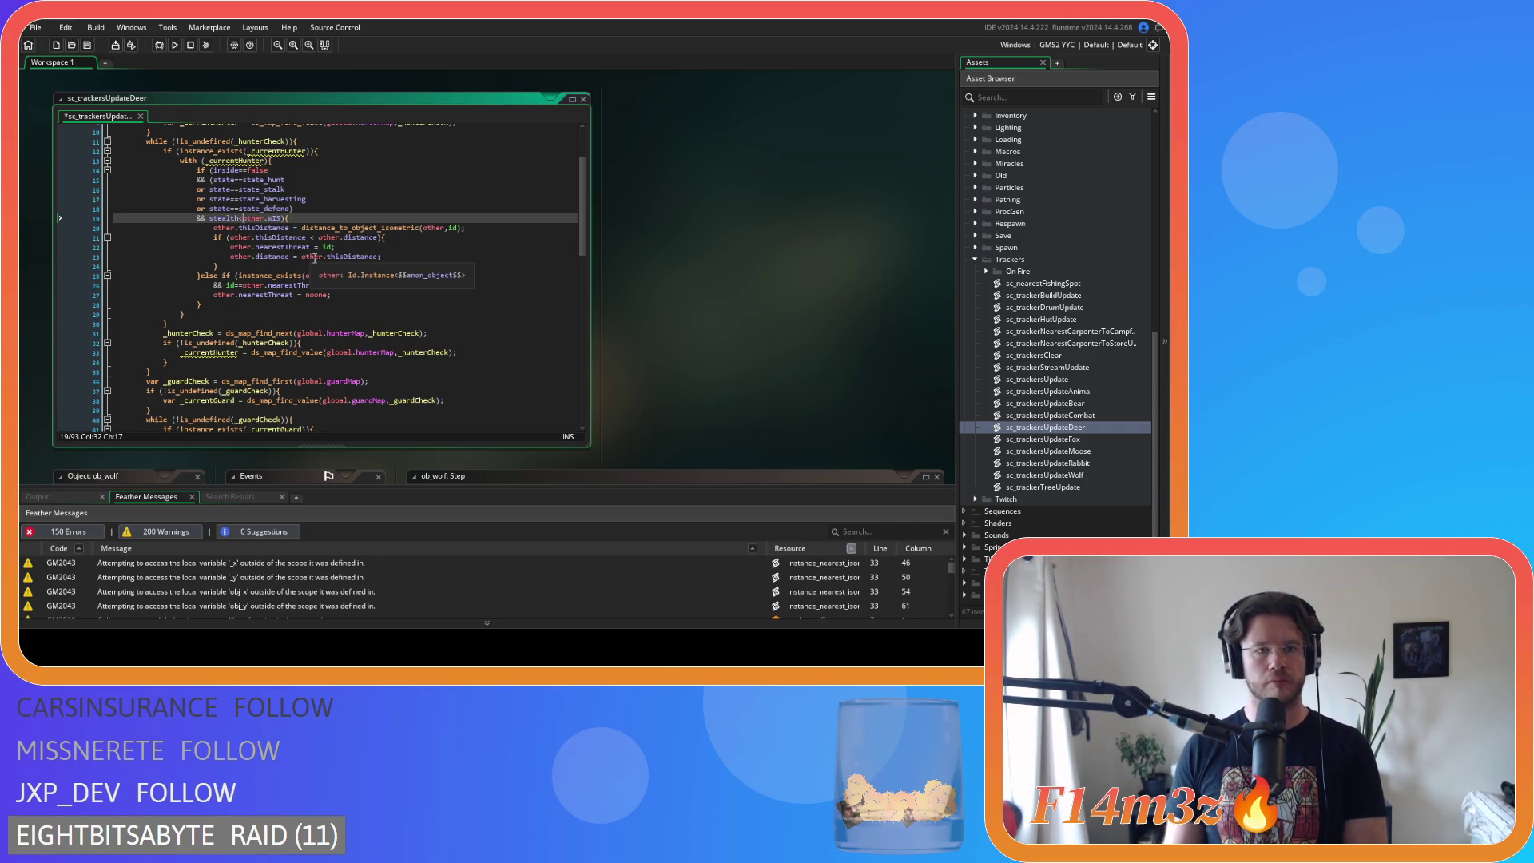
{"action": "left_click", "coordinate": [397, 256]}
{"action": "key", "text": "ctrl+s"}
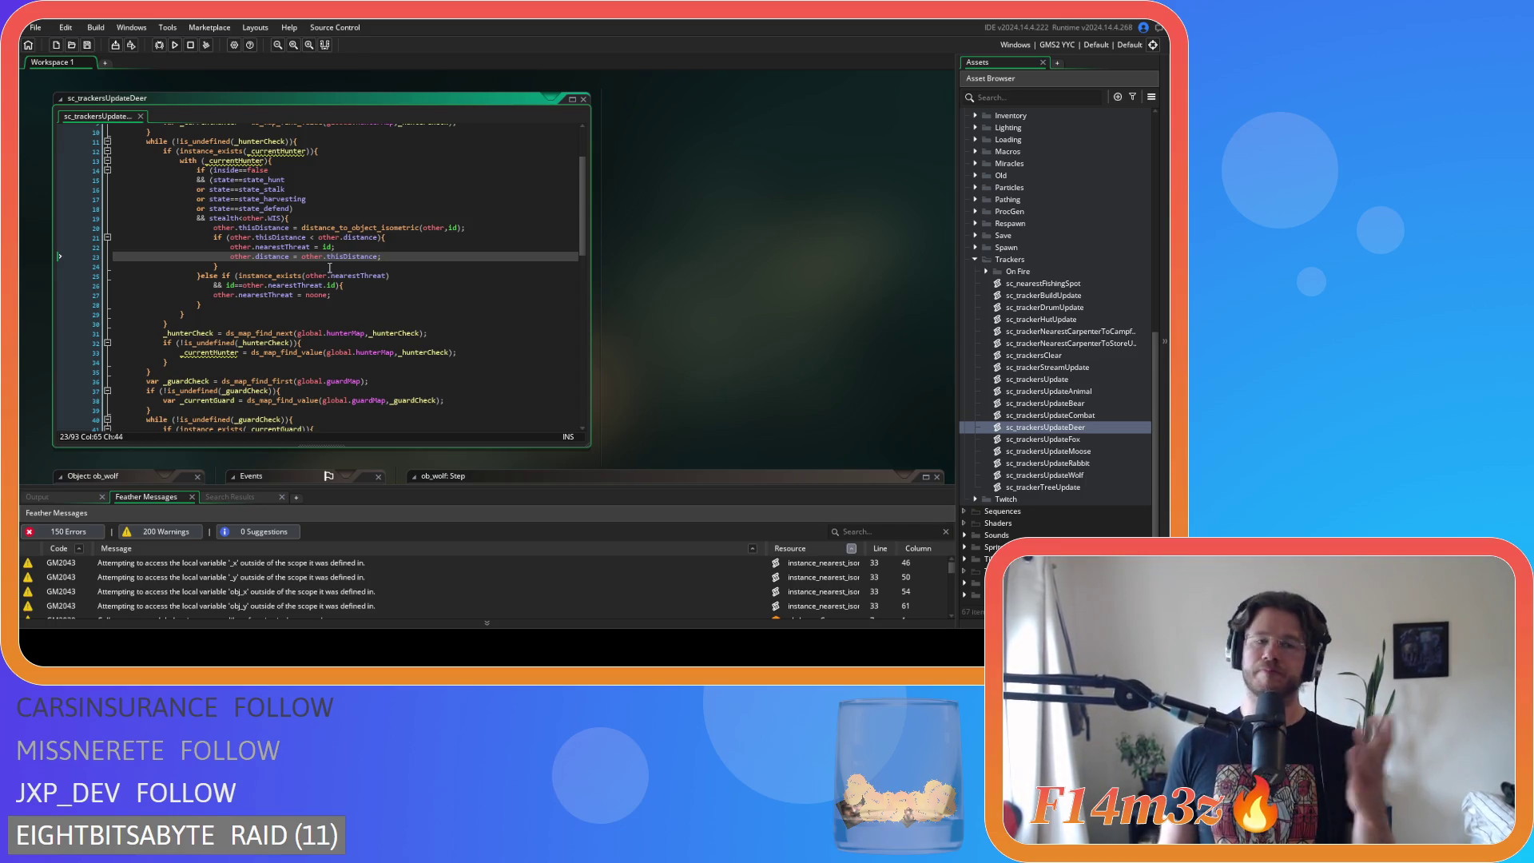
{"action": "mouse_move", "coordinate": [327, 247]}
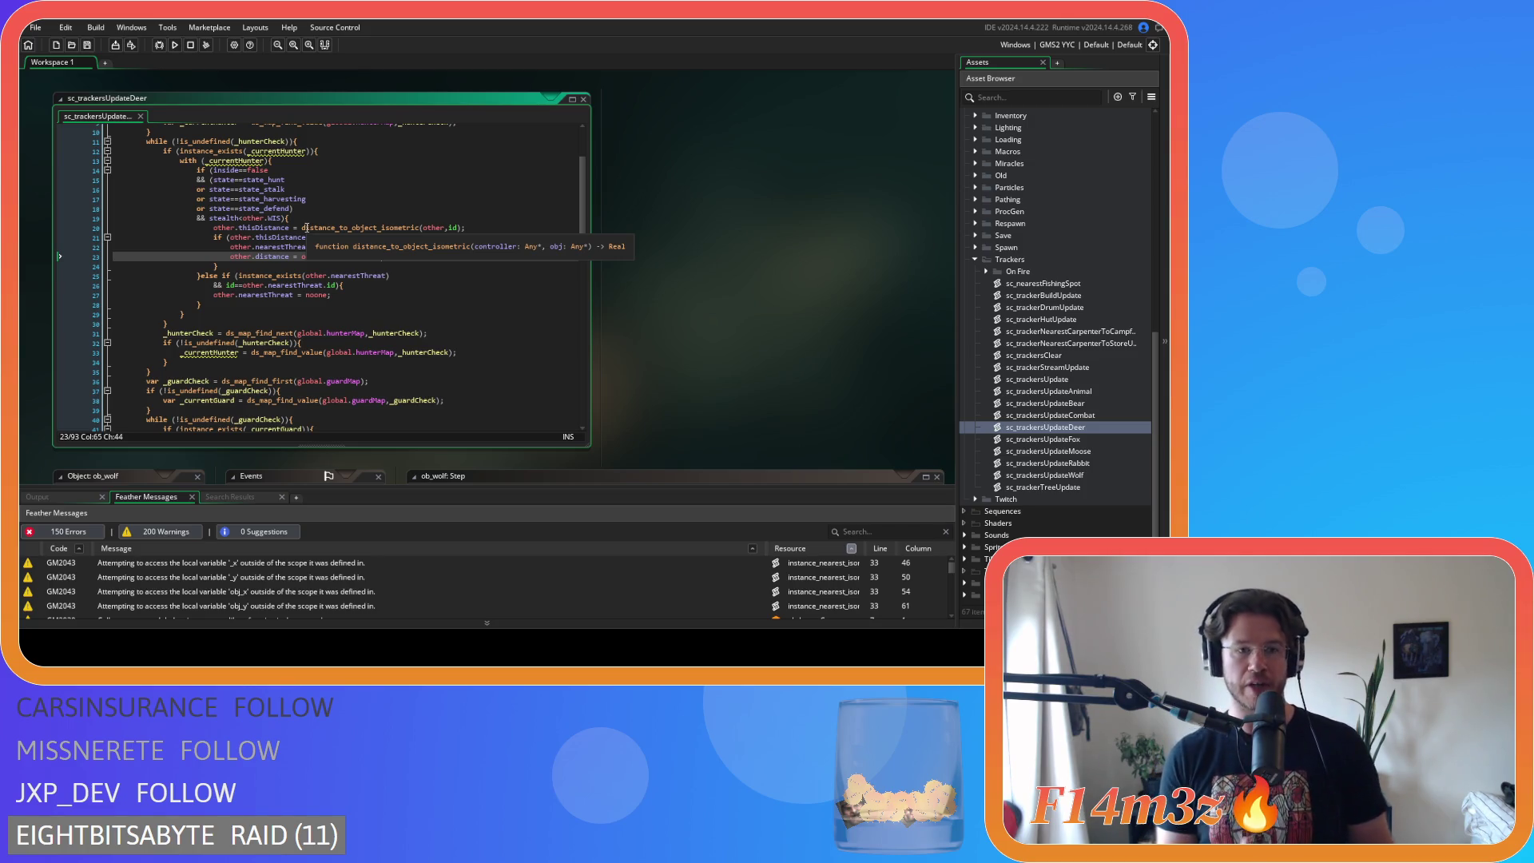
{"action": "key", "text": "Down"}
{"action": "key", "text": "Down"}
{"action": "key", "text": "Down"}
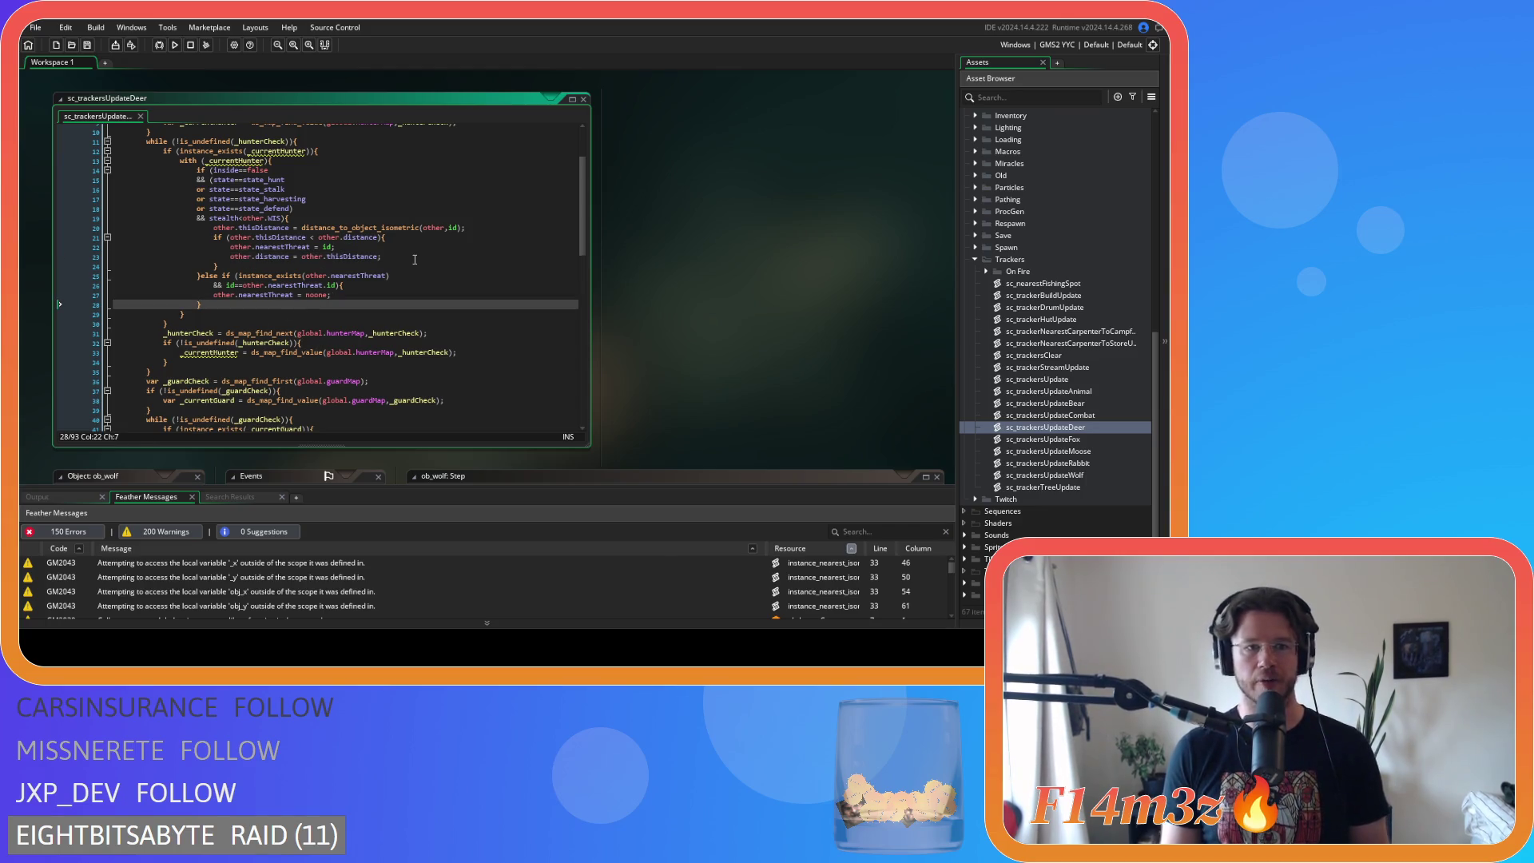
{"action": "scroll", "coordinate": [400, 272], "scroll_direction": "up", "scroll_amount": 3}
{"action": "key", "text": "Up"}
{"action": "key", "text": "Up"}
{"action": "key", "text": "Up"}
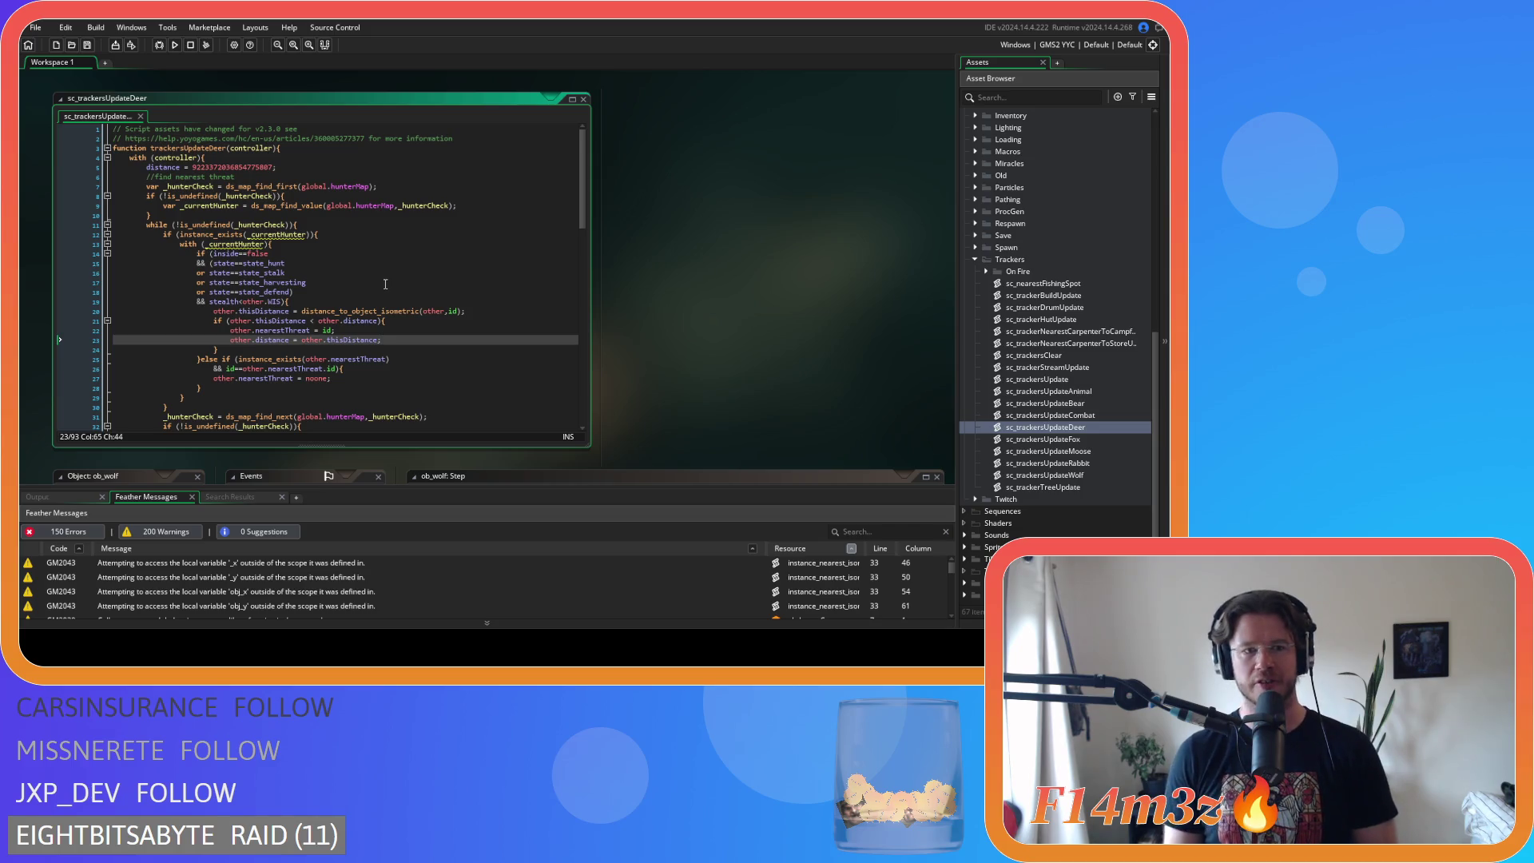
{"action": "left_click", "coordinate": [358, 329]}
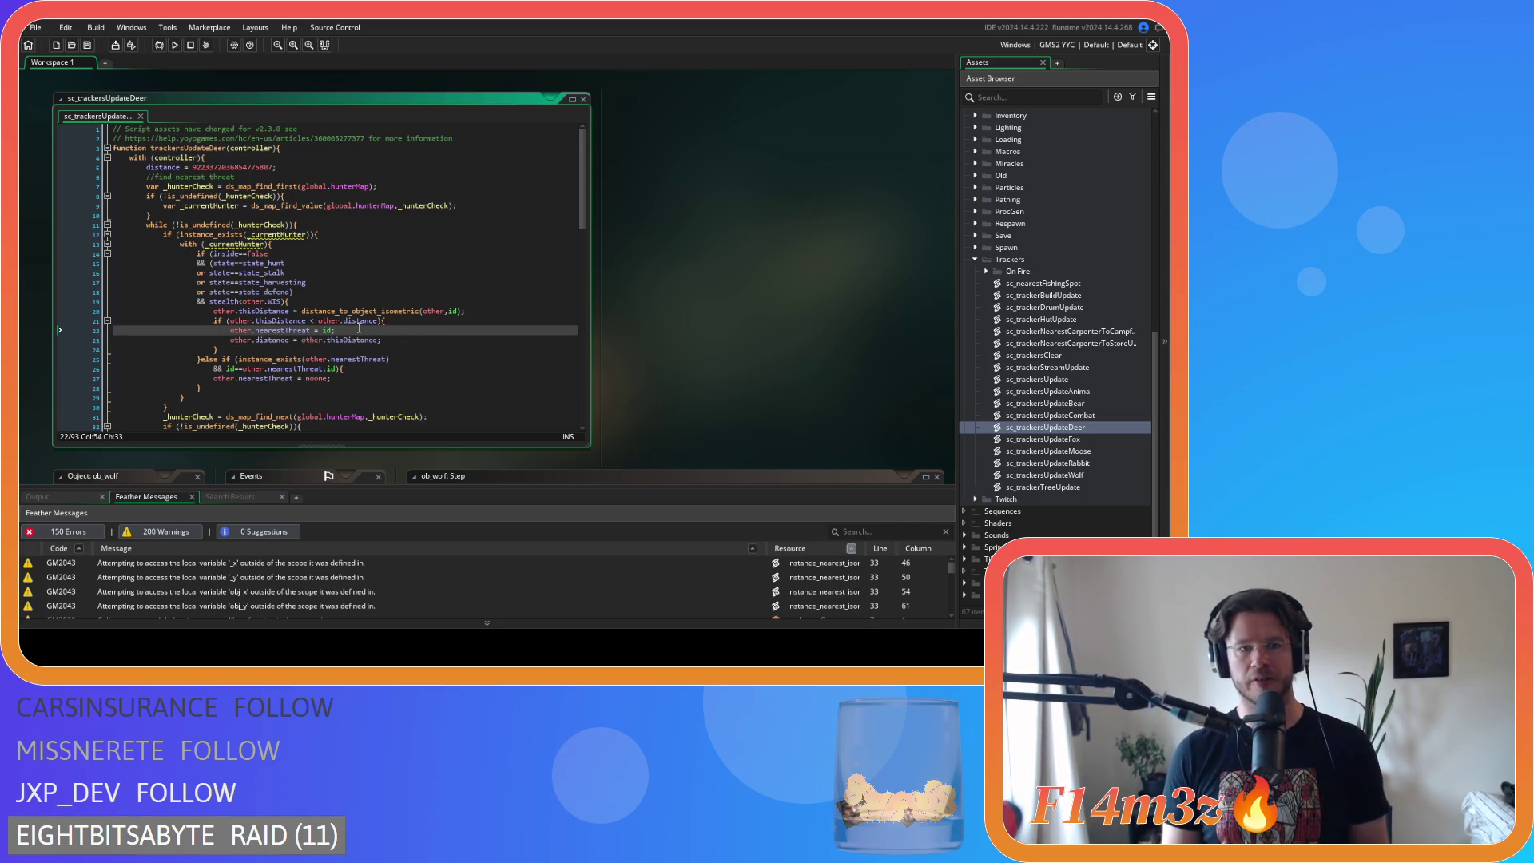
{"action": "key", "text": "Up"}
{"action": "key", "text": "Up"}
{"action": "key", "text": "Up"}
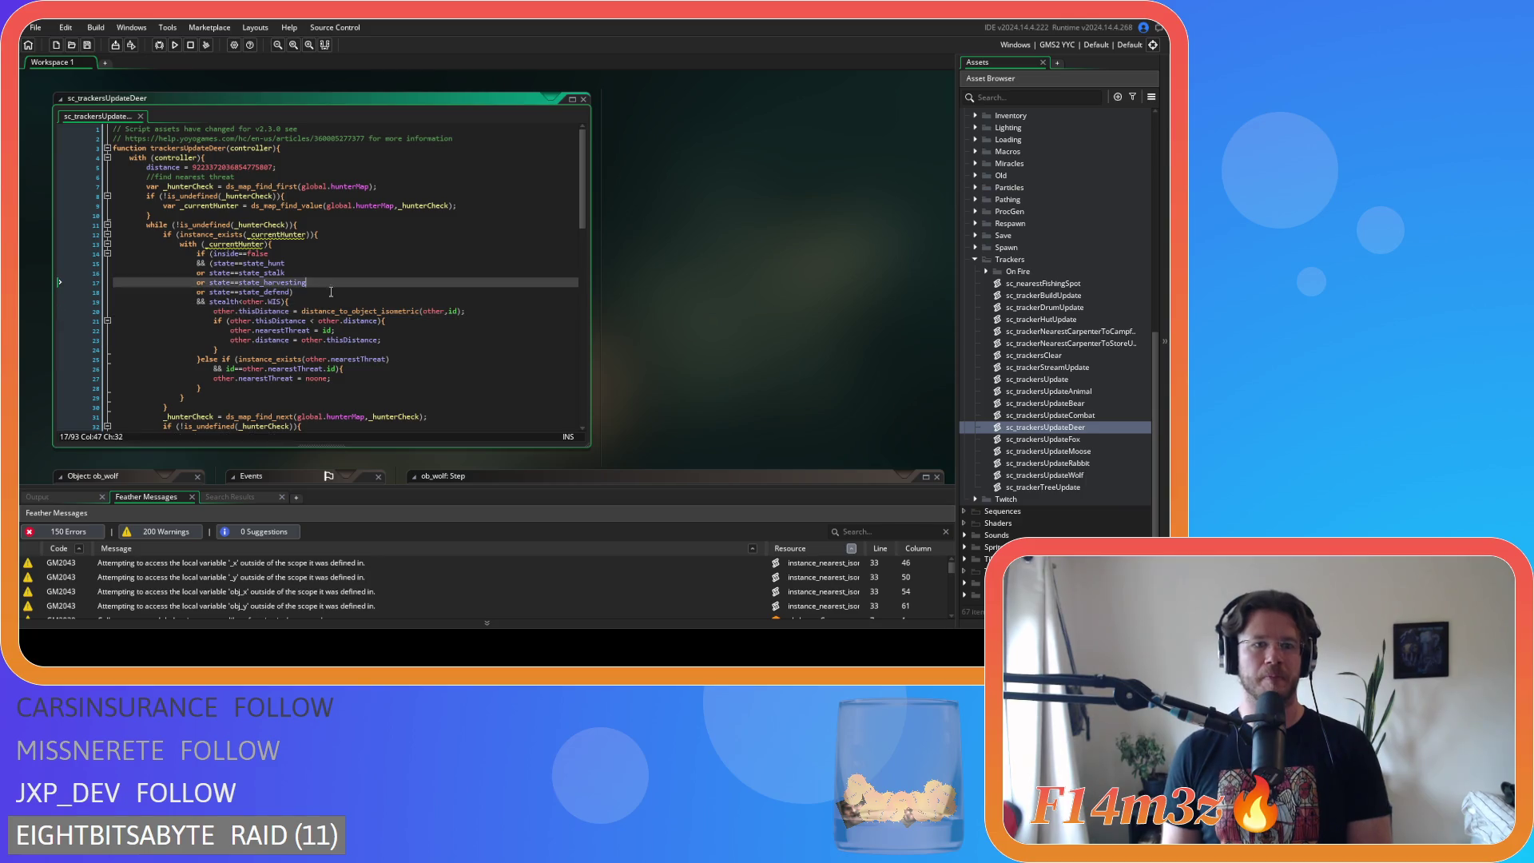
{"action": "key", "text": "Down"}
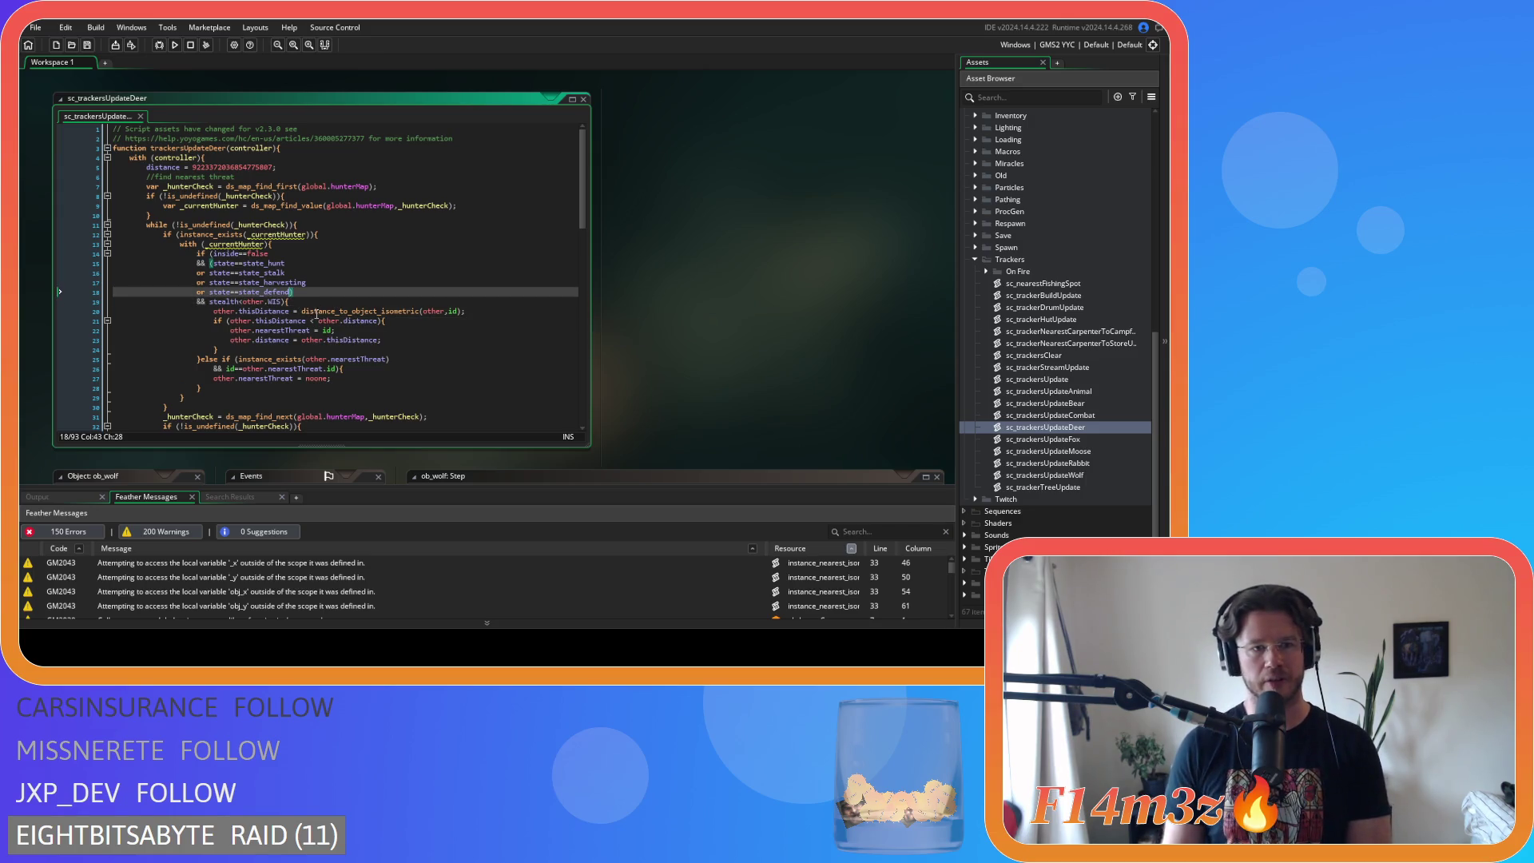
{"action": "key", "text": "Up"}
{"action": "key", "text": "Up"}
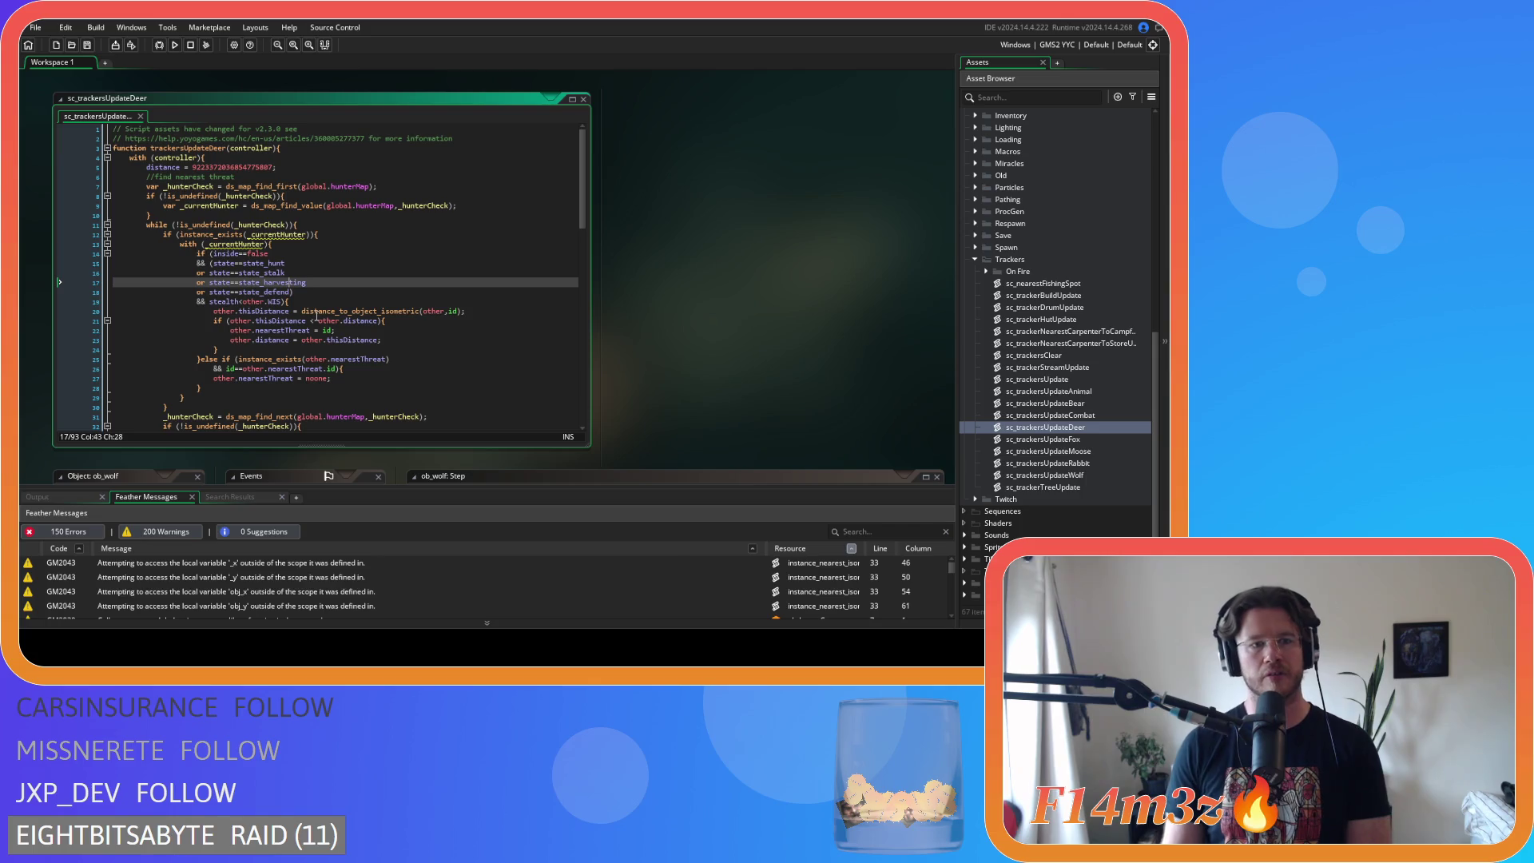
{"action": "key", "text": "Down"}
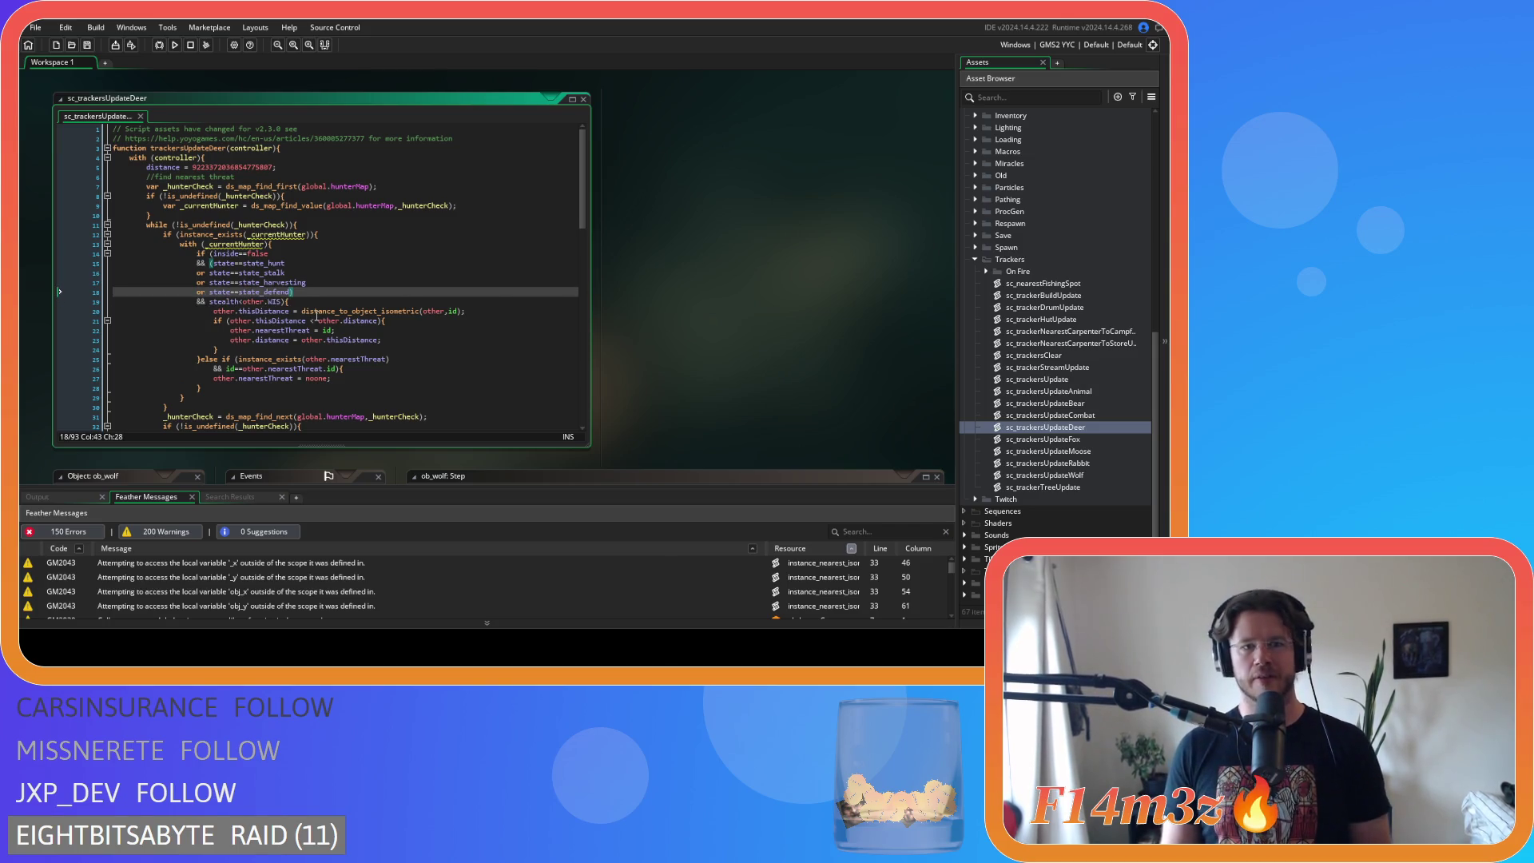
{"action": "left_click", "coordinate": [315, 301]}
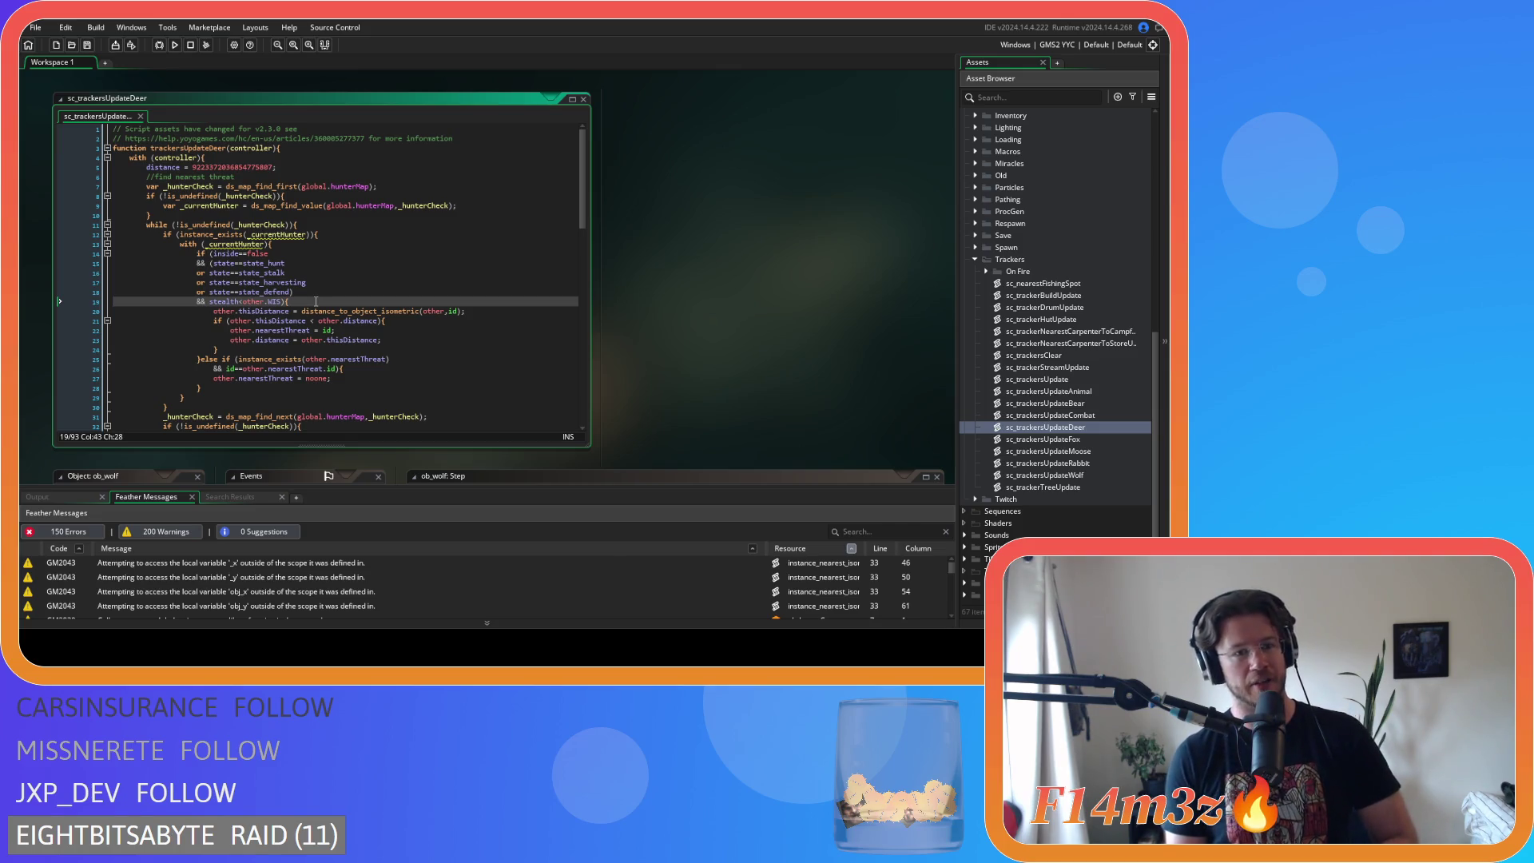
{"action": "left_click", "coordinate": [298, 310]}
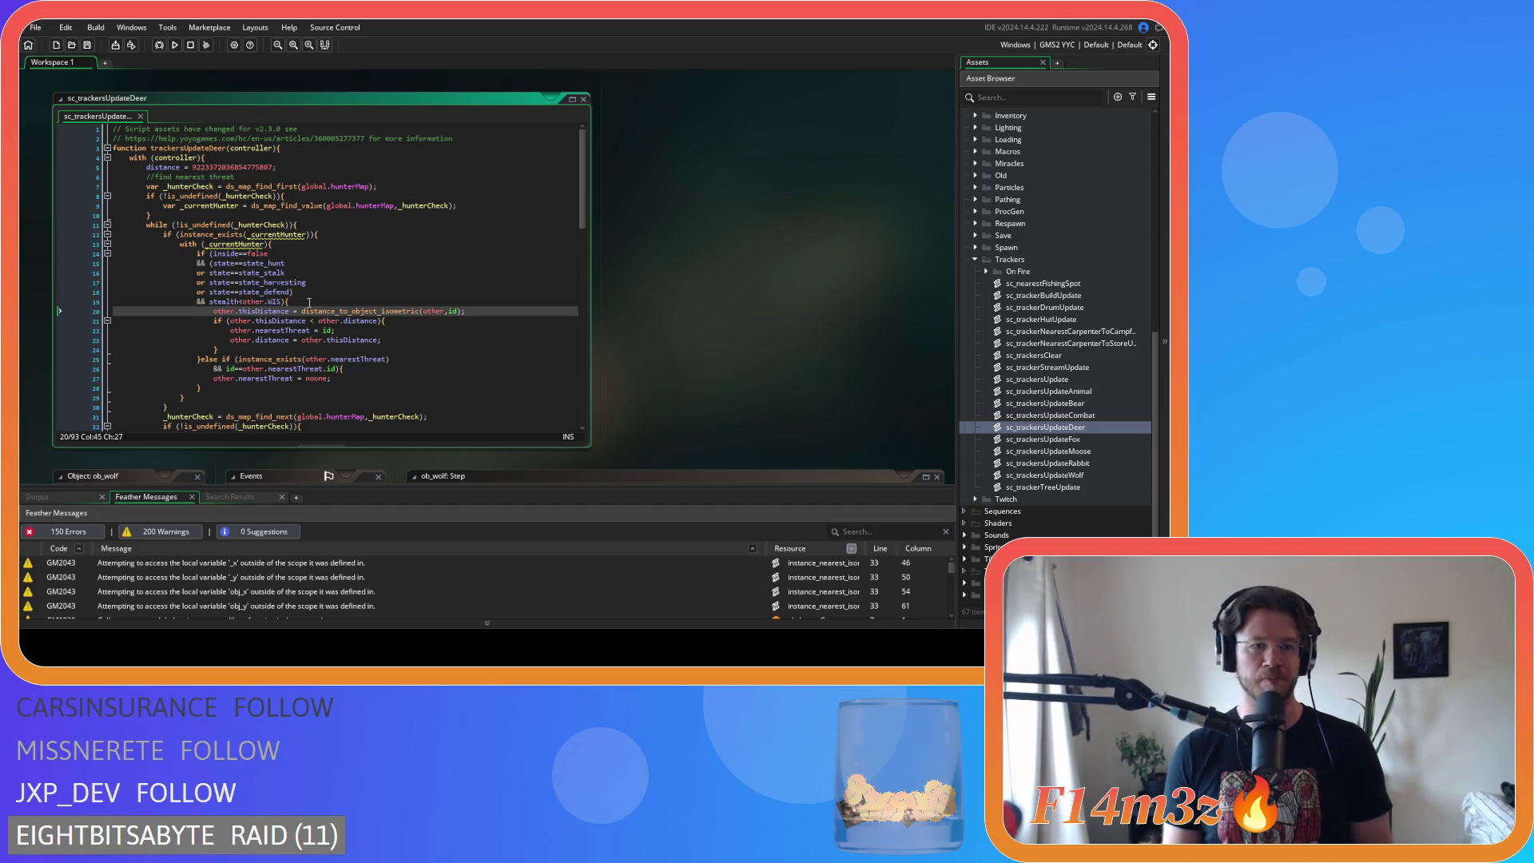
{"action": "left_click", "coordinate": [323, 305]}
{"action": "scroll", "coordinate": [323, 306], "scroll_direction": "down", "scroll_amount": 3}
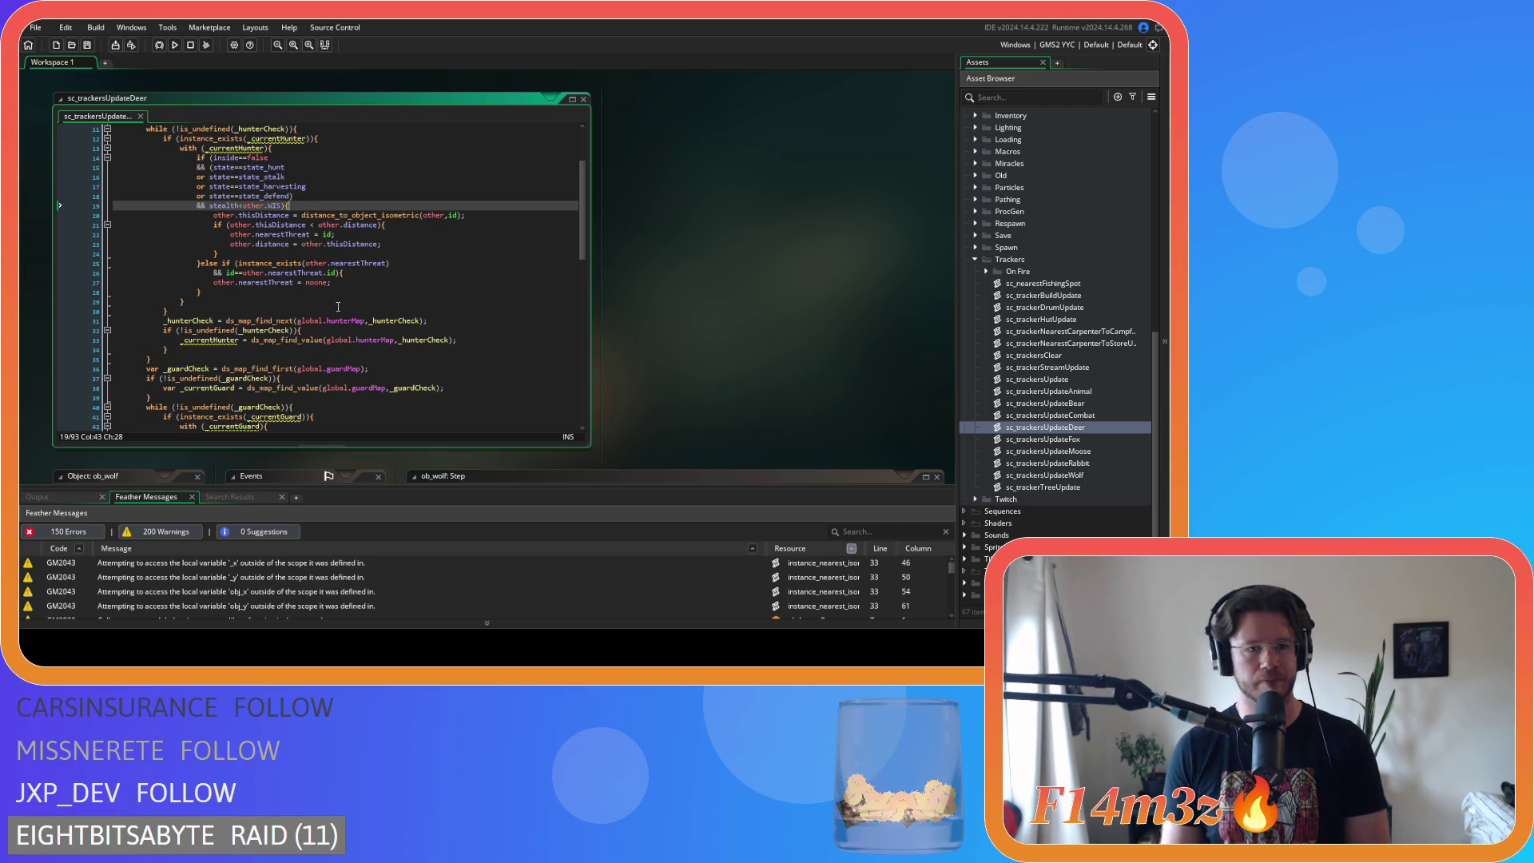
{"action": "left_click", "coordinate": [379, 199]}
{"action": "scroll", "coordinate": [360, 239], "scroll_direction": "up", "scroll_amount": 2}
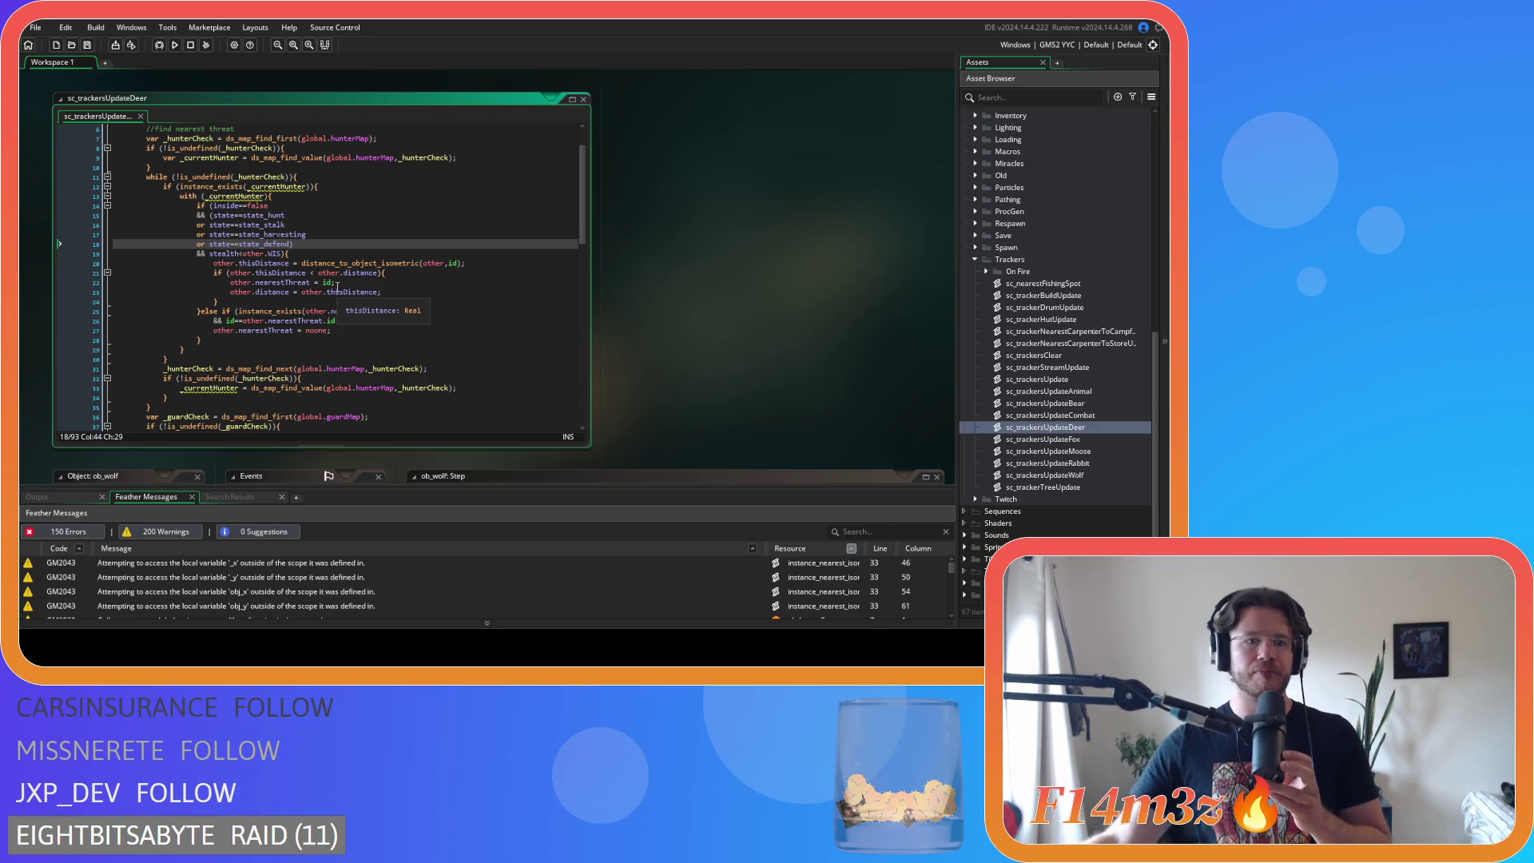
{"action": "left_click", "coordinate": [309, 256]}
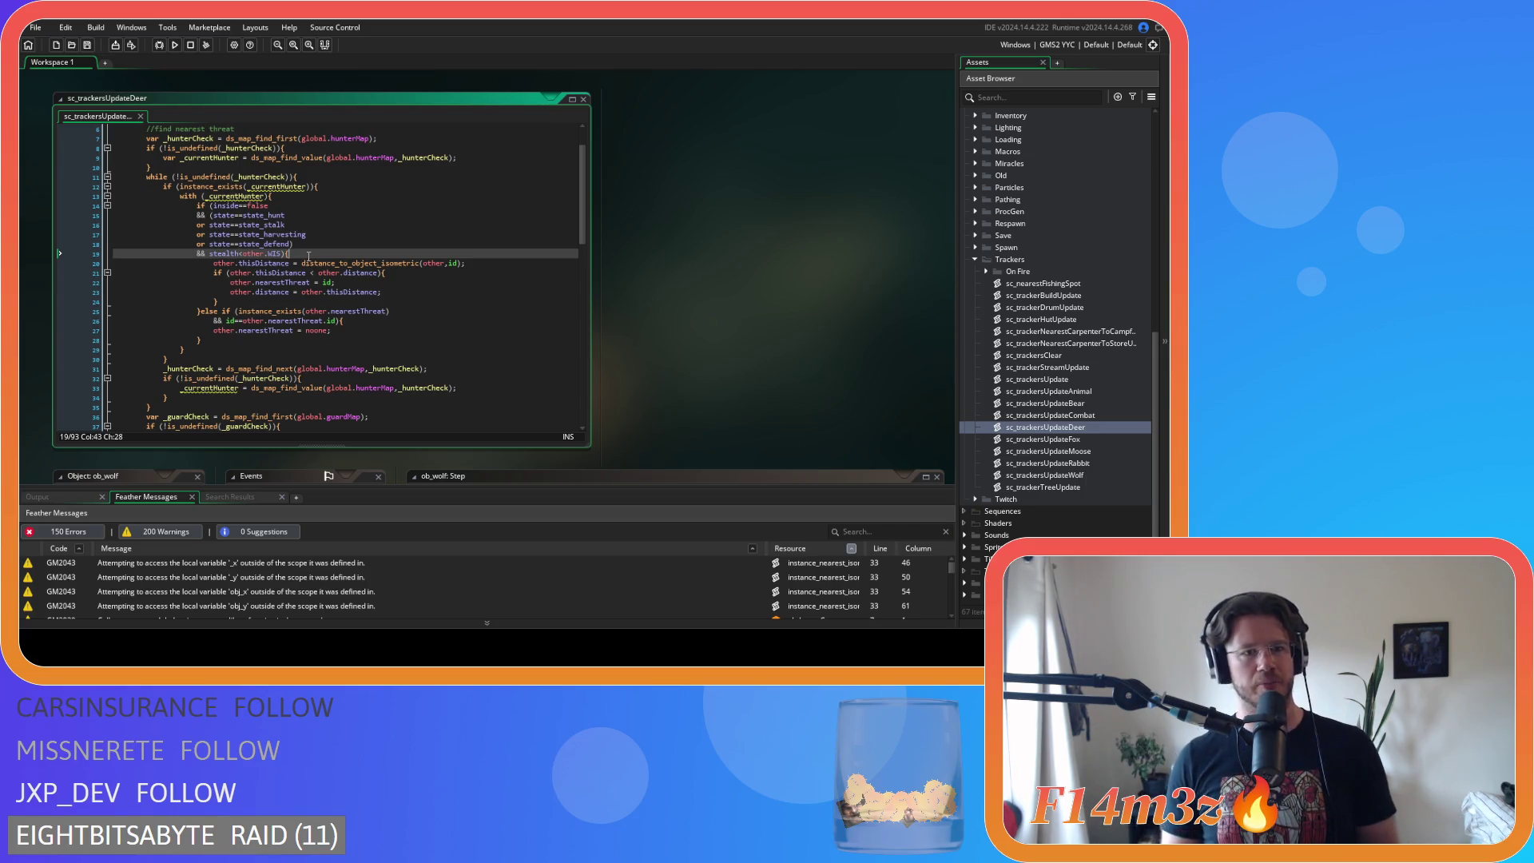
{"action": "left_click", "coordinate": [327, 273]}
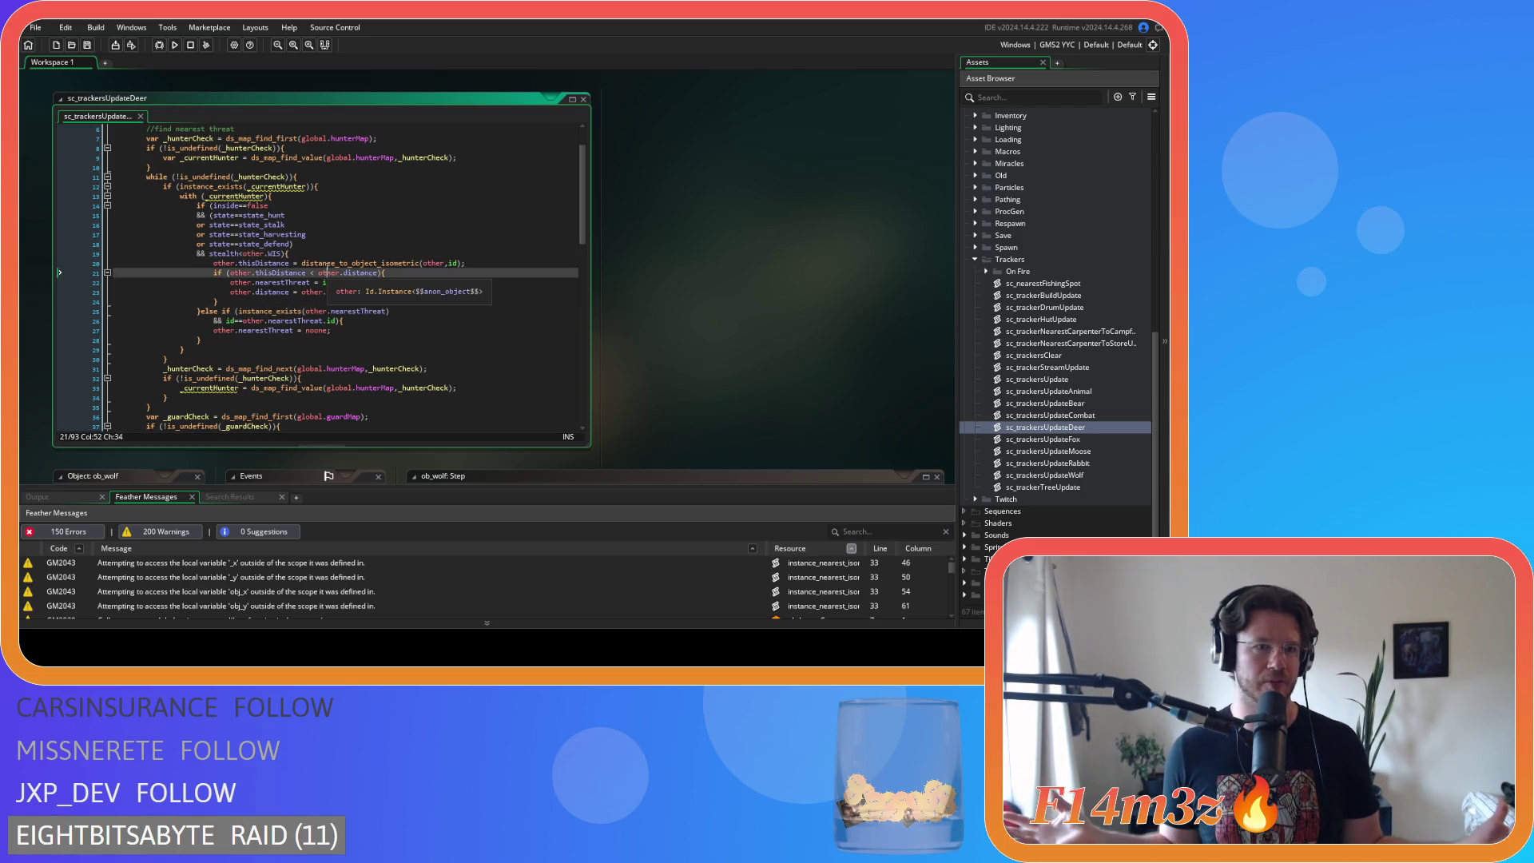
{"action": "left_click", "coordinate": [358, 253]}
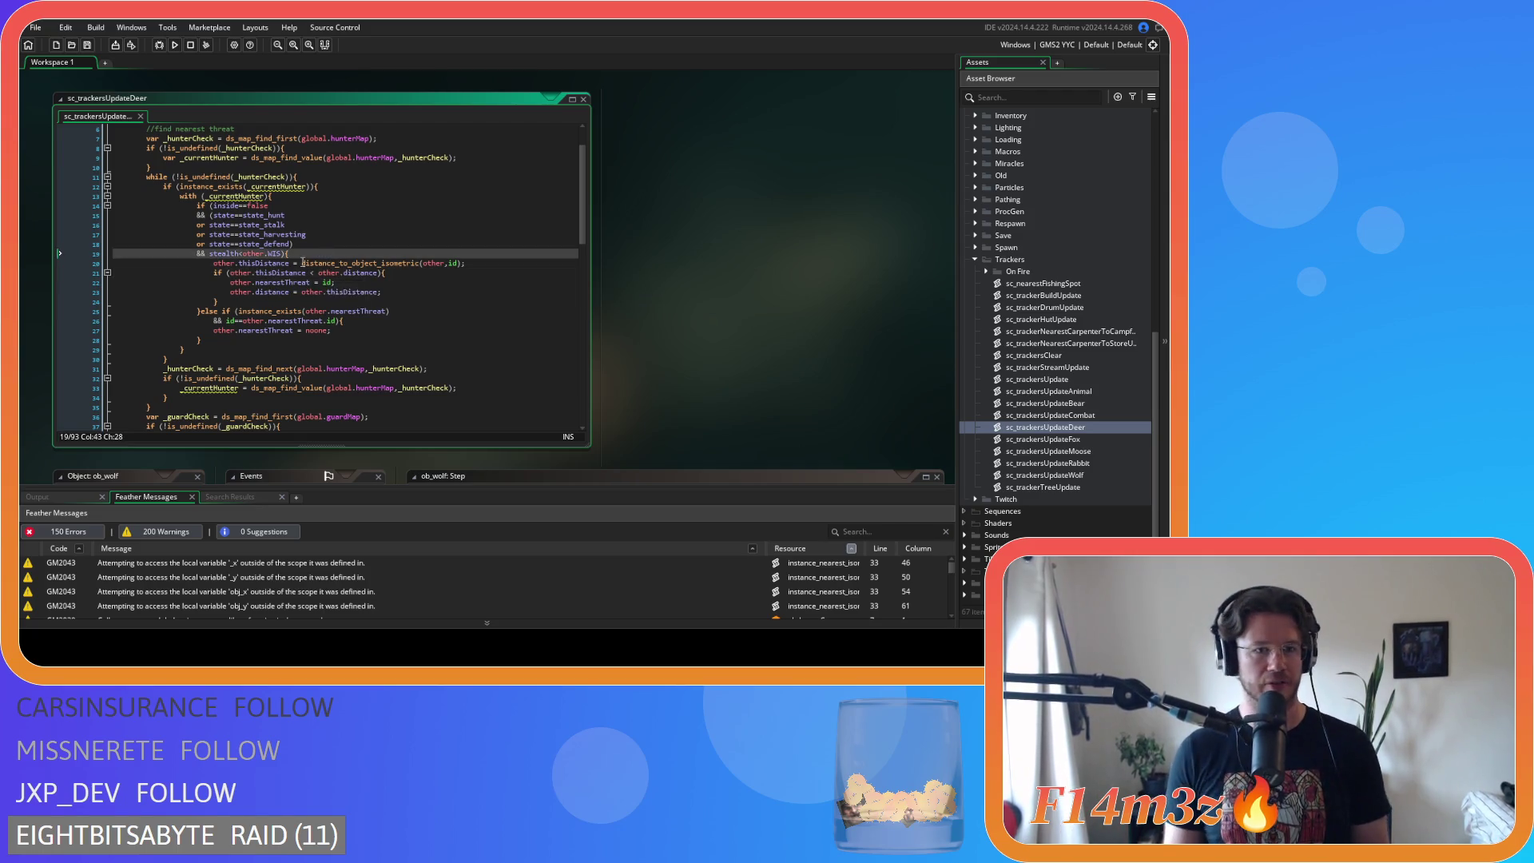
{"action": "left_click", "coordinate": [322, 259]}
{"action": "key", "text": "Up"}
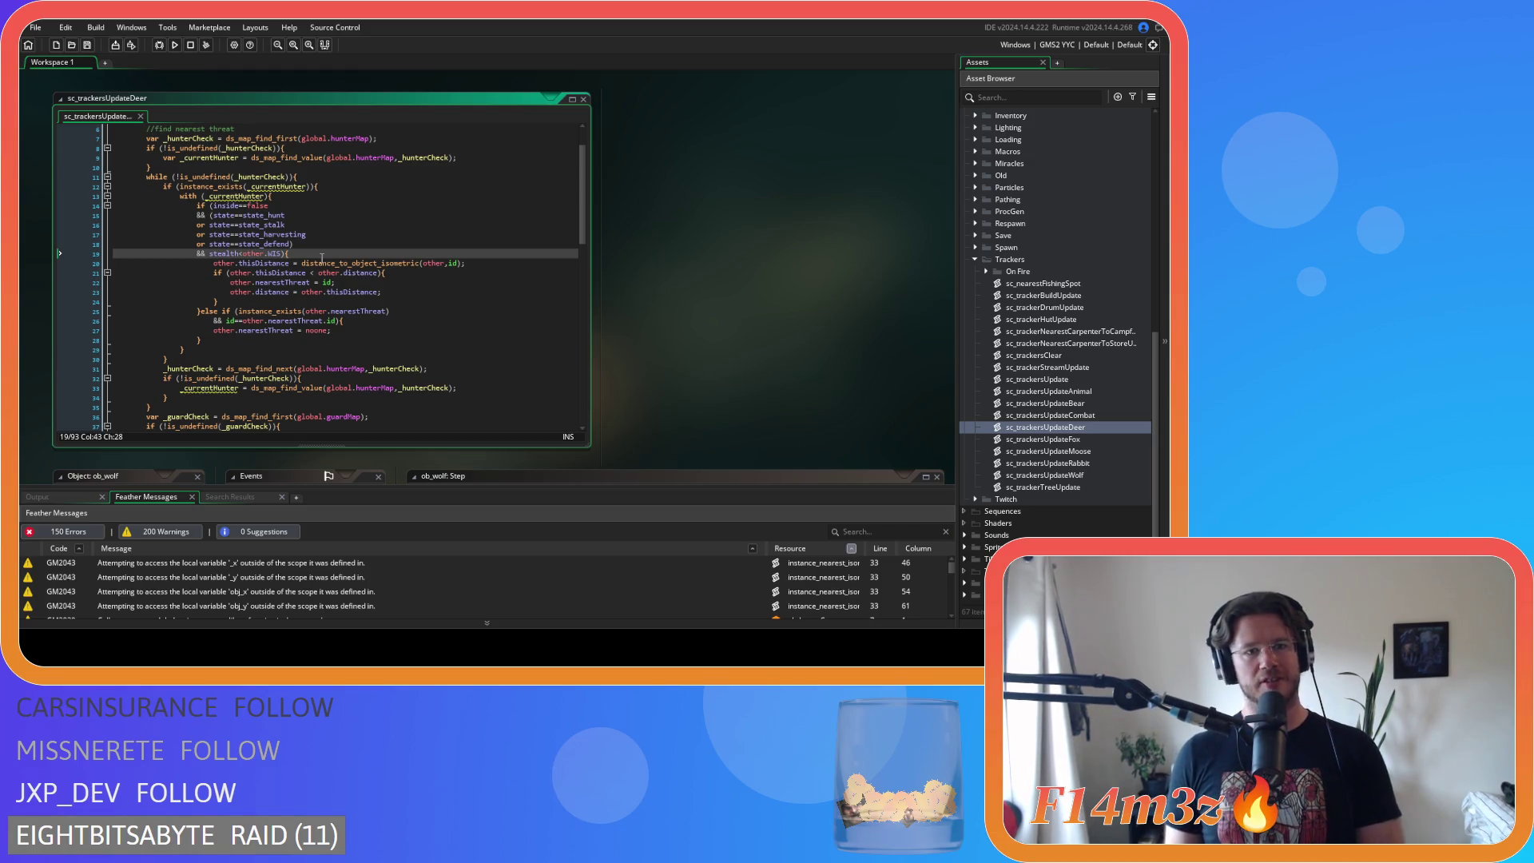